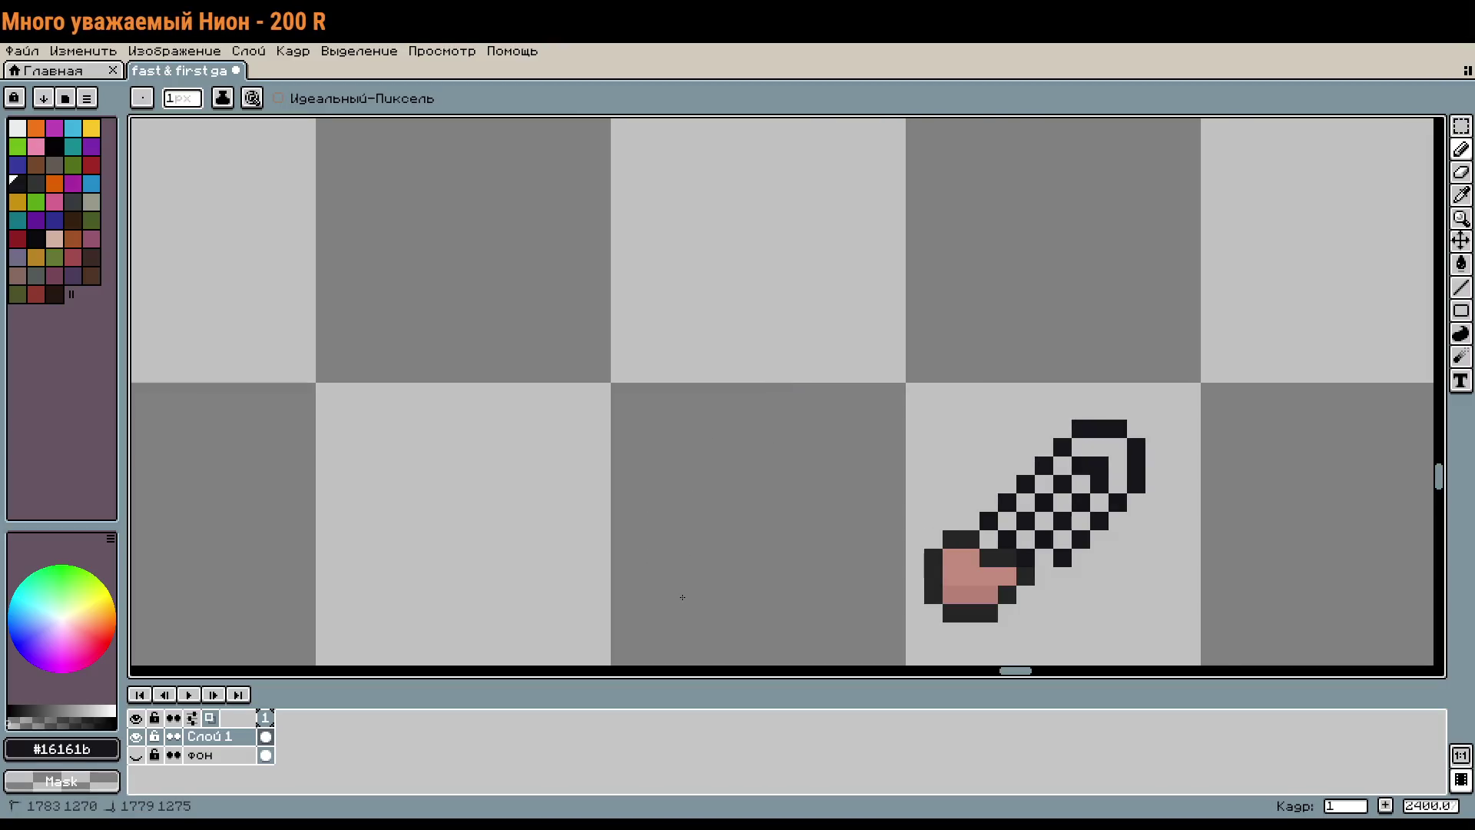
Step: Erase pixels from the pink-tipped paperclip's top loop and add a dark pixel extending its top bar
{"action": "scroll", "coordinate": [684, 597], "scroll_direction": "down", "scroll_amount": 3}
{"action": "scroll", "coordinate": [743, 543], "scroll_direction": "down", "scroll_amount": 3}
{"action": "left_click_drag", "start_coordinate": [727, 491], "coordinate": [873, 473]}
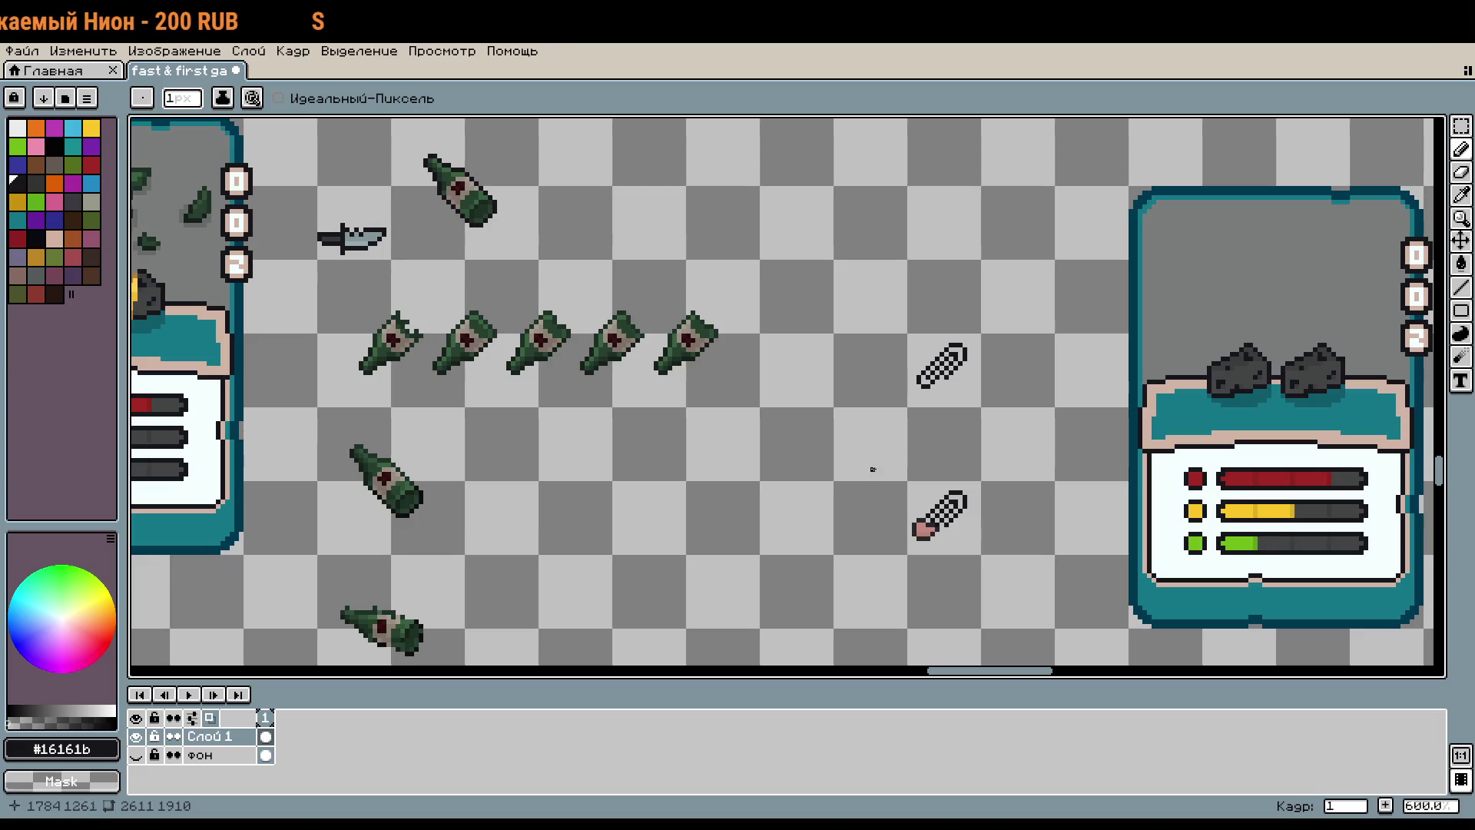
{"action": "scroll", "coordinate": [877, 465], "scroll_direction": "down", "scroll_amount": 3}
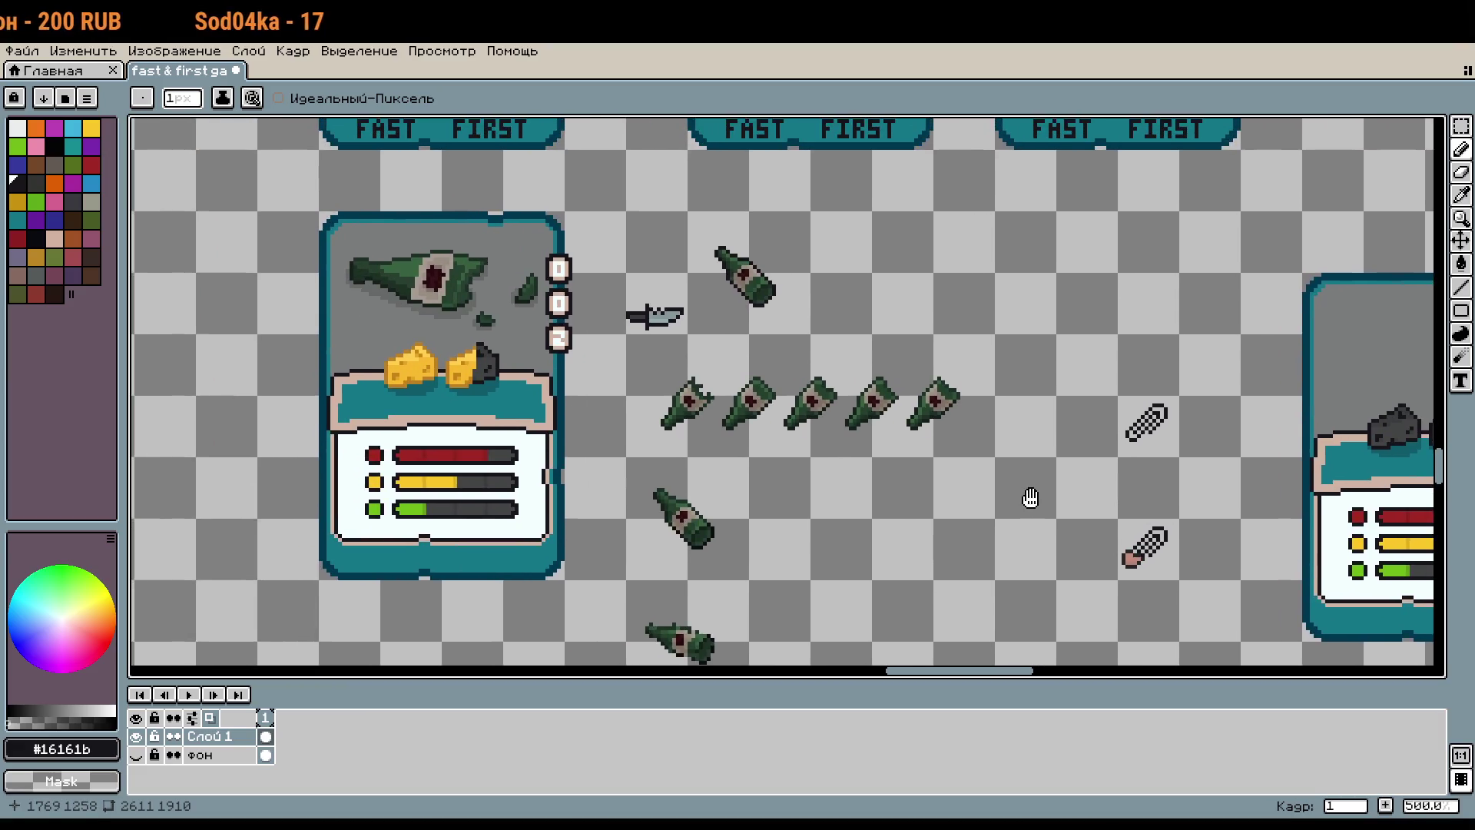
{"action": "scroll", "coordinate": [1031, 500], "scroll_direction": "up", "scroll_amount": 3}
{"action": "scroll", "coordinate": [820, 511], "scroll_direction": "up", "scroll_amount": 3}
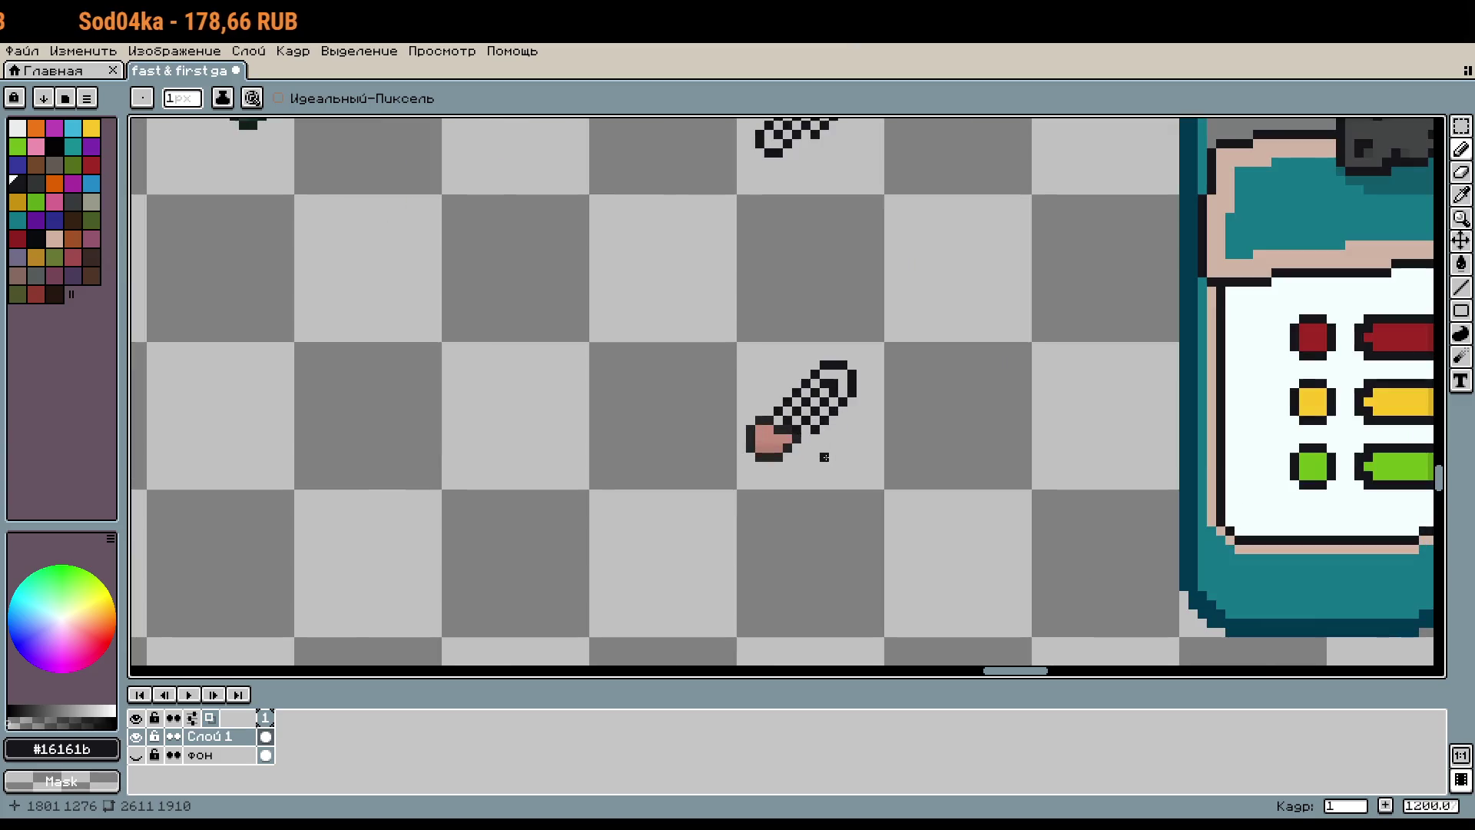
{"action": "scroll", "coordinate": [889, 391], "scroll_direction": "up", "scroll_amount": 2}
{"action": "mouse_move", "coordinate": [818, 401]}
{"action": "left_mouse_down"}
{"action": "mouse_move", "coordinate": [786, 341]}
{"action": "mouse_move", "coordinate": [869, 222]}
{"action": "mouse_move", "coordinate": [879, 257]}
{"action": "left_mouse_up"}
{"action": "left_click", "coordinate": [786, 340]}
Step: Erase stray dark pixels along the long stroke, then undo the last edit
{"action": "scroll", "coordinate": [935, 361], "scroll_direction": "down", "scroll_amount": 5}
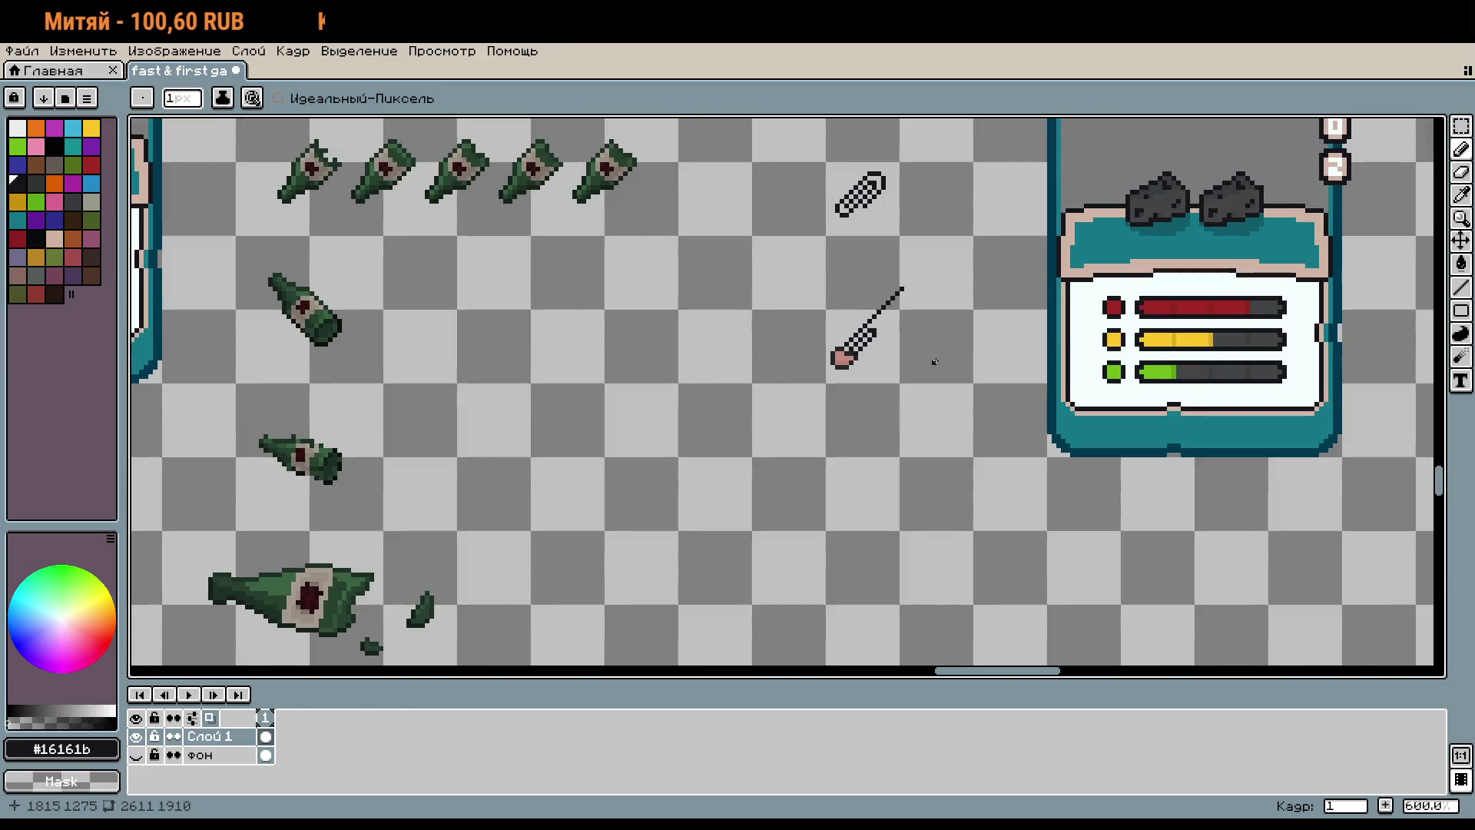
{"action": "scroll", "coordinate": [907, 323], "scroll_direction": "up", "scroll_amount": 1}
{"action": "scroll", "coordinate": [881, 267], "scroll_direction": "up", "scroll_amount": 4}
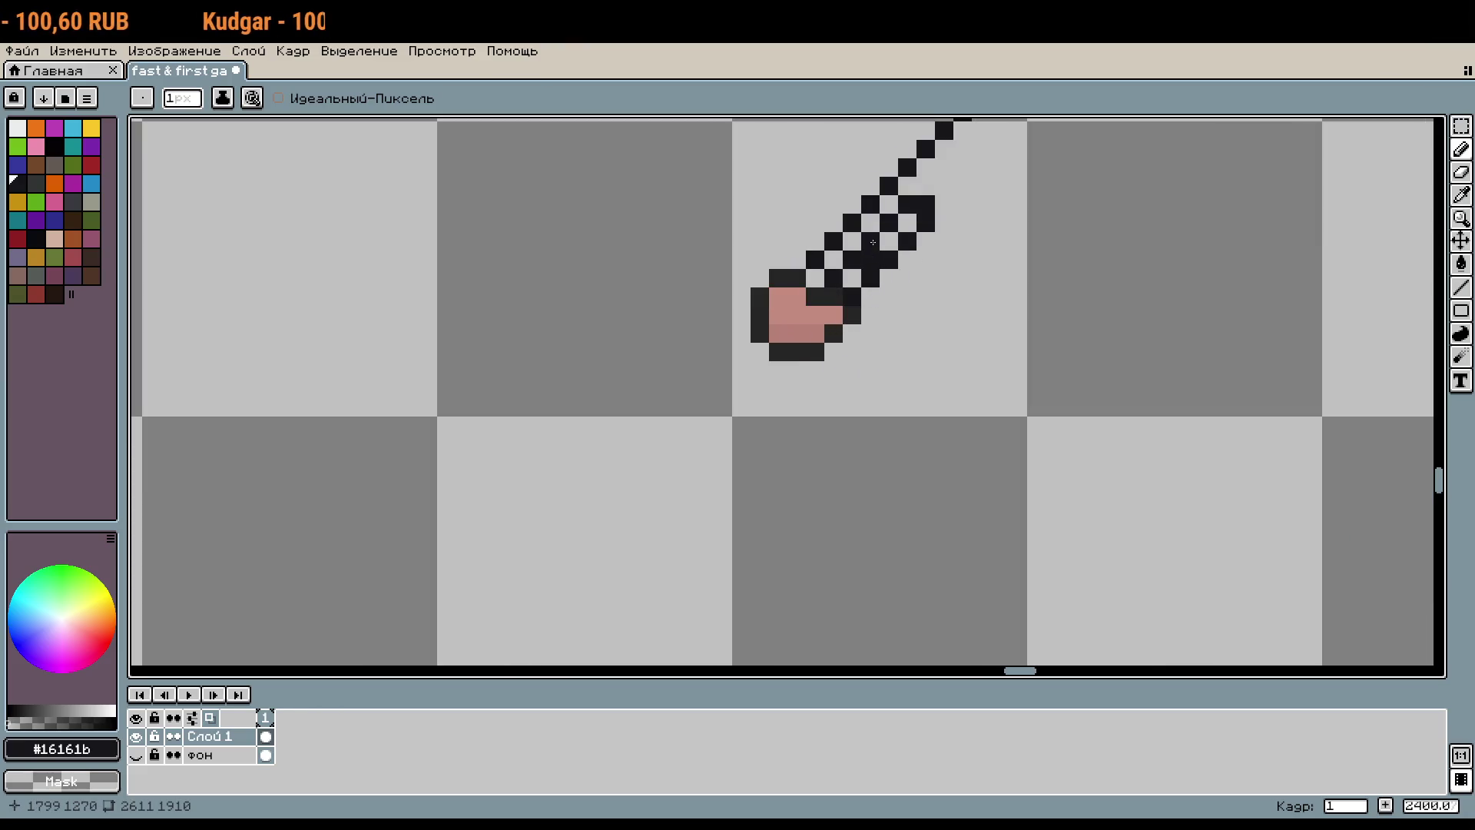
{"action": "left_click_drag", "start_coordinate": [873, 243], "coordinate": [925, 225]}
{"action": "left_click", "coordinate": [907, 204]}
{"action": "scroll", "coordinate": [971, 220], "scroll_direction": "down", "scroll_amount": 2}
{"action": "scroll", "coordinate": [965, 342], "scroll_direction": "down", "scroll_amount": 2}
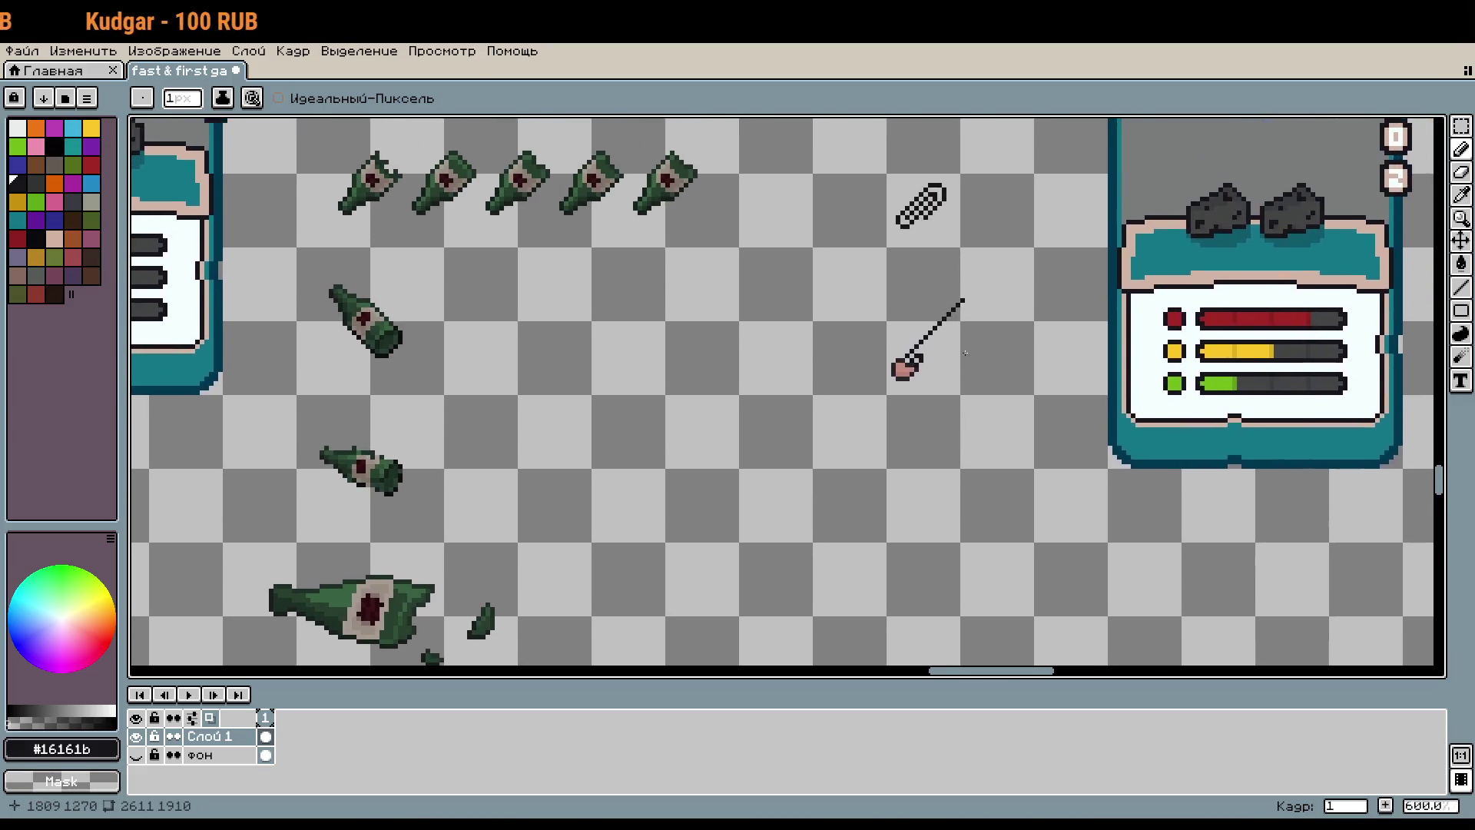
{"action": "scroll", "coordinate": [977, 445], "scroll_direction": "up", "scroll_amount": 1}
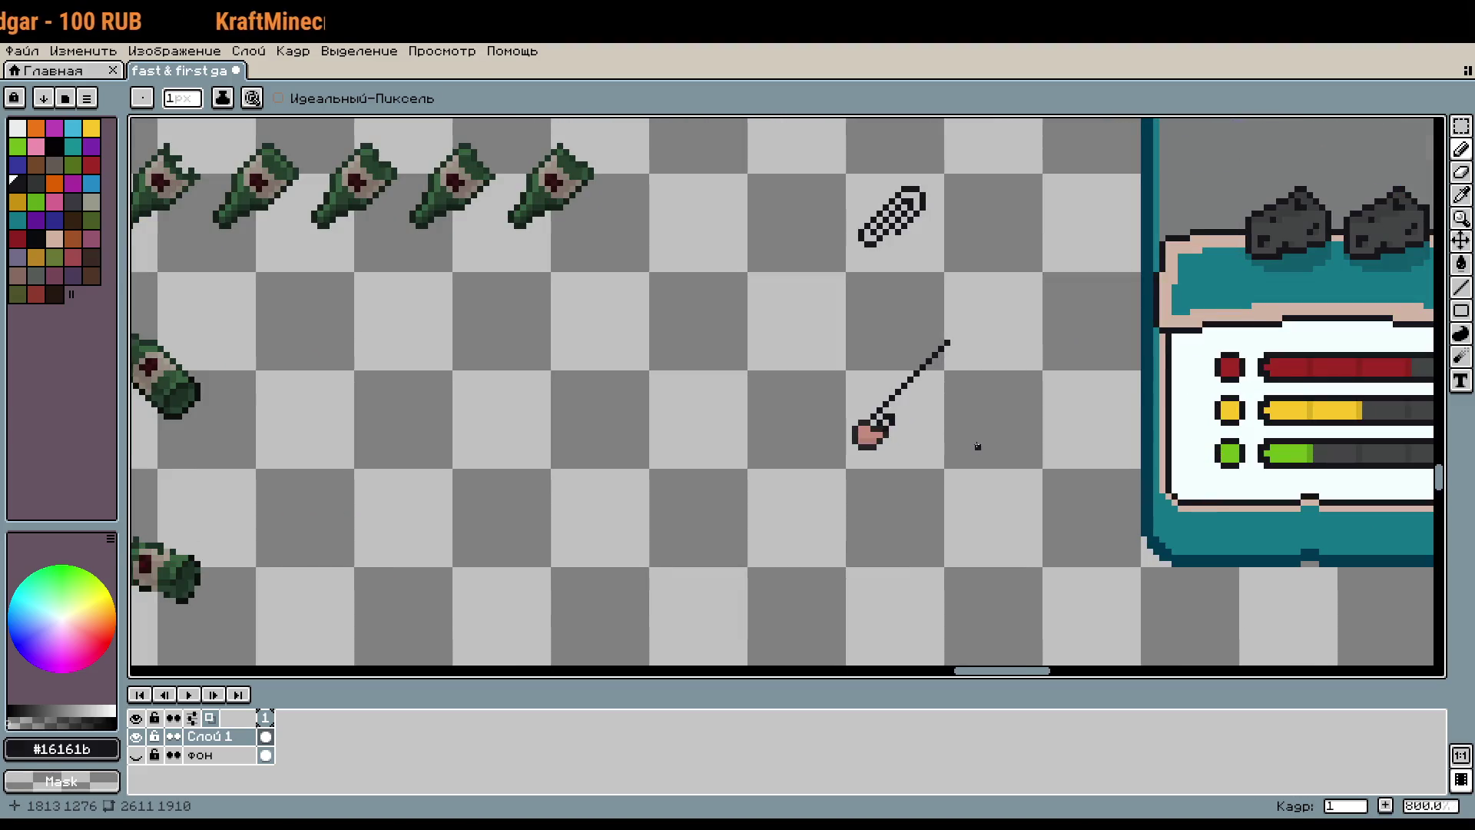
{"action": "key", "text": "m"}
{"action": "key", "text": "ctrl+z"}
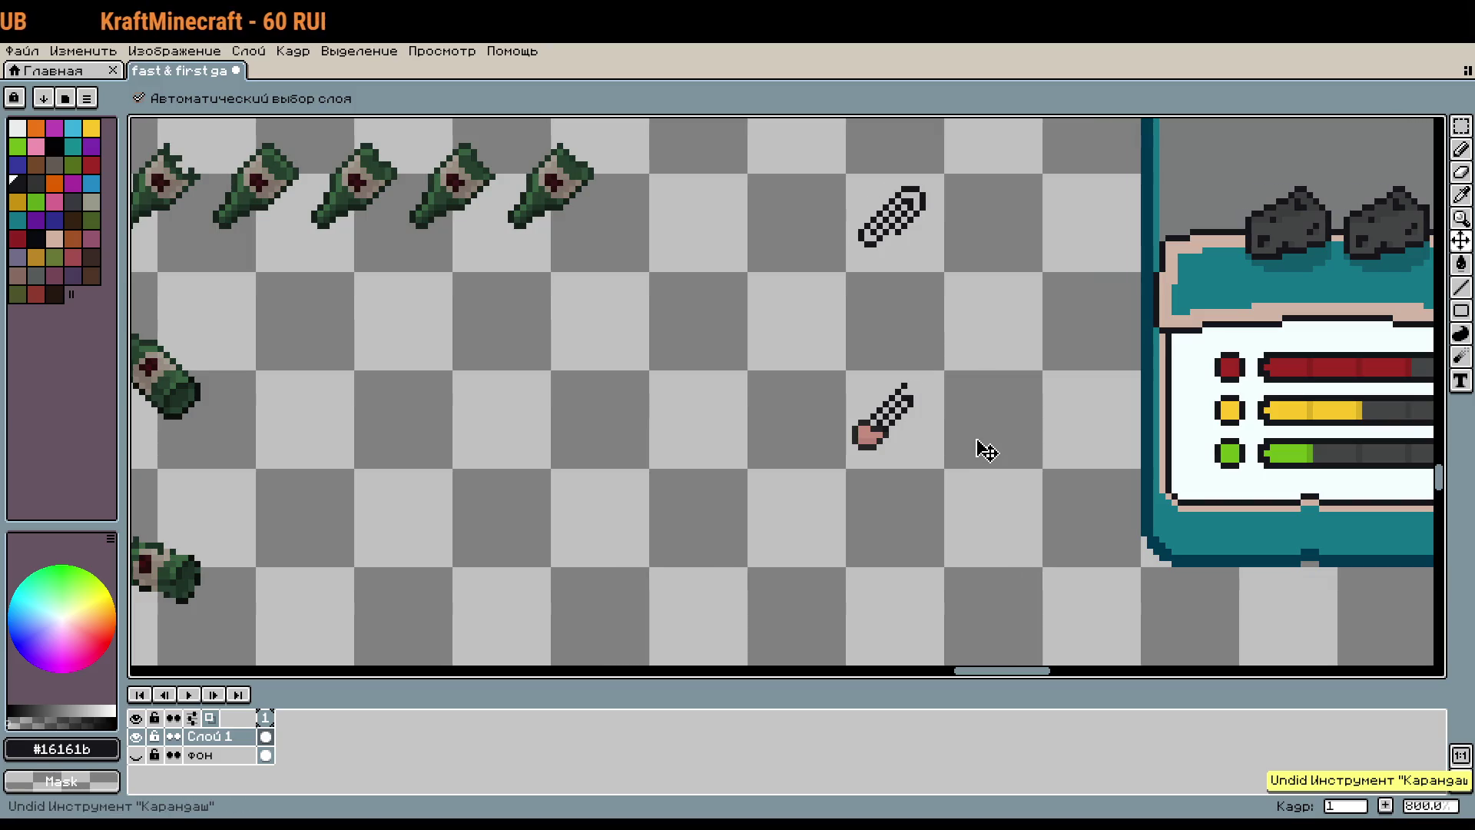
Step: Redo the undone edit, return to the Pencil, and pan toward the paperclip sprites
{"action": "key", "text": "ctrl+y"}
{"action": "key", "text": "b"}
{"action": "left_click_drag", "start_coordinate": [972, 428], "coordinate": [932, 477]}
{"action": "scroll", "coordinate": [921, 478], "scroll_direction": "down", "scroll_amount": 1}
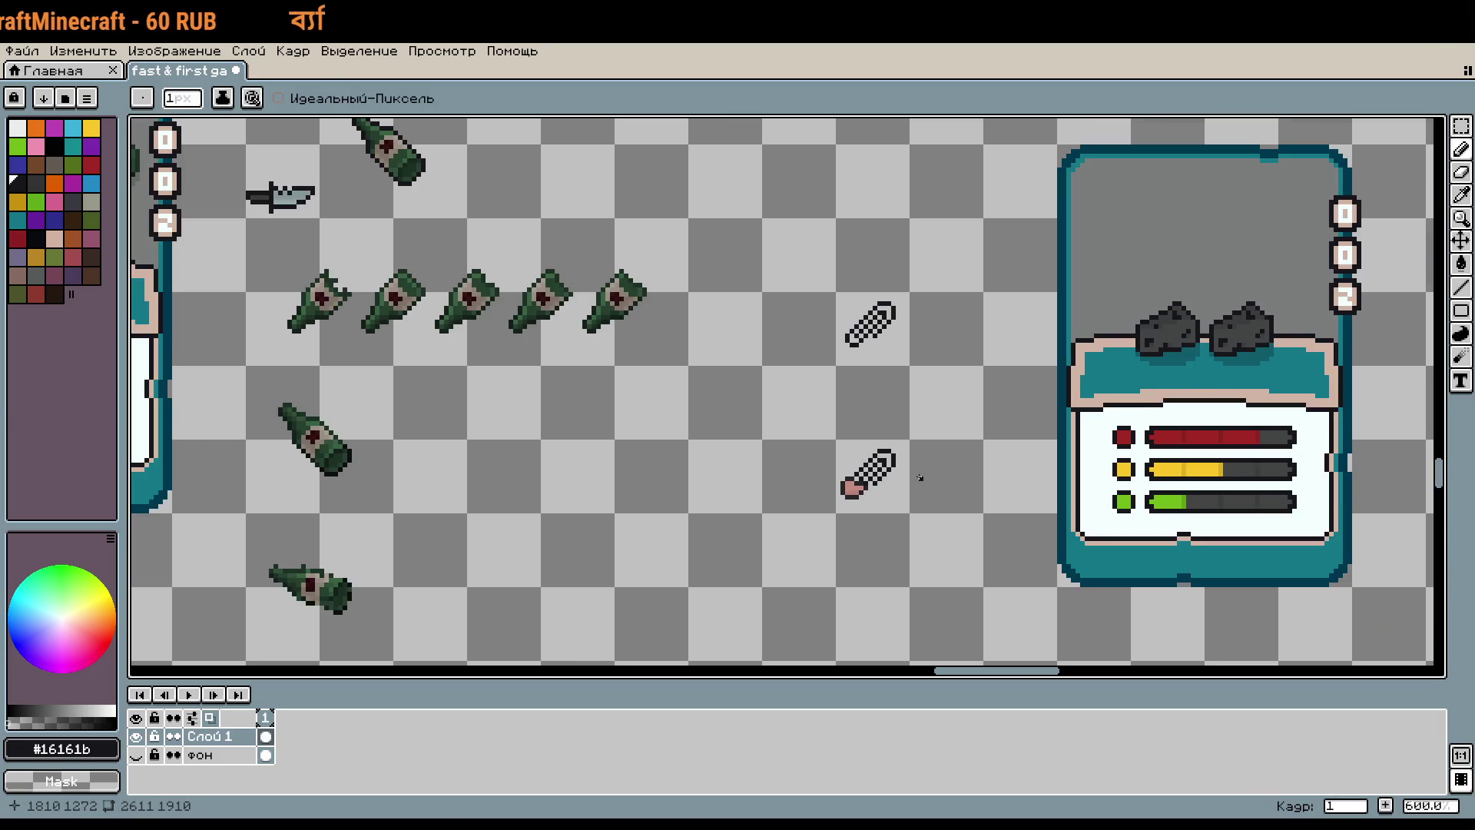
{"action": "scroll", "coordinate": [945, 483], "scroll_direction": "right", "scroll_amount": 5}
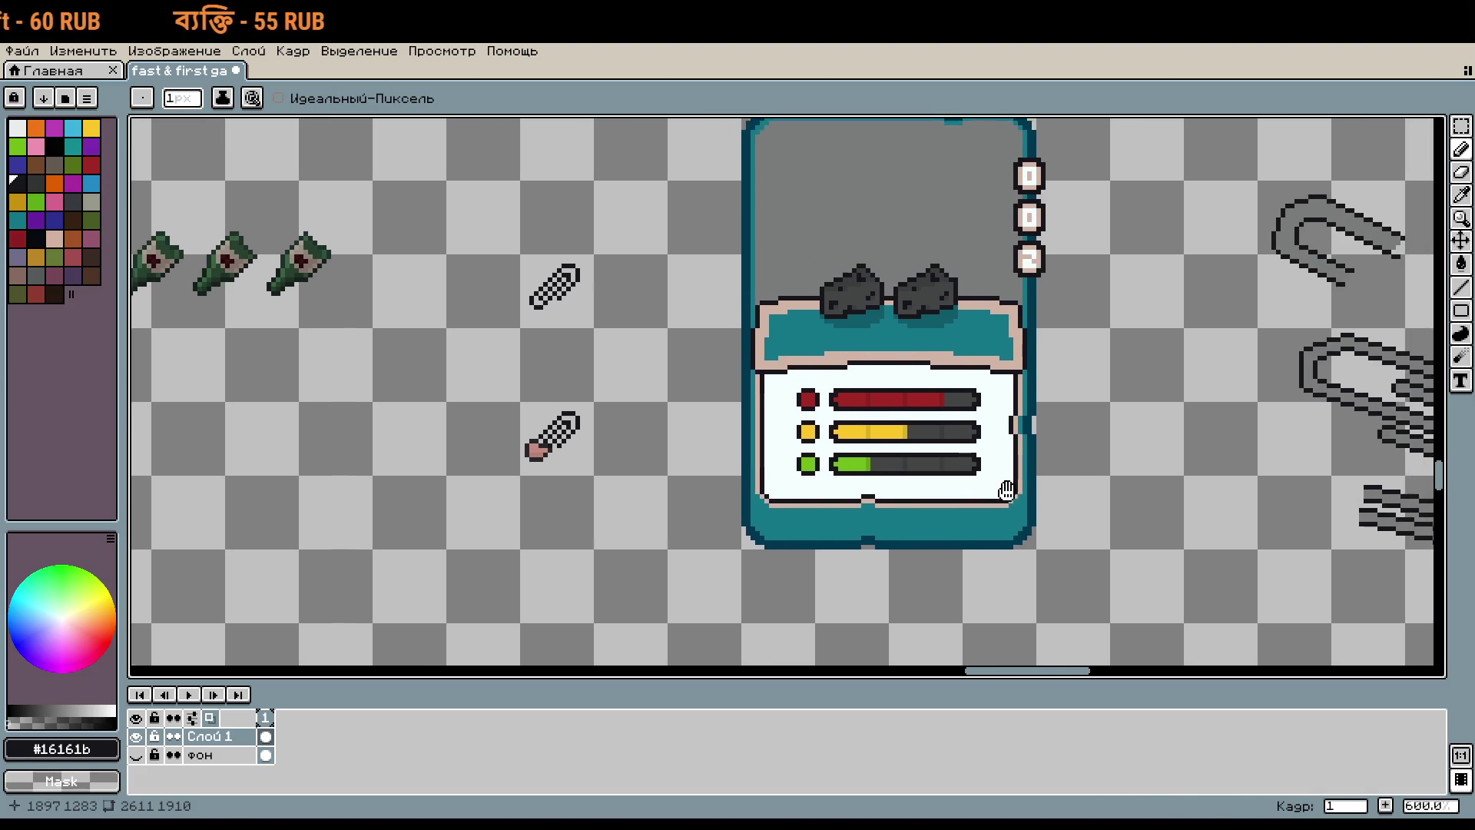
{"action": "scroll", "coordinate": [780, 423], "scroll_direction": "right", "scroll_amount": 8}
{"action": "scroll", "coordinate": [836, 478], "scroll_direction": "down", "scroll_amount": 1}
{"action": "scroll", "coordinate": [836, 477], "scroll_direction": "down", "scroll_amount": 1}
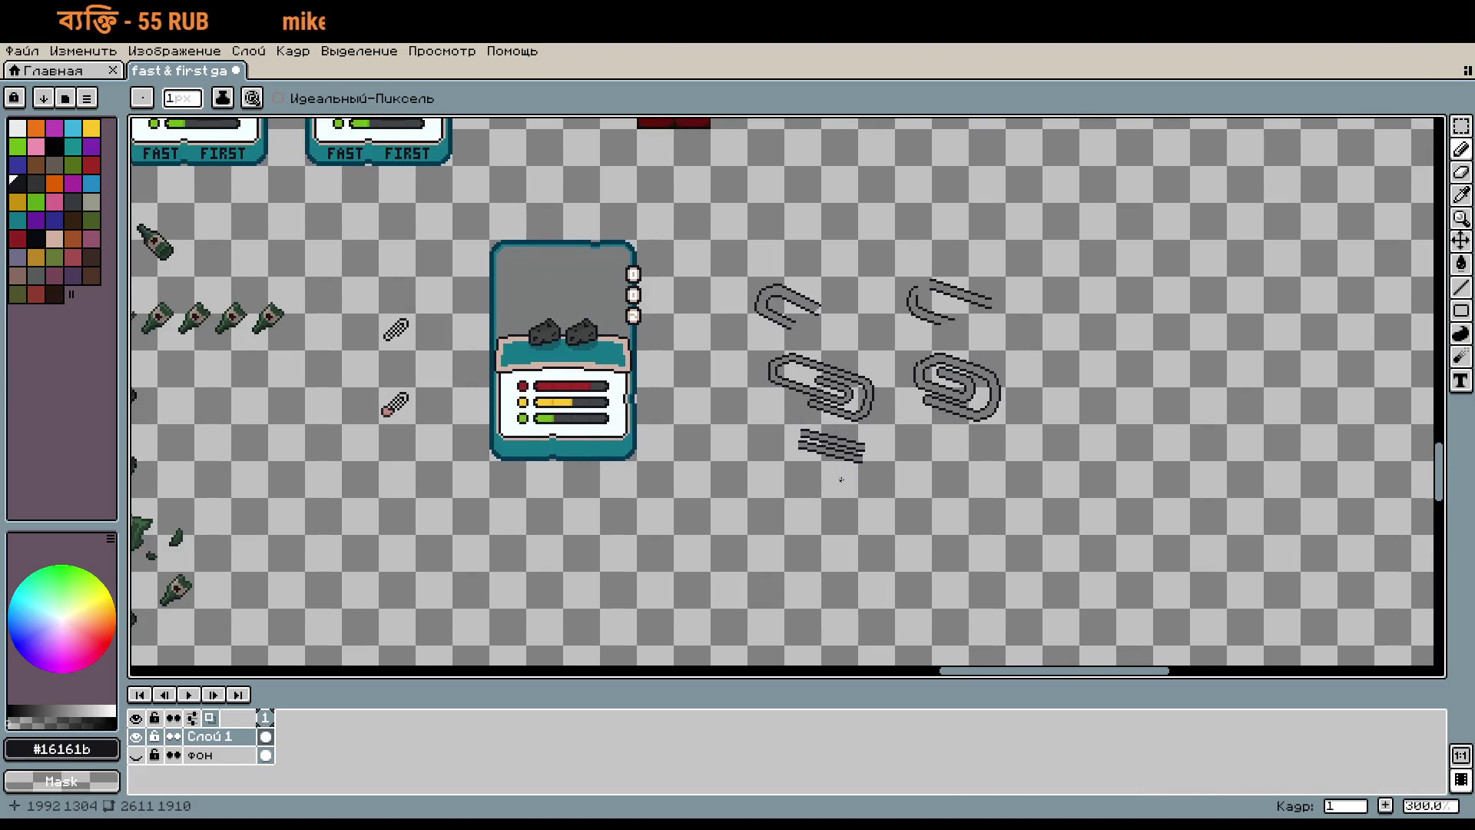
{"action": "left_click_drag", "start_coordinate": [836, 480], "coordinate": [893, 484]}
Step: Add a dark pixel beside the plain black paperclip, then select the whole area
{"action": "scroll", "coordinate": [882, 478], "scroll_direction": "left", "scroll_amount": 3}
{"action": "scroll", "coordinate": [1026, 403], "scroll_direction": "left", "scroll_amount": 3}
{"action": "scroll", "coordinate": [741, 349], "scroll_direction": "up", "scroll_amount": 2}
{"action": "scroll", "coordinate": [700, 347], "scroll_direction": "up", "scroll_amount": 3}
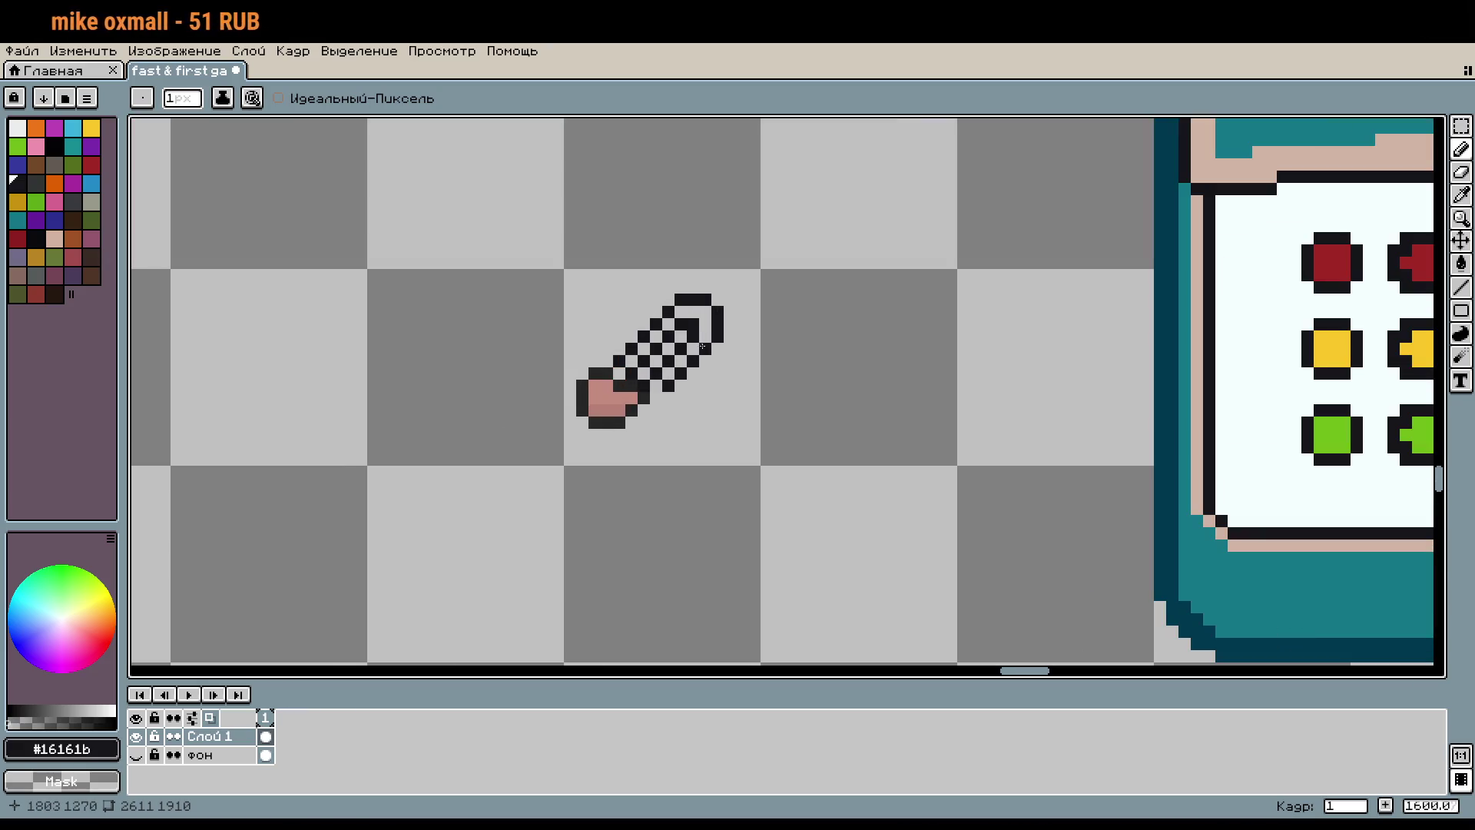
{"action": "mouse_move", "coordinate": [693, 496]}
{"action": "left_mouse_down"}
{"action": "mouse_move", "coordinate": [684, 322]}
{"action": "mouse_move", "coordinate": [676, 456]}
{"action": "mouse_move", "coordinate": [724, 434]}
{"action": "left_mouse_up"}
{"action": "scroll", "coordinate": [676, 455], "scroll_direction": "up", "scroll_amount": 1}
{"action": "left_click", "coordinate": [723, 434]}
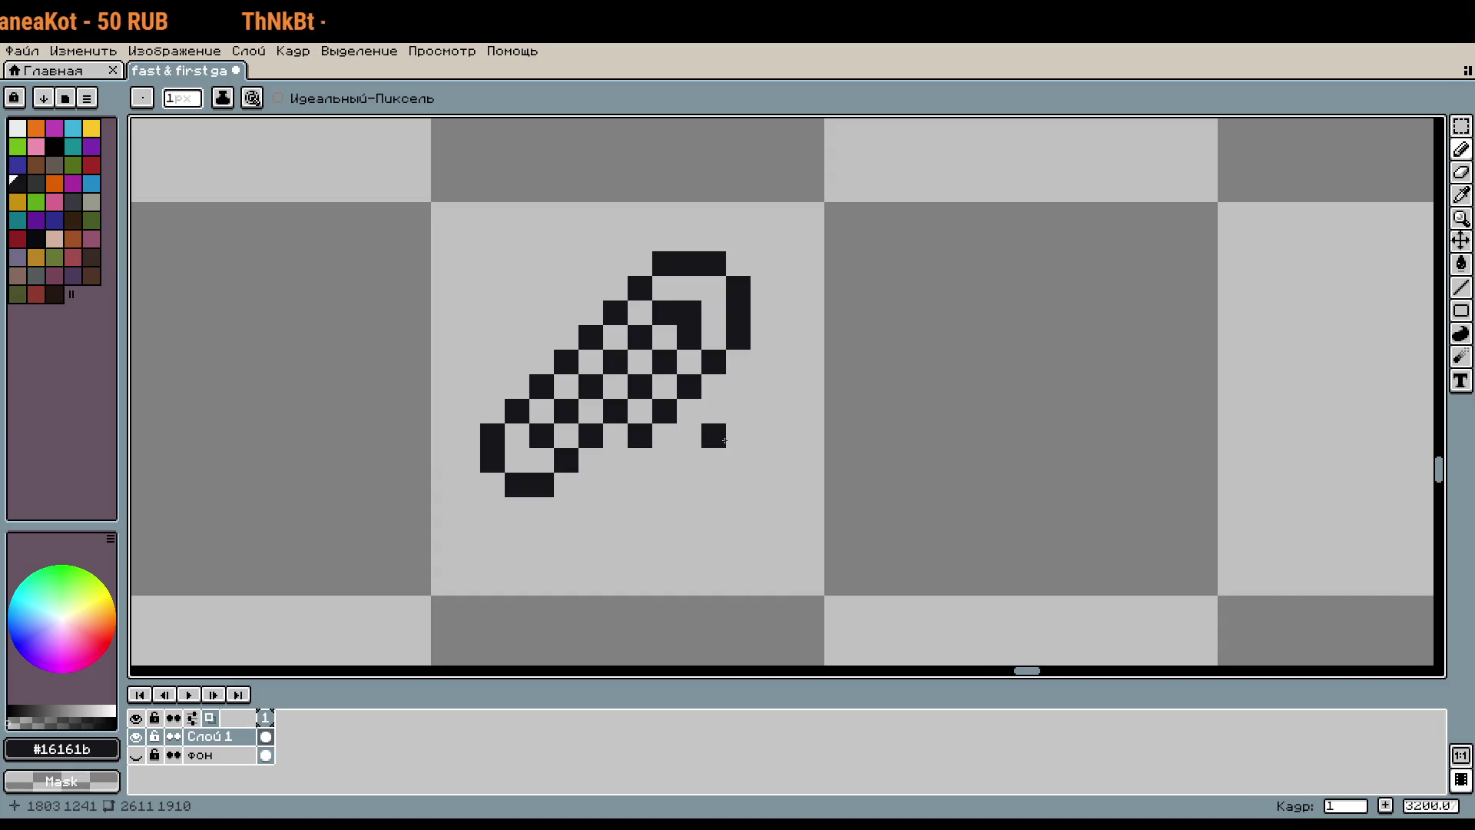
{"action": "scroll", "coordinate": [724, 481], "scroll_direction": "down", "scroll_amount": 1}
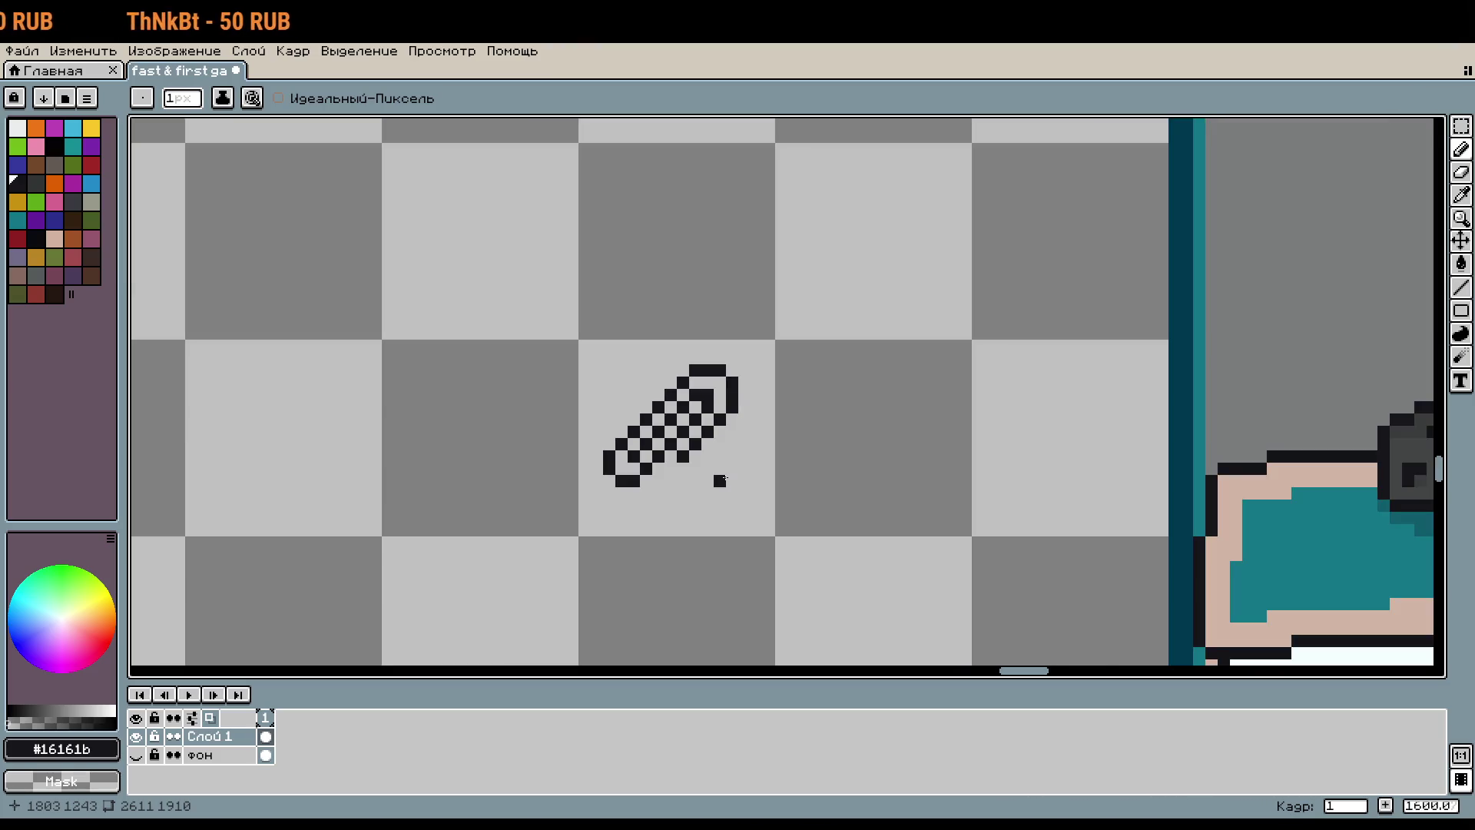
{"action": "scroll", "coordinate": [720, 480], "scroll_direction": "up", "scroll_amount": 1}
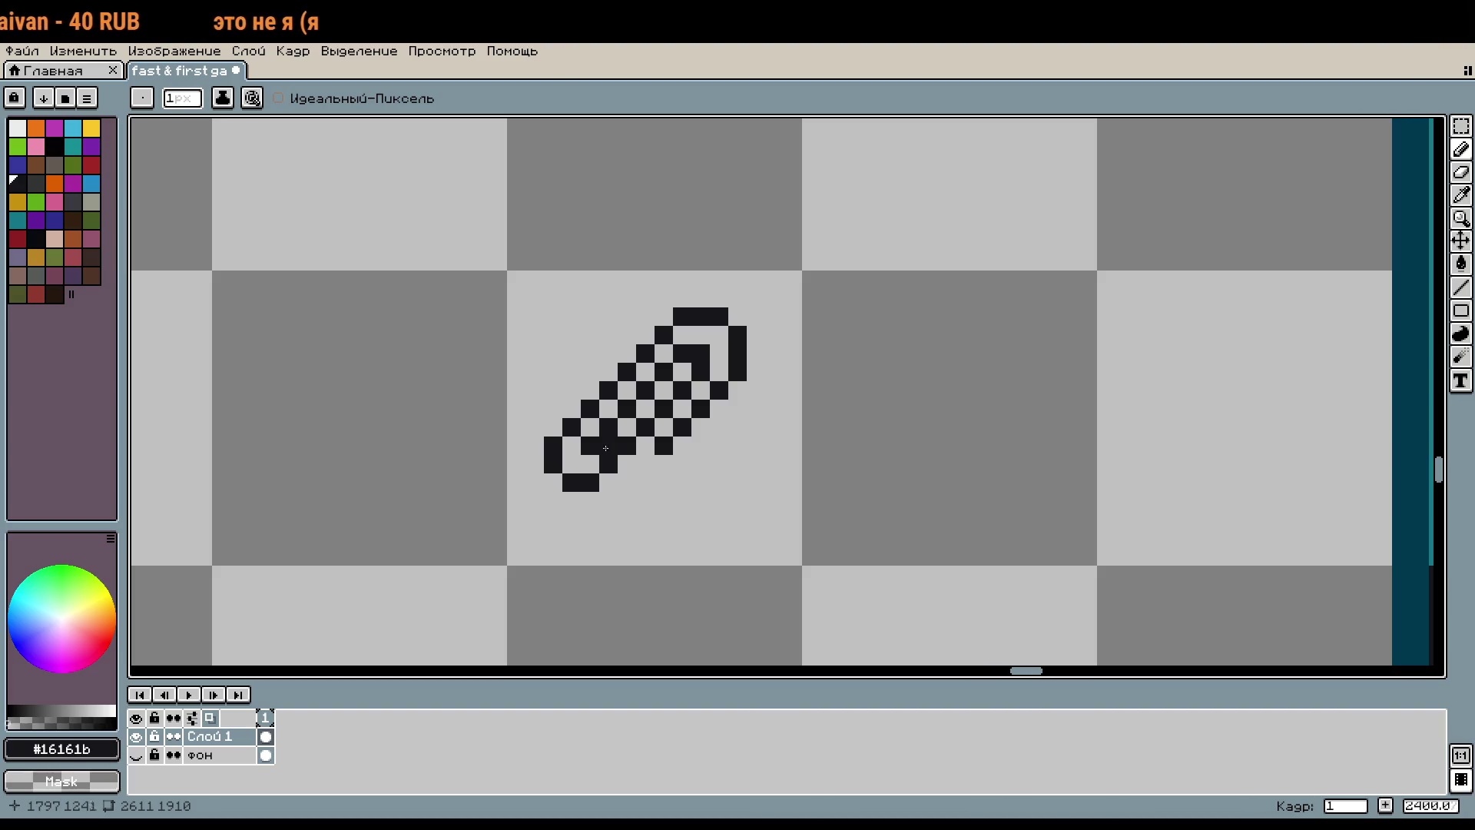
{"action": "key", "text": "ctrl+a"}
Step: Paste a copy of the black paperclip beside the original with a 90° rotation
{"action": "key", "text": "ctrl+c"}
{"action": "key", "text": "ctrl+v"}
{"action": "left_click_drag", "start_coordinate": [653, 453], "coordinate": [946, 453]}
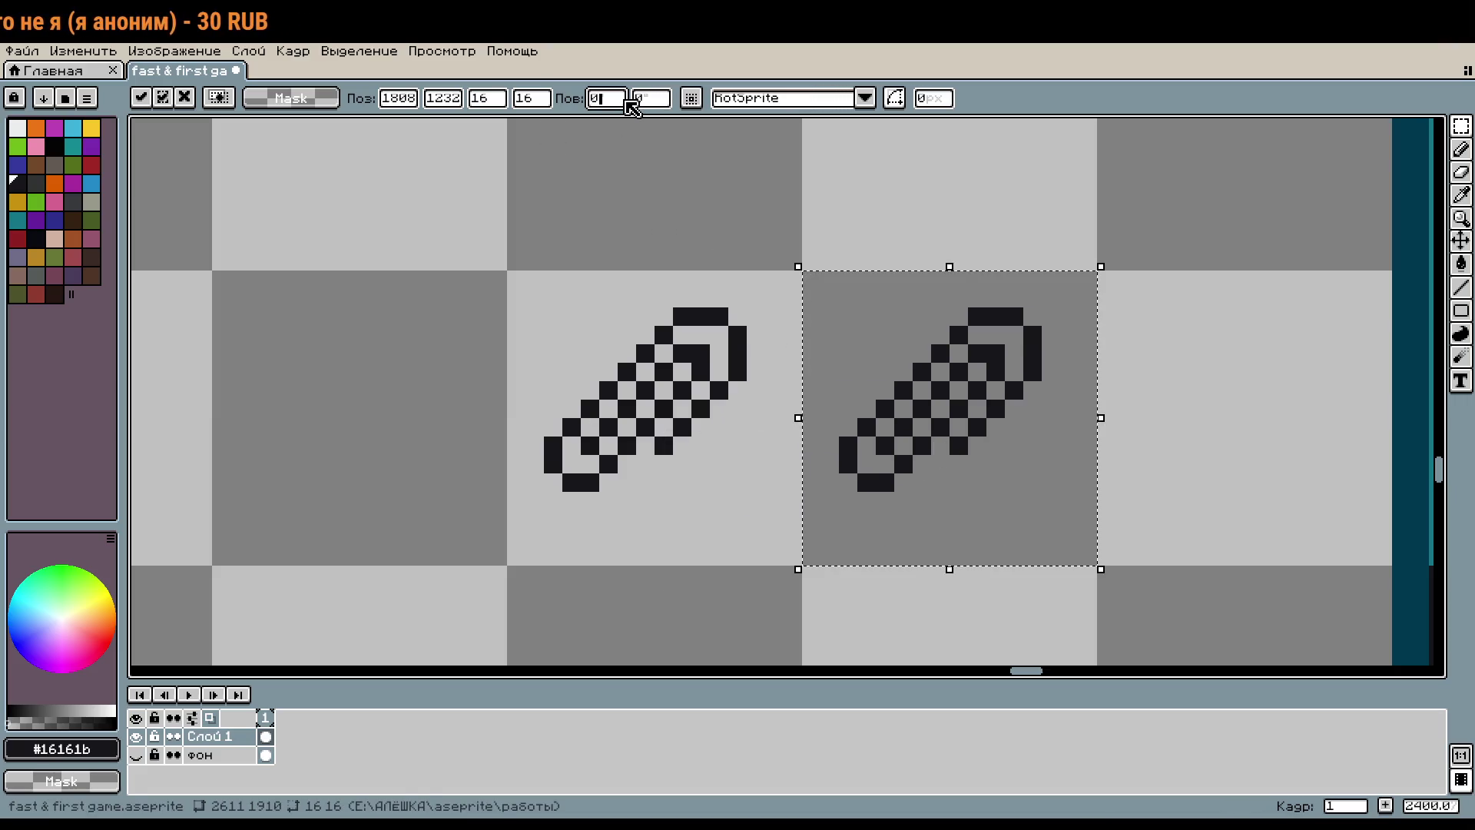
{"action": "type", "text": "90"}
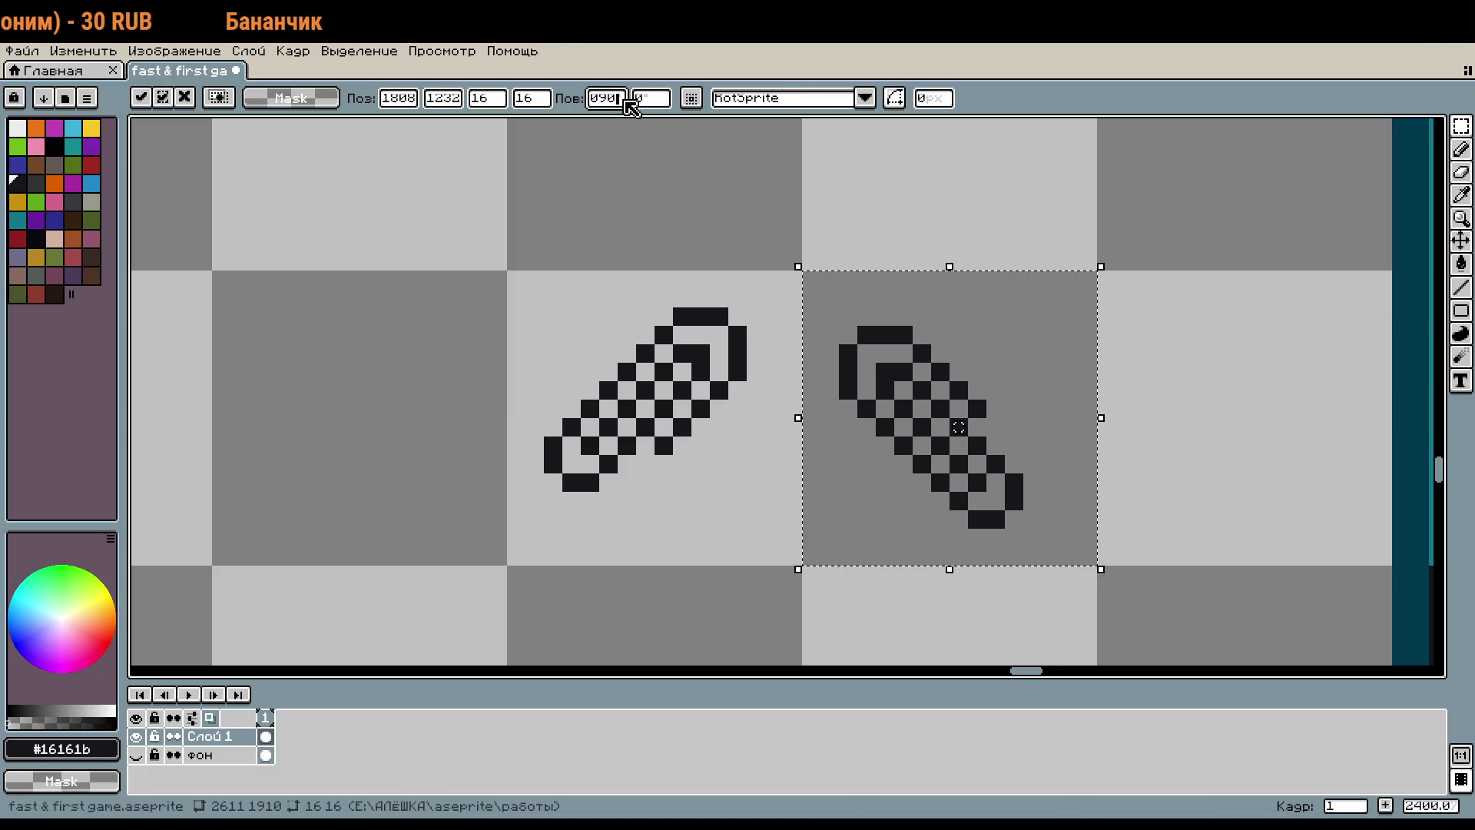
Step: Set the copy's second transform angle, settling on 0 after trying 90, 1 and 2
{"action": "left_click", "coordinate": [653, 100]}
{"action": "type", "text": "90"}
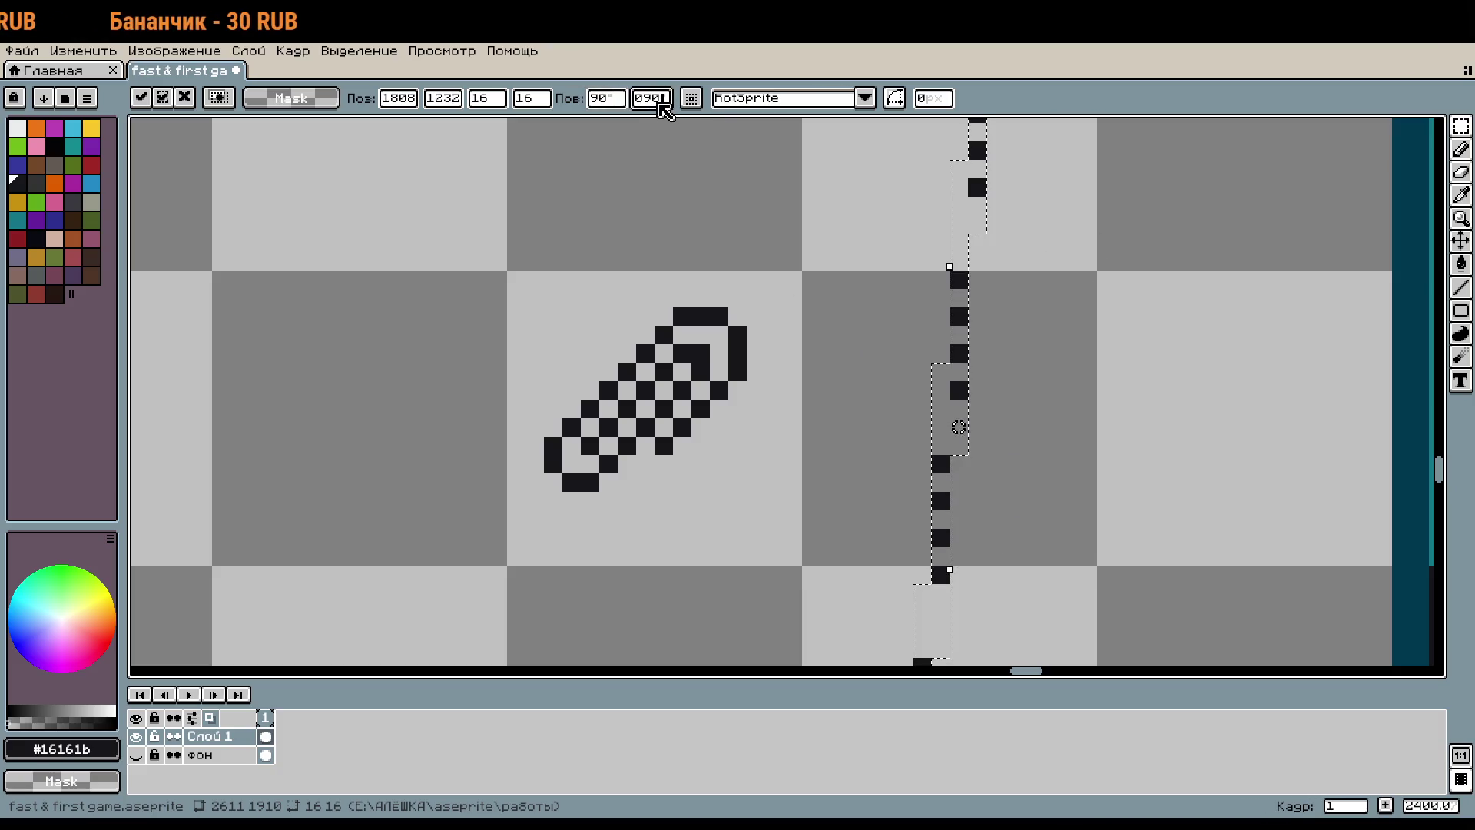
{"action": "key", "text": "BackSpace"}
{"action": "key", "text": "BackSpace"}
{"action": "key", "text": "BackSpace"}
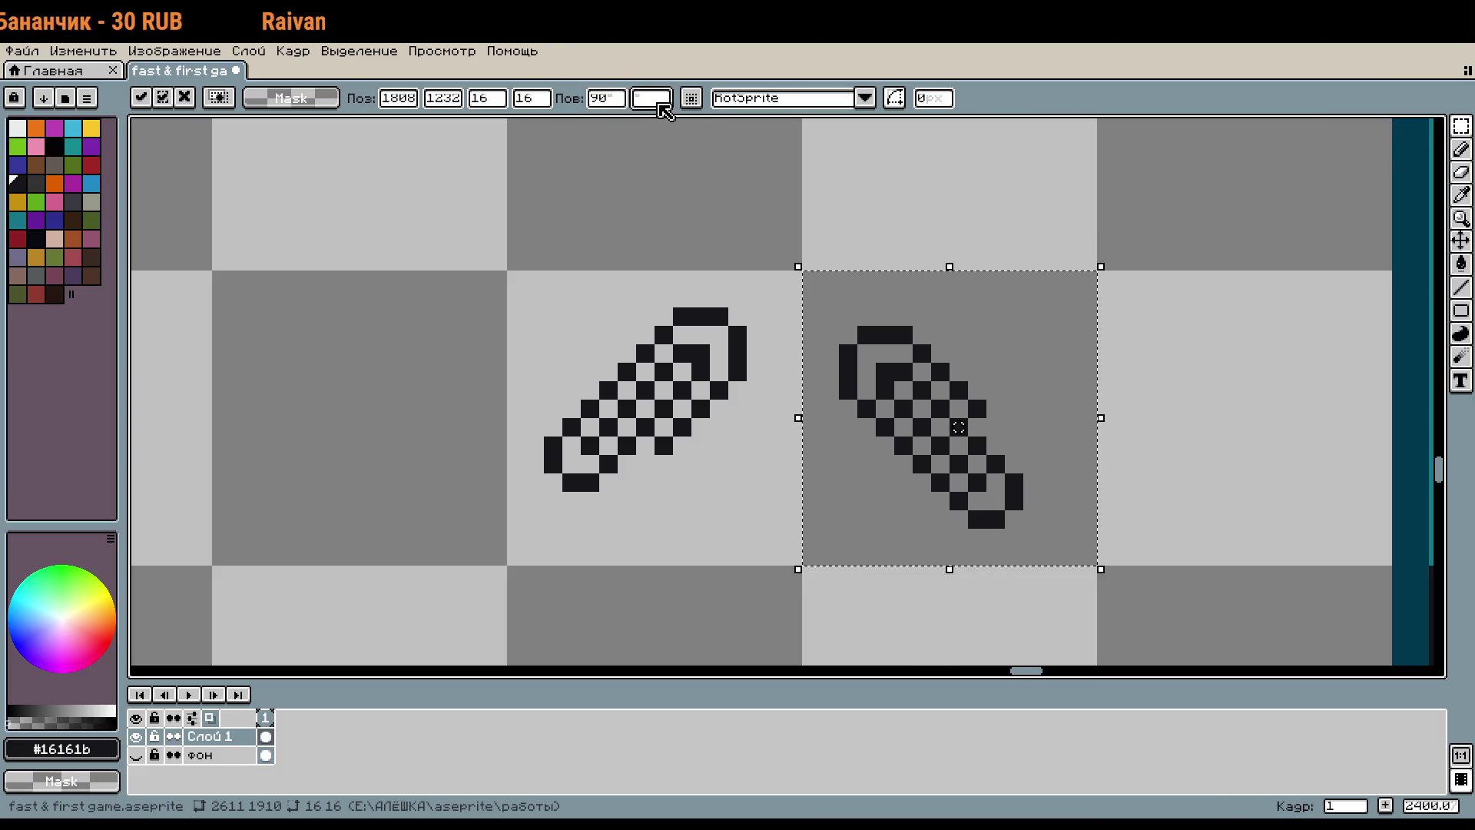
{"action": "type", "text": "1"}
{"action": "key", "text": "BackSpace"}
{"action": "type", "text": "2"}
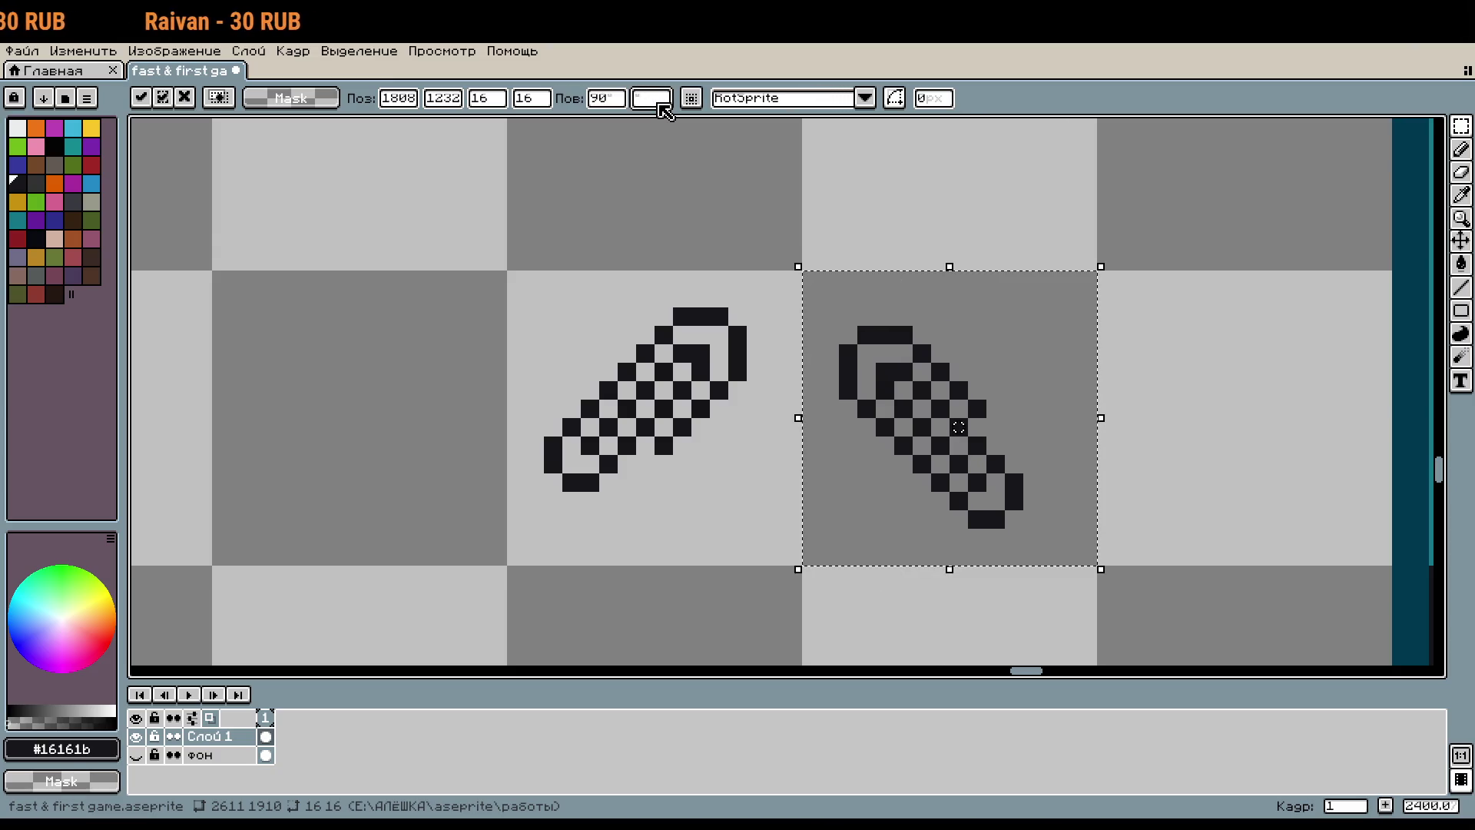
{"action": "key", "text": "BackSpace"}
{"action": "type", "text": "0"}
Step: Flip the copy horizontally, move it one tile left, and flip it vertically one tile lower
{"action": "left_click_drag", "start_coordinate": [793, 417], "coordinate": [1392, 417]}
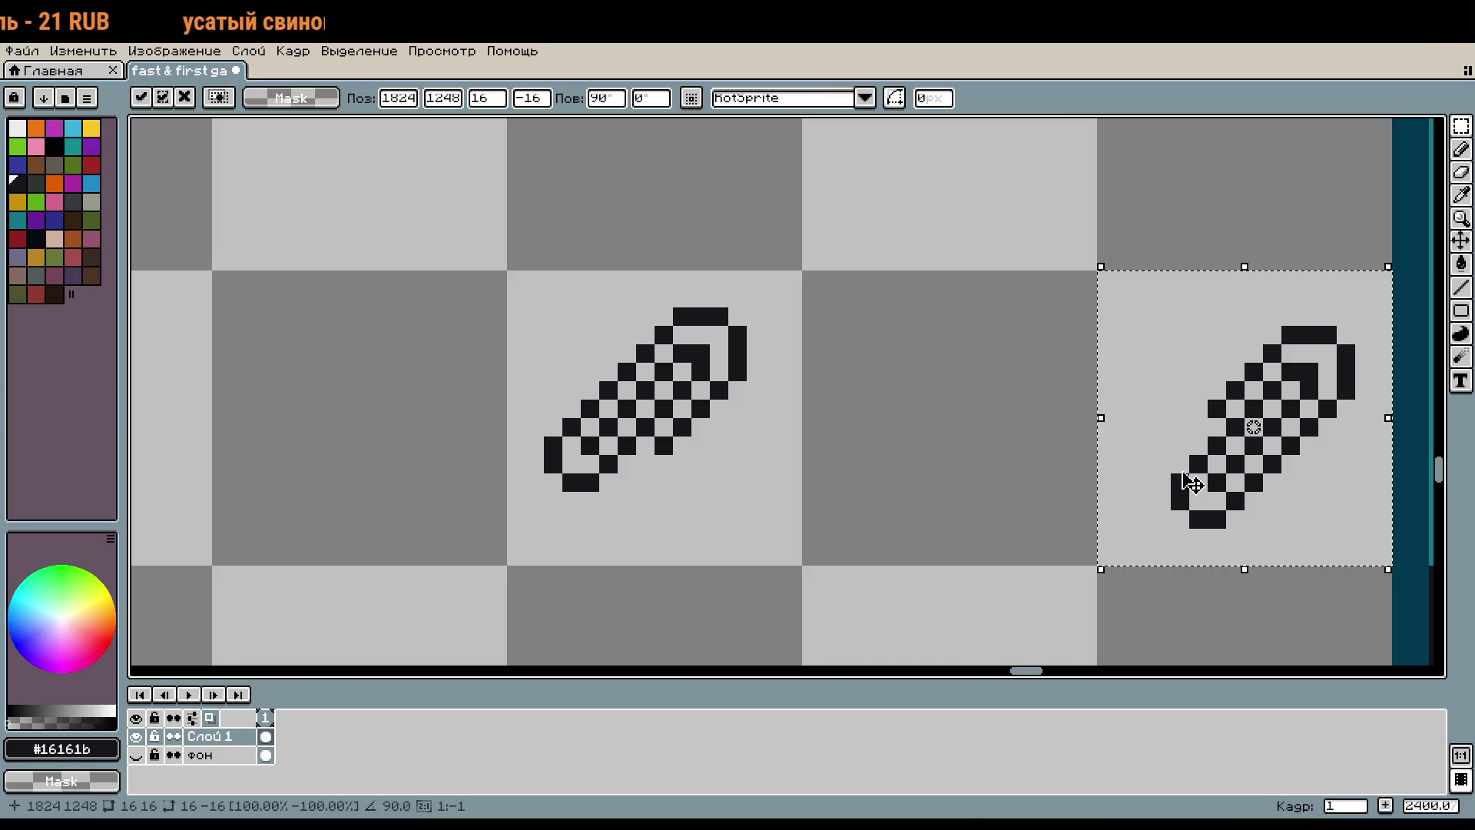
{"action": "scroll", "coordinate": [1007, 432], "scroll_direction": "down", "scroll_amount": 1}
{"action": "left_click_drag", "start_coordinate": [1006, 433], "coordinate": [848, 370]}
{"action": "left_click_drag", "start_coordinate": [1059, 376], "coordinate": [862, 376]}
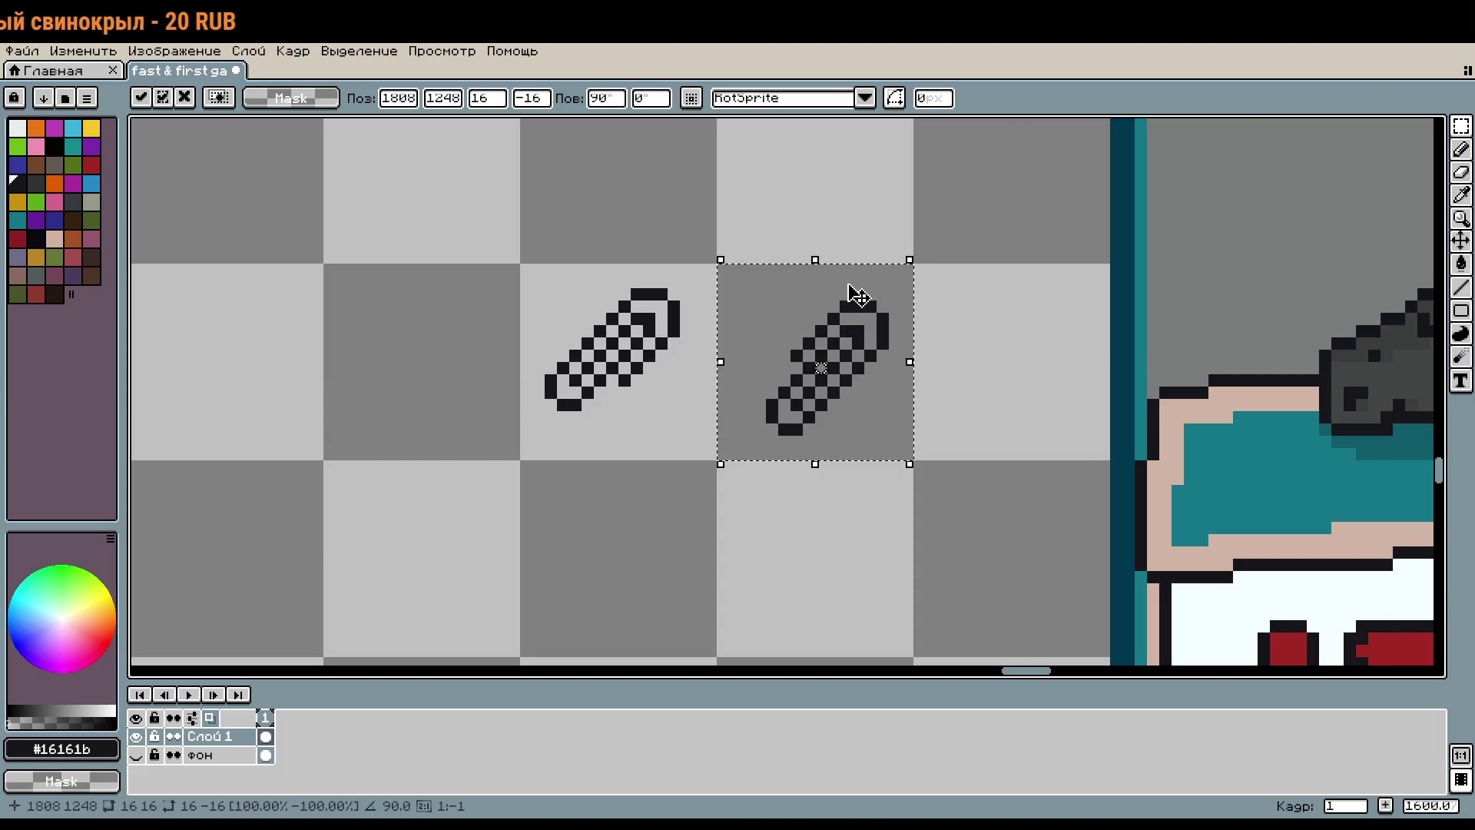
{"action": "scroll", "coordinate": [849, 302], "scroll_direction": "down", "scroll_amount": 2}
{"action": "mouse_move", "coordinate": [816, 181]}
{"action": "left_mouse_down"}
{"action": "mouse_move", "coordinate": [835, 572]}
{"action": "mouse_move", "coordinate": [829, 560]}
{"action": "left_mouse_up"}
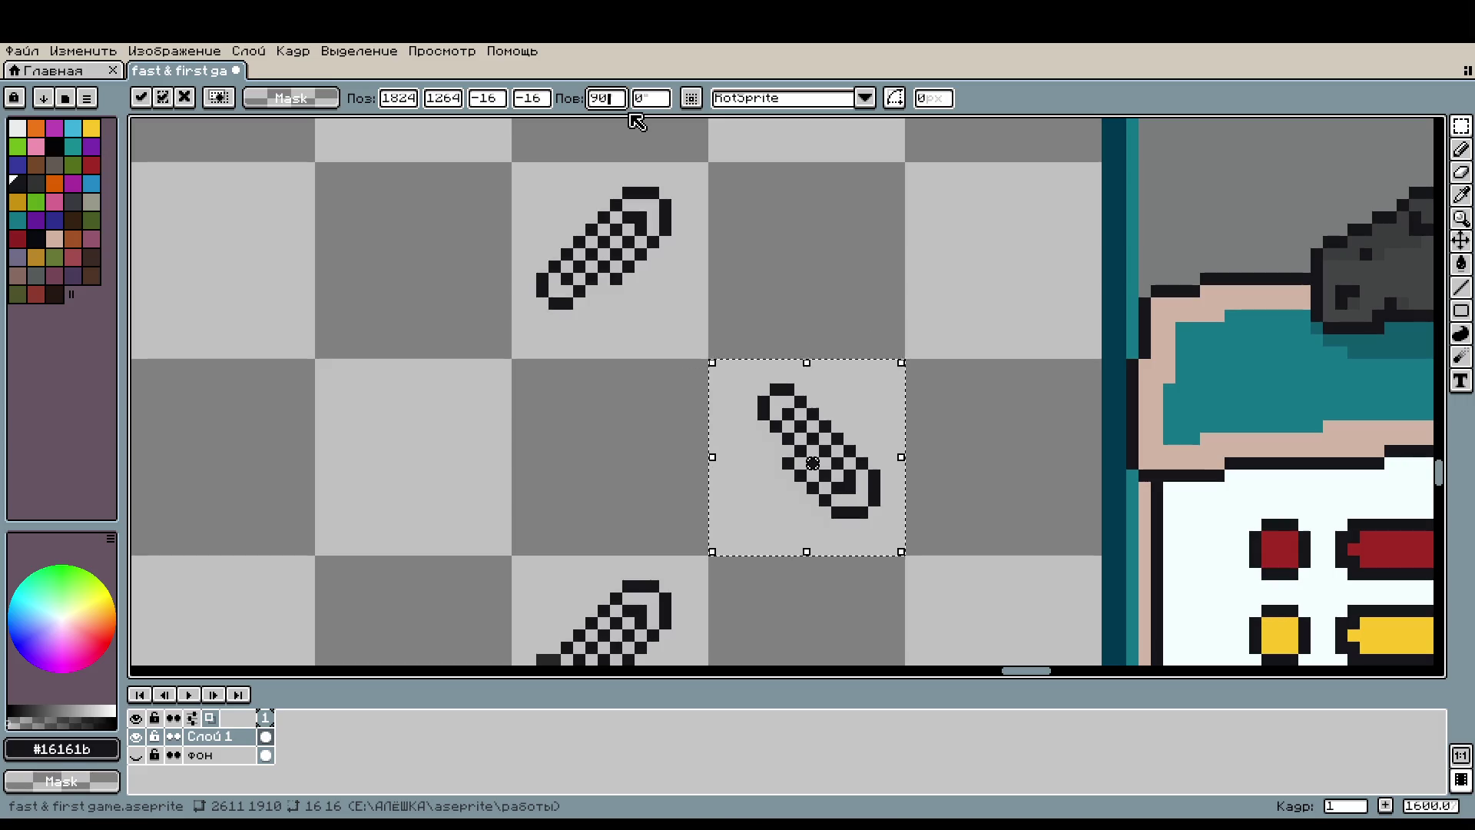
Step: Mirror the copy horizontally, rotate it -90°, and commit it one tile left
{"action": "key", "text": "BackSpace"}
{"action": "key", "text": "BackSpace"}
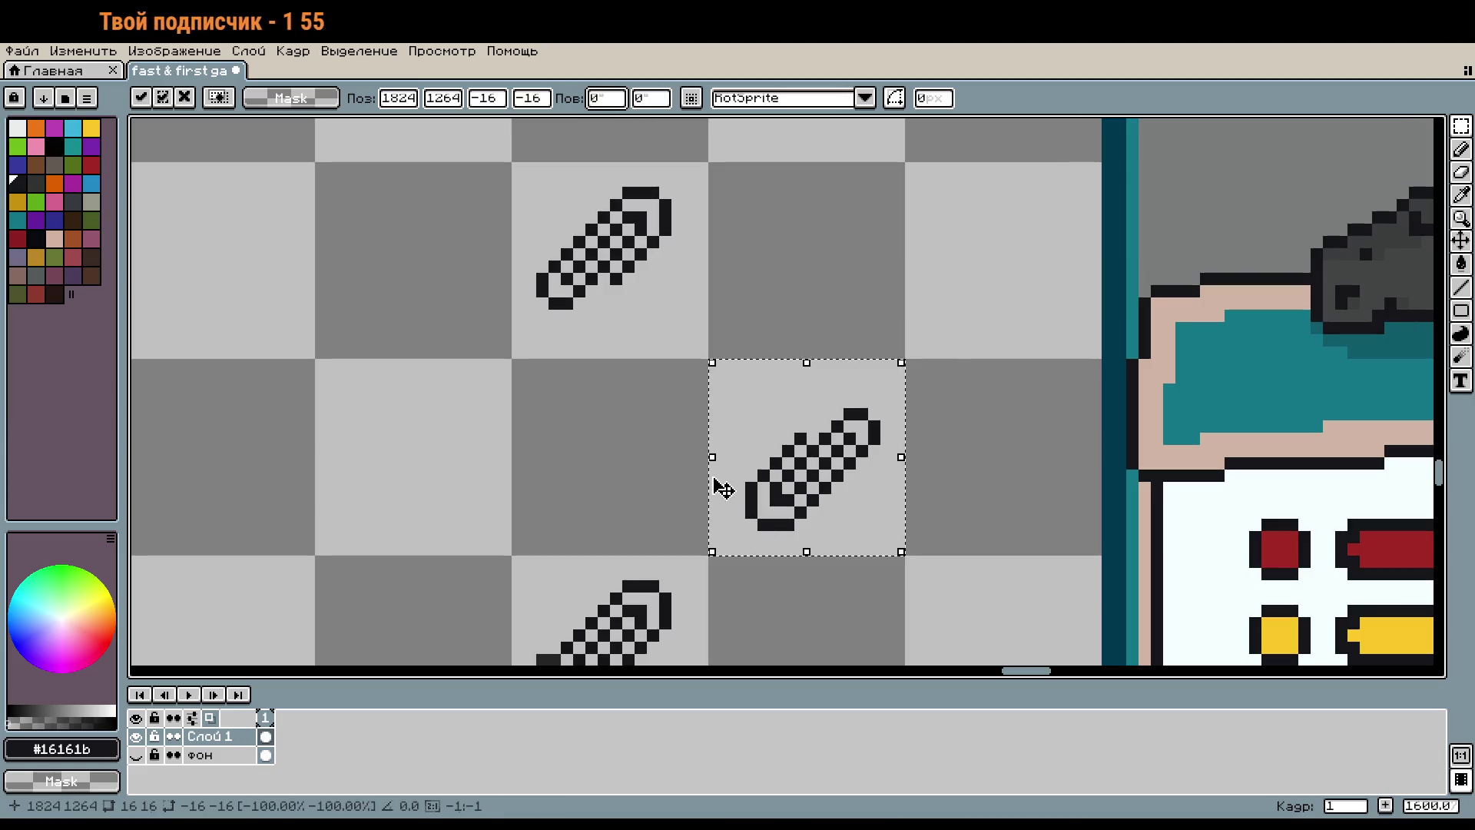
{"action": "left_click_drag", "start_coordinate": [718, 490], "coordinate": [1119, 486]}
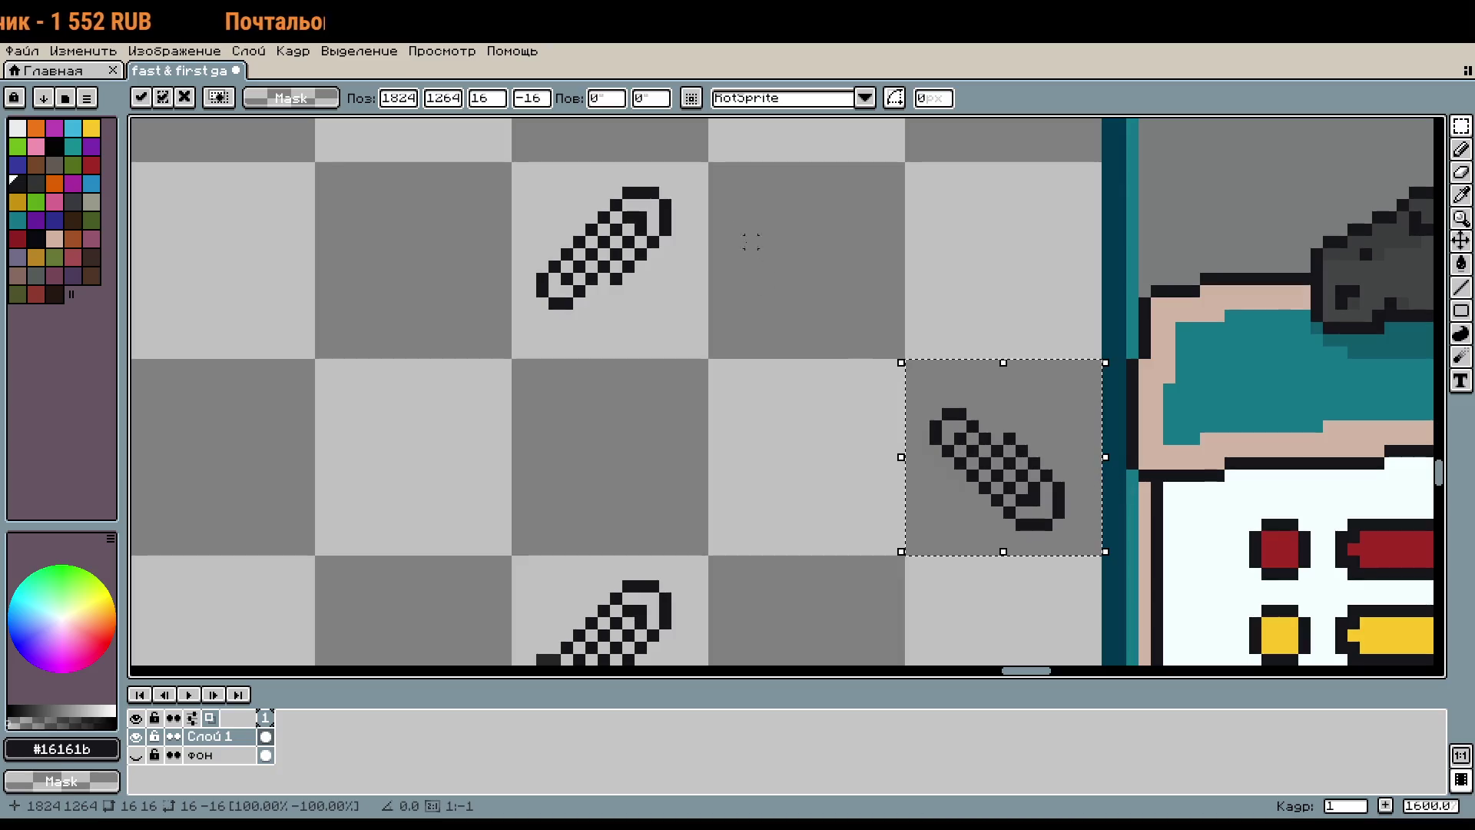
{"action": "left_click", "coordinate": [625, 100]}
{"action": "type", "text": "90"}
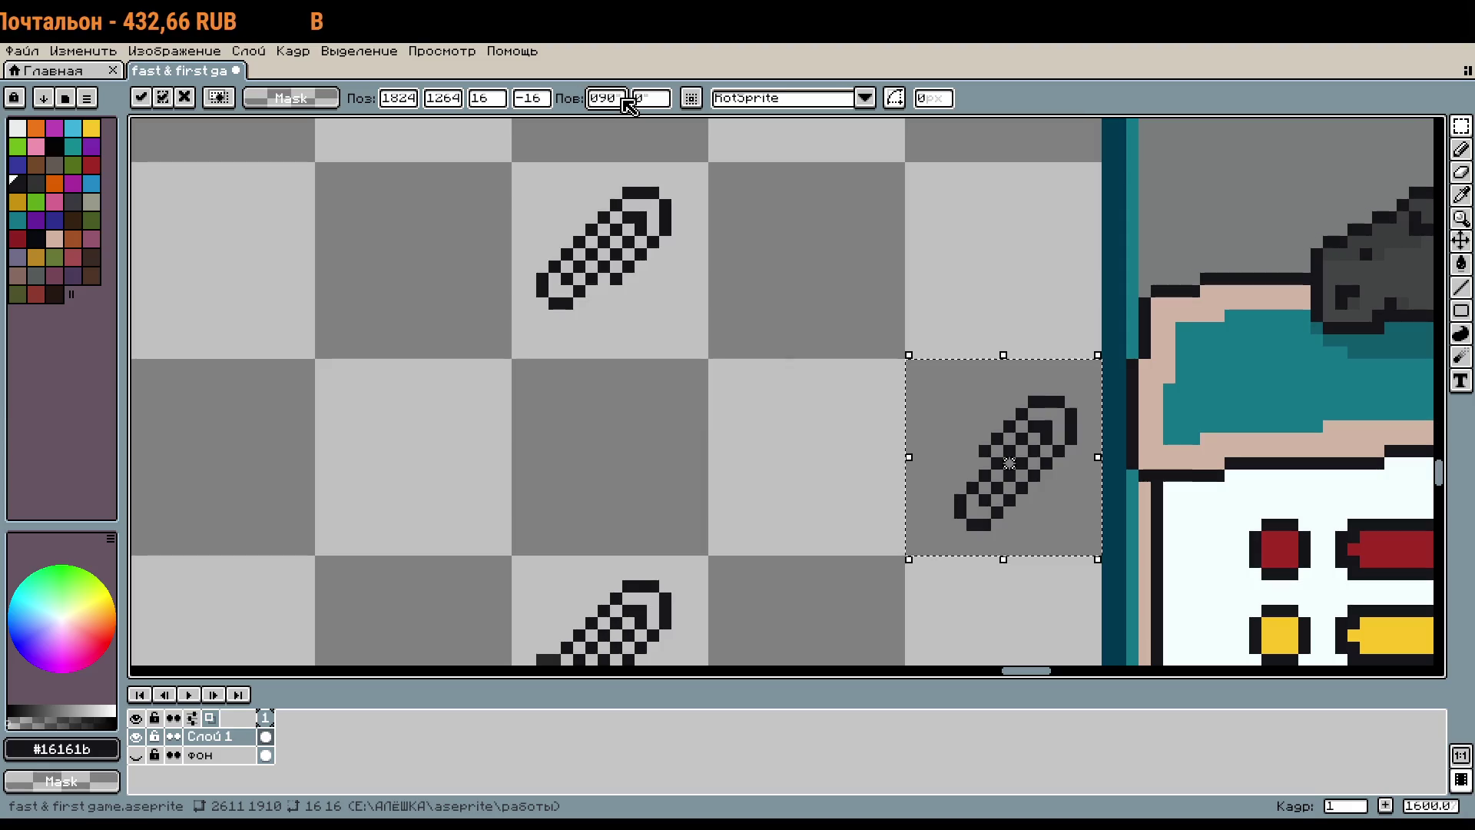
{"action": "key", "text": "BackSpace"}
{"action": "key", "text": "BackSpace"}
{"action": "key", "text": "BackSpace"}
{"action": "type", "text": "-90"}
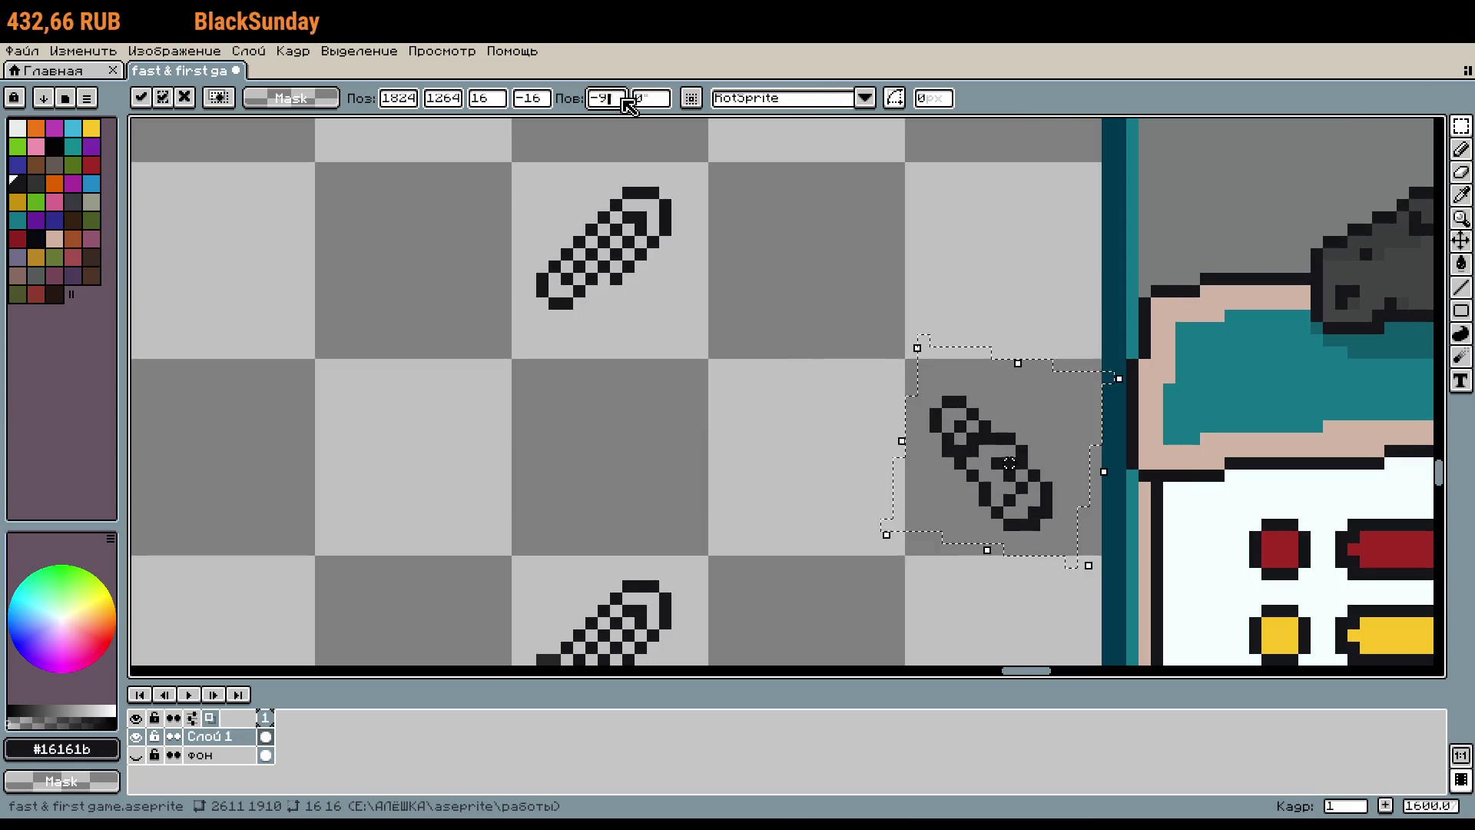
{"action": "left_click_drag", "start_coordinate": [975, 436], "coordinate": [846, 500]}
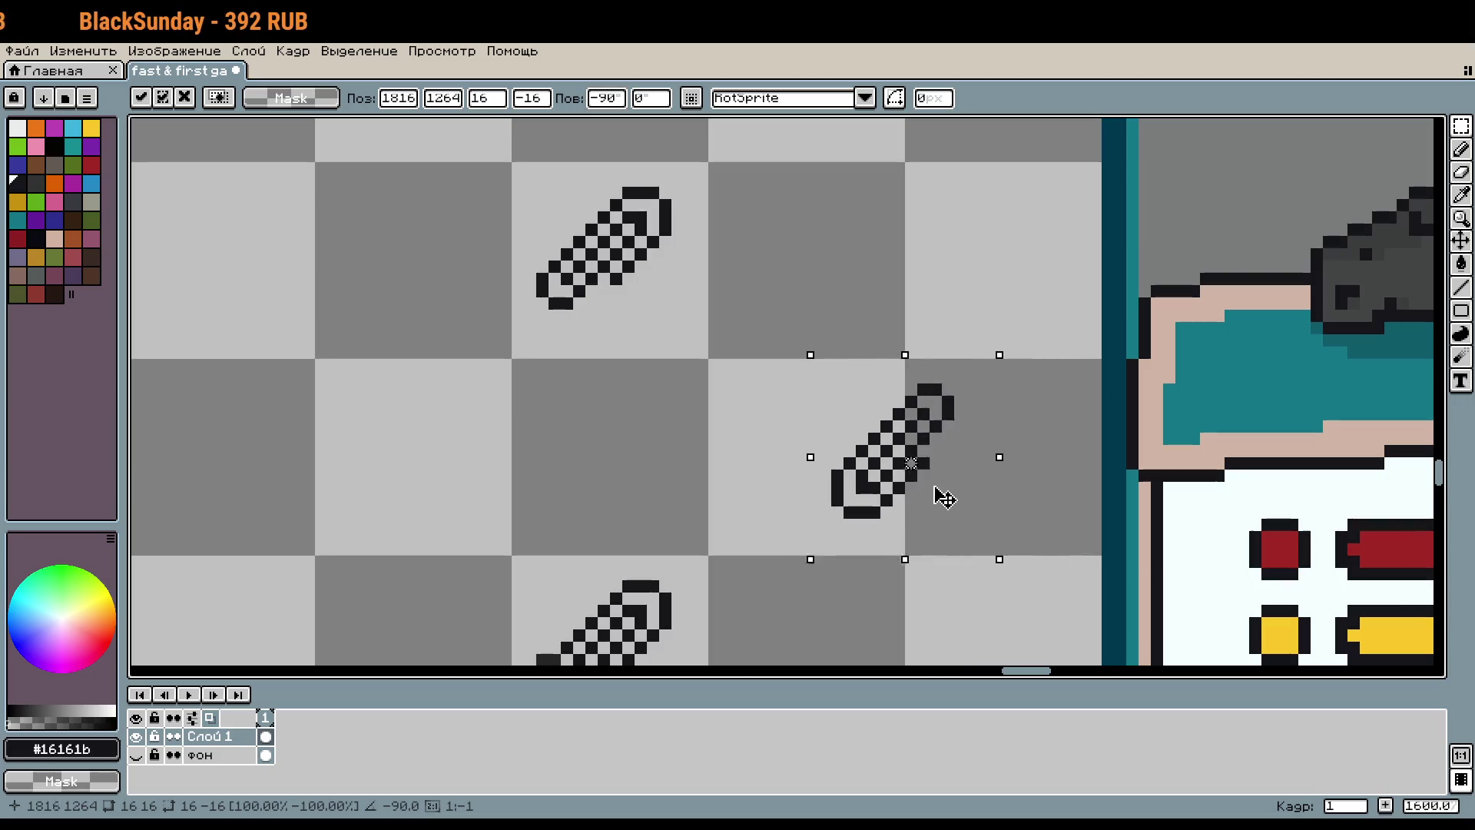
{"action": "key", "text": "Return"}
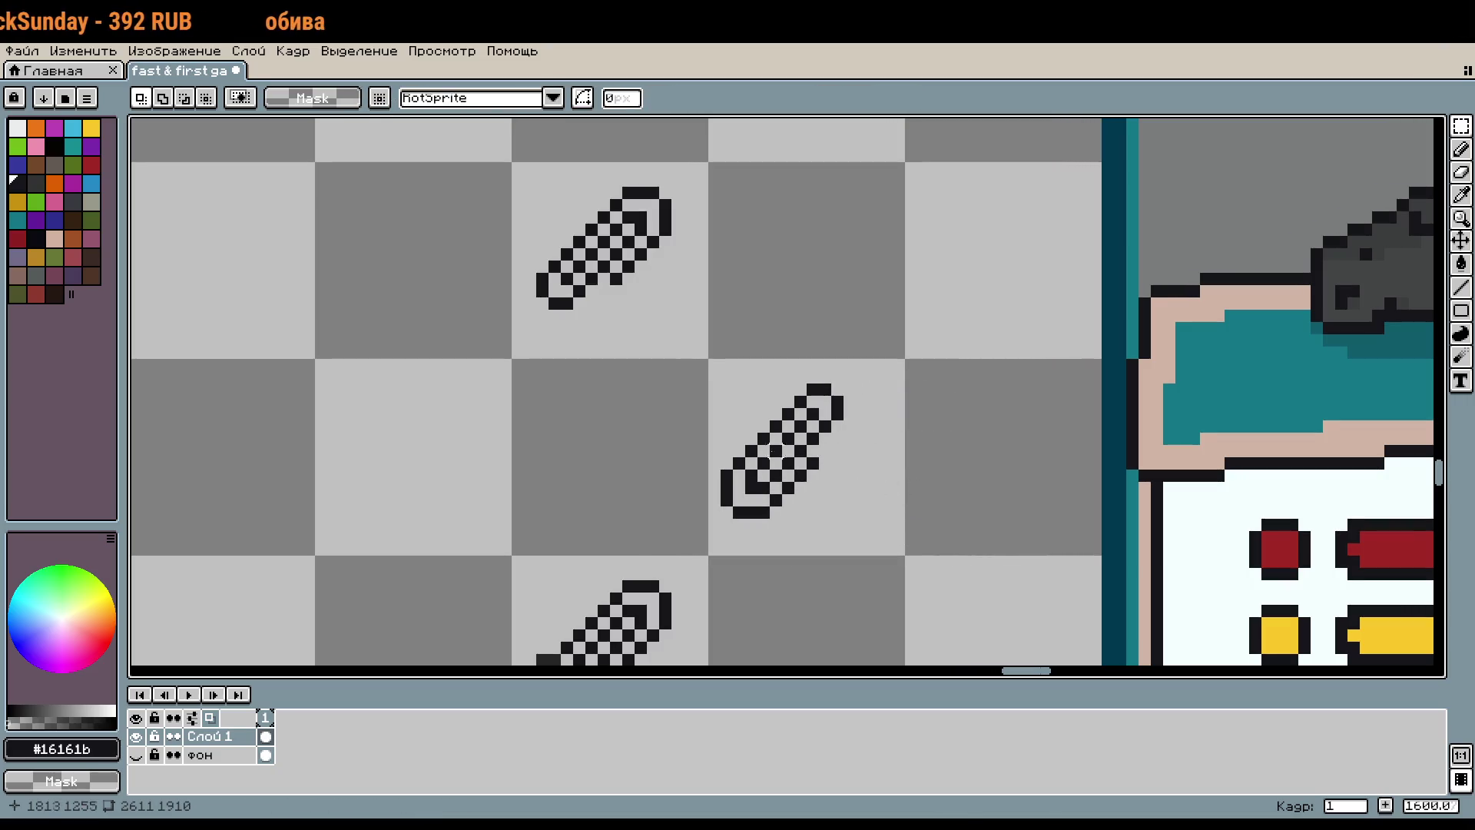
Step: Select the middle paperclip's tile and nudge the clip right within it
{"action": "left_click_drag", "start_coordinate": [701, 364], "coordinate": [885, 547]}
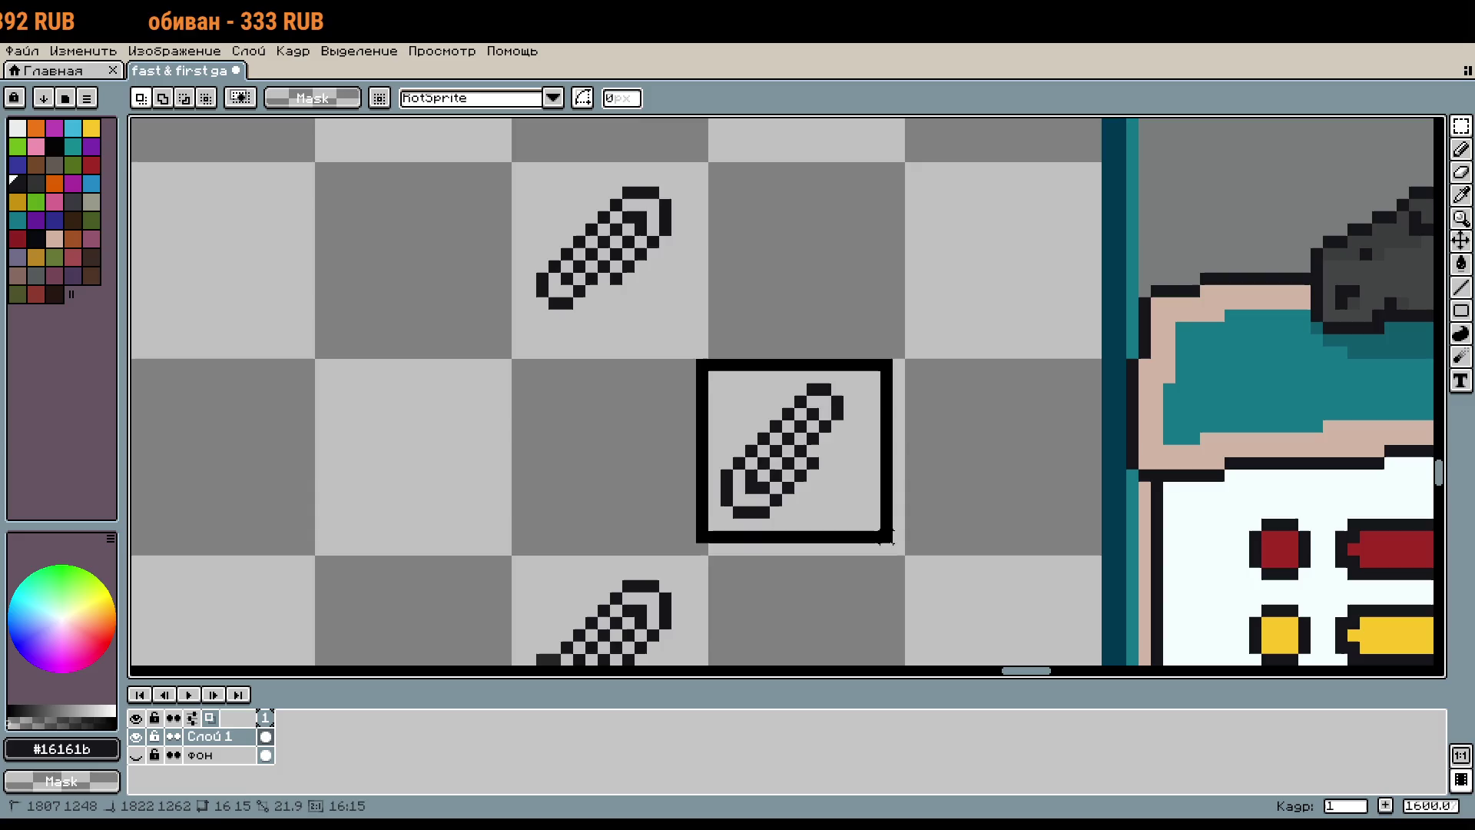
{"action": "key", "text": "ctrl+z"}
{"action": "left_click_drag", "start_coordinate": [876, 530], "coordinate": [889, 534]}
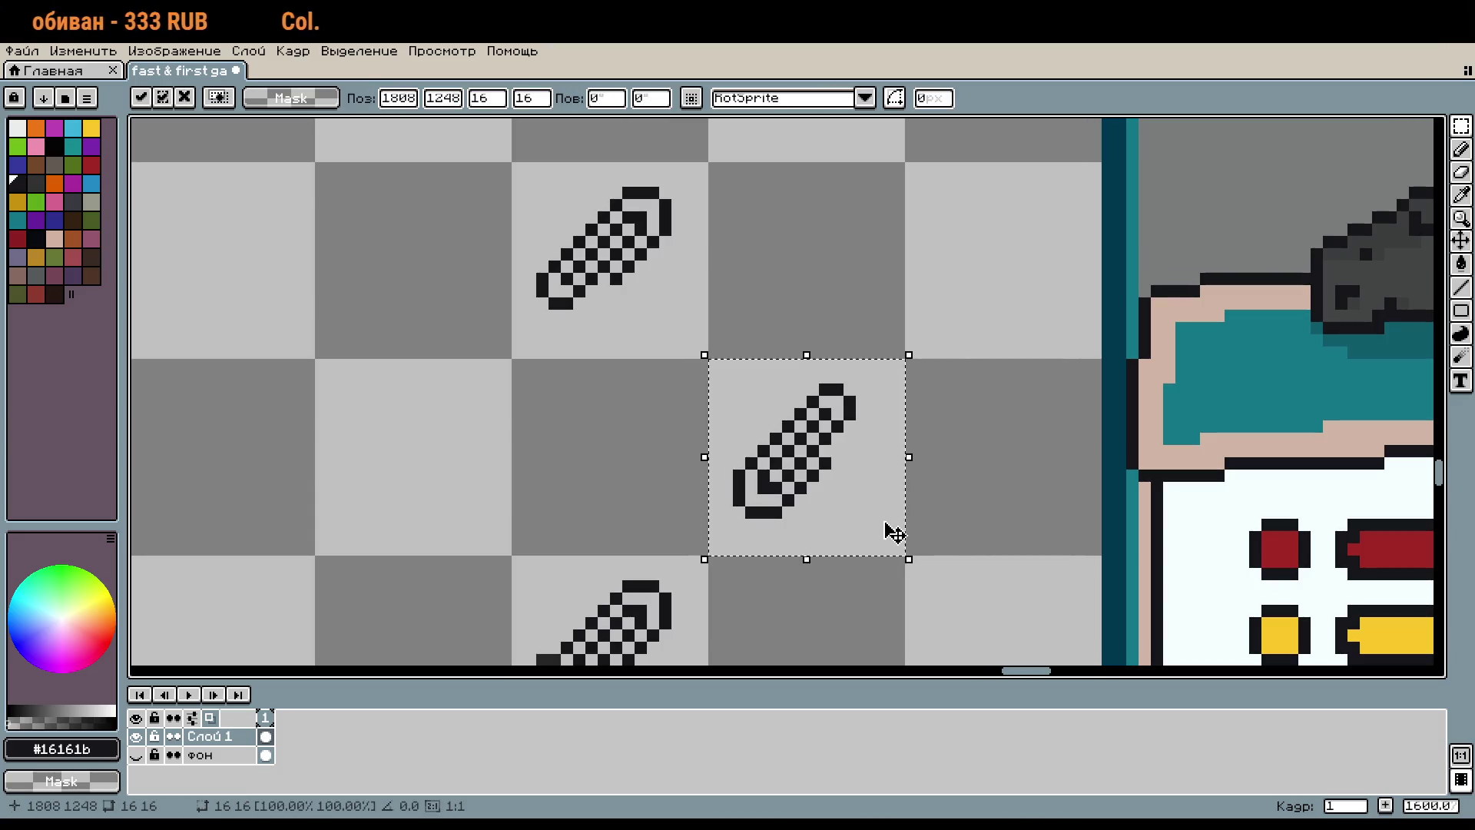
{"action": "key", "text": "Return"}
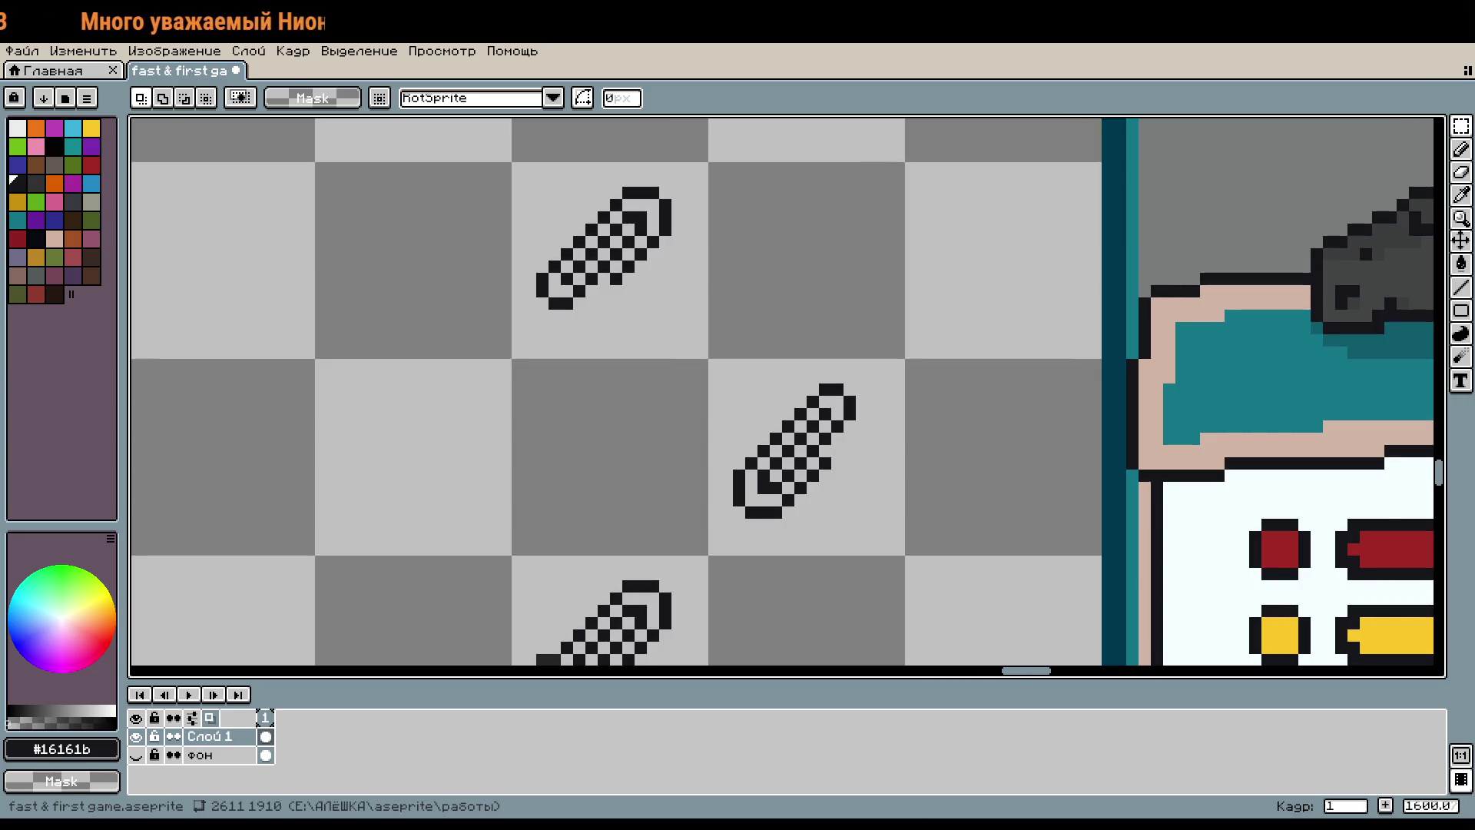
Step: Select the lower-left pink paw from the rat sprites and paste a copy near the paperclips
{"action": "scroll", "coordinate": [1123, 383], "scroll_direction": "down", "scroll_amount": 1}
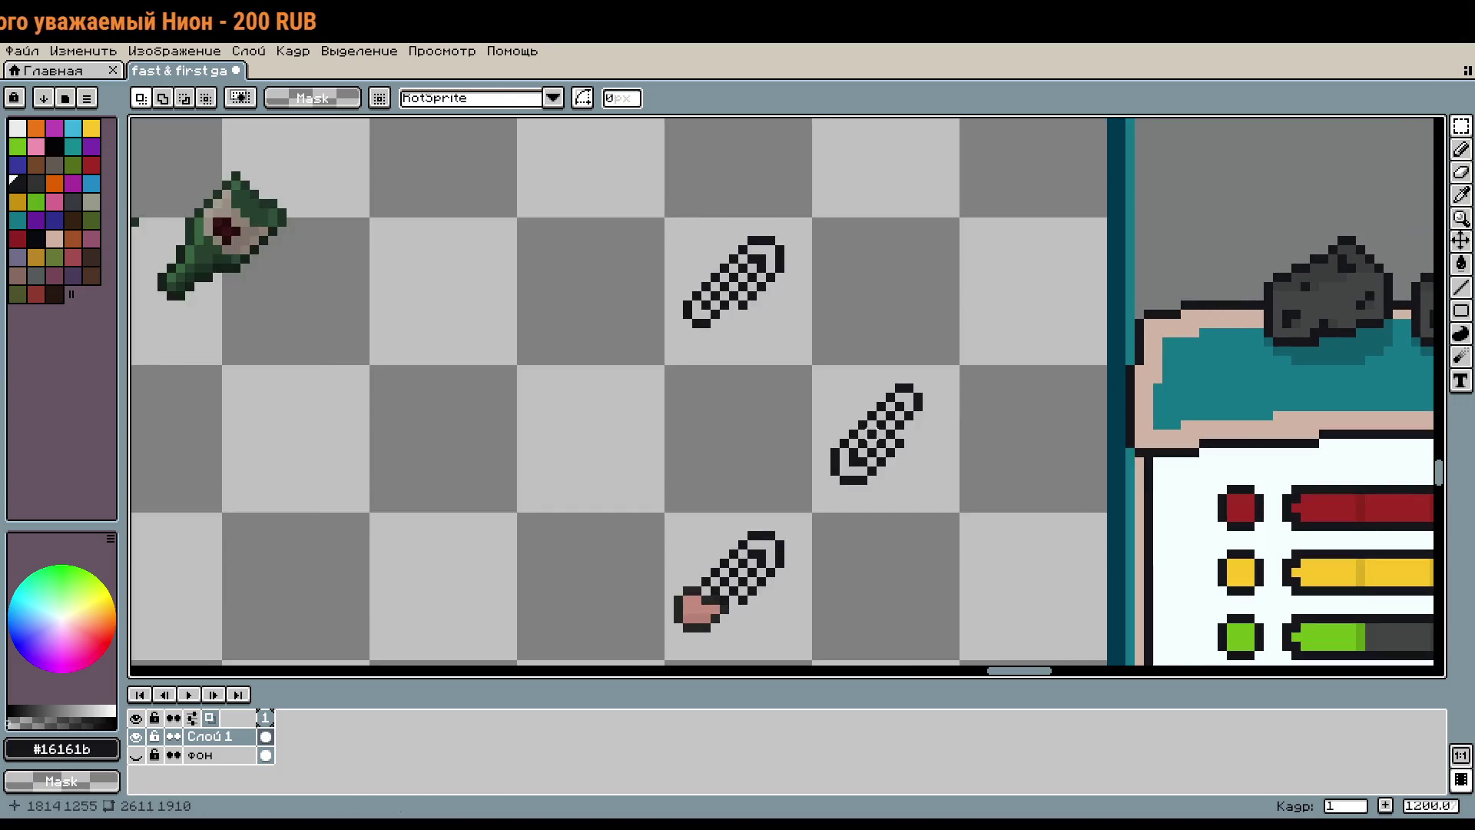
{"action": "scroll", "coordinate": [834, 406], "scroll_direction": "down", "scroll_amount": 3}
{"action": "scroll", "coordinate": [835, 406], "scroll_direction": "up", "scroll_amount": 2}
{"action": "scroll", "coordinate": [881, 312], "scroll_direction": "down", "scroll_amount": 2}
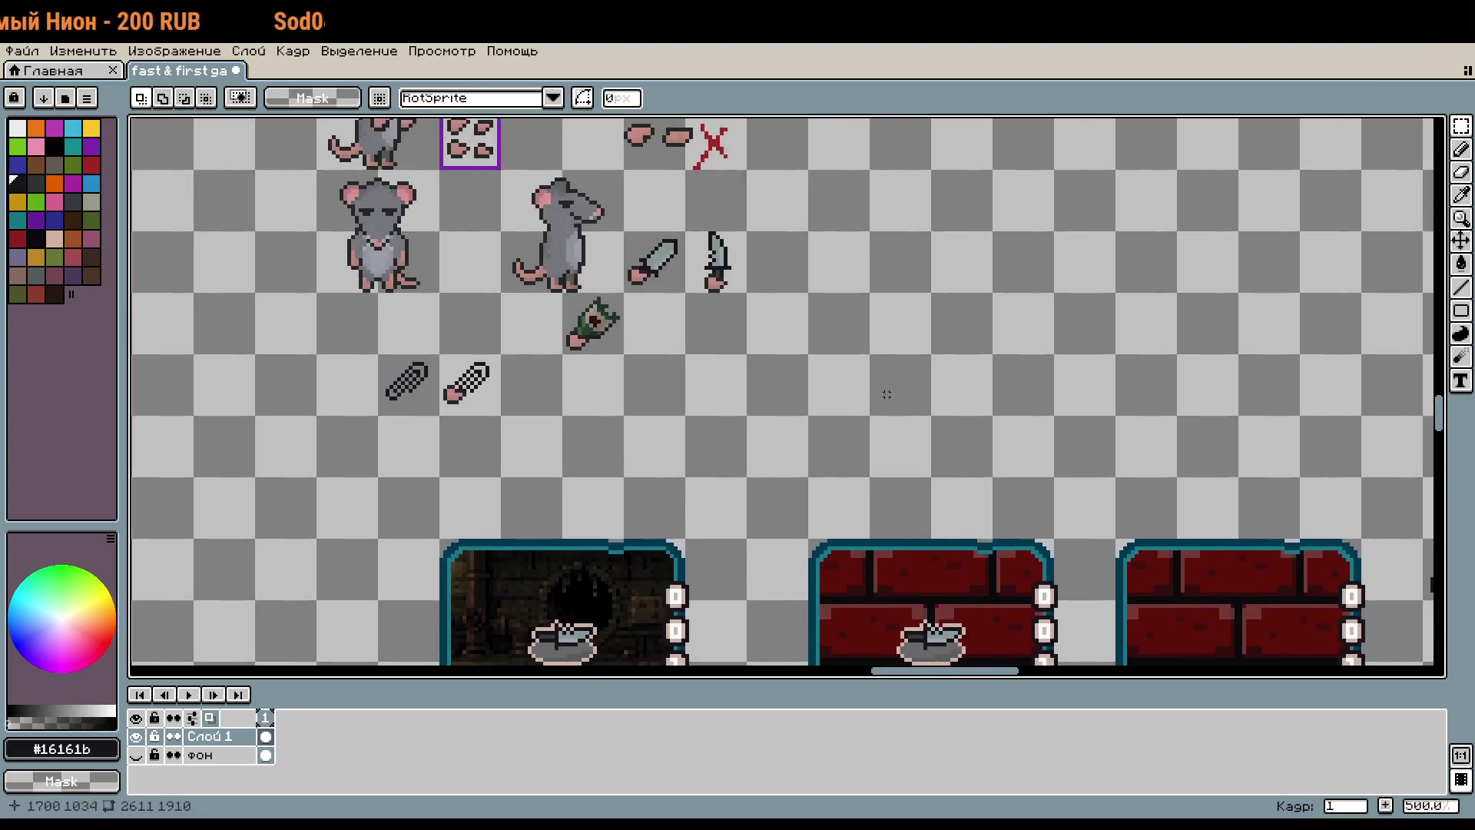
{"action": "scroll", "coordinate": [881, 313], "scroll_direction": "up", "scroll_amount": 2}
{"action": "scroll", "coordinate": [825, 312], "scroll_direction": "up", "scroll_amount": 3}
{"action": "scroll", "coordinate": [825, 313], "scroll_direction": "up", "scroll_amount": 1}
{"action": "left_click_drag", "start_coordinate": [560, 291], "coordinate": [678, 390]}
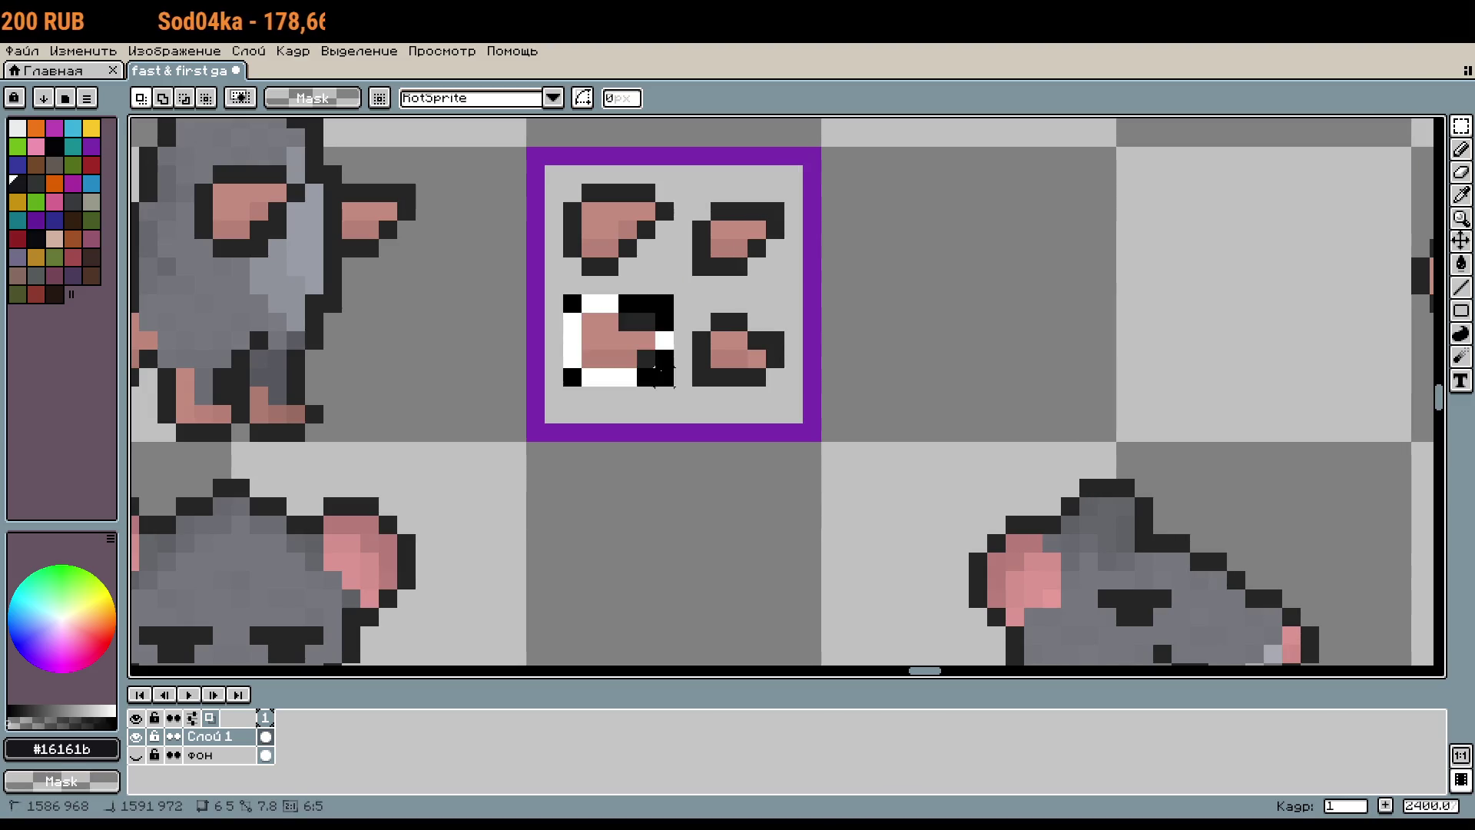
{"action": "scroll", "coordinate": [848, 451], "scroll_direction": "down", "scroll_amount": 5}
{"action": "scroll", "coordinate": [848, 451], "scroll_direction": "down", "scroll_amount": 5}
{"action": "scroll", "coordinate": [1011, 520], "scroll_direction": "down", "scroll_amount": 5}
{"action": "scroll", "coordinate": [839, 515], "scroll_direction": "right", "scroll_amount": 4}
{"action": "scroll", "coordinate": [839, 514], "scroll_direction": "up", "scroll_amount": 4}
{"action": "key", "text": "ctrl+v"}
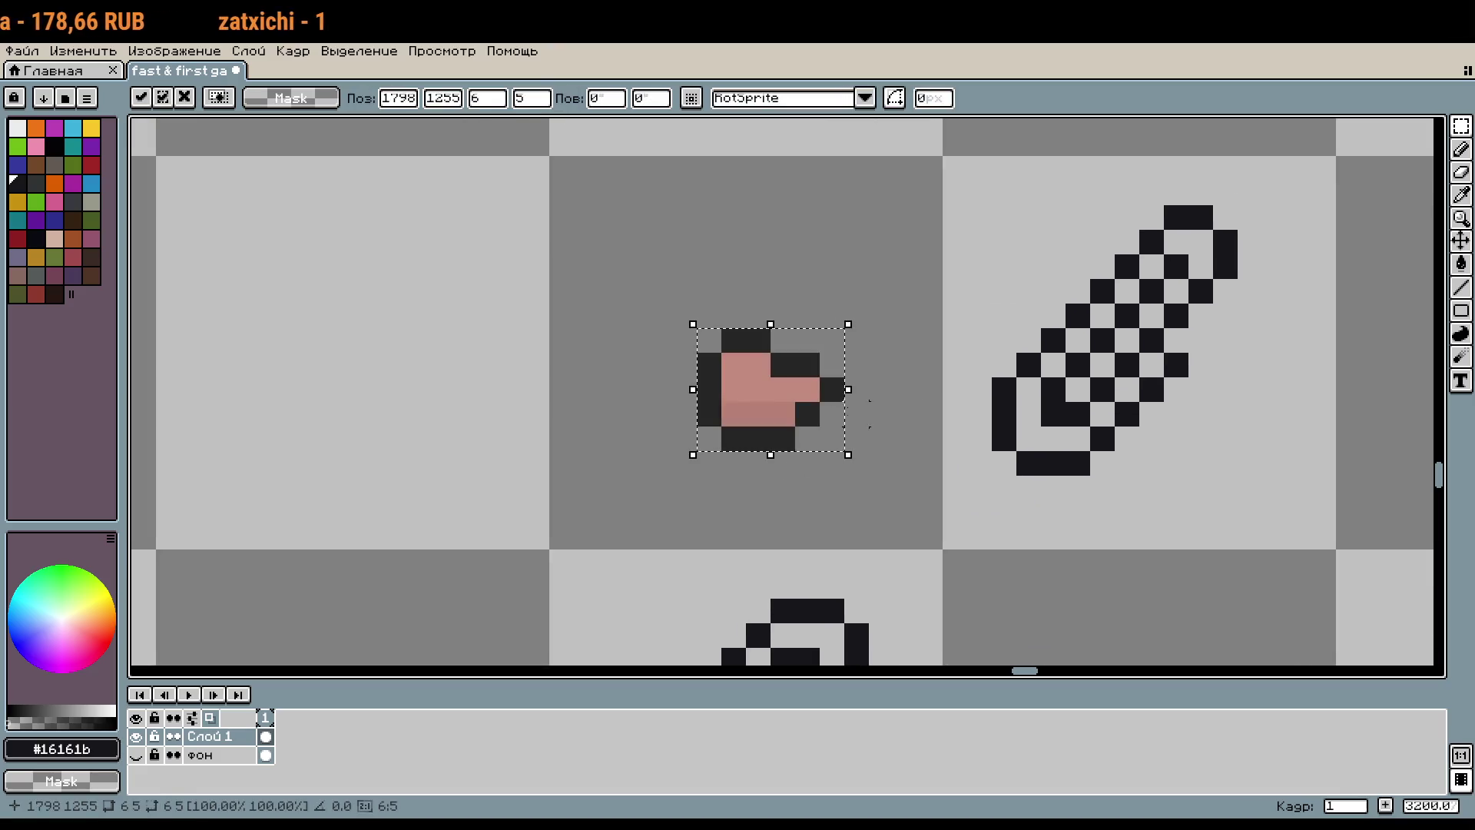
{"action": "scroll", "coordinate": [1025, 327], "scroll_direction": "right", "scroll_amount": 2}
{"action": "scroll", "coordinate": [1025, 327], "scroll_direction": "right", "scroll_amount": 2}
{"action": "key", "text": "Return"}
Step: Clear the tile selection and select the pasted pink piece for placement on the clip's lower end
{"action": "left_click_drag", "start_coordinate": [777, 169], "coordinate": [1069, 459]}
{"action": "scroll", "coordinate": [1027, 438], "scroll_direction": "up", "scroll_amount": 2}
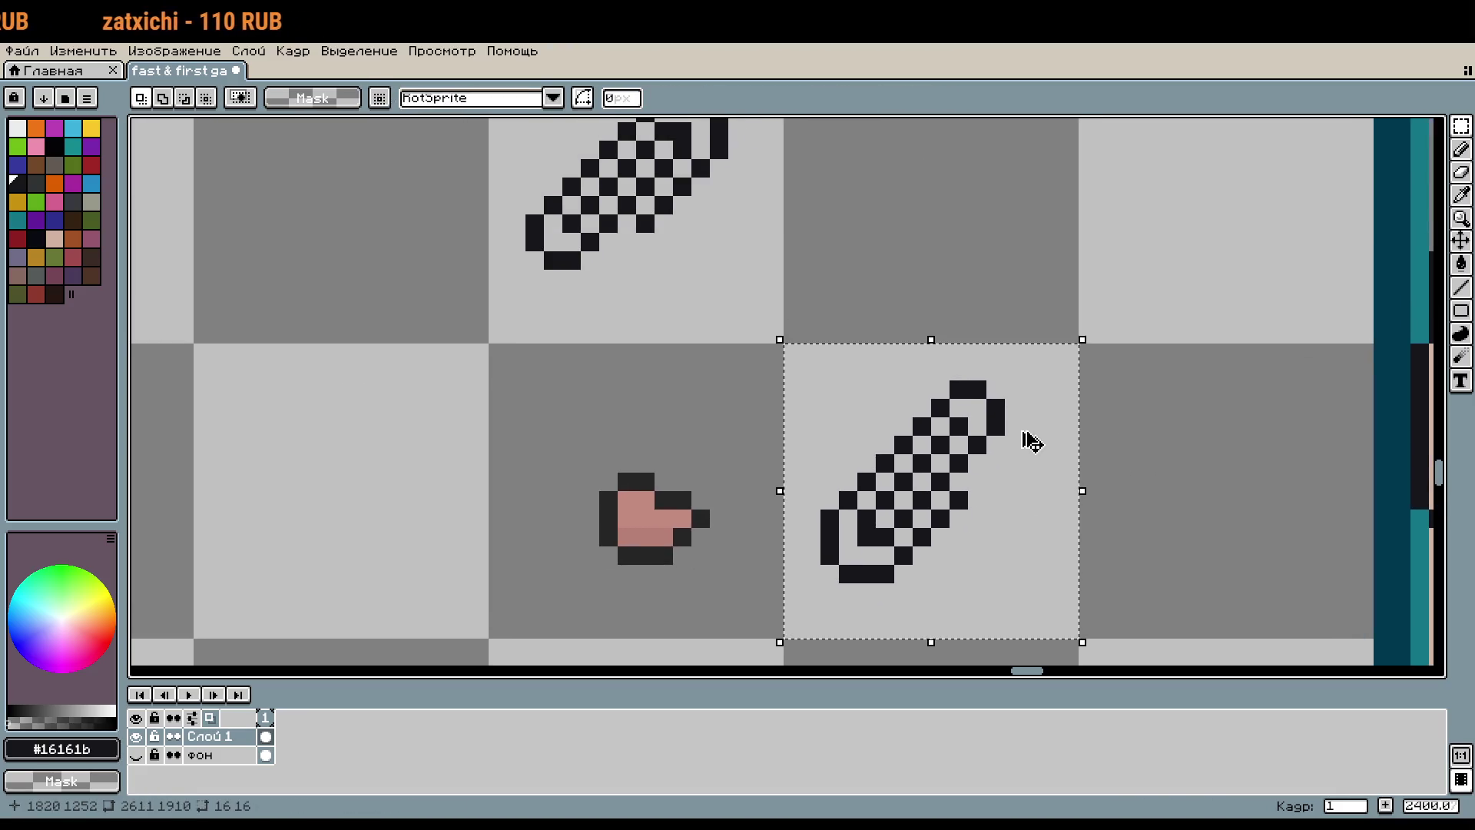
{"action": "key", "text": "Up"}
{"action": "key", "text": "ctrl+d"}
{"action": "scroll", "coordinate": [1070, 384], "scroll_direction": "down", "scroll_amount": 2}
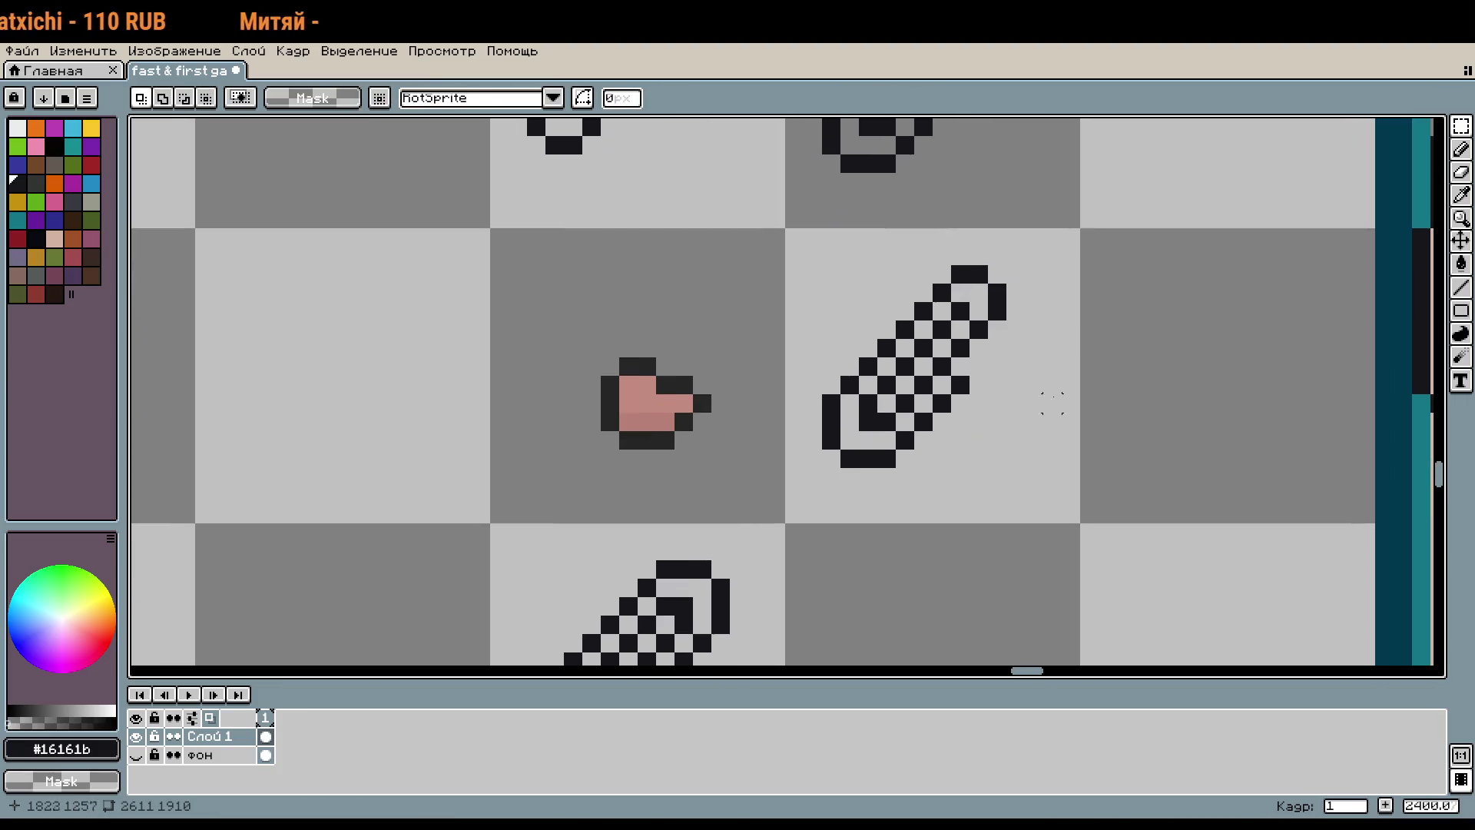
{"action": "mouse_move", "coordinate": [601, 367]}
{"action": "left_mouse_down"}
{"action": "mouse_move", "coordinate": [685, 443]}
{"action": "mouse_move", "coordinate": [852, 439]}
{"action": "left_mouse_up"}
Step: Commit the pink tip onto the paperclip and bring the card and paperclip sprites into view
{"action": "left_click", "coordinate": [988, 428]}
{"action": "scroll", "coordinate": [1007, 453], "scroll_direction": "down", "scroll_amount": 2}
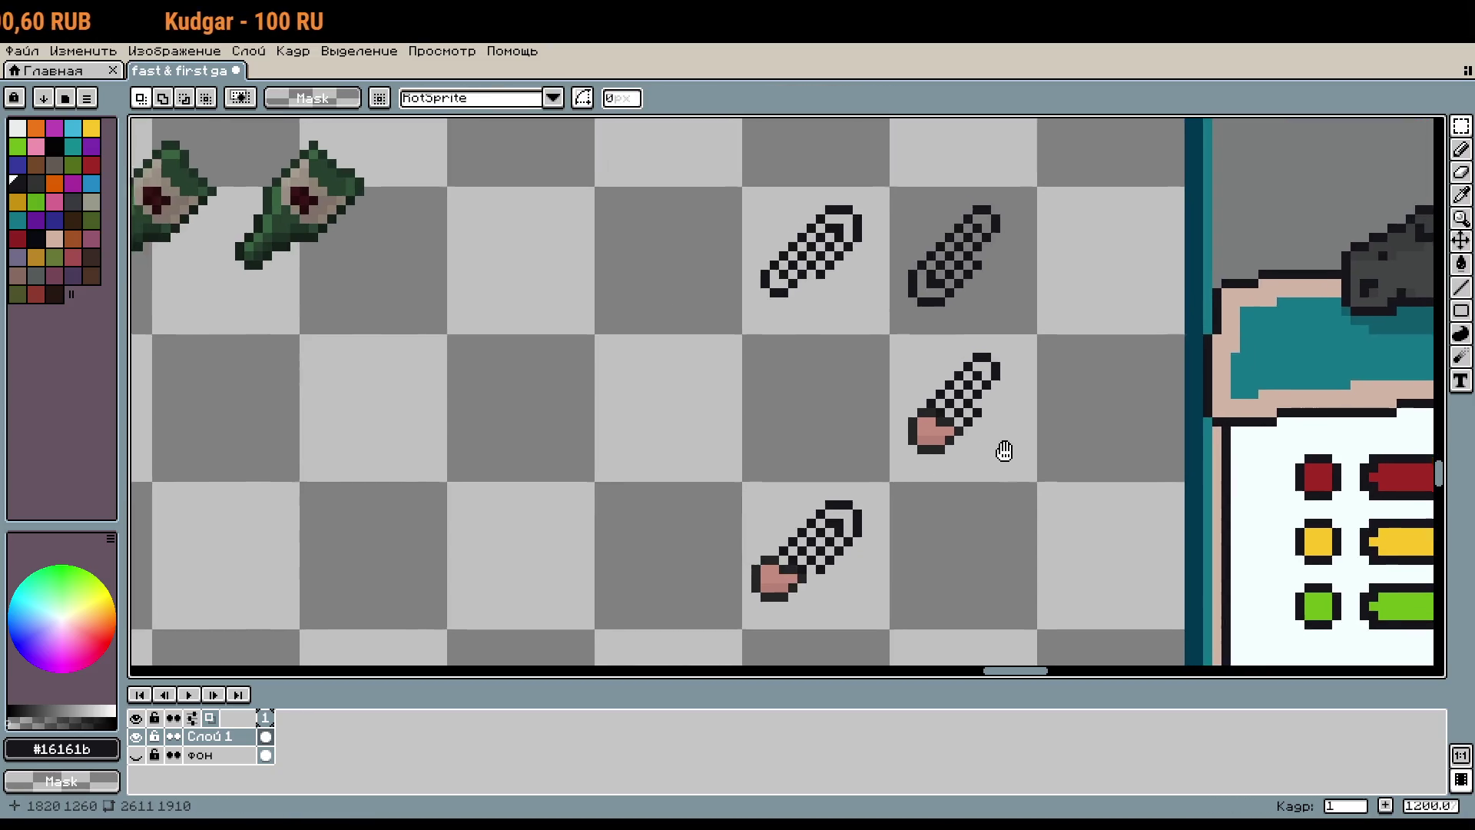
{"action": "scroll", "coordinate": [948, 422], "scroll_direction": "up", "scroll_amount": 1}
{"action": "scroll", "coordinate": [934, 386], "scroll_direction": "up", "scroll_amount": 1}
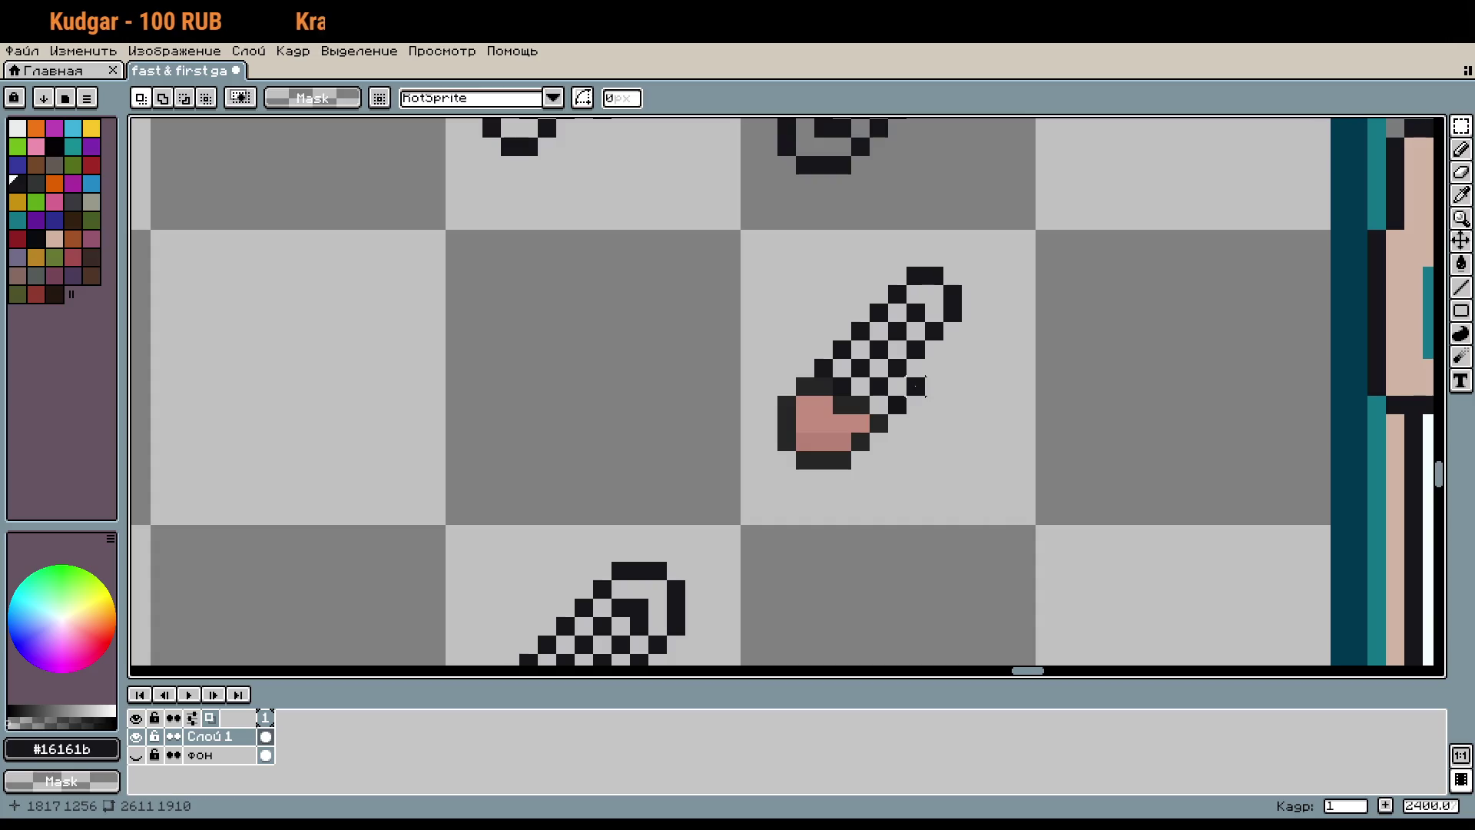
{"action": "key", "text": "b"}
{"action": "scroll", "coordinate": [1016, 442], "scroll_direction": "down", "scroll_amount": 3}
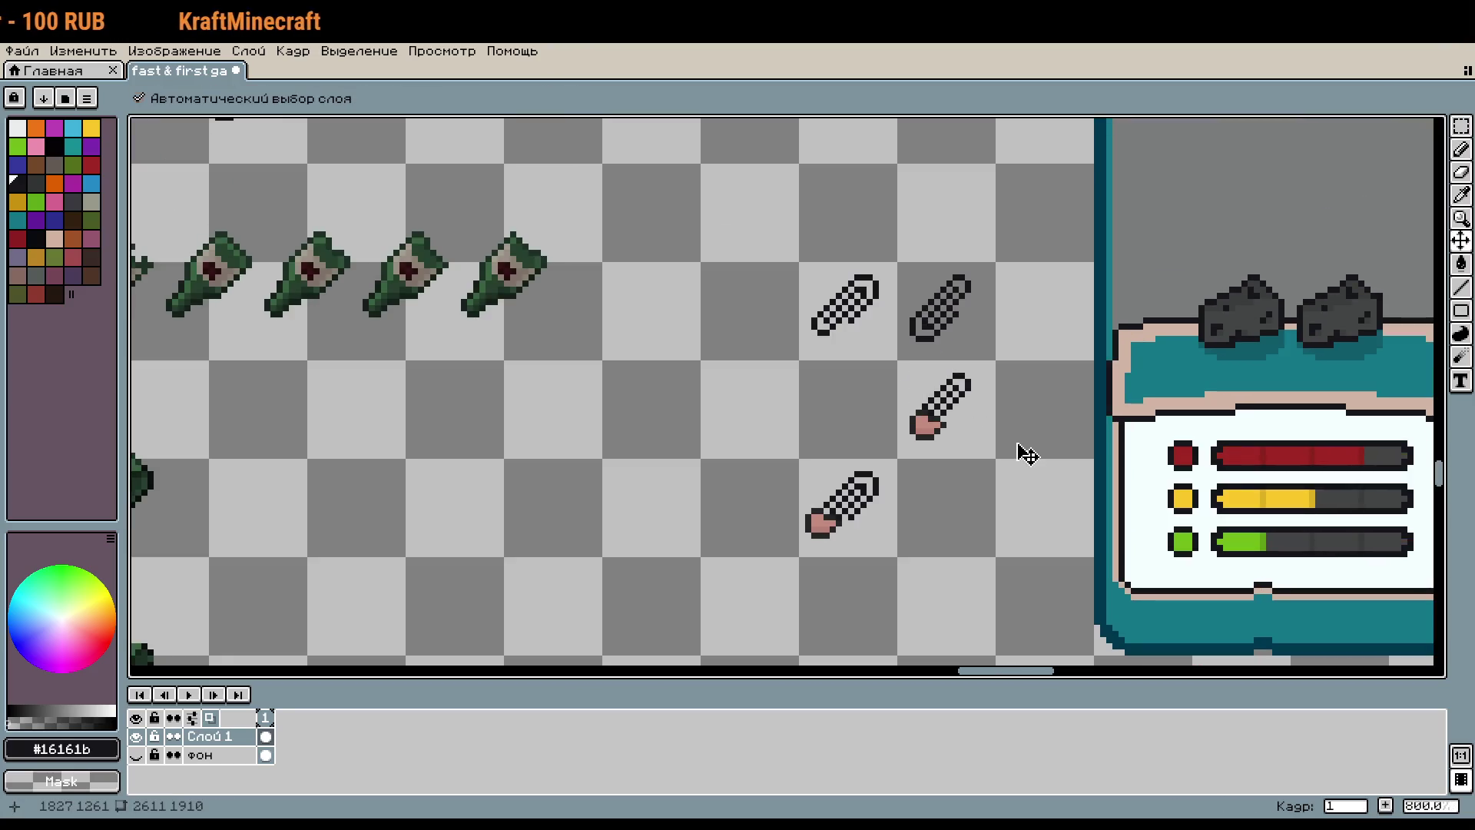
{"action": "scroll", "coordinate": [1017, 443], "scroll_direction": "up", "scroll_amount": 3}
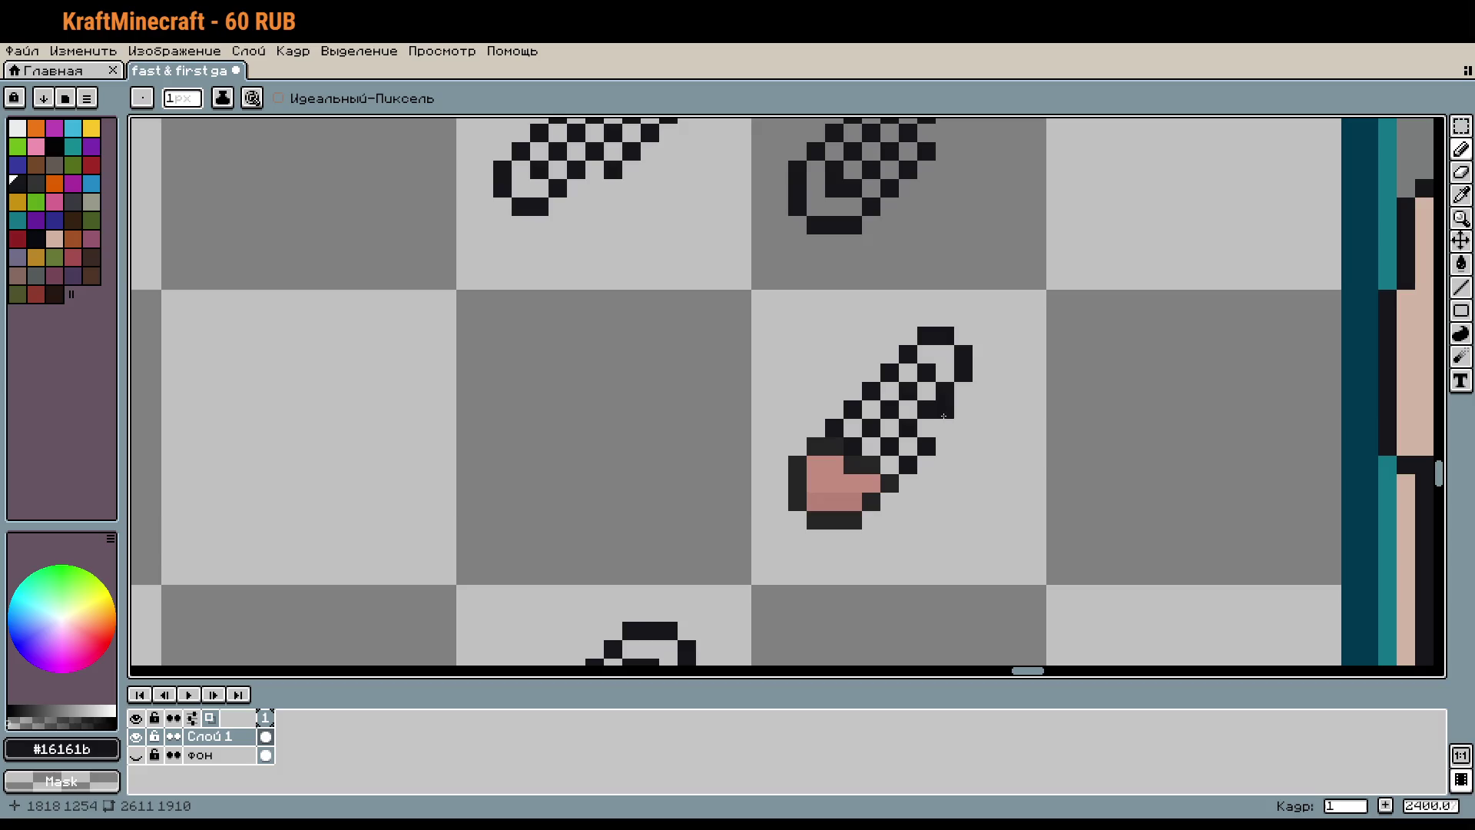
{"action": "scroll", "coordinate": [943, 409], "scroll_direction": "down", "scroll_amount": 1}
{"action": "scroll", "coordinate": [952, 453], "scroll_direction": "down", "scroll_amount": 1}
{"action": "scroll", "coordinate": [1011, 468], "scroll_direction": "down", "scroll_amount": 2}
{"action": "scroll", "coordinate": [571, 399], "scroll_direction": "down", "scroll_amount": 1}
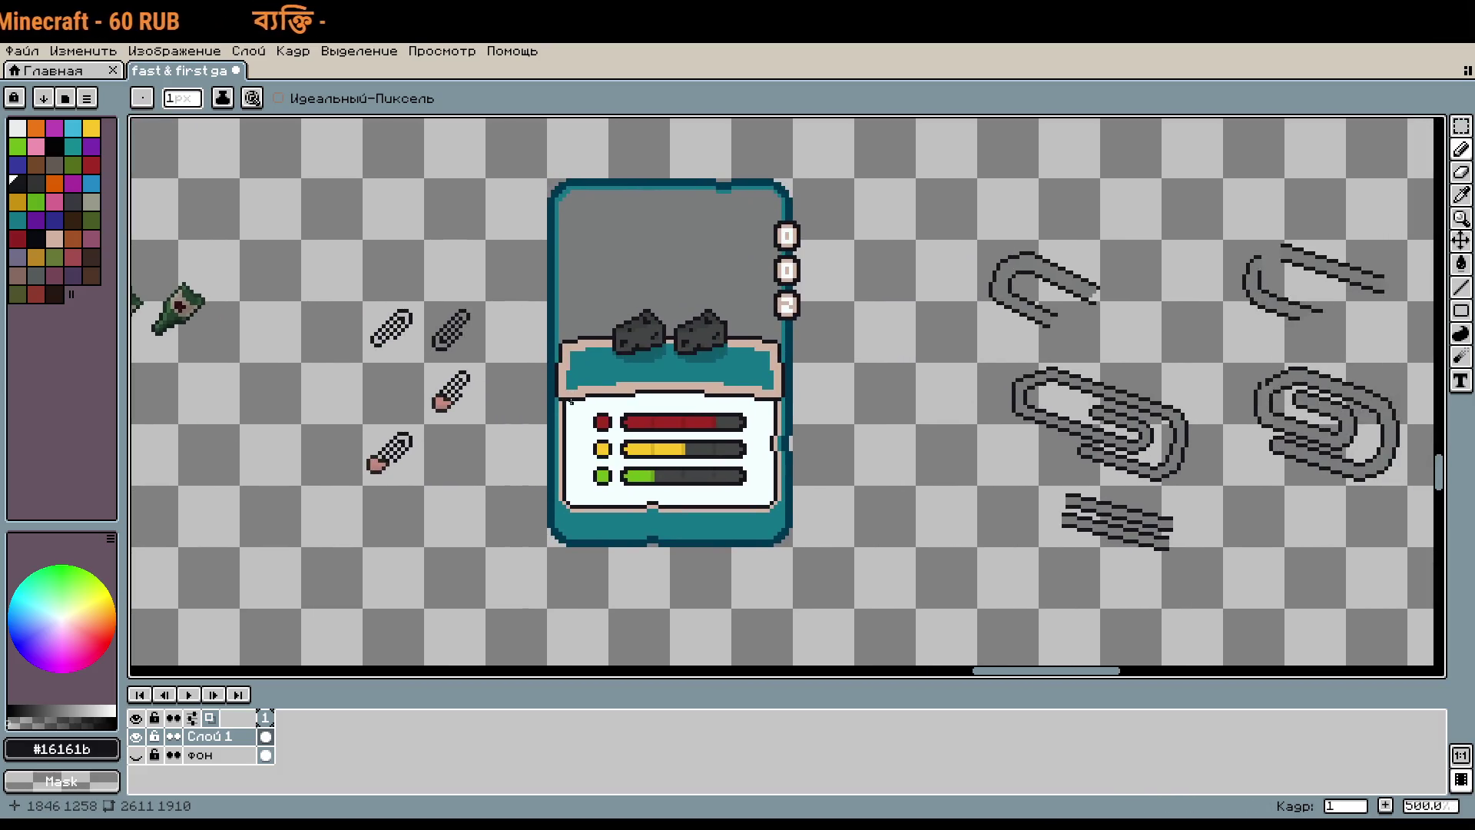
{"action": "left_click_drag", "start_coordinate": [572, 398], "coordinate": [912, 383]}
{"action": "scroll", "coordinate": [813, 382], "scroll_direction": "down", "scroll_amount": 2}
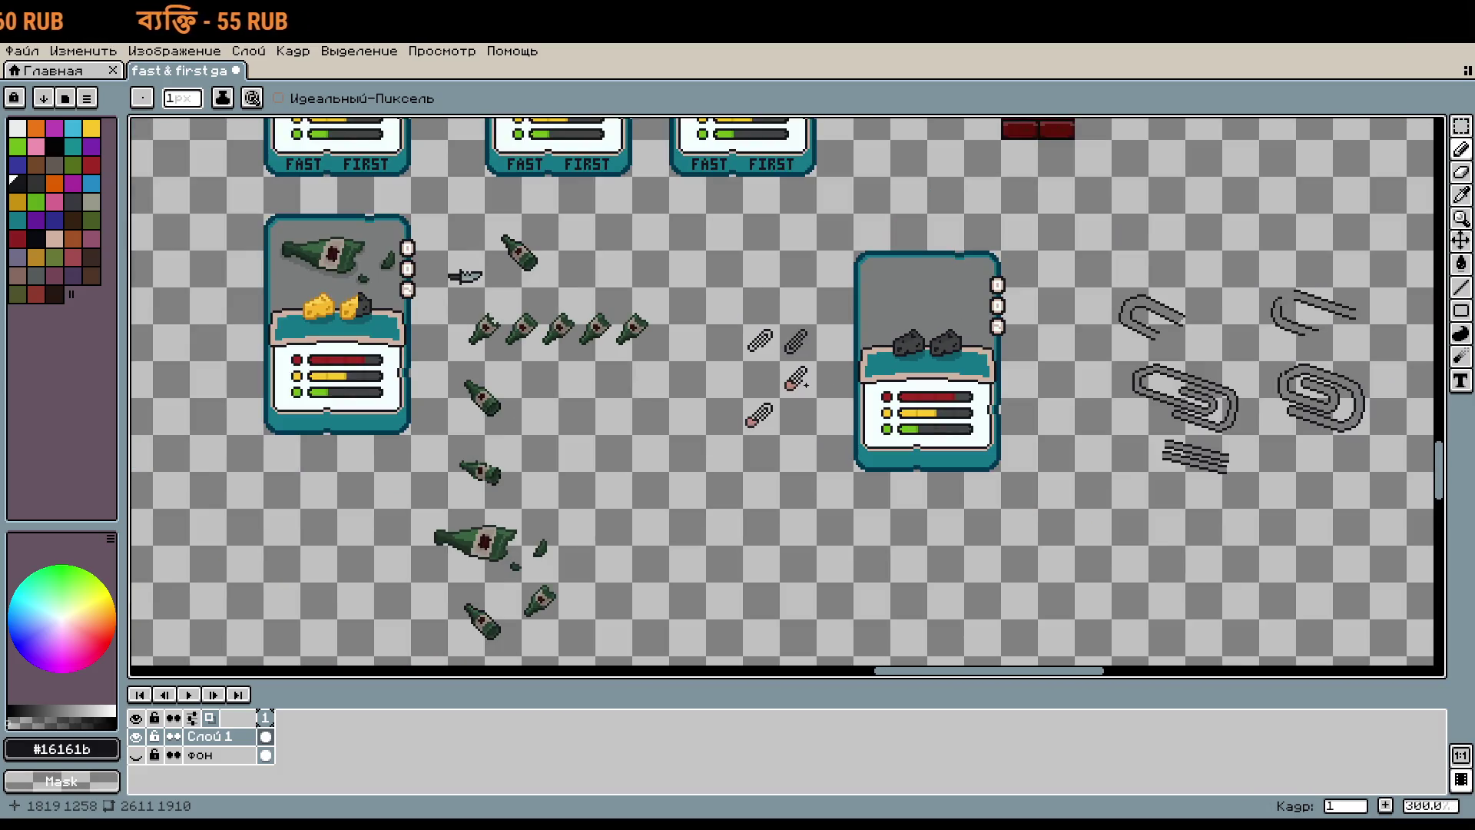
{"action": "scroll", "coordinate": [795, 382], "scroll_direction": "up", "scroll_amount": 7}
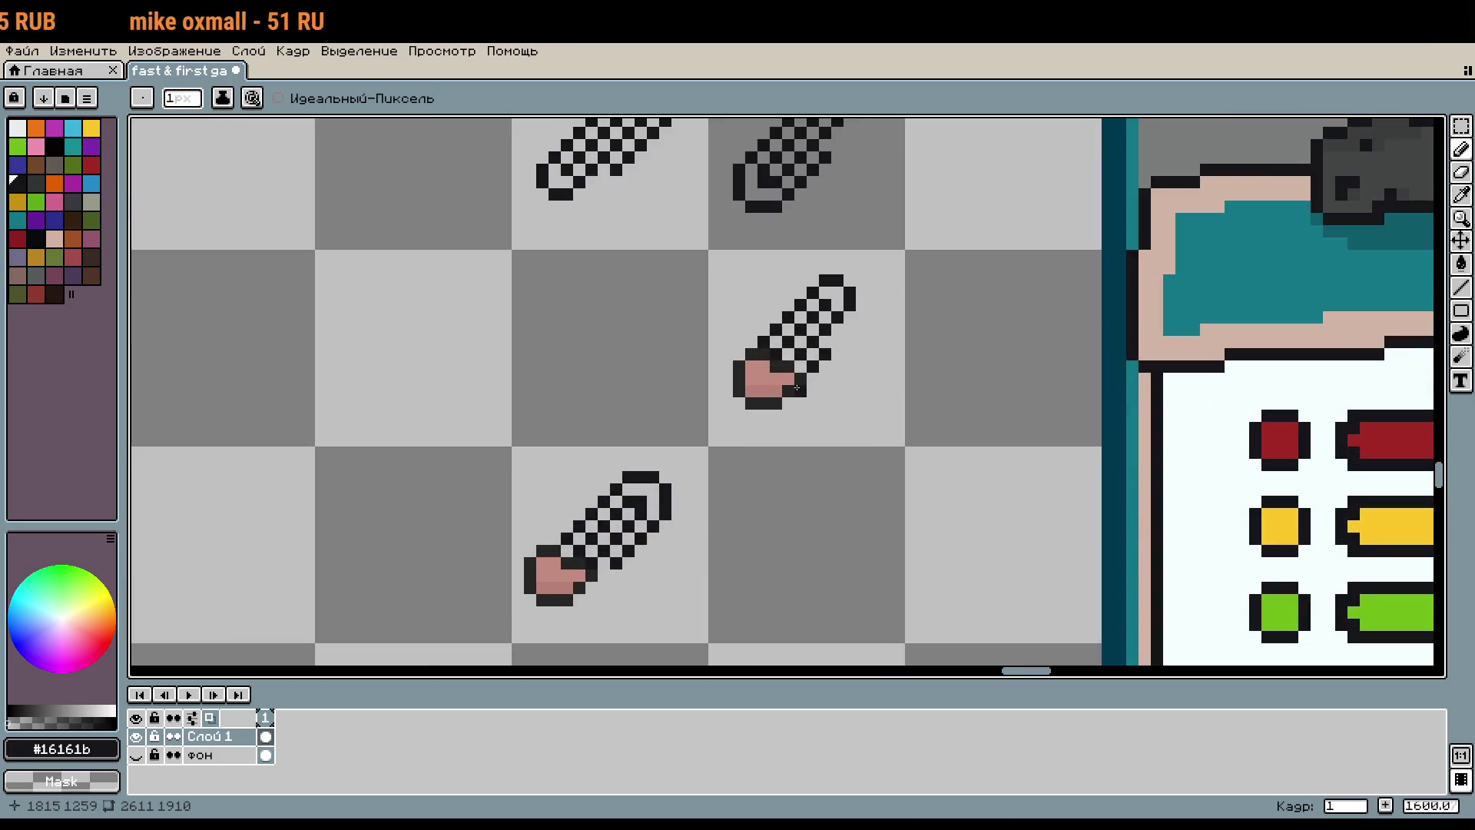
{"action": "scroll", "coordinate": [796, 387], "scroll_direction": "down", "scroll_amount": 3}
Step: Move the pink-tipped paperclip up a row and one pixel right, then commit it
{"action": "key", "text": "m"}
{"action": "mouse_move", "coordinate": [654, 421]}
{"action": "left_mouse_down"}
{"action": "mouse_move", "coordinate": [750, 517]}
{"action": "mouse_move", "coordinate": [722, 413]}
{"action": "mouse_move", "coordinate": [419, 390]}
{"action": "left_mouse_up"}
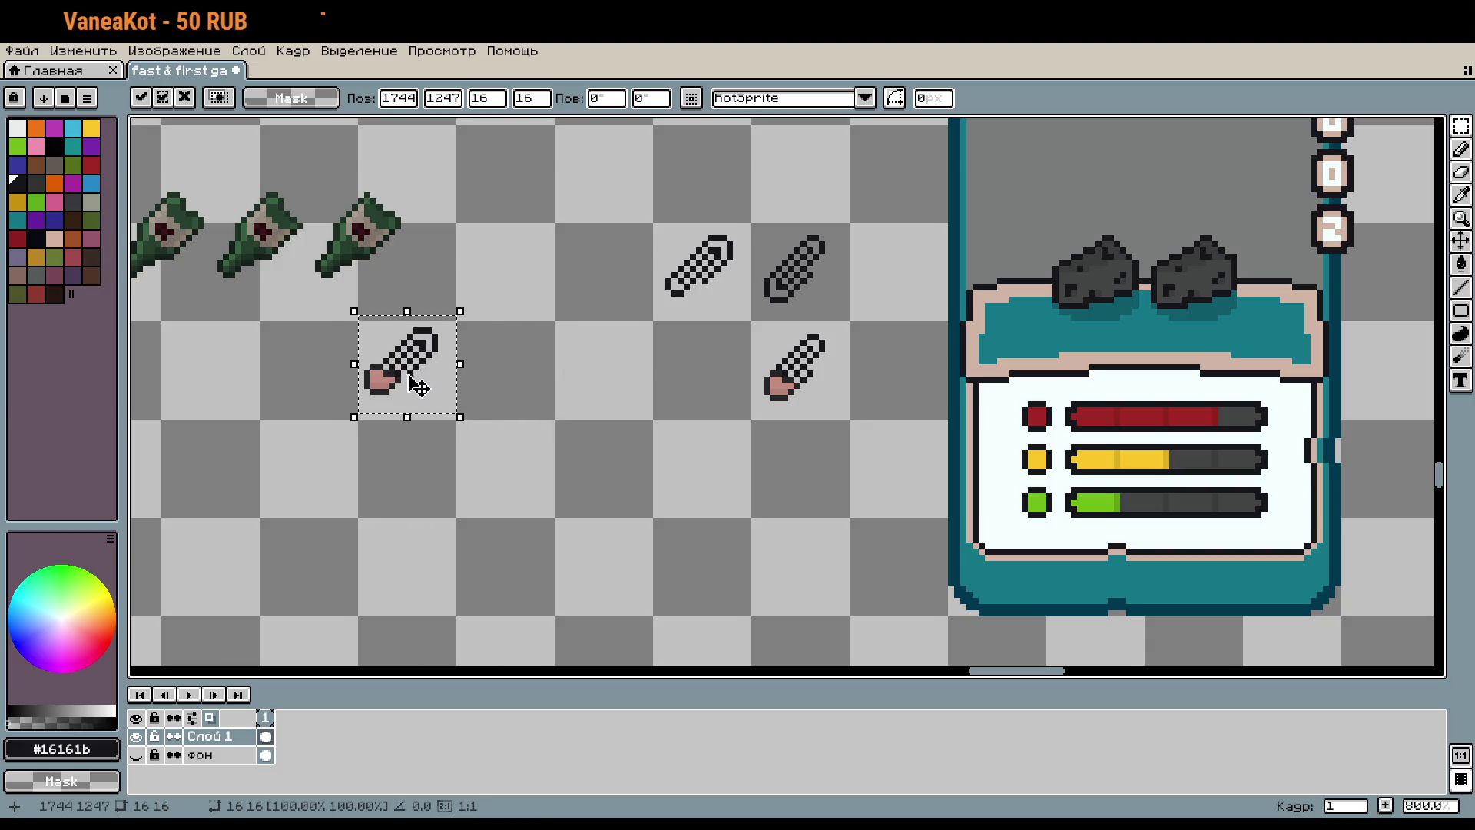
{"action": "left_click_drag", "start_coordinate": [411, 395], "coordinate": [418, 396]}
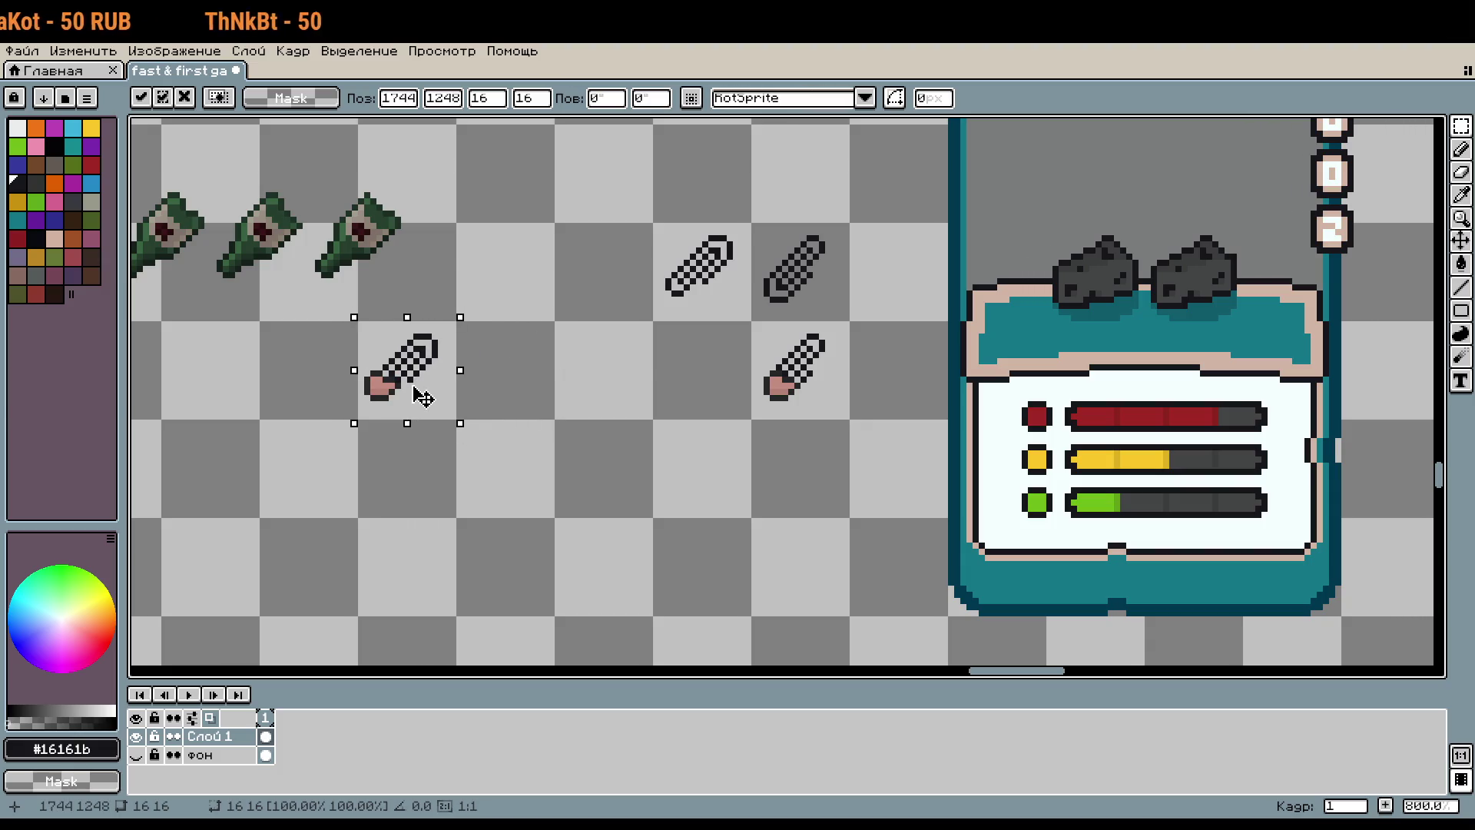
{"action": "left_click", "coordinate": [502, 459]}
Step: Paste copies of both pink-tipped clips into the rats' paws and commit them
{"action": "left_click_drag", "start_coordinate": [811, 382], "coordinate": [407, 384]}
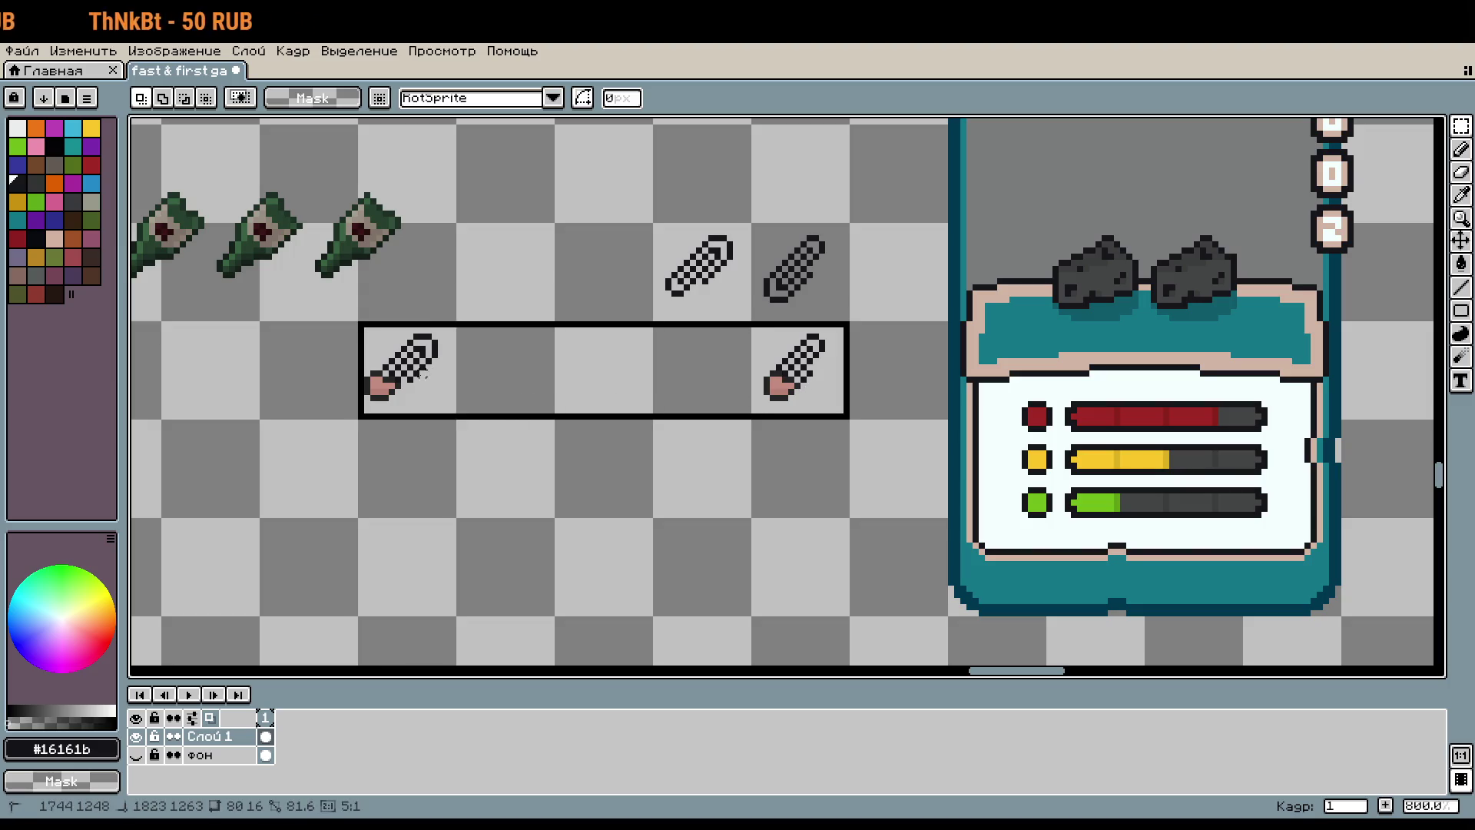
{"action": "scroll", "coordinate": [584, 342], "scroll_direction": "down", "scroll_amount": 4}
{"action": "scroll", "coordinate": [767, 399], "scroll_direction": "up", "scroll_amount": 5}
{"action": "scroll", "coordinate": [782, 386], "scroll_direction": "up", "scroll_amount": 4}
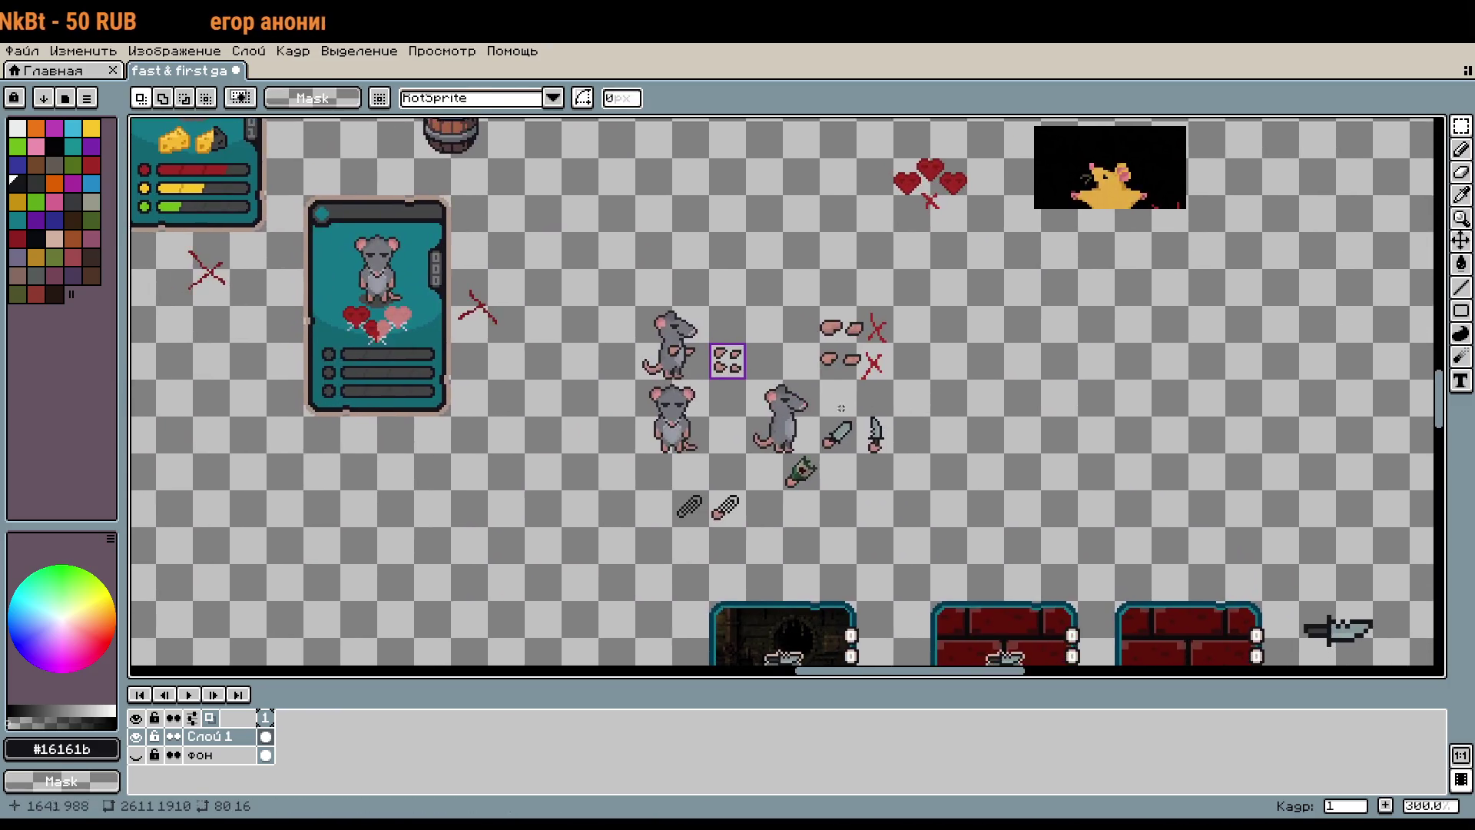
{"action": "key", "text": "ctrl+v"}
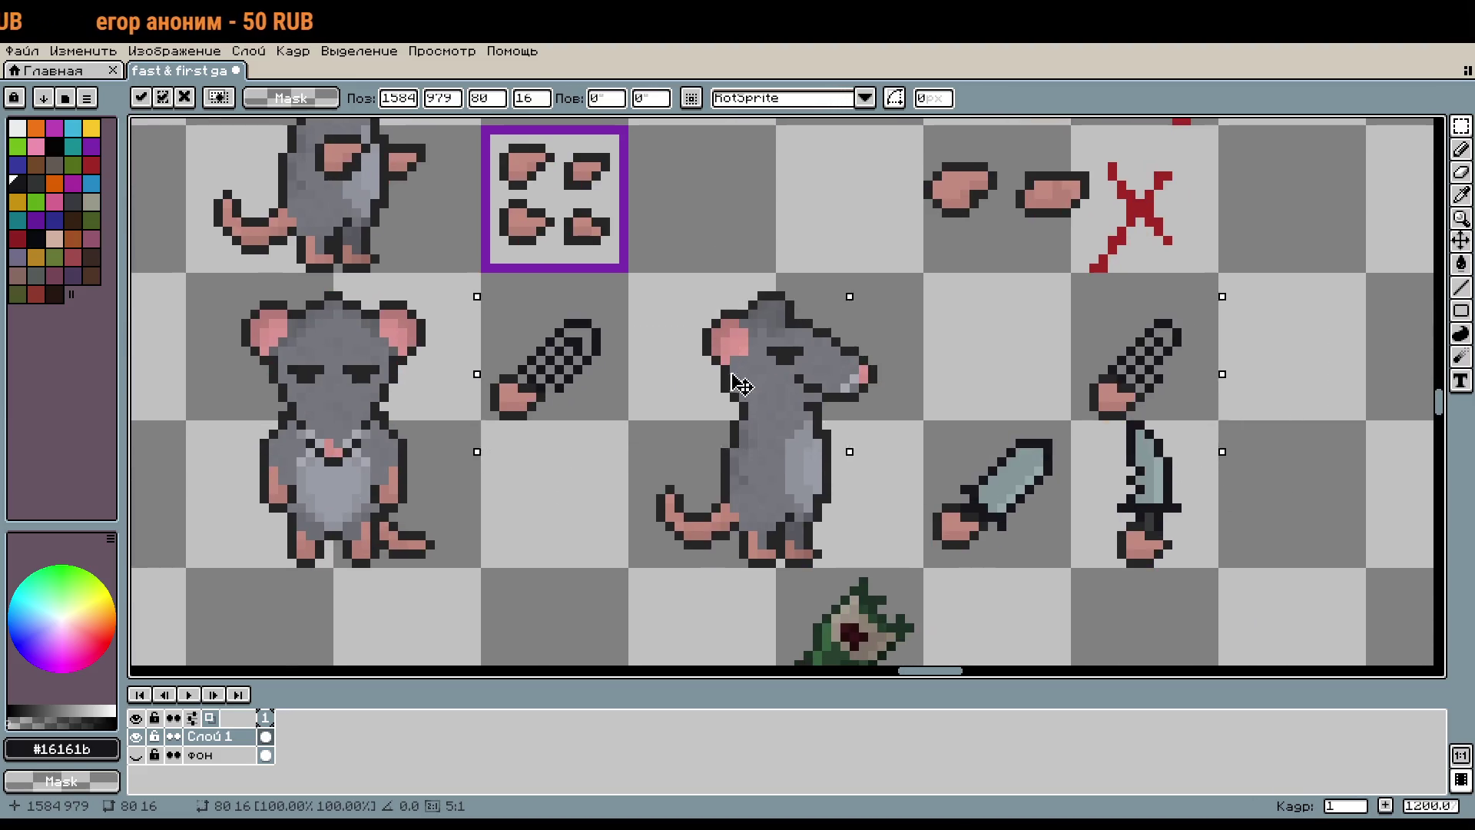
{"action": "left_click_drag", "start_coordinate": [728, 368], "coordinate": [985, 416]}
{"action": "key", "text": "Right"}
{"action": "key", "text": "Right"}
{"action": "mouse_move", "coordinate": [949, 438]}
{"action": "left_mouse_down"}
{"action": "mouse_move", "coordinate": [1022, 473]}
{"action": "mouse_move", "coordinate": [526, 415]}
{"action": "left_mouse_up"}
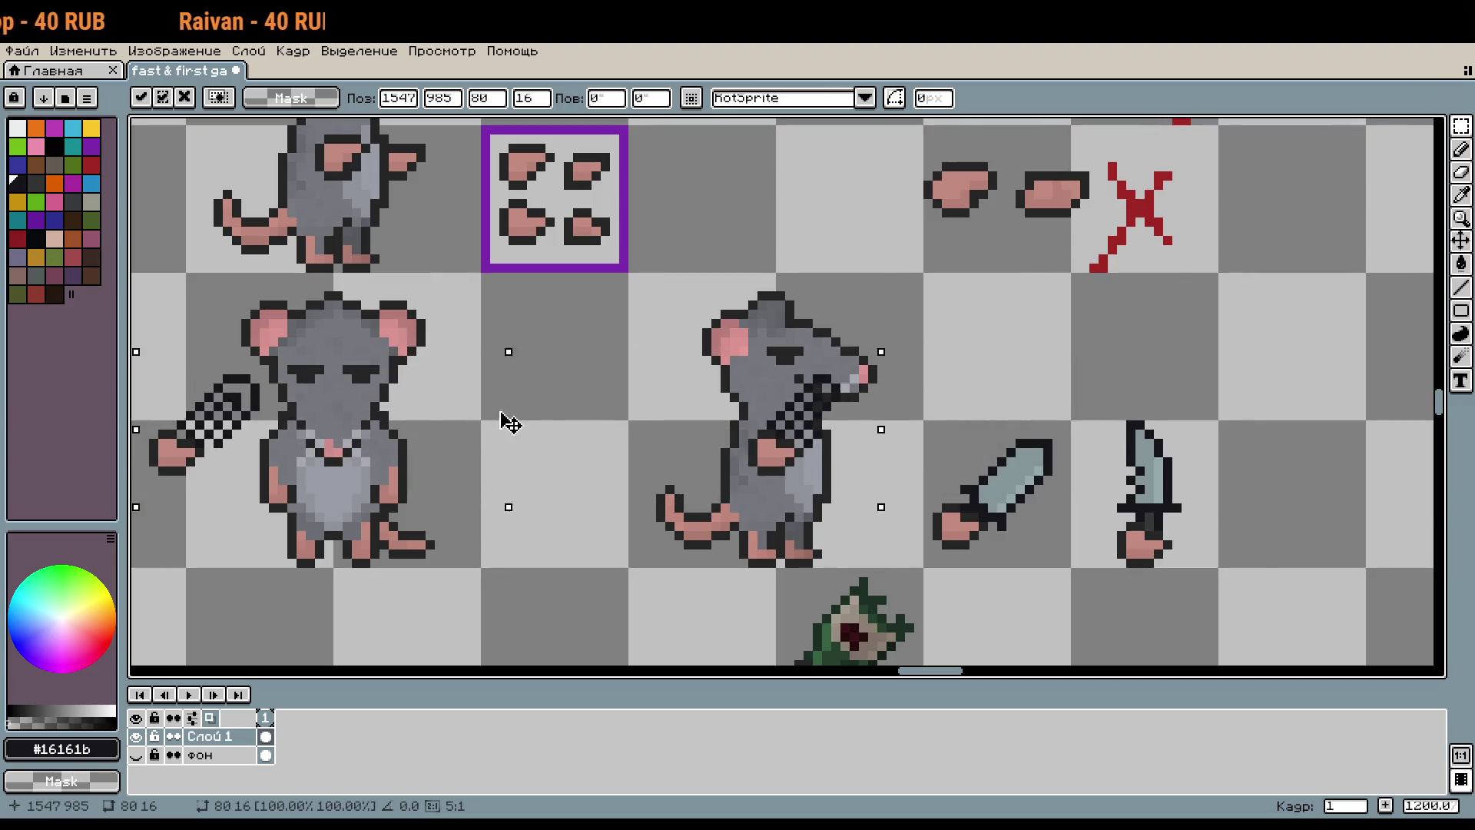
{"action": "key", "text": "Return"}
Step: Deselect and shift the pink-tipped clip into place beneath the plain paperclips
{"action": "scroll", "coordinate": [602, 422], "scroll_direction": "down", "scroll_amount": 6}
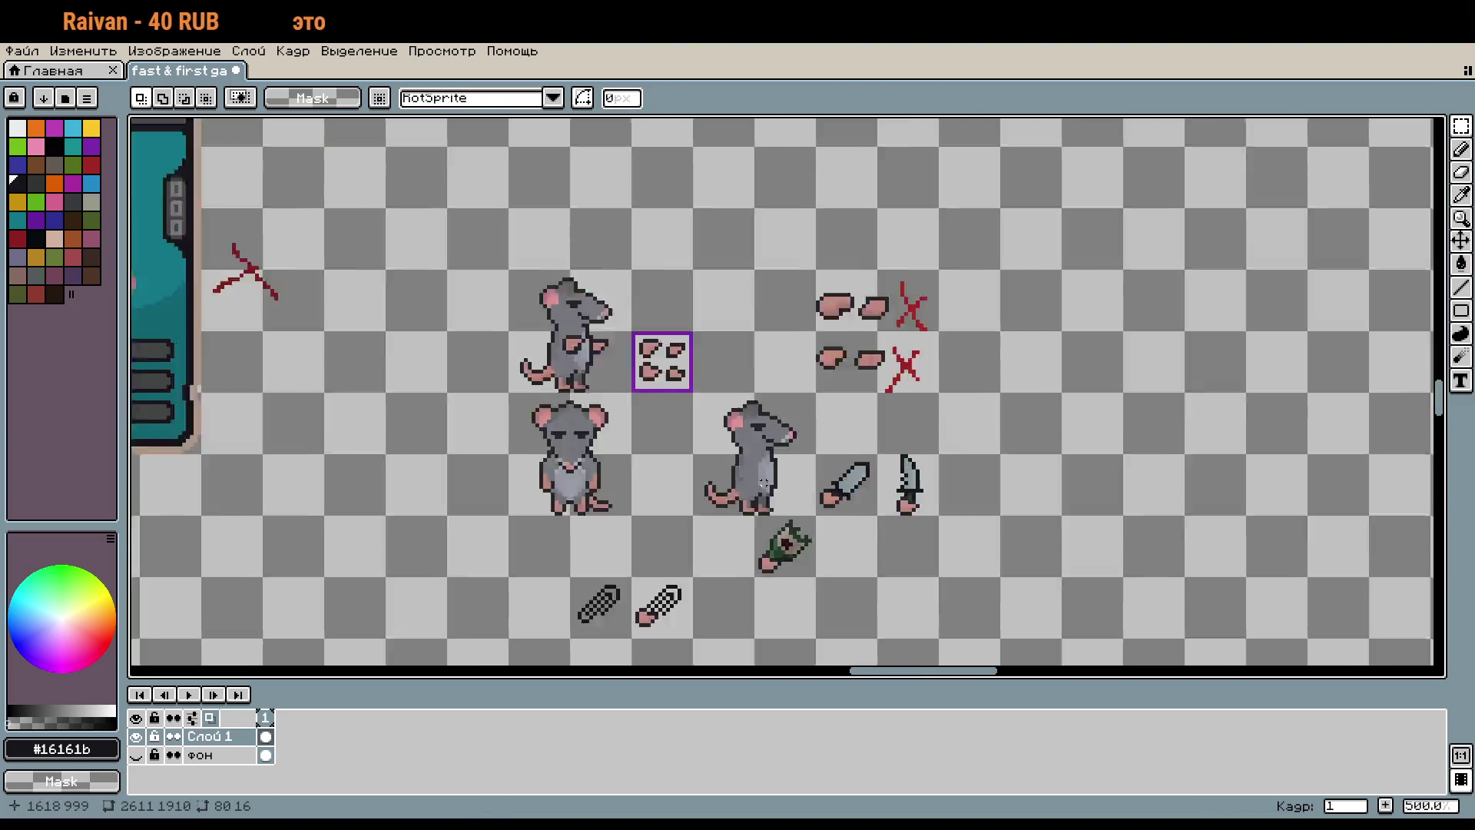
{"action": "scroll", "coordinate": [1031, 437], "scroll_direction": "up", "scroll_amount": 1}
{"action": "scroll", "coordinate": [1031, 436], "scroll_direction": "up", "scroll_amount": 3}
{"action": "key", "text": "ctrl+d"}
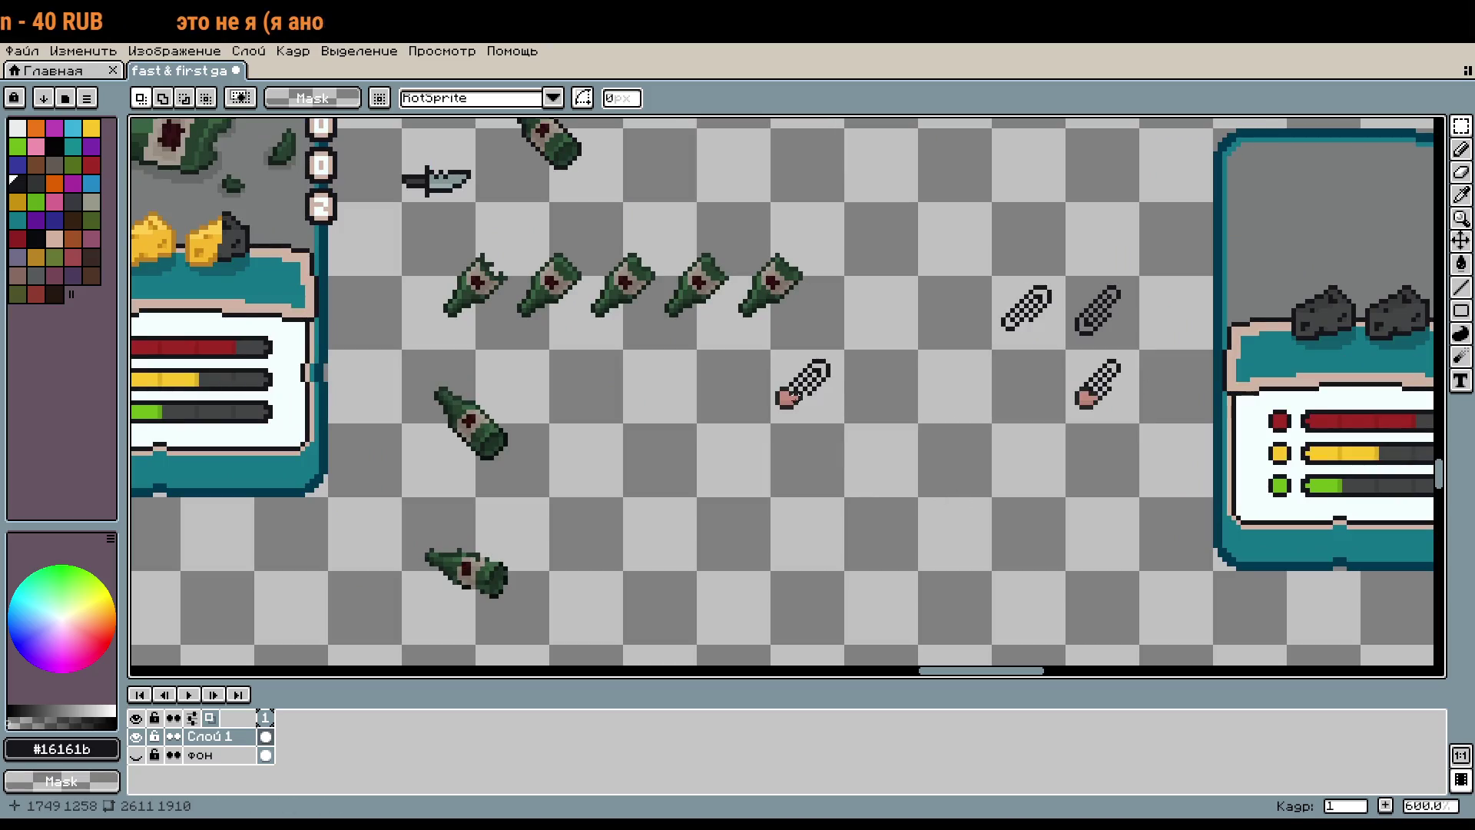
{"action": "key", "text": "shift+Right"}
{"action": "key", "text": "shift+Right"}
{"action": "key", "text": "shift+Right"}
{"action": "key", "text": "shift+Right"}
{"action": "key", "text": "shift+Right"}
{"action": "key", "text": "shift+Right"}
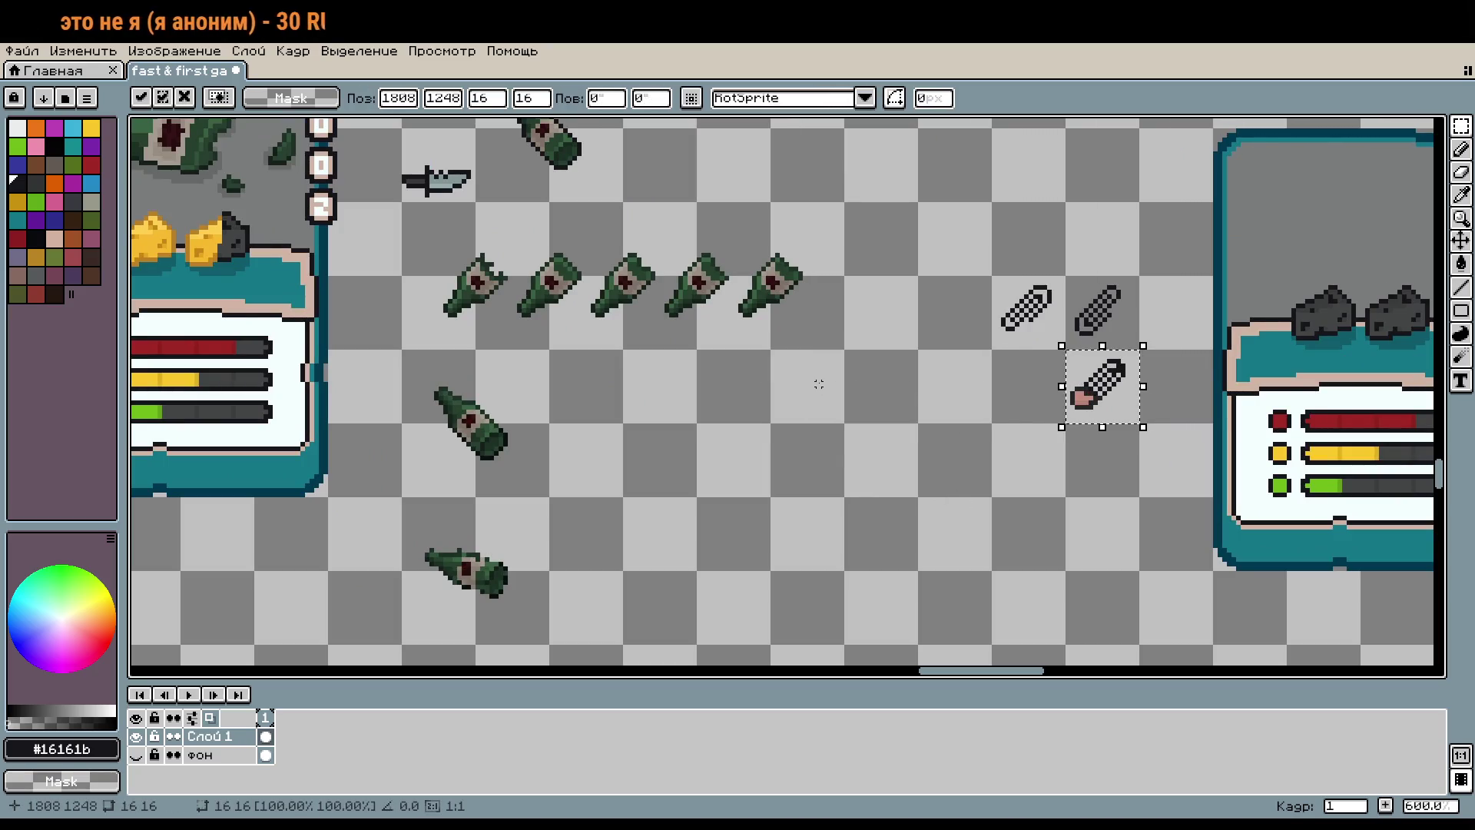
{"action": "key", "text": "shift+Left"}
{"action": "scroll", "coordinate": [1035, 496], "scroll_direction": "up", "scroll_amount": 1}
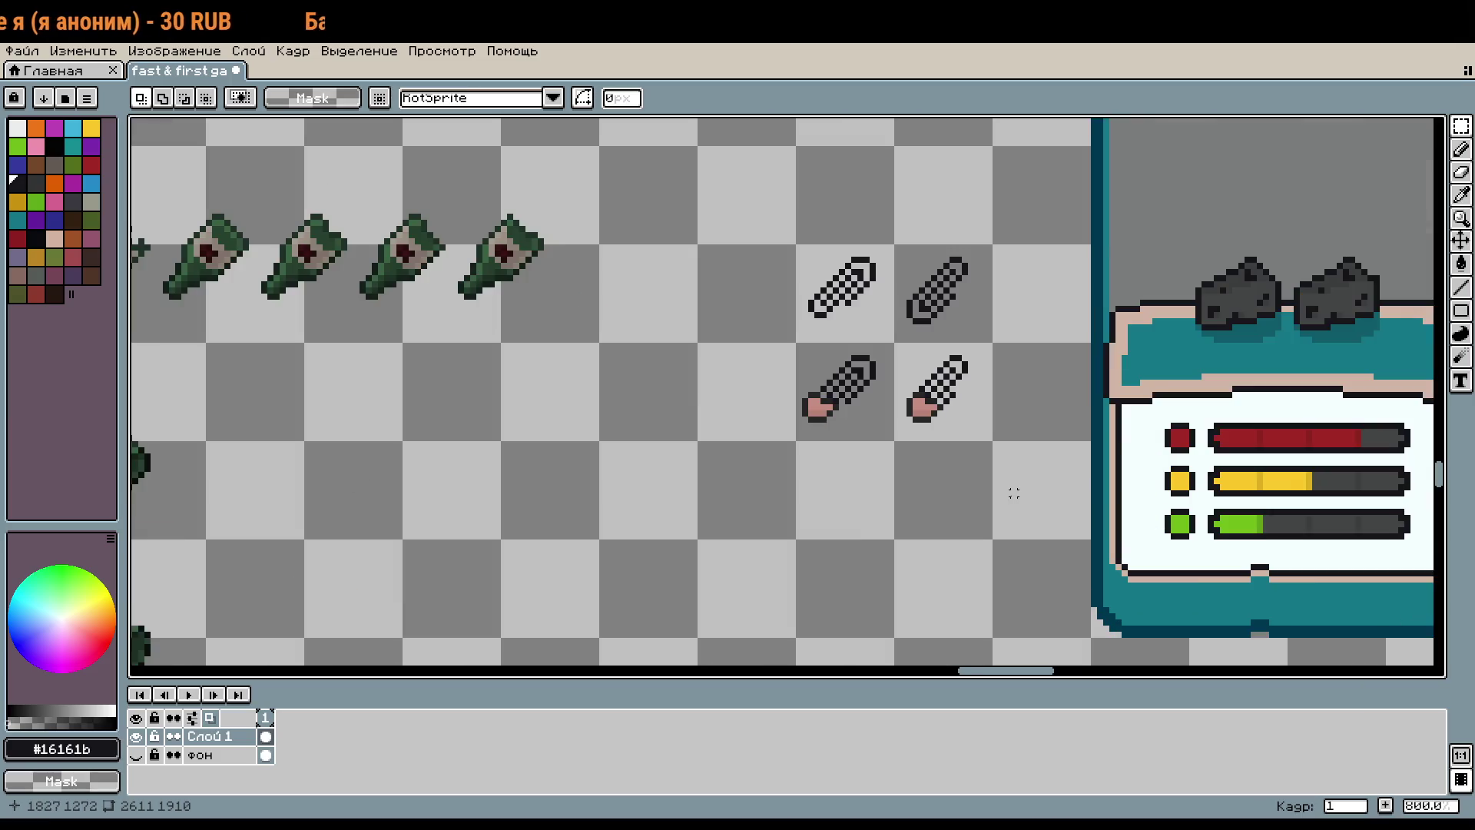
{"action": "scroll", "coordinate": [965, 487], "scroll_direction": "right", "scroll_amount": 1}
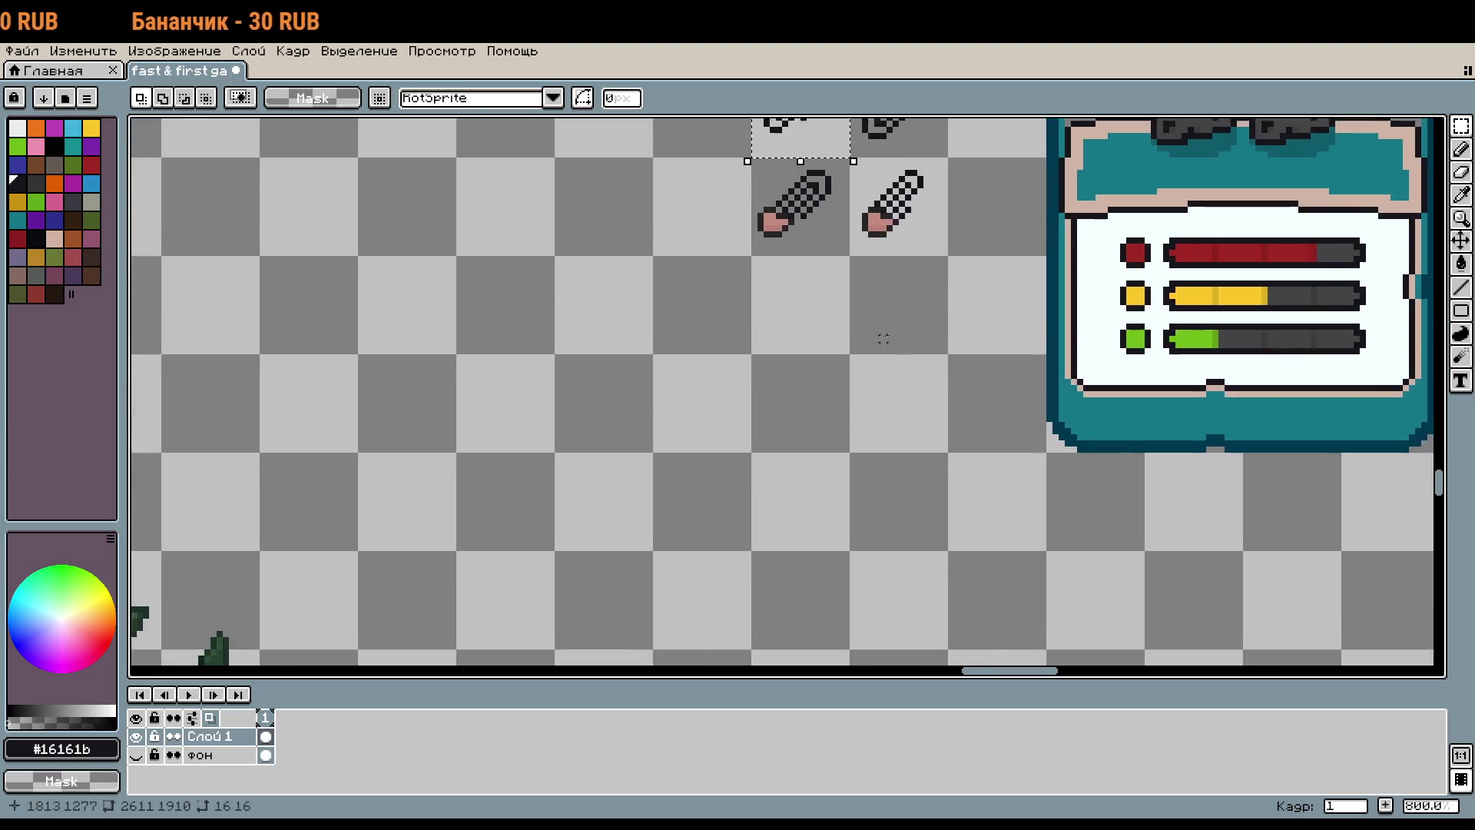
Step: Pick up the plain paperclip selection and drop it back on the canvas
{"action": "left_click", "coordinate": [822, 322]}
{"action": "scroll", "coordinate": [845, 330], "scroll_direction": "up", "scroll_amount": 6}
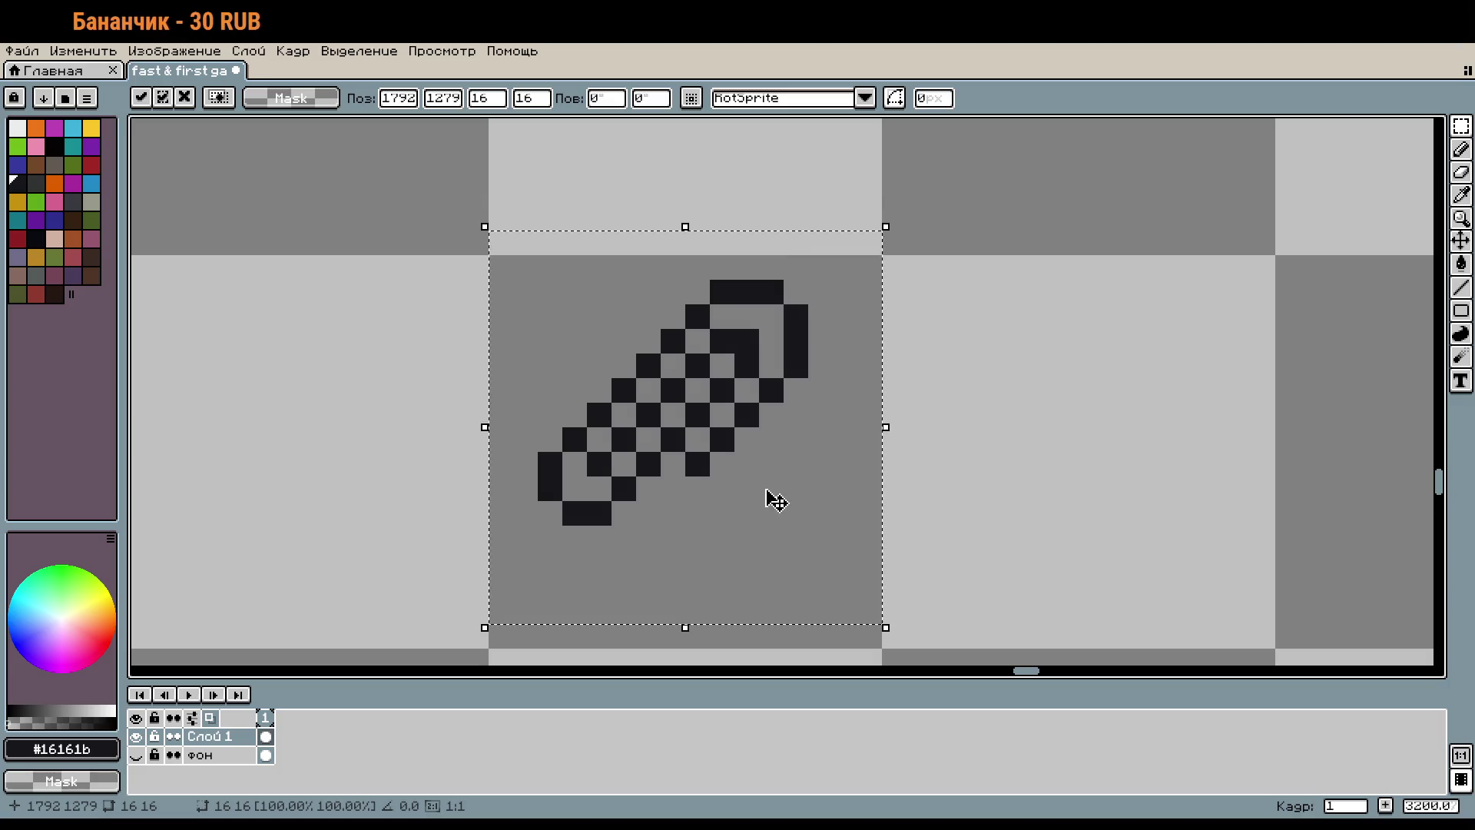
{"action": "scroll", "coordinate": [953, 461], "scroll_direction": "down", "scroll_amount": 3}
{"action": "left_click", "coordinate": [970, 411]}
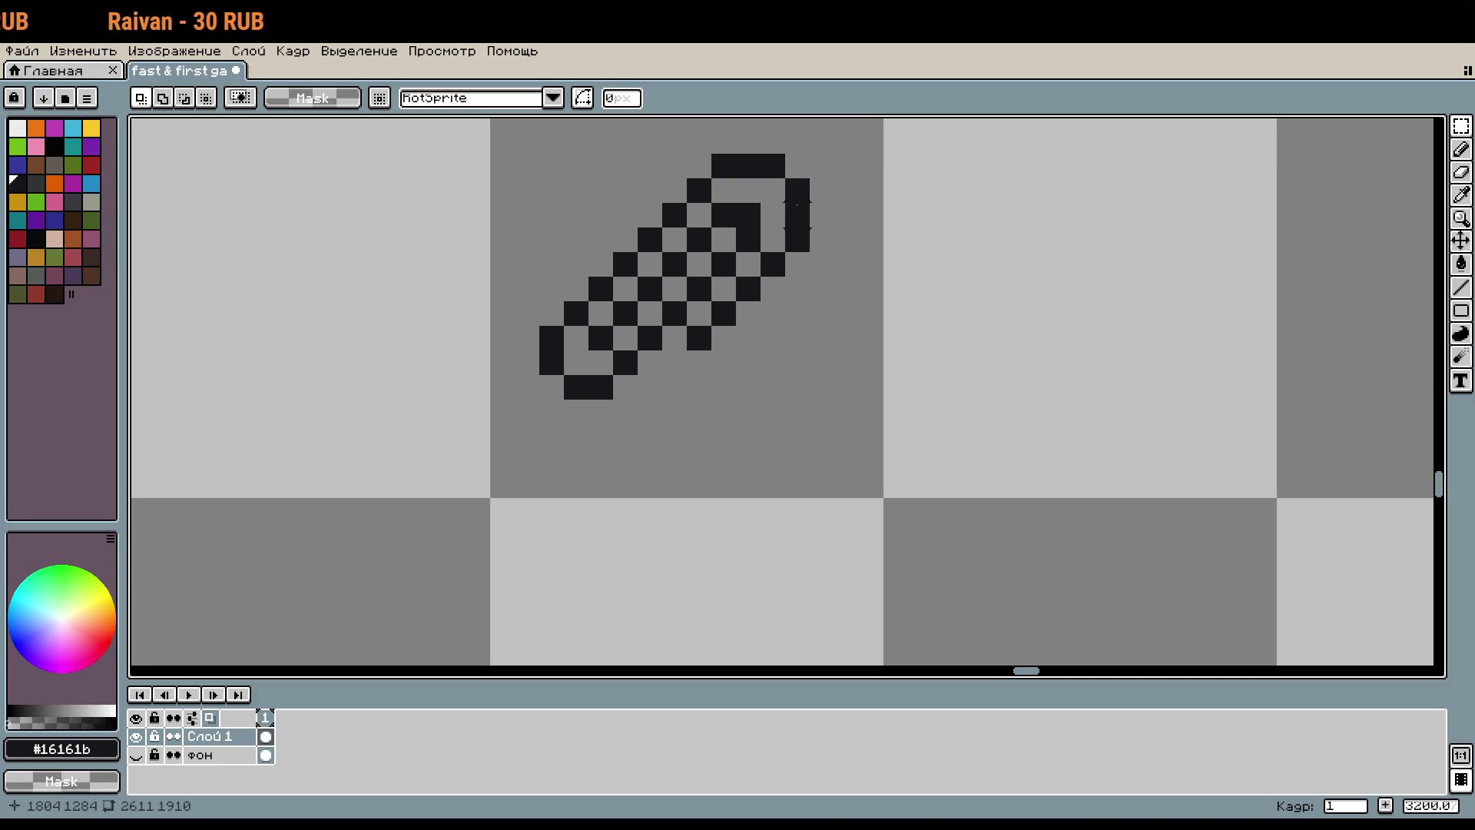
Step: Eyedrop the grey colour from the canvas and bring the paperclip back into view
{"action": "key", "text": "i"}
{"action": "scroll", "coordinate": [791, 384], "scroll_direction": "up", "scroll_amount": 2}
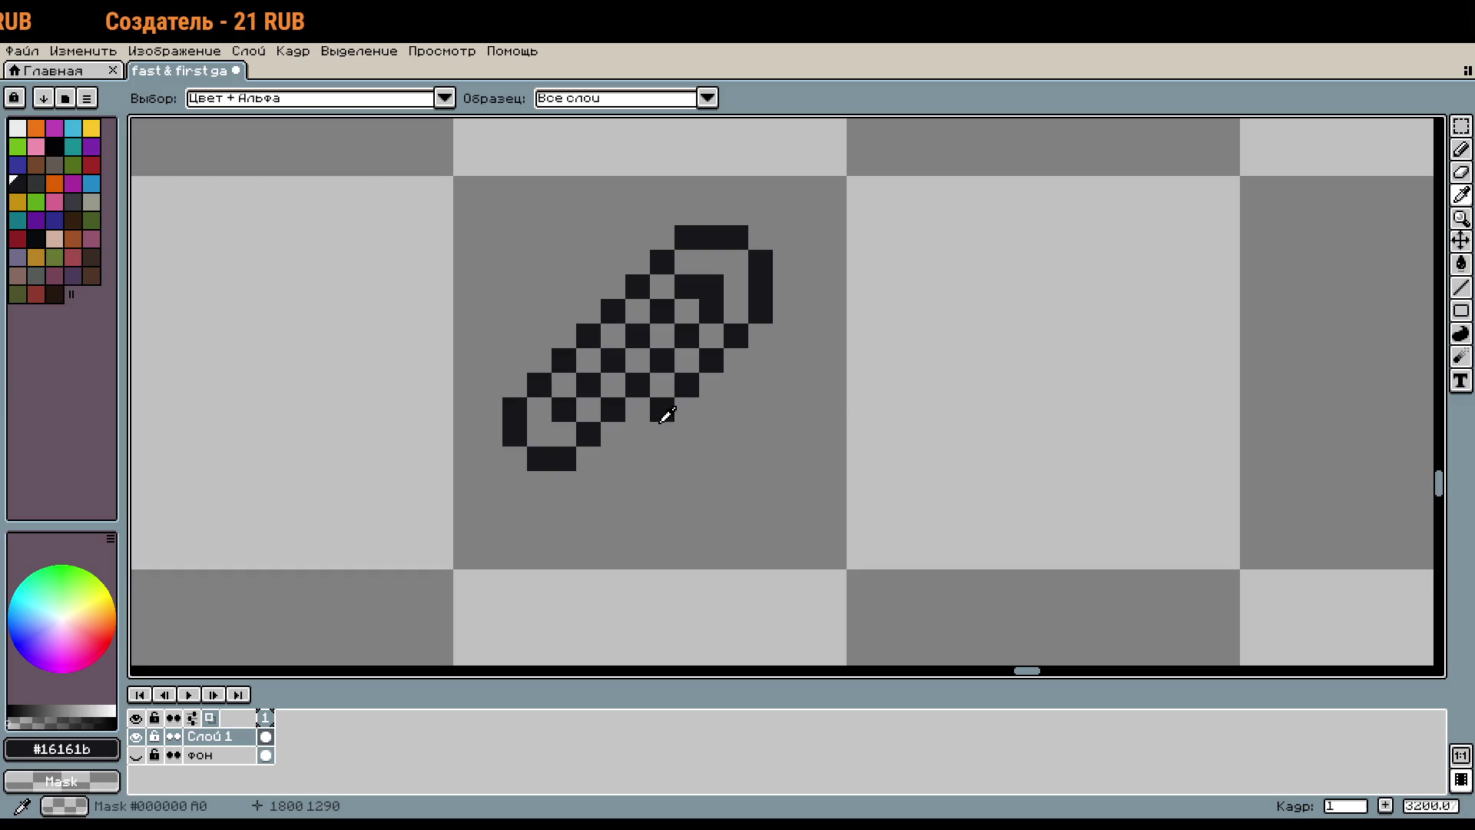
{"action": "key", "text": "b"}
{"action": "key", "text": "i"}
{"action": "scroll", "coordinate": [484, 491], "scroll_direction": "down", "scroll_amount": 1}
{"action": "scroll", "coordinate": [461, 431], "scroll_direction": "right", "scroll_amount": 5}
{"action": "scroll", "coordinate": [1187, 349], "scroll_direction": "right", "scroll_amount": 2}
{"action": "left_click", "coordinate": [1187, 349]}
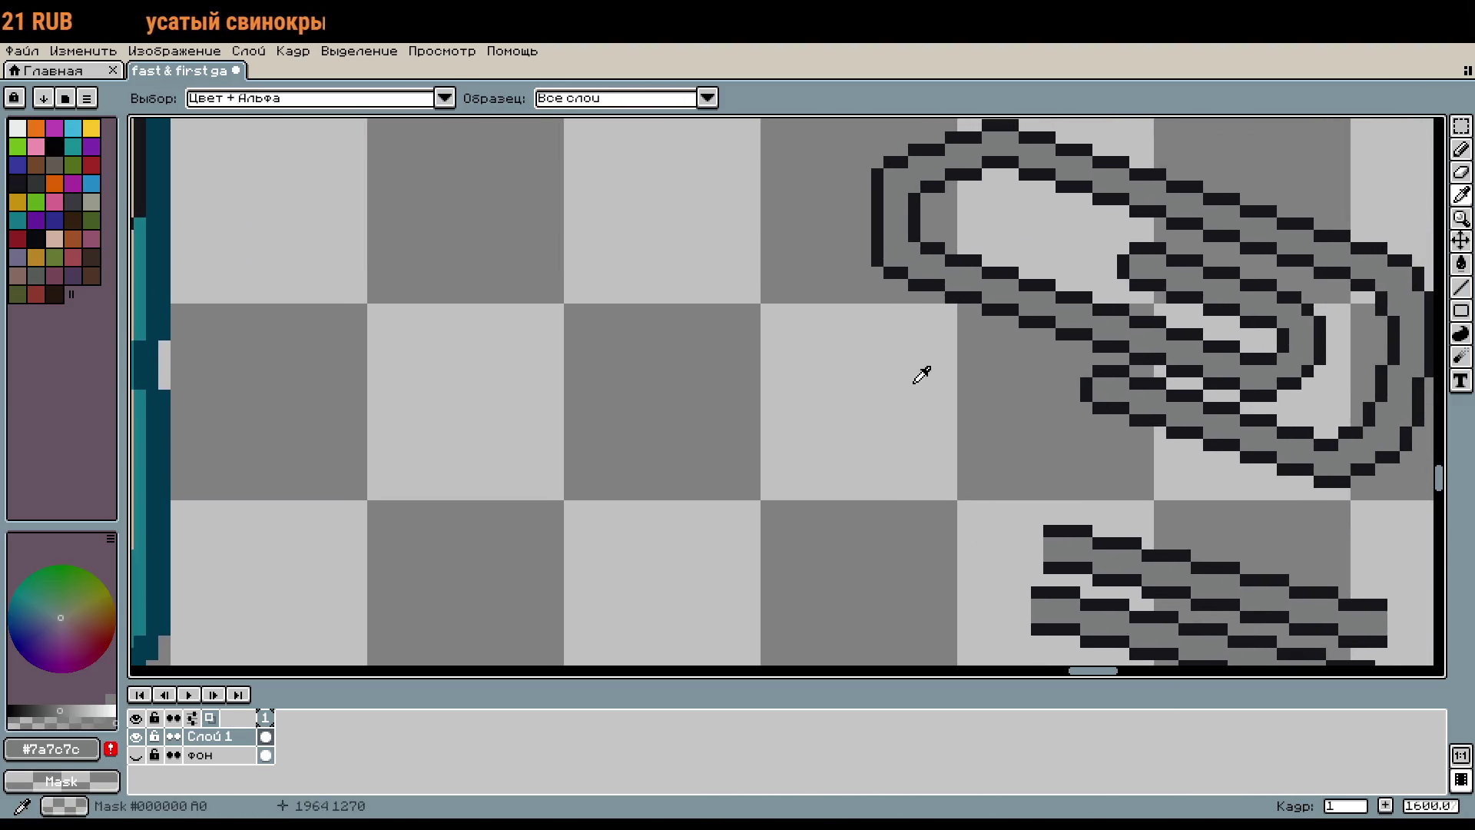
{"action": "scroll", "coordinate": [658, 378], "scroll_direction": "left", "scroll_amount": 5}
{"action": "scroll", "coordinate": [1123, 291], "scroll_direction": "left", "scroll_amount": 5}
{"action": "left_click_drag", "start_coordinate": [1123, 290], "coordinate": [718, 399]}
{"action": "scroll", "coordinate": [981, 342], "scroll_direction": "up", "scroll_amount": 5}
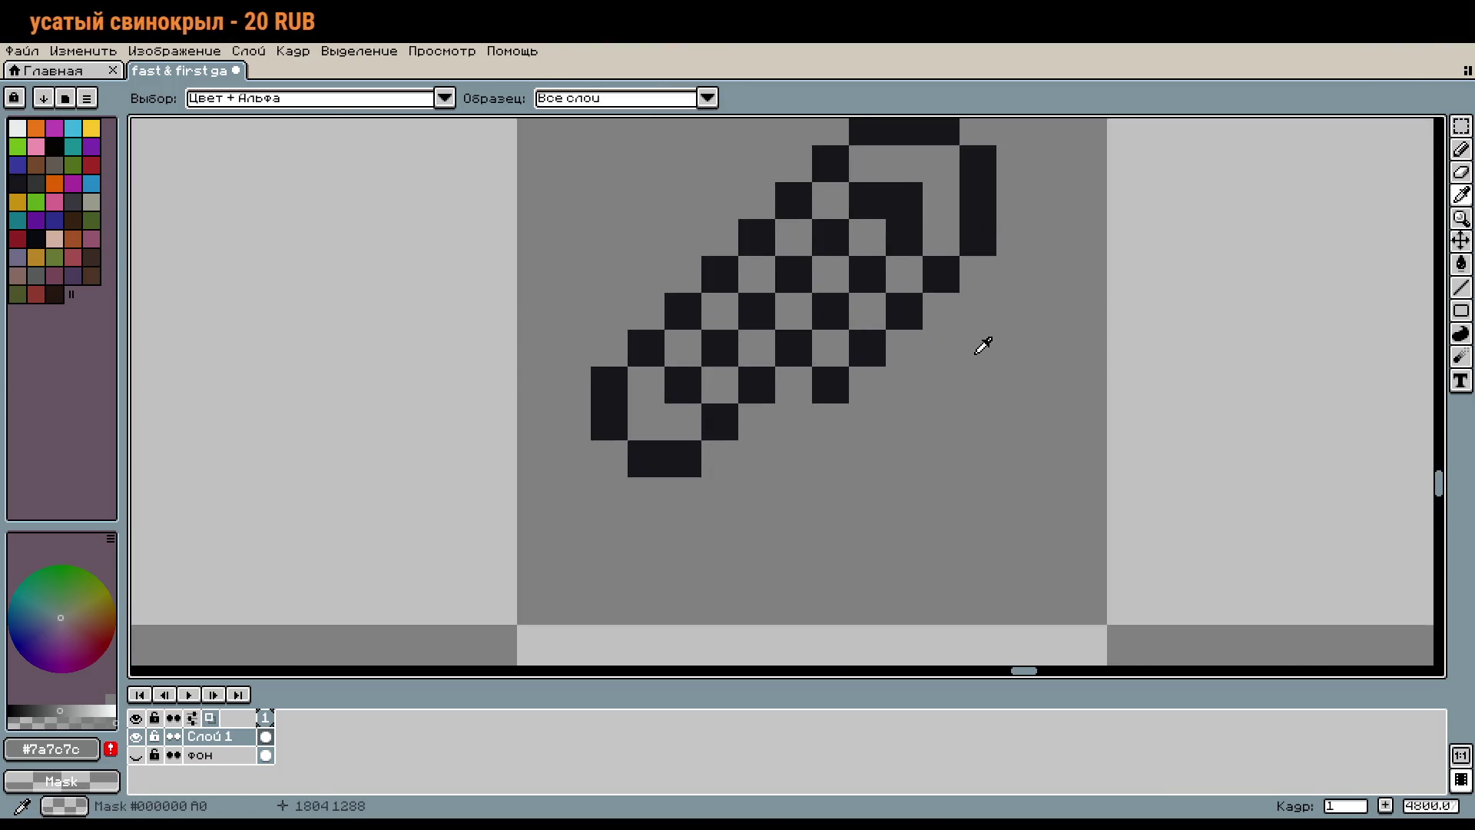
Step: Copy the paperclip tile and paste the copy into the neighbouring 16×16 tile
{"action": "key", "text": "b"}
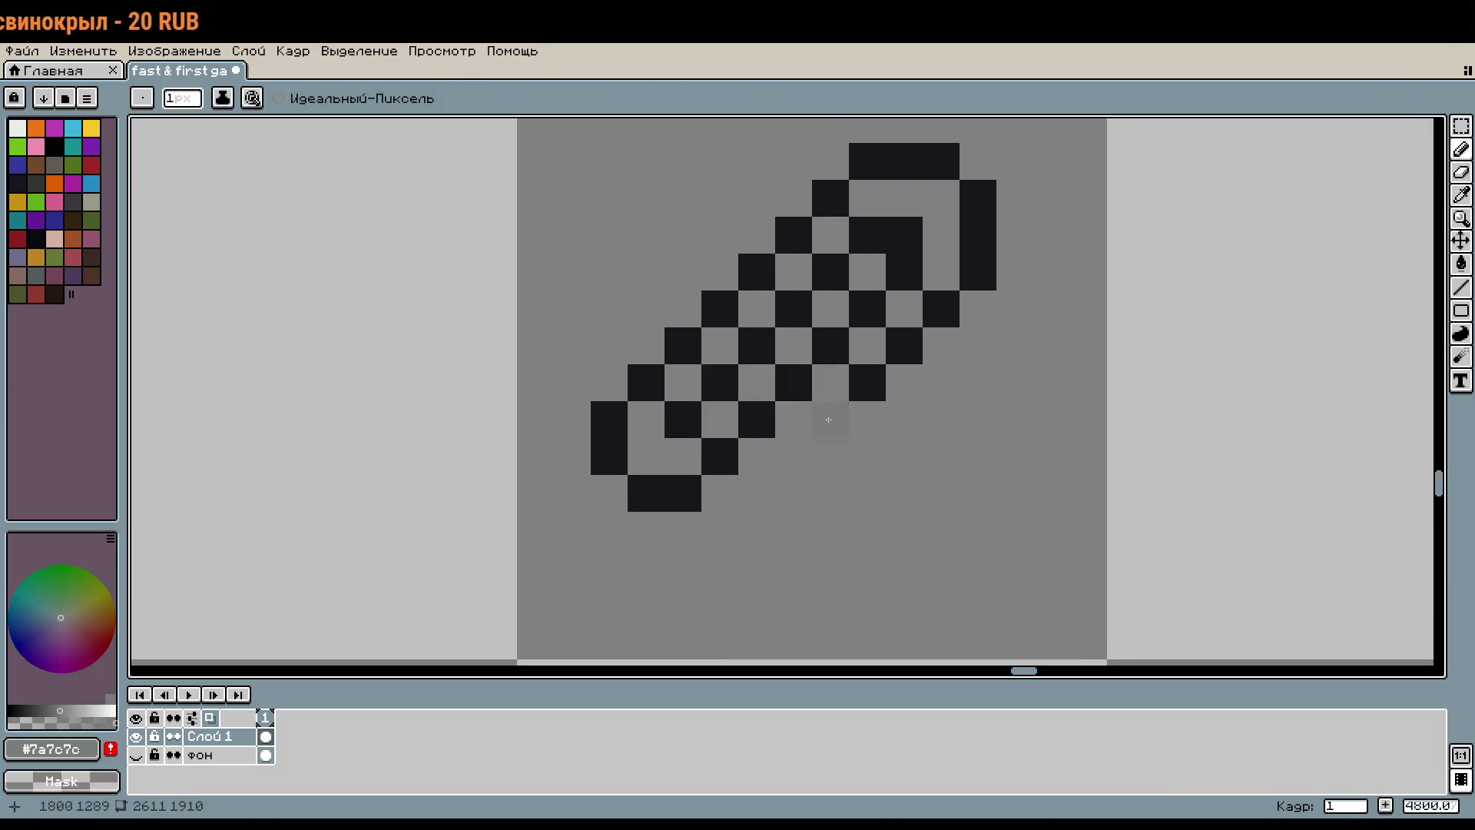
{"action": "scroll", "coordinate": [522, 350], "scroll_direction": "right", "scroll_amount": 3}
{"action": "scroll", "coordinate": [651, 403], "scroll_direction": "down", "scroll_amount": 2}
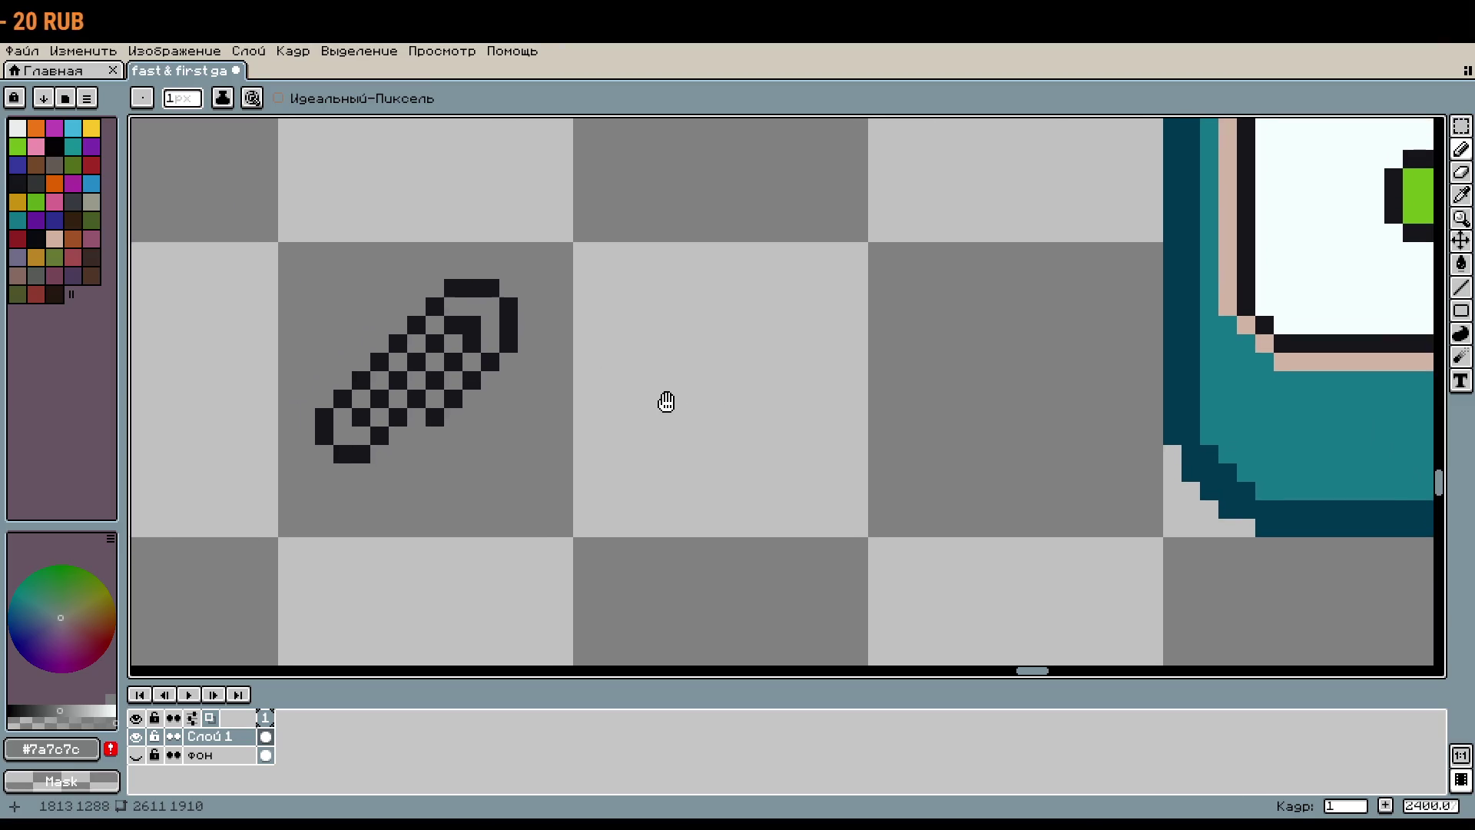
{"action": "key", "text": "m"}
{"action": "key", "text": "ctrl+a"}
{"action": "key", "text": "ctrl+x"}
{"action": "key", "text": "ctrl+z"}
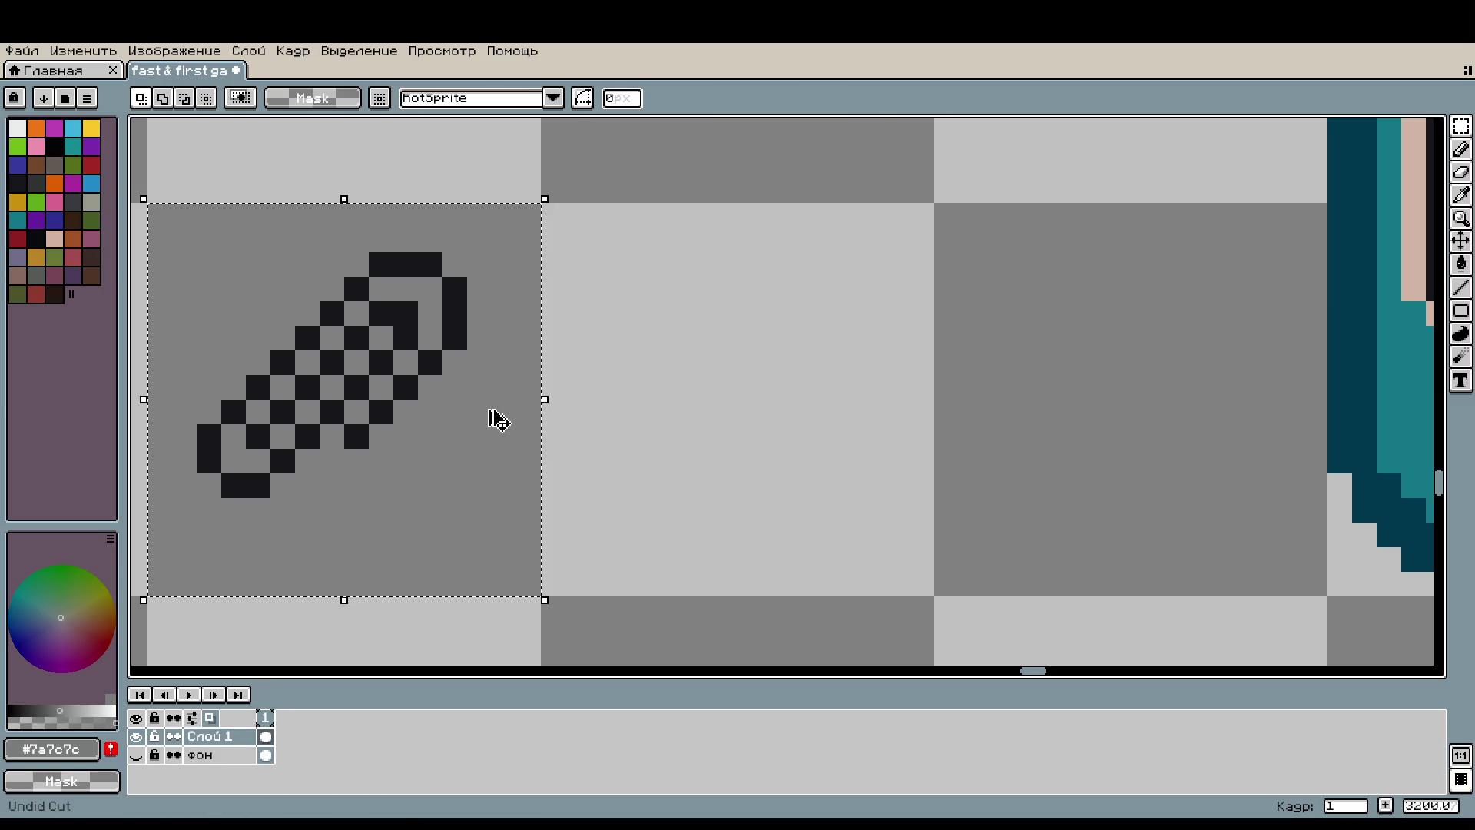
{"action": "key", "text": "ctrl+v"}
{"action": "left_click_drag", "start_coordinate": [495, 419], "coordinate": [801, 427]}
Step: Paint a grey pixel beside the copied paperclip's diagonal
{"action": "scroll", "coordinate": [799, 425], "scroll_direction": "up", "scroll_amount": 2}
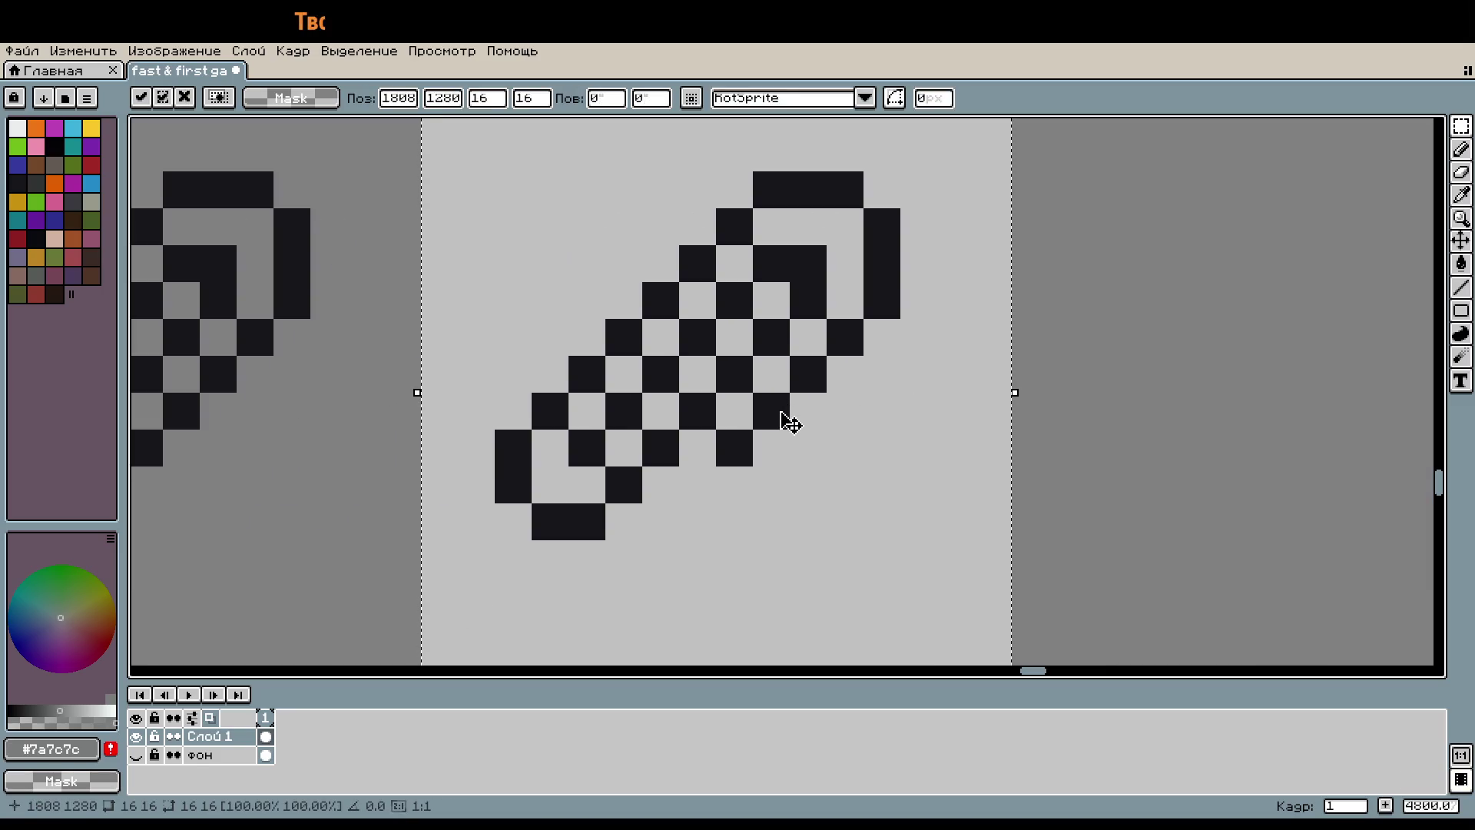
{"action": "key", "text": "b"}
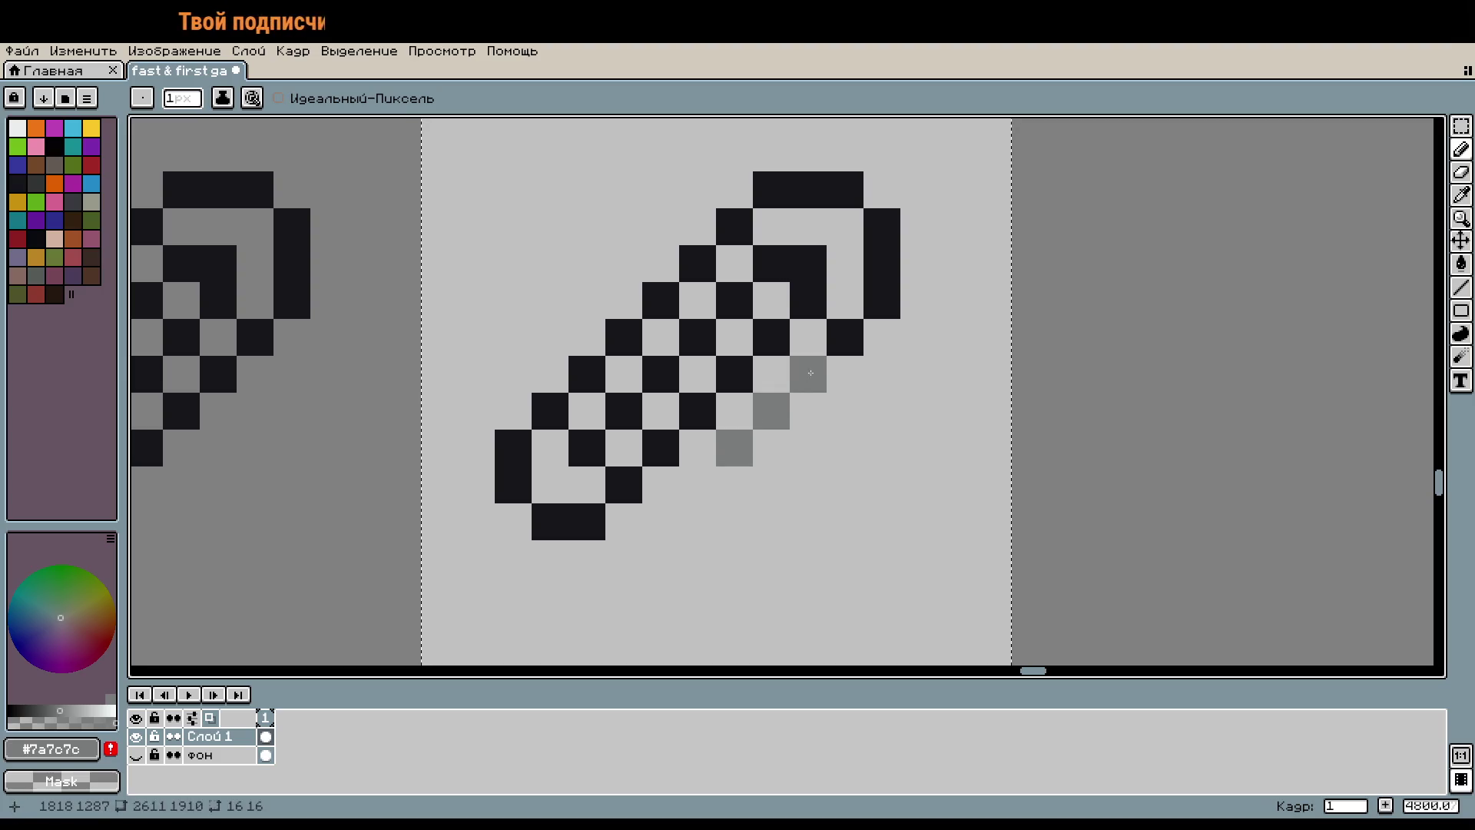
{"action": "left_click", "coordinate": [858, 323]}
Step: Bucket-fill the copy's black pixels grey, undoing one stray fill
{"action": "key", "text": "g"}
{"action": "mouse_move", "coordinate": [875, 308]}
{"action": "left_mouse_down"}
{"action": "mouse_move", "coordinate": [673, 283]}
{"action": "mouse_move", "coordinate": [628, 420]}
{"action": "left_mouse_up"}
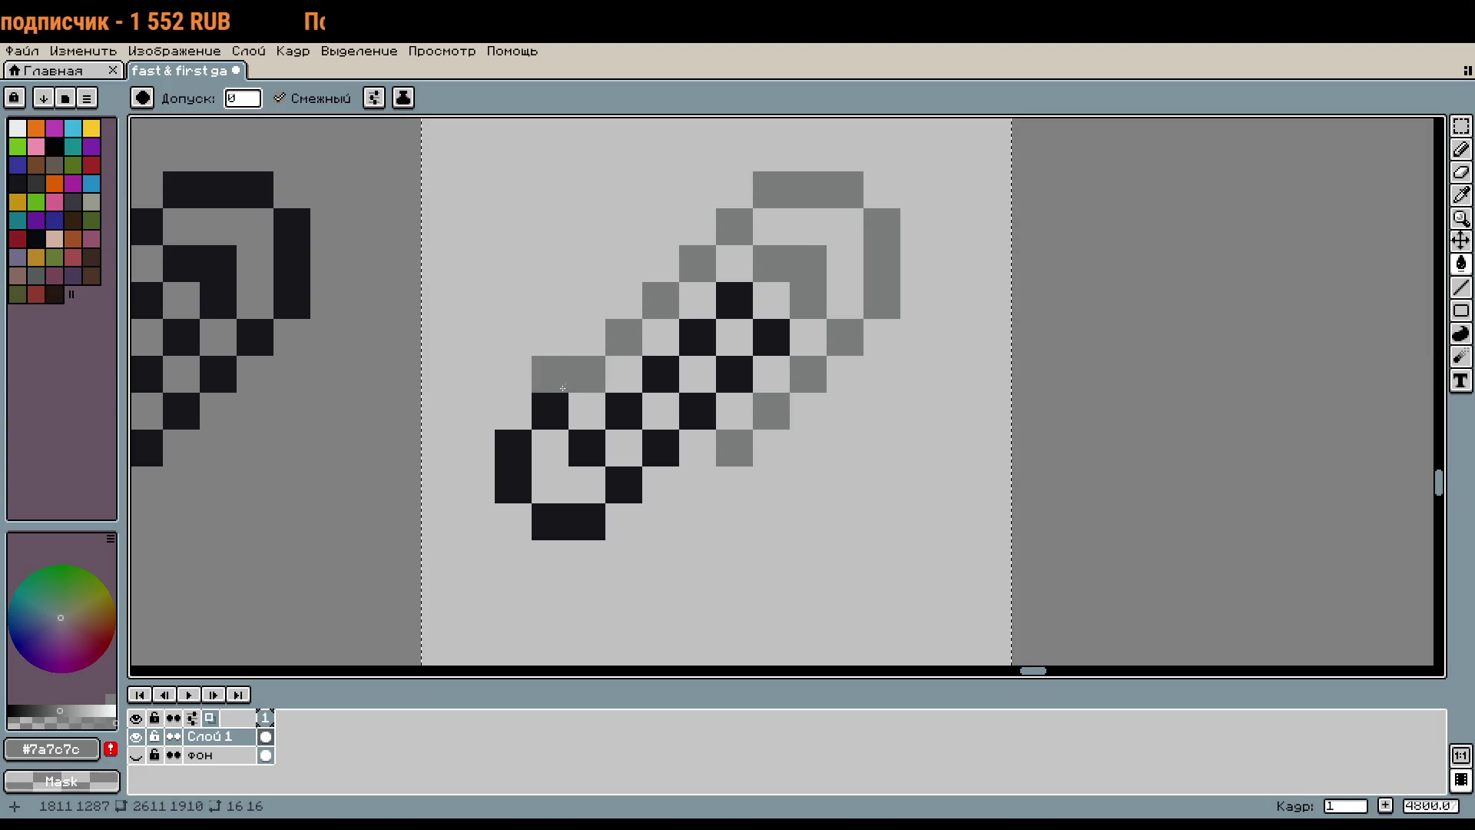
{"action": "left_click", "coordinate": [732, 304]}
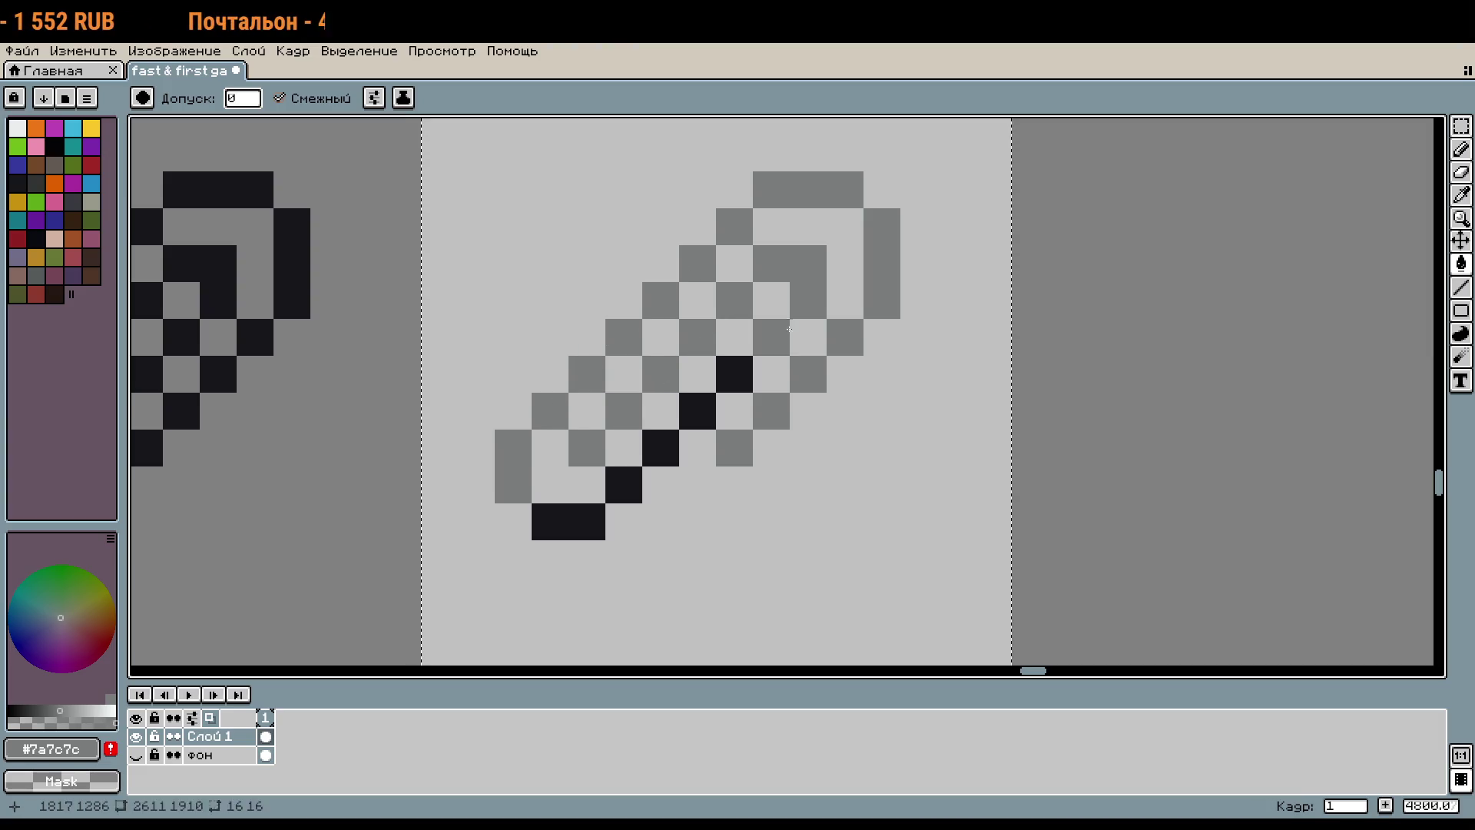
{"action": "left_click", "coordinate": [771, 338]}
{"action": "left_click", "coordinate": [740, 367]}
{"action": "left_click", "coordinate": [698, 411]}
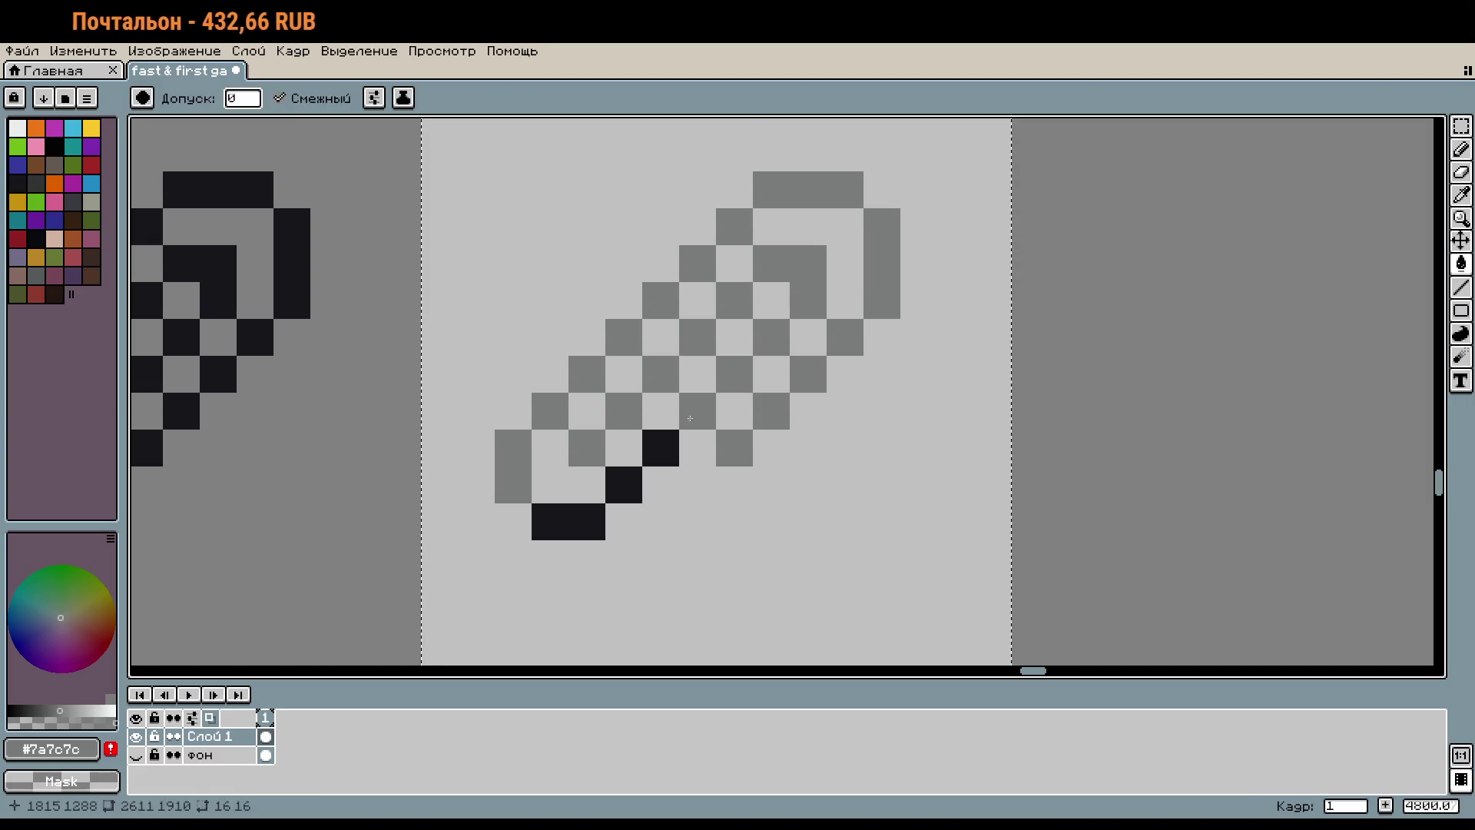
{"action": "left_click", "coordinate": [660, 448]}
{"action": "left_click", "coordinate": [623, 485]}
{"action": "left_click", "coordinate": [569, 521]}
{"action": "left_click", "coordinate": [845, 446]}
{"action": "scroll", "coordinate": [848, 443], "scroll_direction": "down", "scroll_amount": 2}
{"action": "scroll", "coordinate": [847, 441], "scroll_direction": "up", "scroll_amount": 2}
{"action": "key", "text": "ctrl+z"}
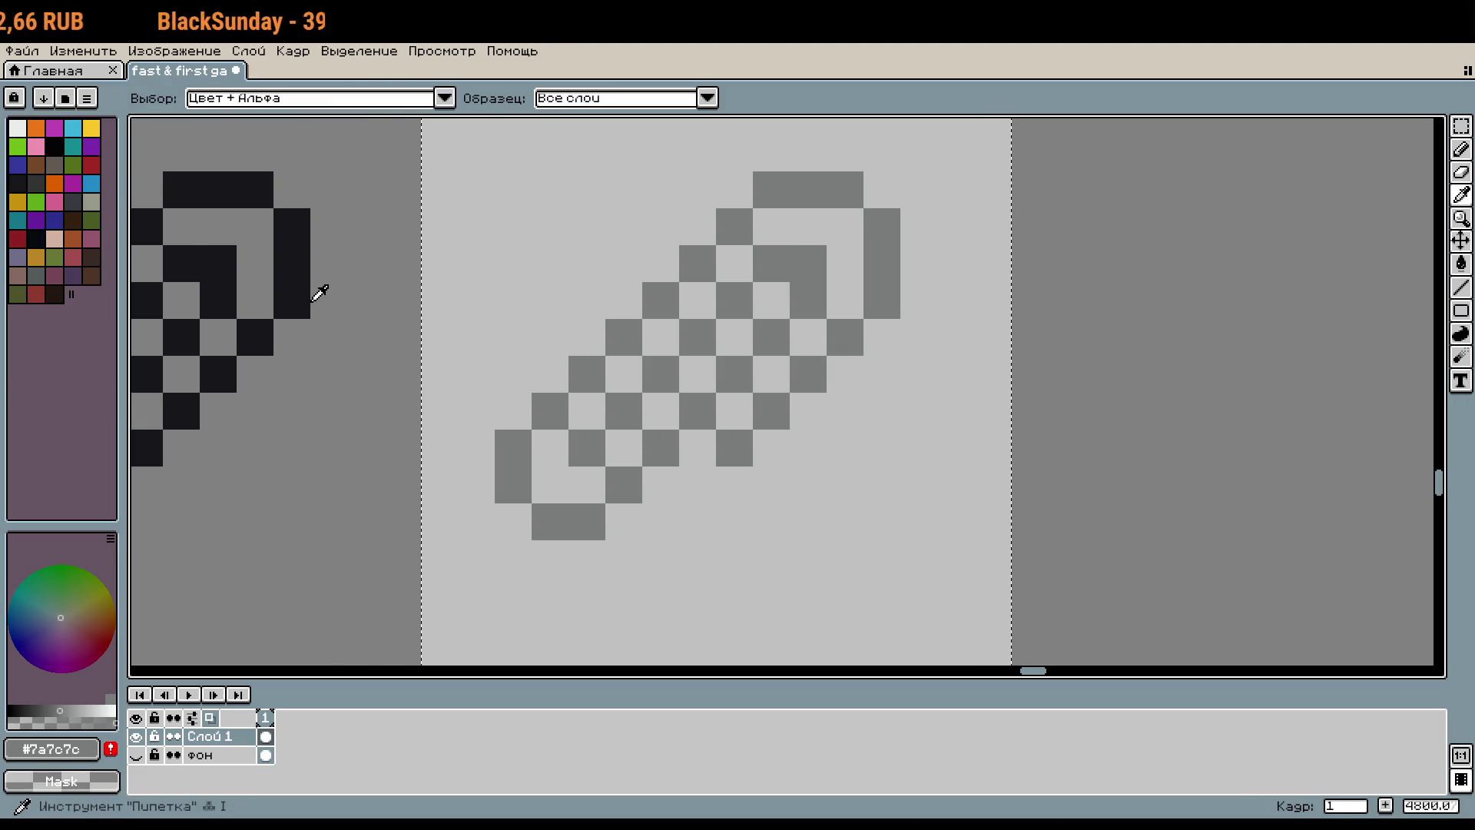
Step: Pick the near-black #16161b and pencil a black outline around the copy's loop
{"action": "left_click", "coordinate": [307, 299], "text": "alt"}
{"action": "key", "text": "b"}
{"action": "left_click", "coordinate": [696, 448]}
{"action": "key", "text": "ctrl+z"}
{"action": "left_click", "coordinate": [749, 471]}
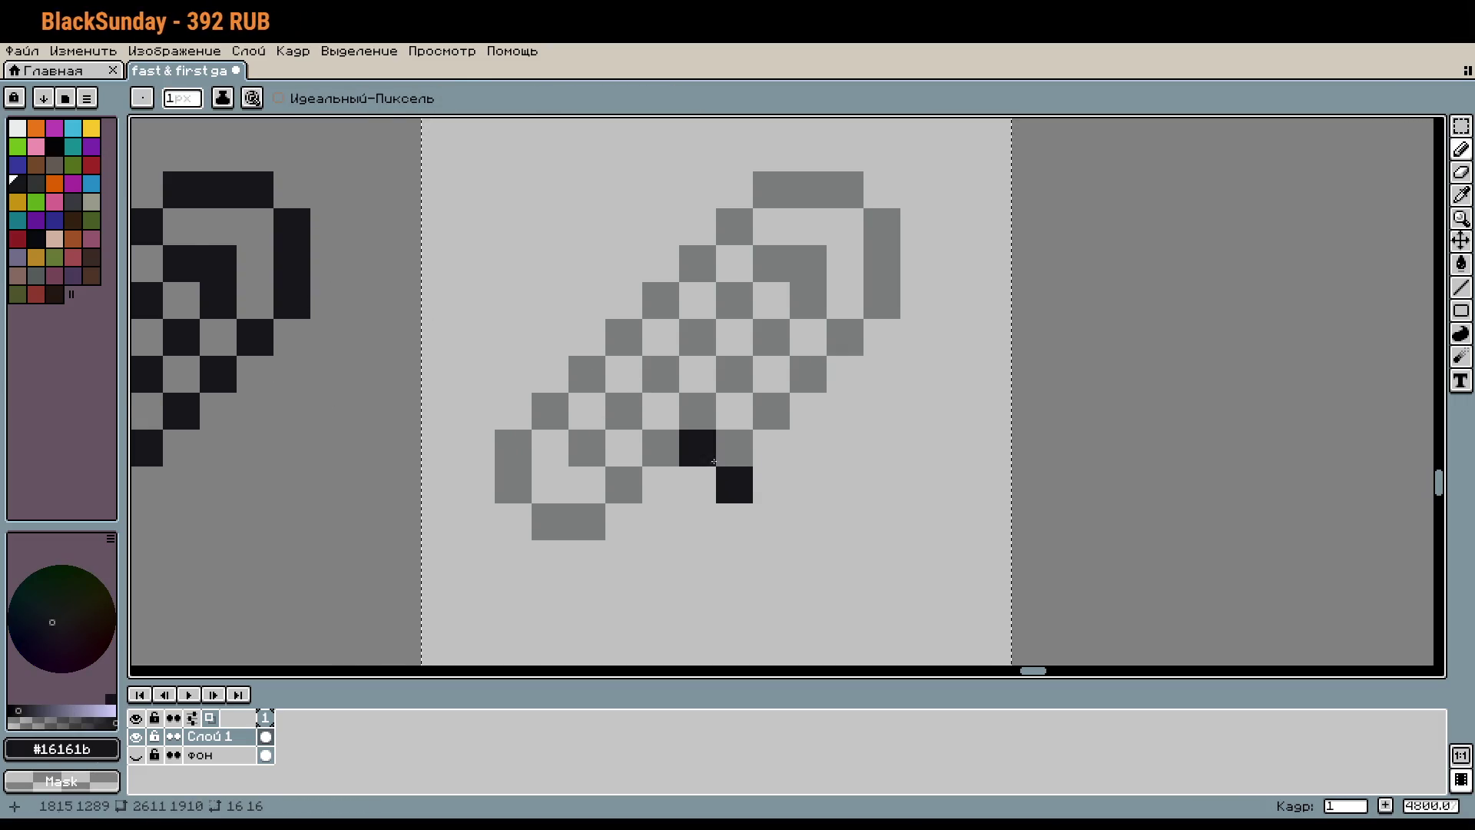
{"action": "left_click", "coordinate": [772, 447]}
{"action": "mouse_move", "coordinate": [813, 341]}
{"action": "left_mouse_down"}
{"action": "mouse_move", "coordinate": [882, 338]}
{"action": "mouse_move", "coordinate": [845, 231]}
{"action": "mouse_move", "coordinate": [774, 227]}
{"action": "mouse_move", "coordinate": [740, 267]}
{"action": "mouse_move", "coordinate": [734, 189]}
{"action": "mouse_move", "coordinate": [846, 154]}
{"action": "mouse_move", "coordinate": [905, 237]}
{"action": "left_mouse_up"}
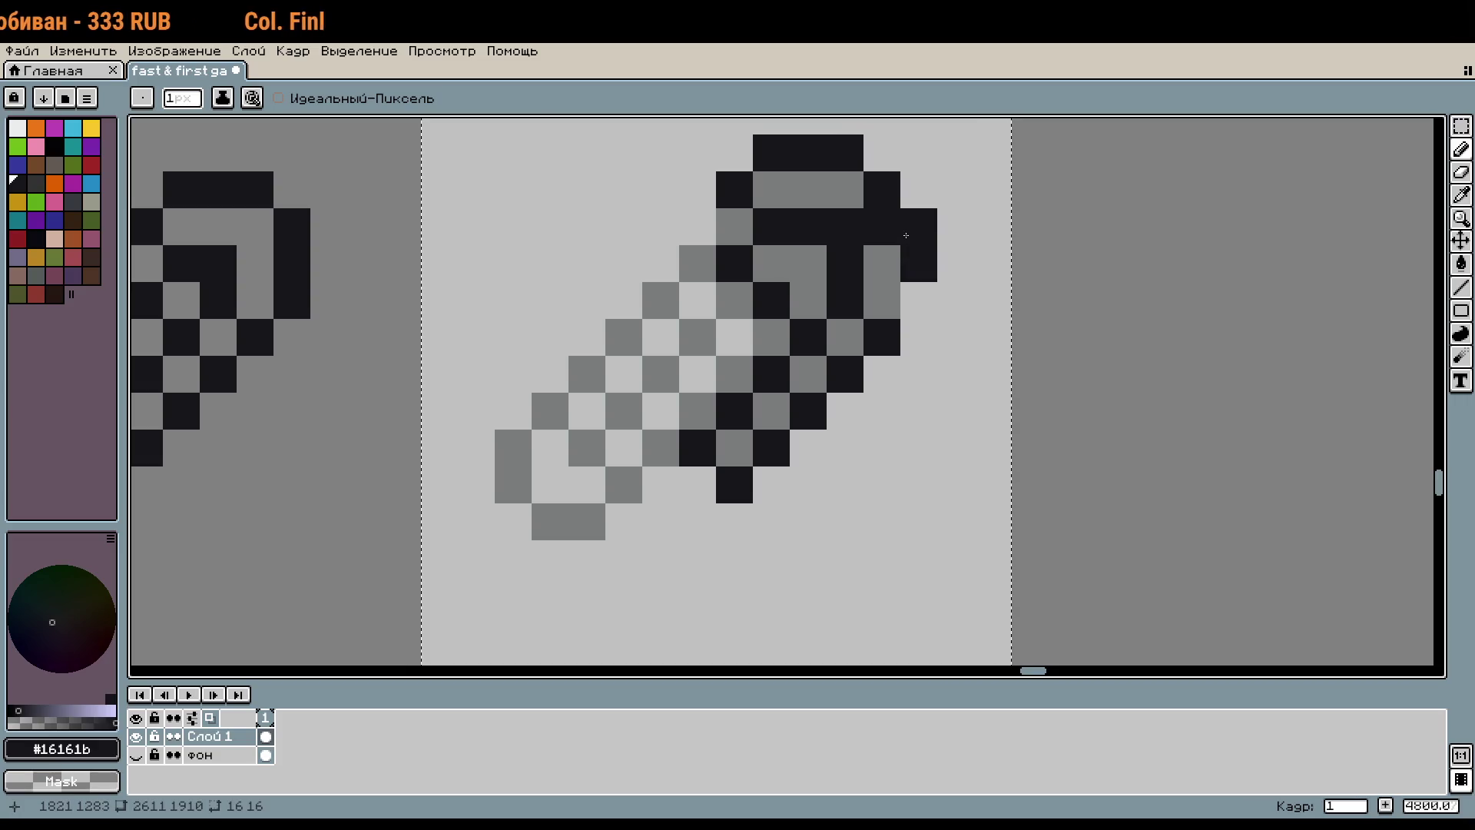
{"action": "key", "text": "ctrl+z"}
{"action": "left_click", "coordinate": [918, 287], "text": "shift"}
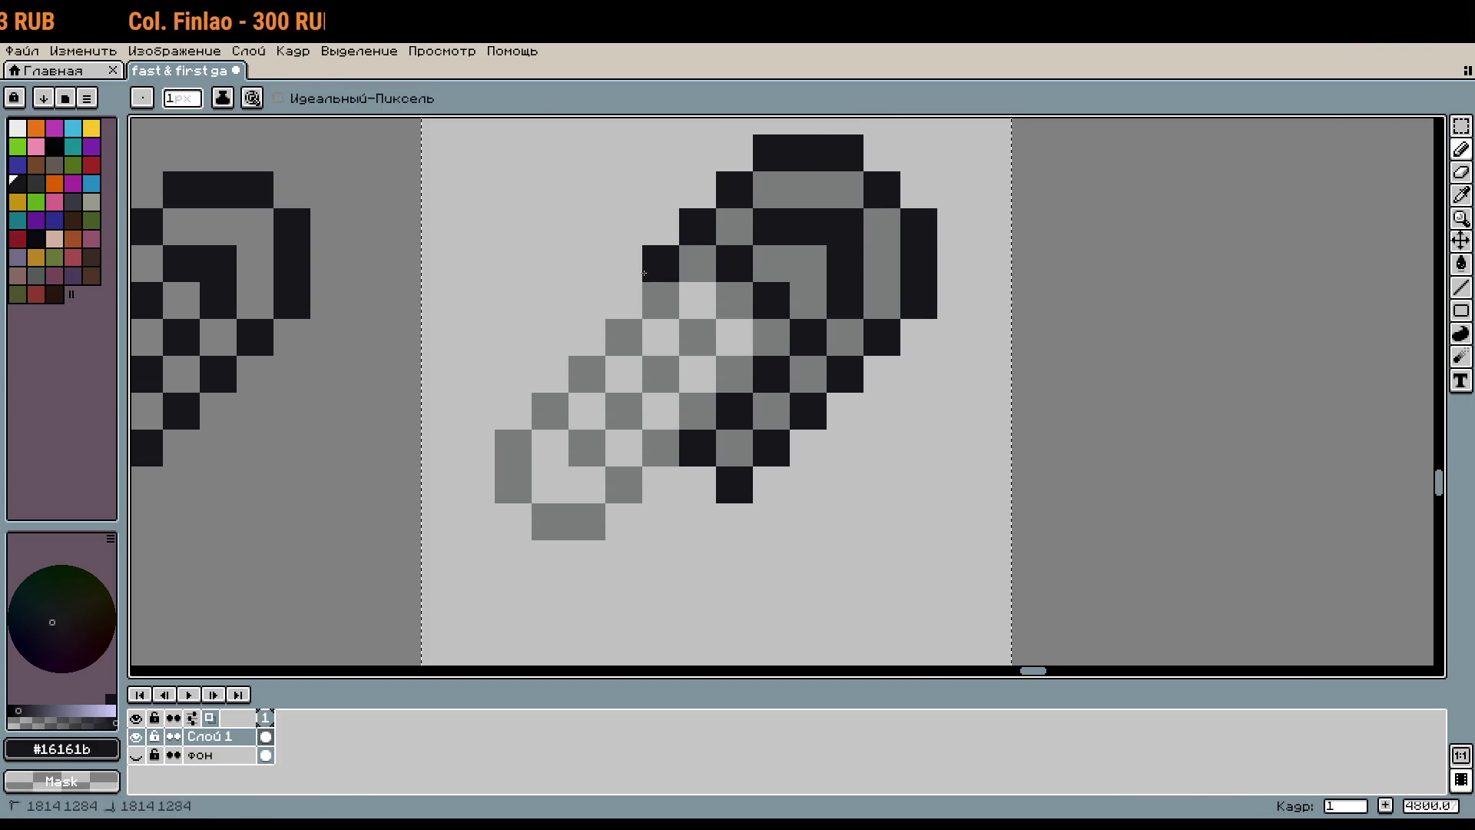
Step: Blacken alternating grey cells into a checkerboard and extend the outline down the lower-left diagonal
{"action": "left_click_drag", "start_coordinate": [661, 299], "coordinate": [698, 300]}
{"action": "left_click", "coordinate": [734, 336]}
{"action": "left_click", "coordinate": [661, 336]}
{"action": "left_click_drag", "start_coordinate": [661, 374], "coordinate": [698, 373]}
{"action": "left_click", "coordinate": [661, 410]}
{"action": "left_click", "coordinate": [674, 484]}
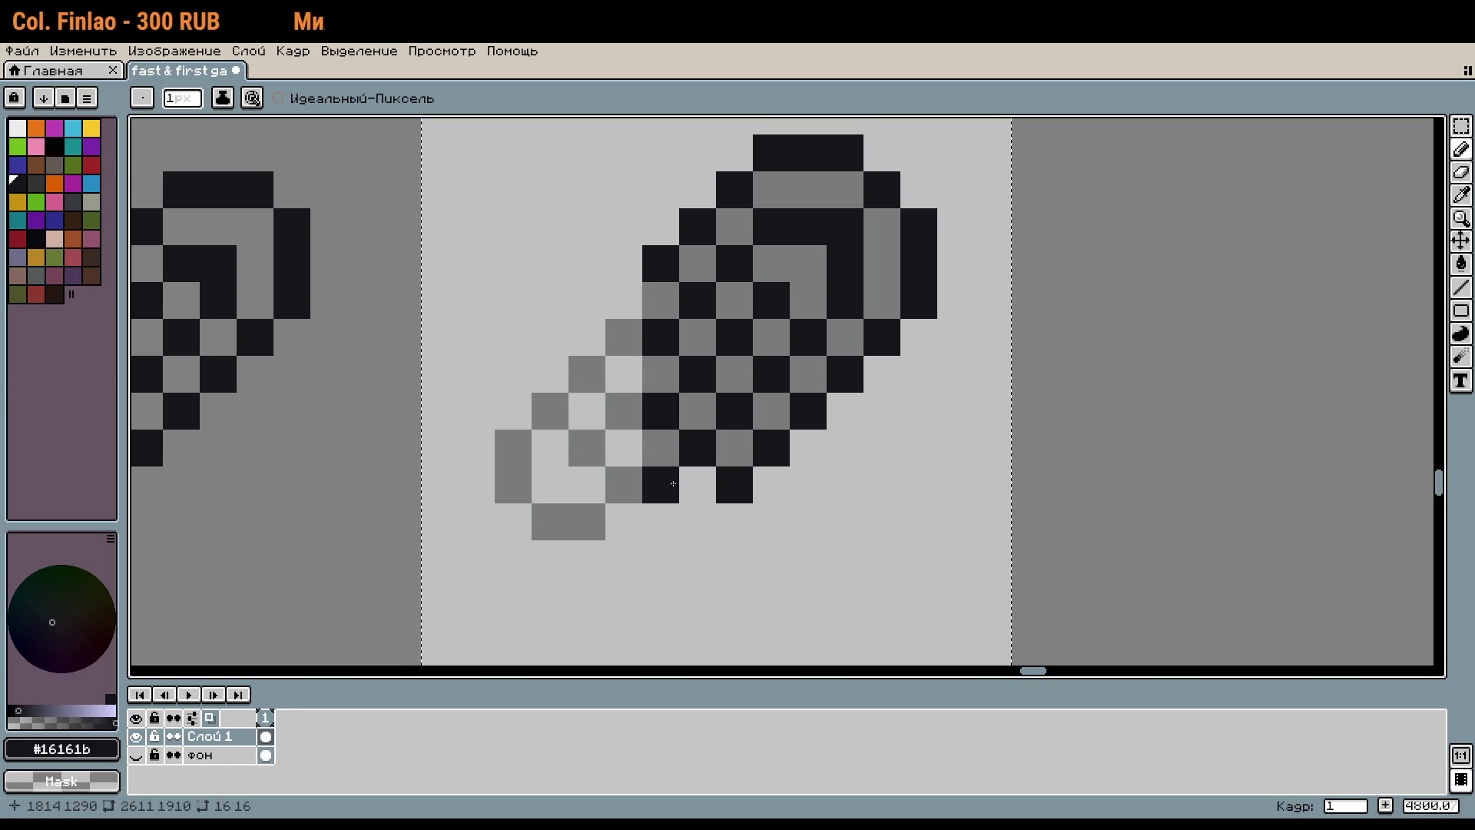
{"action": "left_click_drag", "start_coordinate": [605, 502], "coordinate": [559, 454]}
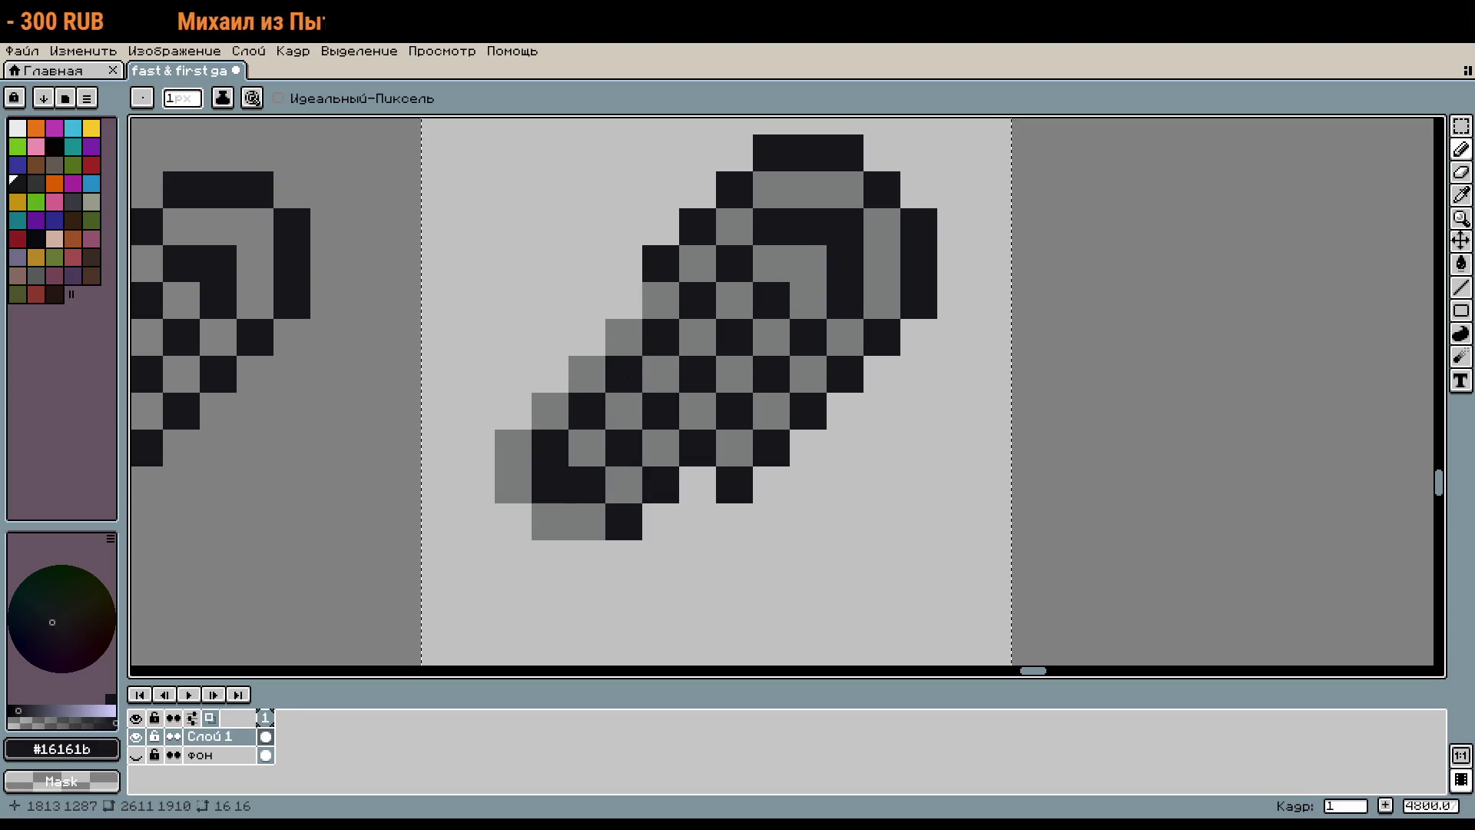
{"action": "mouse_move", "coordinate": [629, 300]}
{"action": "left_mouse_down"}
{"action": "mouse_move", "coordinate": [476, 448]}
{"action": "mouse_move", "coordinate": [563, 545]}
{"action": "left_mouse_up"}
{"action": "left_click", "coordinate": [586, 558]}
{"action": "scroll", "coordinate": [749, 539], "scroll_direction": "down", "scroll_amount": 2}
Step: Zoom out to compare both clips, toggle the background layer's visibility, and clear the selection
{"action": "scroll", "coordinate": [749, 538], "scroll_direction": "down", "scroll_amount": 1}
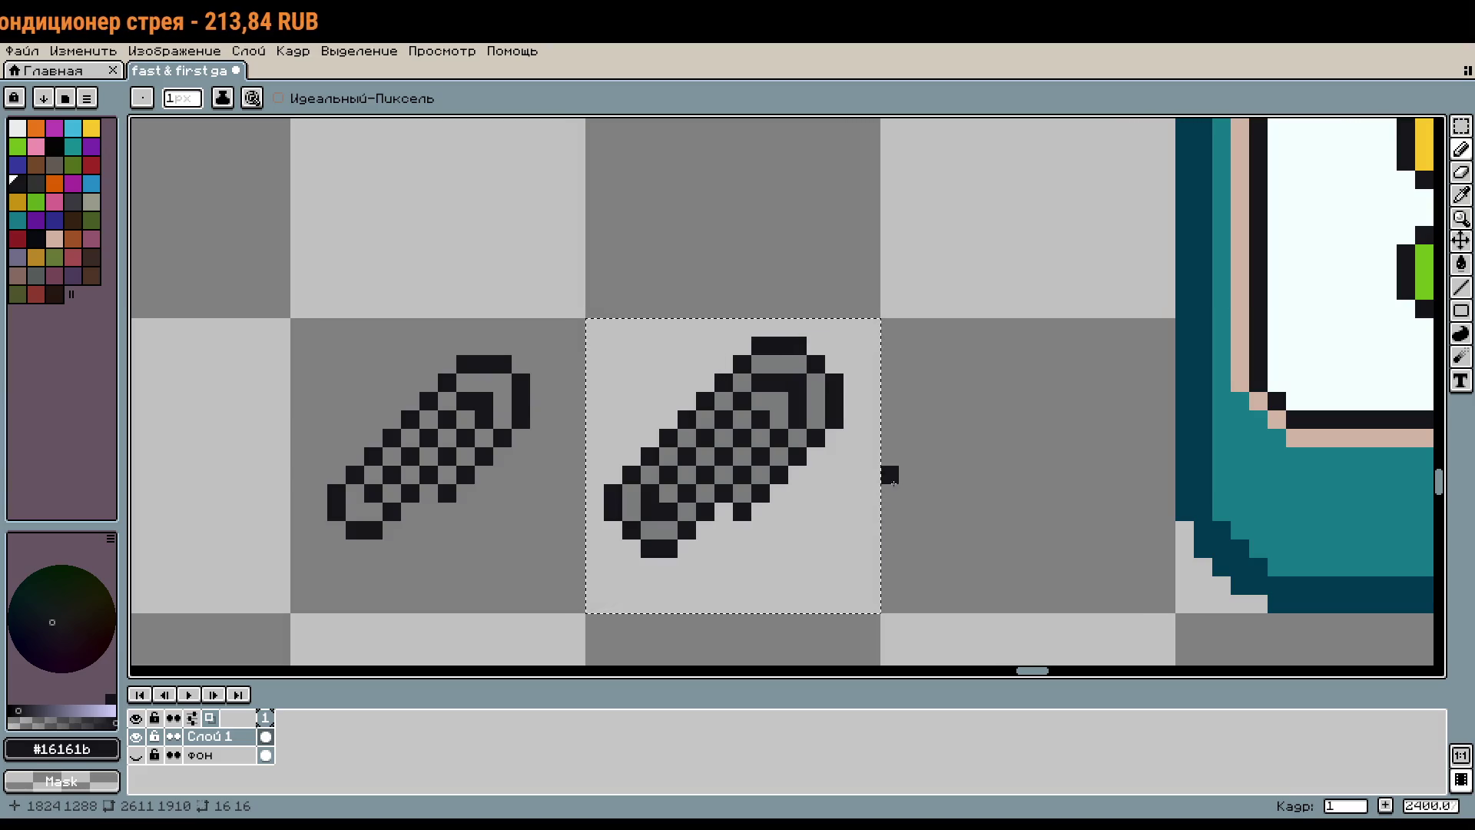
{"action": "scroll", "coordinate": [898, 405], "scroll_direction": "down", "scroll_amount": 5}
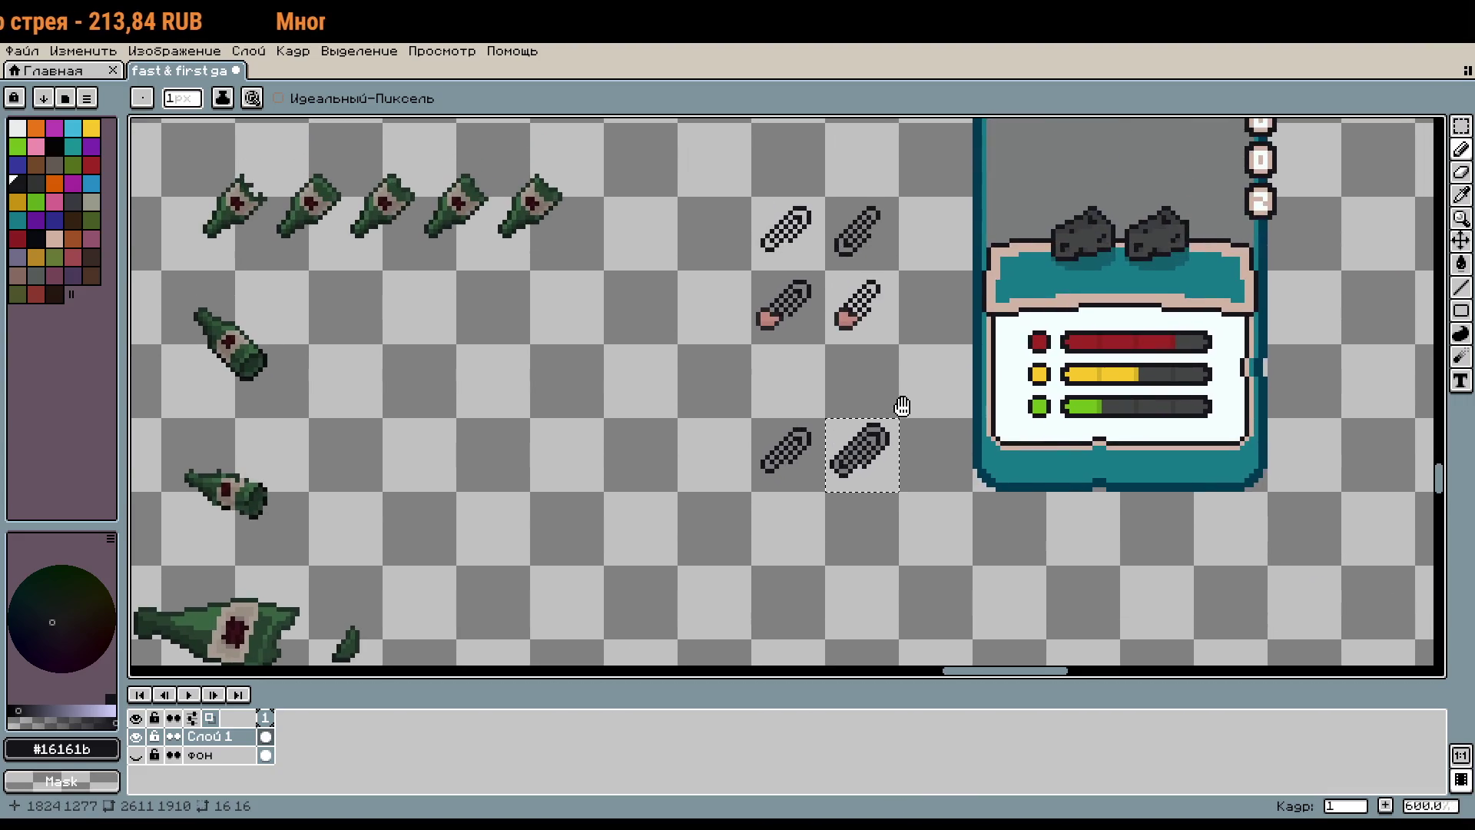
{"action": "scroll", "coordinate": [897, 301], "scroll_direction": "up", "scroll_amount": 3}
{"action": "scroll", "coordinate": [897, 301], "scroll_direction": "up", "scroll_amount": 2}
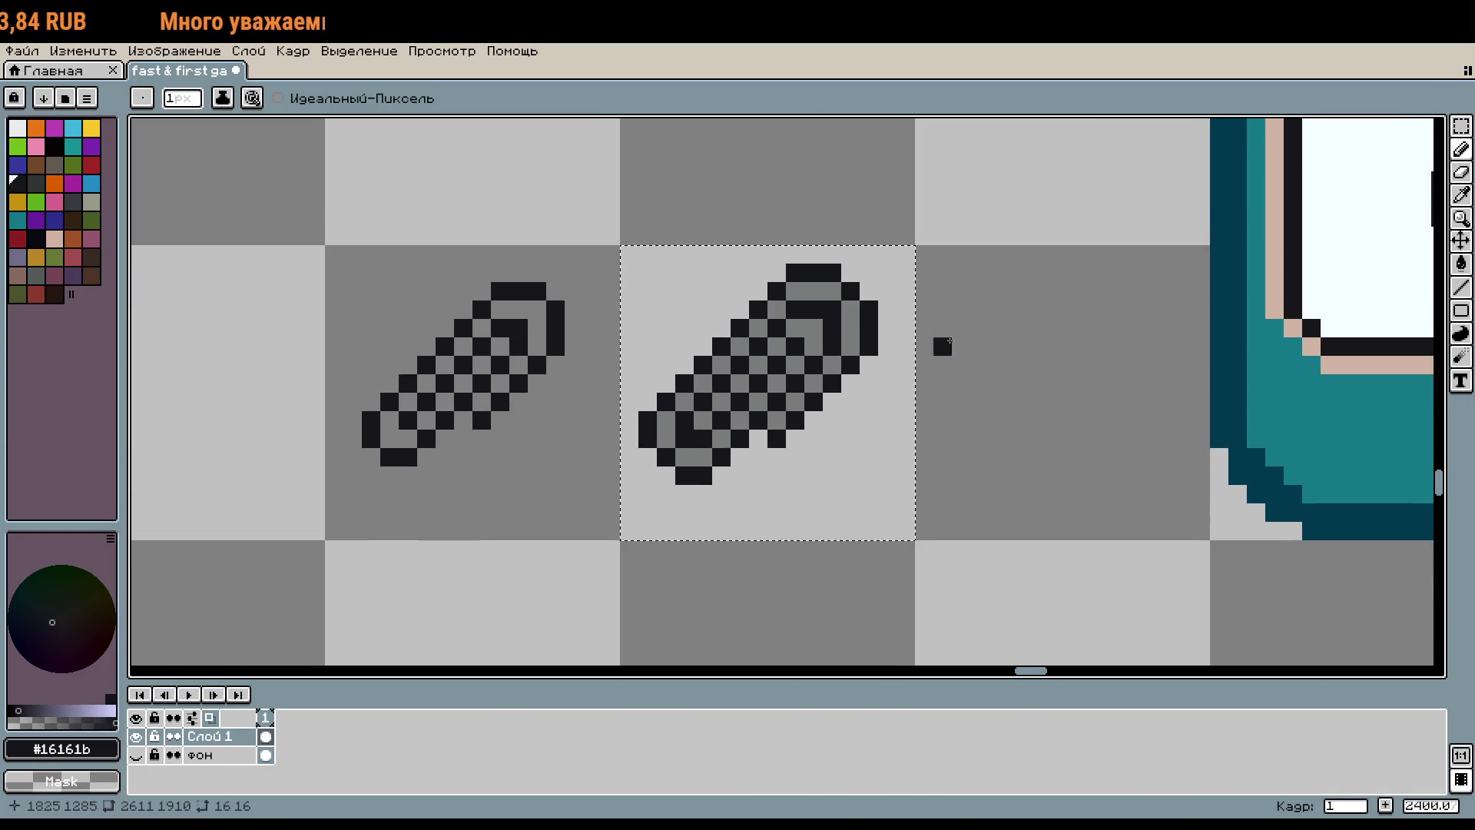
{"action": "scroll", "coordinate": [821, 387], "scroll_direction": "up", "scroll_amount": 1}
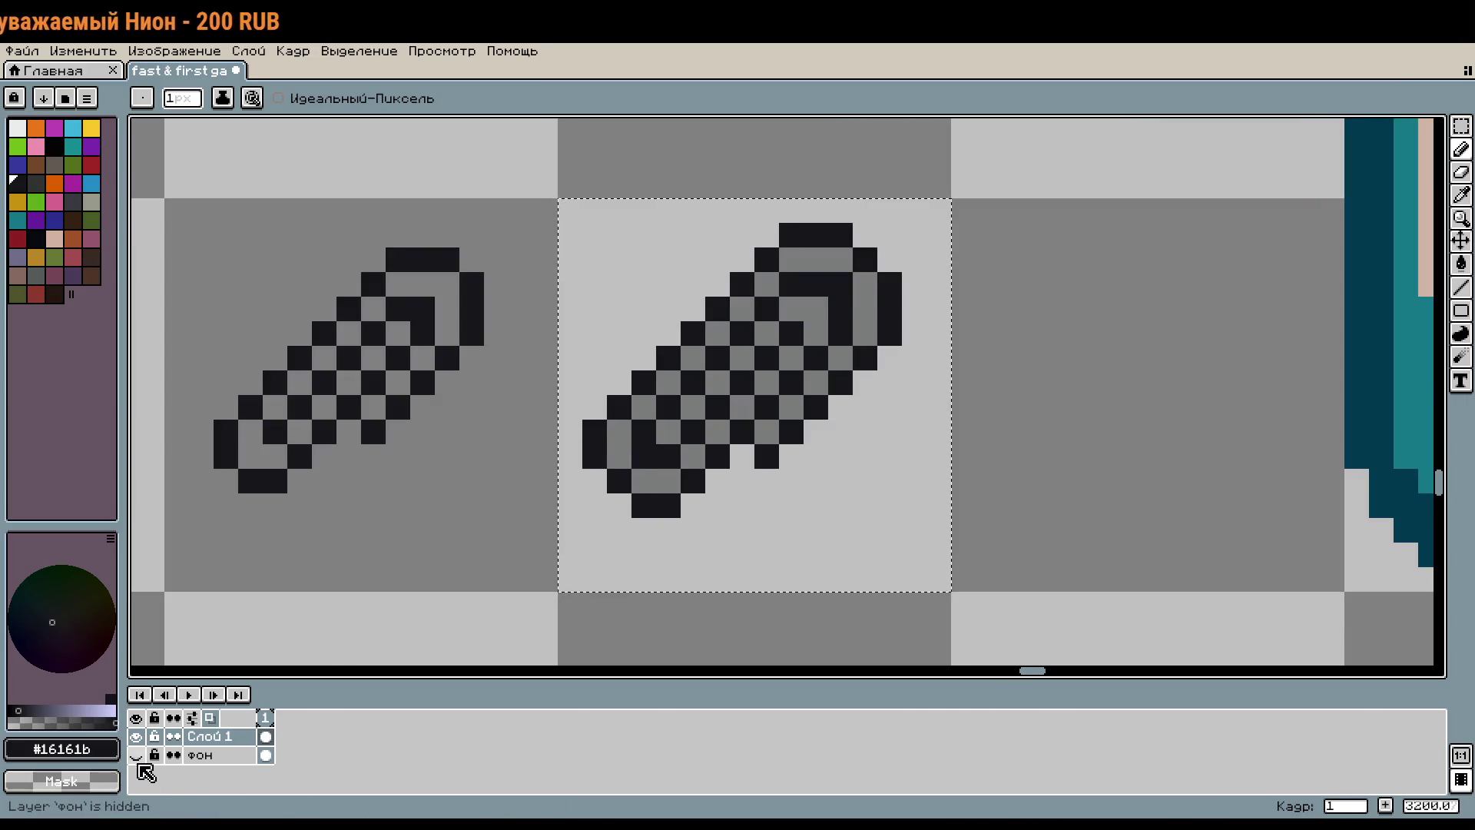
{"action": "left_click", "coordinate": [135, 756]}
{"action": "left_click", "coordinate": [136, 757]}
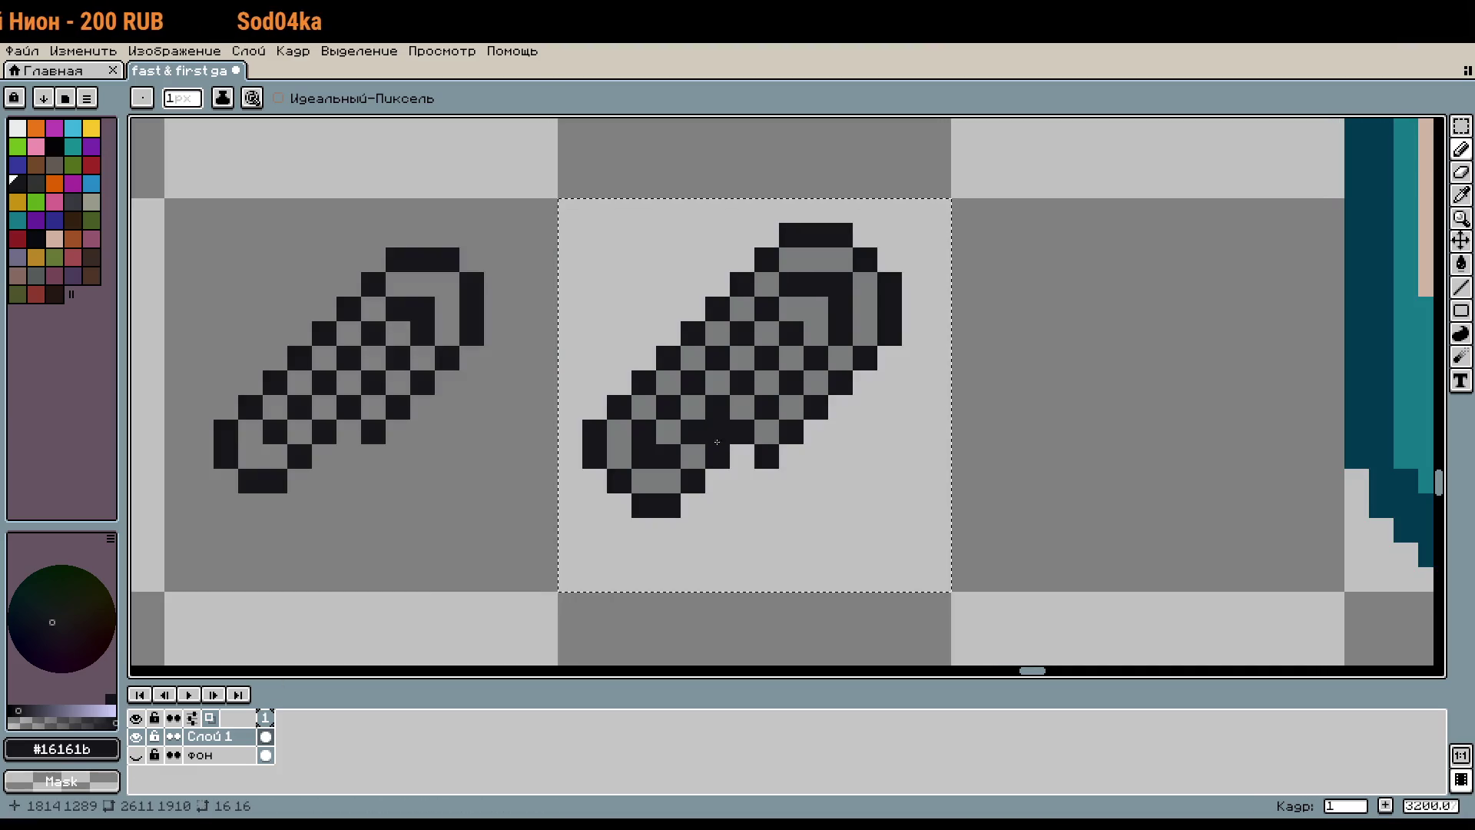
{"action": "key", "text": "m"}
{"action": "key", "text": "ctrl+d"}
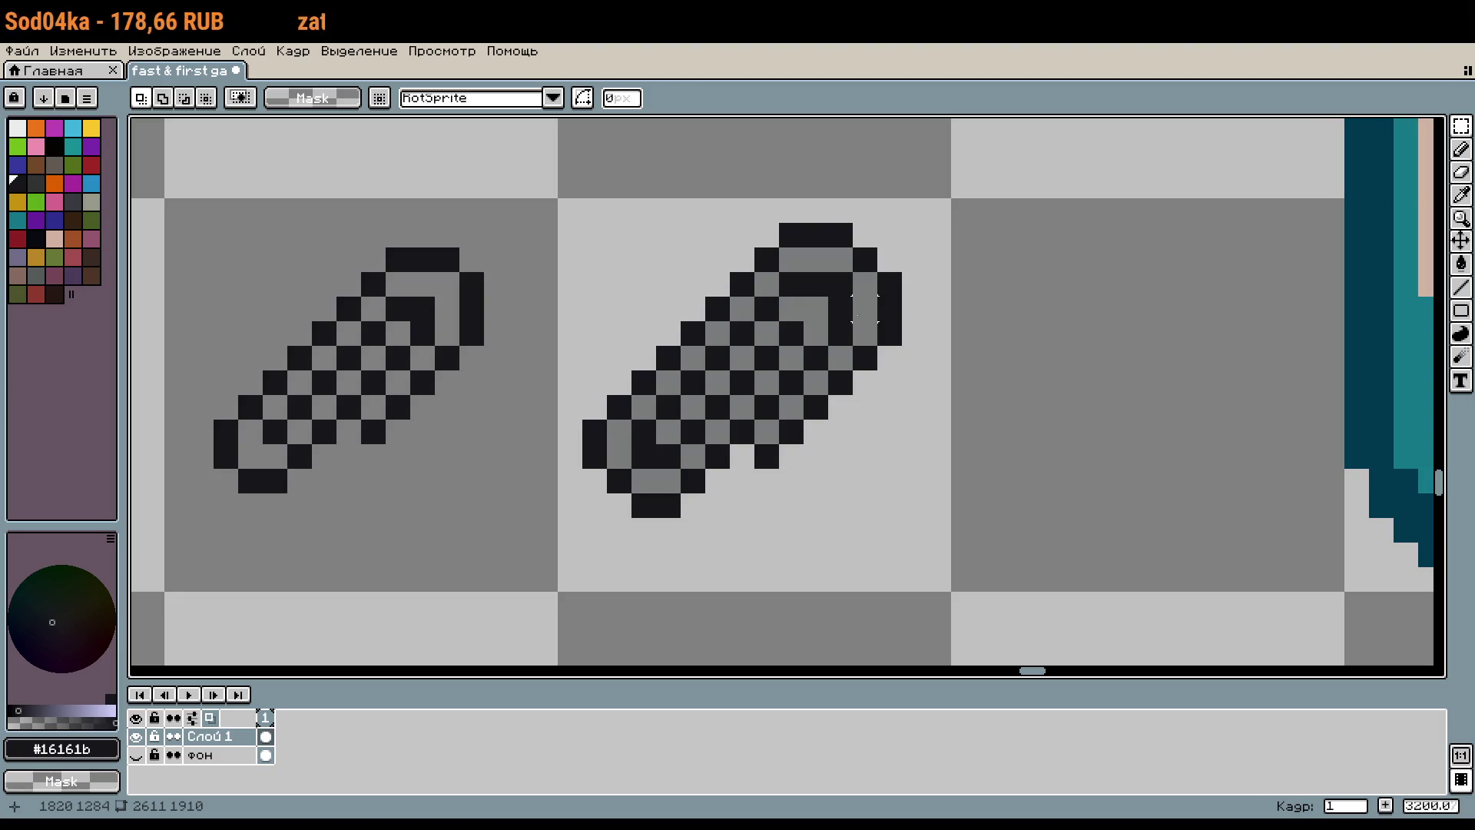
Step: Marquee-select the clip's lower body and nudge it one pixel down and one right
{"action": "left_click_drag", "start_coordinate": [771, 292], "coordinate": [921, 415]}
{"action": "left_click_drag", "start_coordinate": [737, 301], "coordinate": [768, 531]}
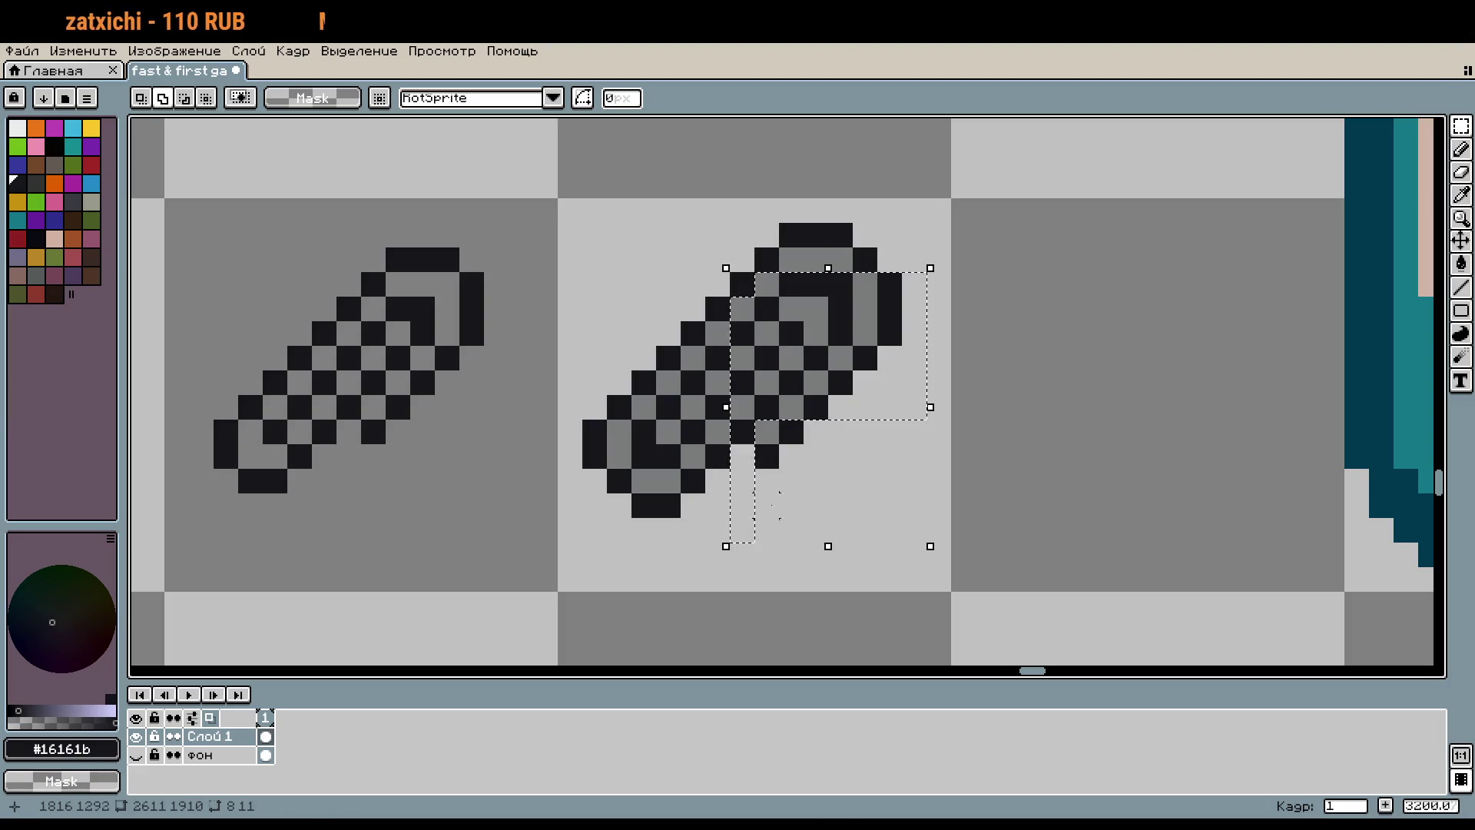
{"action": "mouse_move", "coordinate": [825, 465]}
{"action": "left_mouse_down"}
{"action": "mouse_move", "coordinate": [658, 397]}
{"action": "mouse_move", "coordinate": [756, 401]}
{"action": "left_mouse_up"}
{"action": "left_click_drag", "start_coordinate": [707, 323], "coordinate": [730, 419]}
{"action": "mouse_move", "coordinate": [683, 347]}
{"action": "left_mouse_down"}
{"action": "mouse_move", "coordinate": [694, 437]}
{"action": "mouse_move", "coordinate": [681, 593]}
{"action": "left_mouse_up"}
{"action": "left_click_drag", "start_coordinate": [779, 568], "coordinate": [607, 419]}
{"action": "key", "text": "Down"}
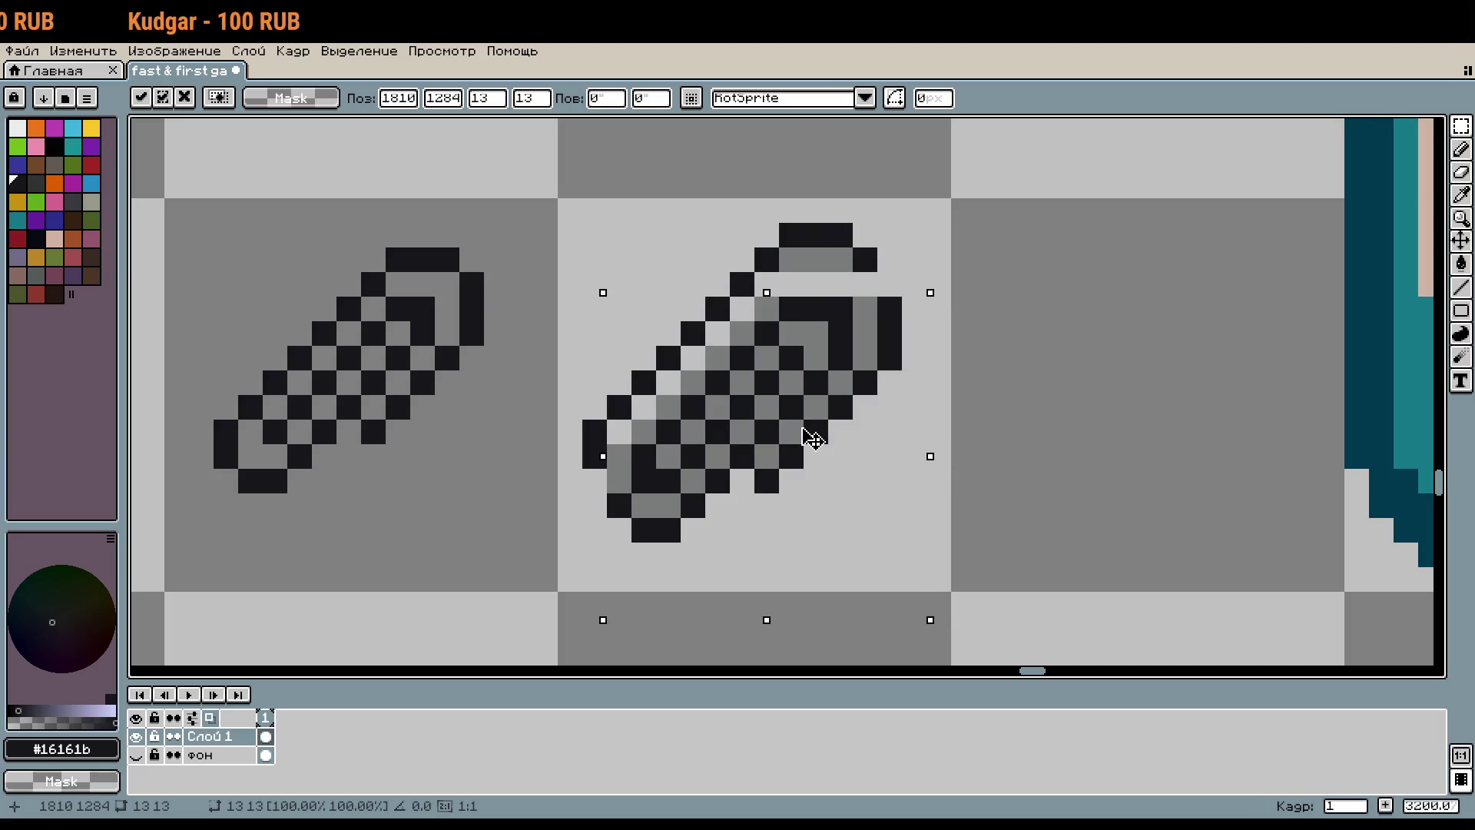
{"action": "key", "text": "Right"}
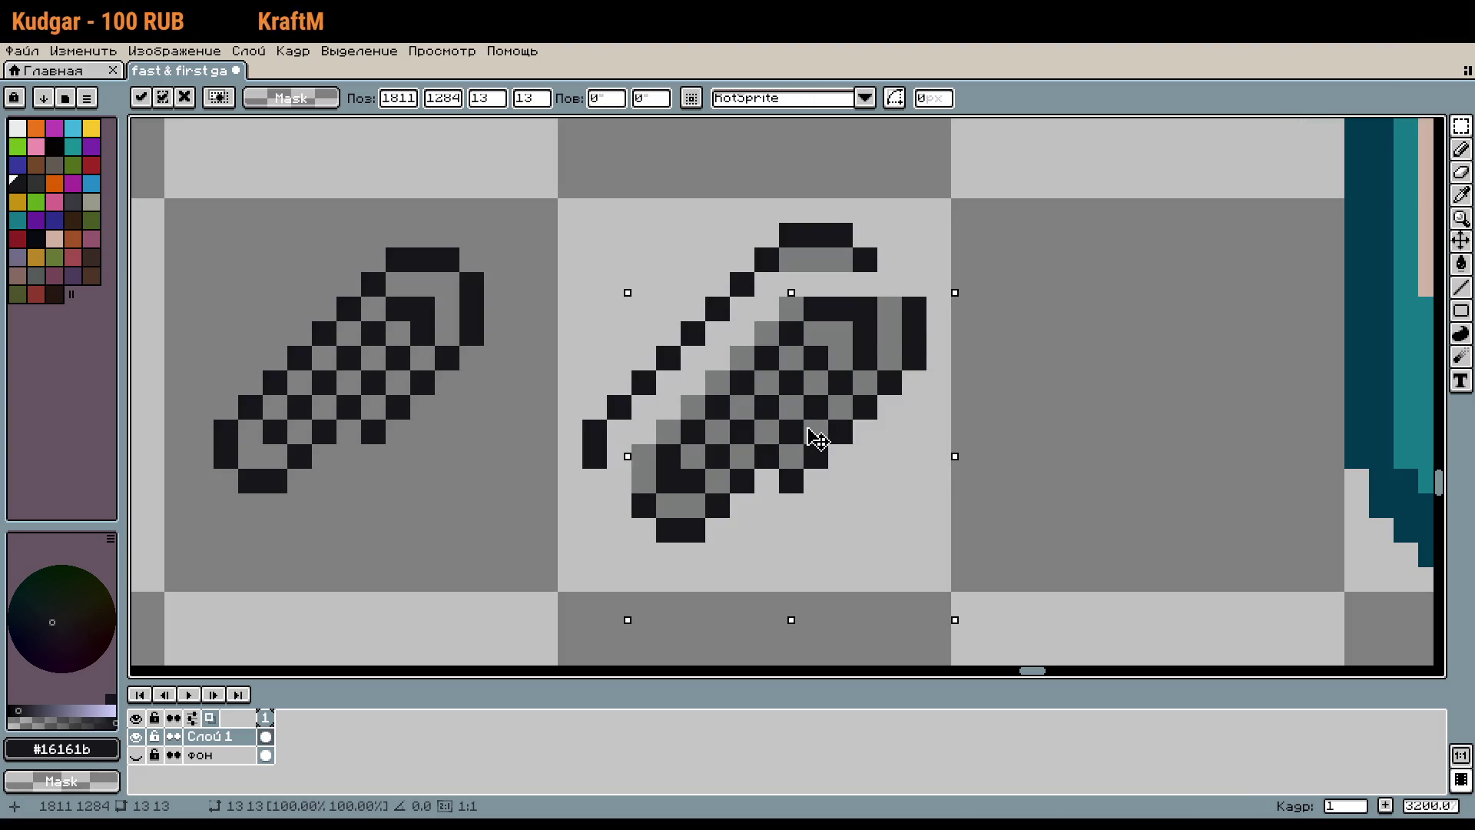
{"action": "key", "text": "Return"}
Step: Select a single dark pixel in the paperclip's loop
{"action": "scroll", "coordinate": [845, 311], "scroll_direction": "up", "scroll_amount": 1}
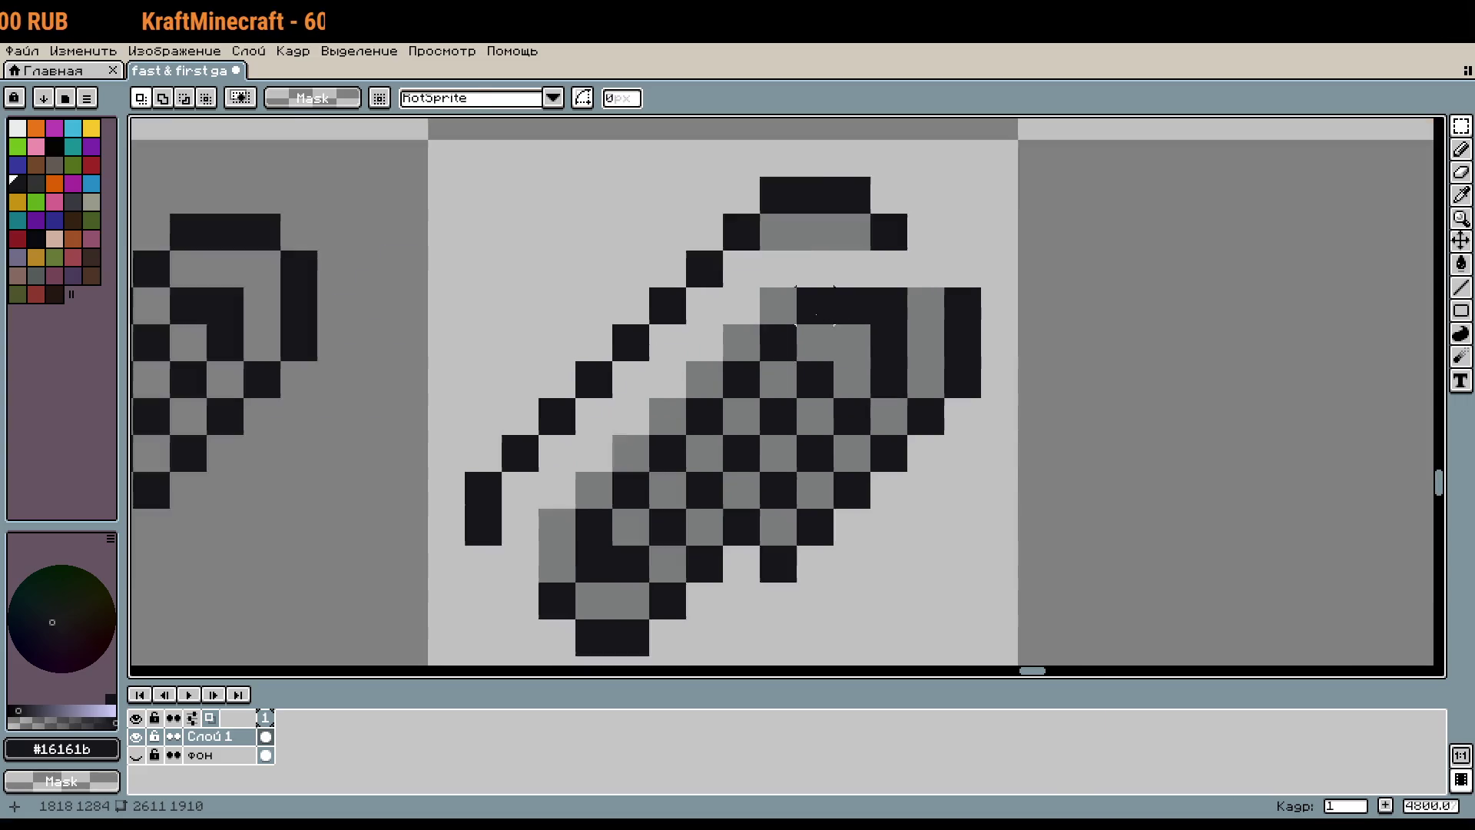
{"action": "left_click", "coordinate": [863, 307]}
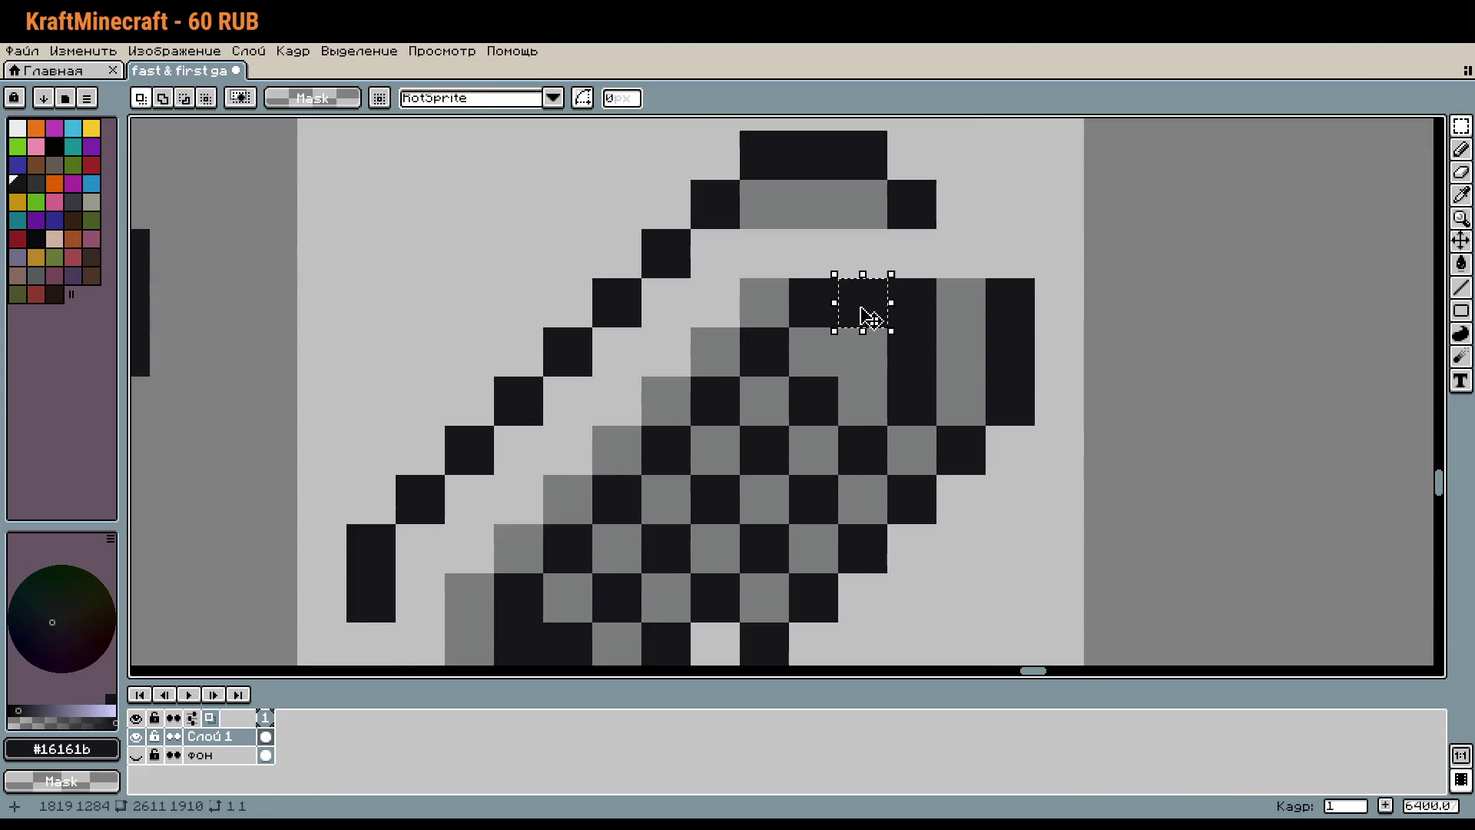
{"action": "scroll", "coordinate": [883, 307], "scroll_direction": "down", "scroll_amount": 1}
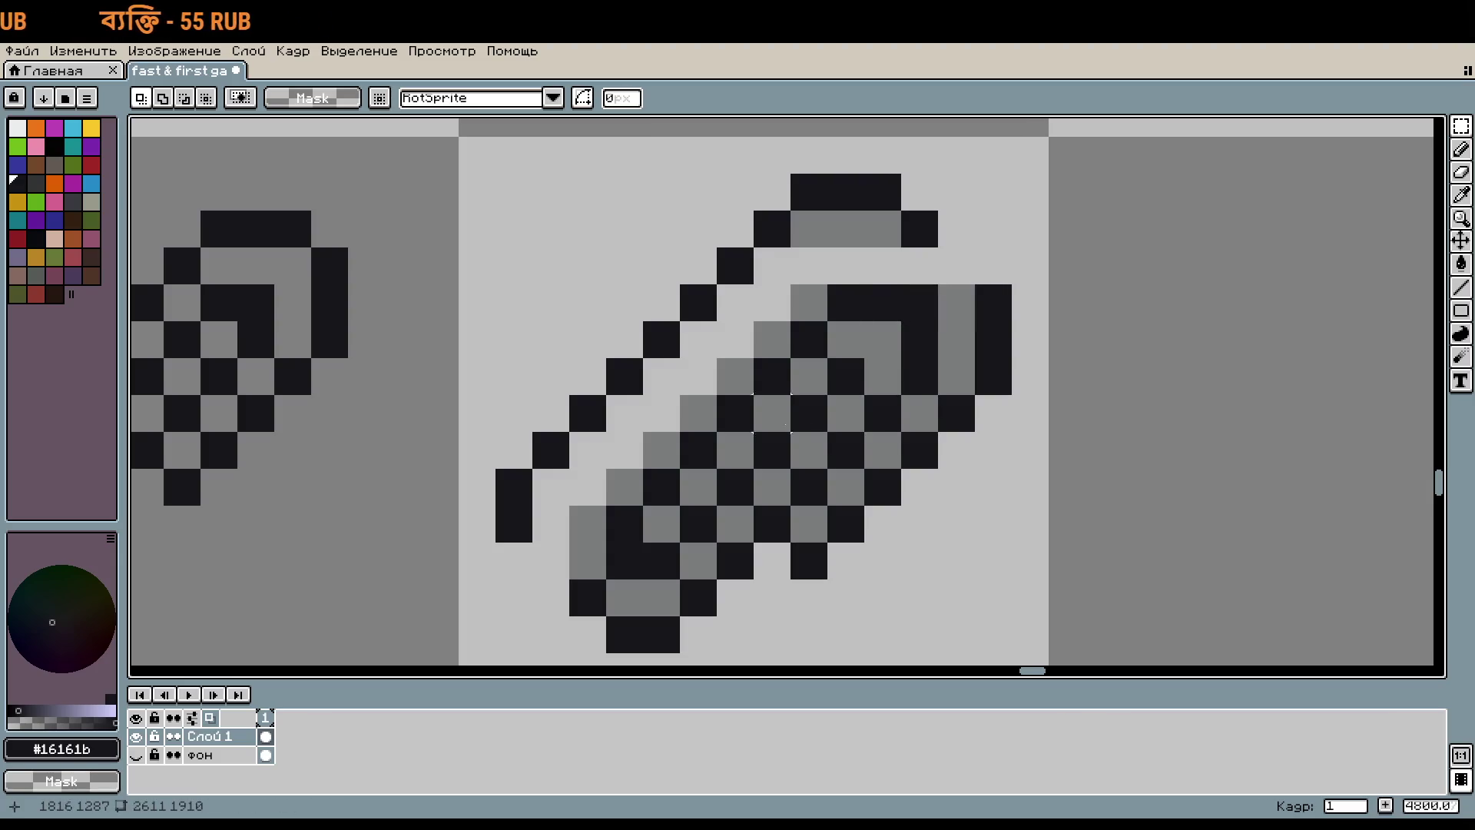
Step: Select the lower diagonal strip of inner wire and nudge it one pixel up and left
{"action": "left_click_drag", "start_coordinate": [596, 590], "coordinate": [691, 474]}
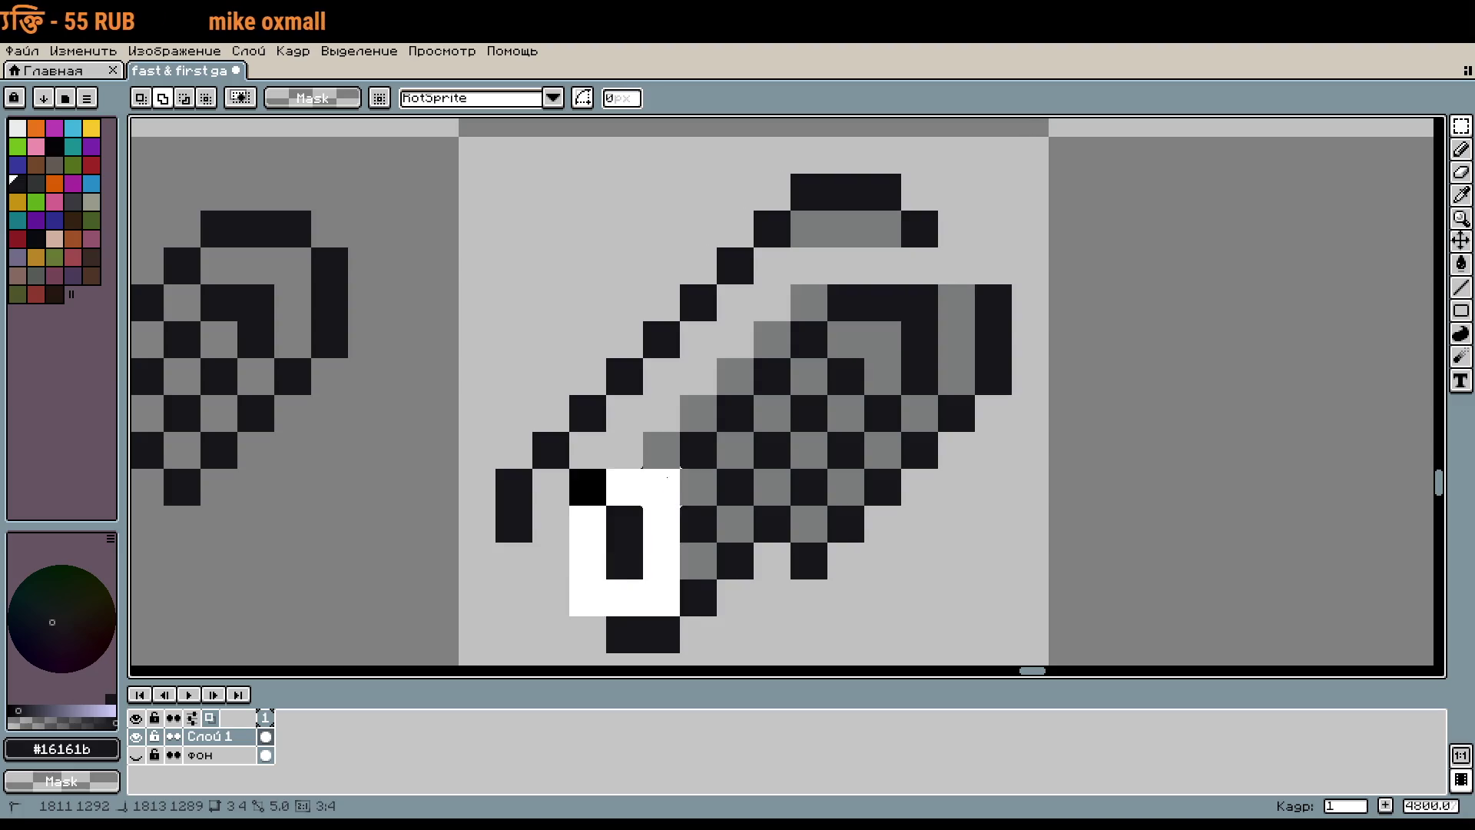
{"action": "left_click_drag", "start_coordinate": [704, 528], "coordinate": [772, 486]}
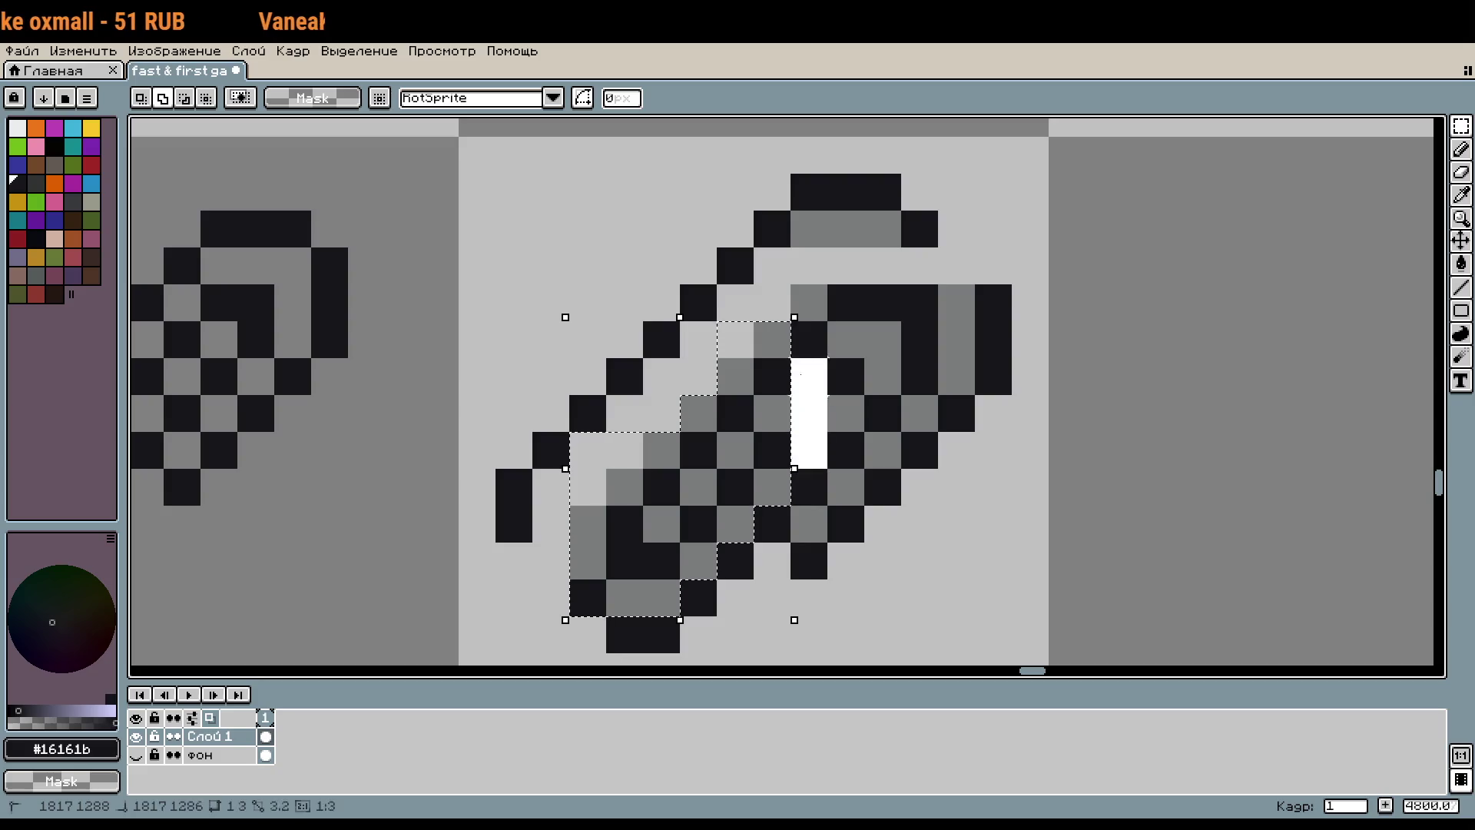
{"action": "mouse_move", "coordinate": [772, 486]}
{"action": "left_mouse_down"}
{"action": "mouse_move", "coordinate": [846, 394]}
{"action": "mouse_move", "coordinate": [884, 377]}
{"action": "left_mouse_up"}
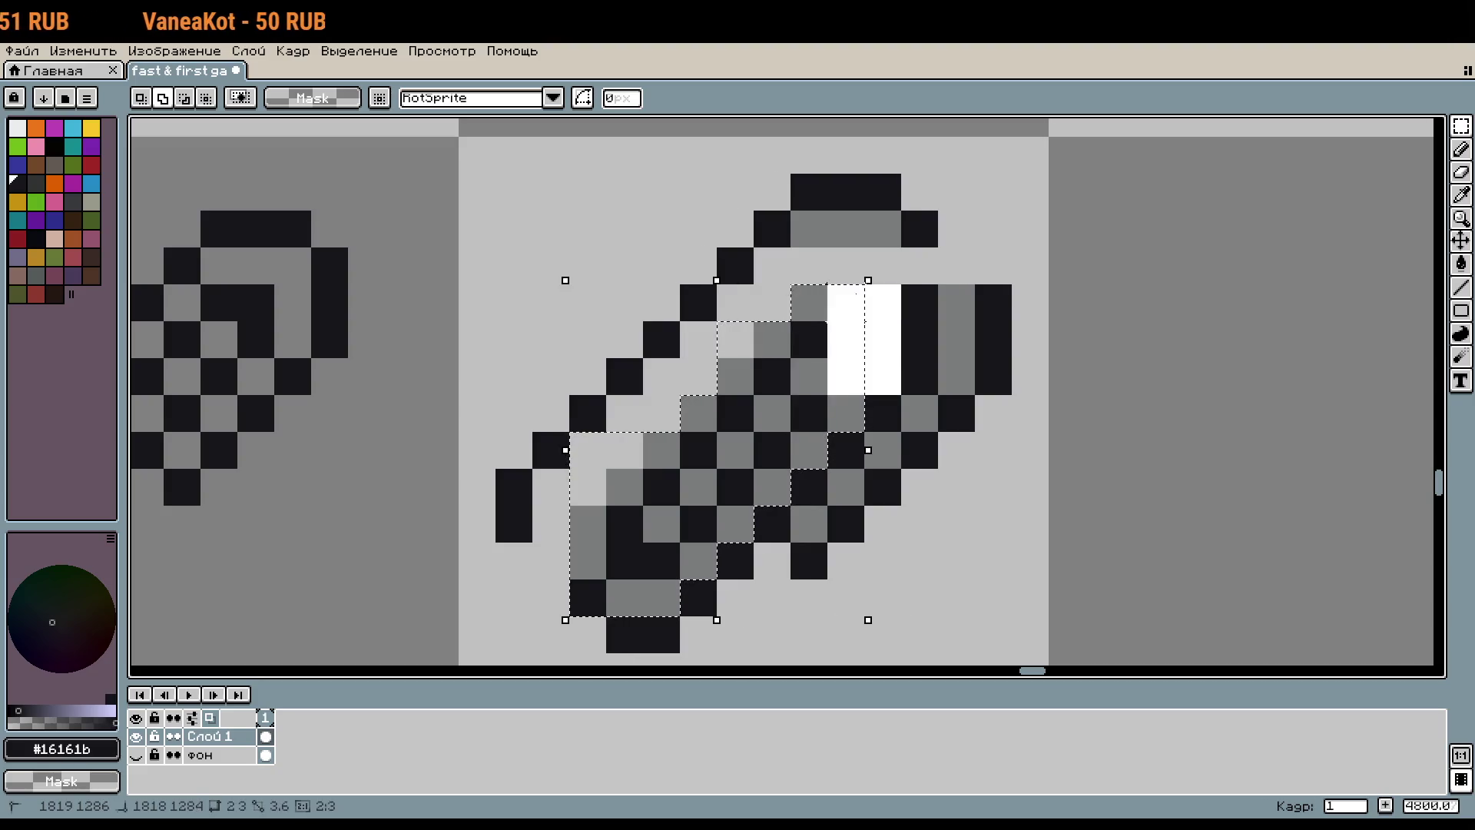
{"action": "key", "text": "Up"}
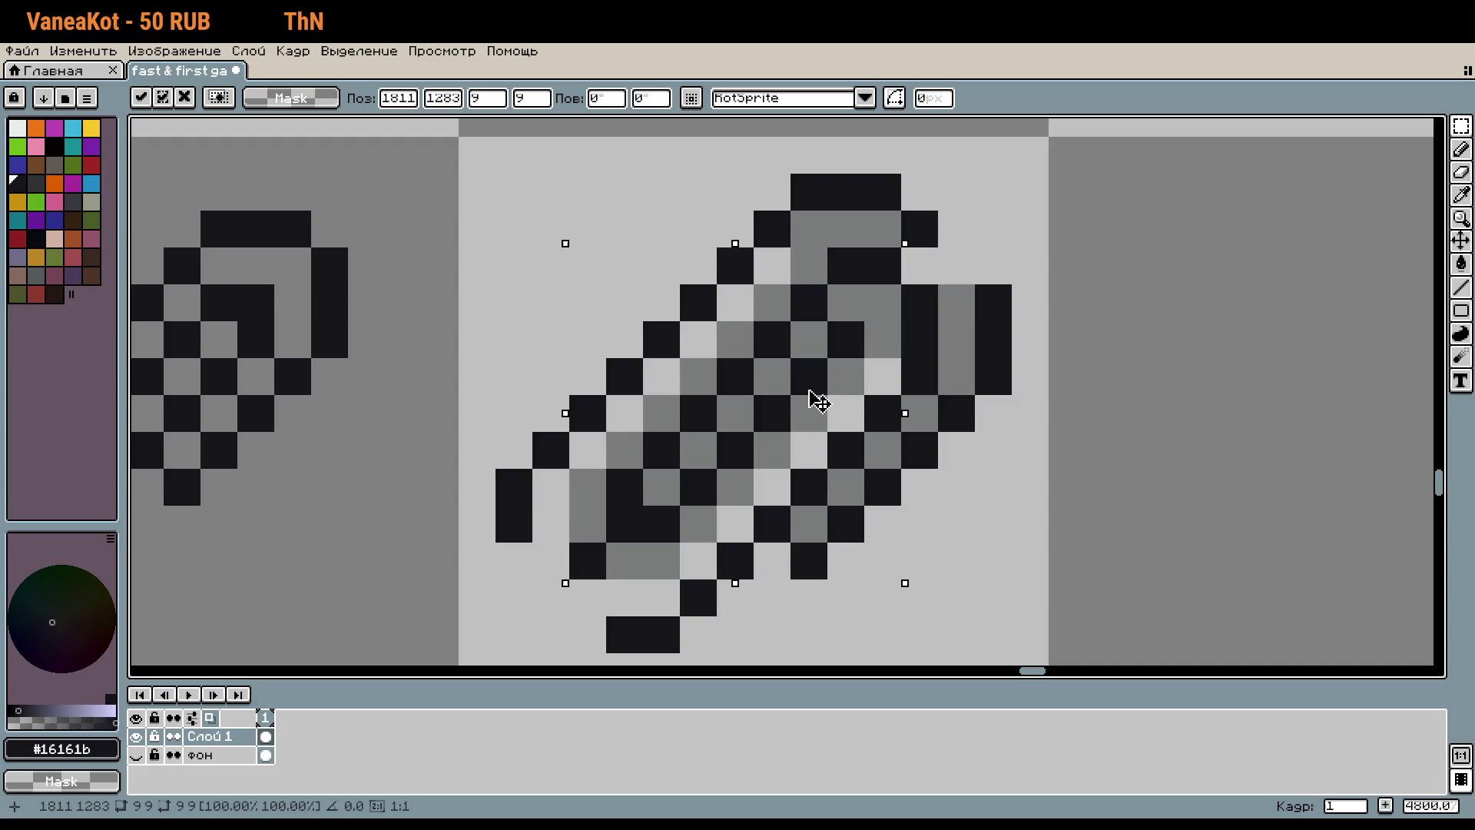
{"action": "key", "text": "Left"}
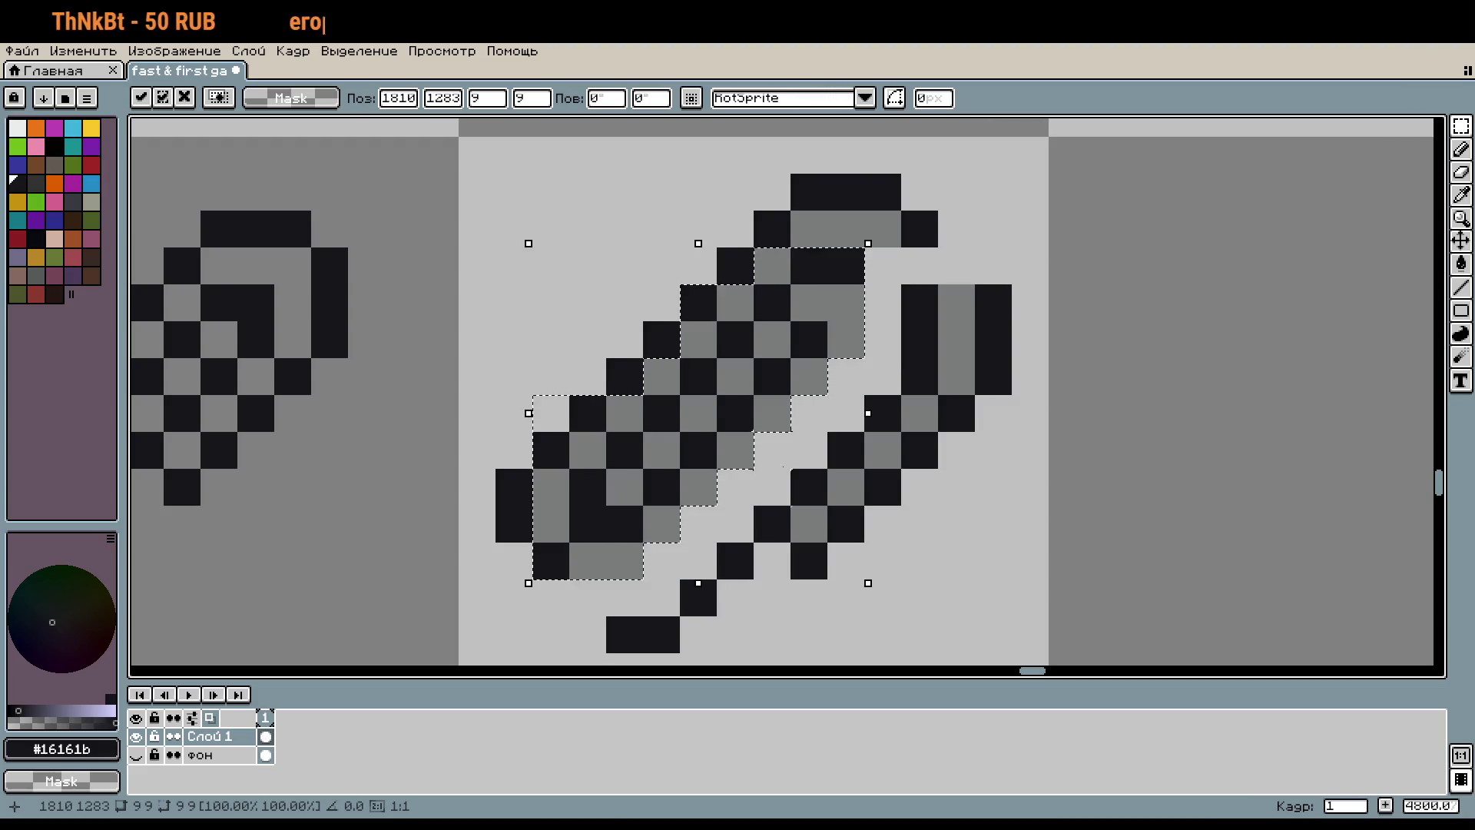
{"action": "key", "text": "ctrl+d"}
Step: Select another inner wire strip along the diagonal and move it into its new position
{"action": "mouse_move", "coordinate": [606, 506]}
{"action": "left_mouse_down"}
{"action": "mouse_move", "coordinate": [650, 499]}
{"action": "mouse_move", "coordinate": [679, 522]}
{"action": "left_mouse_up"}
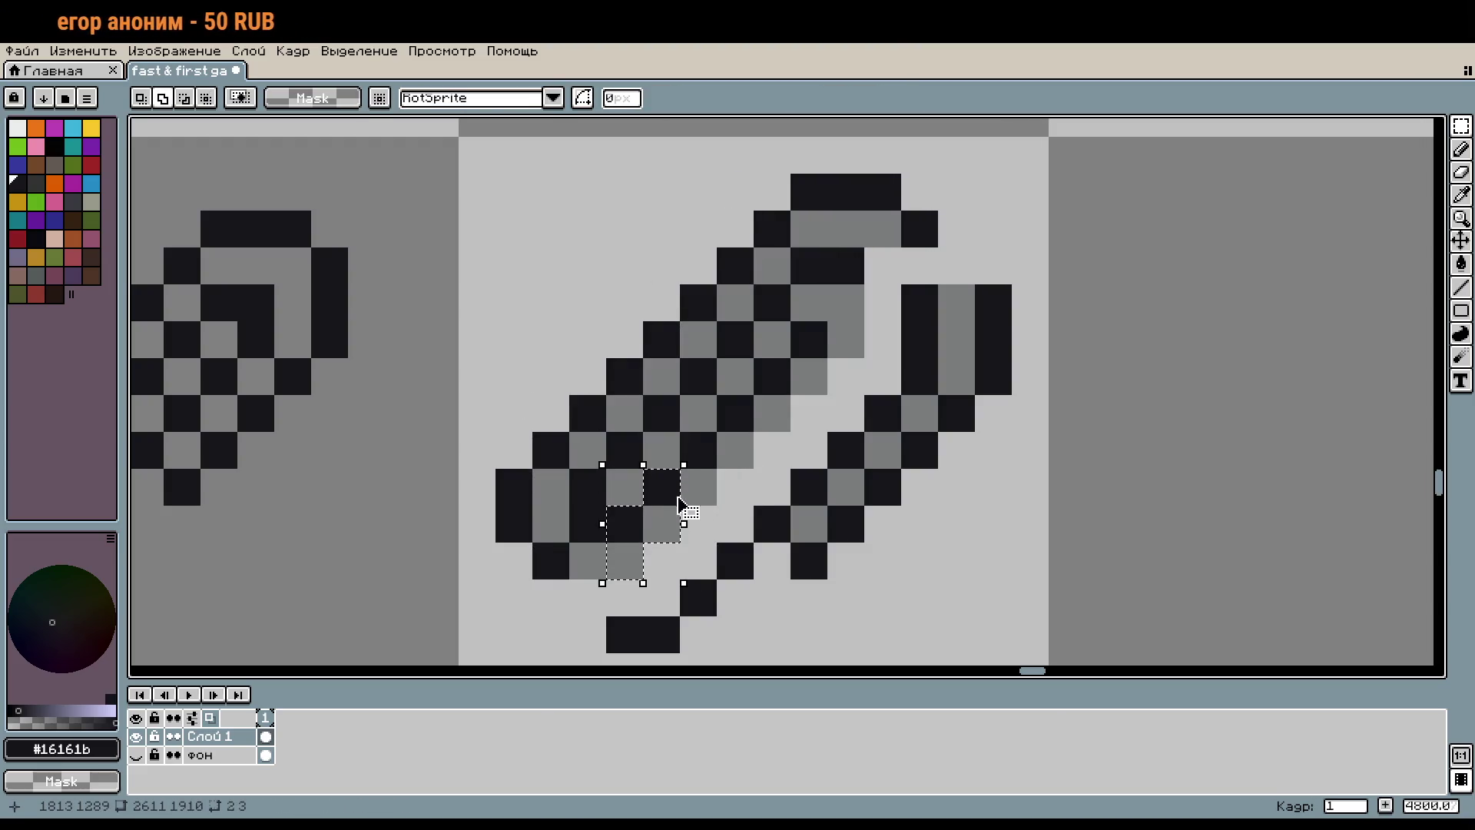
{"action": "left_click", "coordinate": [626, 524]}
{"action": "left_click_drag", "start_coordinate": [661, 524], "coordinate": [794, 367]}
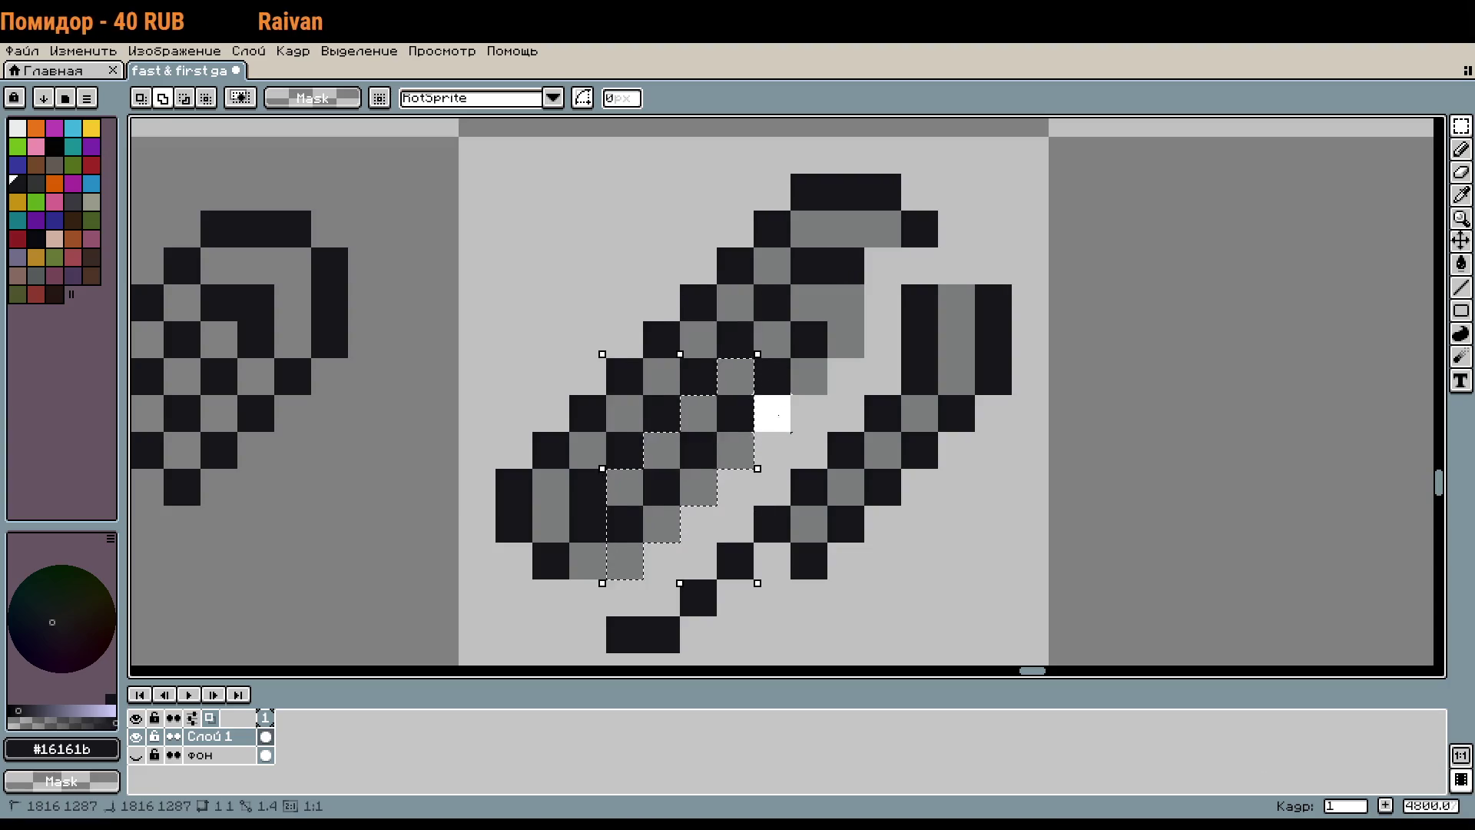
{"action": "mouse_move", "coordinate": [791, 369]}
{"action": "left_mouse_down"}
{"action": "mouse_move", "coordinate": [779, 407]}
{"action": "mouse_move", "coordinate": [807, 404]}
{"action": "left_mouse_up"}
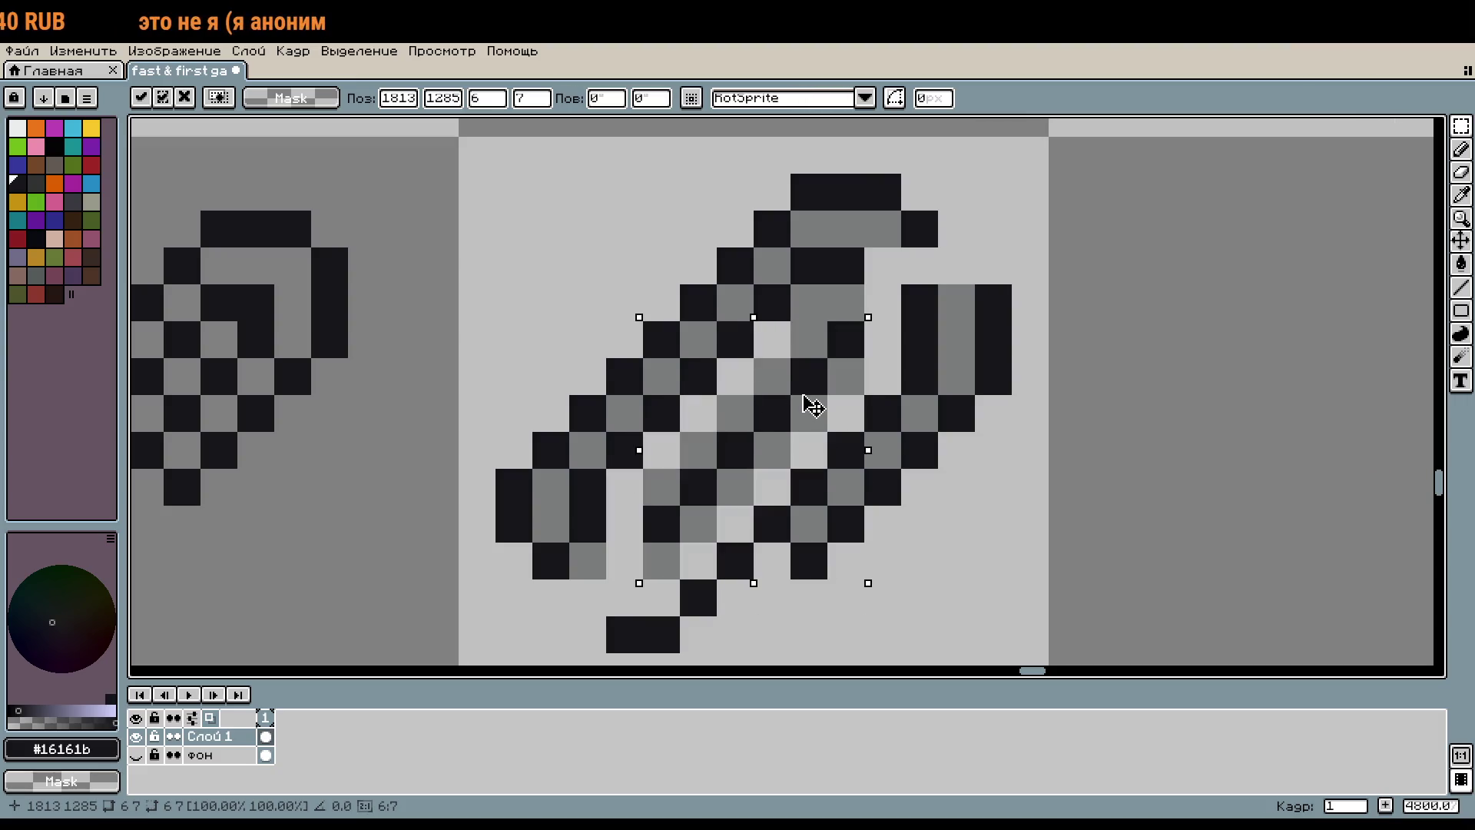
{"action": "key", "text": "Return"}
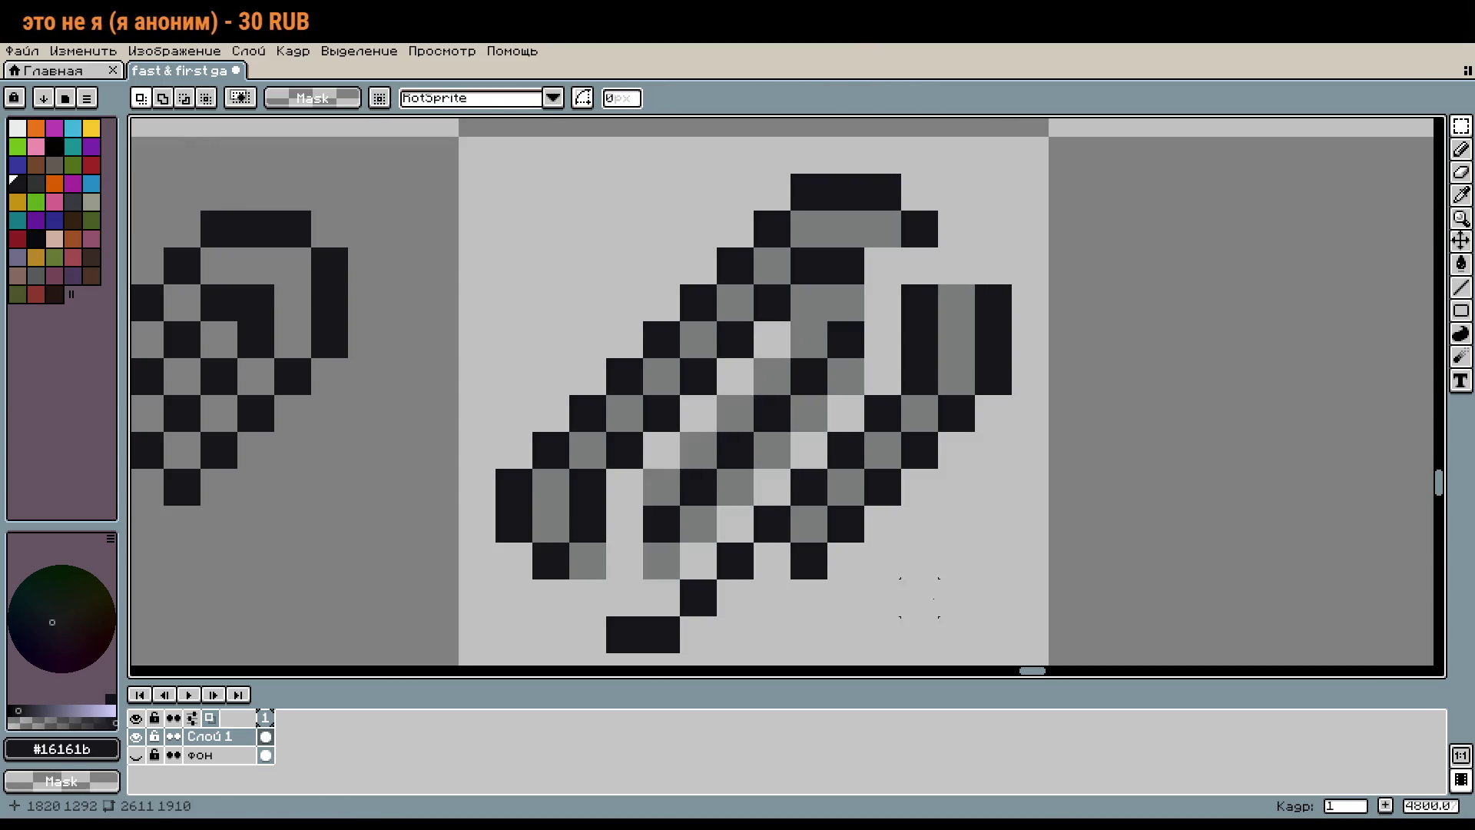
Step: Pencil a dark outline pixel at the paperclip's upper right
{"action": "key", "text": "h"}
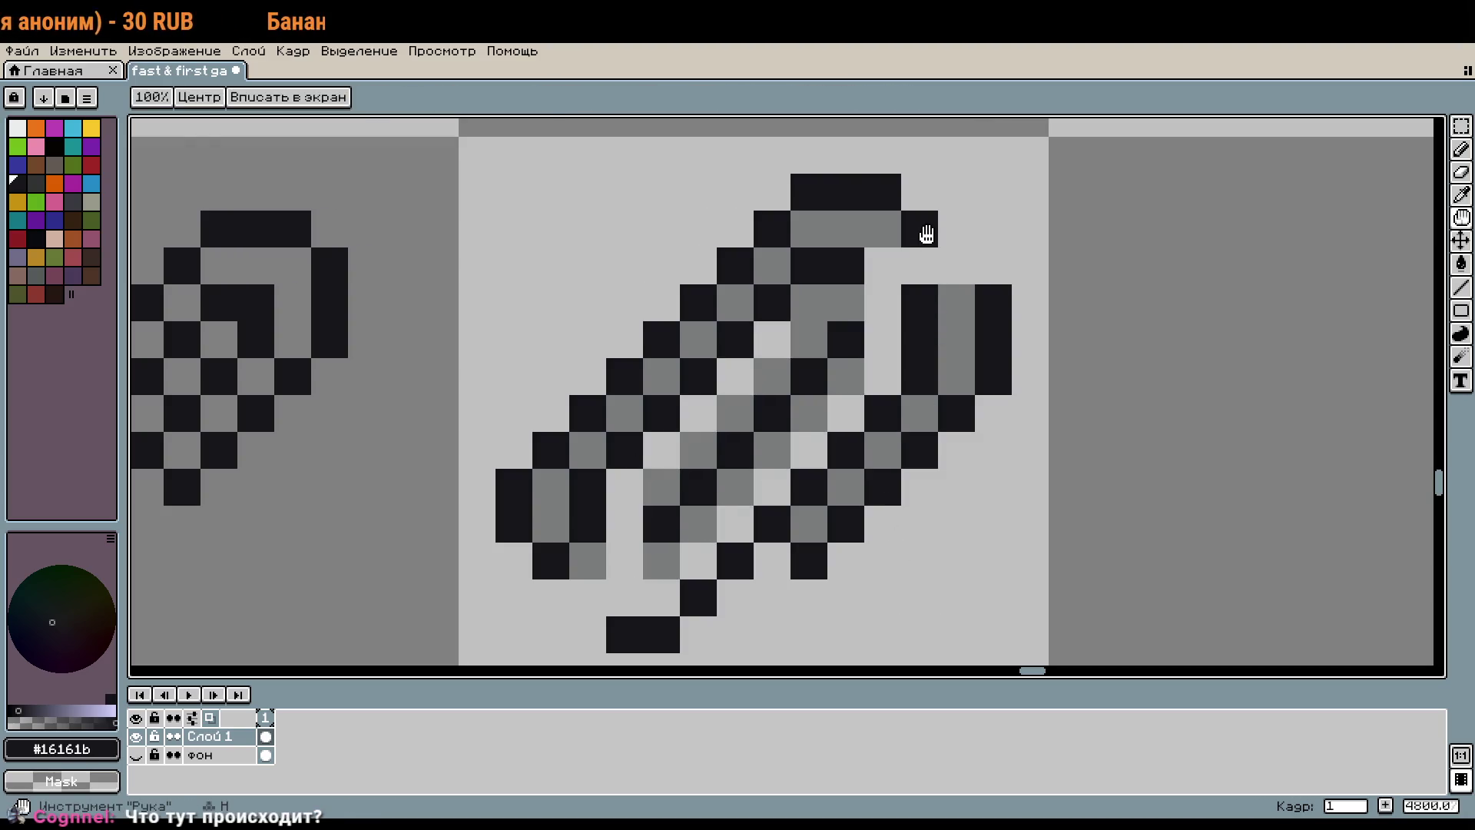
{"action": "key", "text": "i"}
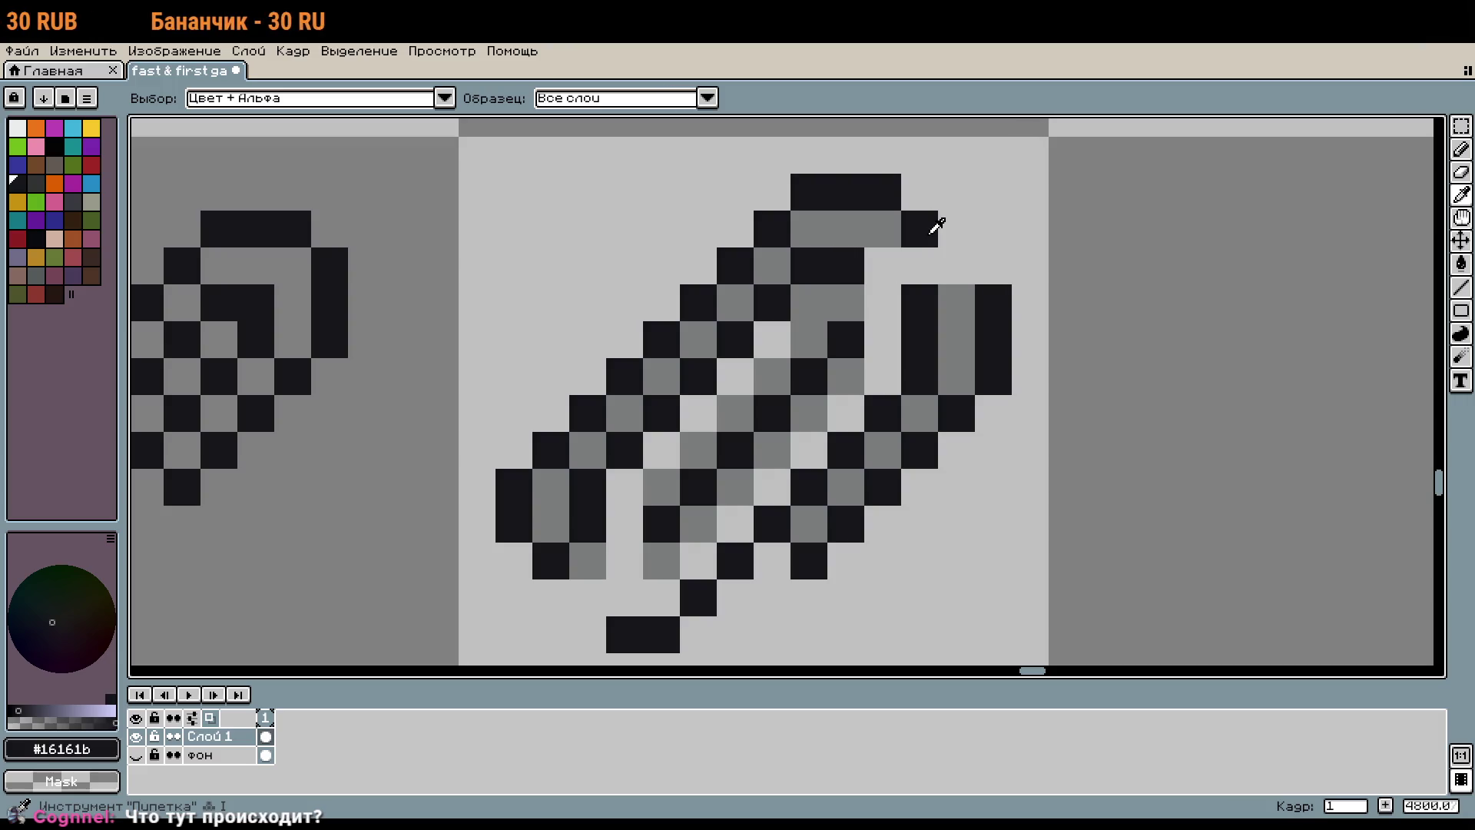
{"action": "key", "text": "b"}
{"action": "left_click", "coordinate": [954, 257]}
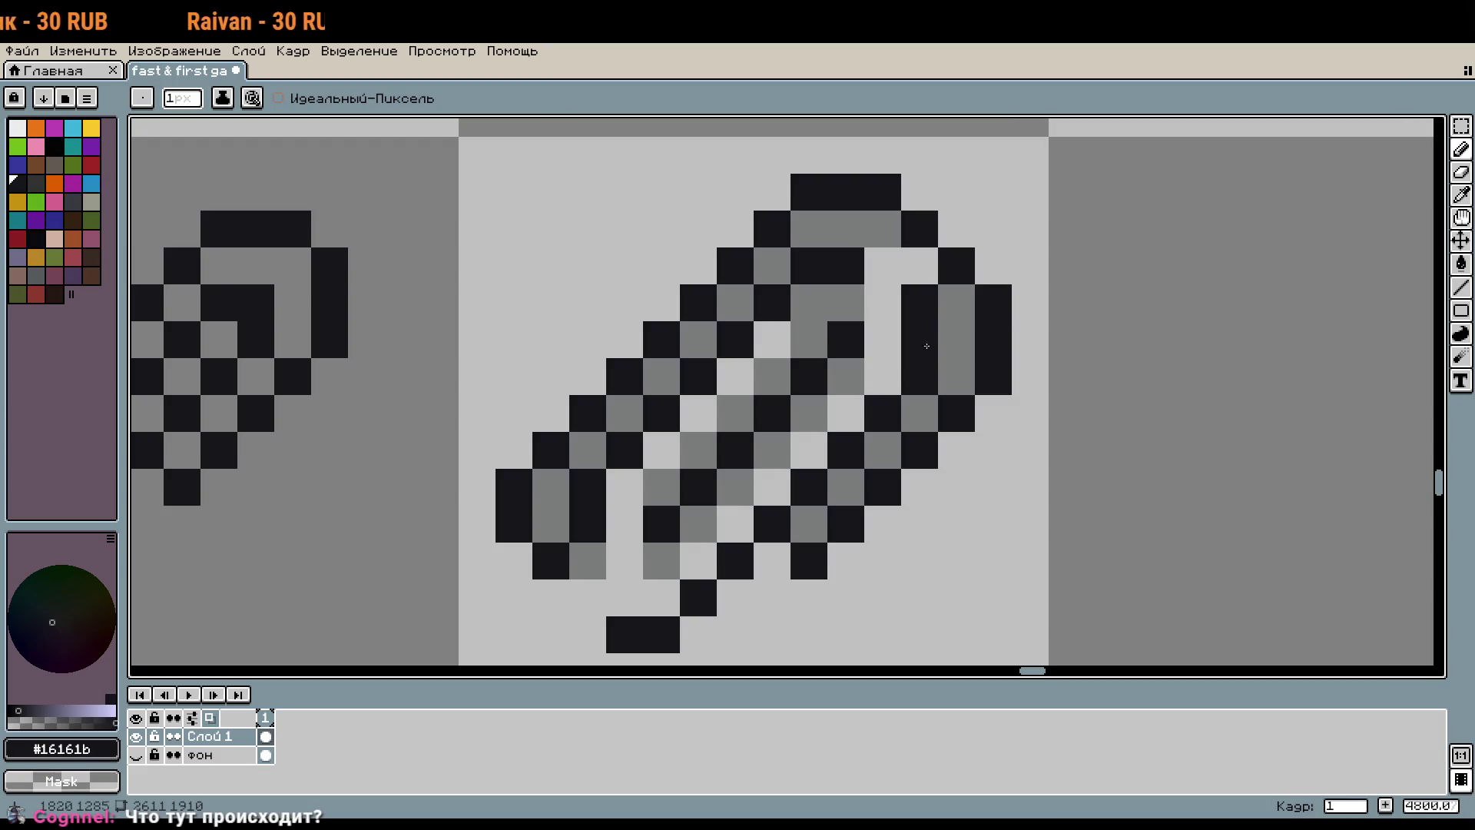
{"action": "left_click_drag", "start_coordinate": [979, 489], "coordinate": [1011, 411]}
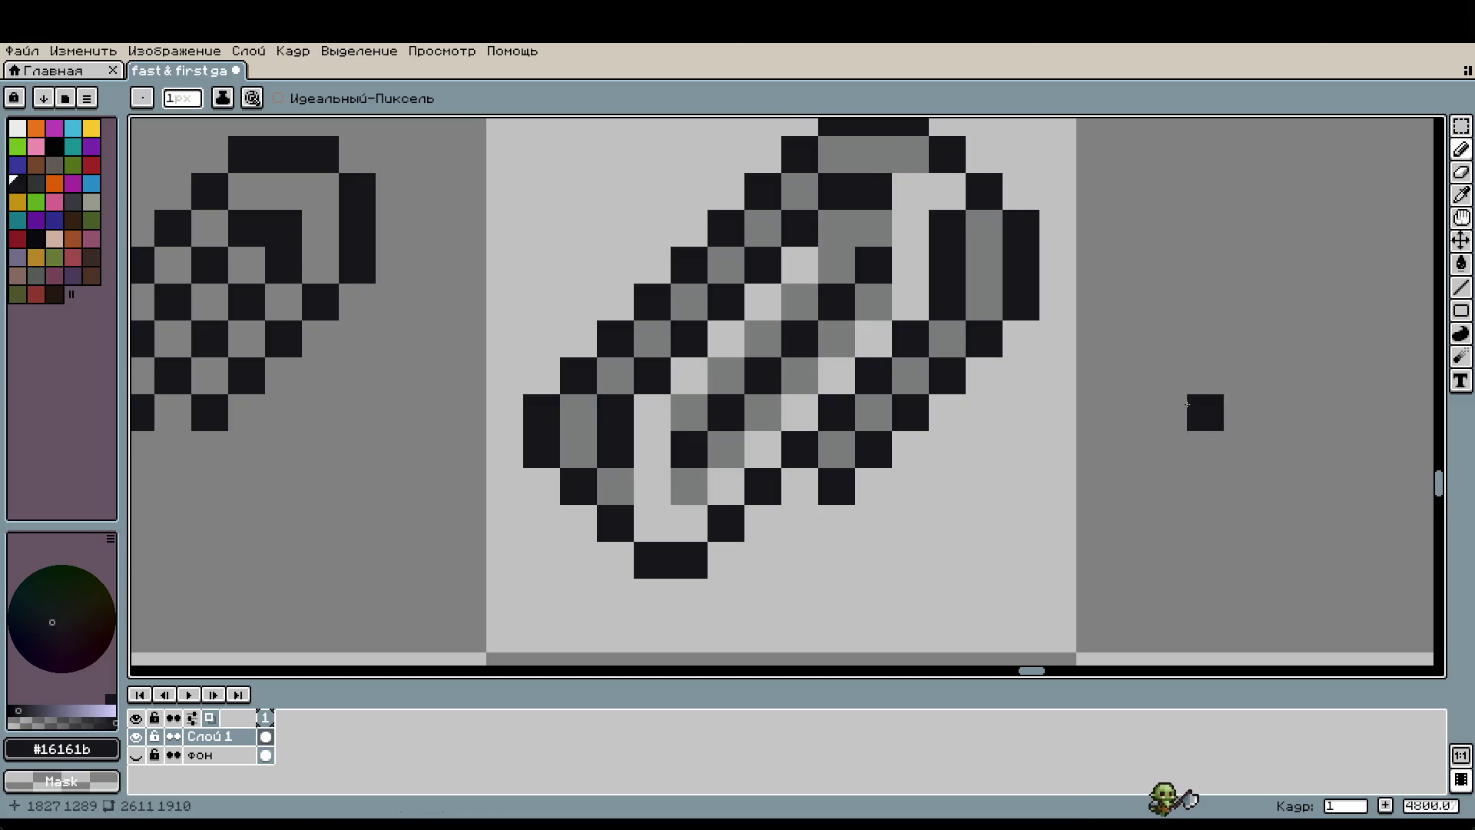
{"action": "scroll", "coordinate": [1168, 412], "scroll_direction": "down", "scroll_amount": 4}
{"action": "scroll", "coordinate": [1168, 412], "scroll_direction": "up", "scroll_amount": 1}
{"action": "scroll", "coordinate": [921, 402], "scroll_direction": "down", "scroll_amount": 5}
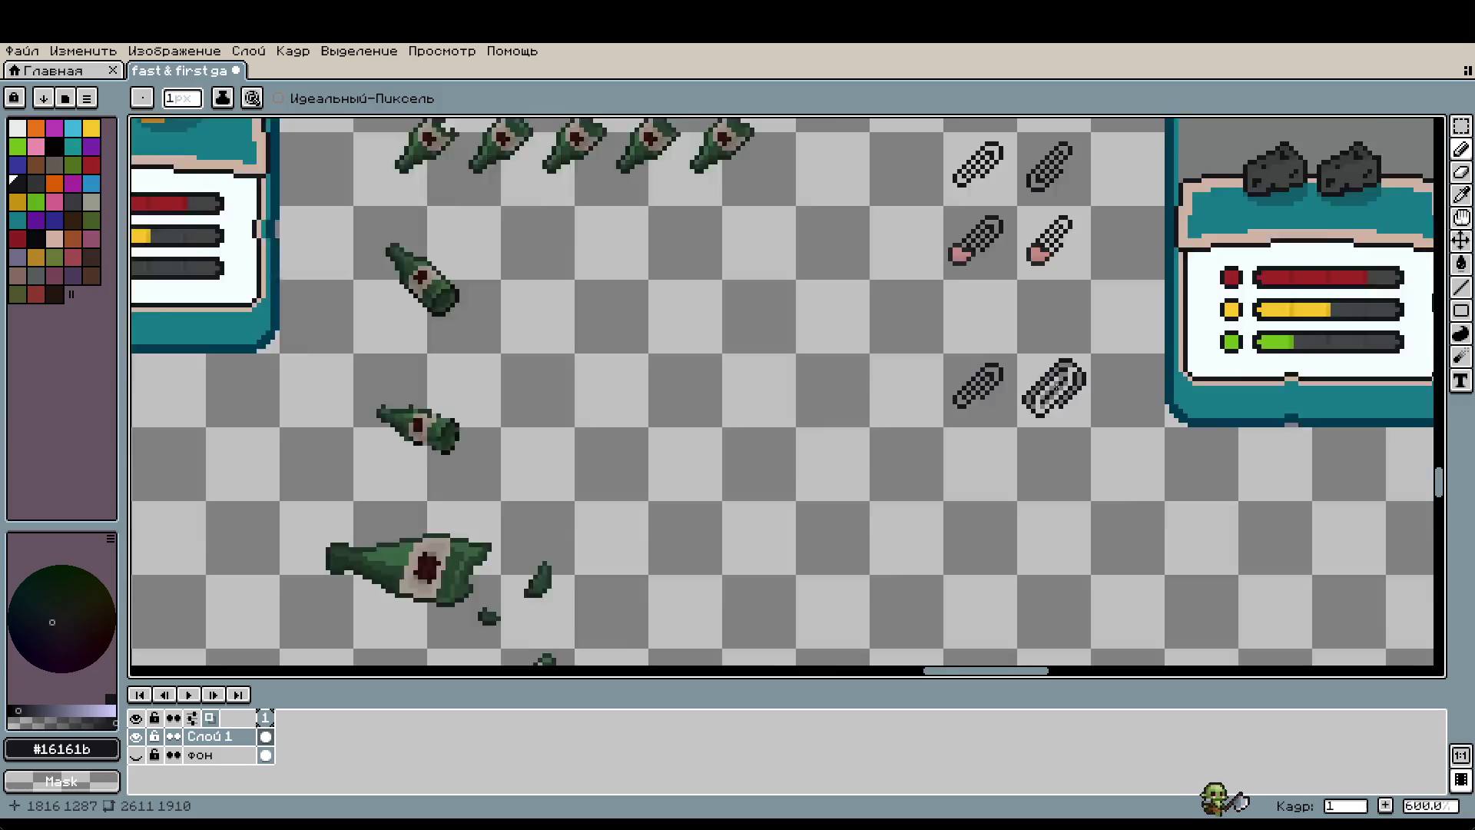
{"action": "left_click_drag", "start_coordinate": [920, 402], "coordinate": [1119, 498]}
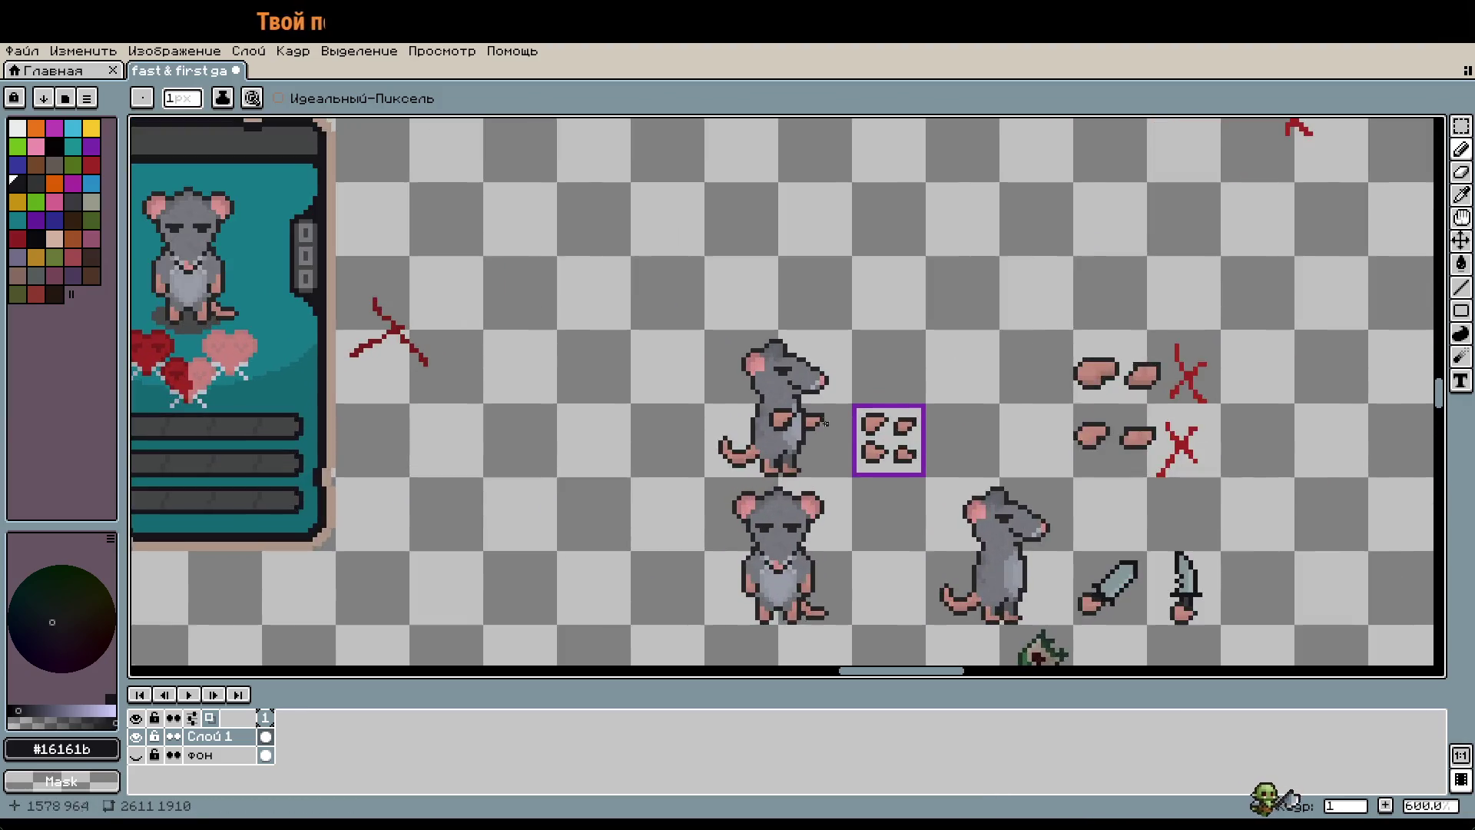
{"action": "scroll", "coordinate": [920, 332], "scroll_direction": "up", "scroll_amount": 4}
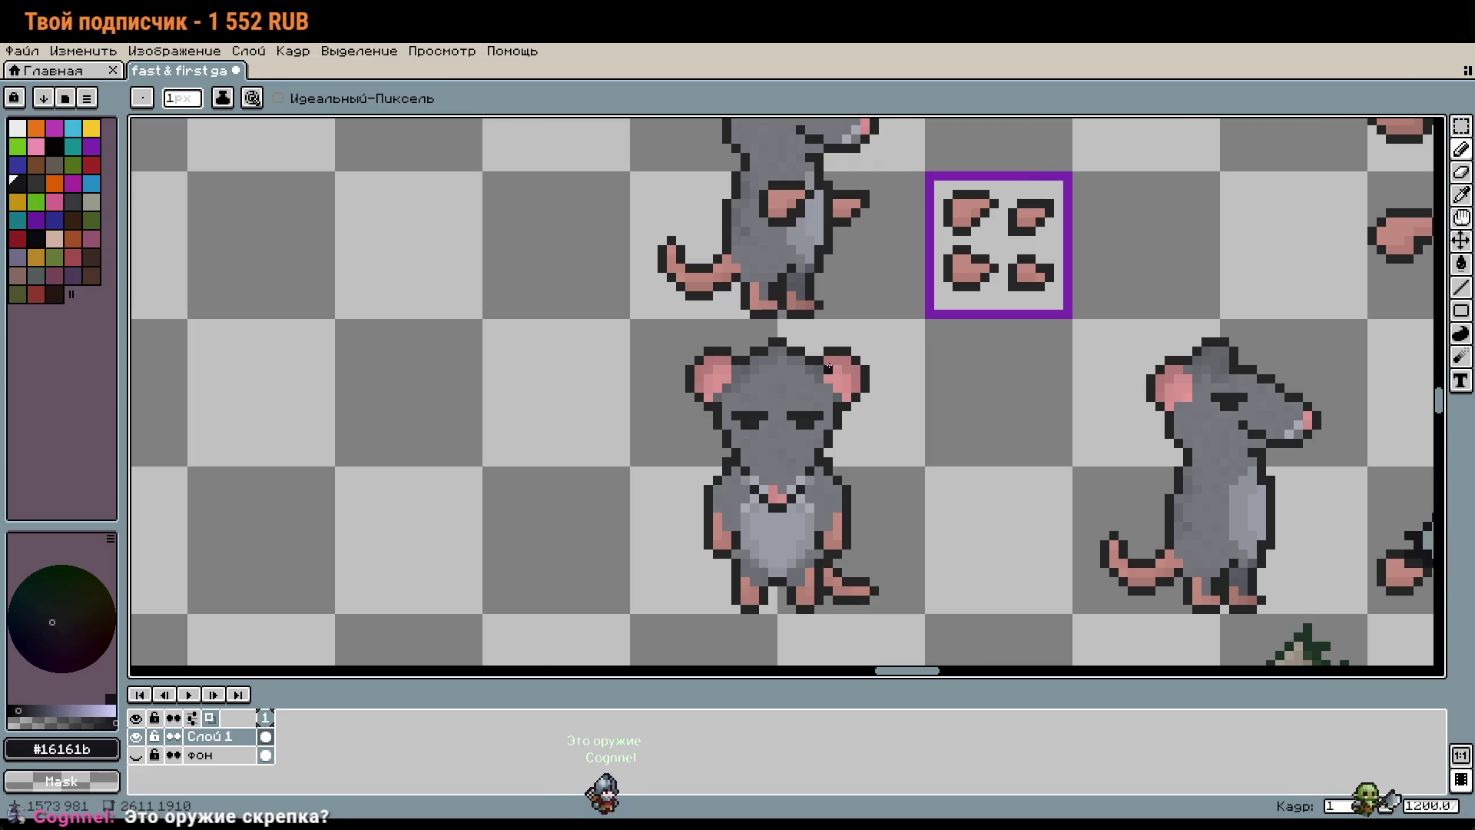
{"action": "scroll", "coordinate": [920, 332], "scroll_direction": "down", "scroll_amount": 4}
{"action": "scroll", "coordinate": [962, 436], "scroll_direction": "down", "scroll_amount": 2}
{"action": "left_click_drag", "start_coordinate": [691, 461], "coordinate": [1037, 296]}
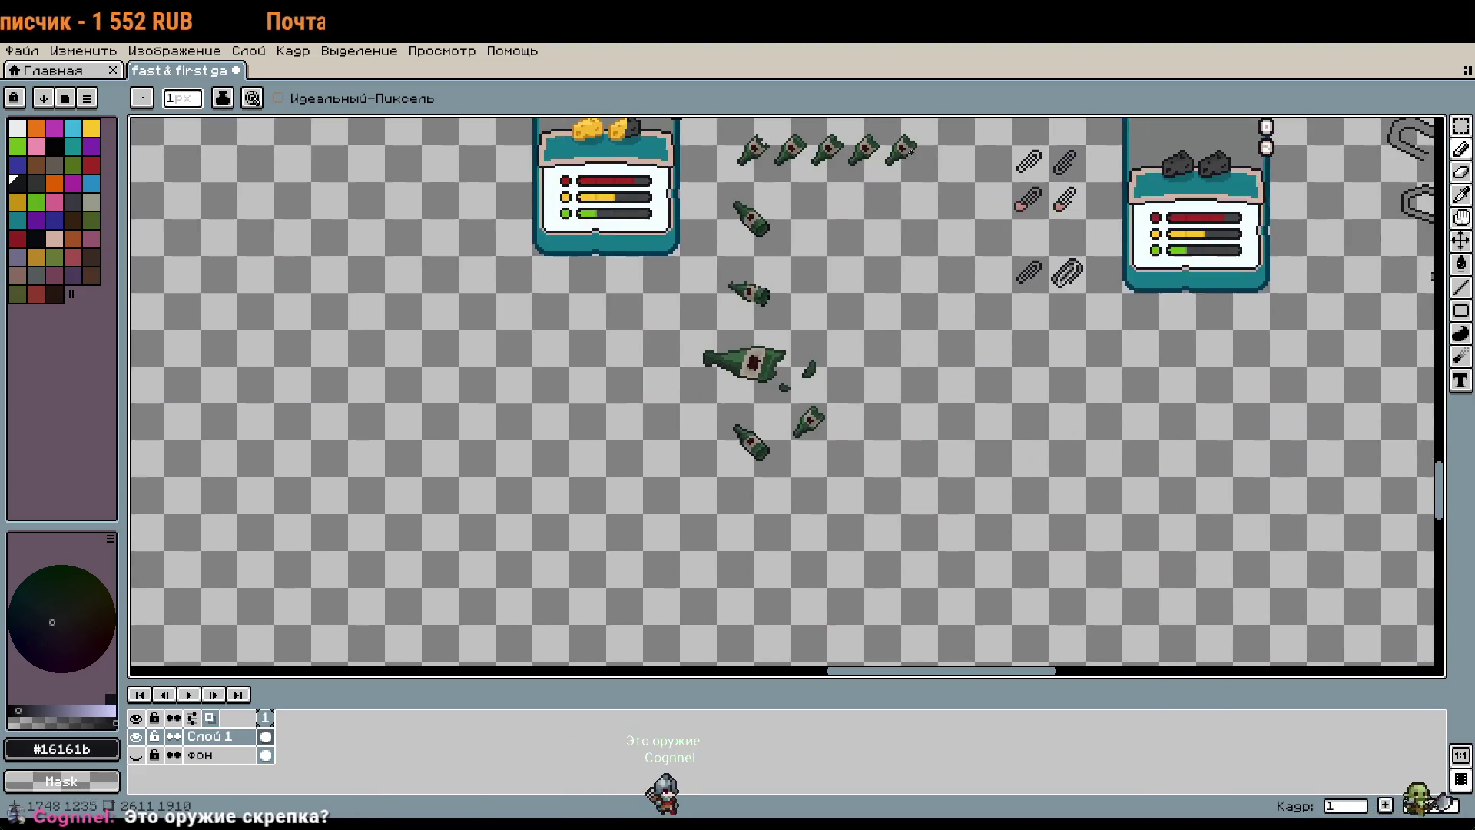
{"action": "scroll", "coordinate": [1052, 297], "scroll_direction": "up", "scroll_amount": 6}
{"action": "scroll", "coordinate": [1052, 297], "scroll_direction": "down", "scroll_amount": 2}
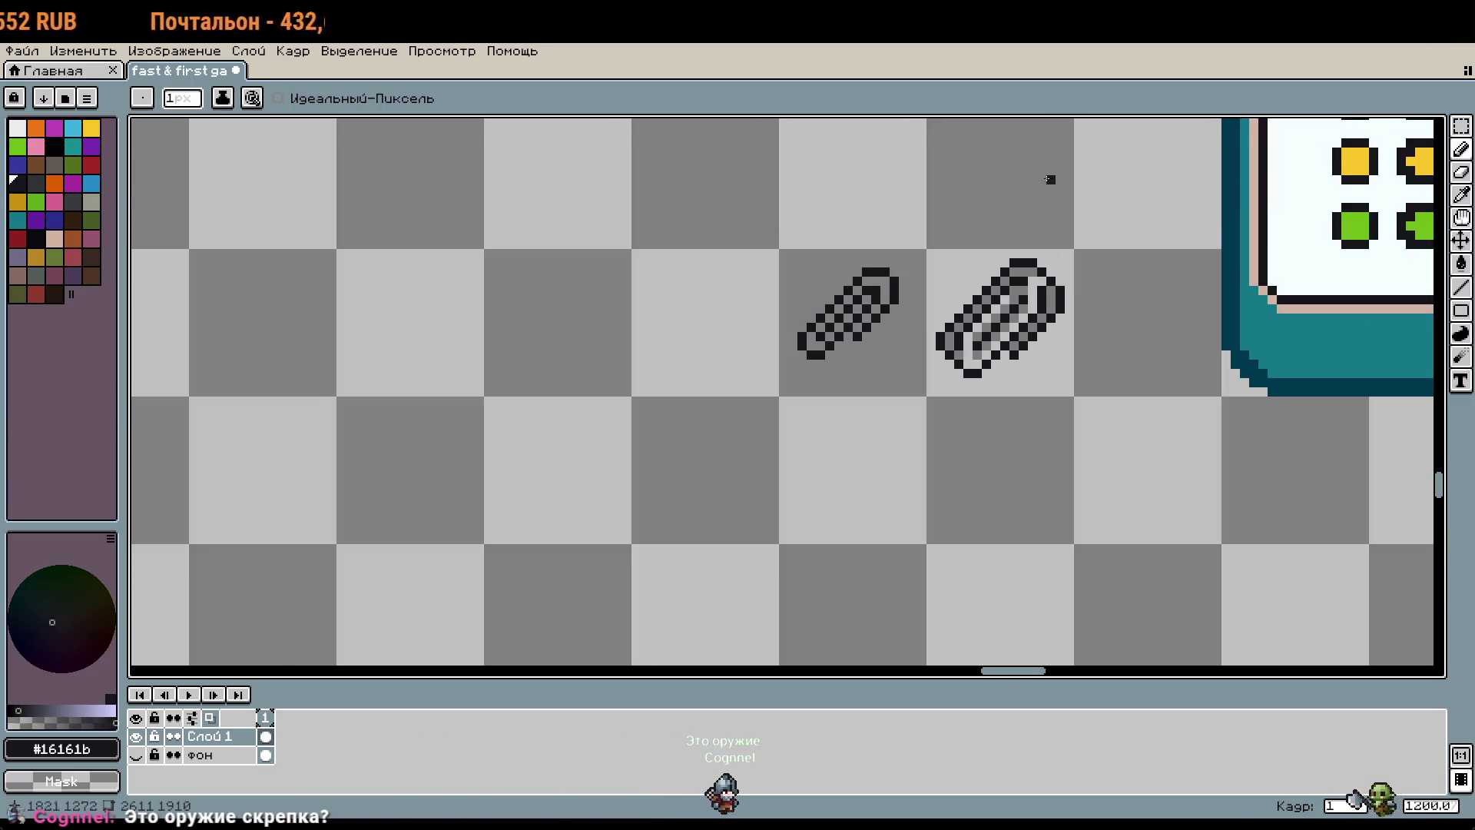
{"action": "scroll", "coordinate": [822, 324], "scroll_direction": "up", "scroll_amount": 3}
{"action": "scroll", "coordinate": [822, 324], "scroll_direction": "up", "scroll_amount": 1}
{"action": "scroll", "coordinate": [822, 323], "scroll_direction": "down", "scroll_amount": 1}
{"action": "scroll", "coordinate": [1027, 279], "scroll_direction": "down", "scroll_amount": 2}
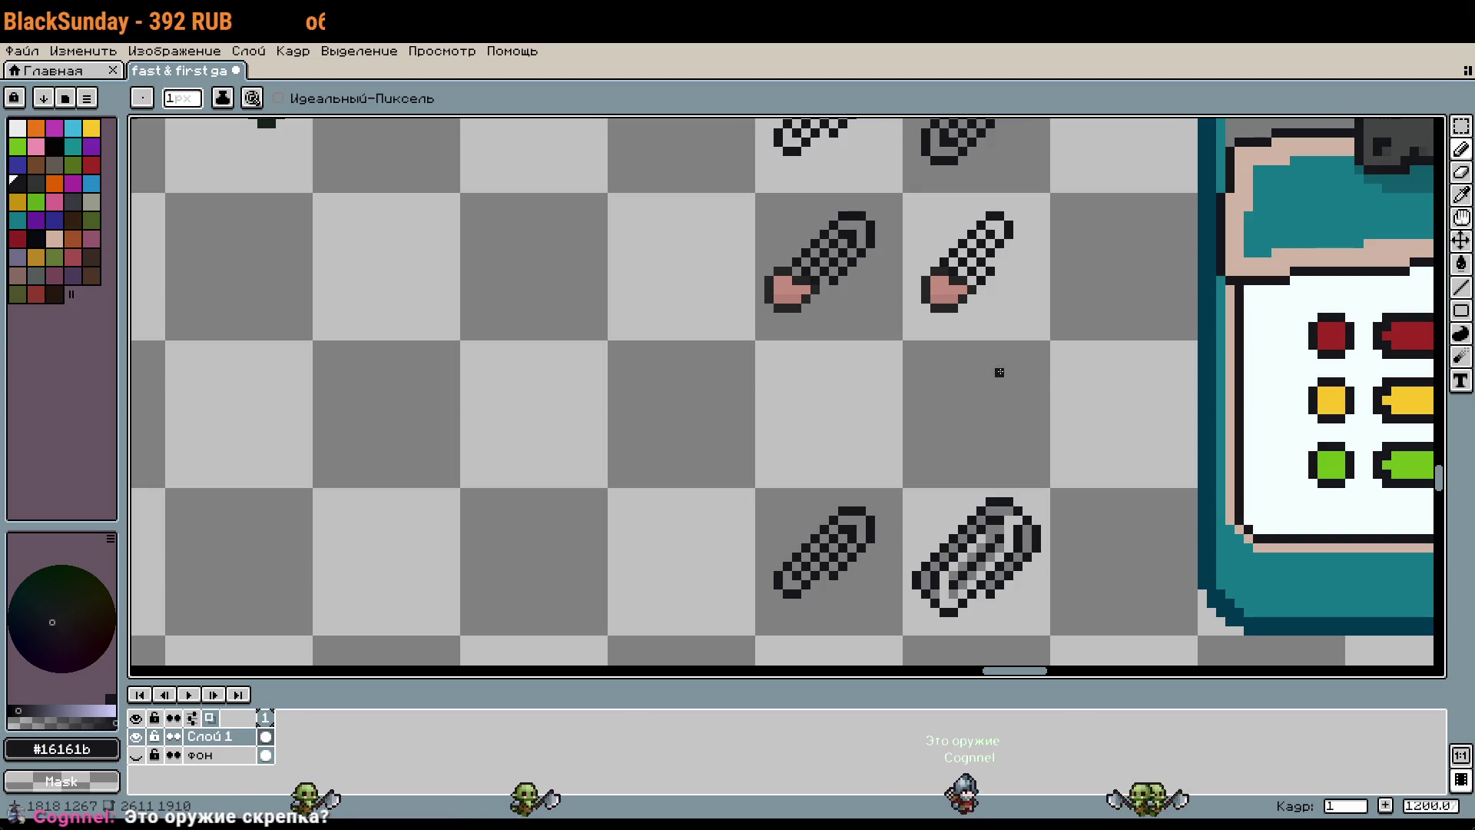
{"action": "scroll", "coordinate": [998, 368], "scroll_direction": "down", "scroll_amount": 3}
{"action": "left_click_drag", "start_coordinate": [945, 369], "coordinate": [1242, 477]}
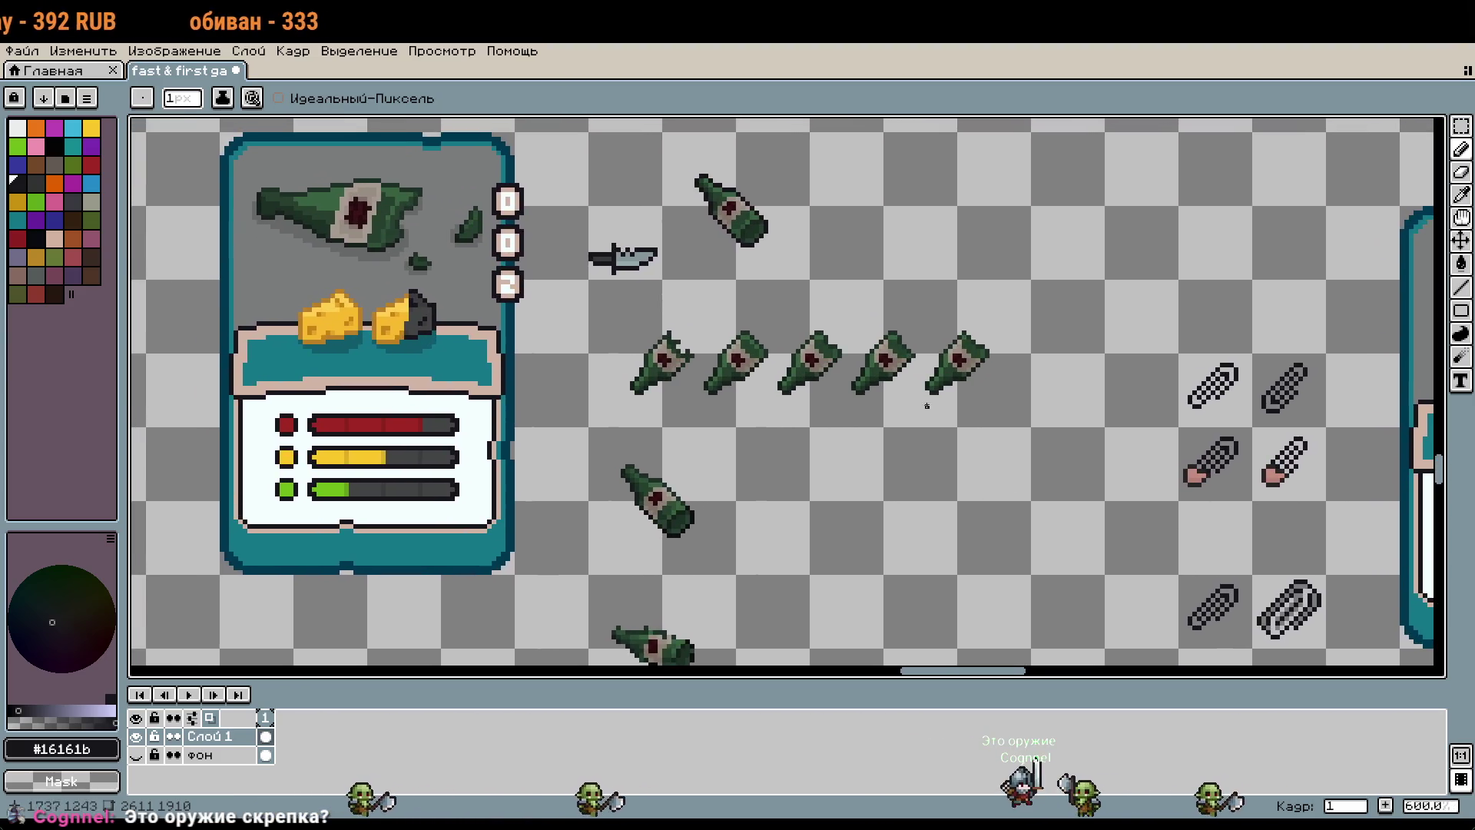
{"action": "scroll", "coordinate": [929, 418], "scroll_direction": "up", "scroll_amount": 2}
{"action": "scroll", "coordinate": [1009, 396], "scroll_direction": "down", "scroll_amount": 2}
{"action": "scroll", "coordinate": [1009, 395], "scroll_direction": "down", "scroll_amount": 1}
{"action": "scroll", "coordinate": [753, 303], "scroll_direction": "up", "scroll_amount": 2}
{"action": "scroll", "coordinate": [754, 303], "scroll_direction": "down", "scroll_amount": 2}
{"action": "left_click_drag", "start_coordinate": [686, 255], "coordinate": [691, 261]}
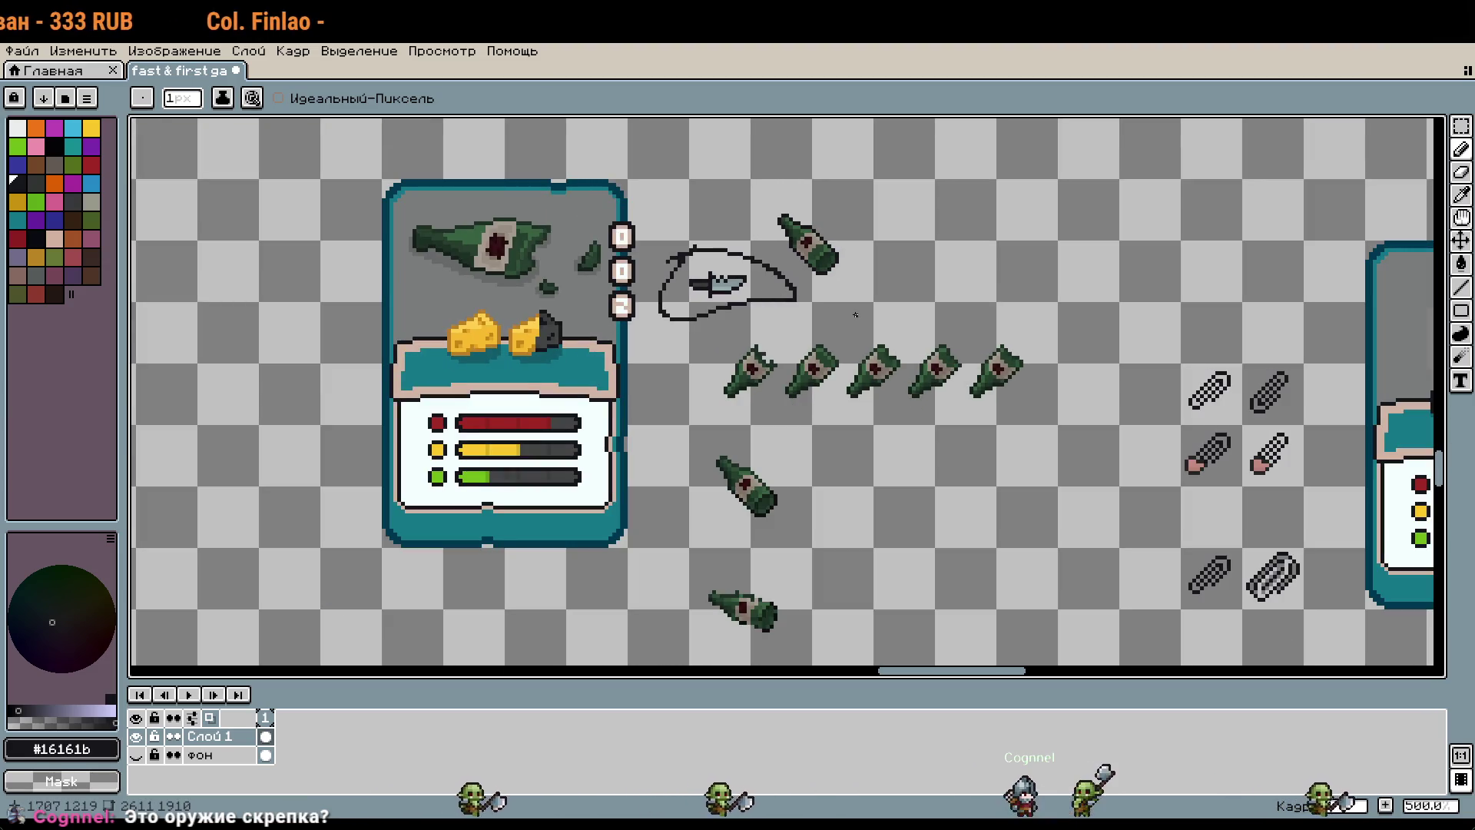
{"action": "key", "text": "ctrl+z"}
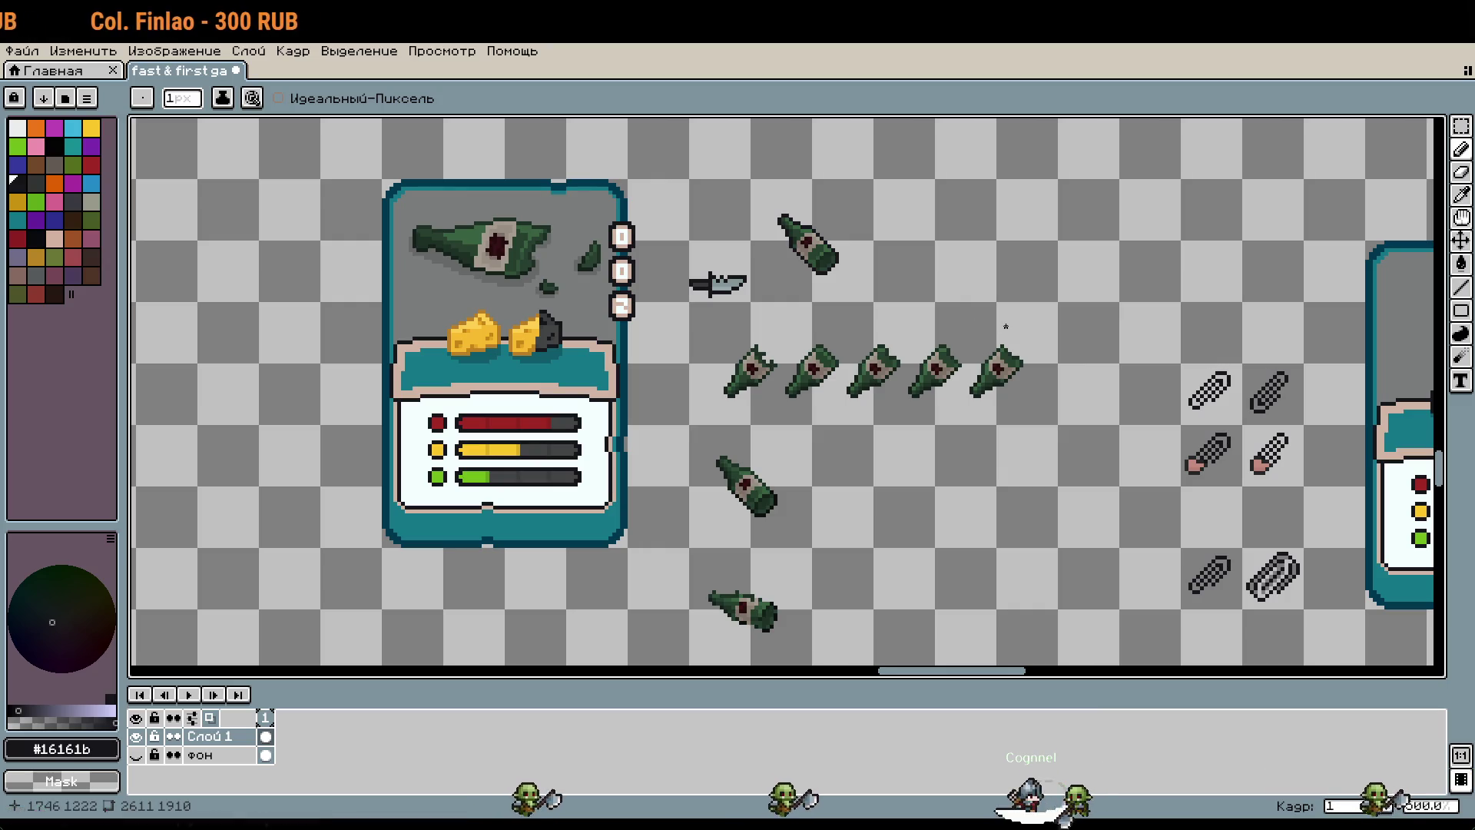
{"action": "scroll", "coordinate": [1012, 327], "scroll_direction": "down", "scroll_amount": 3}
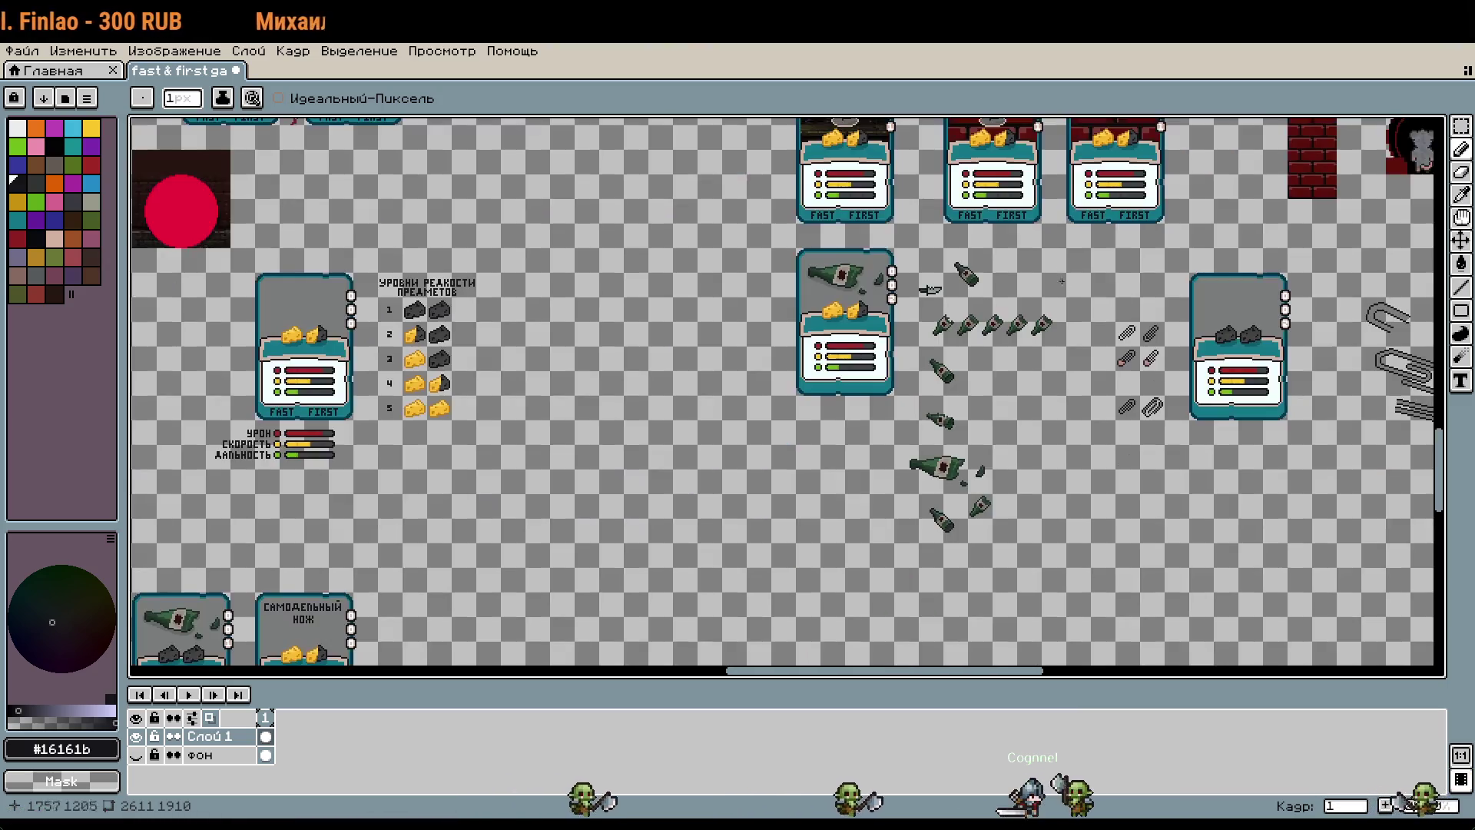
{"action": "scroll", "coordinate": [1037, 300], "scroll_direction": "up", "scroll_amount": 3}
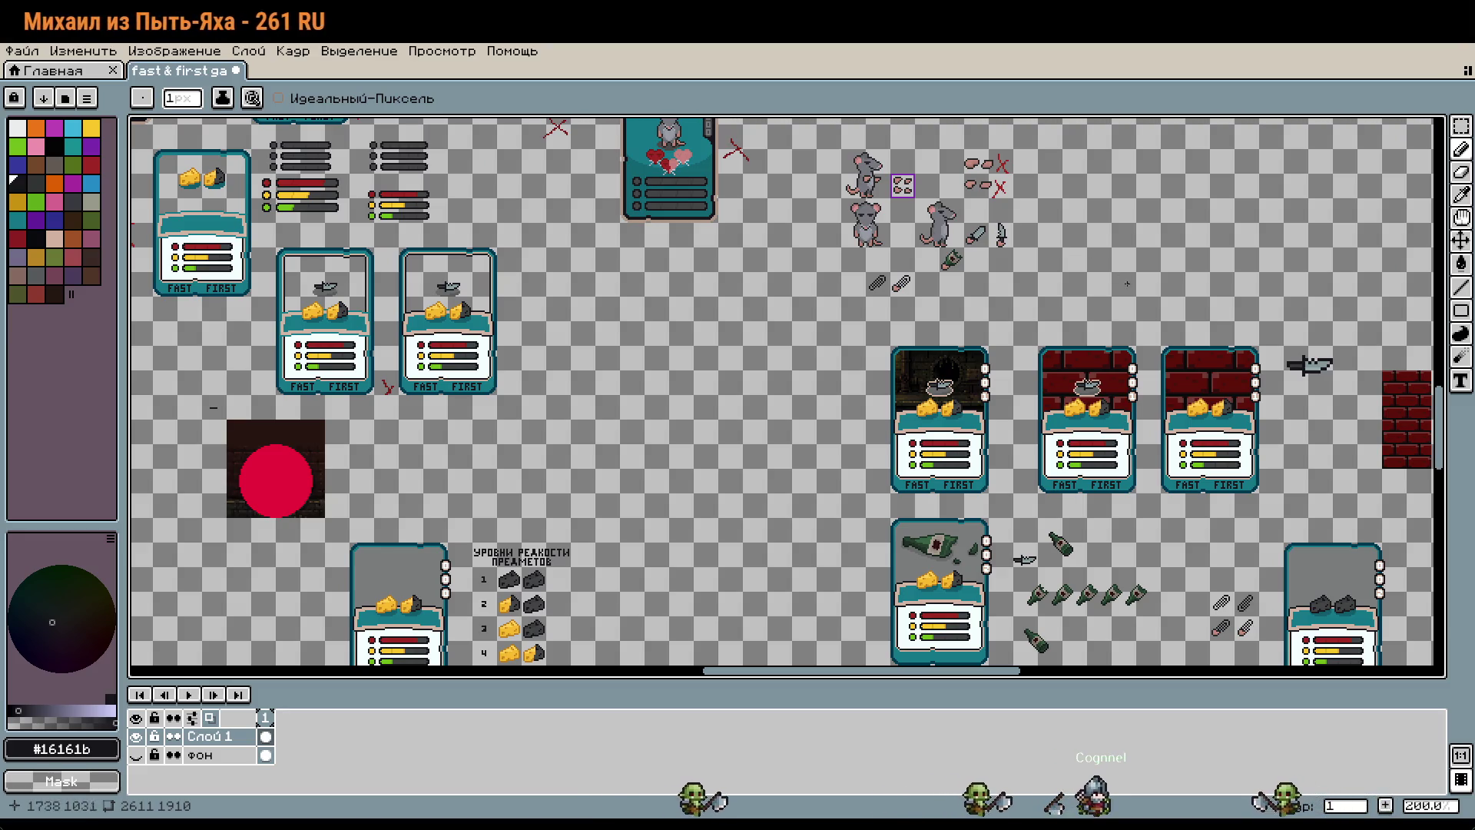
{"action": "scroll", "coordinate": [1136, 333], "scroll_direction": "down", "scroll_amount": 3}
{"action": "scroll", "coordinate": [1136, 333], "scroll_direction": "right", "scroll_amount": 2}
{"action": "scroll", "coordinate": [1152, 355], "scroll_direction": "down", "scroll_amount": 1}
{"action": "scroll", "coordinate": [1152, 355], "scroll_direction": "right", "scroll_amount": 1}
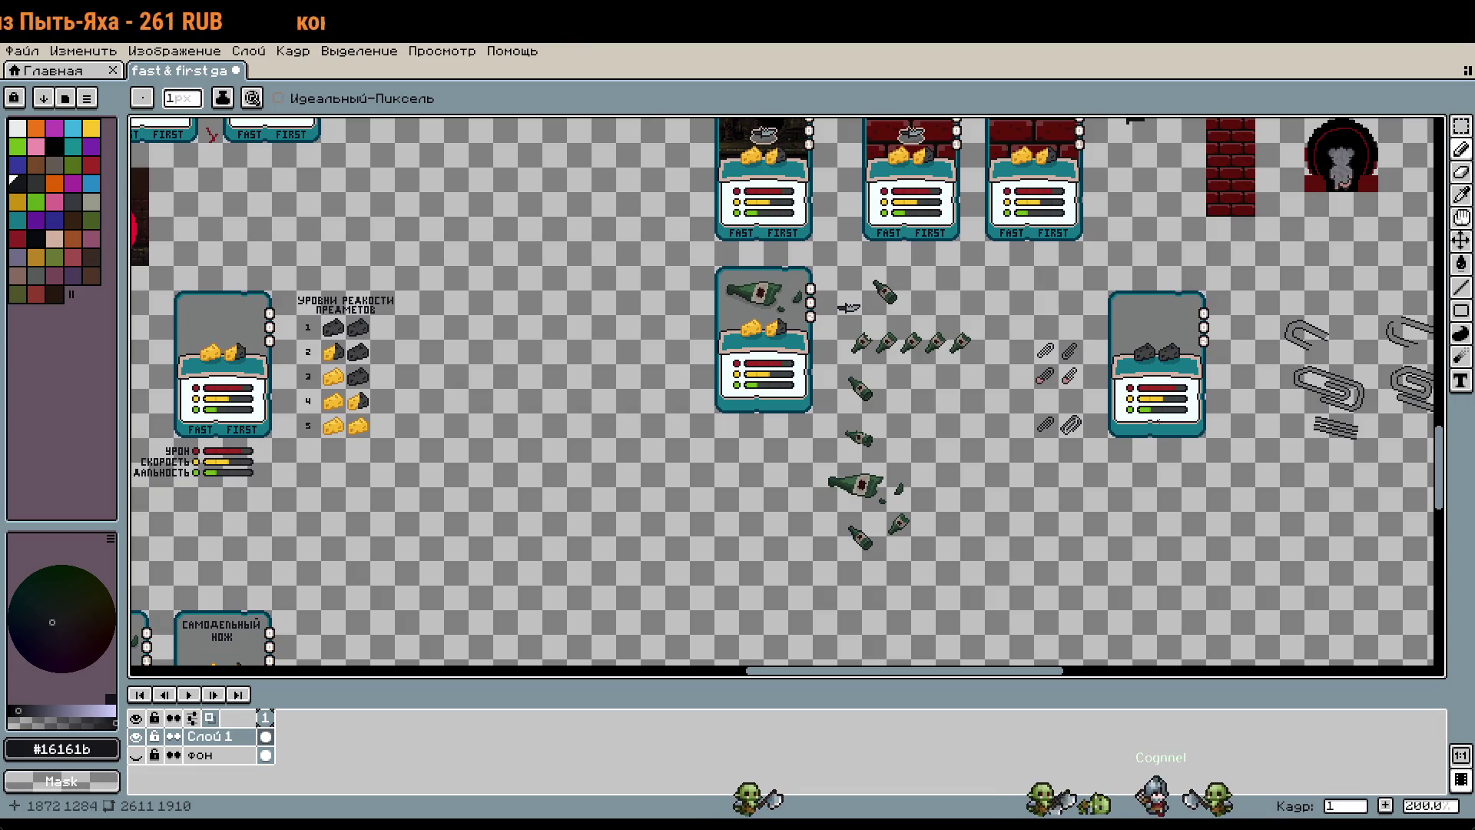
{"action": "scroll", "coordinate": [1213, 354], "scroll_direction": "right", "scroll_amount": 2}
{"action": "scroll", "coordinate": [1276, 353], "scroll_direction": "up", "scroll_amount": 1}
{"action": "scroll", "coordinate": [1276, 353], "scroll_direction": "up", "scroll_amount": 2}
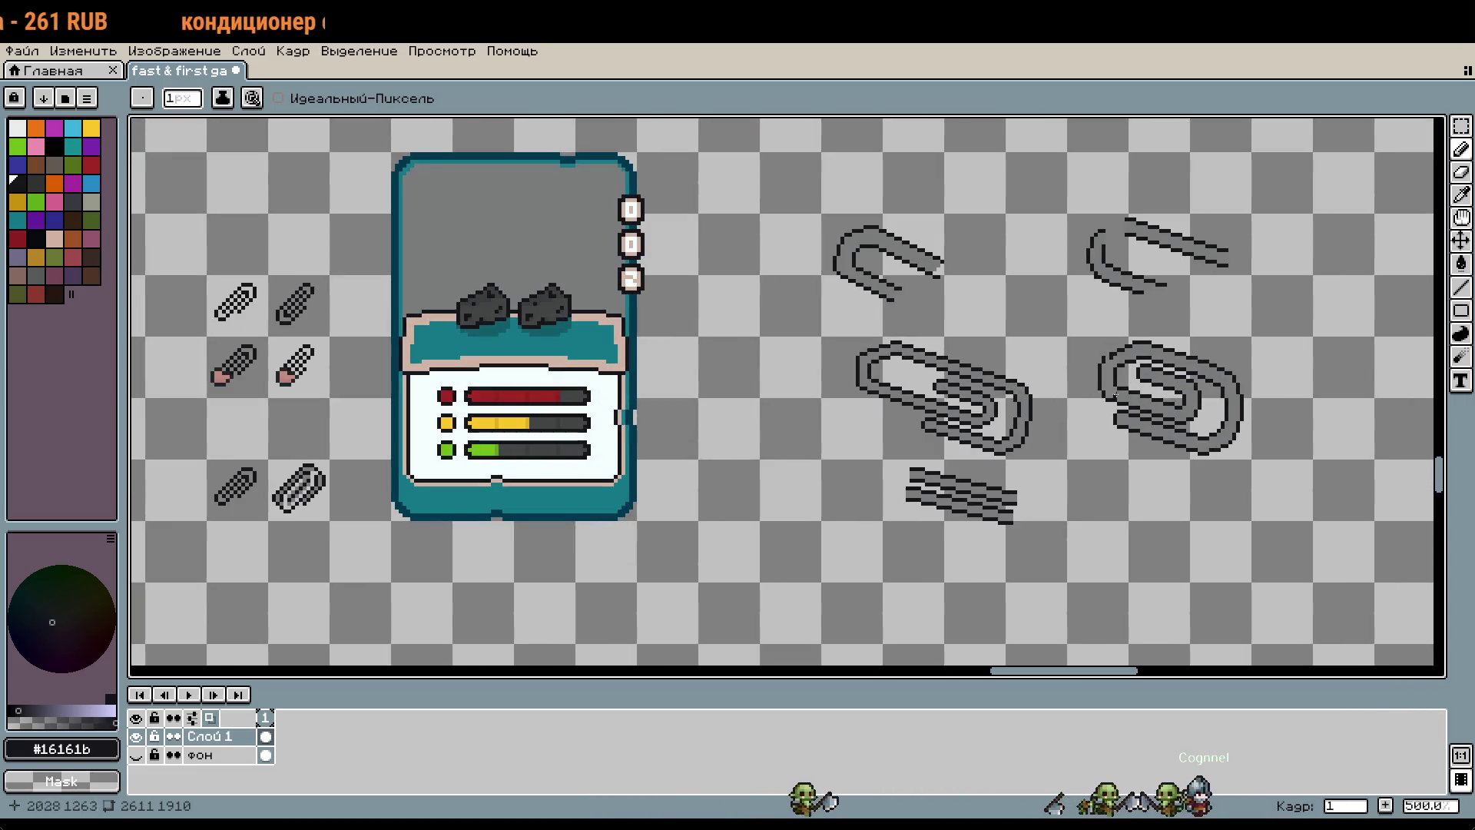
{"action": "scroll", "coordinate": [1297, 478], "scroll_direction": "down", "scroll_amount": 2}
{"action": "scroll", "coordinate": [530, 336], "scroll_direction": "up", "scroll_amount": 1}
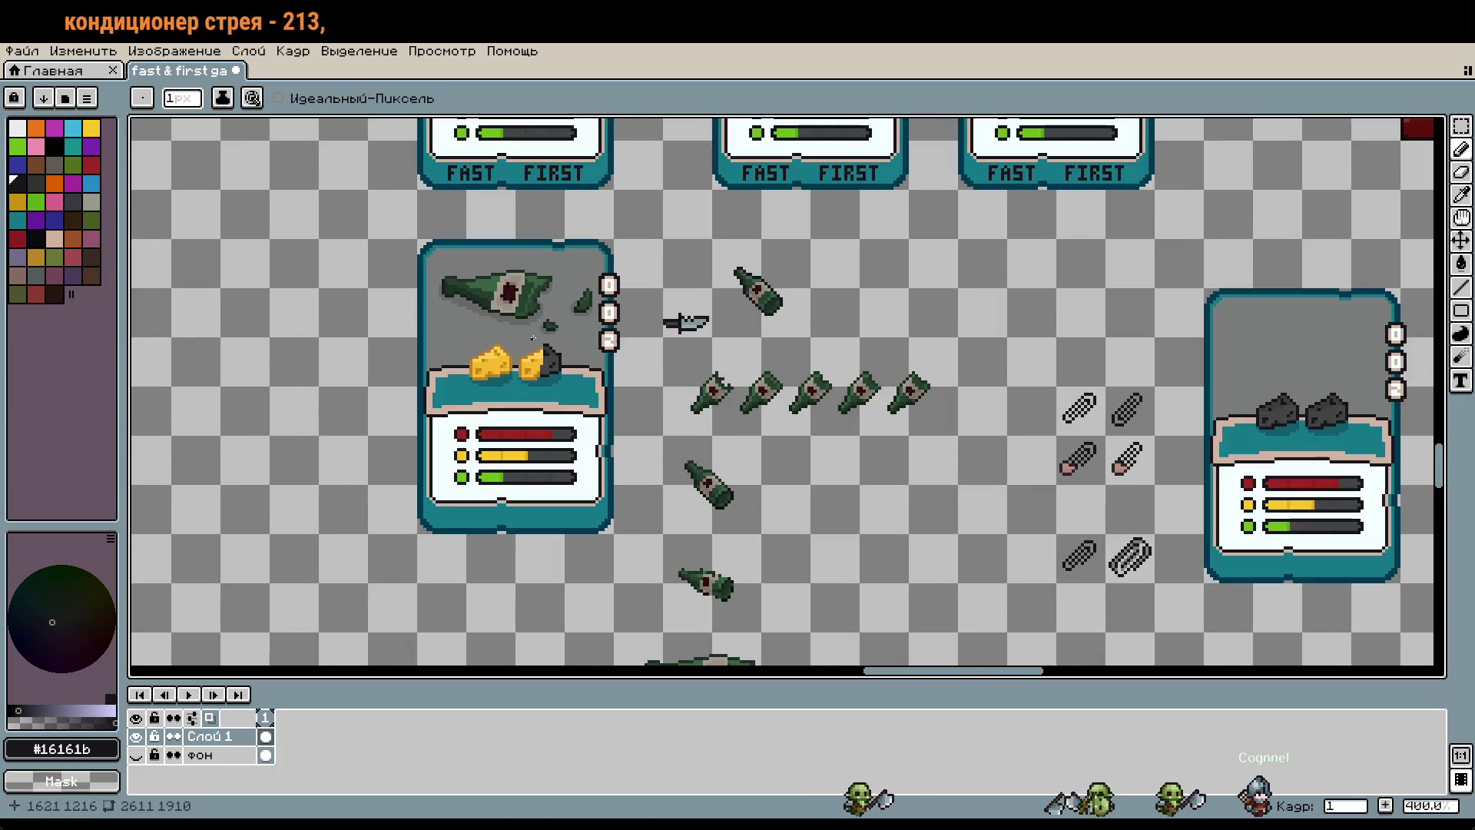
{"action": "left_click_drag", "start_coordinate": [584, 217], "coordinate": [645, 415]}
{"action": "key", "text": "ctrl+z"}
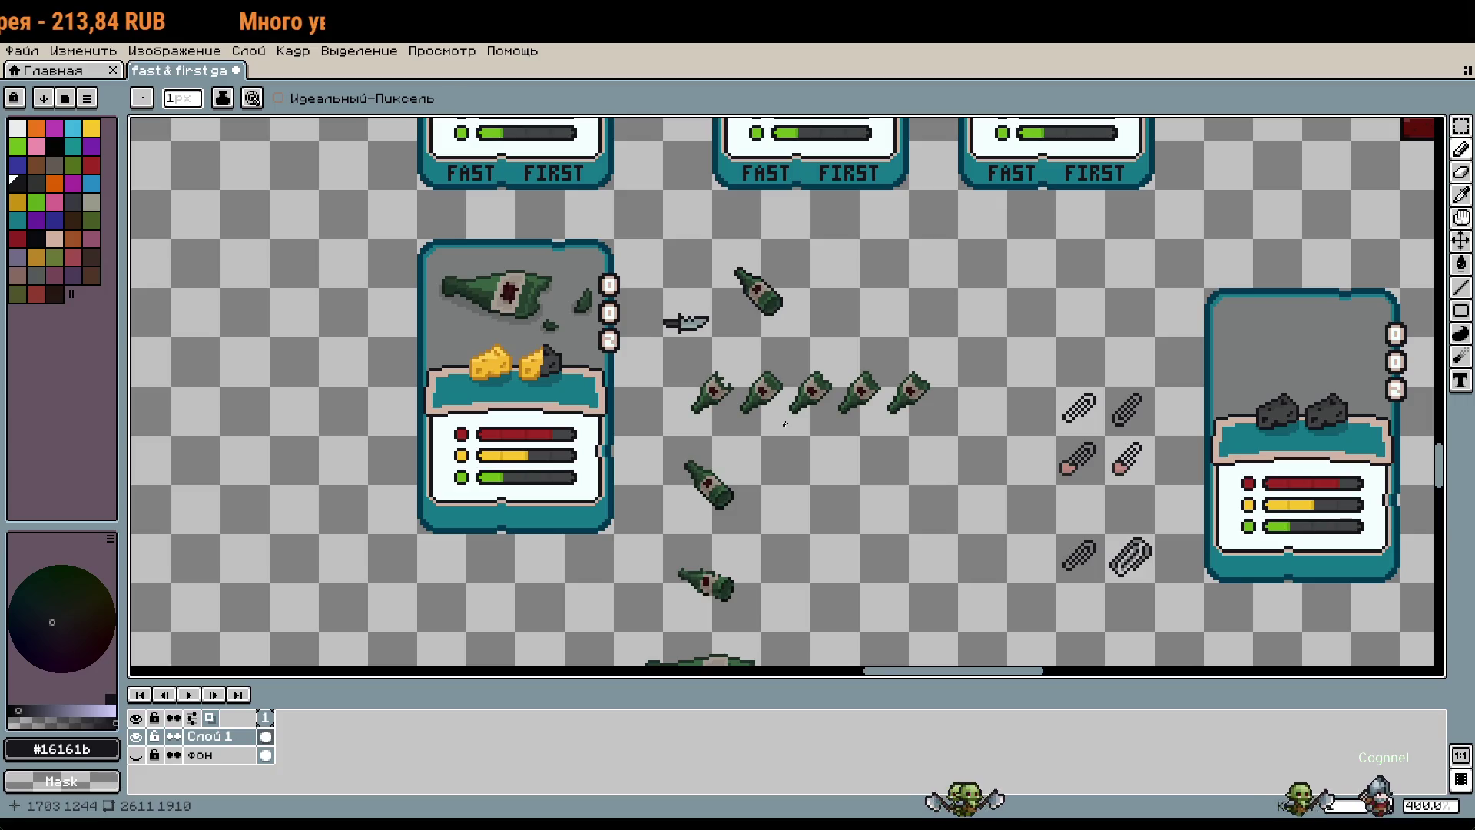
{"action": "scroll", "coordinate": [1104, 550], "scroll_direction": "up", "scroll_amount": 6}
{"action": "scroll", "coordinate": [1104, 550], "scroll_direction": "up", "scroll_amount": 2}
{"action": "scroll", "coordinate": [1104, 550], "scroll_direction": "up", "scroll_amount": 3}
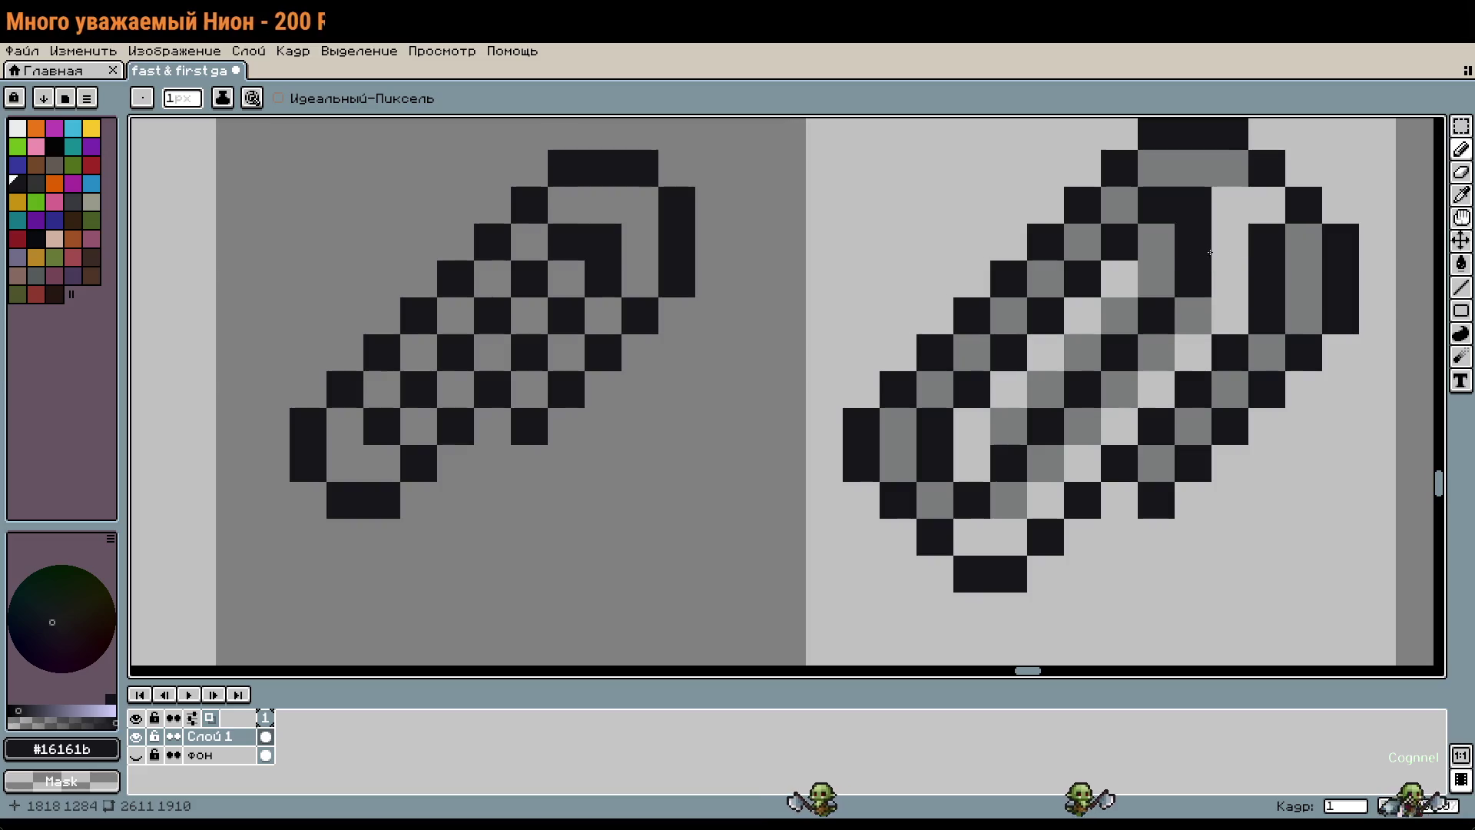
Step: Clear and darken pixels along the inner loop's edge to reshape it
{"action": "right_click", "coordinate": [1188, 282]}
{"action": "right_click", "coordinate": [1155, 278]}
{"action": "right_click", "coordinate": [1155, 317]}
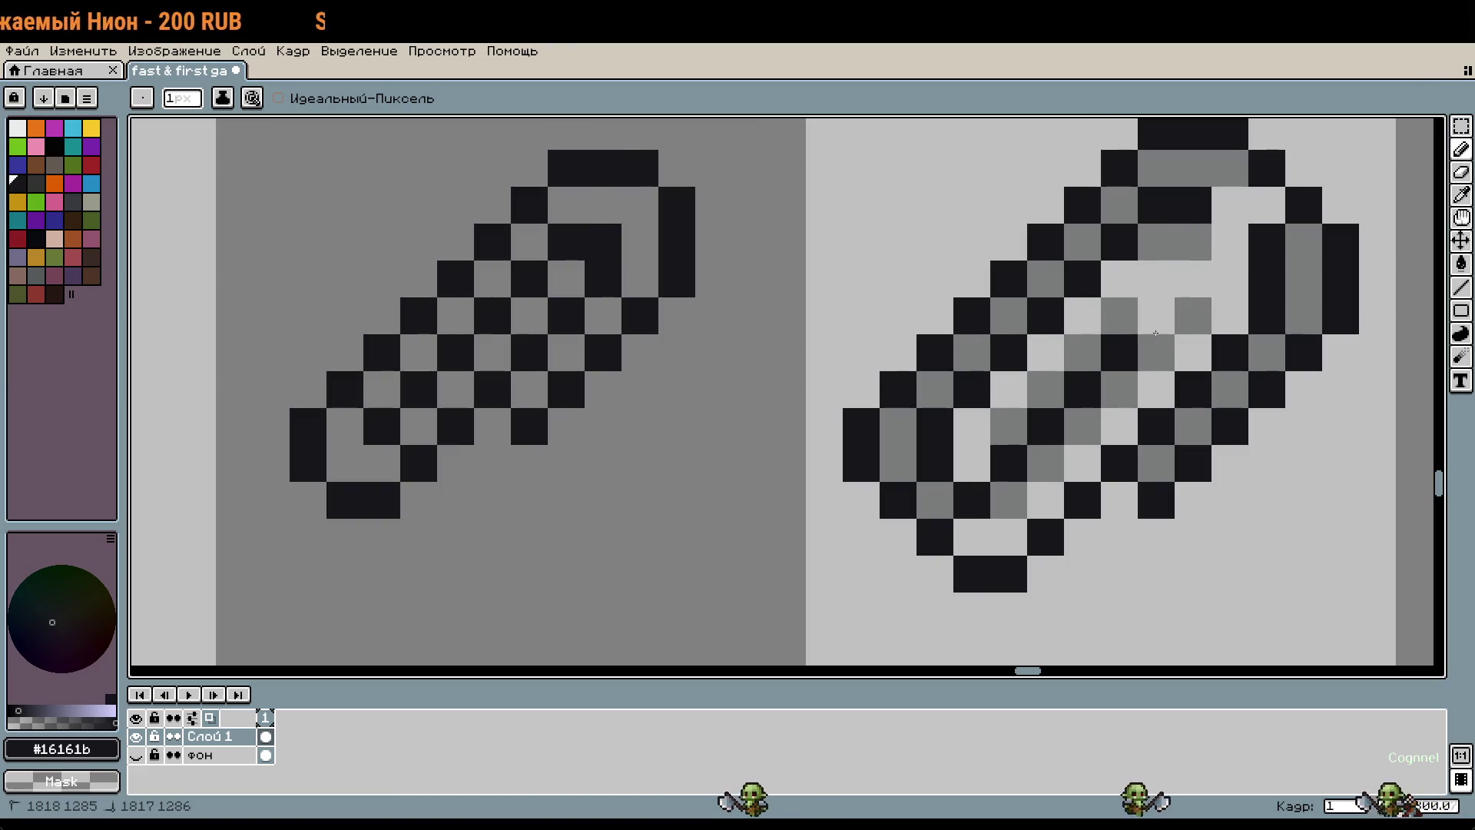
{"action": "right_click", "coordinate": [1193, 242]}
{"action": "left_click", "coordinate": [1216, 232]}
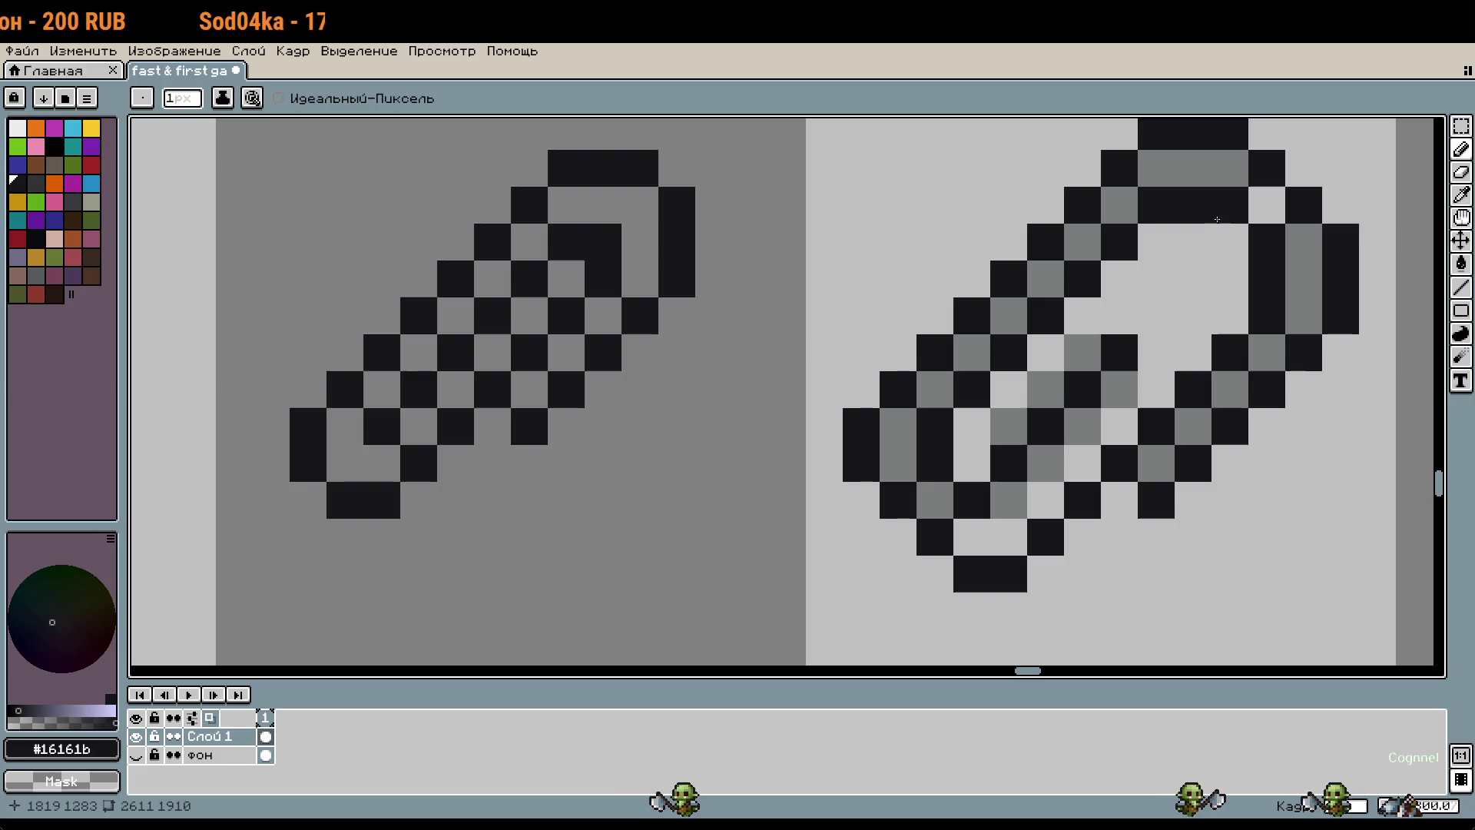
{"action": "right_click", "coordinate": [1229, 242]}
{"action": "left_click", "coordinate": [1230, 205]}
{"action": "scroll", "coordinate": [1229, 223], "scroll_direction": "down", "scroll_amount": 3}
{"action": "scroll", "coordinate": [1252, 271], "scroll_direction": "up", "scroll_amount": 3}
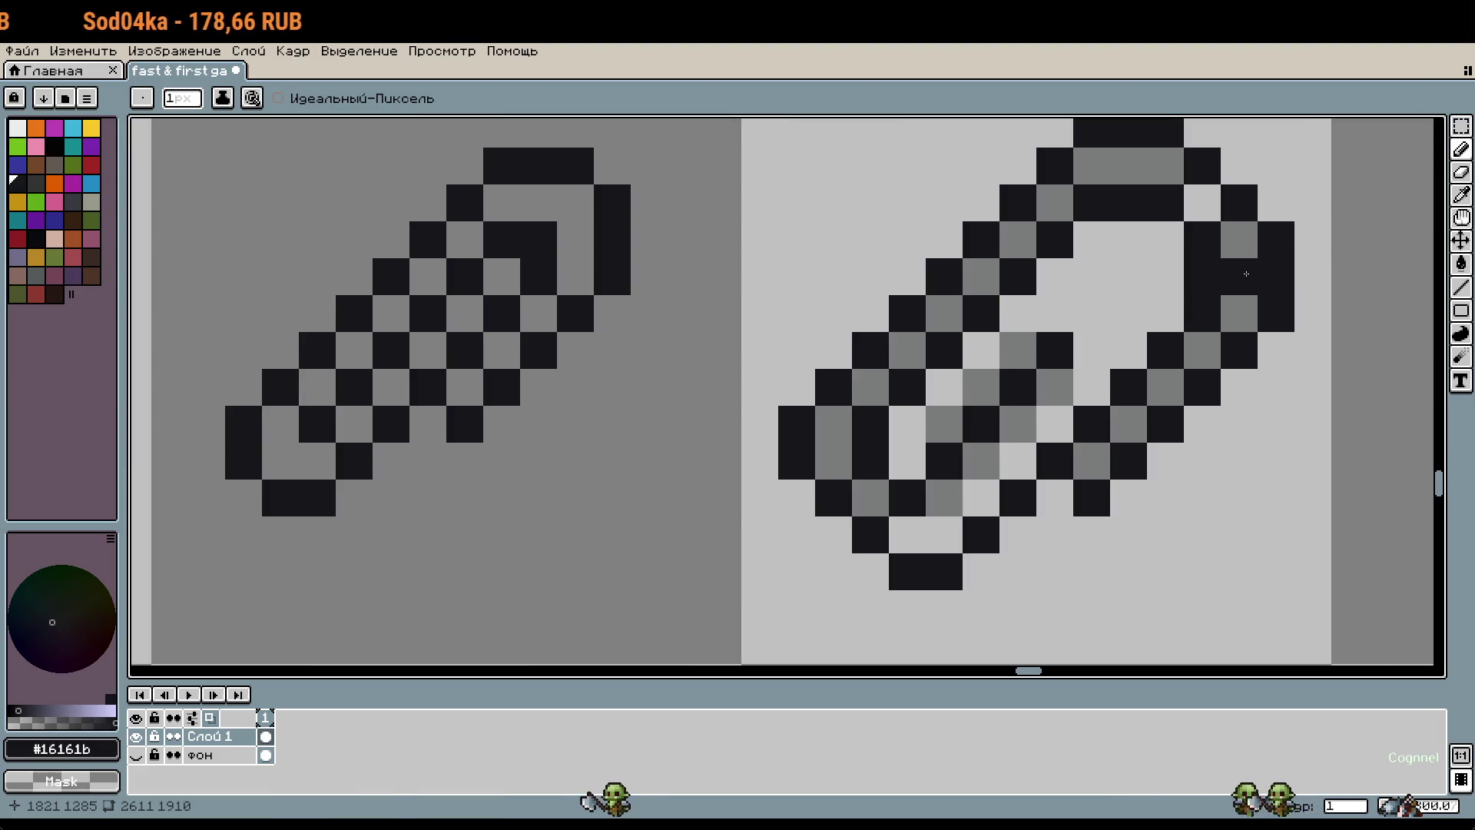
Step: Move the top-right loop pixels down and one pixel left, then fill the gap black
{"action": "key", "text": "m"}
{"action": "left_click_drag", "start_coordinate": [1109, 184], "coordinate": [1222, 369]}
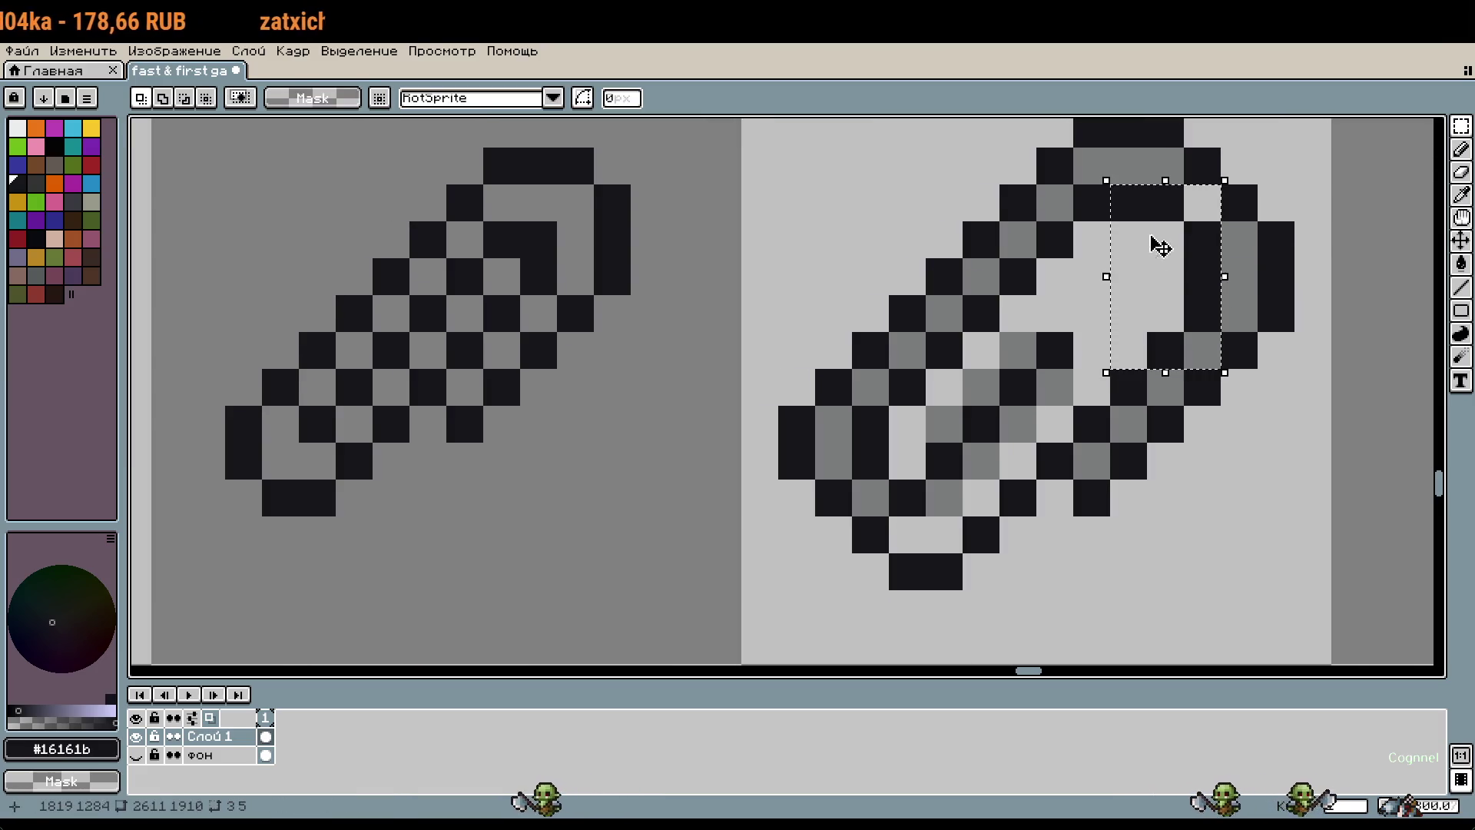
{"action": "left_click_drag", "start_coordinate": [1148, 238], "coordinate": [1174, 309]}
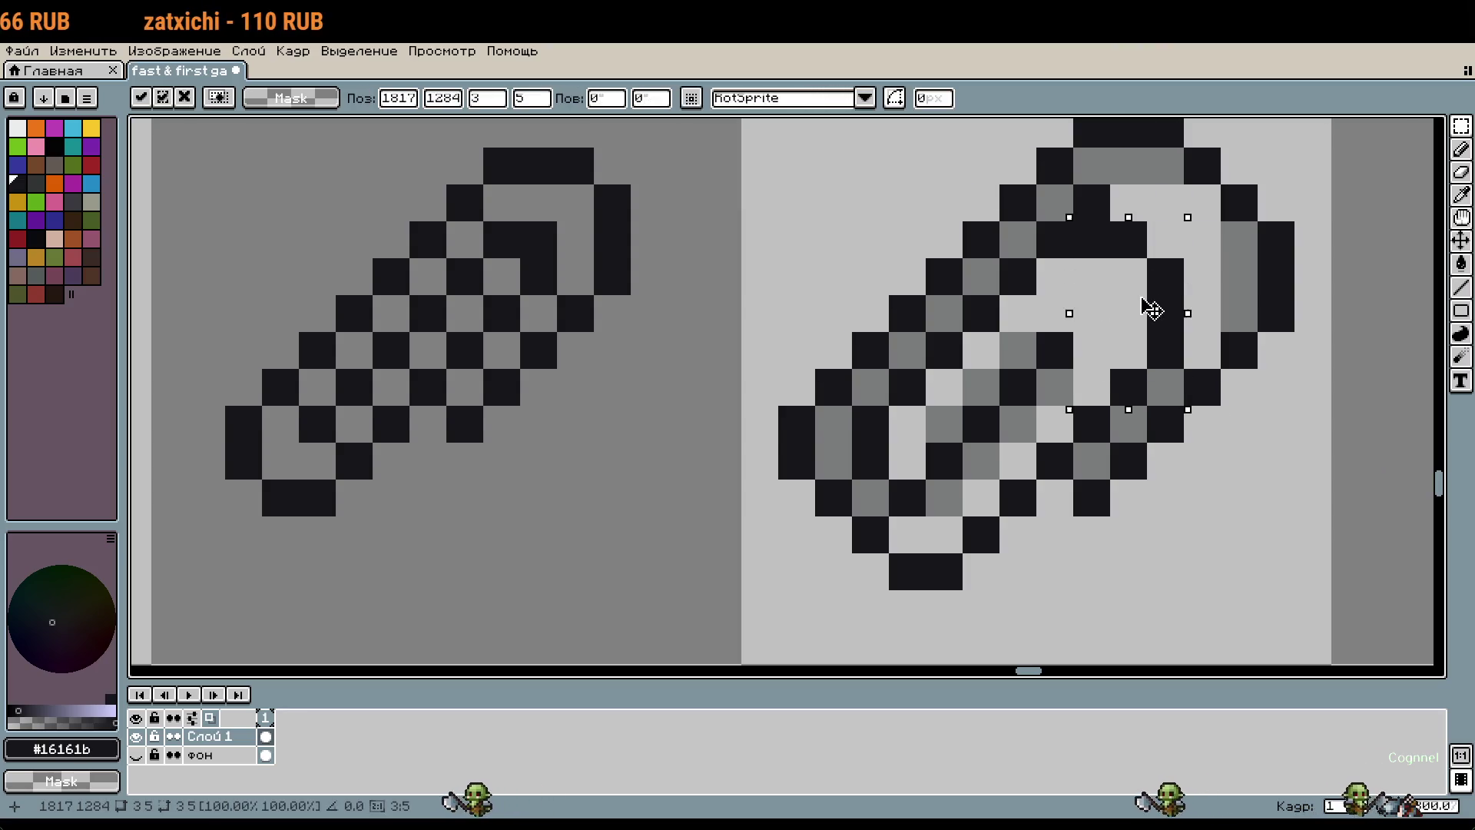
{"action": "key", "text": "Left"}
{"action": "key", "text": "Return"}
{"action": "key", "text": "b"}
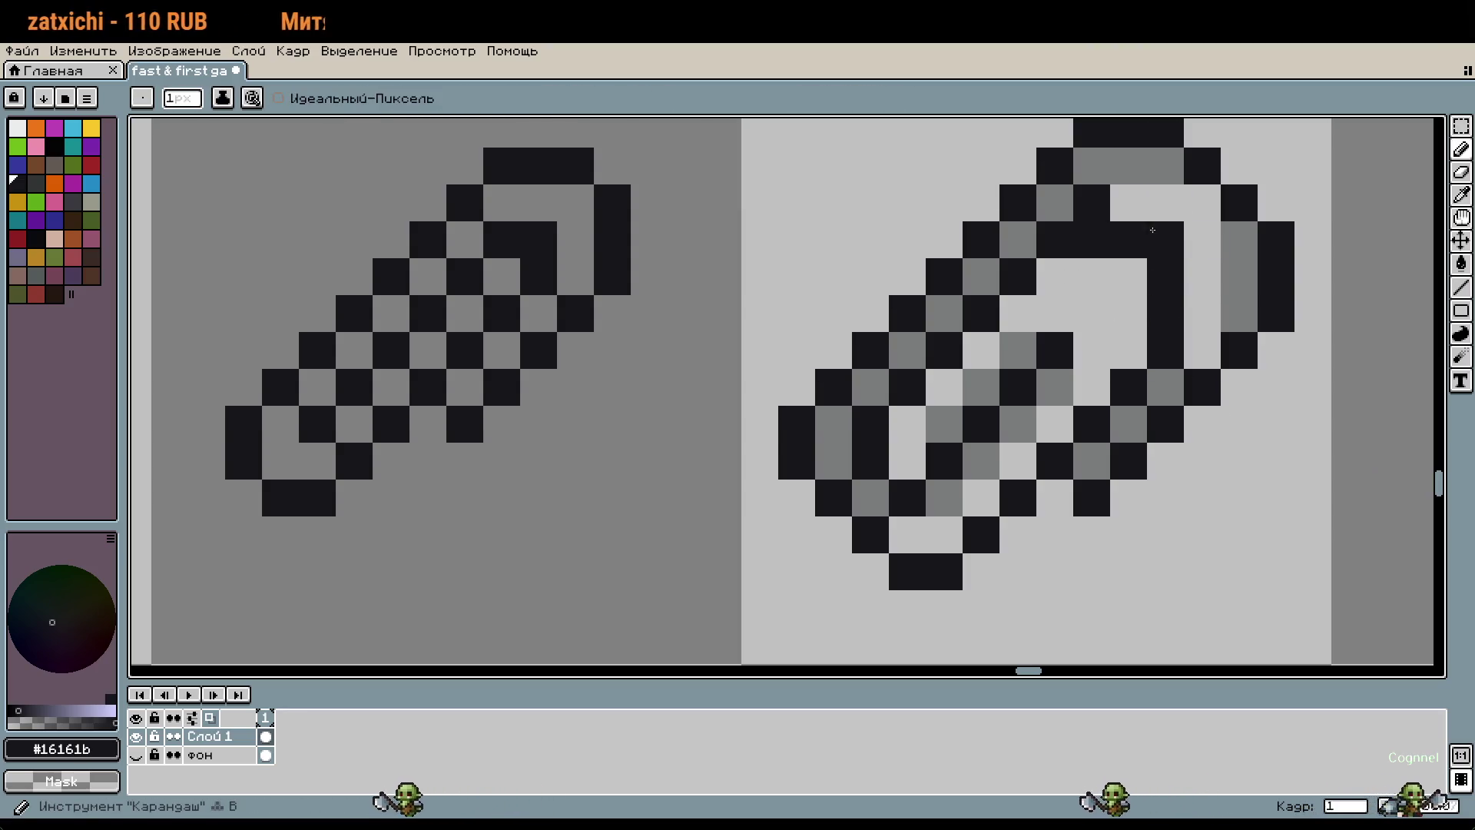
{"action": "left_click", "coordinate": [1224, 268]}
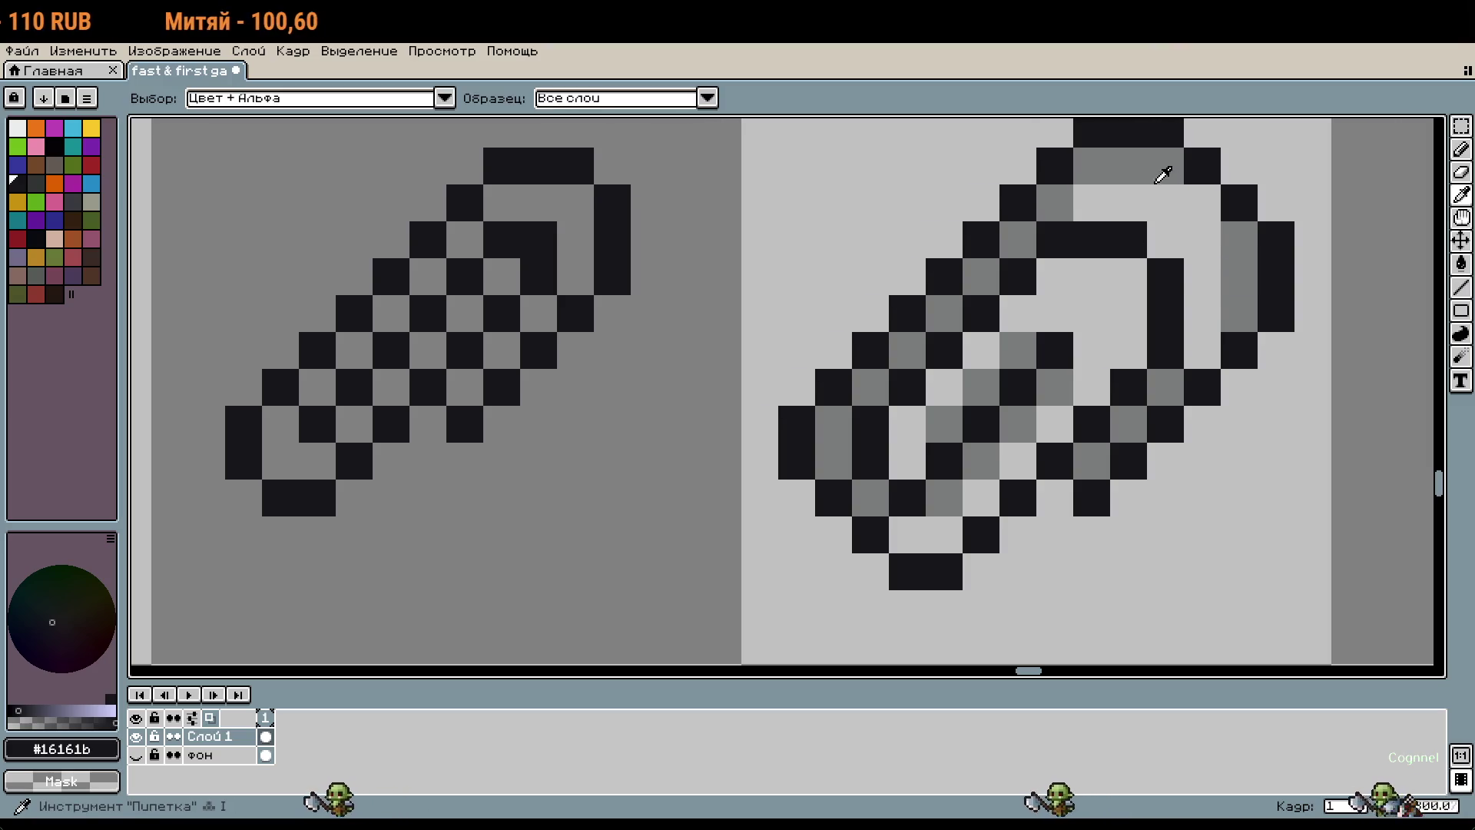
Step: Eyedrop the mid grey and bucket-fill the loop's light interior cells with it
{"action": "left_click", "coordinate": [1161, 163], "text": "alt"}
{"action": "key", "text": "g"}
{"action": "left_click", "coordinate": [1182, 204]}
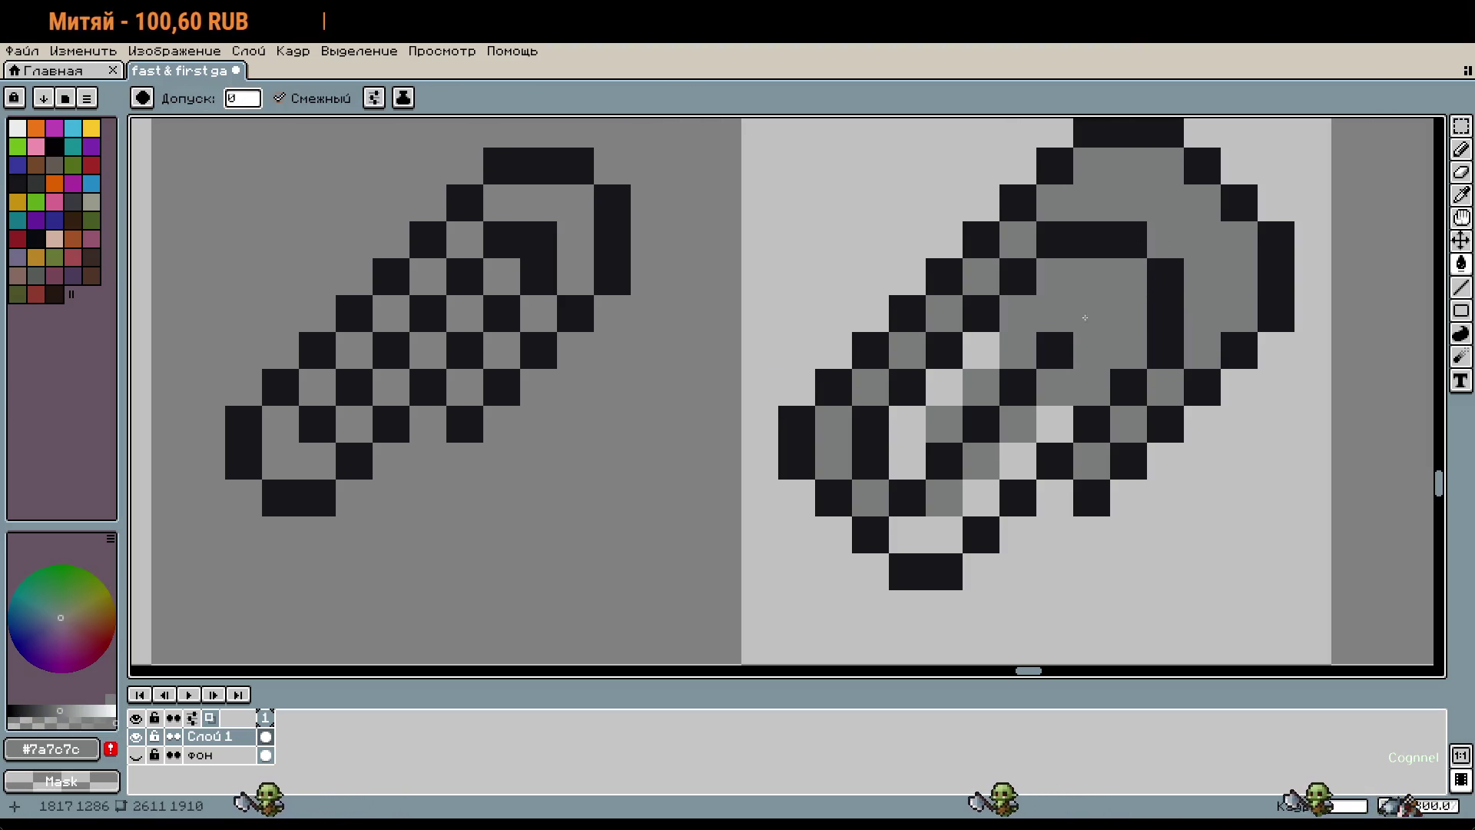
{"action": "left_click", "coordinate": [1091, 307]}
{"action": "left_click", "coordinate": [981, 350]}
{"action": "left_click", "coordinate": [906, 430]}
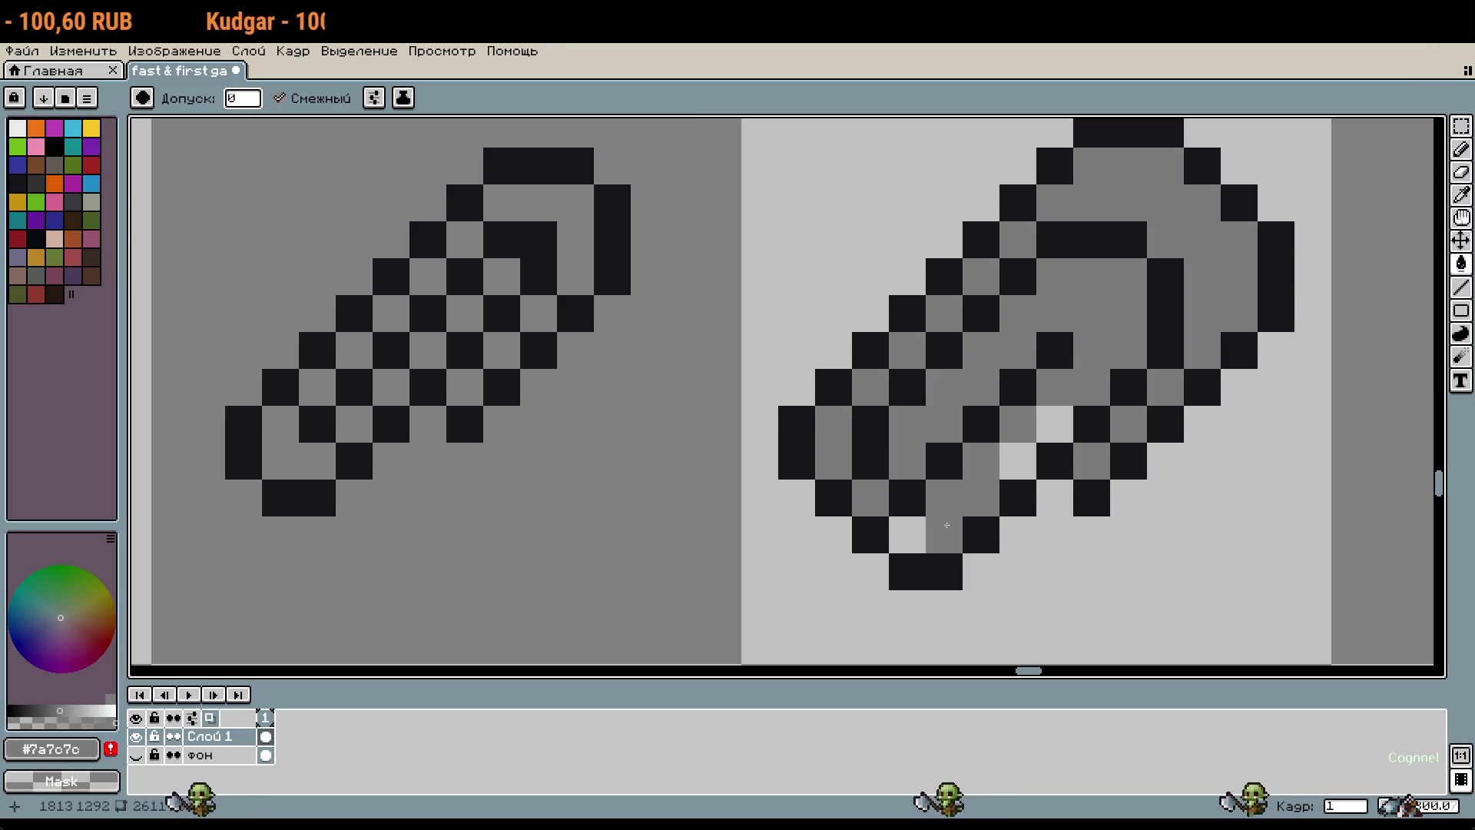
{"action": "left_click", "coordinate": [1018, 461]}
{"action": "scroll", "coordinate": [1076, 399], "scroll_direction": "down", "scroll_amount": 5}
{"action": "scroll", "coordinate": [1141, 375], "scroll_direction": "up", "scroll_amount": 1}
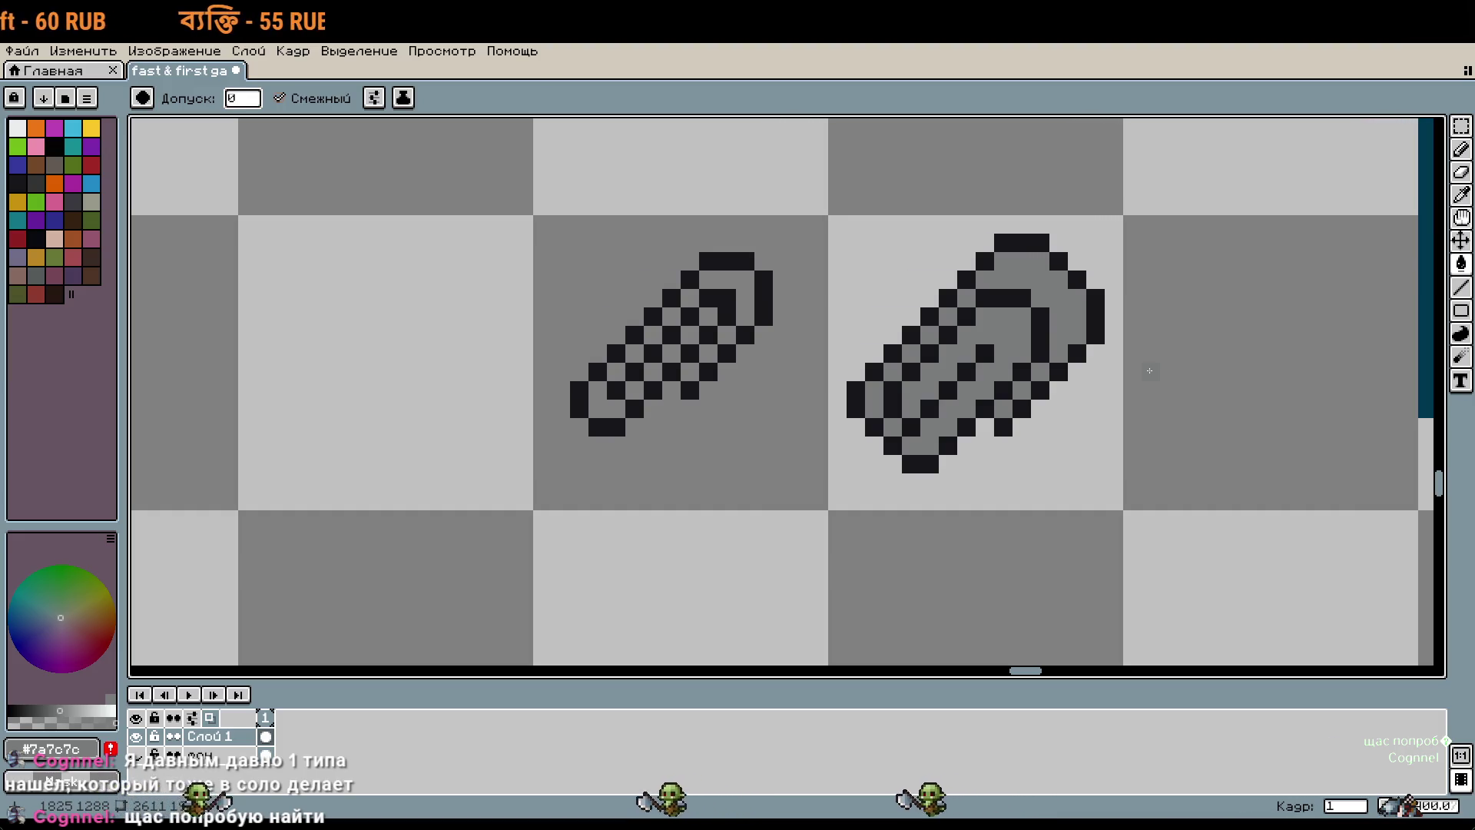
Step: Zoom in, pick black, and pencil a diagonal line of black pixels across the body
{"action": "scroll", "coordinate": [1139, 366], "scroll_direction": "up", "scroll_amount": 1}
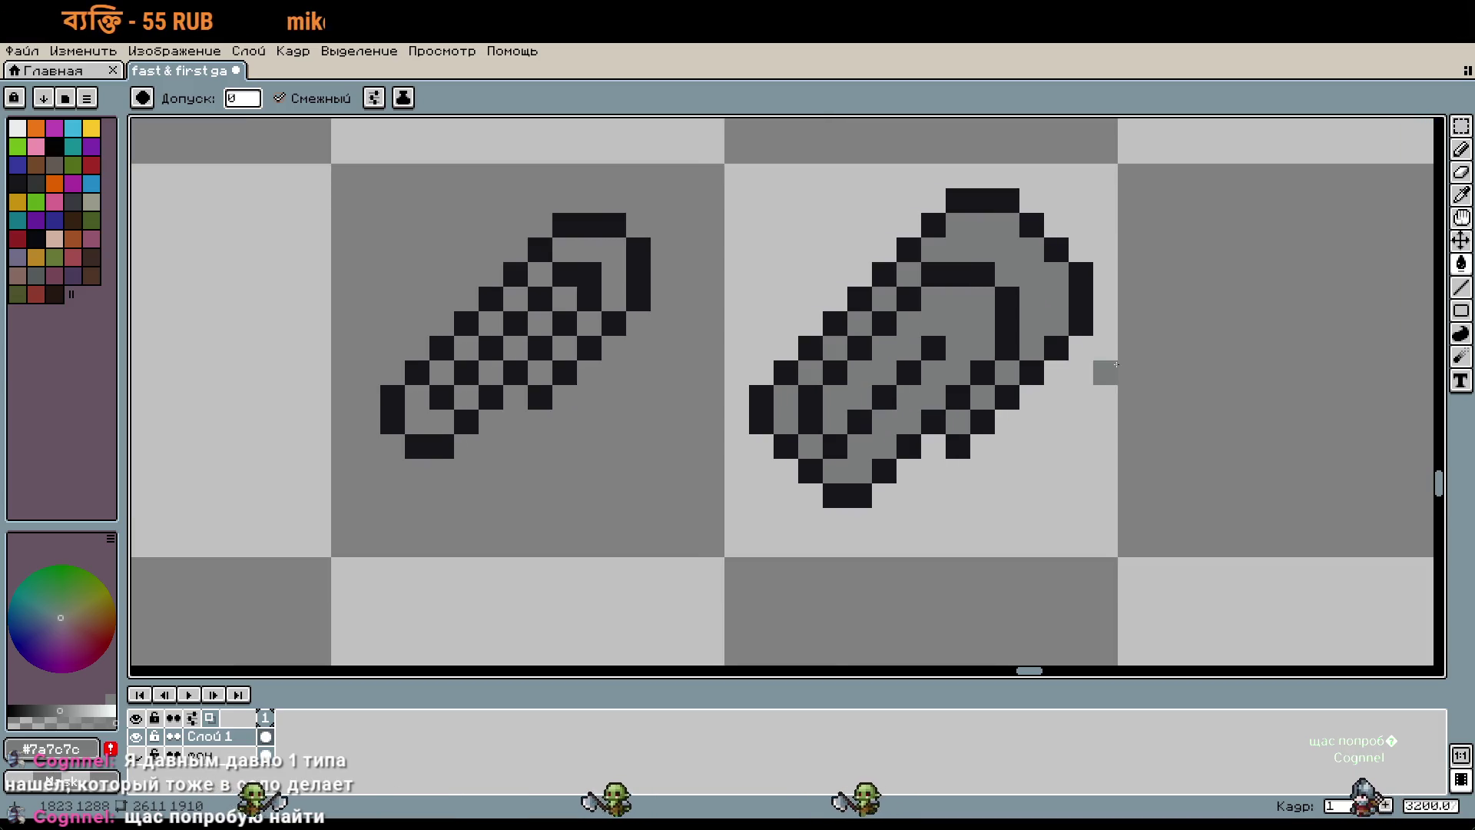
{"action": "scroll", "coordinate": [1116, 364], "scroll_direction": "up", "scroll_amount": 1}
{"action": "key", "text": "b"}
{"action": "left_click", "coordinate": [725, 337]}
{"action": "left_click", "coordinate": [762, 303], "text": "alt"}
{"action": "mouse_move", "coordinate": [689, 411]}
{"action": "left_mouse_down"}
{"action": "mouse_move", "coordinate": [803, 300]}
{"action": "mouse_move", "coordinate": [810, 256]}
{"action": "left_mouse_up"}
Step: Pick the grey body colour and repaint the diagonal and stray black pixels grey
{"action": "left_click", "coordinate": [836, 264]}
{"action": "right_click", "coordinate": [836, 228]}
{"action": "left_click", "coordinate": [866, 185], "text": "alt"}
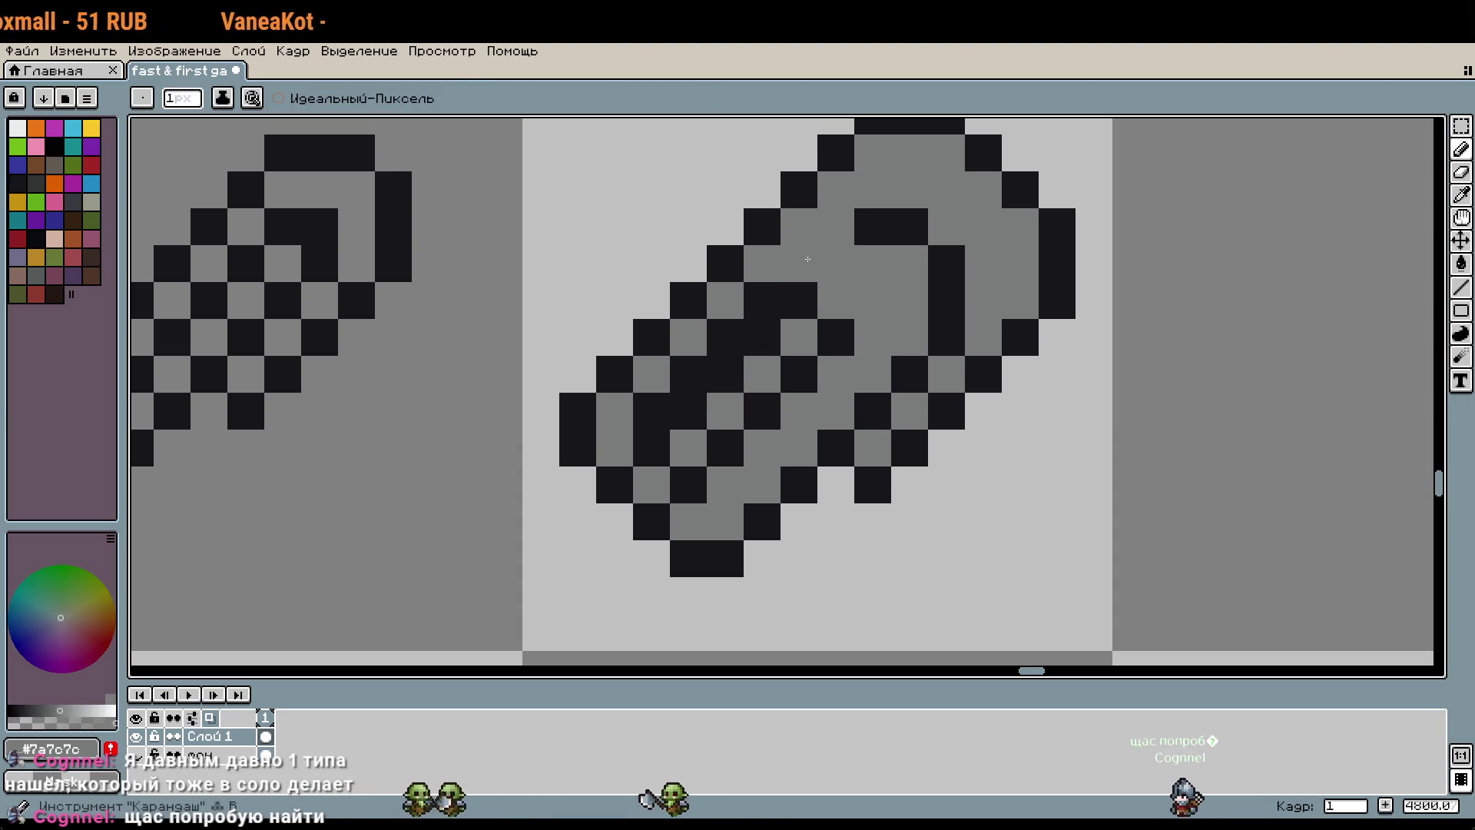
{"action": "key", "text": "ctrl+z"}
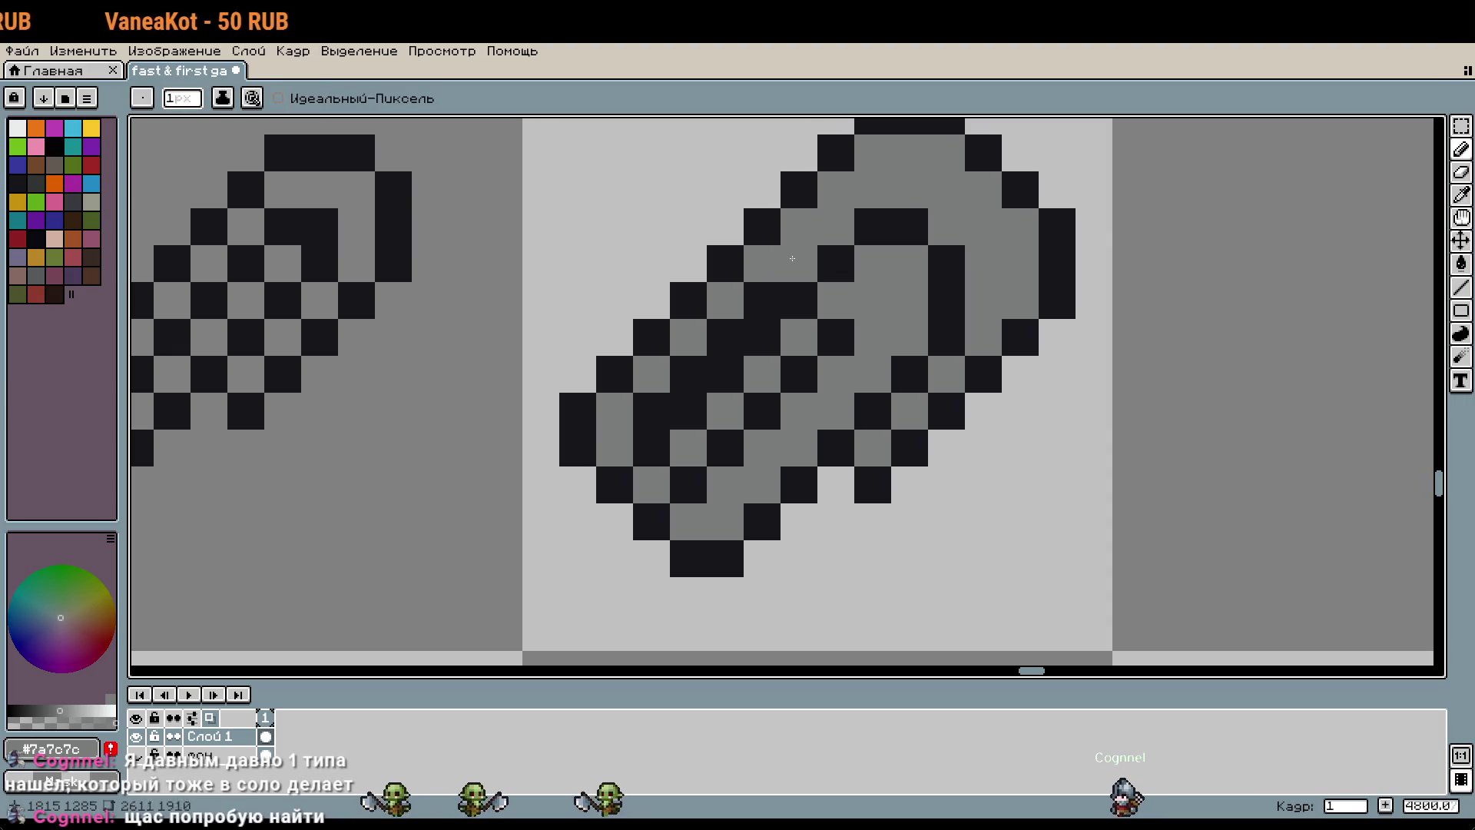
{"action": "left_click_drag", "start_coordinate": [762, 300], "coordinate": [652, 411]}
{"action": "left_click", "coordinate": [918, 442]}
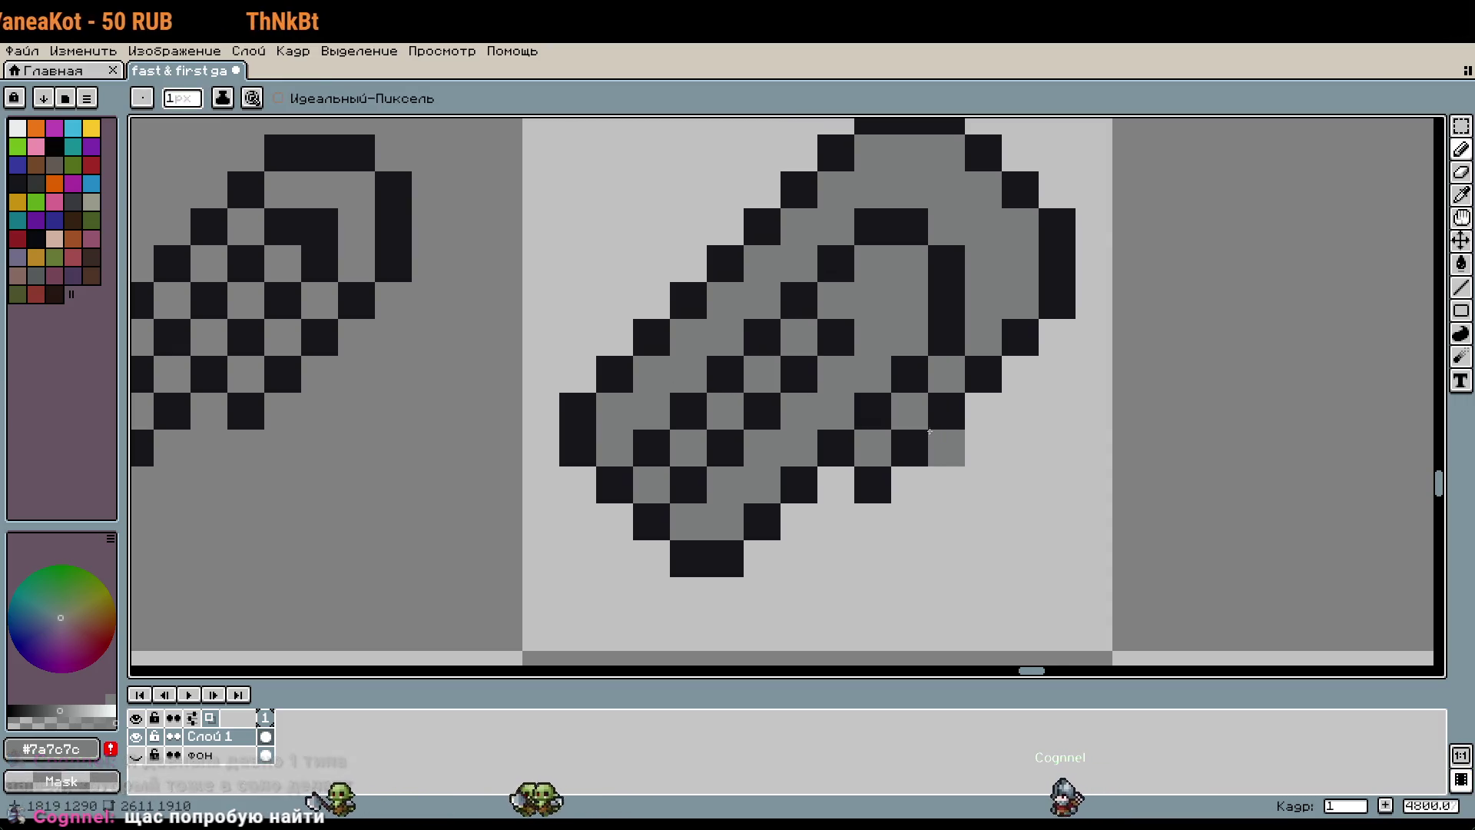
{"action": "scroll", "coordinate": [1079, 456], "scroll_direction": "down", "scroll_amount": 3}
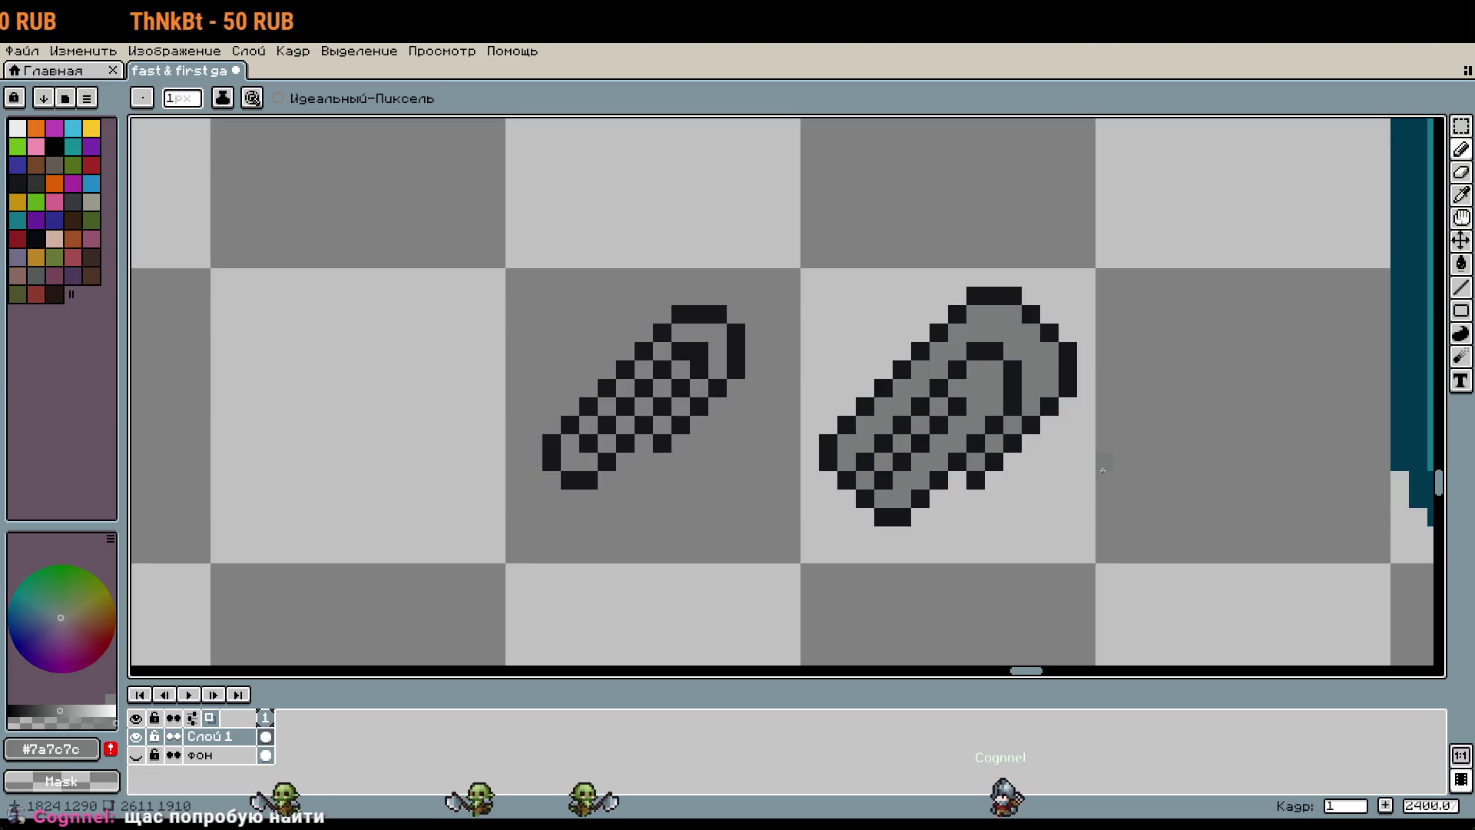
{"action": "left_click", "coordinate": [1004, 409]}
{"action": "scroll", "coordinate": [915, 519], "scroll_direction": "up", "scroll_amount": 3}
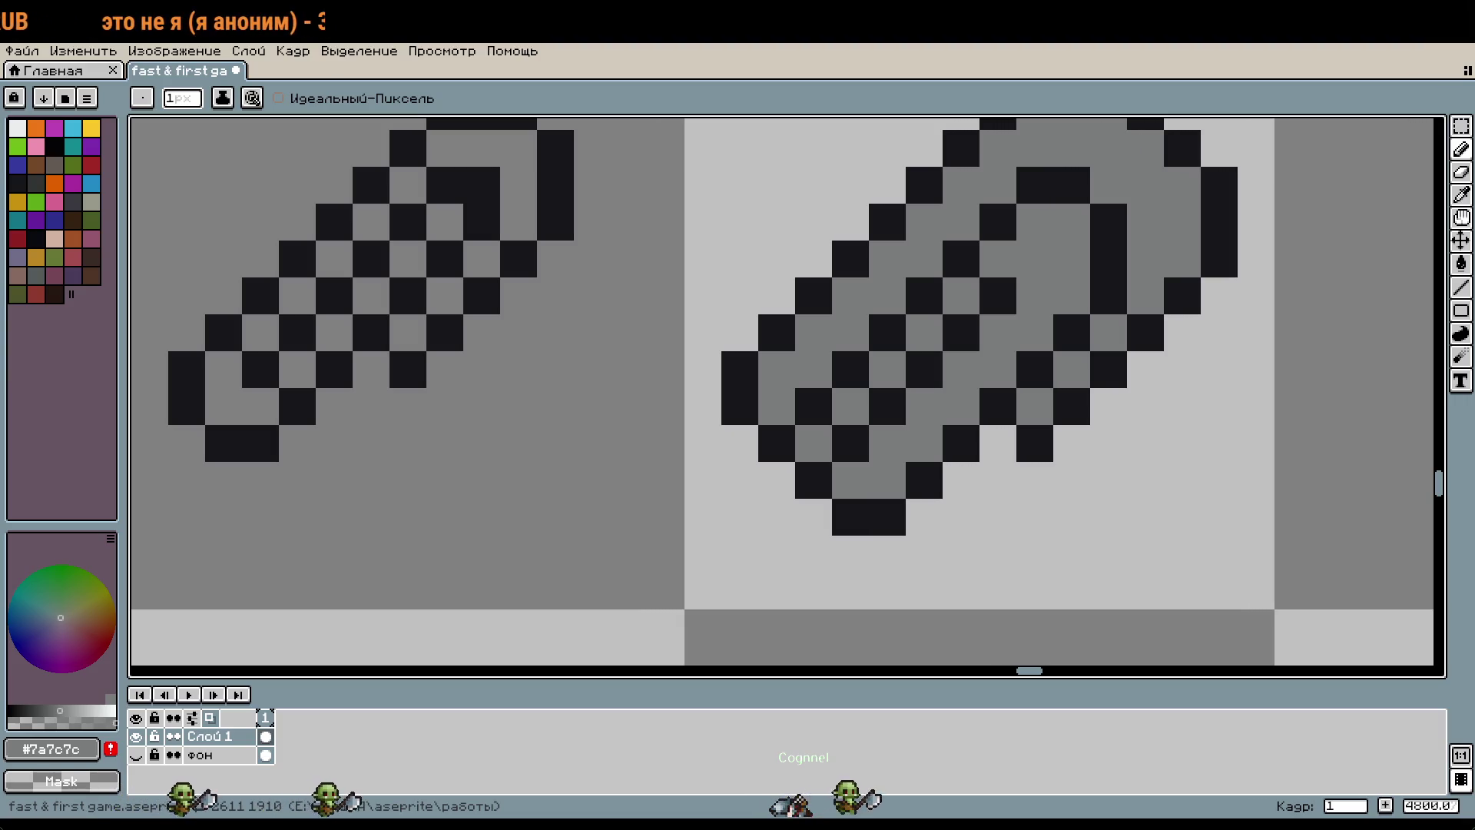
Step: Draw a black diagonal stroke along the larger paperclip's lower edge
{"action": "mouse_move", "coordinate": [882, 484]}
{"action": "left_mouse_down"}
{"action": "mouse_move", "coordinate": [694, 591]}
{"action": "mouse_move", "coordinate": [829, 505]}
{"action": "left_mouse_up"}
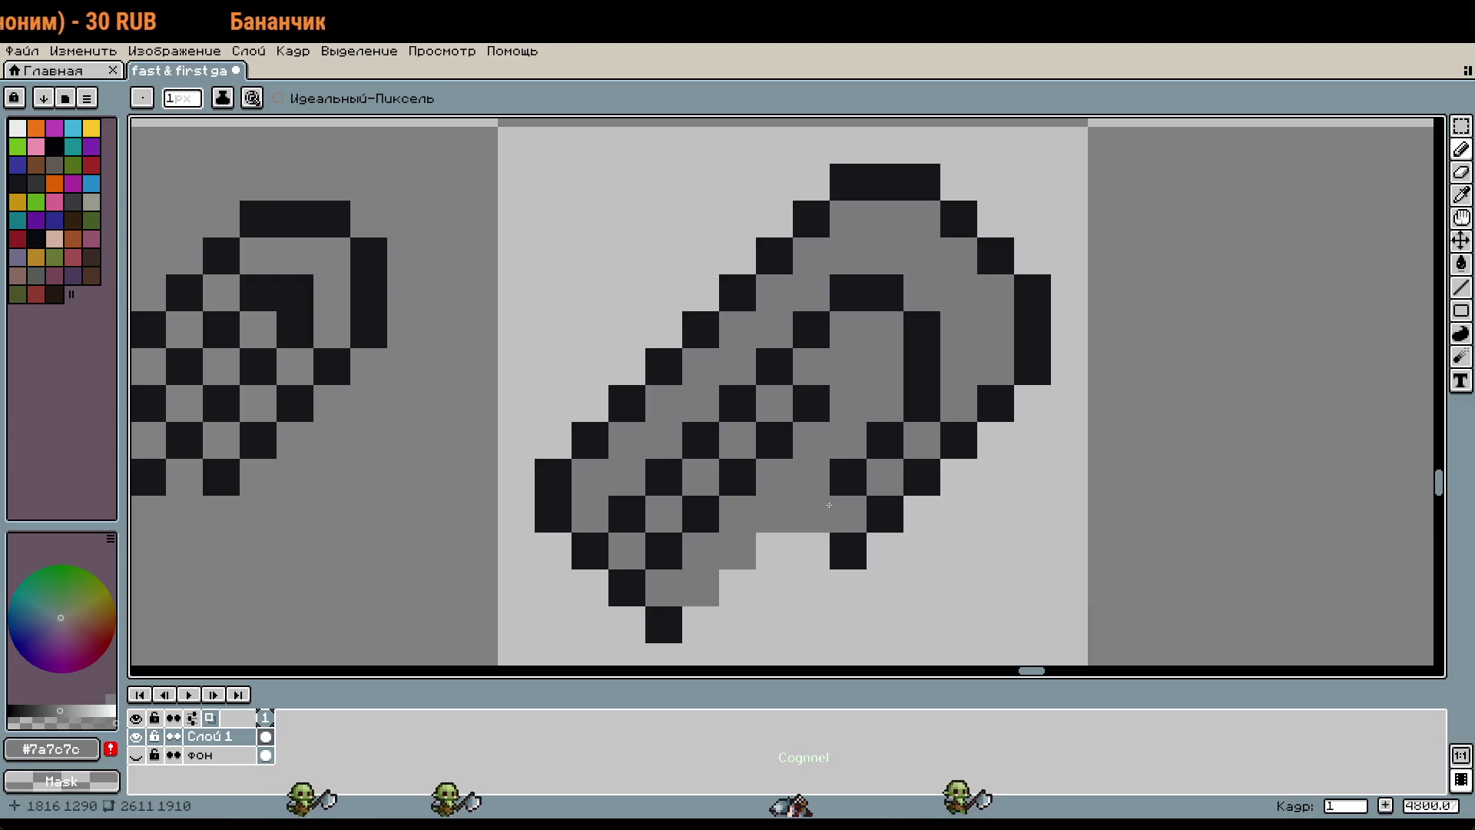
{"action": "left_click", "coordinate": [715, 530], "text": "alt"}
{"action": "left_click_drag", "start_coordinate": [700, 588], "coordinate": [770, 518]}
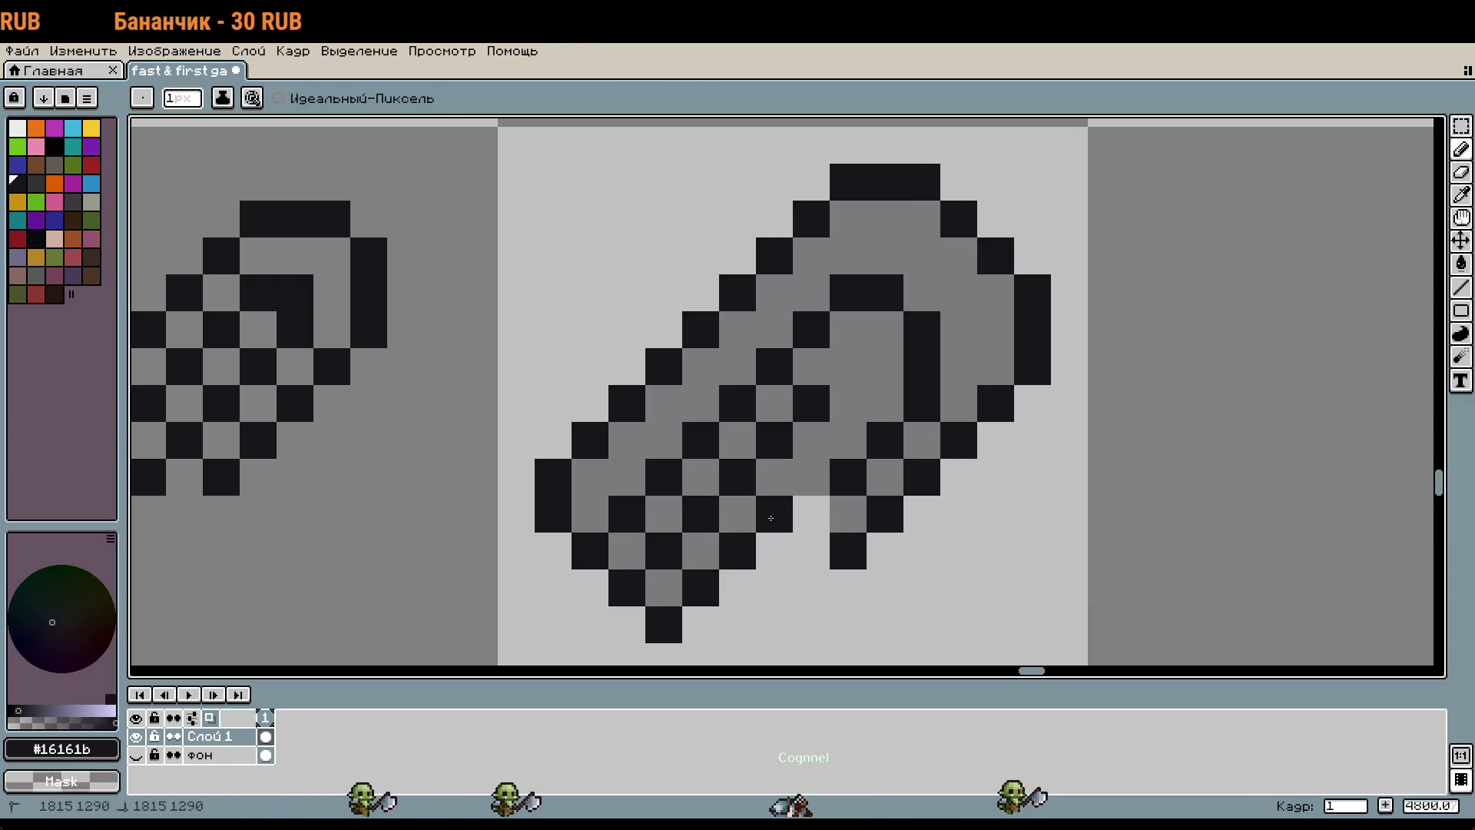
{"action": "scroll", "coordinate": [1052, 476], "scroll_direction": "down", "scroll_amount": 3}
{"action": "scroll", "coordinate": [1053, 476], "scroll_direction": "down", "scroll_amount": 2}
{"action": "key", "text": "ctrl+z"}
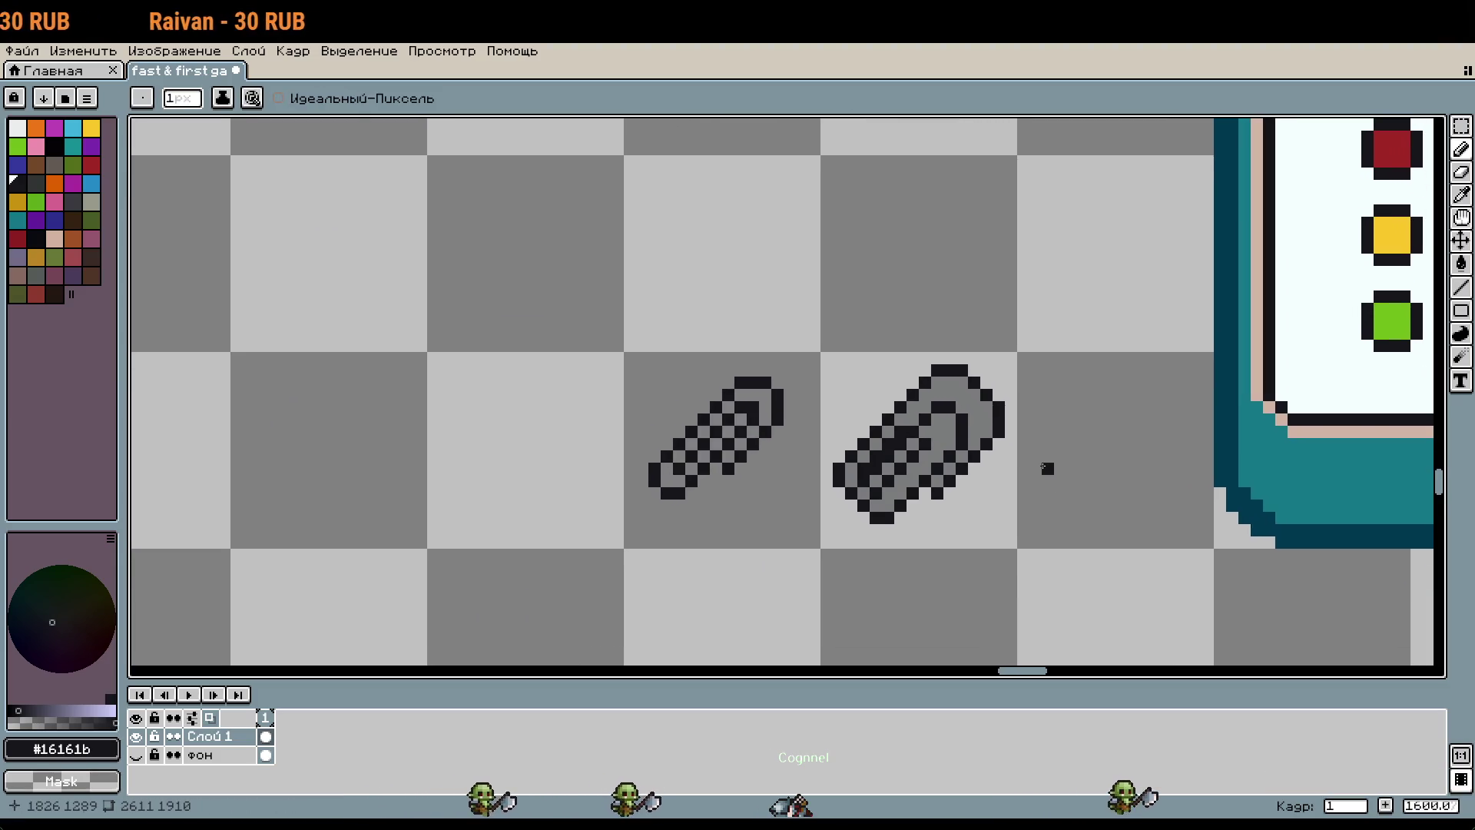
{"action": "key", "text": "ctrl+y"}
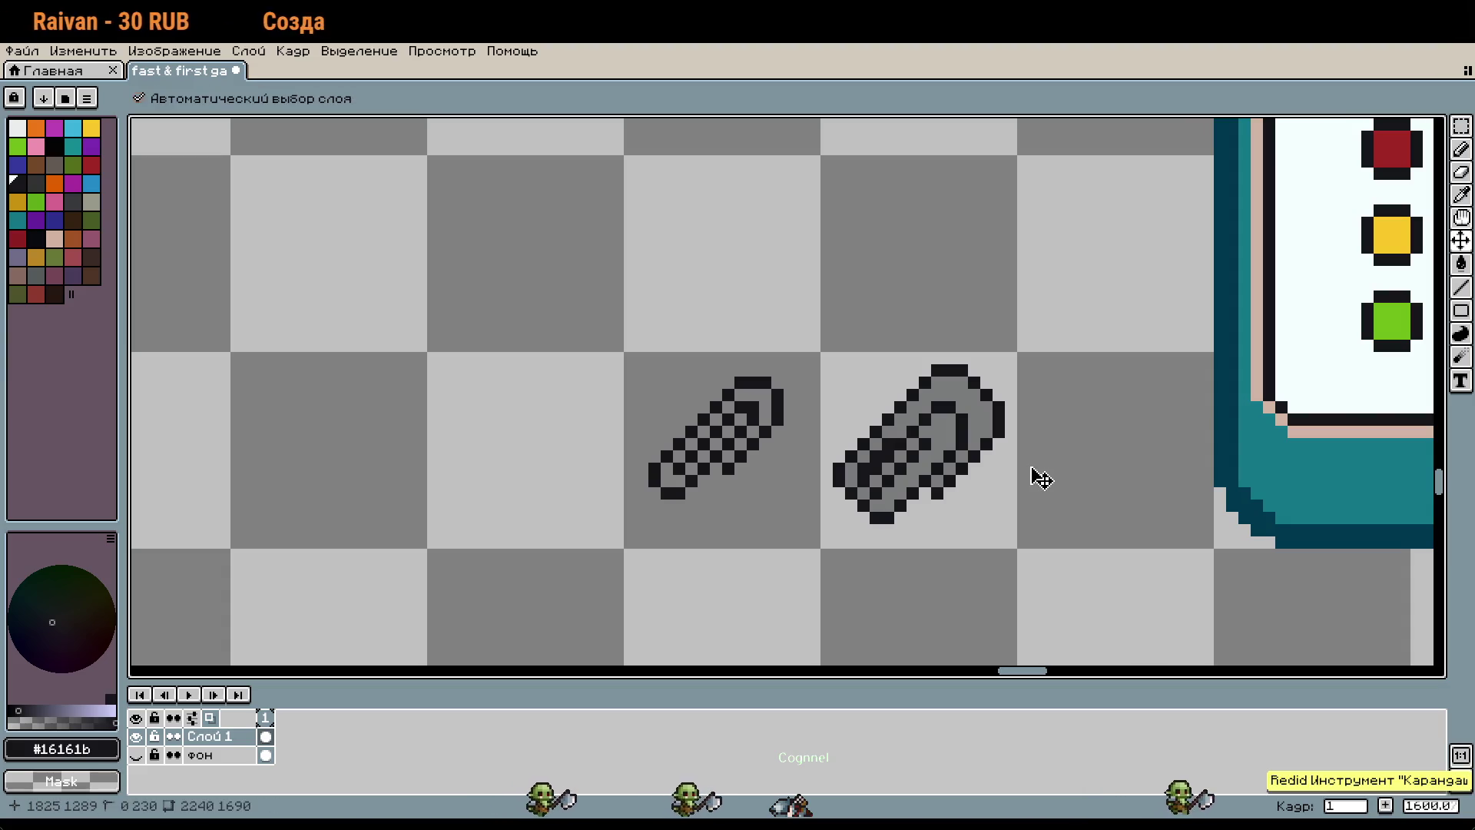
Step: Add a black pixel below the paperclip and another to its right
{"action": "scroll", "coordinate": [945, 489], "scroll_direction": "up", "scroll_amount": 3}
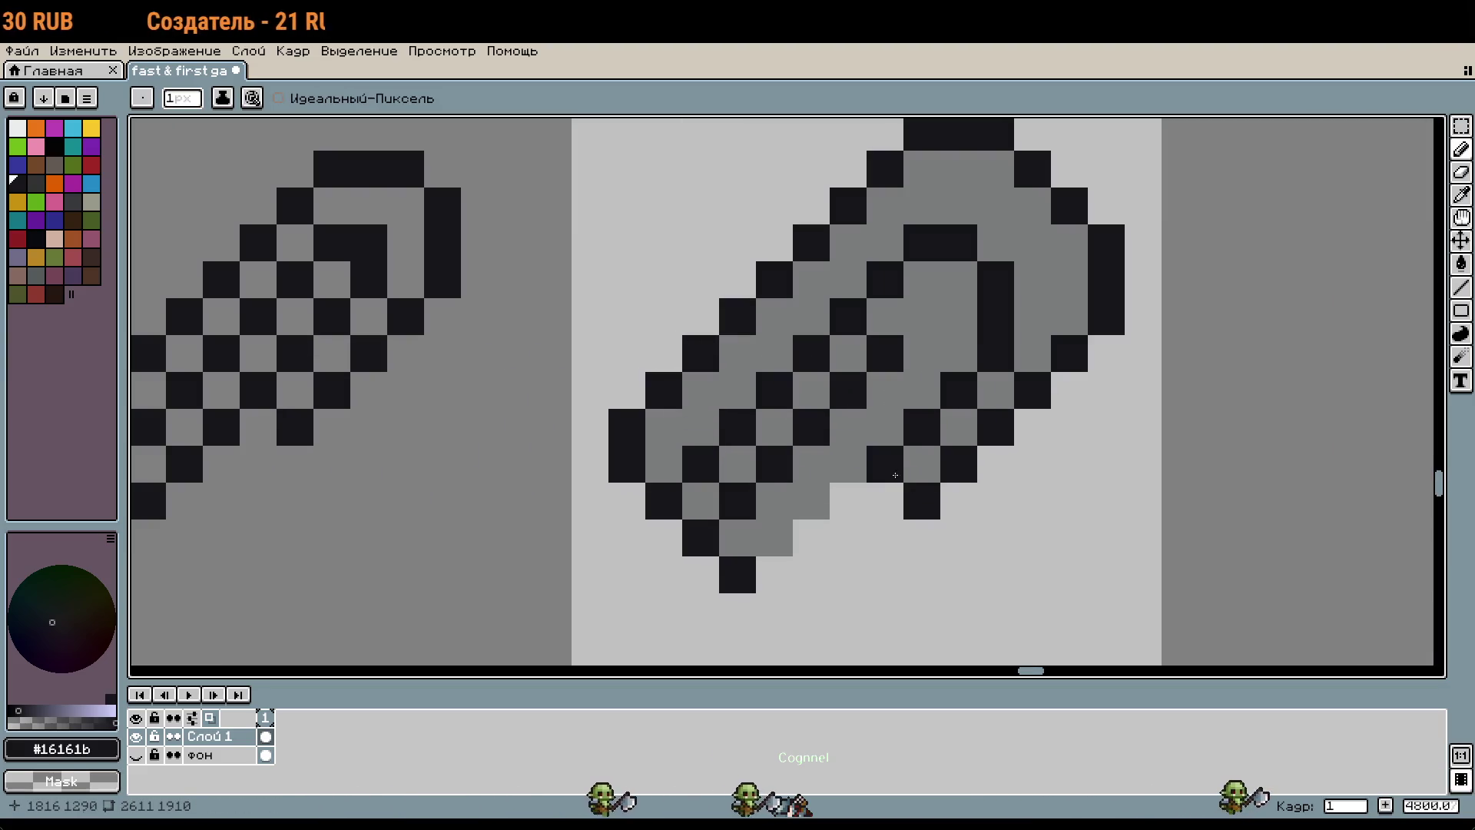
{"action": "left_click", "coordinate": [774, 574]}
{"action": "scroll", "coordinate": [1009, 538], "scroll_direction": "down", "scroll_amount": 1}
{"action": "left_click", "coordinate": [1083, 507]}
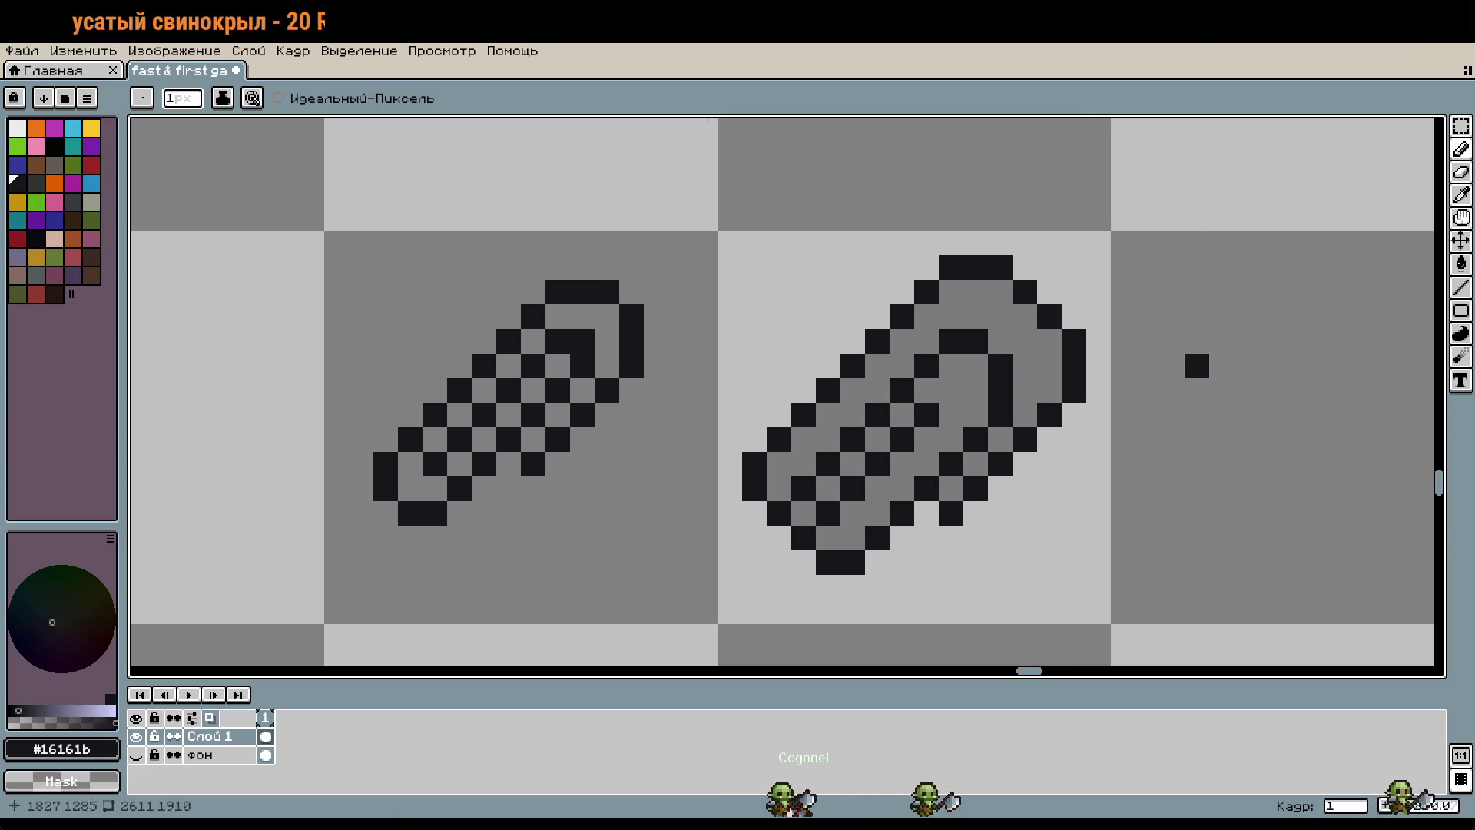
Step: Repaint the paperclip's lower-left dark pixels grey and turn one grey pixel black
{"action": "scroll", "coordinate": [1168, 438], "scroll_direction": "down", "scroll_amount": 1}
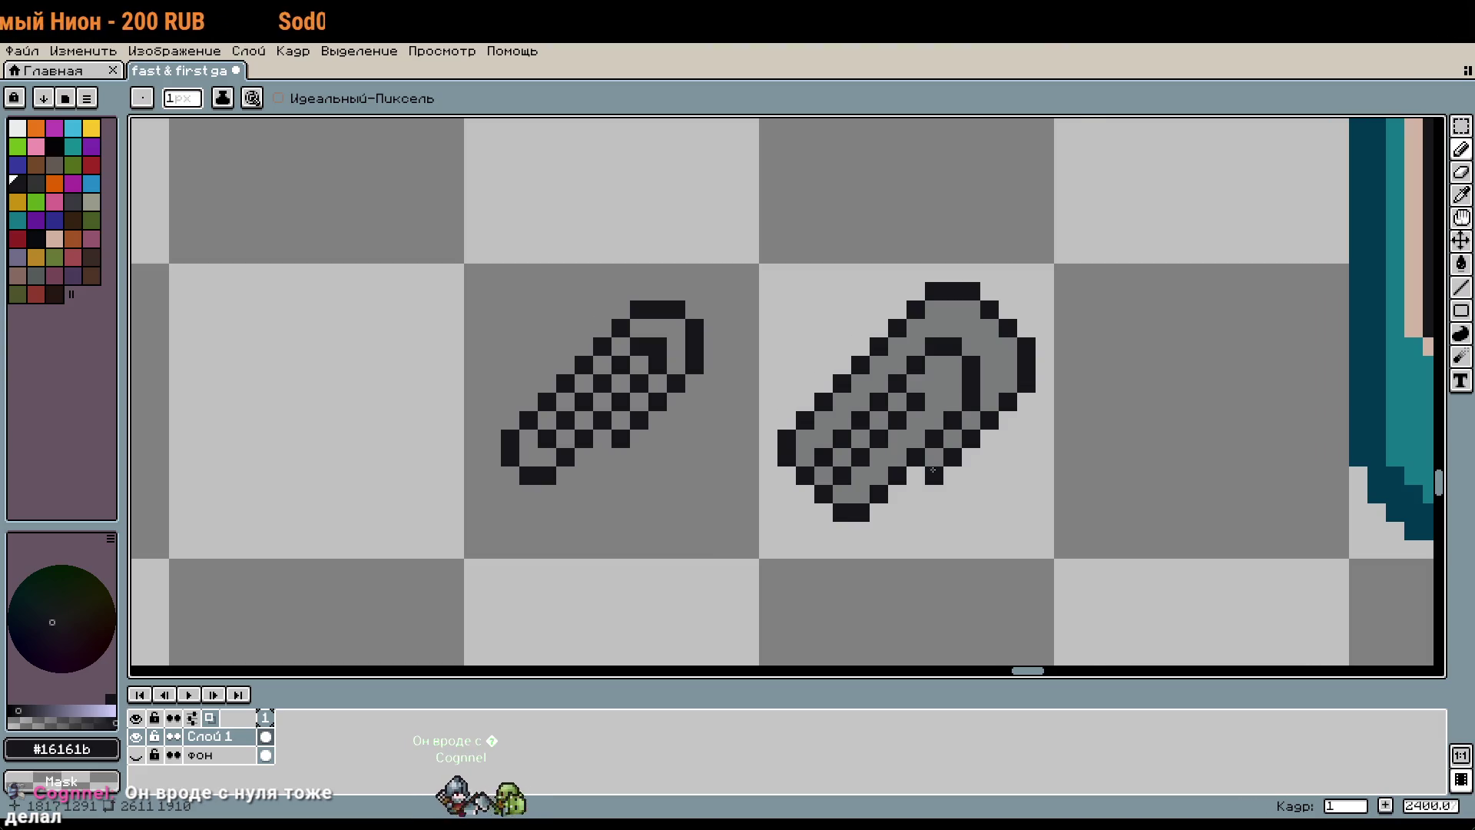
{"action": "scroll", "coordinate": [949, 471], "scroll_direction": "up", "scroll_amount": 1}
{"action": "left_click", "coordinate": [860, 474], "text": "alt"}
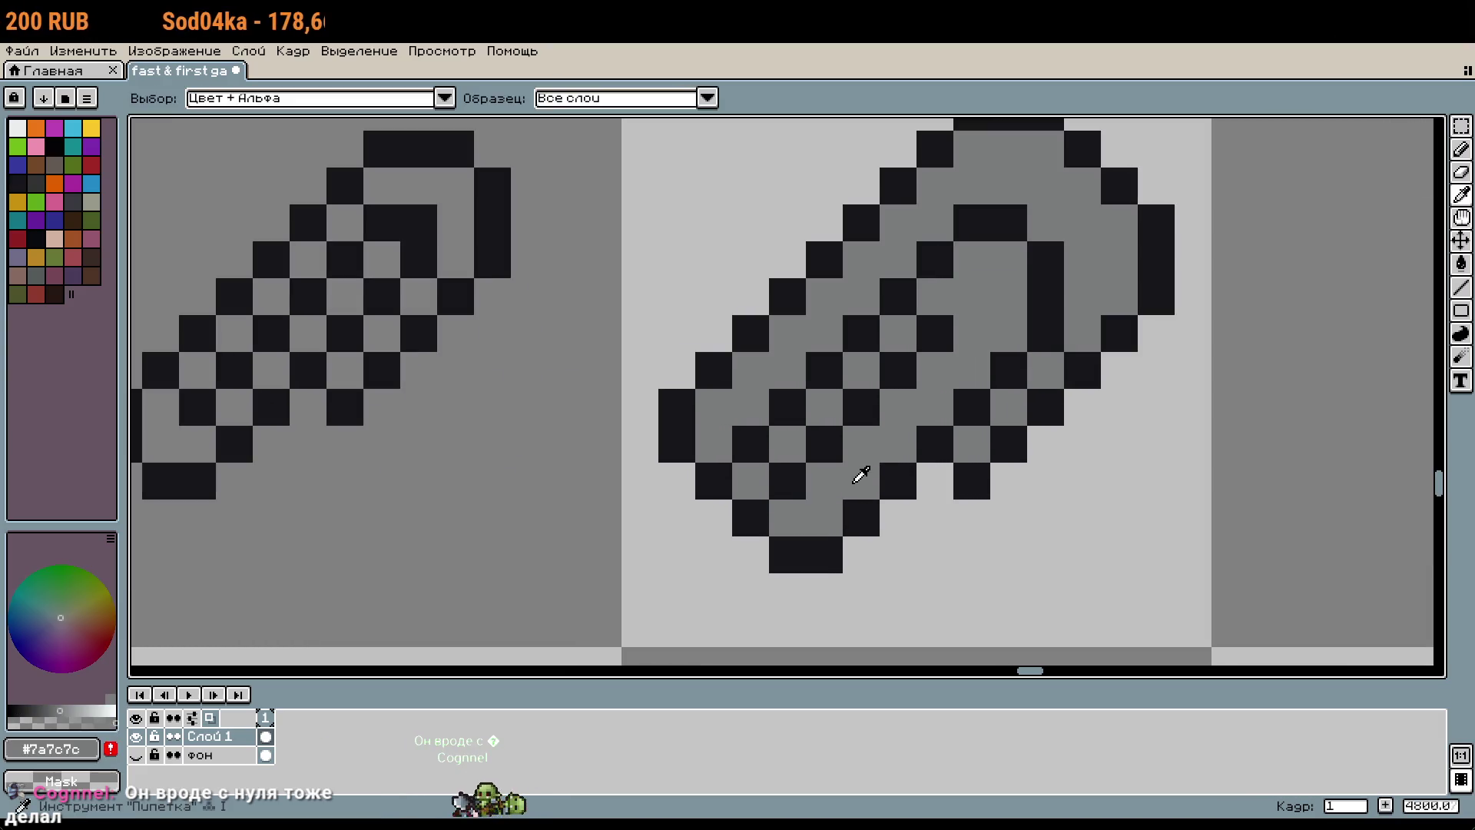
{"action": "left_click_drag", "start_coordinate": [824, 481], "coordinate": [760, 446]}
{"action": "left_click", "coordinate": [815, 434], "text": "alt"}
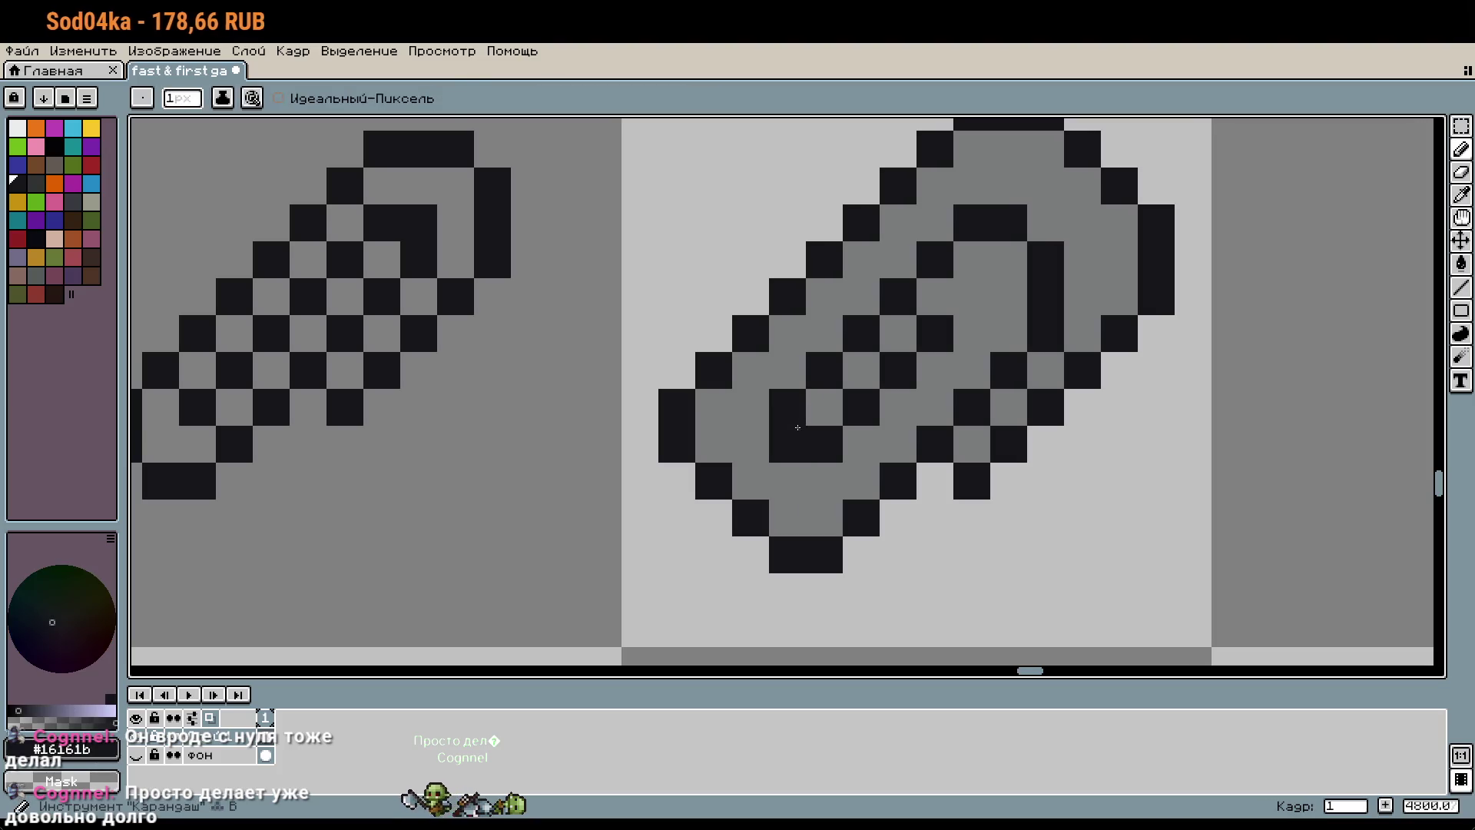
{"action": "left_click", "coordinate": [791, 438]}
{"action": "scroll", "coordinate": [919, 482], "scroll_direction": "down", "scroll_amount": 3}
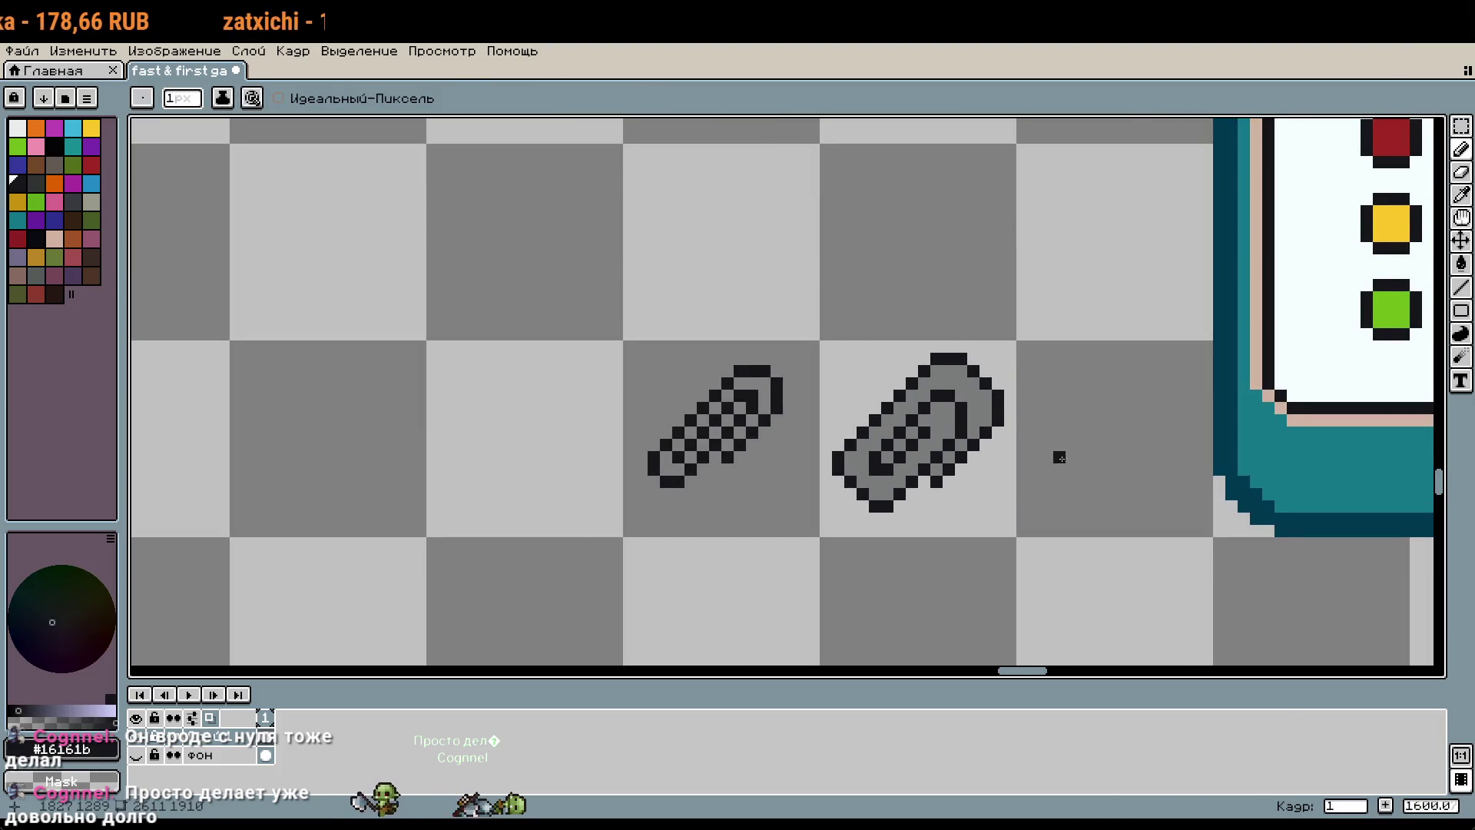
Step: Erase grey pixels inside the larger paperclip's loop, discarding two trial black pixels
{"action": "left_click_drag", "start_coordinate": [1058, 458], "coordinate": [1048, 420]}
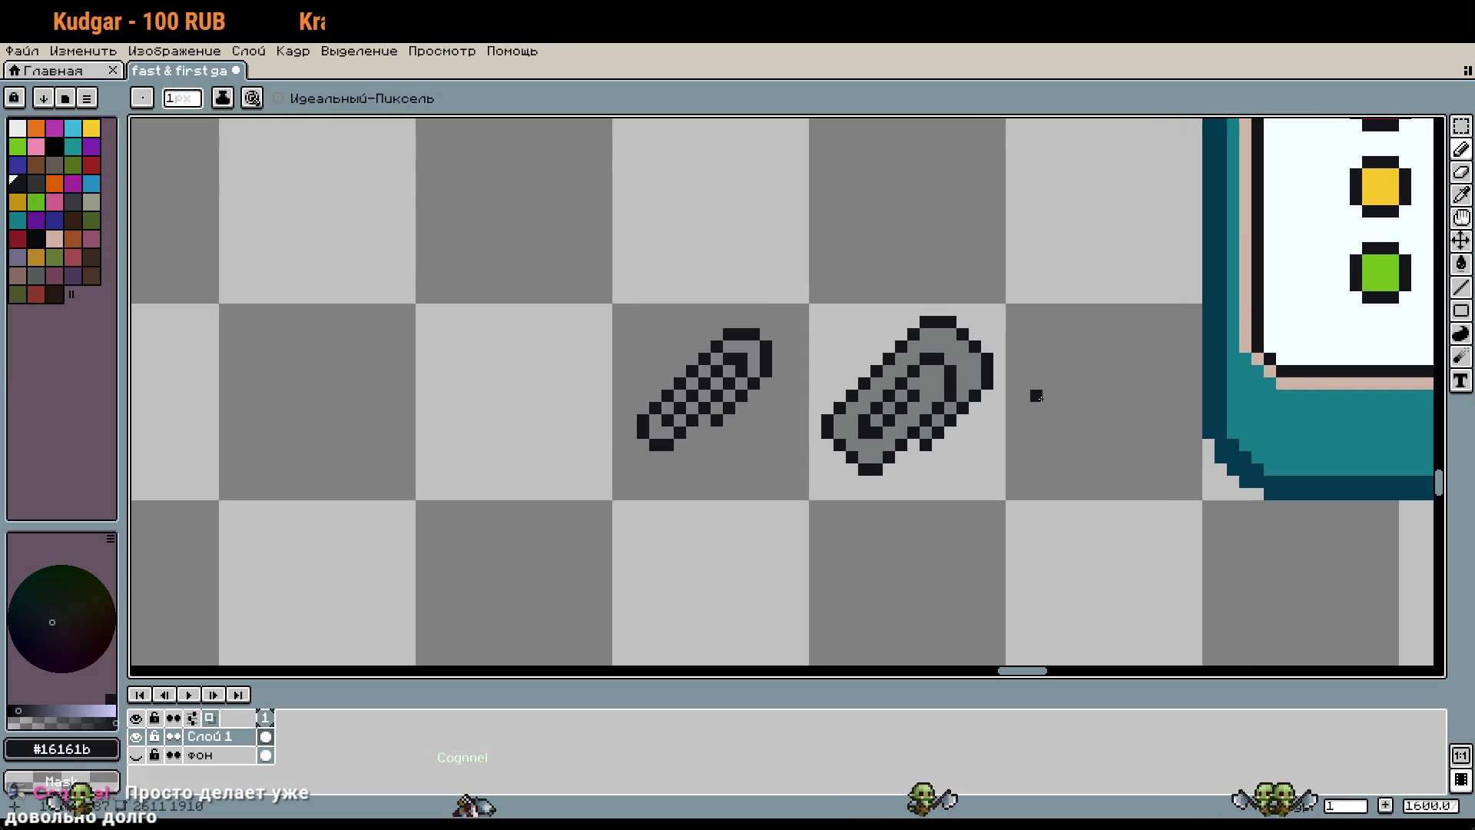
{"action": "scroll", "coordinate": [891, 414], "scroll_direction": "up", "scroll_amount": 1}
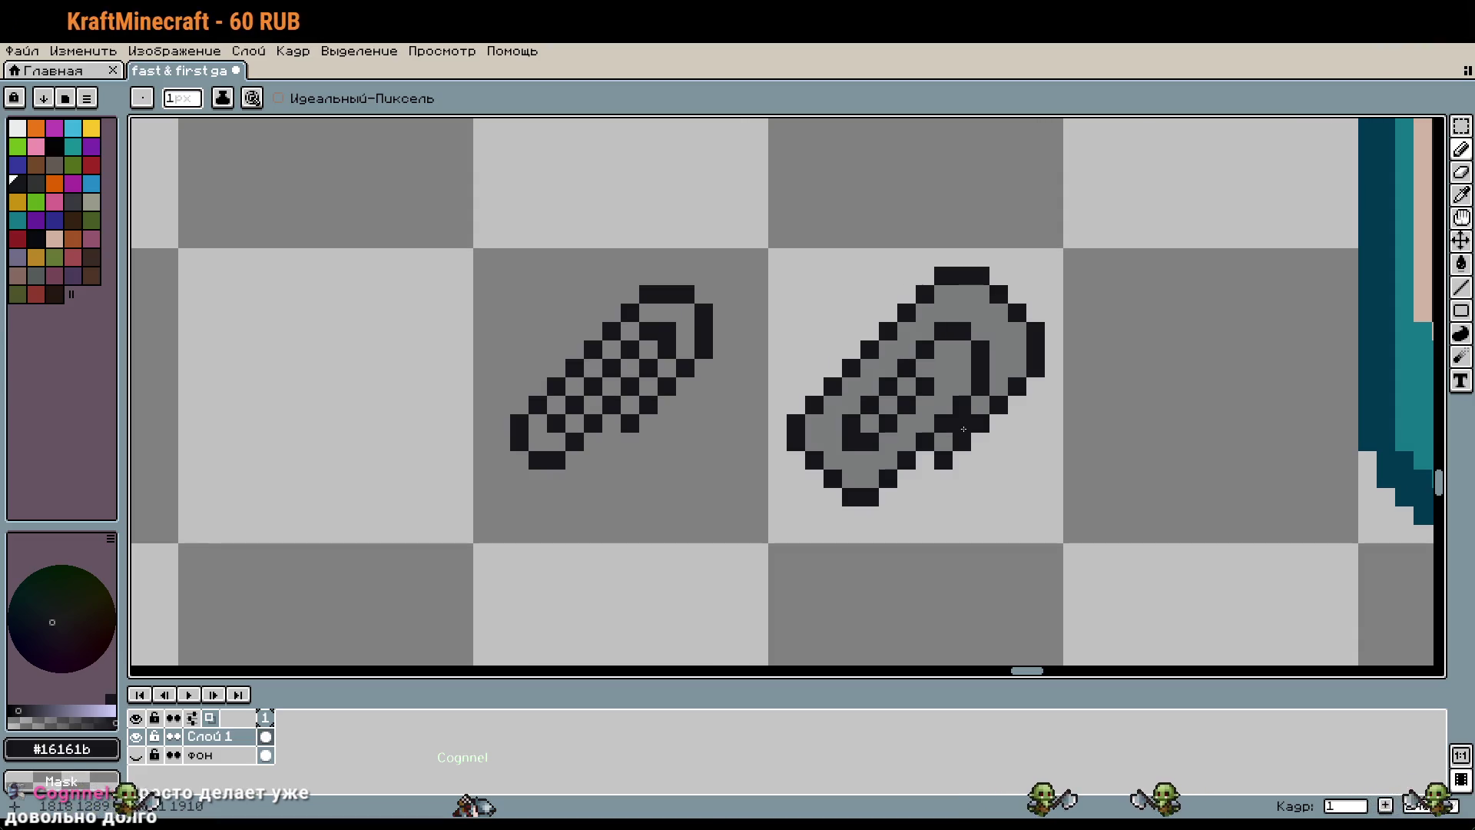
{"action": "scroll", "coordinate": [964, 429], "scroll_direction": "up", "scroll_amount": 2}
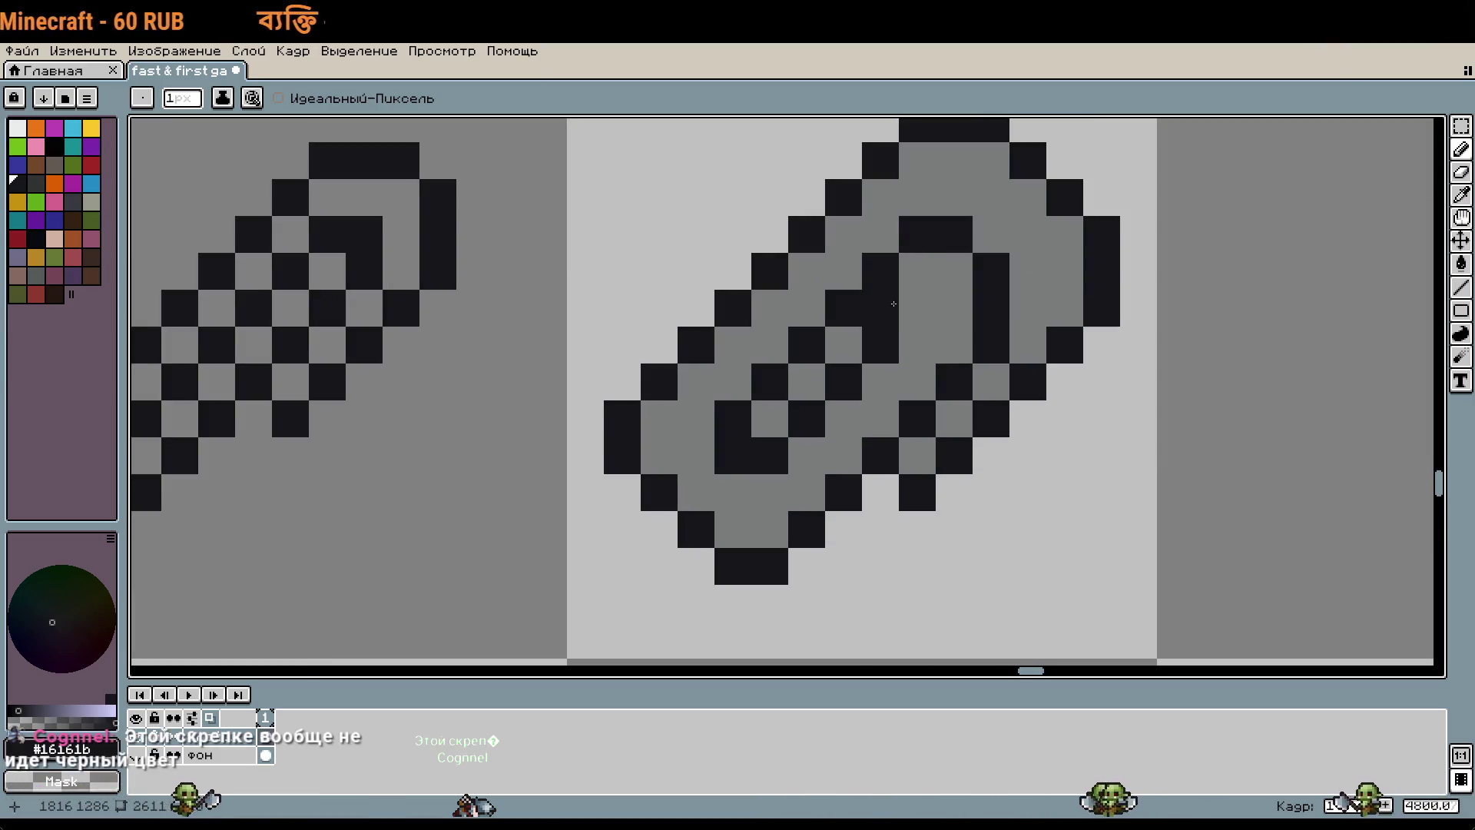
{"action": "left_click_drag", "start_coordinate": [899, 269], "coordinate": [954, 345]}
{"action": "scroll", "coordinate": [966, 358], "scroll_direction": "down", "scroll_amount": 1}
{"action": "left_click", "coordinate": [1027, 401]}
{"action": "key", "text": "ctrl+z"}
{"action": "left_click", "coordinate": [907, 396]}
{"action": "key", "text": "ctrl+z"}
Step: Clear the remaining stray pixels inside the loop and sample the paperclip's grey
{"action": "right_click", "coordinate": [918, 327]}
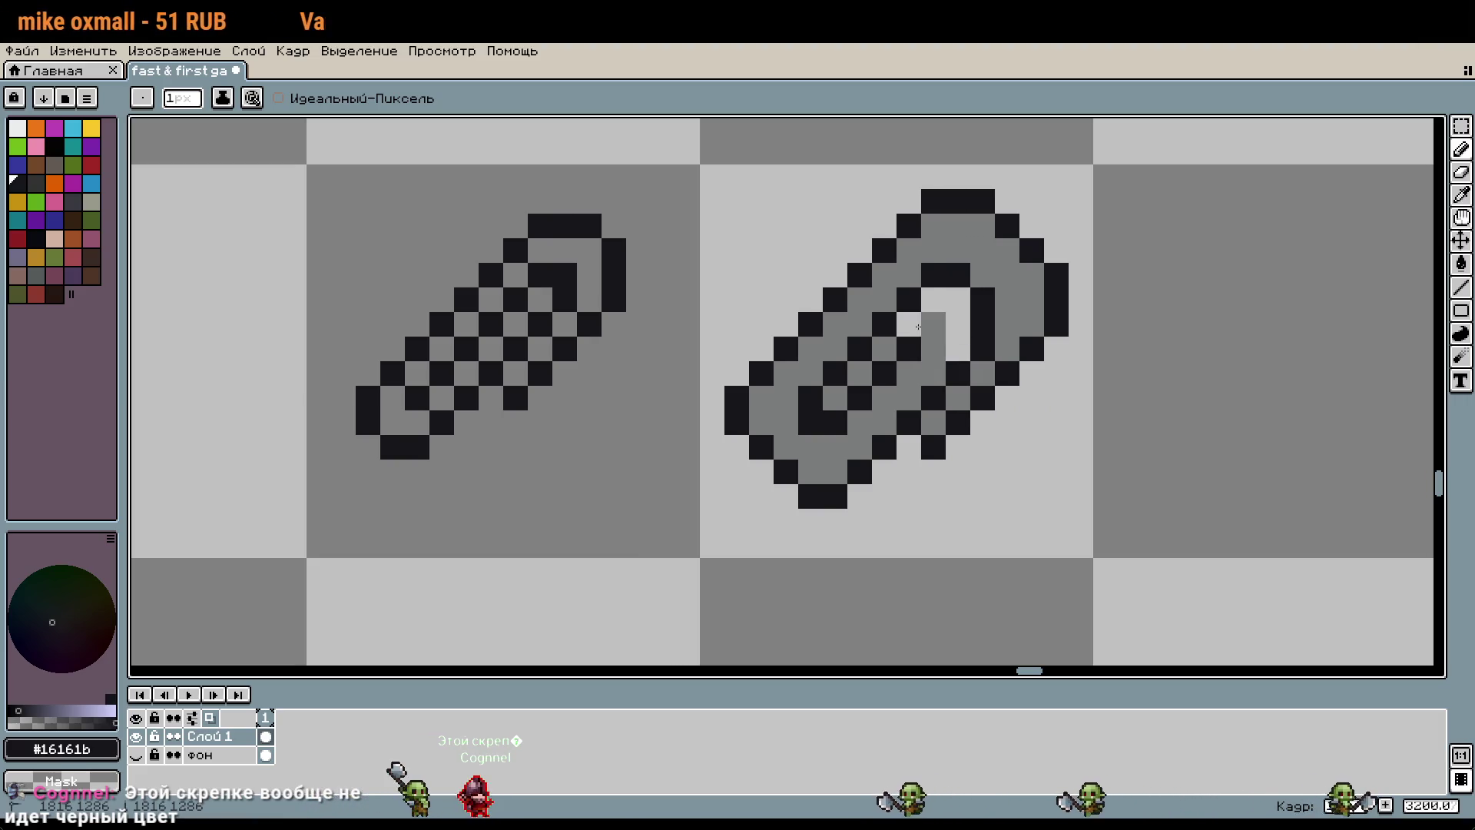
{"action": "left_click_drag", "start_coordinate": [918, 326], "coordinate": [909, 349]}
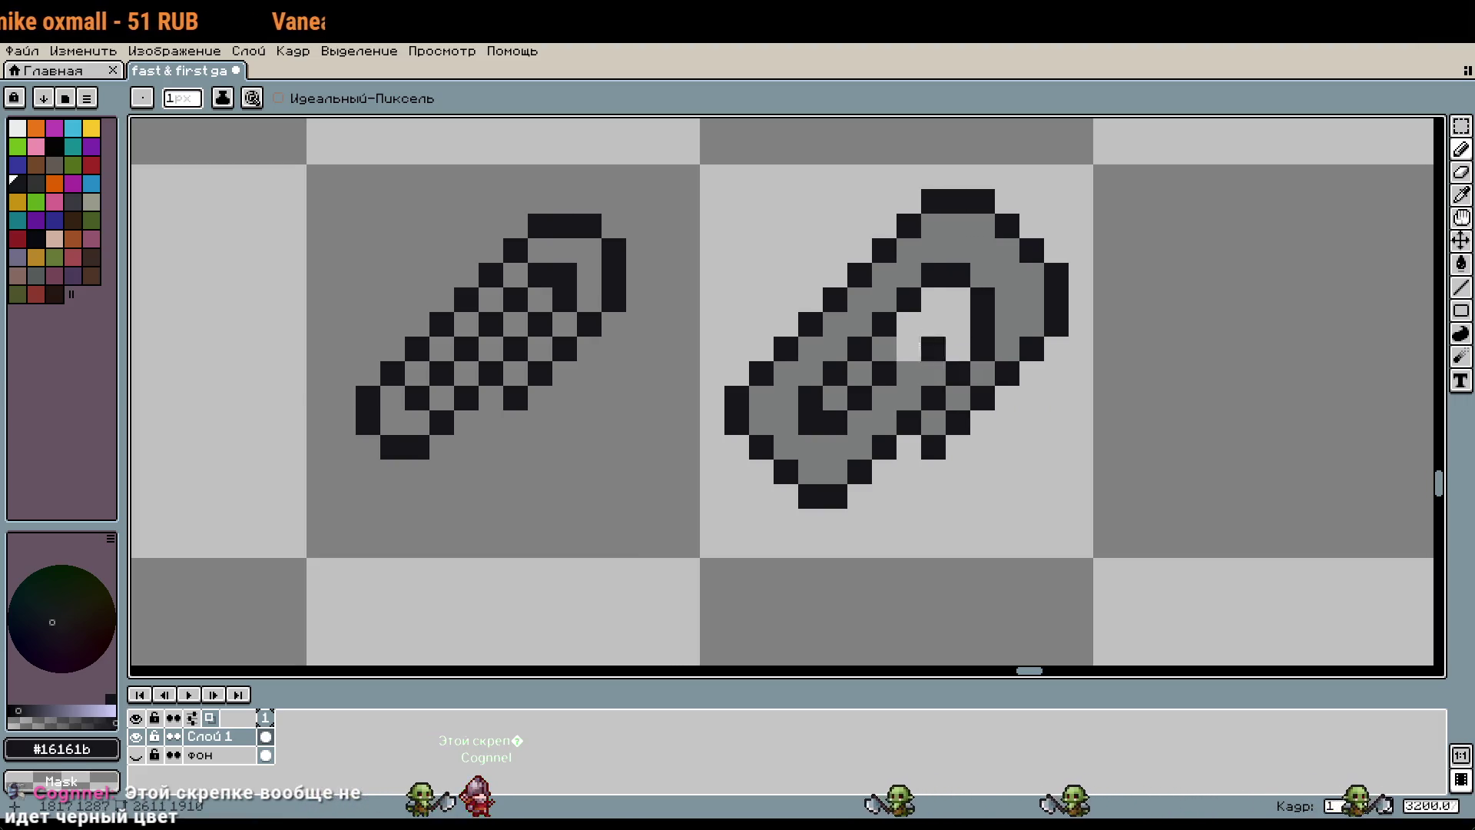
{"action": "key", "text": "i"}
{"action": "left_click", "coordinate": [813, 372]}
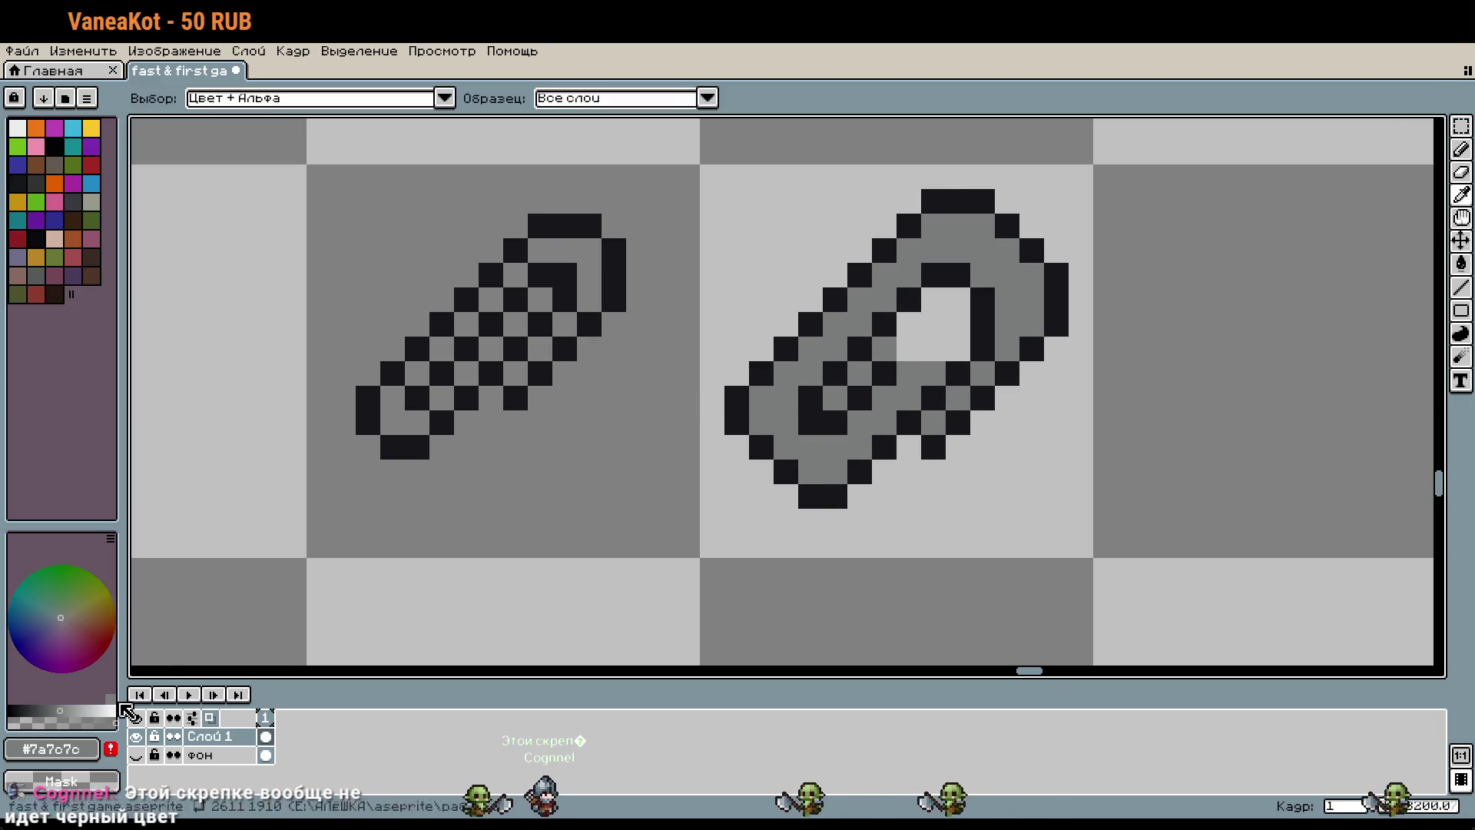
Step: Bucket-fill the sketch paperclip's lower-left and middle black checker pixels grey
{"action": "key", "text": "g"}
{"action": "left_click", "coordinate": [442, 328]}
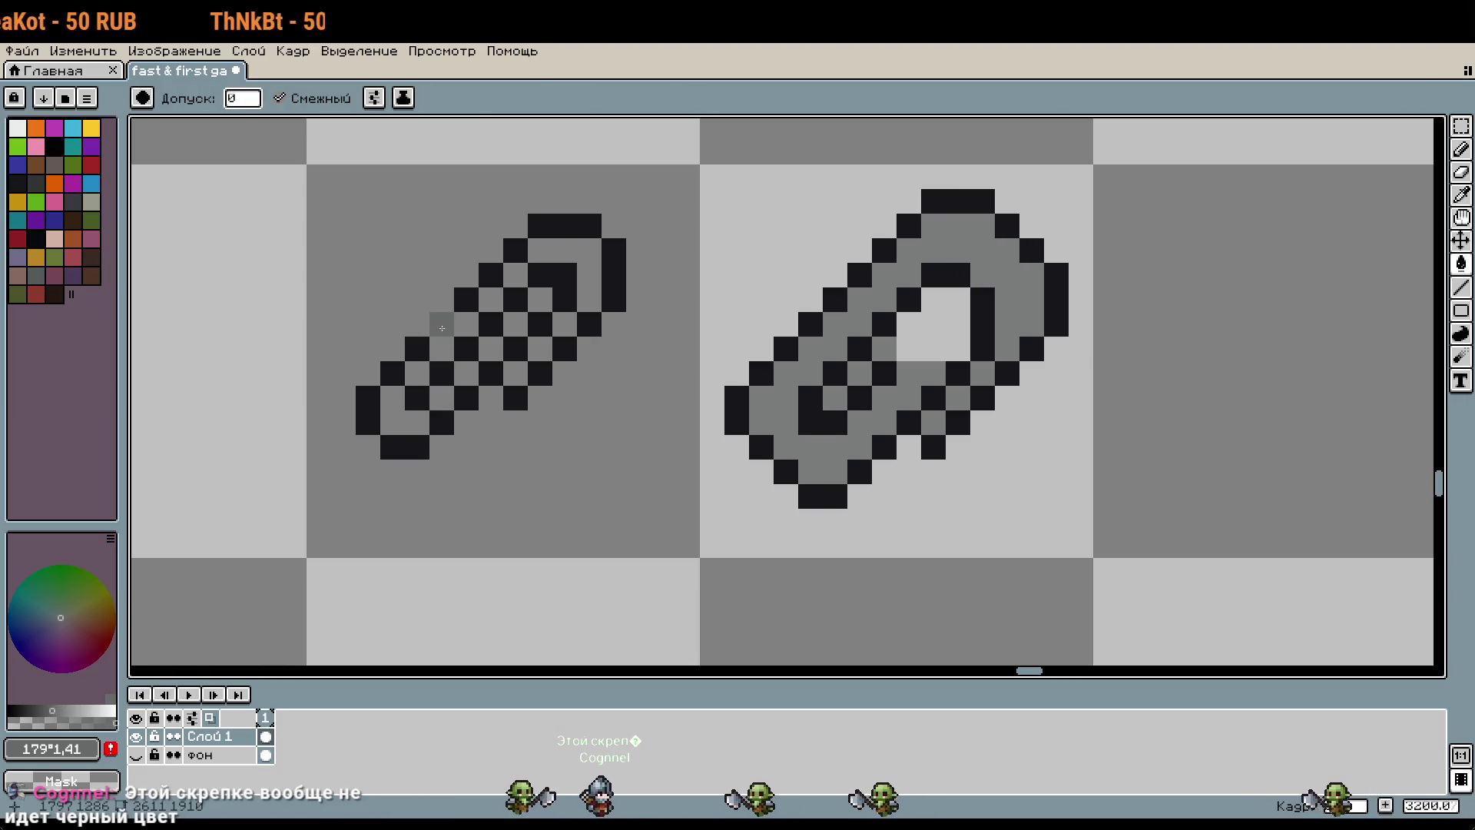
{"action": "left_click", "coordinate": [417, 347]}
{"action": "left_click", "coordinate": [392, 372]}
{"action": "left_click", "coordinate": [368, 408]}
{"action": "left_click", "coordinate": [417, 396]}
{"action": "left_click", "coordinate": [405, 446]}
{"action": "left_click", "coordinate": [451, 418]}
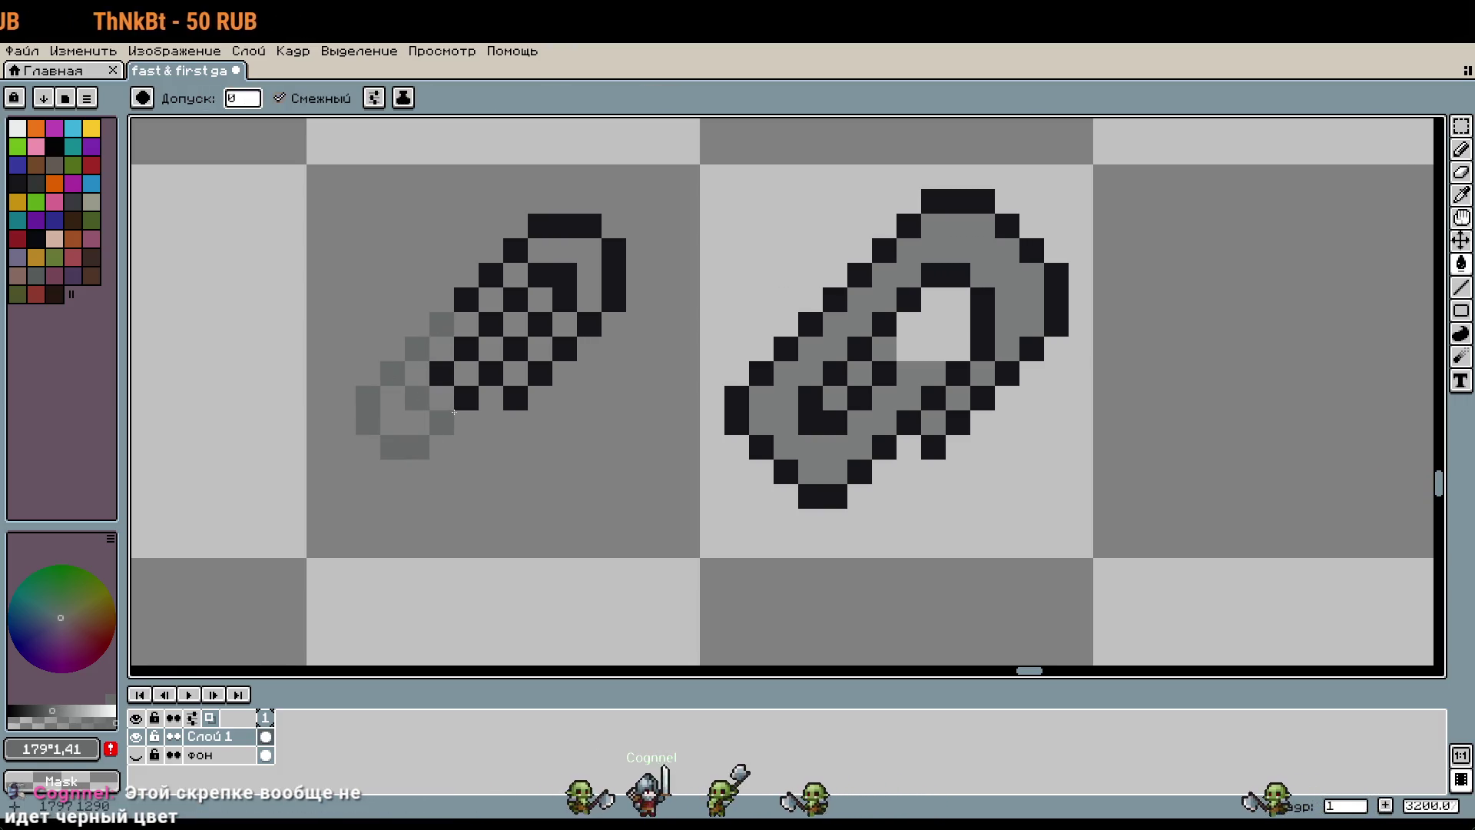
{"action": "left_click", "coordinate": [467, 398]}
{"action": "left_click", "coordinate": [441, 374]}
{"action": "left_click", "coordinate": [491, 373]}
{"action": "left_click", "coordinate": [467, 348]}
{"action": "left_click", "coordinate": [516, 349]}
{"action": "left_click", "coordinate": [491, 324]}
Step: Recolour the sketch's remaining upper black pixels grey
{"action": "left_click", "coordinate": [491, 275]}
{"action": "left_click", "coordinate": [516, 250]}
{"action": "left_click", "coordinate": [565, 226]}
{"action": "left_click", "coordinate": [614, 275]}
{"action": "left_click", "coordinate": [570, 310]}
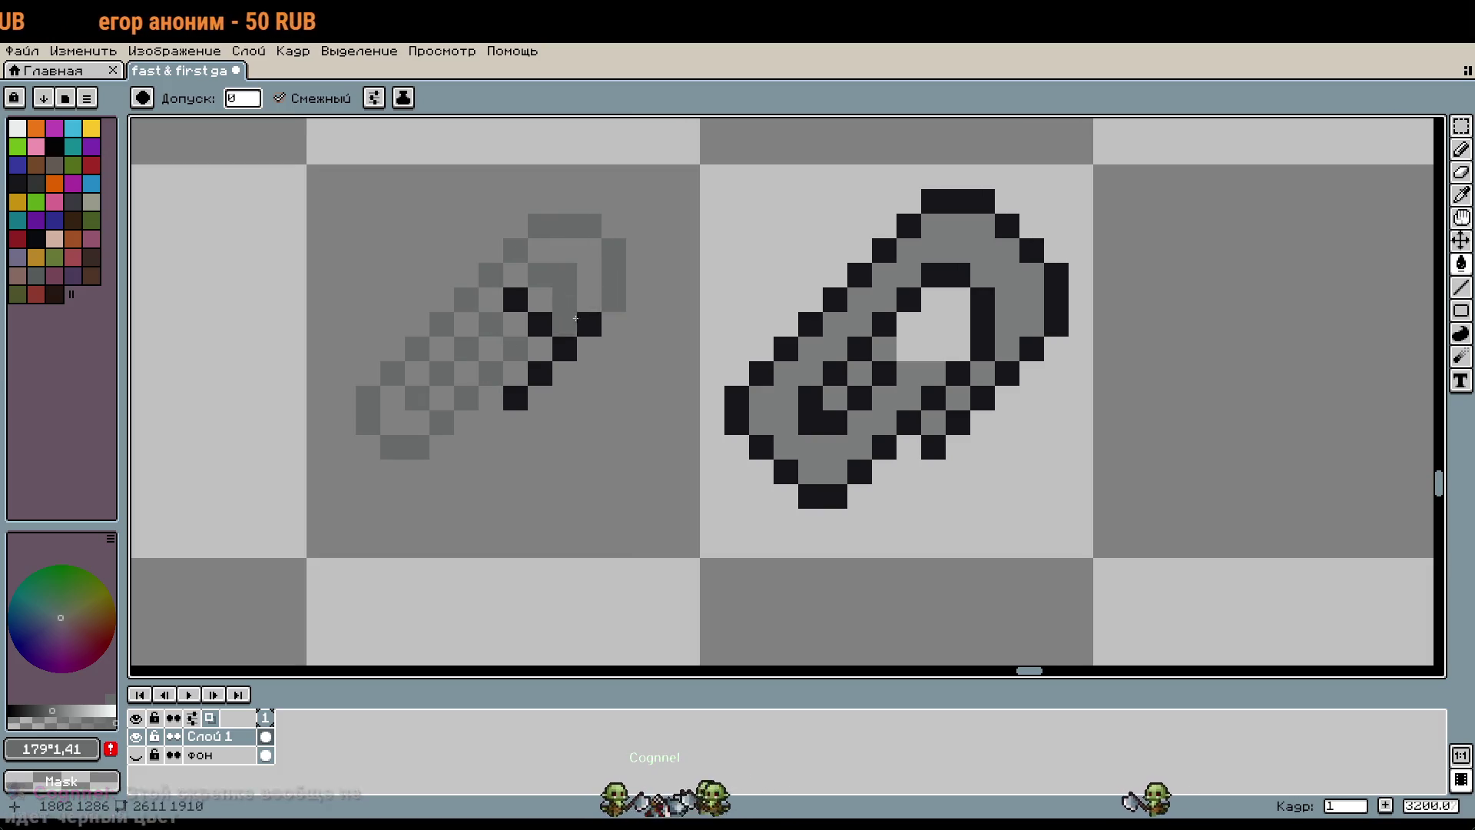
{"action": "left_click", "coordinate": [589, 324]}
{"action": "left_click", "coordinate": [567, 351]}
{"action": "scroll", "coordinate": [526, 395], "scroll_direction": "down", "scroll_amount": 3}
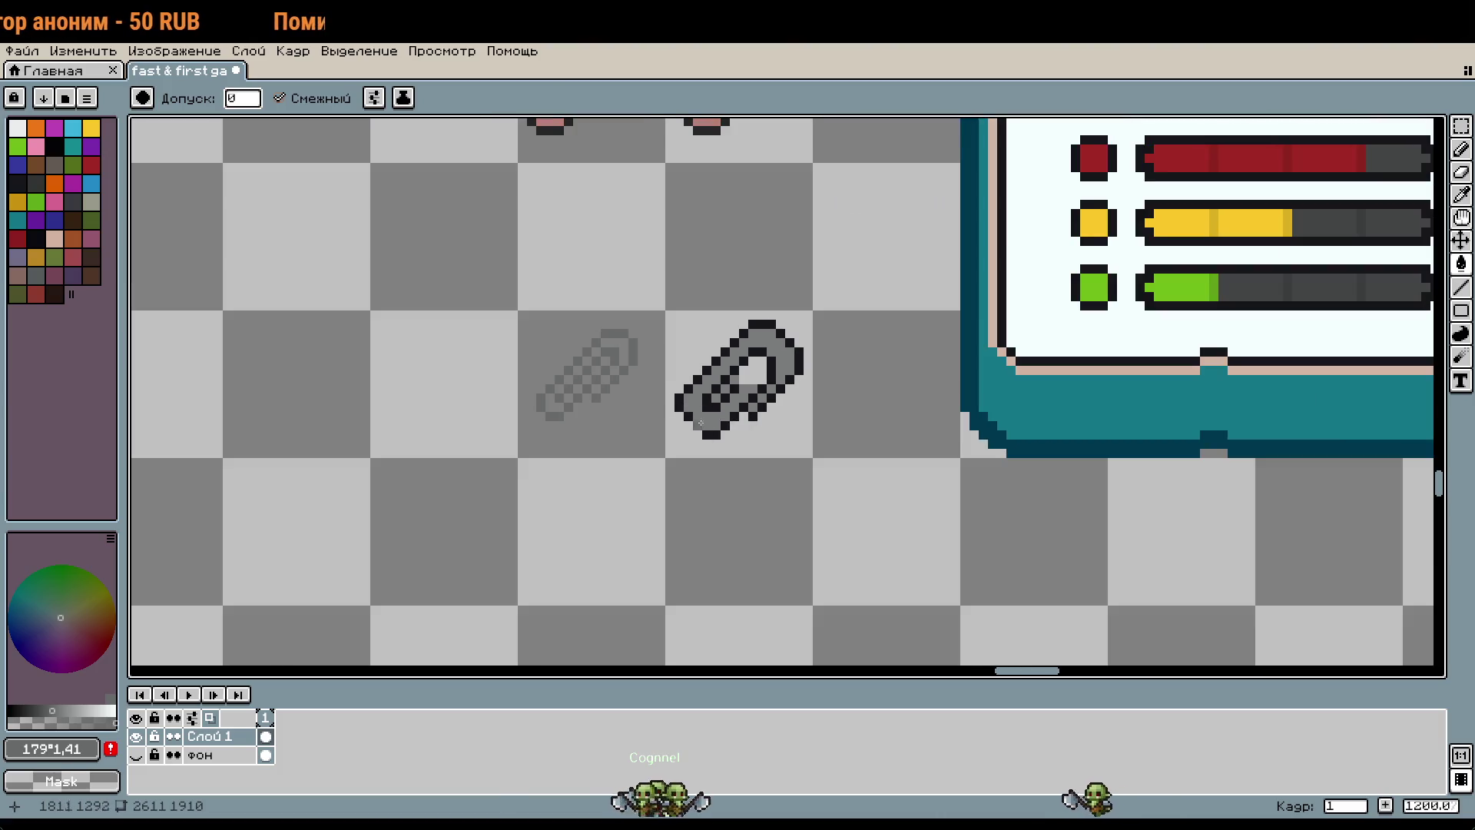
Step: Select the pink-tipped paperclip sprite and bring the rat sprites into view
{"action": "scroll", "coordinate": [820, 434], "scroll_direction": "up", "scroll_amount": 1}
{"action": "scroll", "coordinate": [806, 384], "scroll_direction": "up", "scroll_amount": 1}
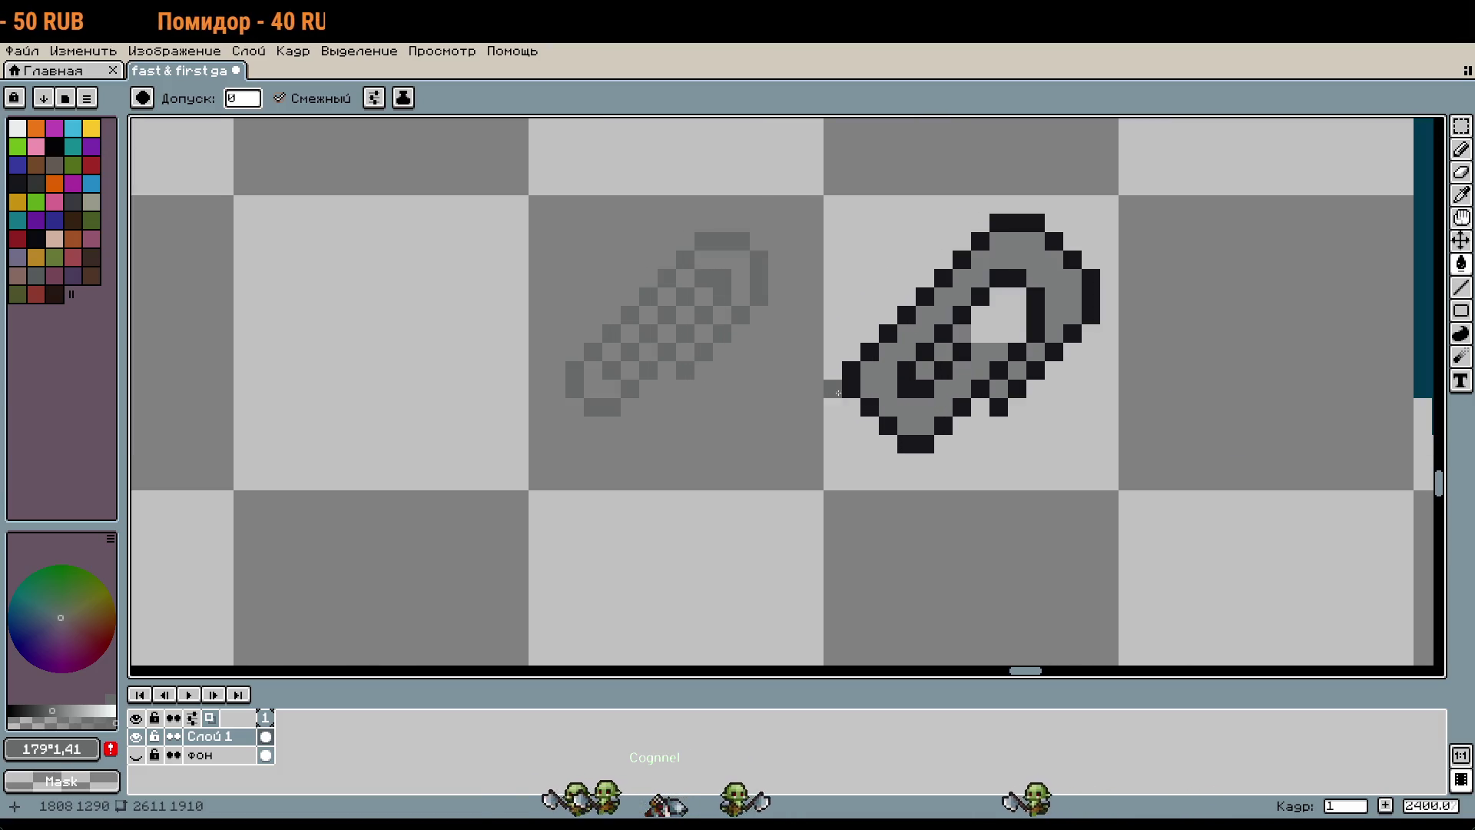
{"action": "scroll", "coordinate": [836, 392], "scroll_direction": "down", "scroll_amount": 4}
{"action": "scroll", "coordinate": [843, 463], "scroll_direction": "down", "scroll_amount": 1}
{"action": "scroll", "coordinate": [952, 485], "scroll_direction": "left", "scroll_amount": 5}
{"action": "scroll", "coordinate": [1194, 508], "scroll_direction": "up", "scroll_amount": 1}
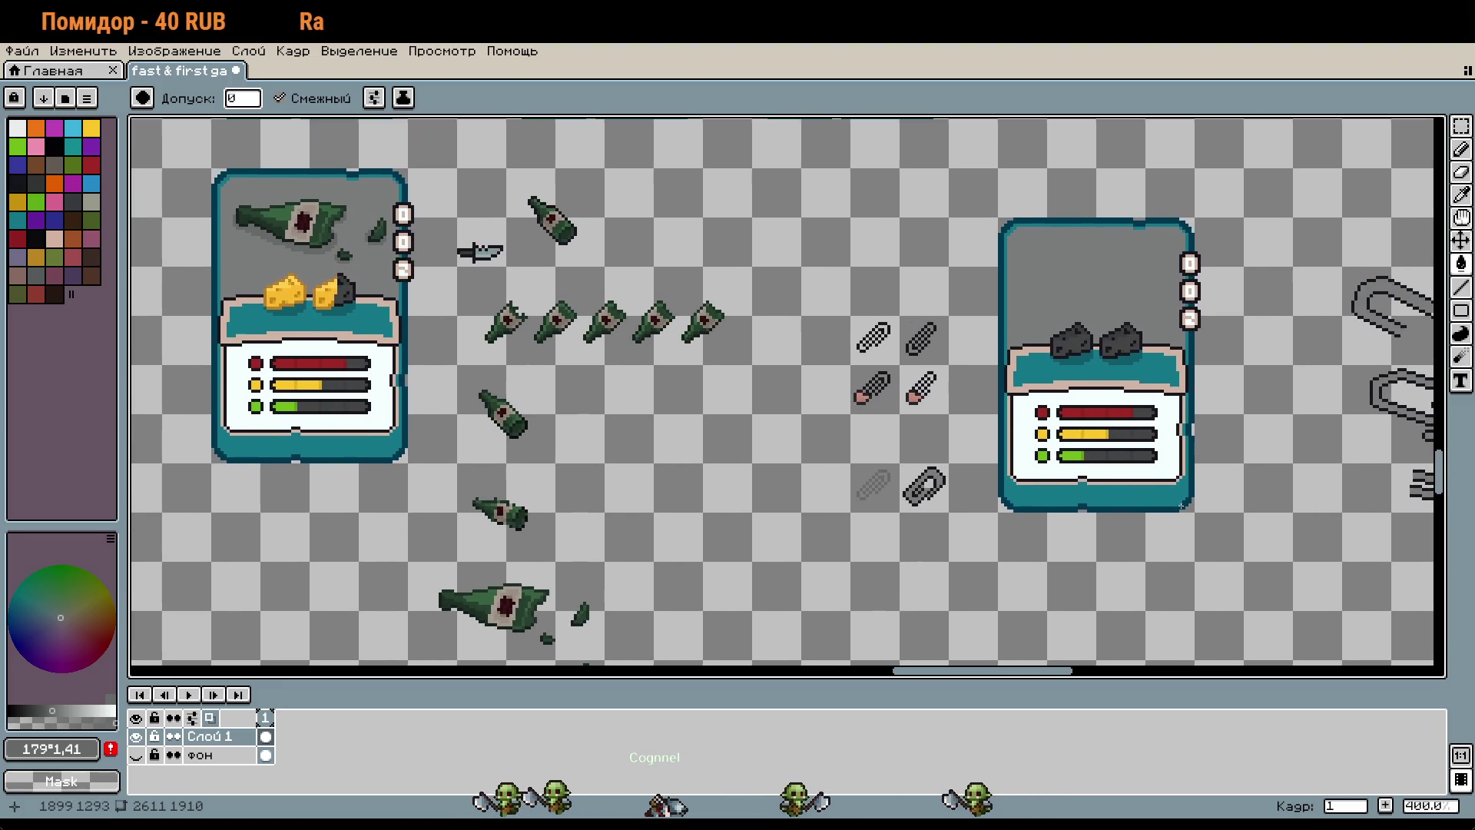
{"action": "left_click", "coordinate": [870, 386]}
{"action": "scroll", "coordinate": [894, 428], "scroll_direction": "up", "scroll_amount": 1}
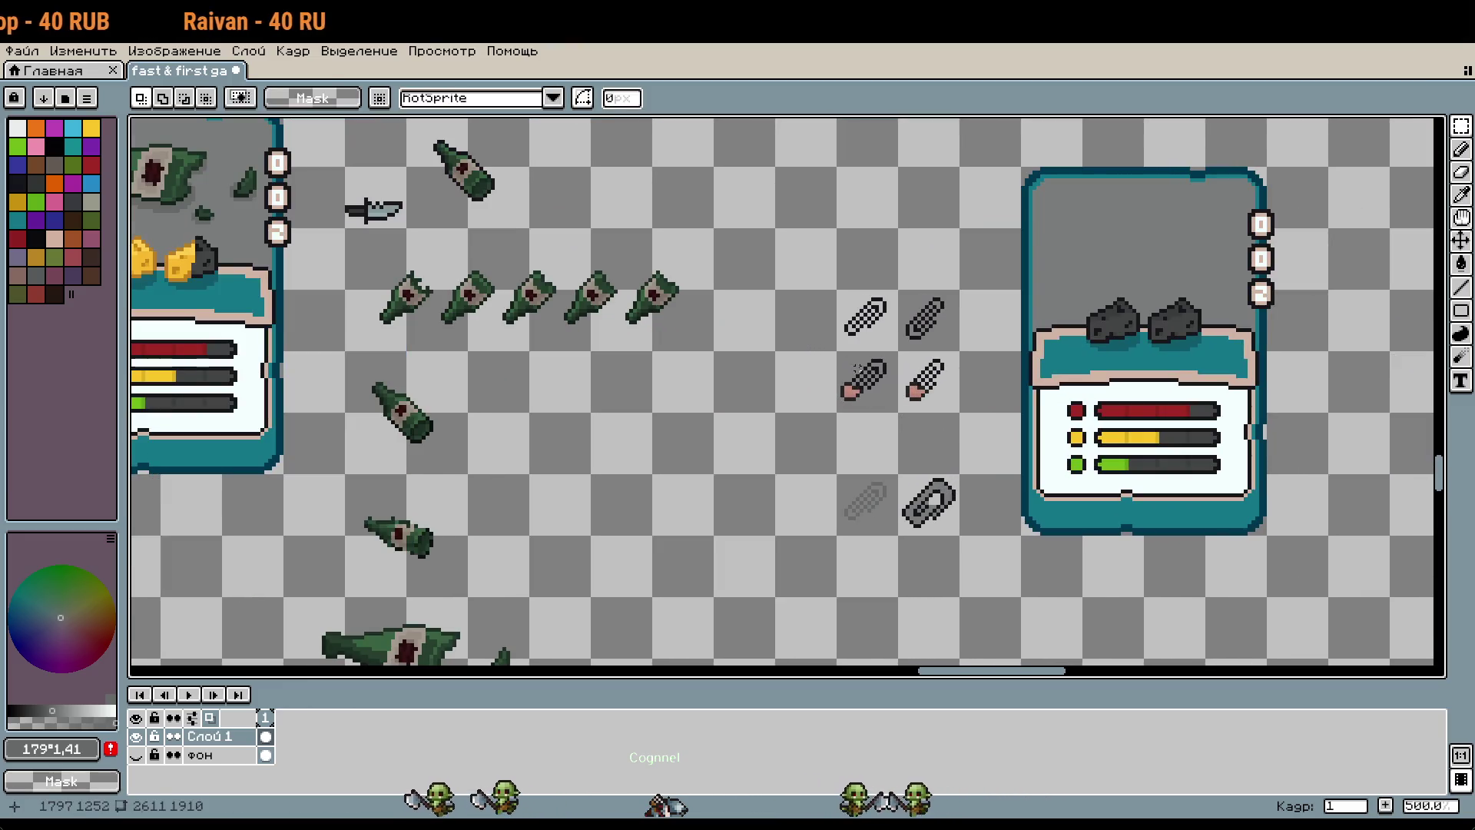
{"action": "scroll", "coordinate": [913, 385], "scroll_direction": "up", "scroll_amount": 5}
{"action": "scroll", "coordinate": [1083, 635], "scroll_direction": "left", "scroll_amount": 4}
{"action": "left_click_drag", "start_coordinate": [911, 301], "coordinate": [1226, 539]}
{"action": "scroll", "coordinate": [1001, 418], "scroll_direction": "up", "scroll_amount": 3}
Step: Paste the copied item onto the rat's face, nudge it right and down, and commit
{"action": "key", "text": "ctrl+v"}
{"action": "left_click_drag", "start_coordinate": [1001, 417], "coordinate": [952, 405]}
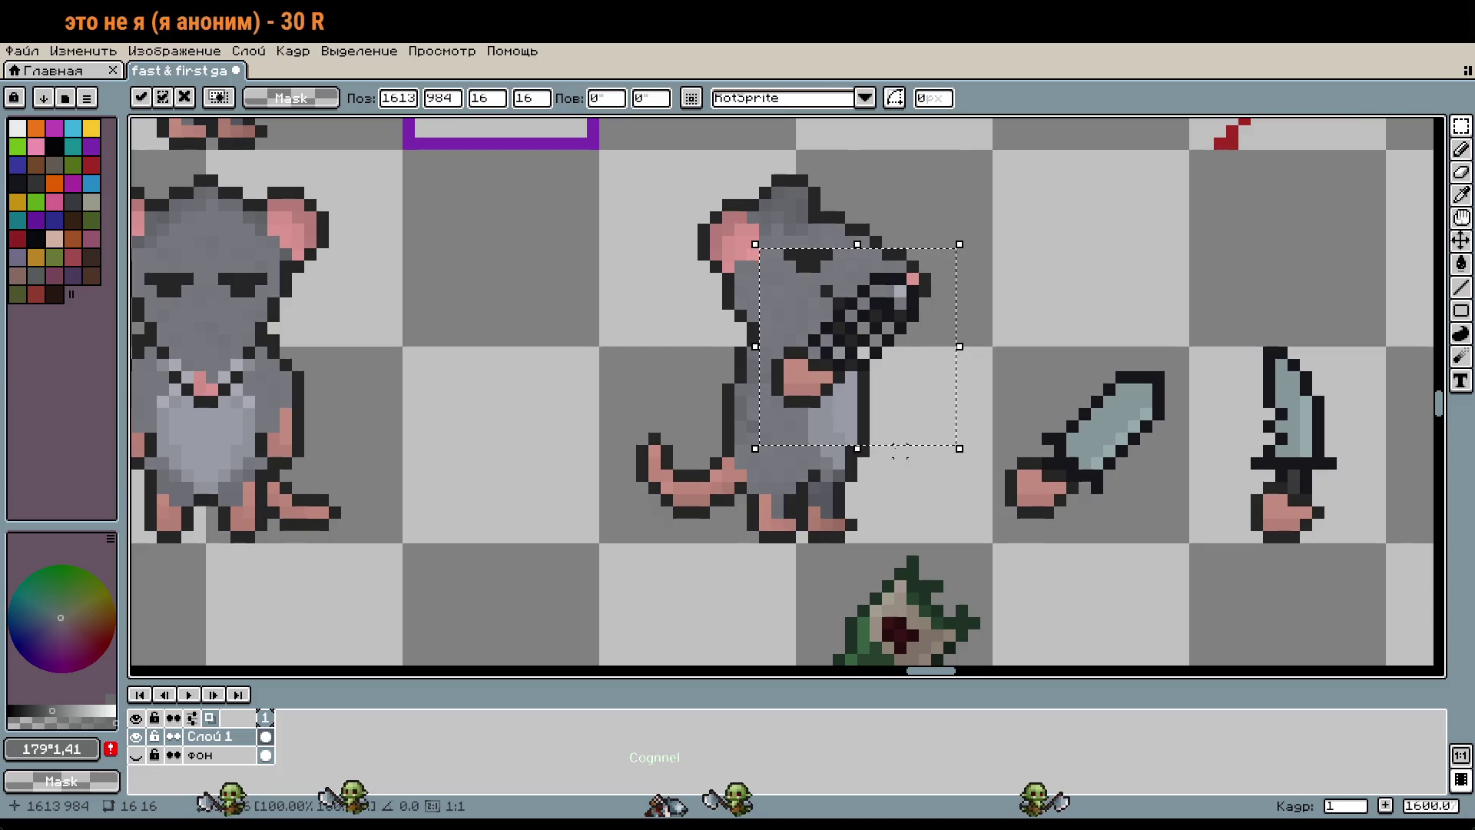
{"action": "key", "text": "Right"}
{"action": "key", "text": "Down"}
{"action": "key", "text": "Return"}
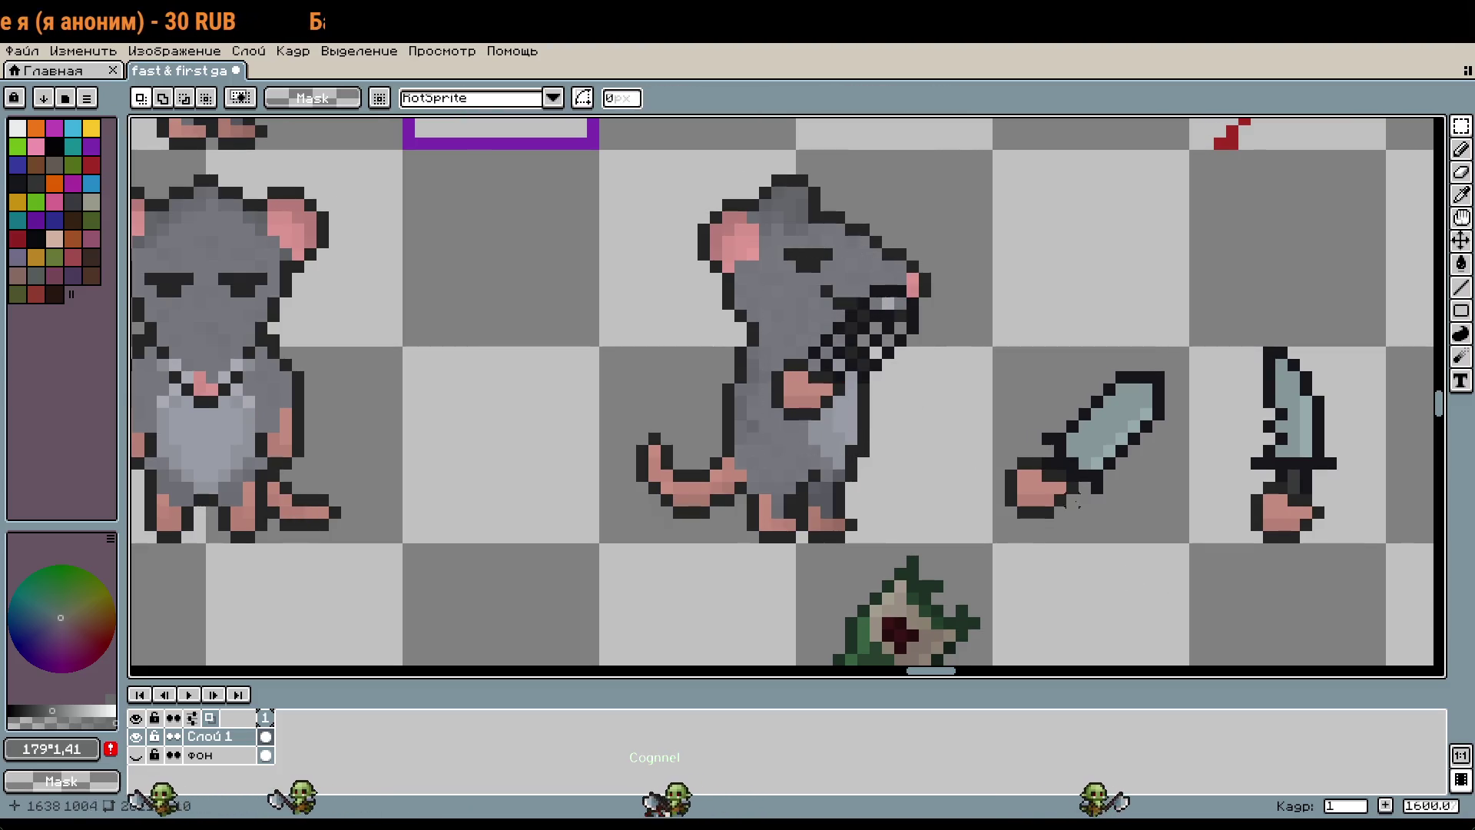
Step: Paste the green bottle over the rat, position it, then discard it
{"action": "scroll", "coordinate": [1072, 510], "scroll_direction": "down", "scroll_amount": 1}
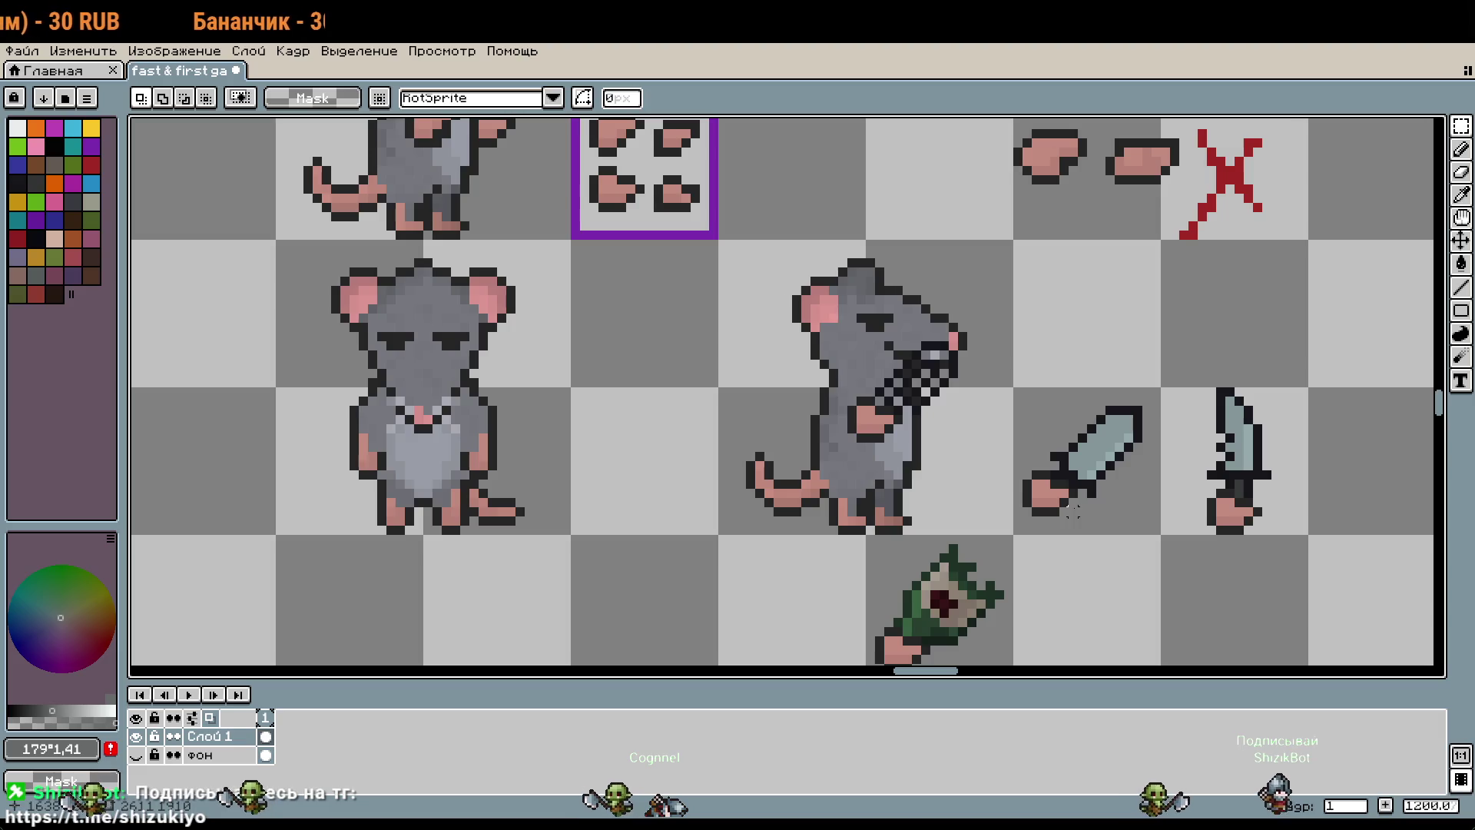
{"action": "scroll", "coordinate": [1072, 511], "scroll_direction": "down", "scroll_amount": 5}
{"action": "scroll", "coordinate": [1006, 424], "scroll_direction": "up", "scroll_amount": 3}
{"action": "key", "text": "ctrl+v"}
{"action": "left_click_drag", "start_coordinate": [1029, 541], "coordinate": [1016, 384]}
{"action": "scroll", "coordinate": [1016, 384], "scroll_direction": "up", "scroll_amount": 2}
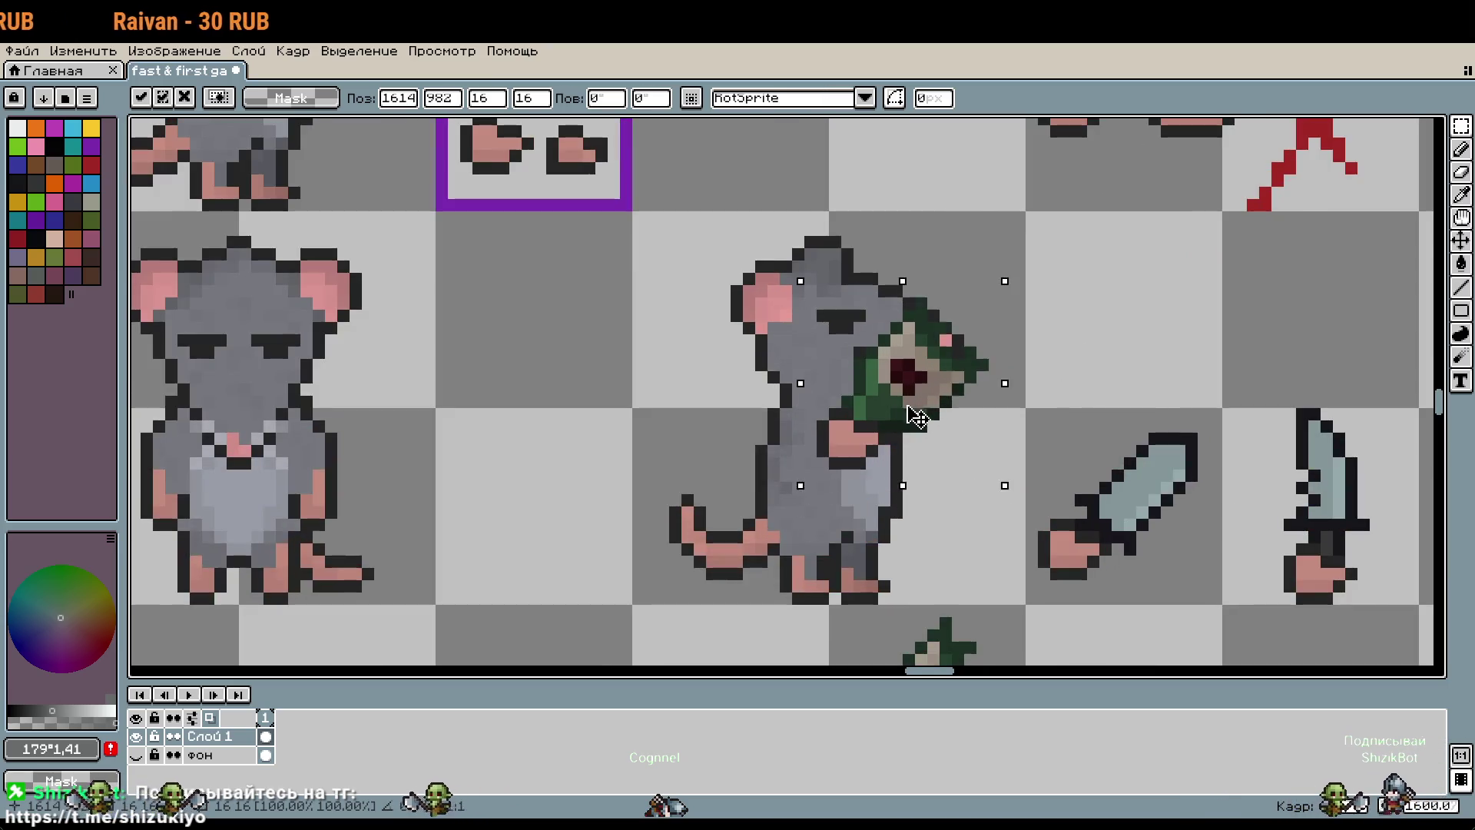
{"action": "left_click_drag", "start_coordinate": [919, 424], "coordinate": [891, 444]}
{"action": "key", "text": "Escape"}
{"action": "scroll", "coordinate": [1152, 536], "scroll_direction": "down", "scroll_amount": 6}
{"action": "mouse_move", "coordinate": [1152, 536]}
{"action": "left_mouse_down"}
{"action": "mouse_move", "coordinate": [893, 423]}
{"action": "mouse_move", "coordinate": [744, 461]}
{"action": "left_mouse_up"}
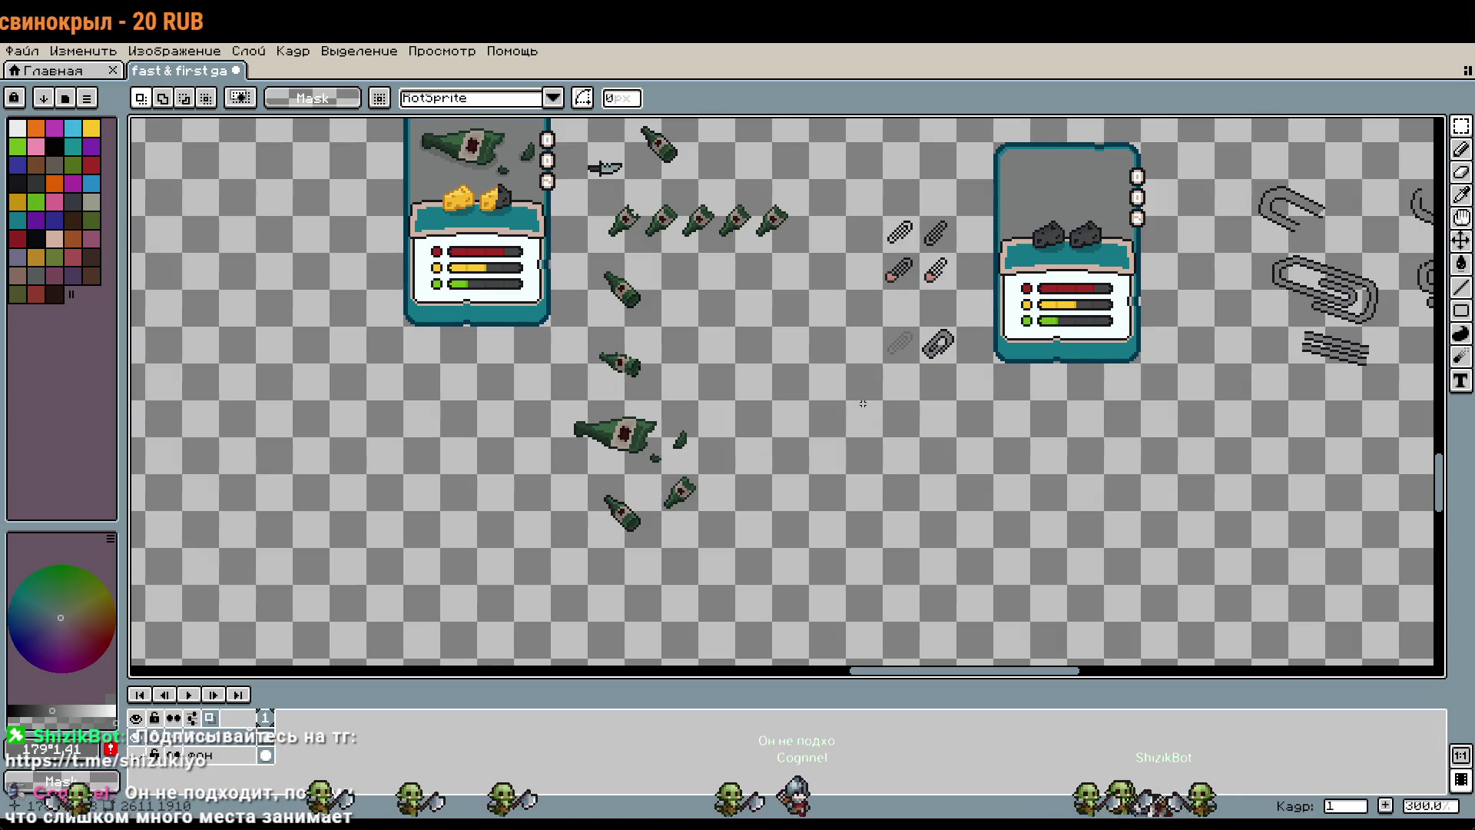
Step: Select the black-outlined paperclip, delete it, then restore it with undo
{"action": "scroll", "coordinate": [858, 408], "scroll_direction": "up", "scroll_amount": 2}
{"action": "left_click_drag", "start_coordinate": [1054, 292], "coordinate": [932, 417]}
{"action": "left_click_drag", "start_coordinate": [844, 237], "coordinate": [1036, 447]}
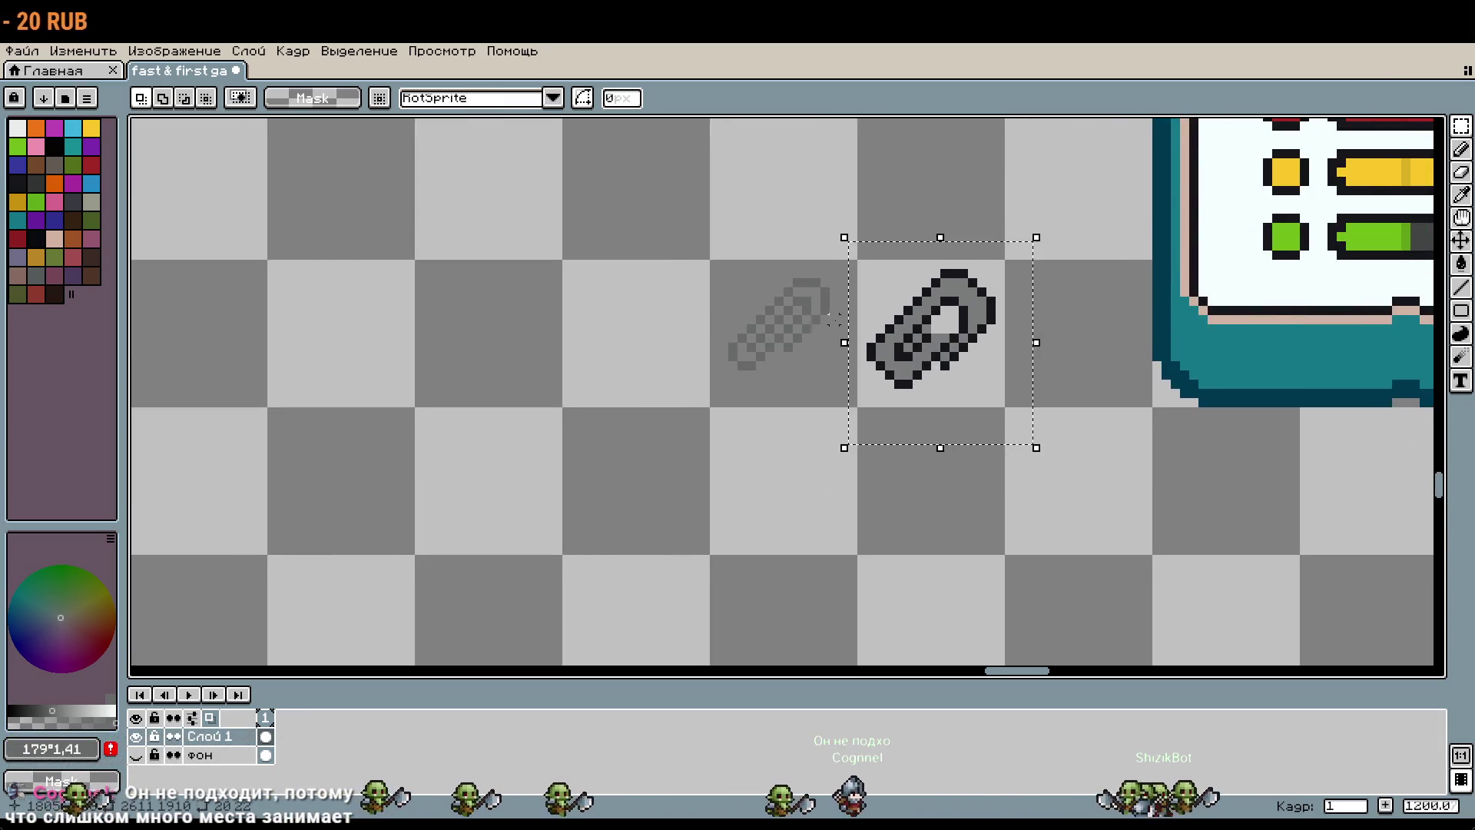
{"action": "scroll", "coordinate": [829, 334], "scroll_direction": "up", "scroll_amount": 1}
{"action": "key", "text": "Delete"}
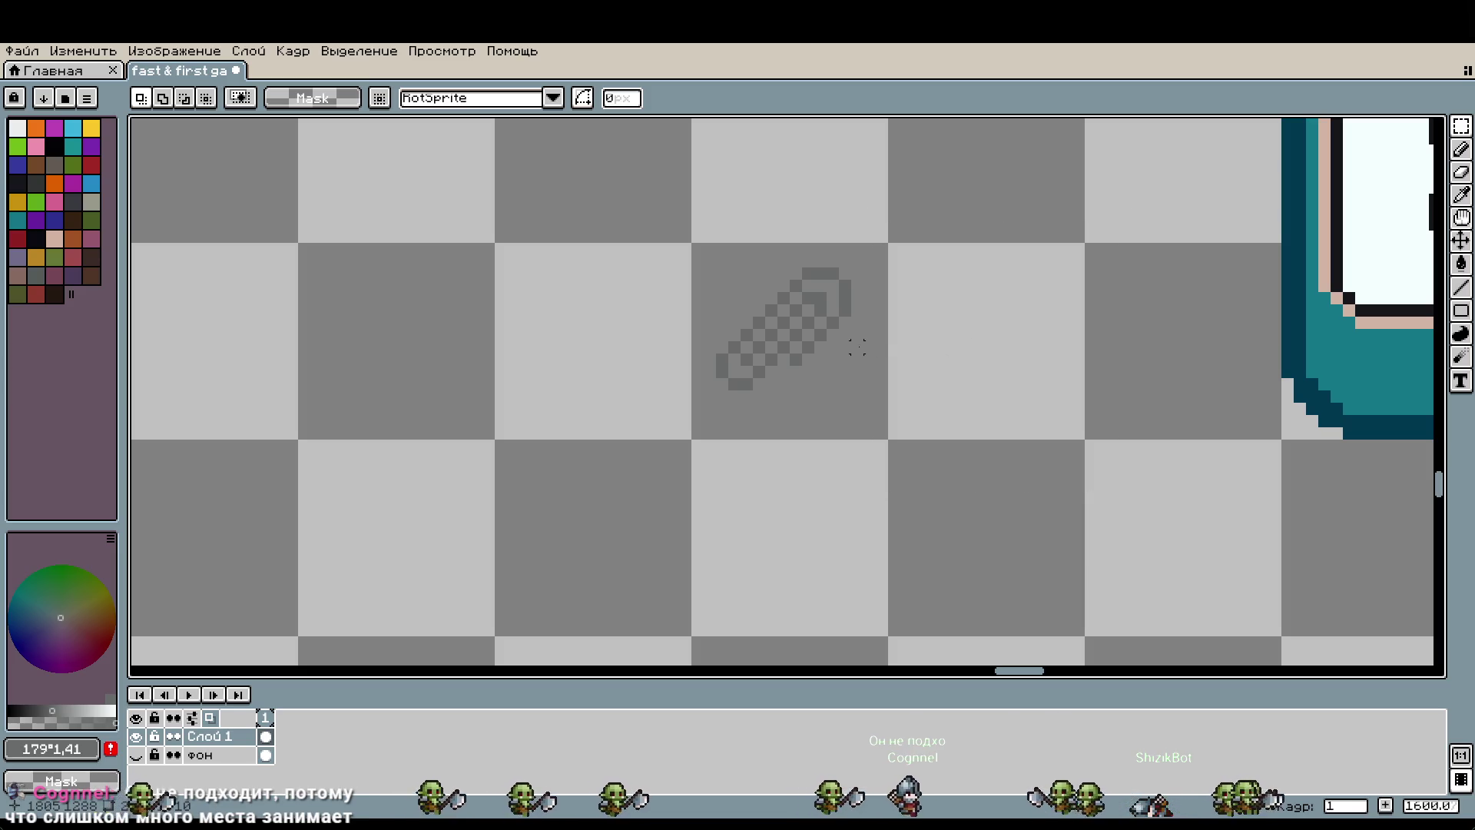
{"action": "key", "text": "ctrl+z"}
Step: Sample a darker grey and bucket-fill five of the sketch's checker pixels with it
{"action": "scroll", "coordinate": [899, 361], "scroll_direction": "up", "scroll_amount": 1}
{"action": "scroll", "coordinate": [903, 376], "scroll_direction": "up", "scroll_amount": 1}
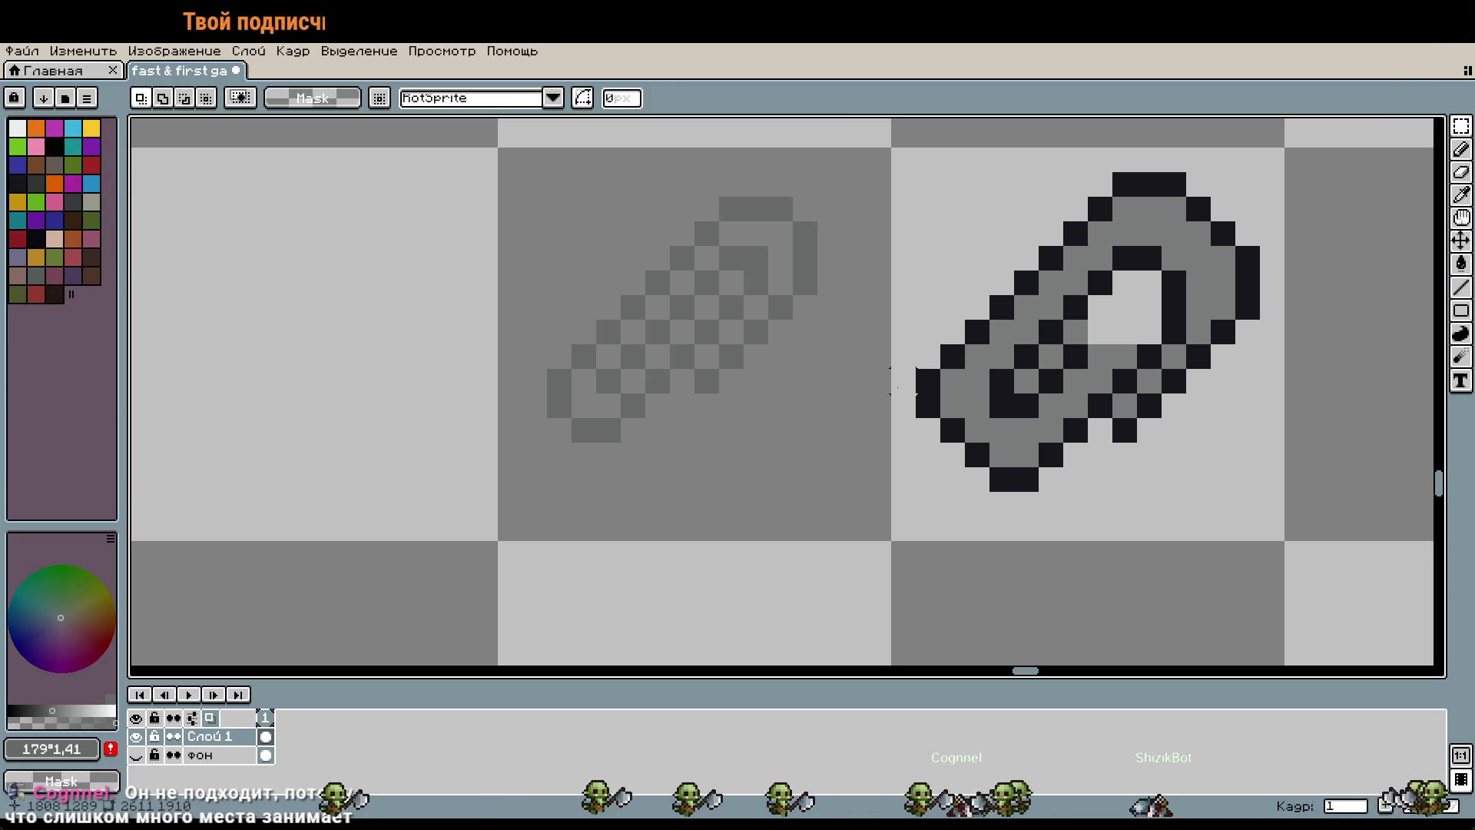
{"action": "scroll", "coordinate": [770, 297], "scroll_direction": "up", "scroll_amount": 1}
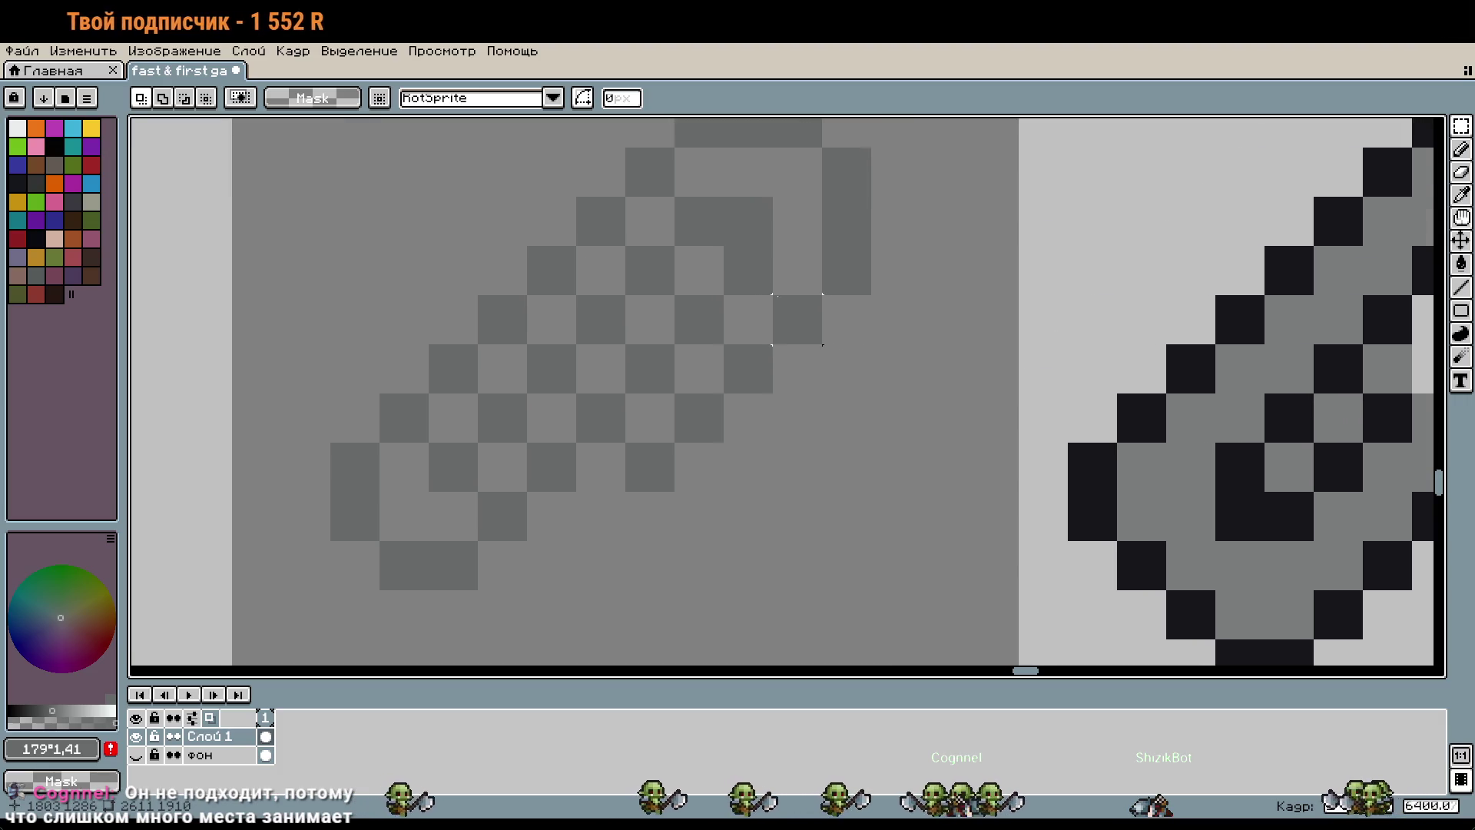
{"action": "key", "text": "i"}
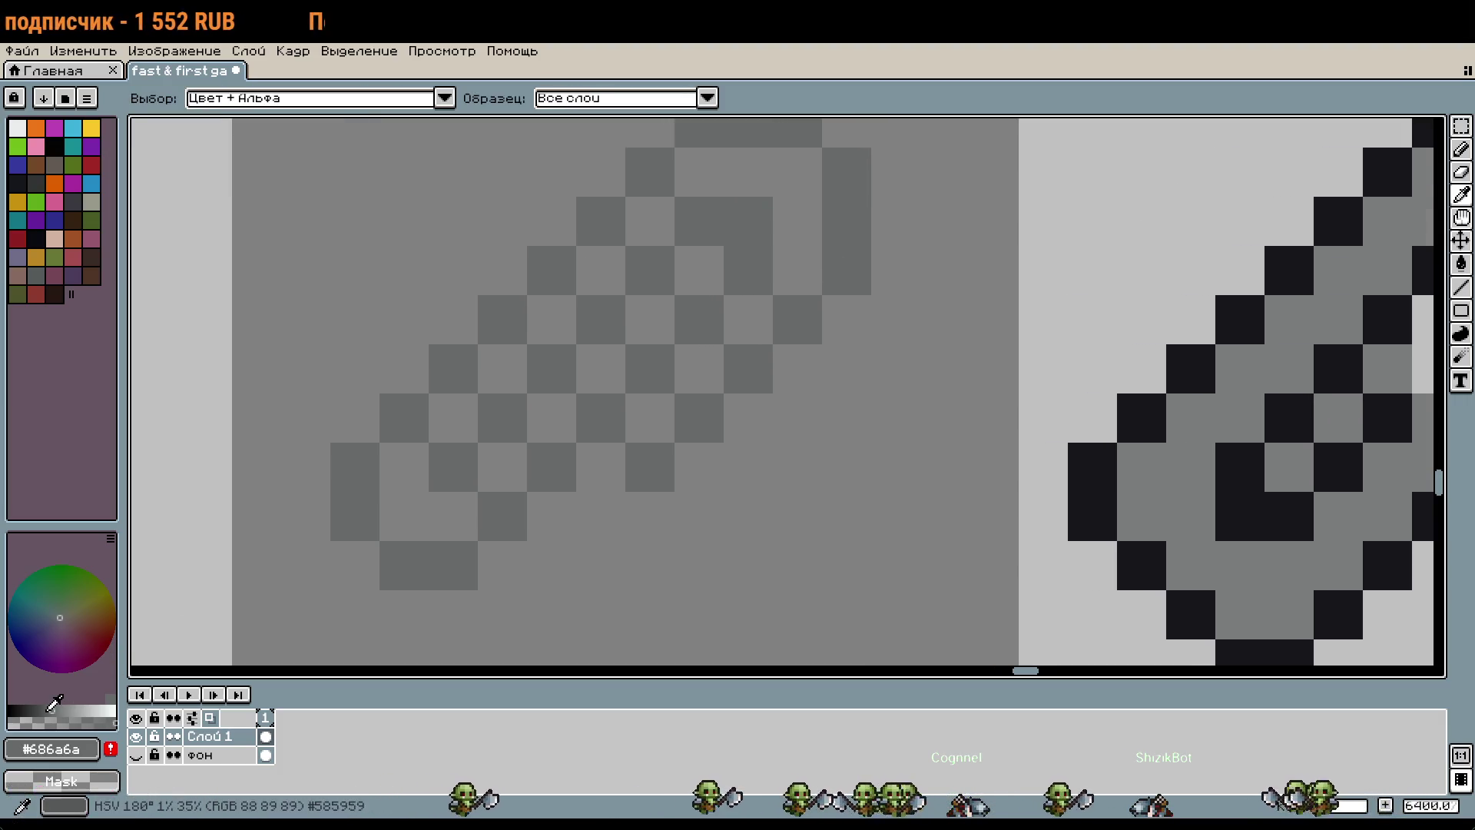
{"action": "left_click", "coordinate": [42, 710]}
{"action": "key", "text": "g"}
{"action": "left_click", "coordinate": [601, 319]}
{"action": "left_click", "coordinate": [650, 270]}
{"action": "left_click", "coordinate": [601, 222]}
{"action": "left_click", "coordinate": [552, 270]}
{"action": "left_click", "coordinate": [719, 221]}
Step: Fill the sketch paperclip's top edge and right side with the darker grey
{"action": "left_click", "coordinate": [745, 132]}
{"action": "left_click", "coordinate": [845, 230]}
{"action": "left_click", "coordinate": [824, 325]}
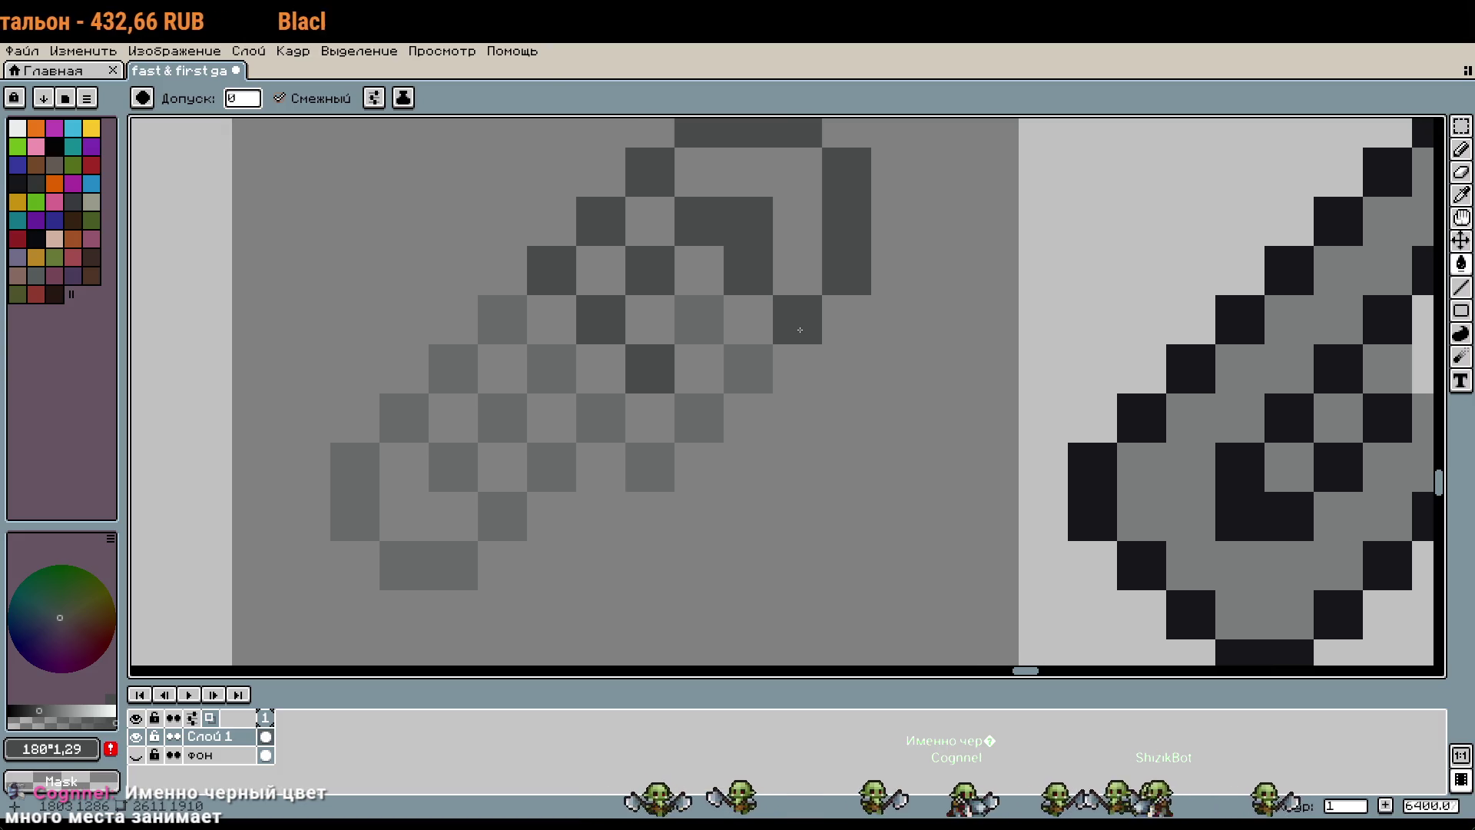
{"action": "scroll", "coordinate": [800, 329], "scroll_direction": "down", "scroll_amount": 1}
{"action": "left_click_drag", "start_coordinate": [728, 384], "coordinate": [665, 368]}
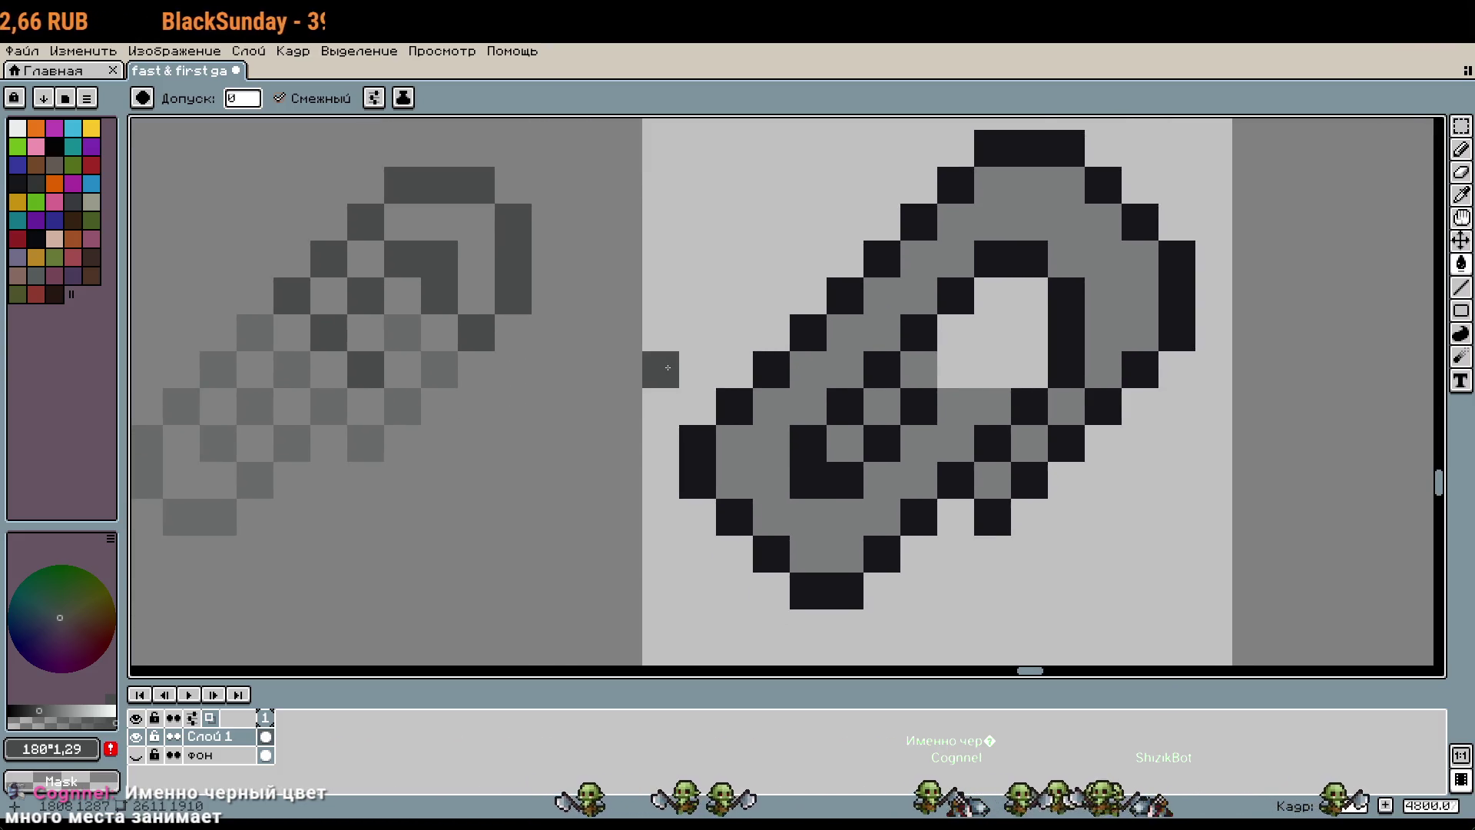
Step: Mark a dark-grey edge pixel, erase the lower-right outline, and add a black pixel
{"action": "scroll", "coordinate": [668, 367], "scroll_direction": "down", "scroll_amount": 1}
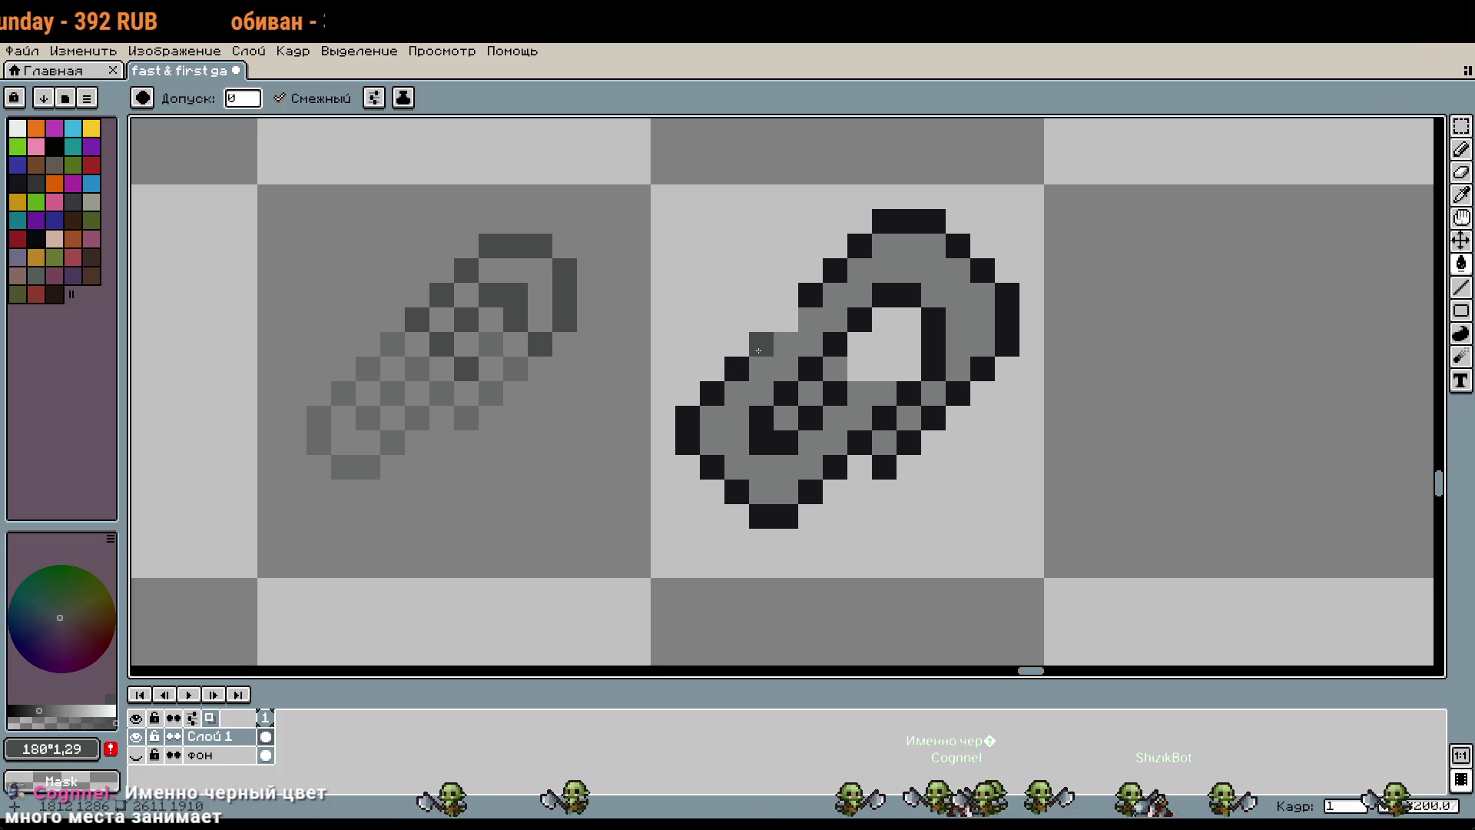
{"action": "key", "text": "b"}
{"action": "left_click", "coordinate": [734, 381]}
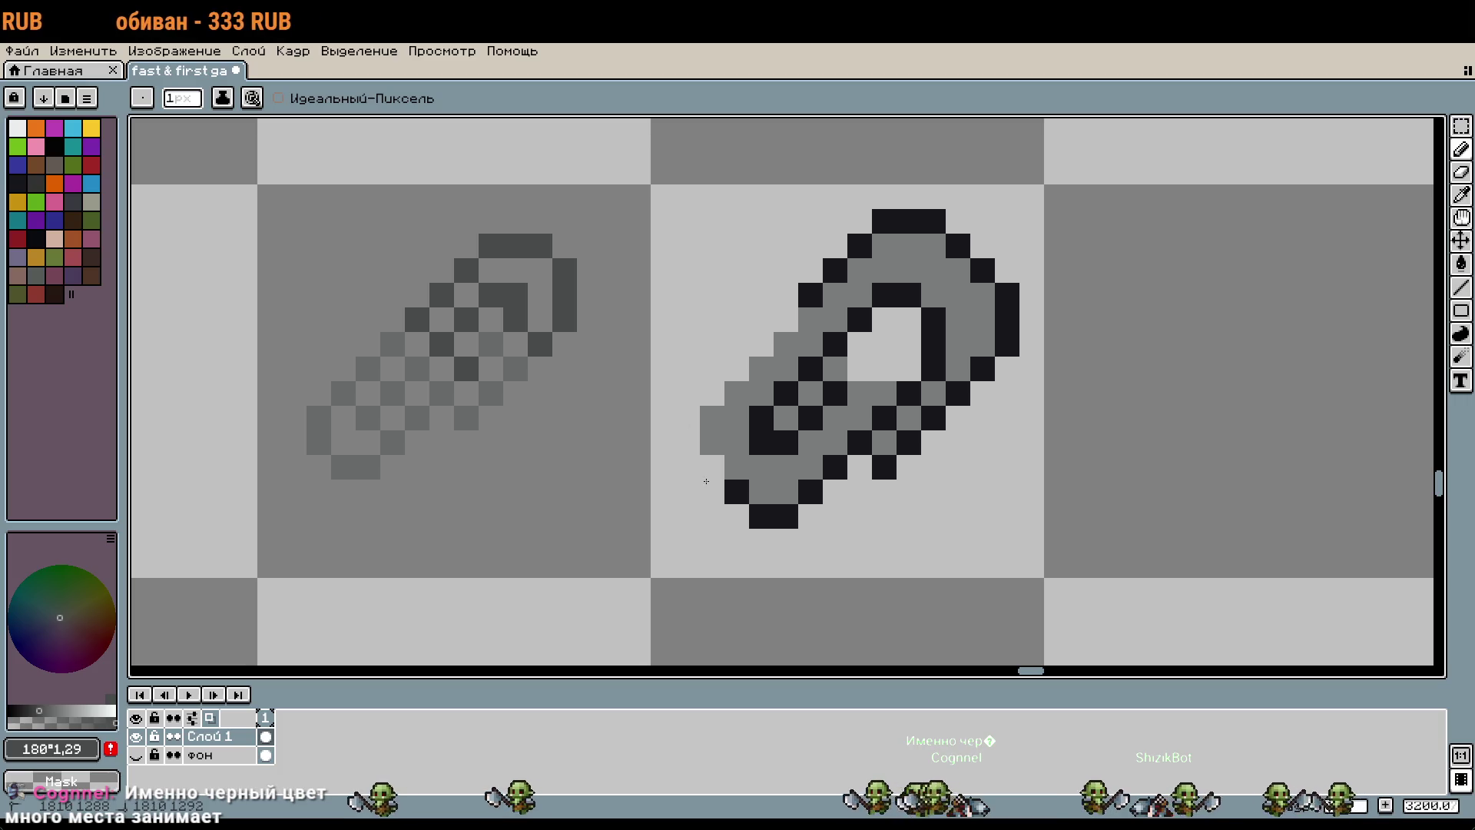
{"action": "mouse_move", "coordinate": [774, 532]}
{"action": "left_mouse_down"}
{"action": "mouse_move", "coordinate": [976, 382]}
{"action": "mouse_move", "coordinate": [799, 286]}
{"action": "left_mouse_up"}
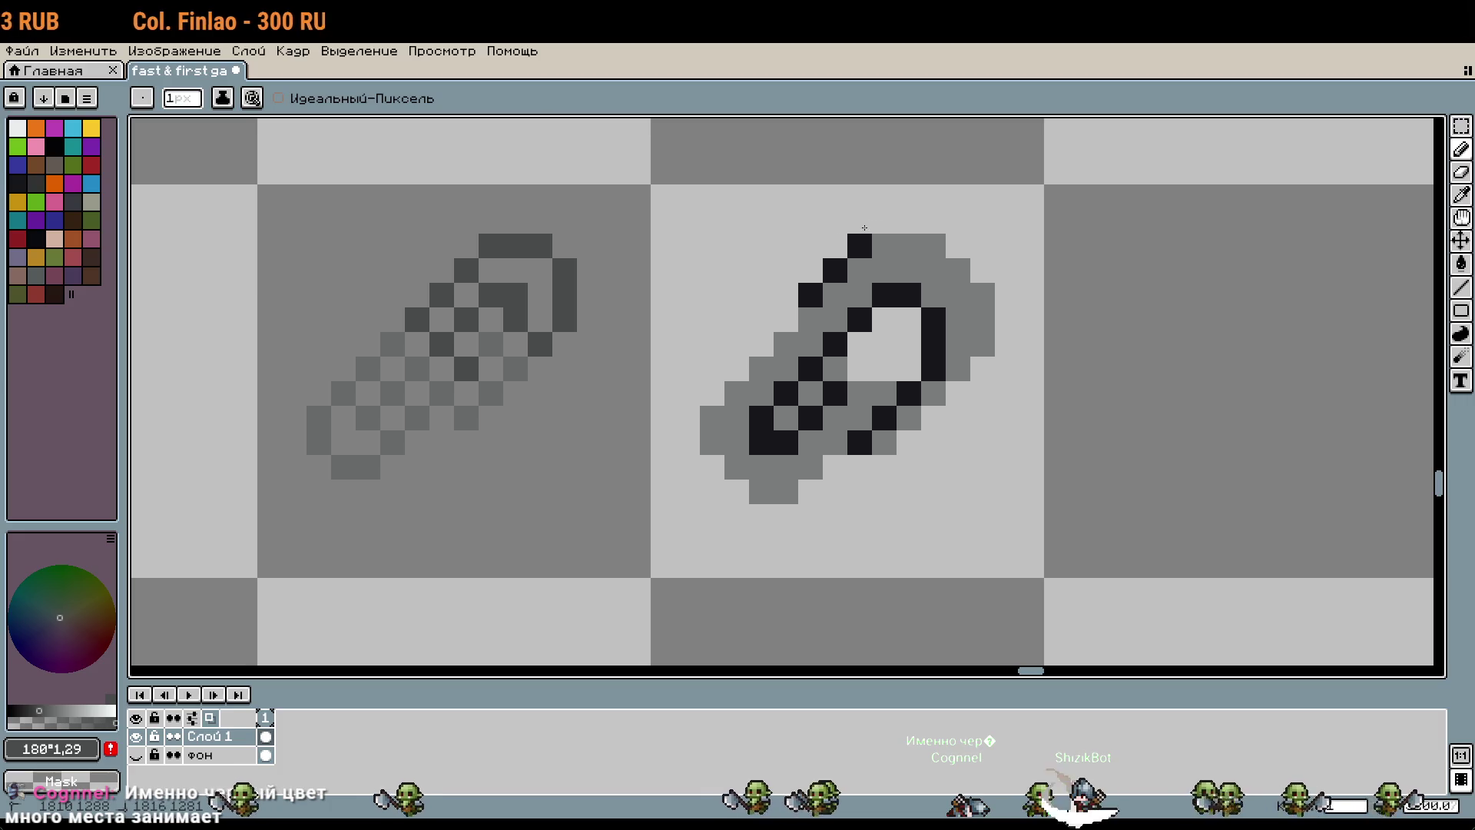
{"action": "scroll", "coordinate": [905, 494], "scroll_direction": "up", "scroll_amount": 1}
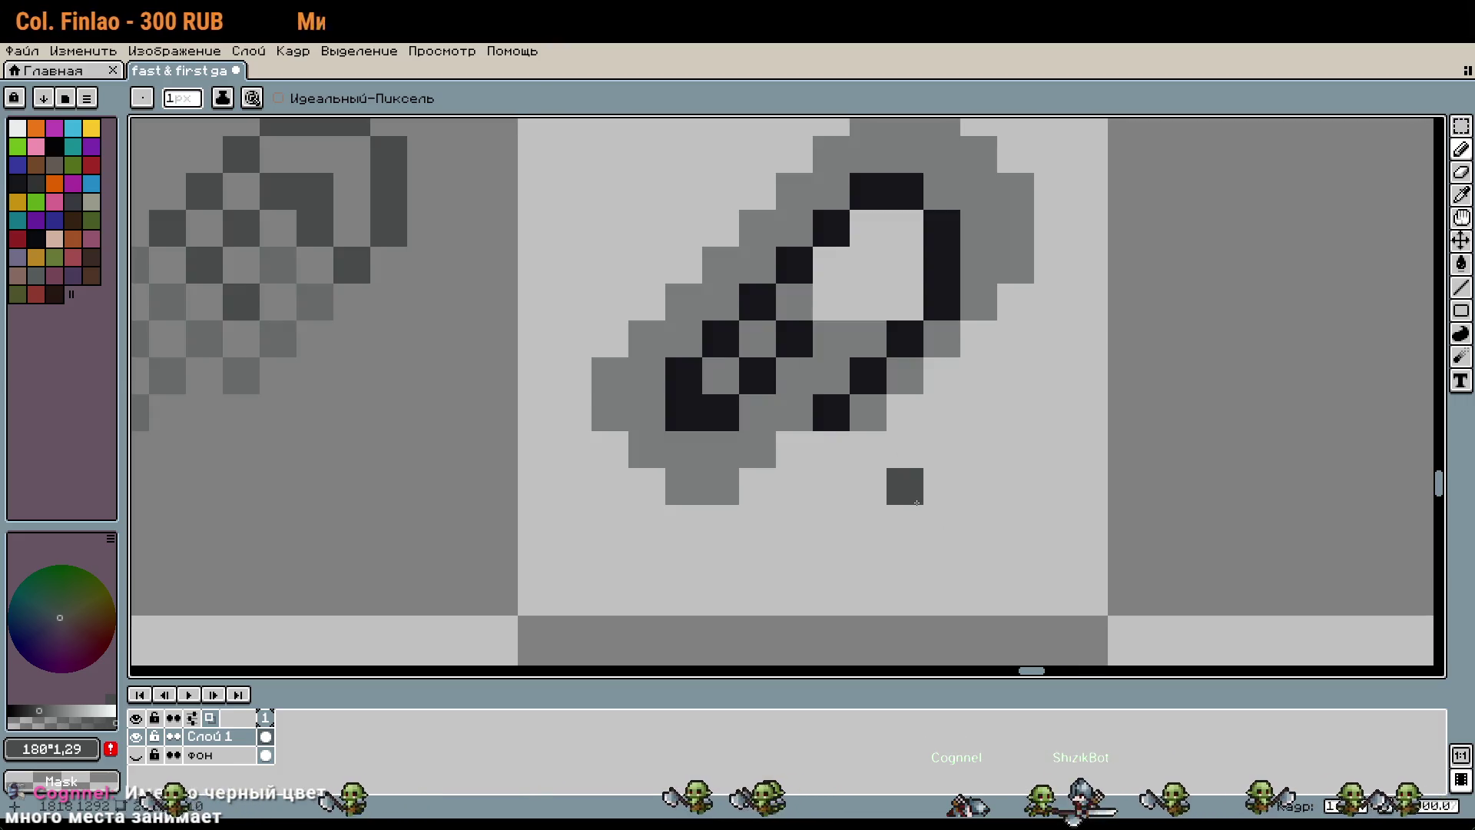
{"action": "left_click", "coordinate": [807, 257], "text": "alt"}
{"action": "left_click", "coordinate": [899, 450]}
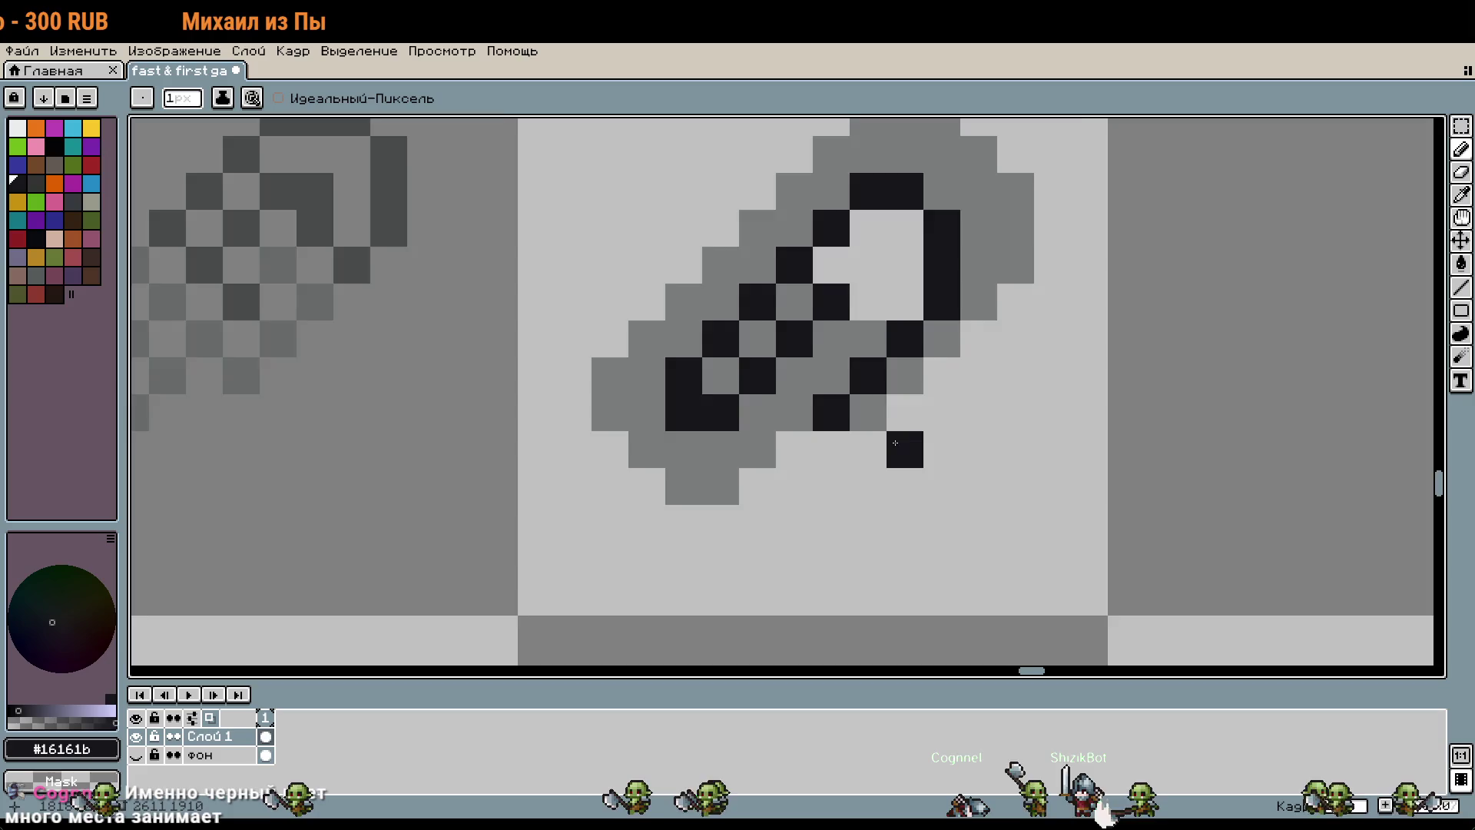
{"action": "scroll", "coordinate": [895, 450], "scroll_direction": "down", "scroll_amount": 1}
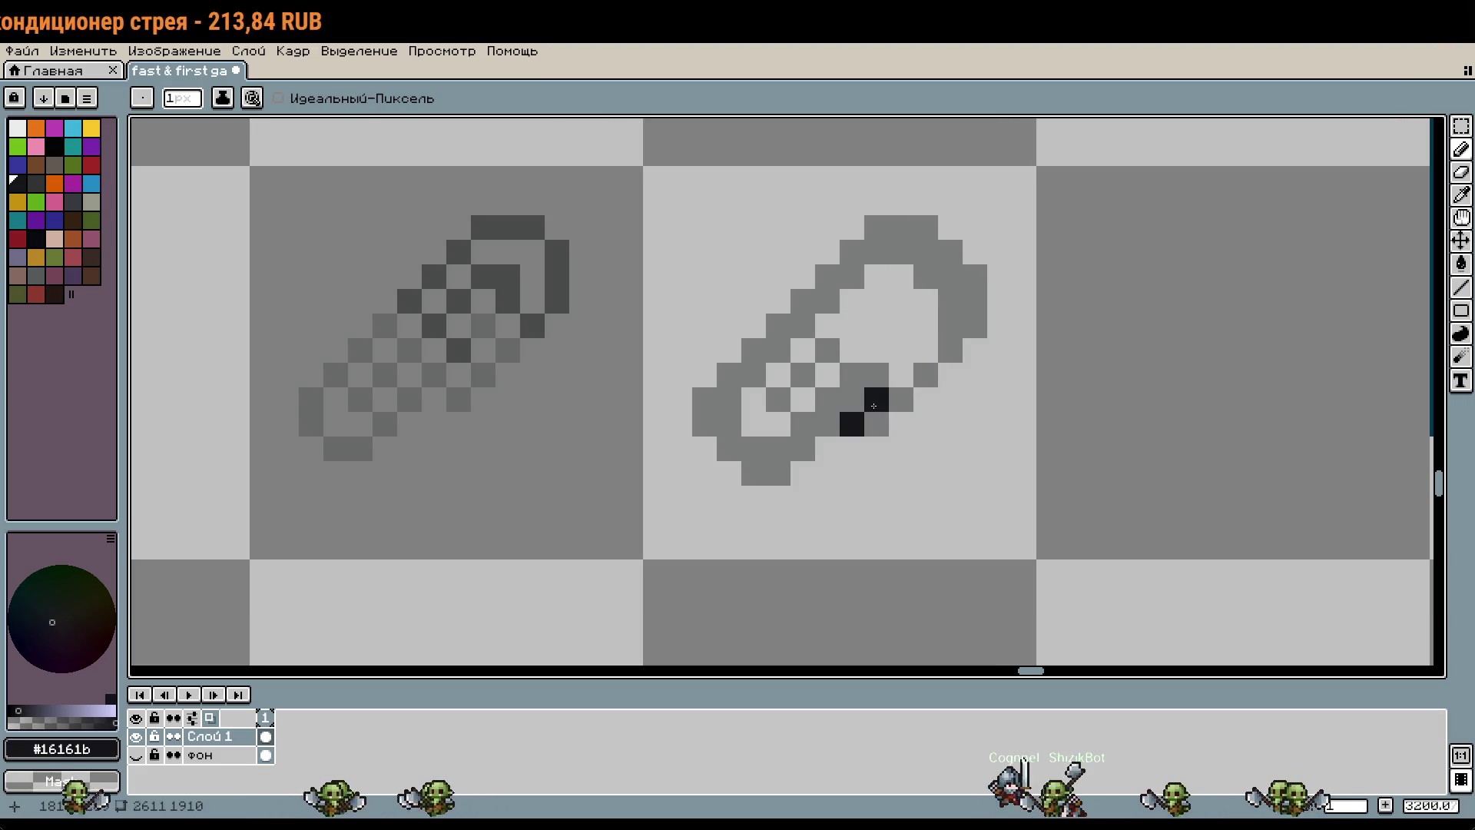
Step: Sample the paperclip's grey #7a7c7c and pencil in three missing outline pixels
{"action": "key", "text": "i"}
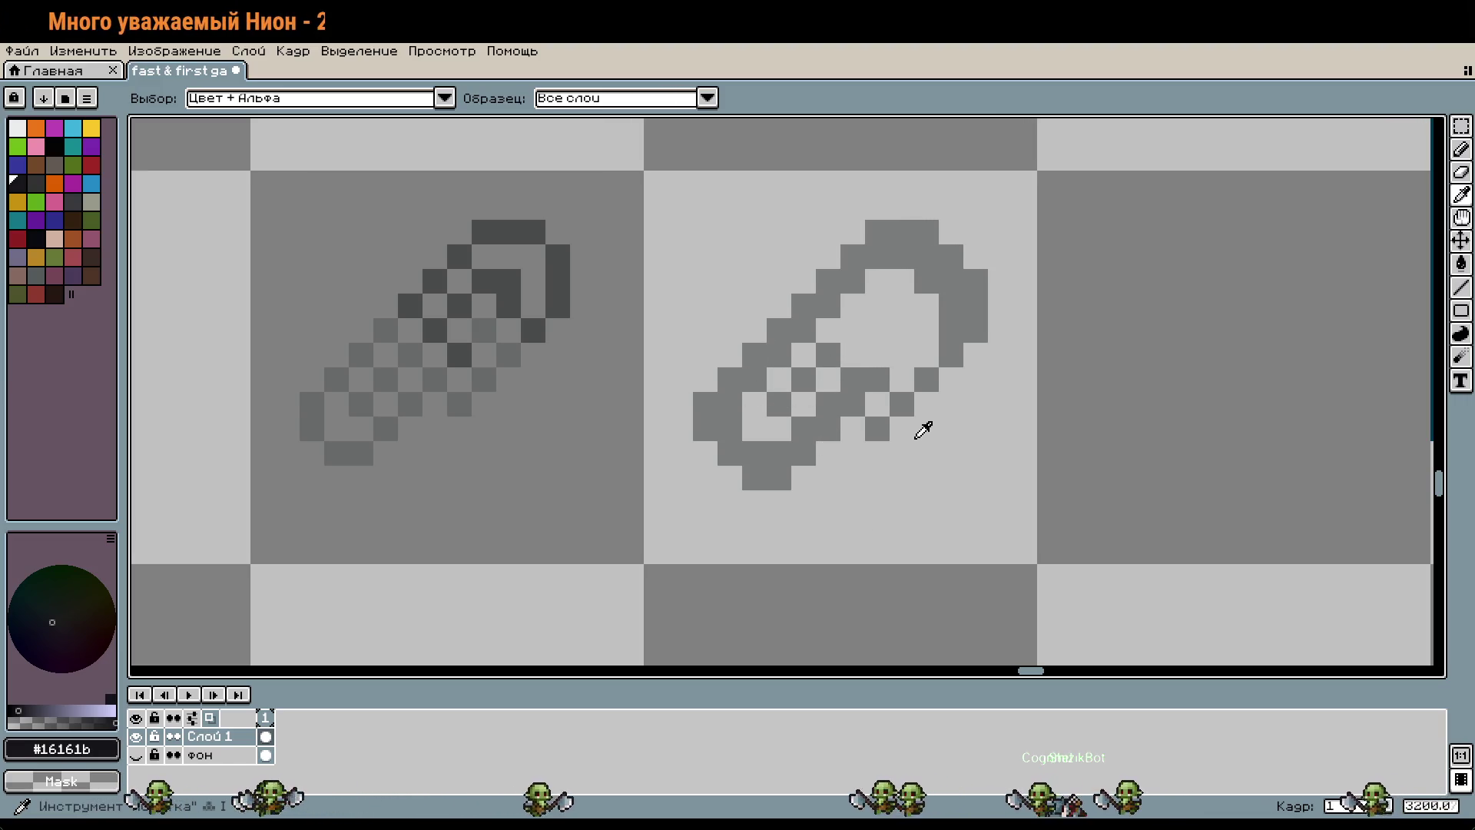
{"action": "left_click", "coordinate": [958, 374]}
{"action": "key", "text": "b"}
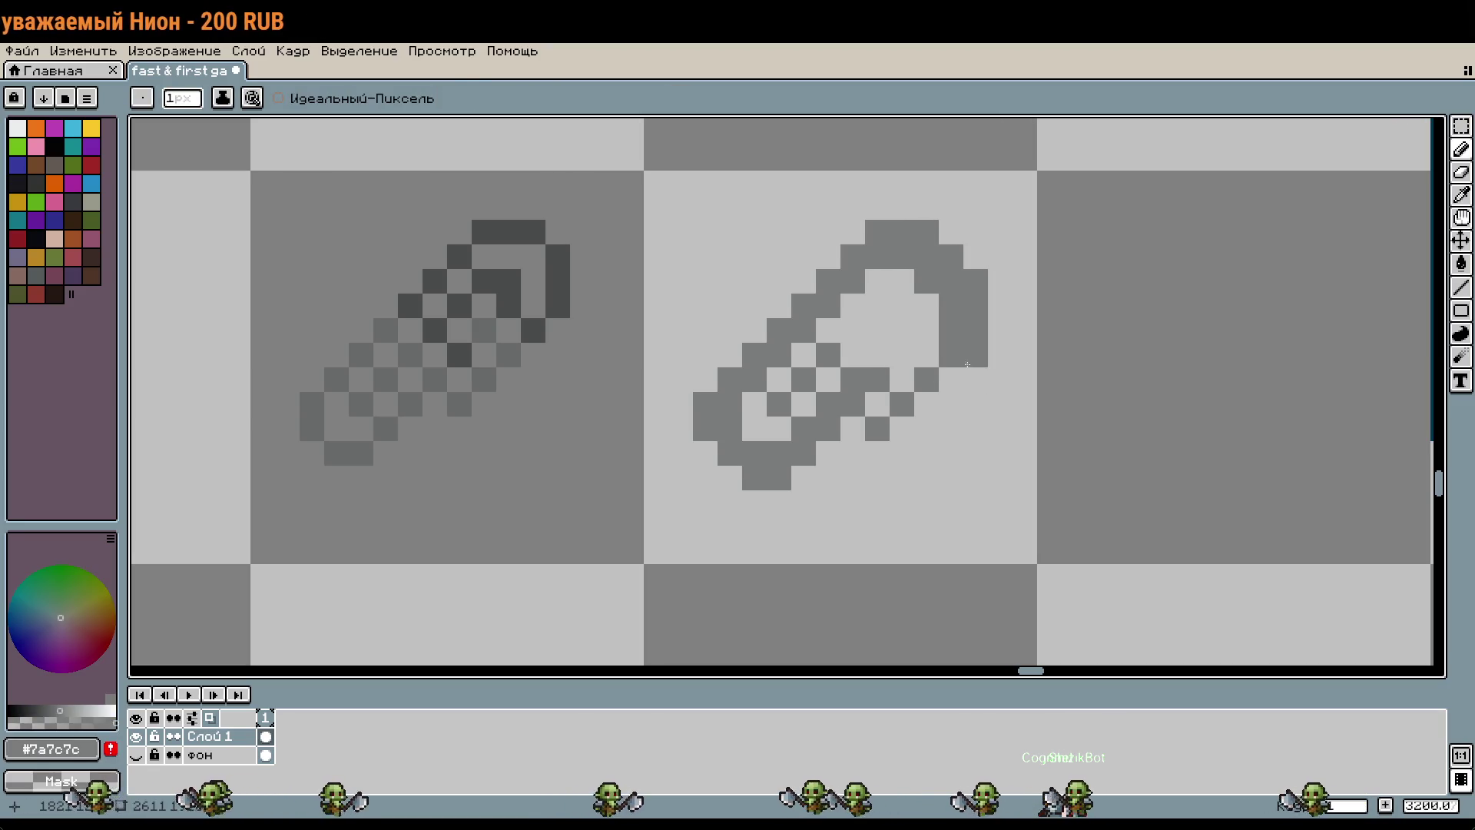
{"action": "left_click", "coordinate": [902, 429]}
{"action": "left_click", "coordinate": [927, 404]}
{"action": "left_click", "coordinate": [877, 355]}
{"action": "scroll", "coordinate": [962, 444], "scroll_direction": "down", "scroll_amount": 1}
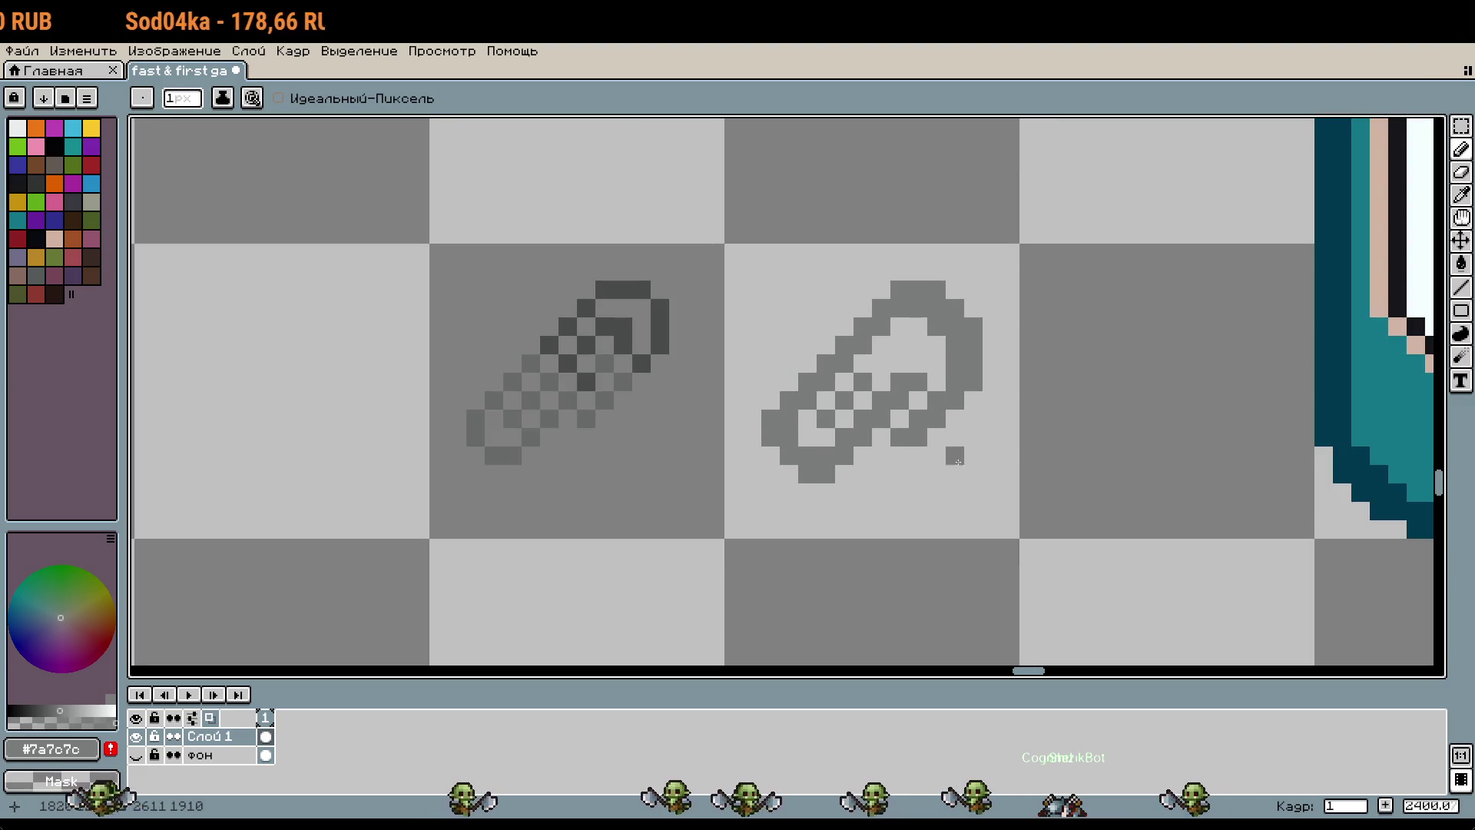
{"action": "scroll", "coordinate": [831, 418], "scroll_direction": "down", "scroll_amount": 1}
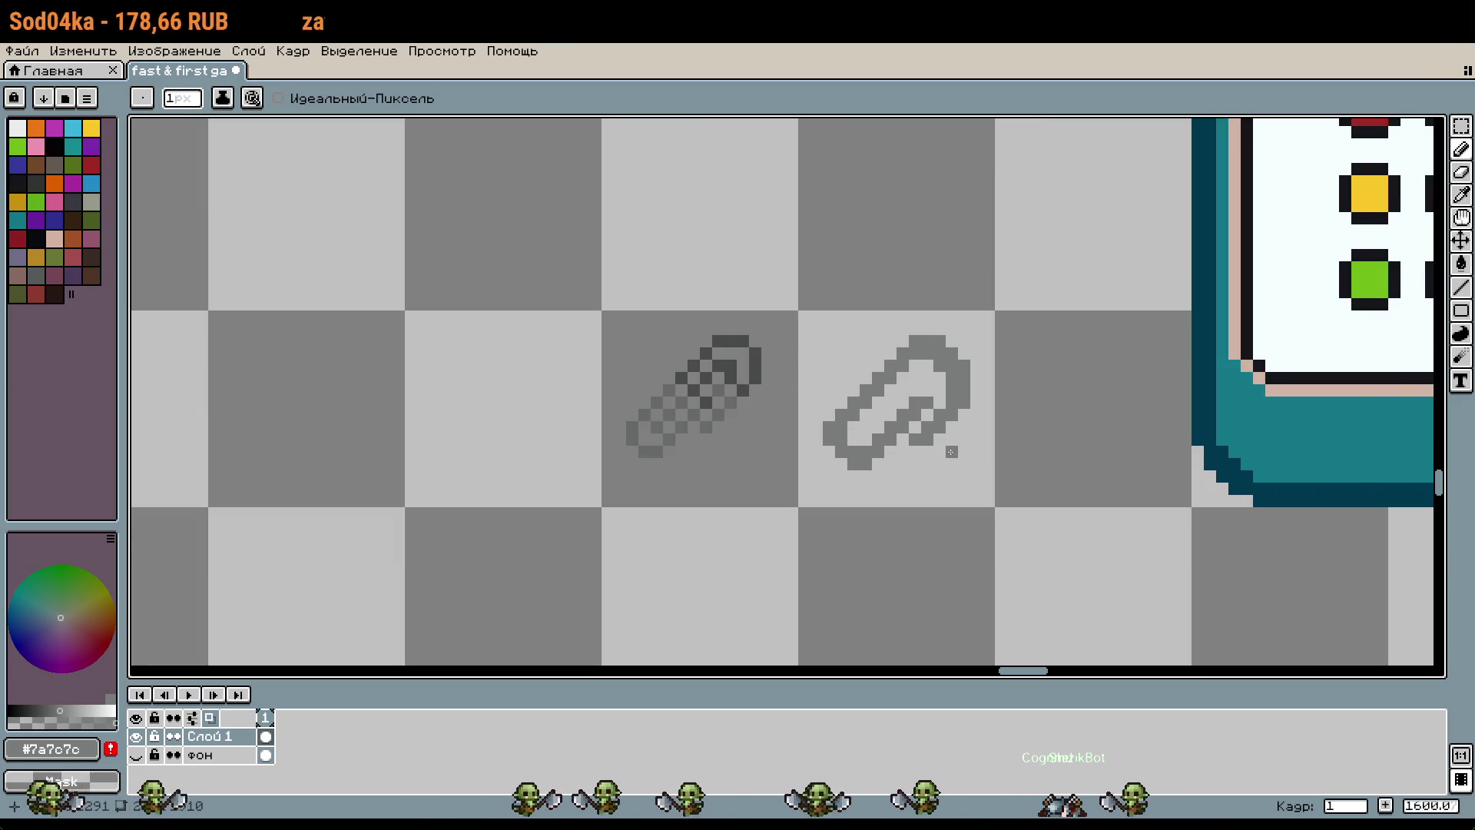
Step: Marquee-select the paperclip's inner lower stroke, move it one pixel left, and deselect
{"action": "scroll", "coordinate": [947, 462], "scroll_direction": "up", "scroll_amount": 2}
{"action": "scroll", "coordinate": [837, 449], "scroll_direction": "up", "scroll_amount": 1}
{"action": "key", "text": "m"}
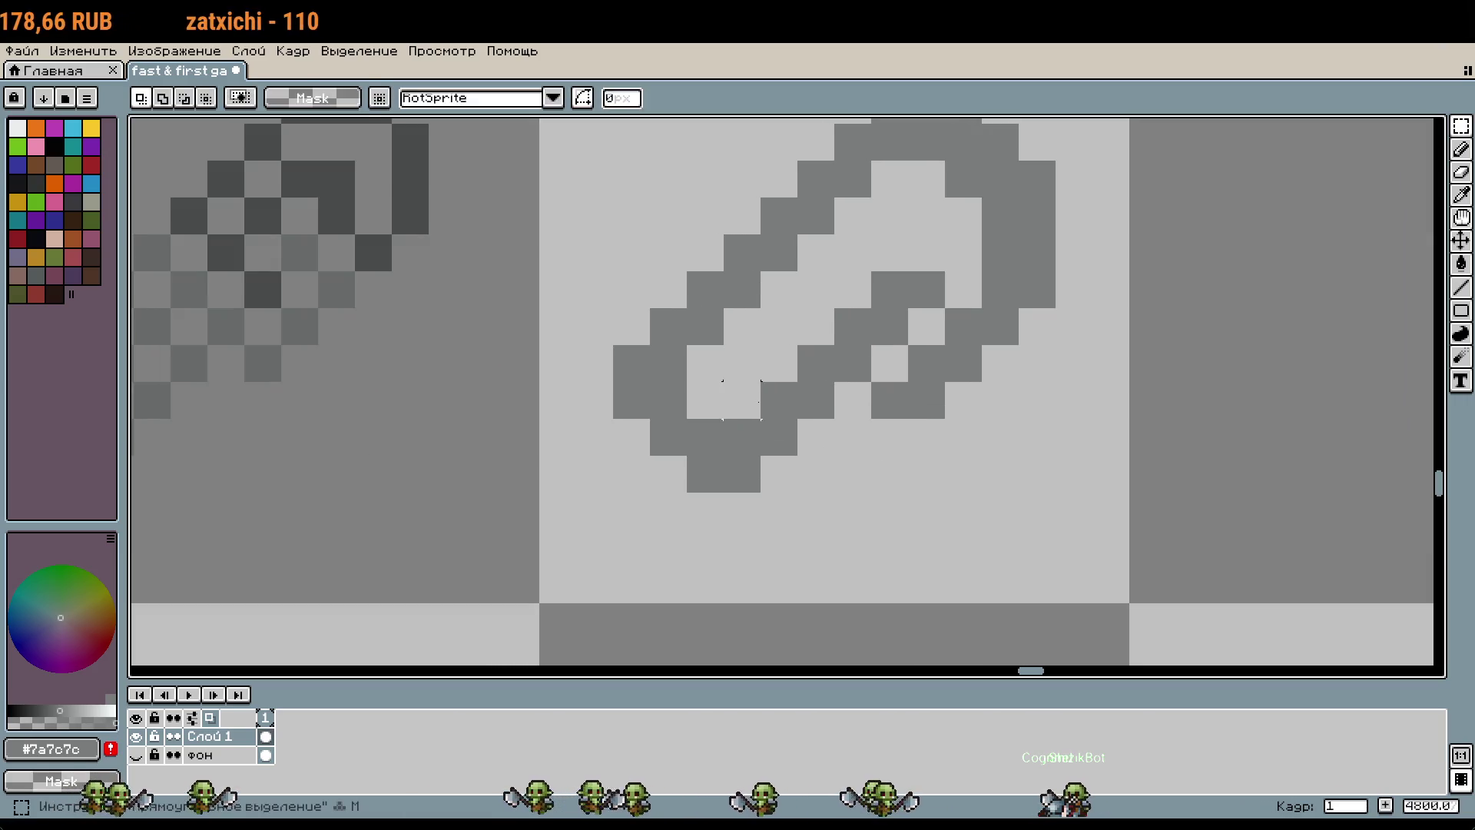
{"action": "left_click_drag", "start_coordinate": [742, 473], "coordinate": [852, 323]}
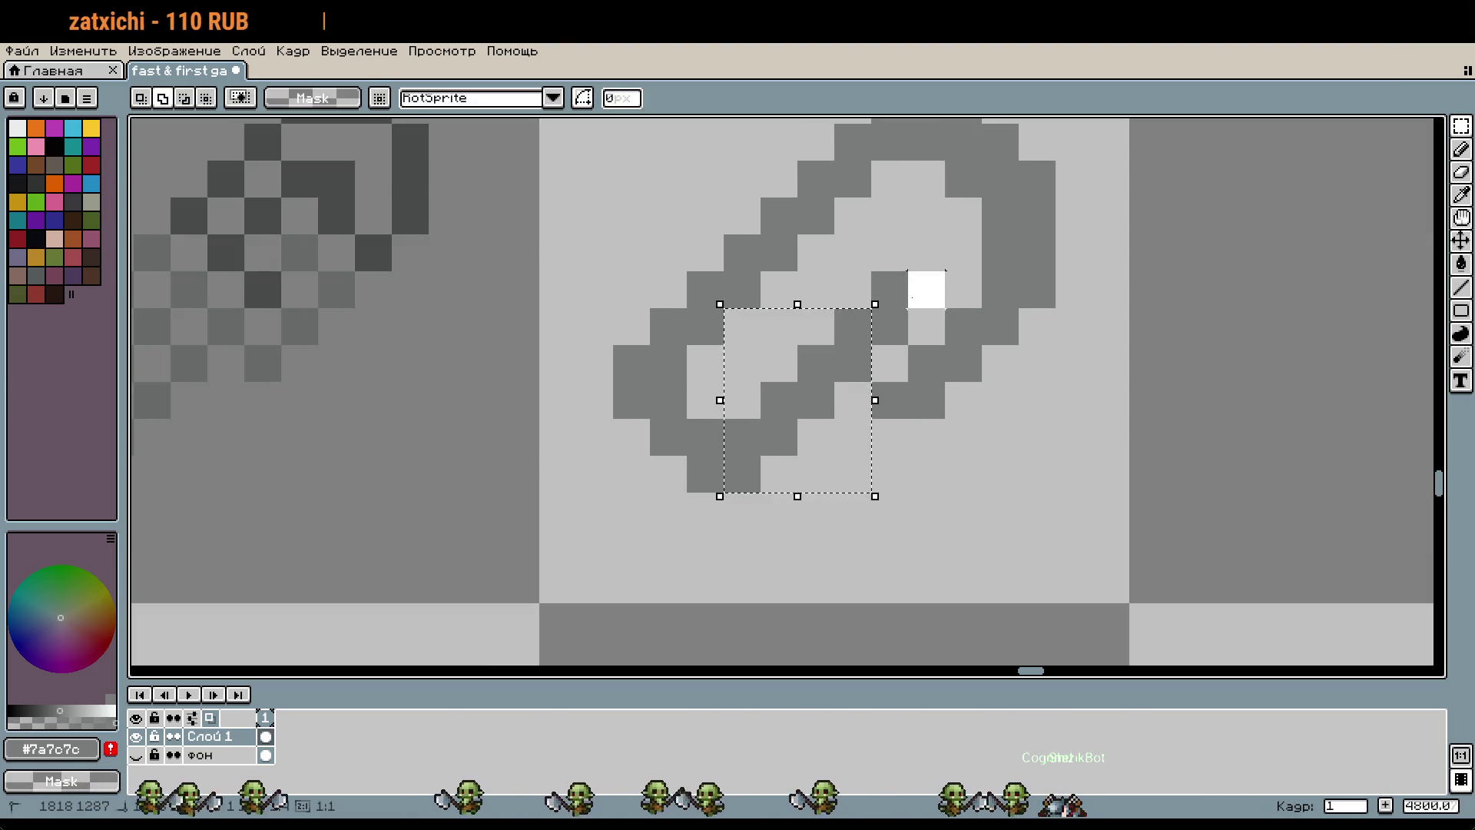
{"action": "left_click_drag", "start_coordinate": [823, 371], "coordinate": [804, 365]}
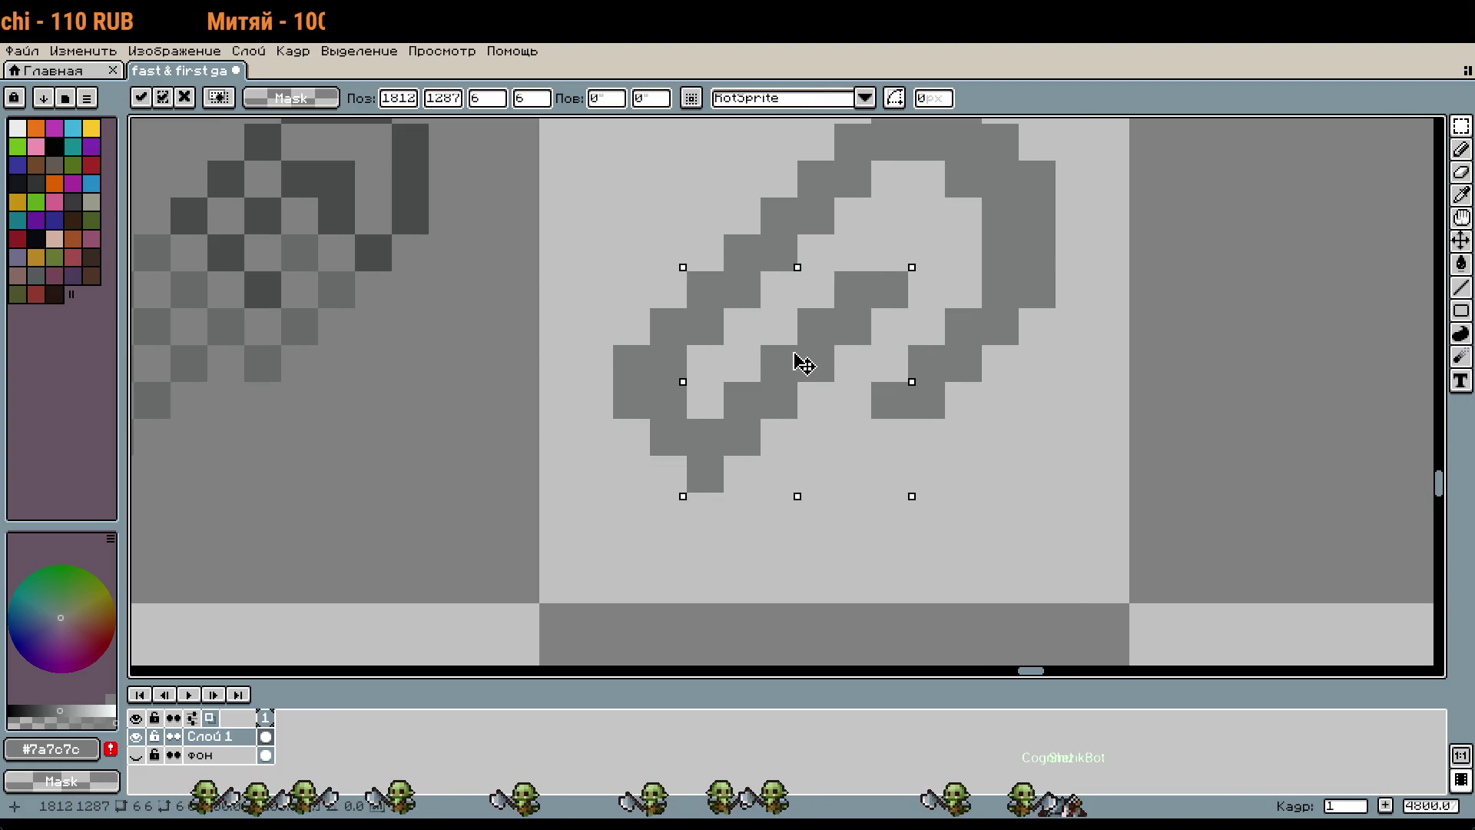
{"action": "left_click", "coordinate": [999, 510]}
{"action": "scroll", "coordinate": [994, 538], "scroll_direction": "up", "scroll_amount": 2}
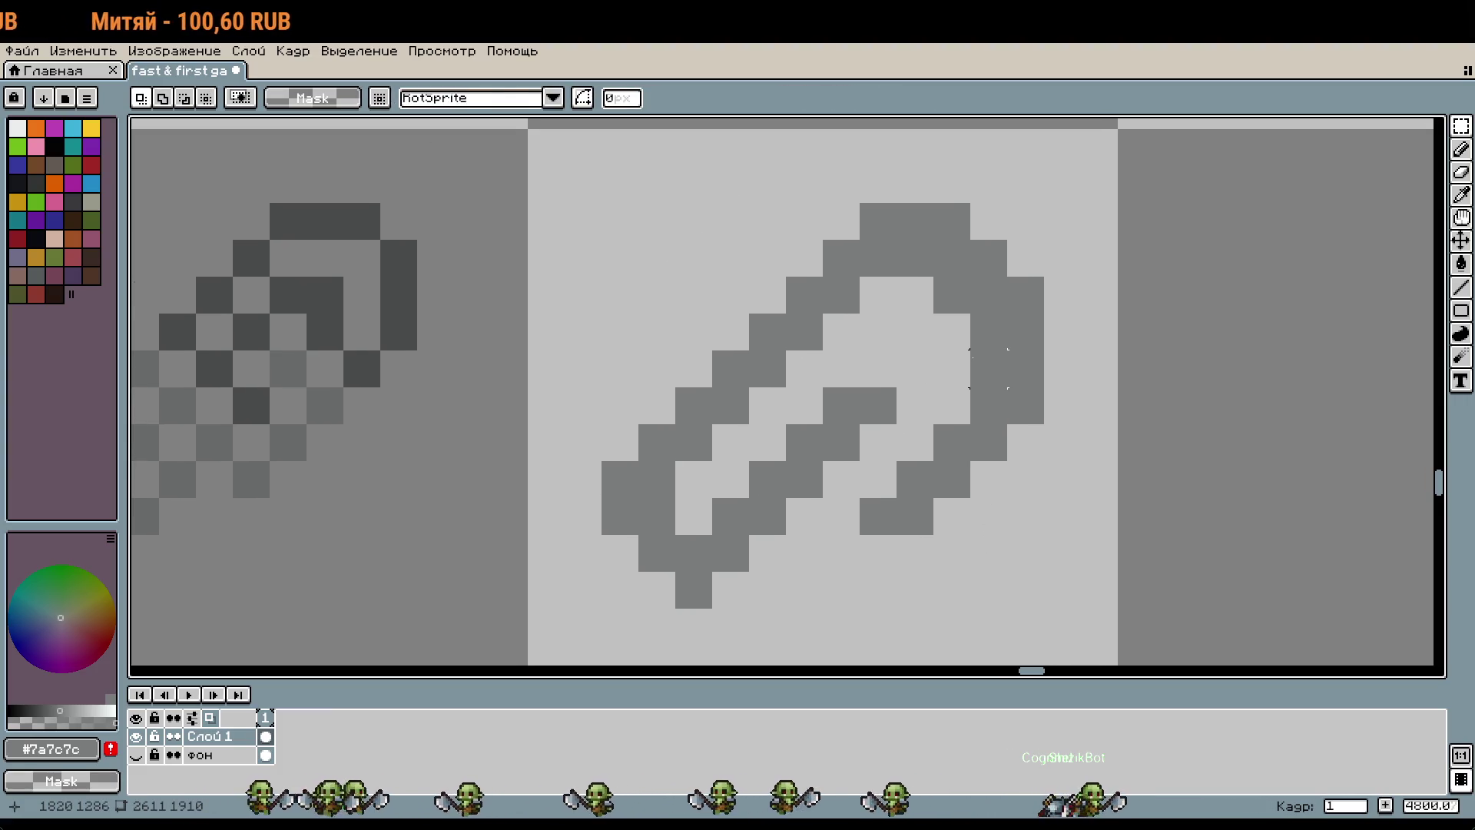
{"action": "scroll", "coordinate": [956, 359], "scroll_direction": "down", "scroll_amount": 1}
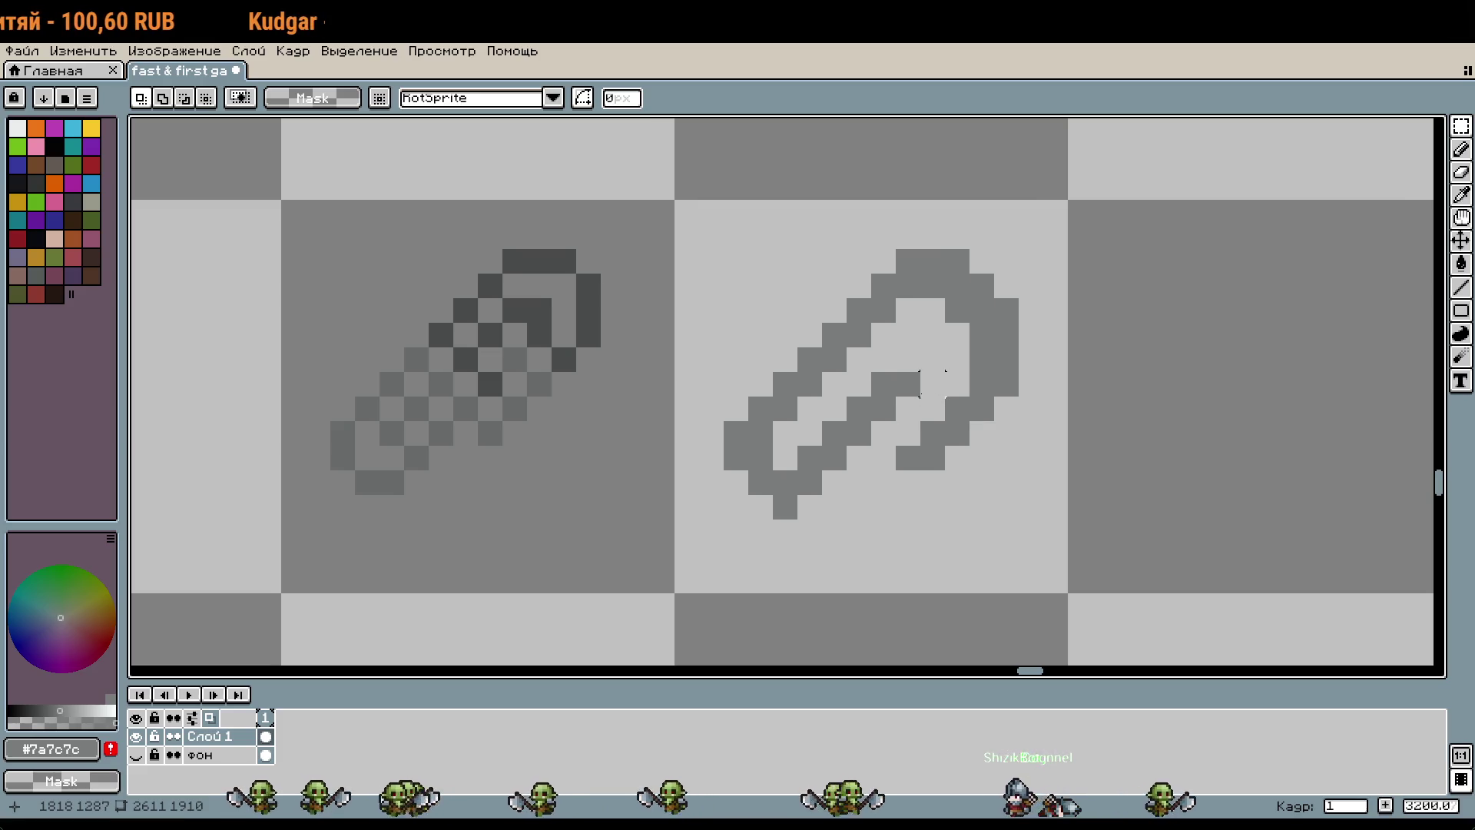
{"action": "key", "text": "b"}
{"action": "scroll", "coordinate": [999, 398], "scroll_direction": "down", "scroll_amount": 1}
Step: Remove a grey pixel at the clip's right end, add one to its right arm, erase an inner-edge pixel
{"action": "scroll", "coordinate": [999, 397], "scroll_direction": "down", "scroll_amount": 1}
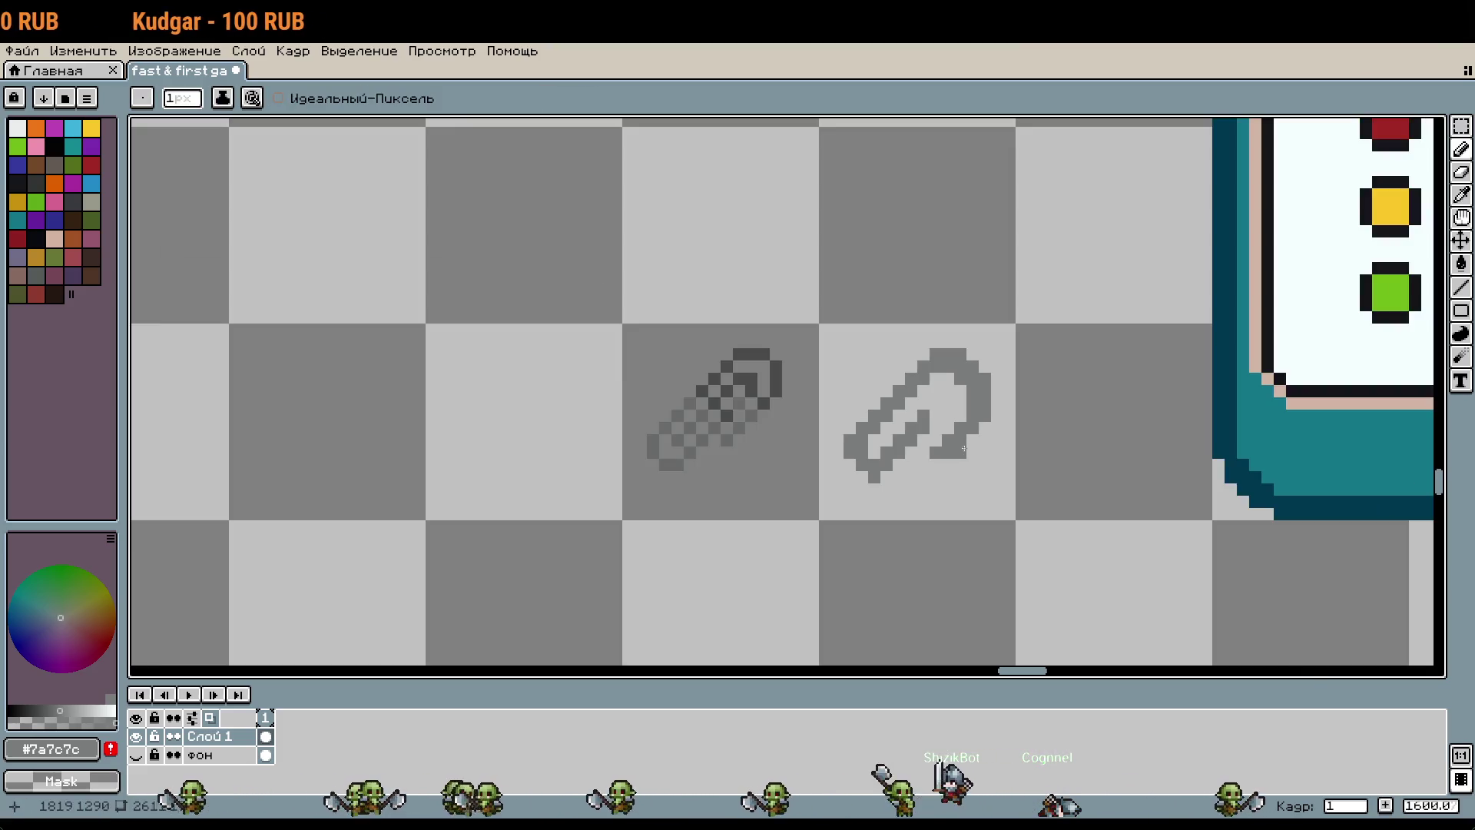
{"action": "scroll", "coordinate": [1005, 397], "scroll_direction": "down", "scroll_amount": 1}
{"action": "scroll", "coordinate": [999, 392], "scroll_direction": "up", "scroll_amount": 1}
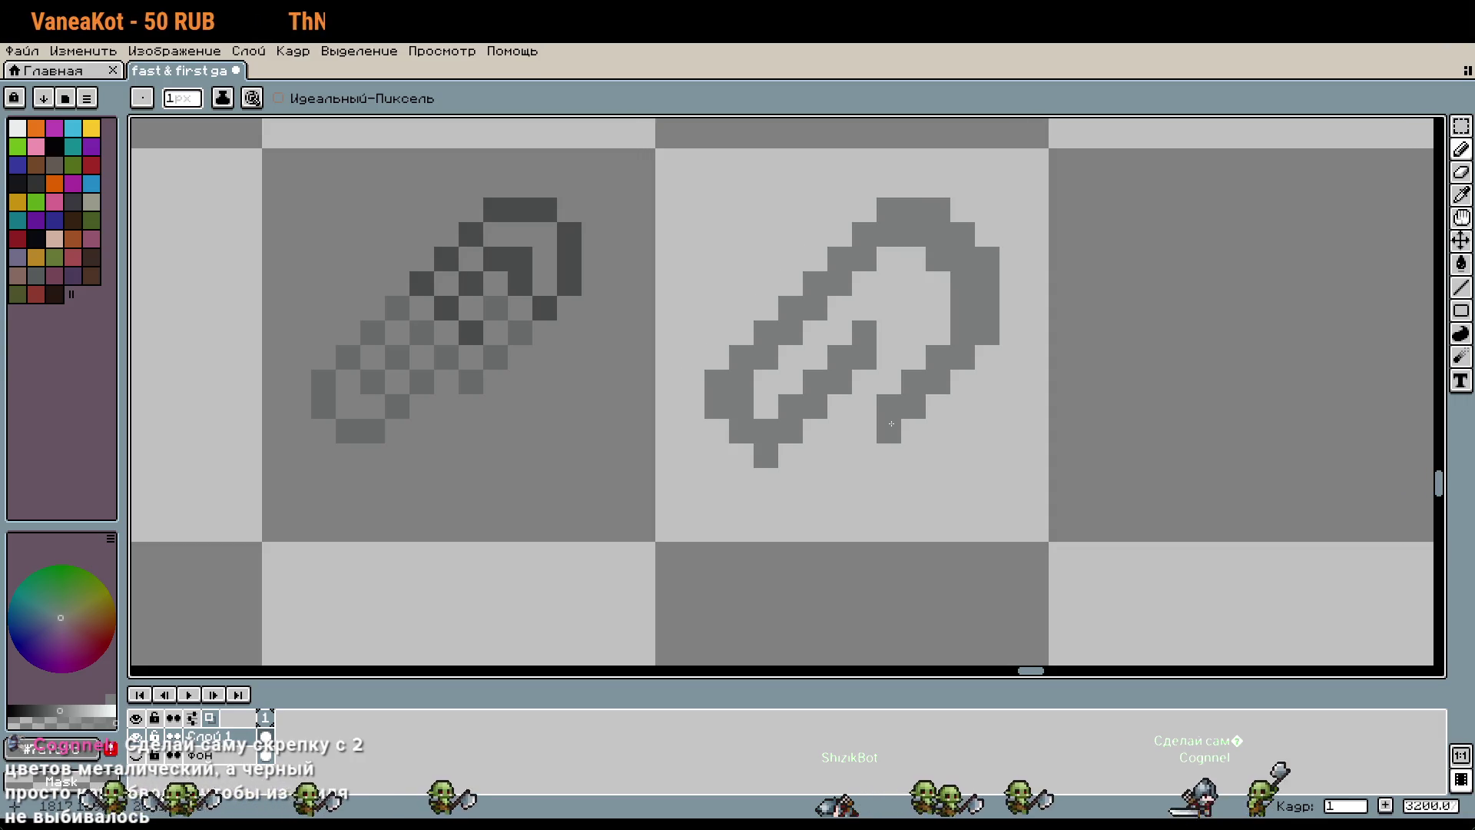
{"action": "key", "text": "ctrl+z"}
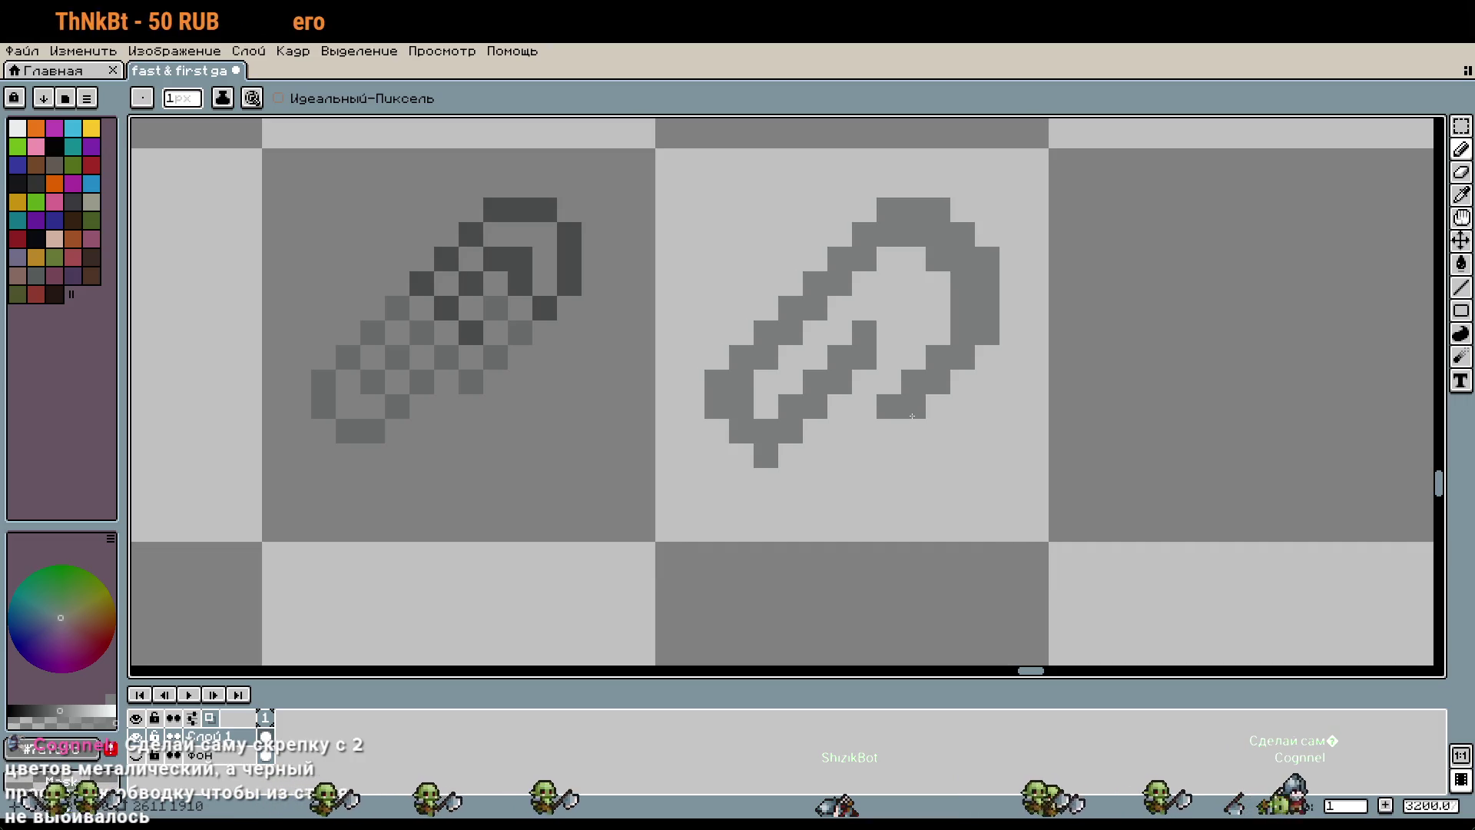
{"action": "left_click", "coordinate": [916, 383]}
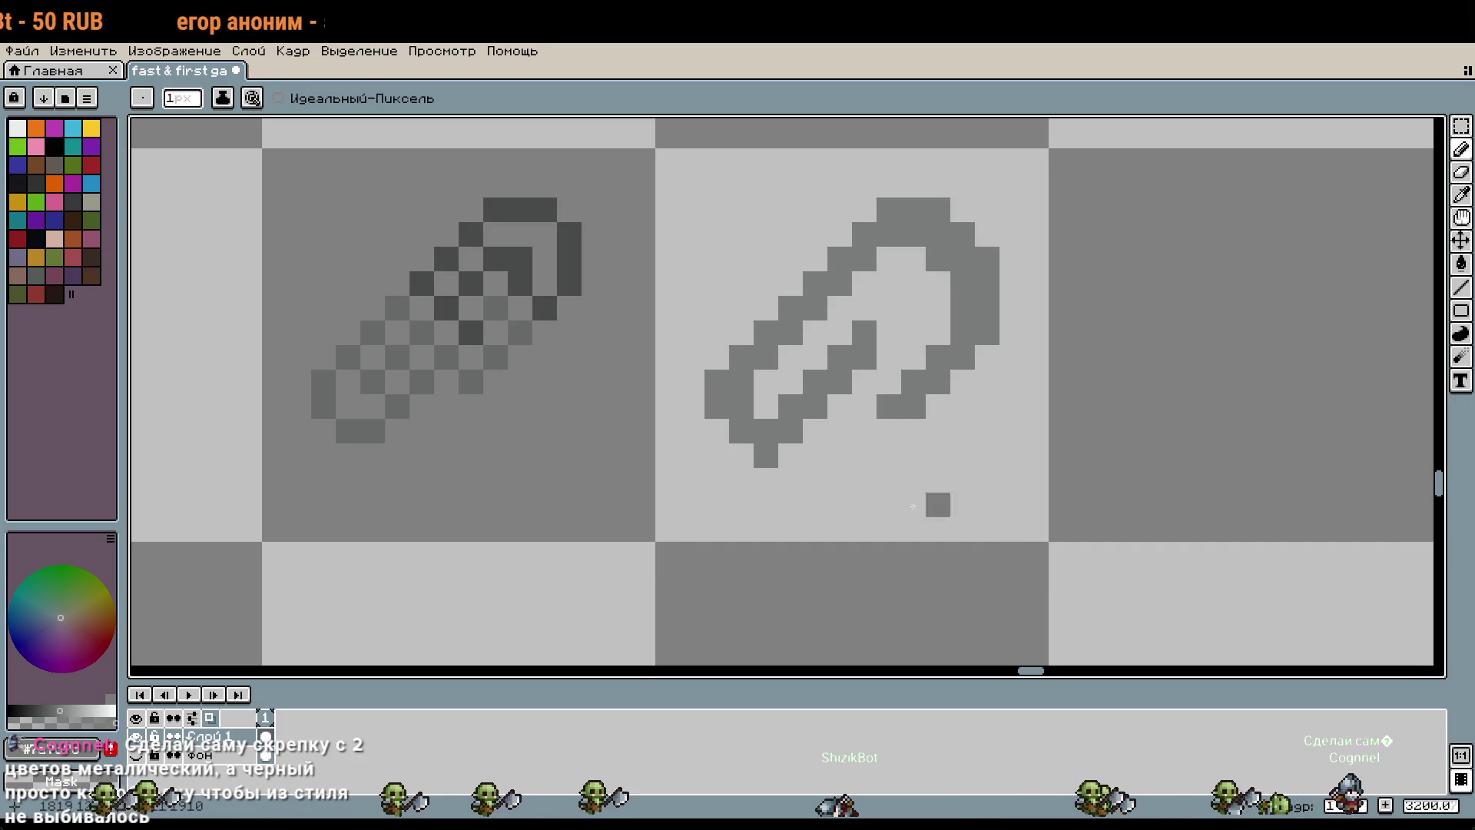
{"action": "right_click", "coordinate": [769, 413]}
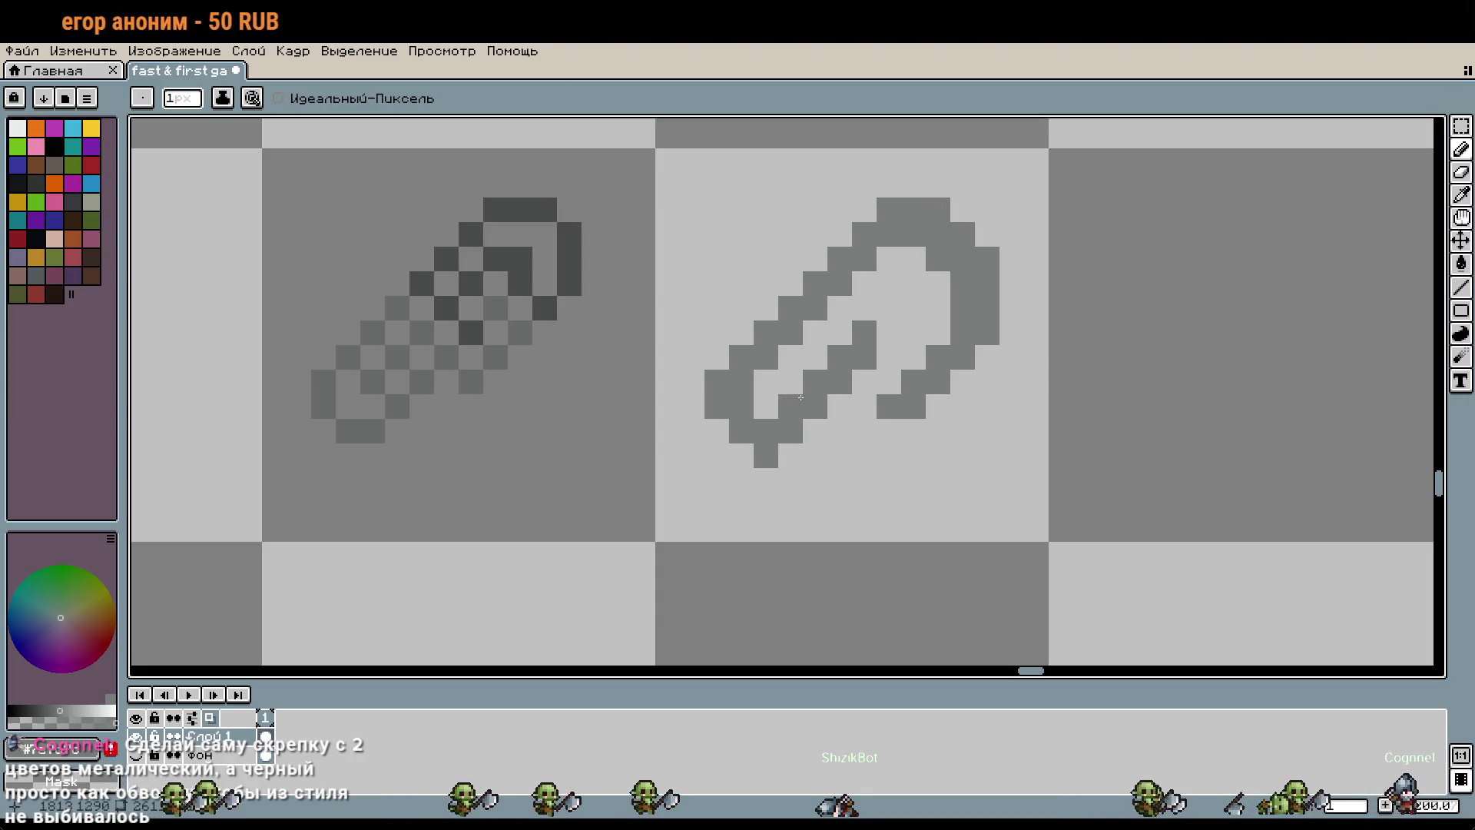
Step: Sample the near-black outline colour #16161b from the canvas
{"action": "key", "text": "i"}
{"action": "scroll", "coordinate": [628, 250], "scroll_direction": "down", "scroll_amount": 3}
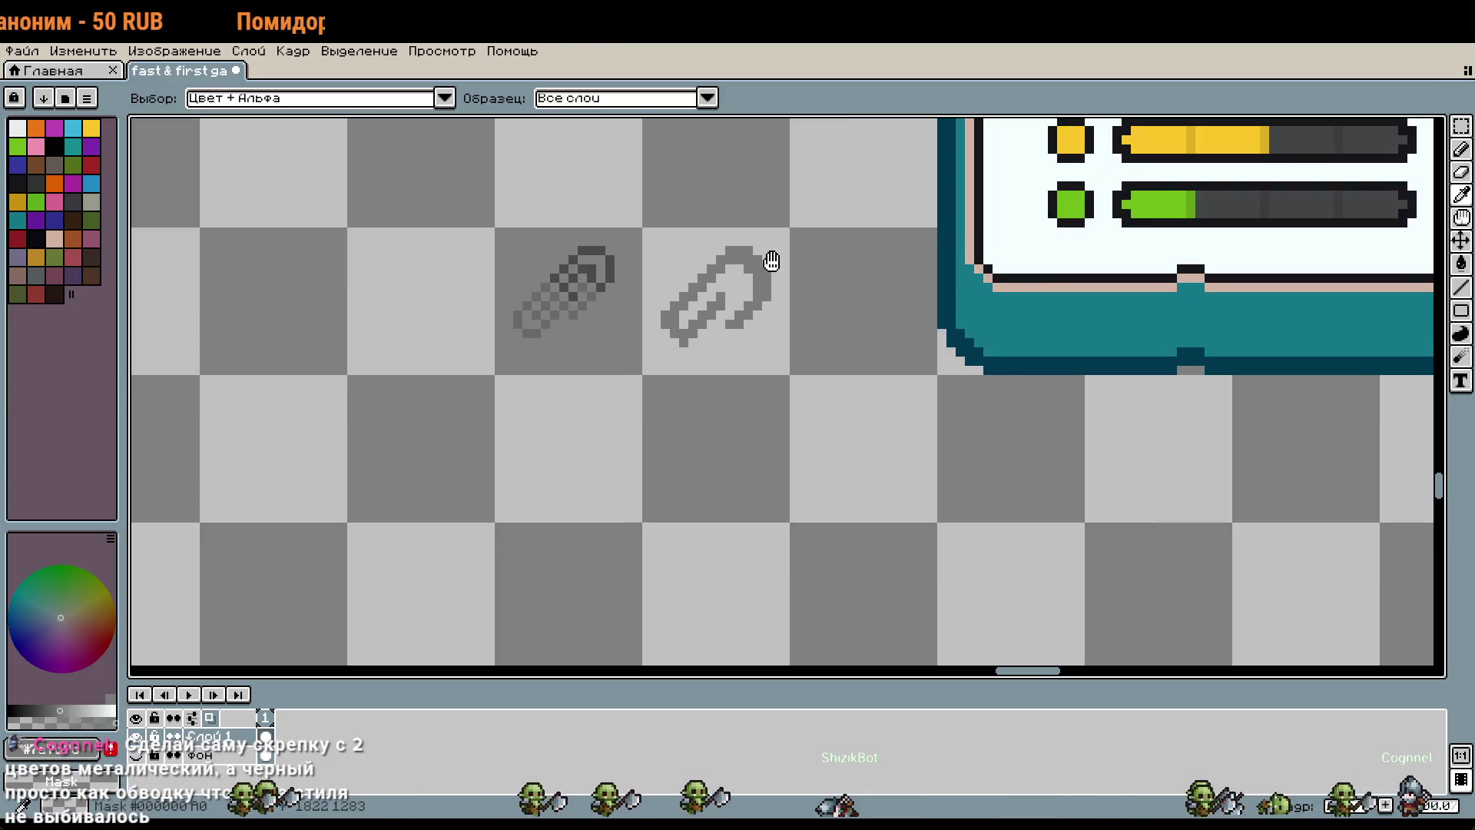
{"action": "scroll", "coordinate": [1167, 293], "scroll_direction": "up", "scroll_amount": 1}
{"action": "left_click", "coordinate": [984, 311]}
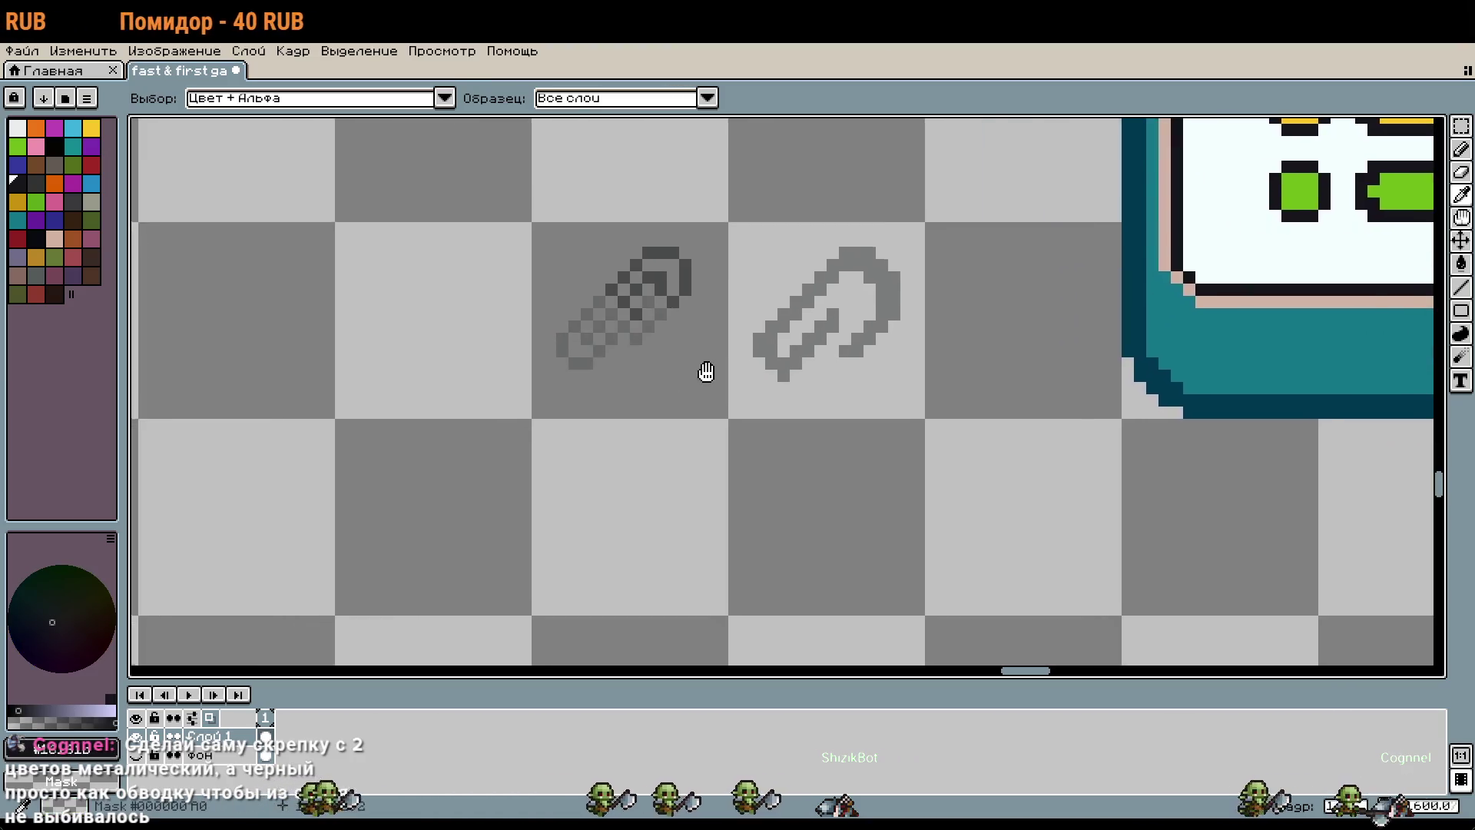
Step: Draw near-black #16161b diagonal outline lines around and inside the paperclip
{"action": "scroll", "coordinate": [698, 372], "scroll_direction": "up", "scroll_amount": 3}
{"action": "key", "text": "b"}
{"action": "left_click", "coordinate": [825, 331]}
{"action": "left_click", "coordinate": [810, 358]}
{"action": "left_click", "coordinate": [847, 320]}
{"action": "mouse_move", "coordinate": [848, 284]}
{"action": "left_mouse_down"}
{"action": "mouse_move", "coordinate": [884, 247]}
{"action": "mouse_move", "coordinate": [967, 222]}
{"action": "mouse_move", "coordinate": [995, 284]}
{"action": "mouse_move", "coordinate": [884, 394]}
{"action": "mouse_move", "coordinate": [794, 444]}
{"action": "mouse_move", "coordinate": [736, 394]}
{"action": "left_mouse_up"}
{"action": "mouse_move", "coordinate": [635, 511]}
{"action": "left_mouse_down"}
{"action": "mouse_move", "coordinate": [635, 473]}
{"action": "mouse_move", "coordinate": [689, 407]}
{"action": "mouse_move", "coordinate": [855, 252]}
{"action": "mouse_move", "coordinate": [1009, 173]}
{"action": "mouse_move", "coordinate": [1114, 325]}
{"action": "mouse_move", "coordinate": [1070, 428]}
{"action": "mouse_move", "coordinate": [993, 523]}
{"action": "mouse_move", "coordinate": [930, 547]}
{"action": "mouse_move", "coordinate": [930, 473]}
{"action": "mouse_move", "coordinate": [1003, 400]}
{"action": "mouse_move", "coordinate": [1002, 331]}
{"action": "mouse_move", "coordinate": [930, 289]}
{"action": "mouse_move", "coordinate": [892, 326]}
{"action": "left_mouse_up"}
{"action": "scroll", "coordinate": [1103, 436], "scroll_direction": "down", "scroll_amount": 5}
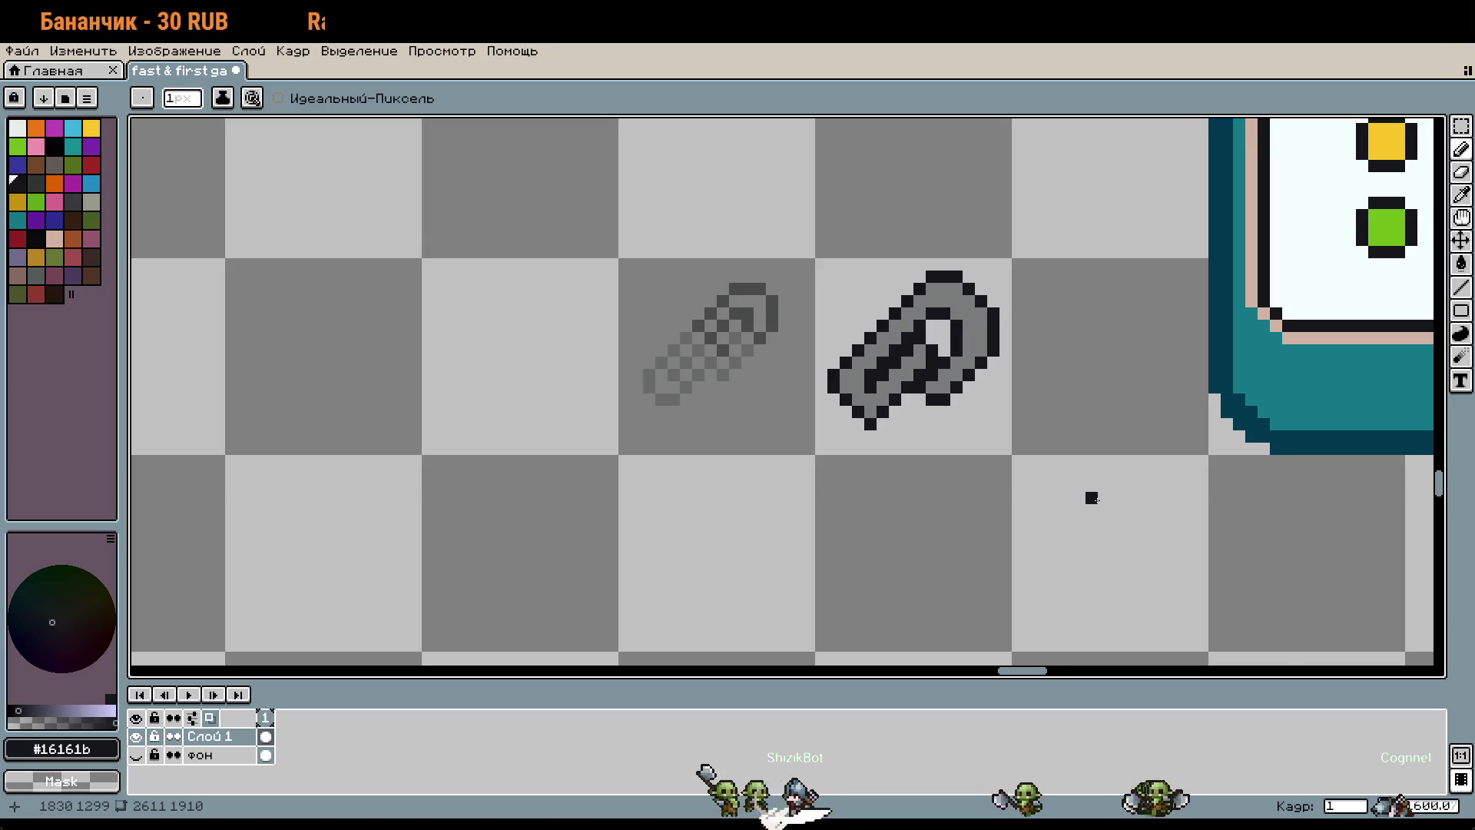
{"action": "scroll", "coordinate": [1079, 484], "scroll_direction": "up", "scroll_amount": 1}
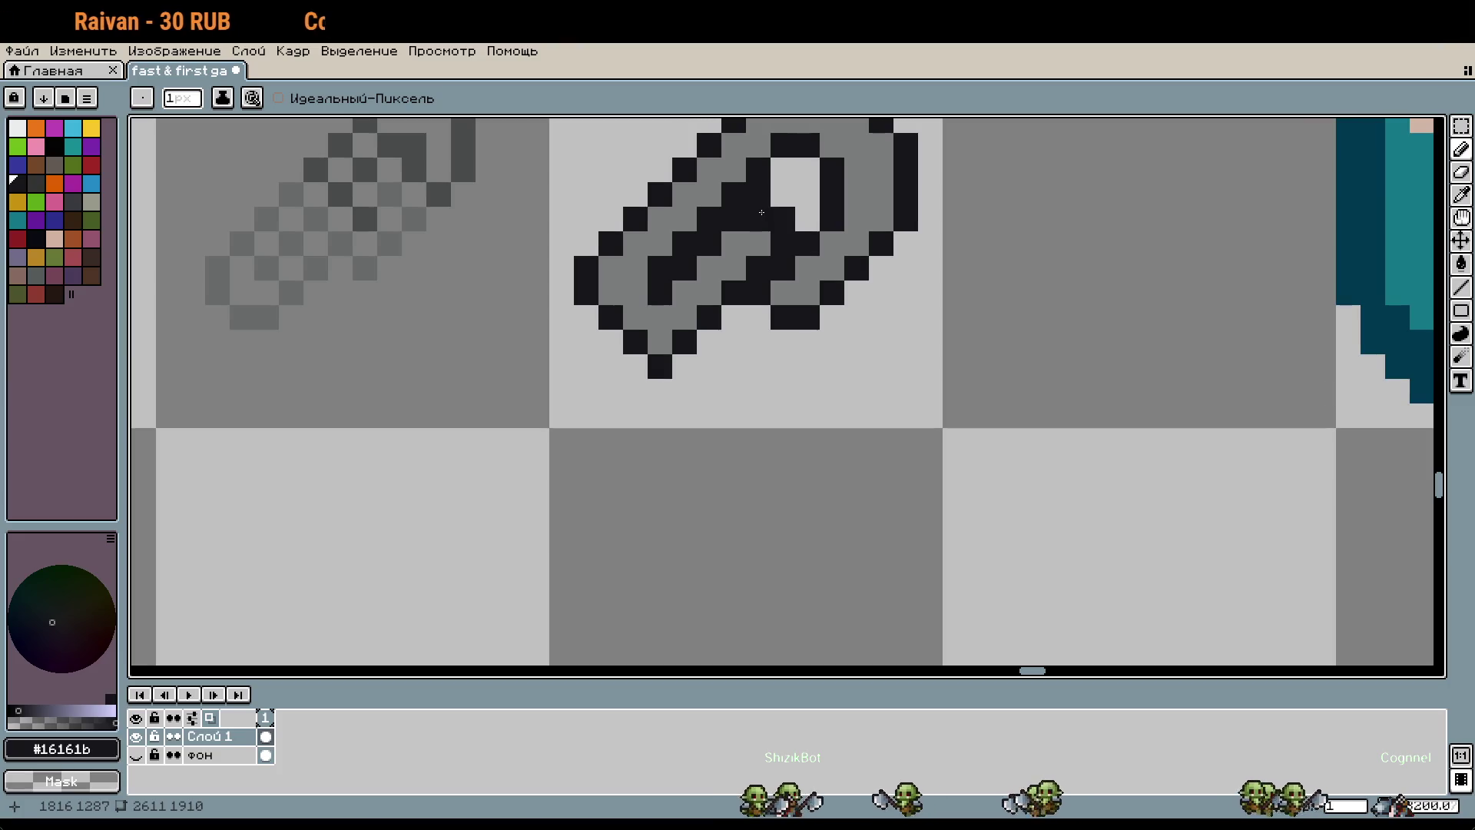
Step: Widen the white opening in the clip's top loop
{"action": "left_click_drag", "start_coordinate": [758, 194], "coordinate": [807, 219]}
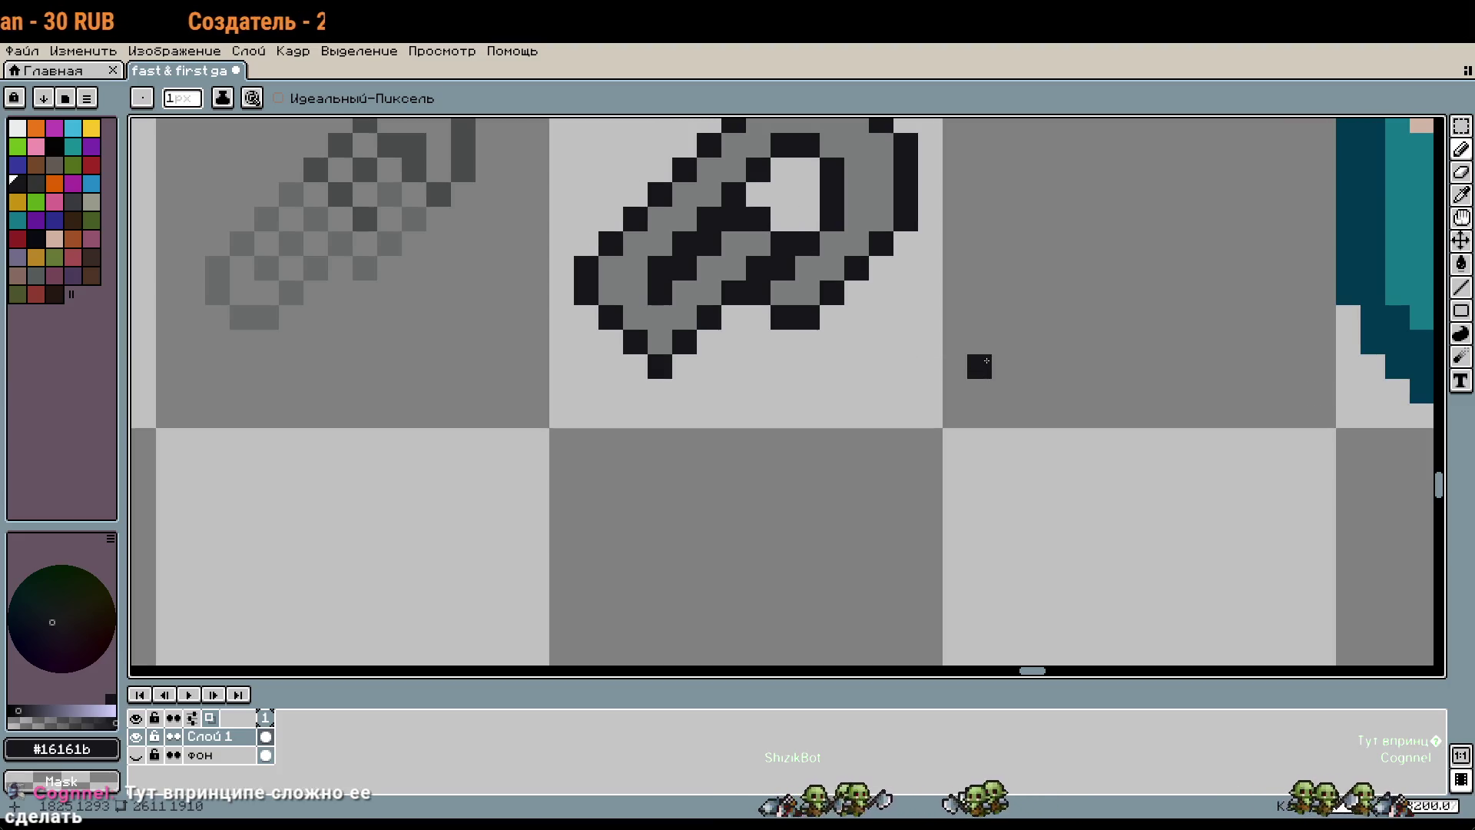
{"action": "left_click_drag", "start_coordinate": [991, 335], "coordinate": [1066, 447]}
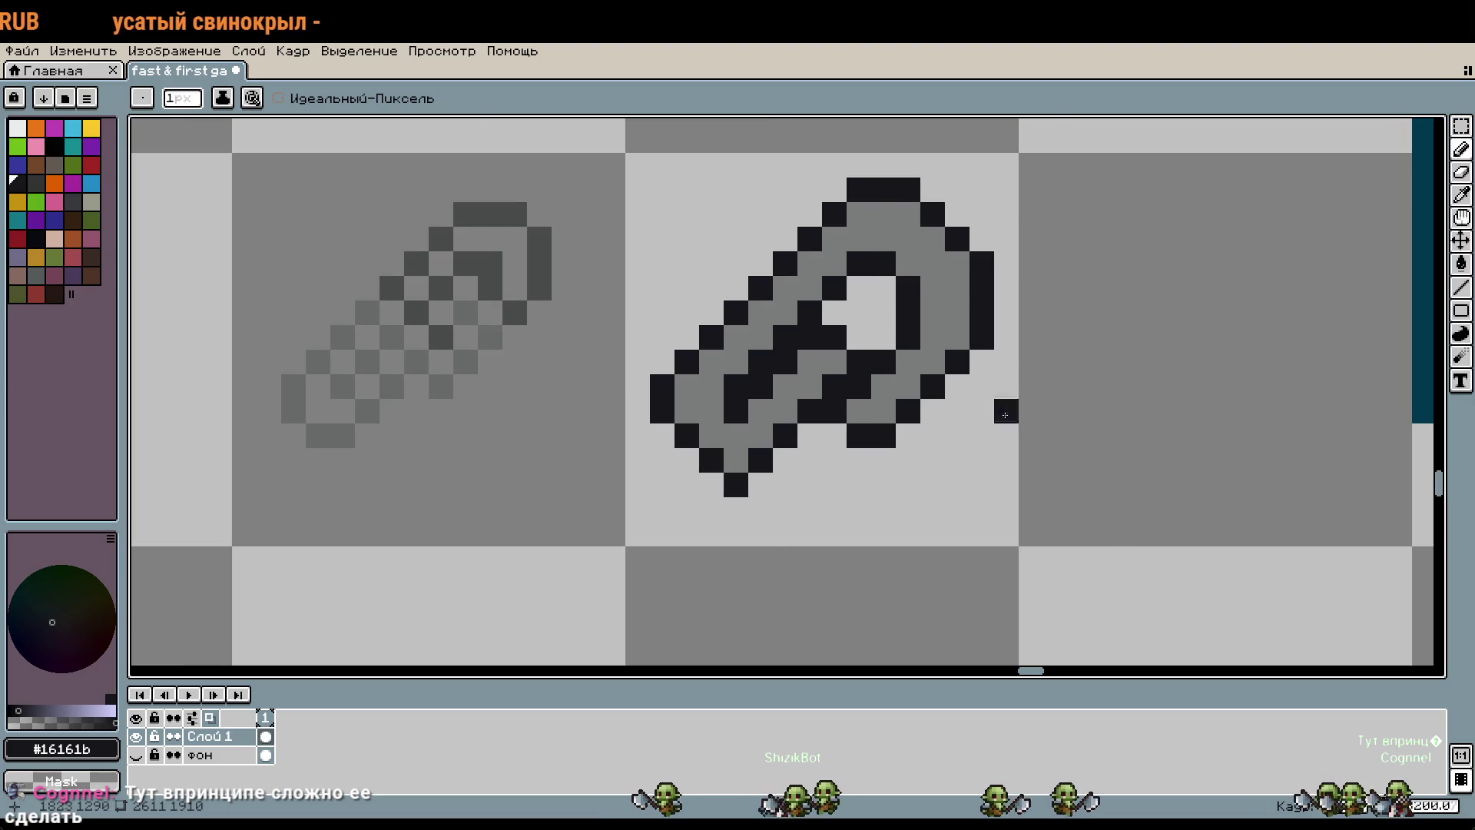
{"action": "scroll", "coordinate": [1014, 439], "scroll_direction": "down", "scroll_amount": 1}
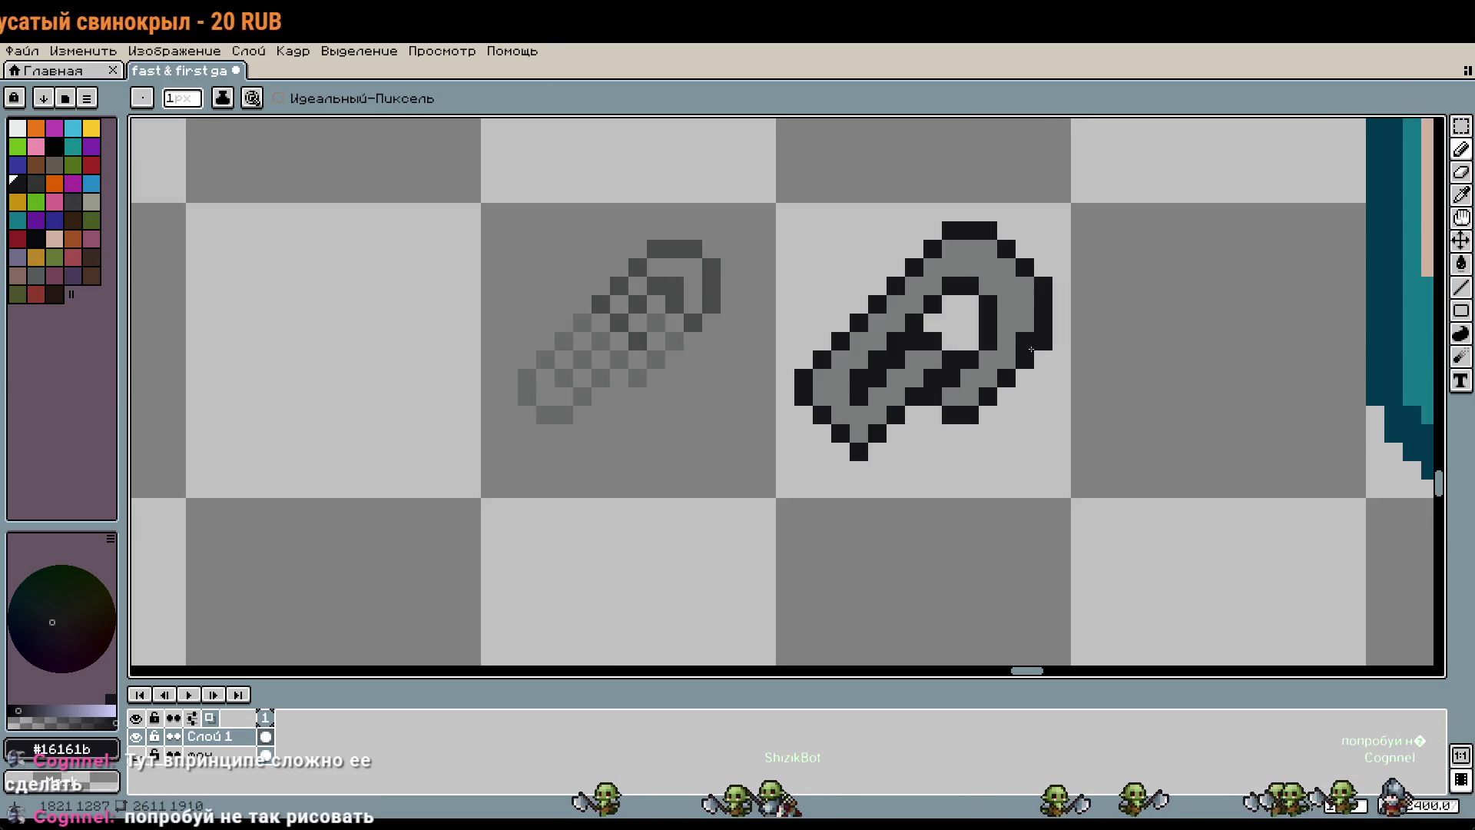
{"action": "scroll", "coordinate": [1083, 380], "scroll_direction": "down", "scroll_amount": 1}
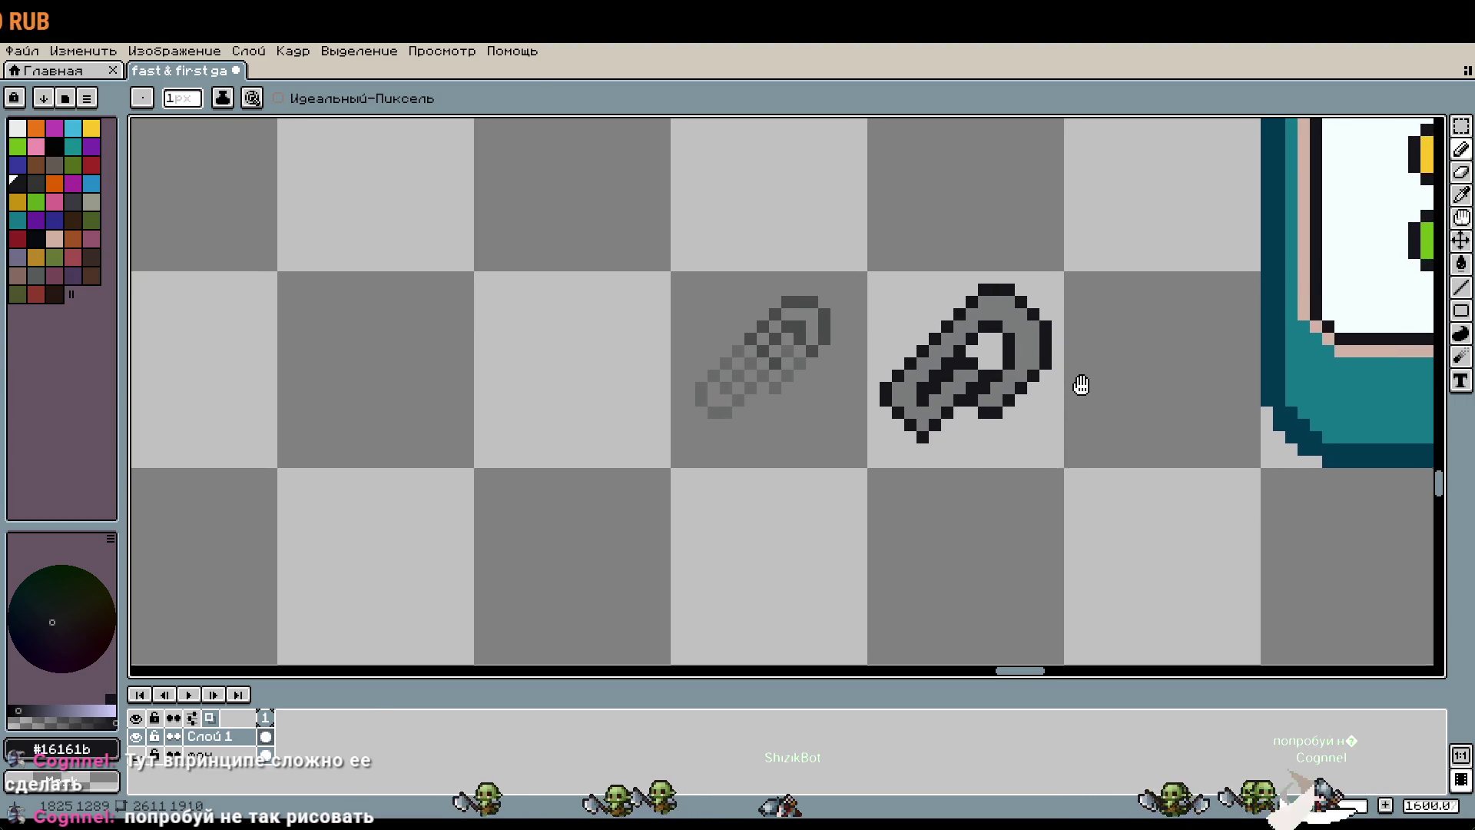
{"action": "scroll", "coordinate": [1080, 382], "scroll_direction": "up", "scroll_amount": 1}
{"action": "scroll", "coordinate": [1048, 412], "scroll_direction": "up", "scroll_amount": 1}
{"action": "scroll", "coordinate": [975, 443], "scroll_direction": "up", "scroll_amount": 1}
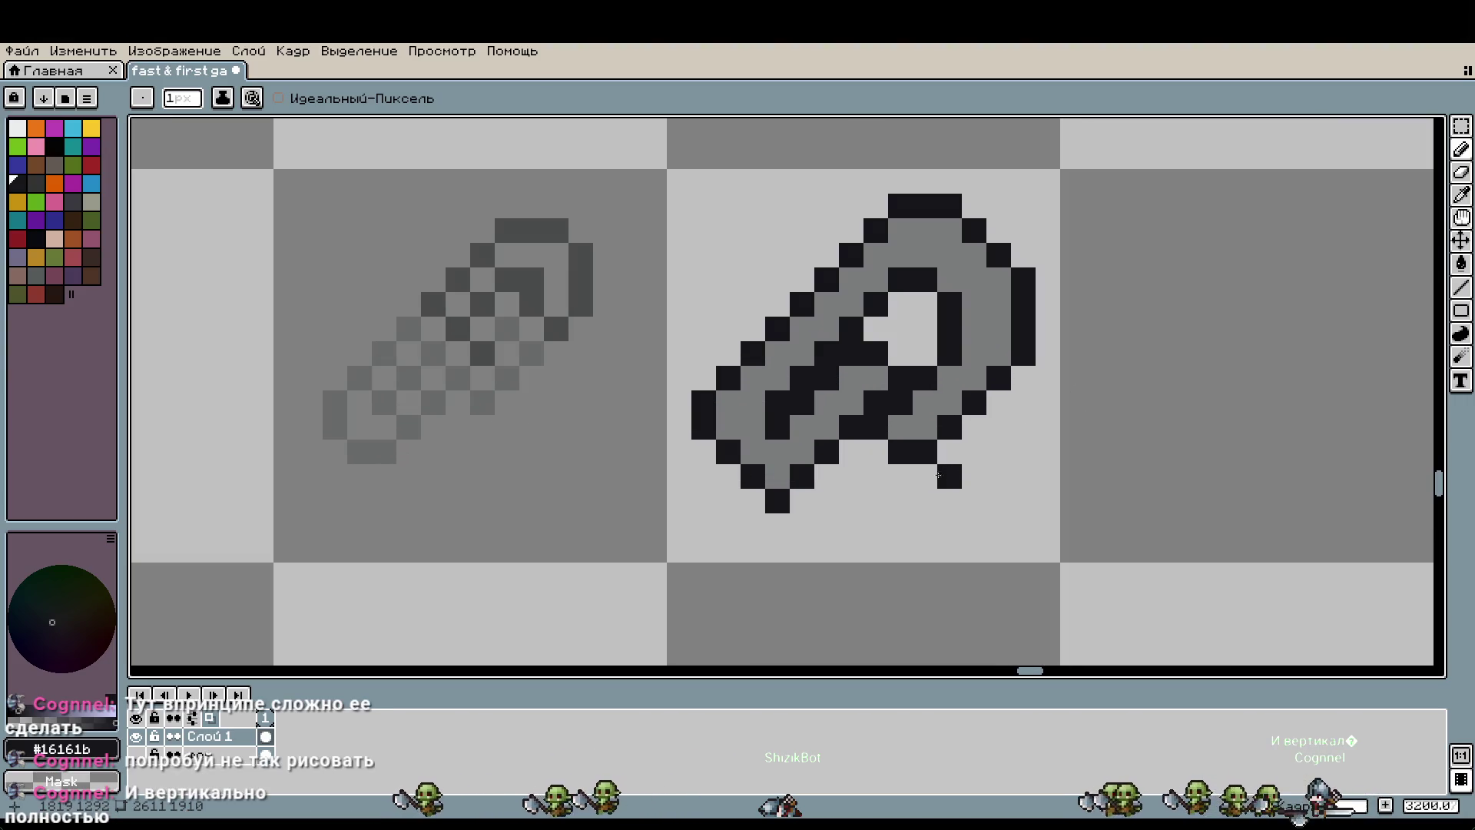
Step: Select all and delete the paperclip, restore it, and sample its grey #7a7c7c
{"action": "key", "text": "m"}
{"action": "key", "text": "ctrl+a"}
{"action": "key", "text": "Delete"}
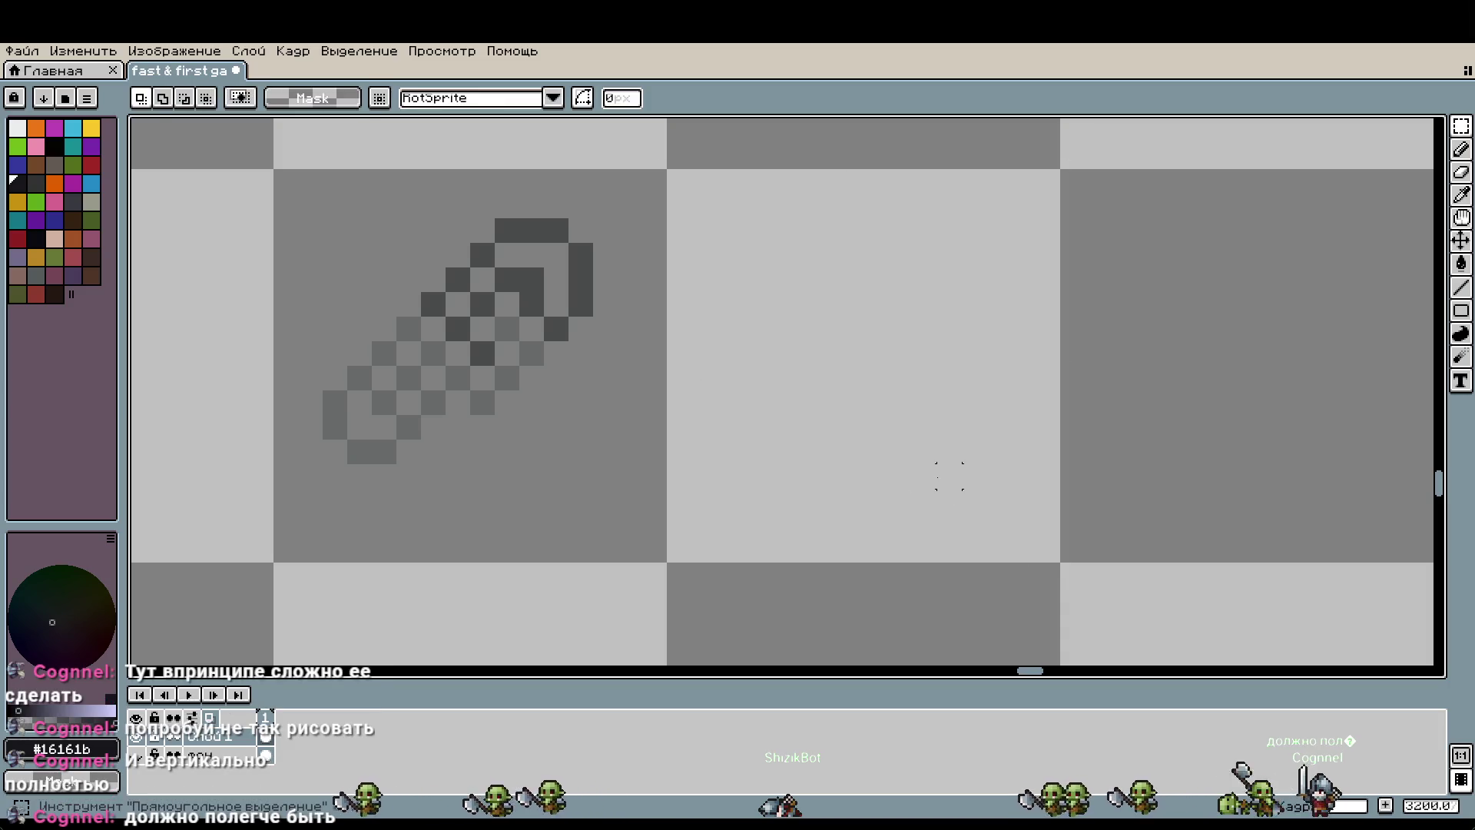
{"action": "key", "text": "i"}
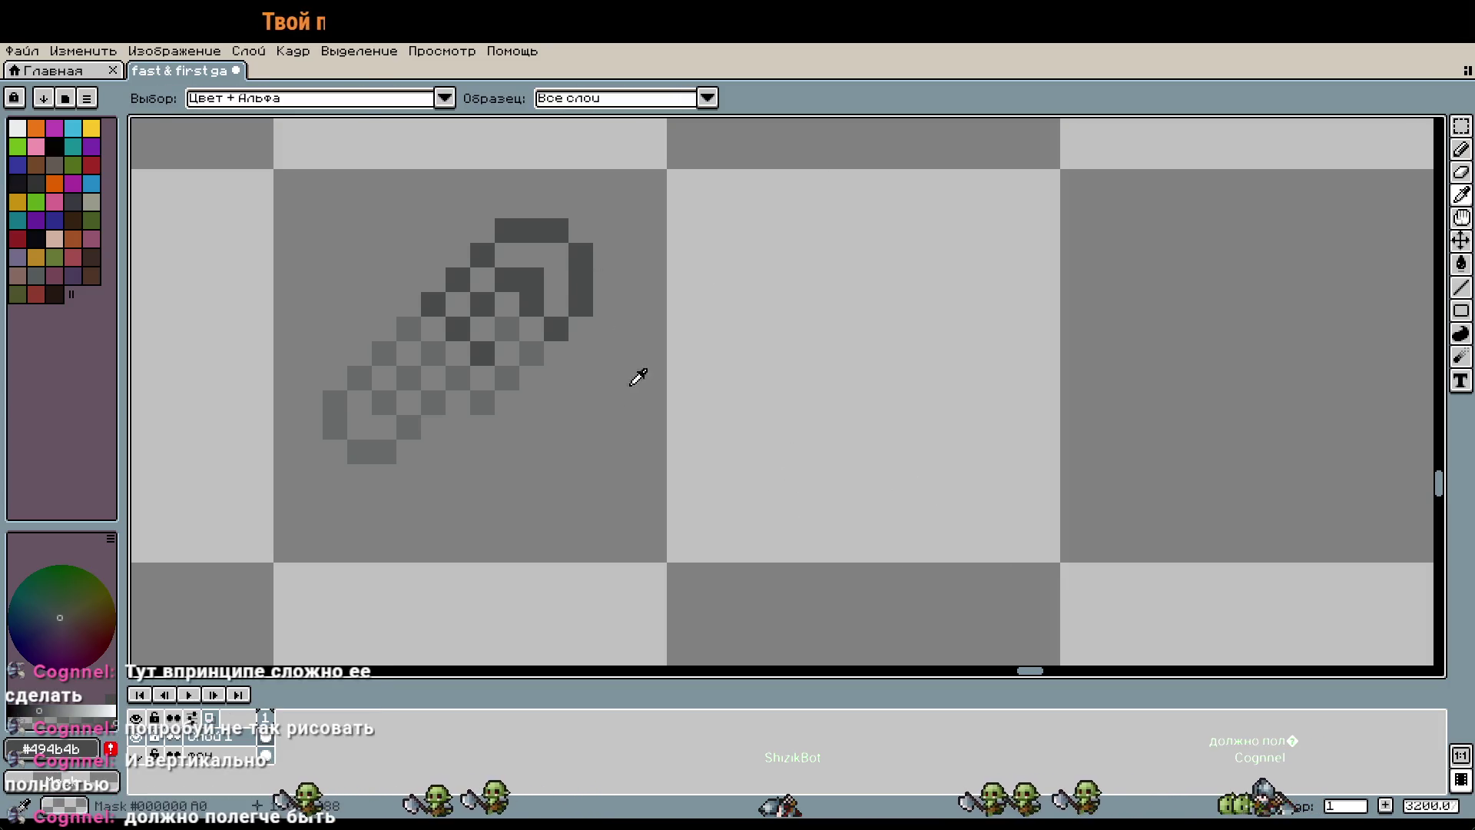
{"action": "key", "text": "ctrl+z"}
{"action": "key", "text": "ctrl+z"}
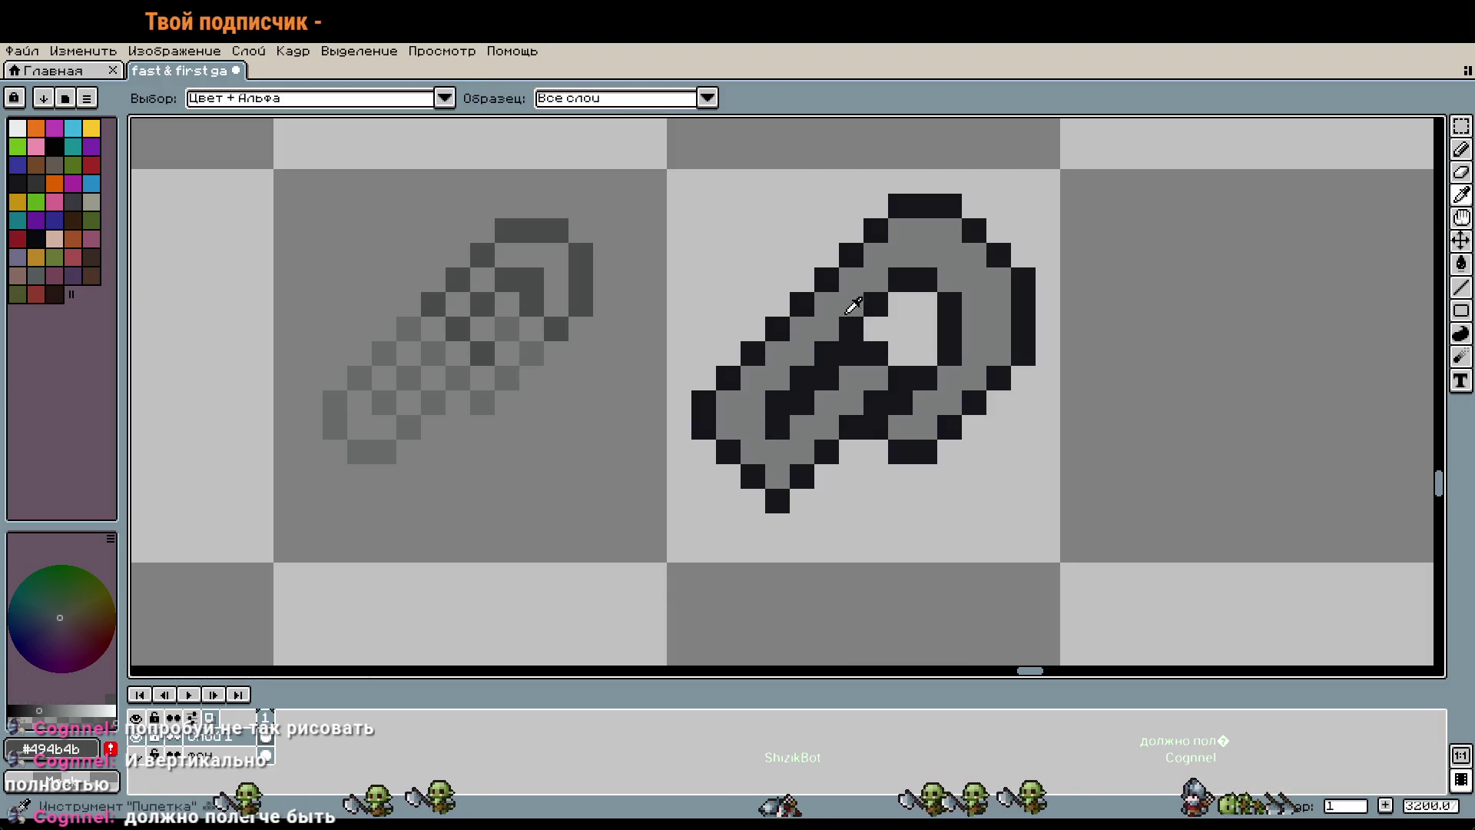
{"action": "left_click", "coordinate": [845, 306]}
{"action": "key", "text": "v"}
Step: Undo the clip edits until its tile is empty, then sample near-black #16161b
{"action": "key", "text": "ctrl+z"}
{"action": "key", "text": "ctrl+z"}
{"action": "key", "text": "ctrl+z"}
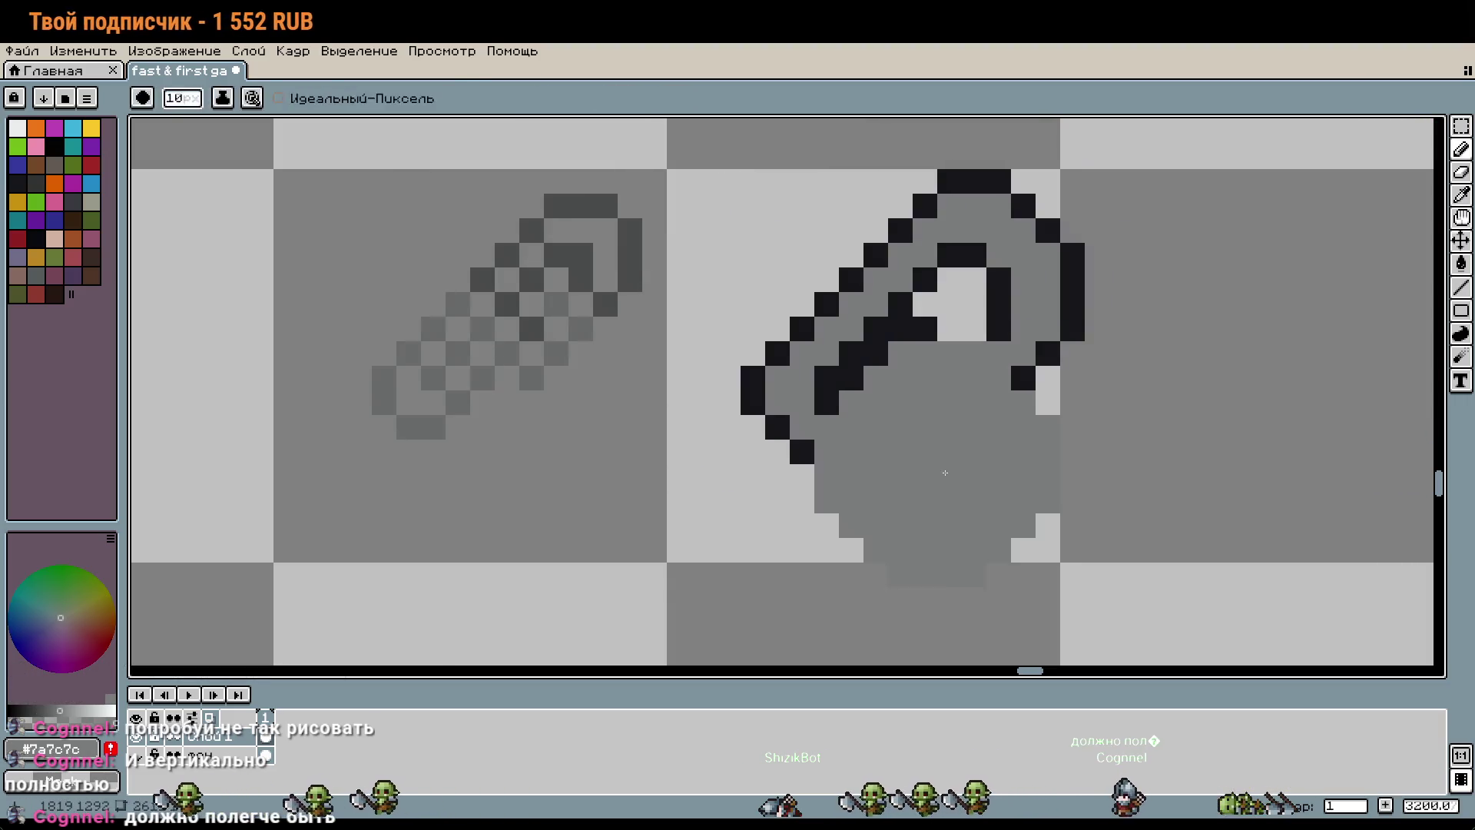
{"action": "key", "text": "b"}
{"action": "key", "text": "ctrl+z"}
{"action": "key", "text": "ctrl+z"}
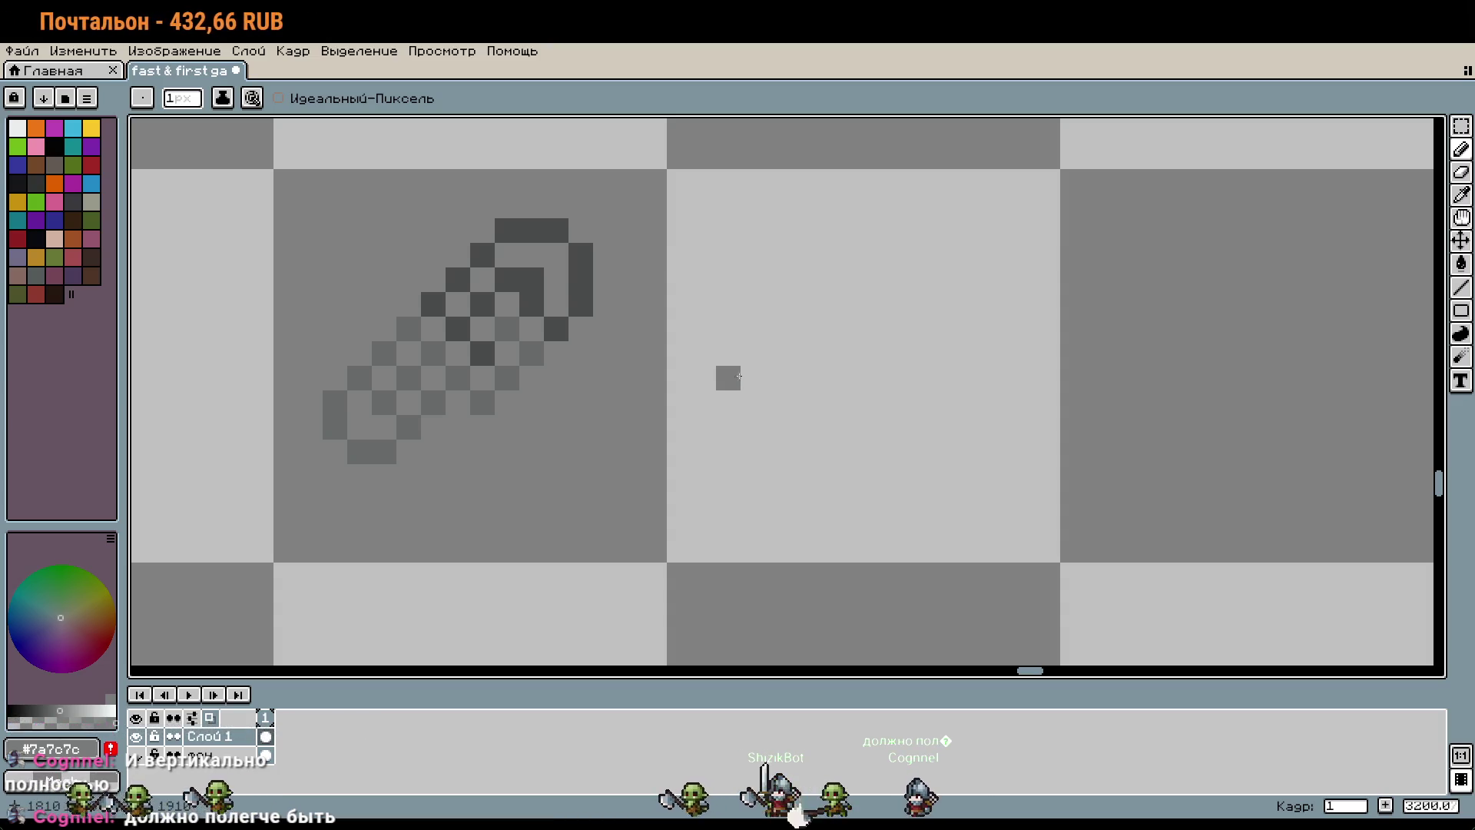
{"action": "key", "text": "i"}
{"action": "scroll", "coordinate": [1349, 308], "scroll_direction": "down", "scroll_amount": 1}
{"action": "left_click", "coordinate": [1225, 290]}
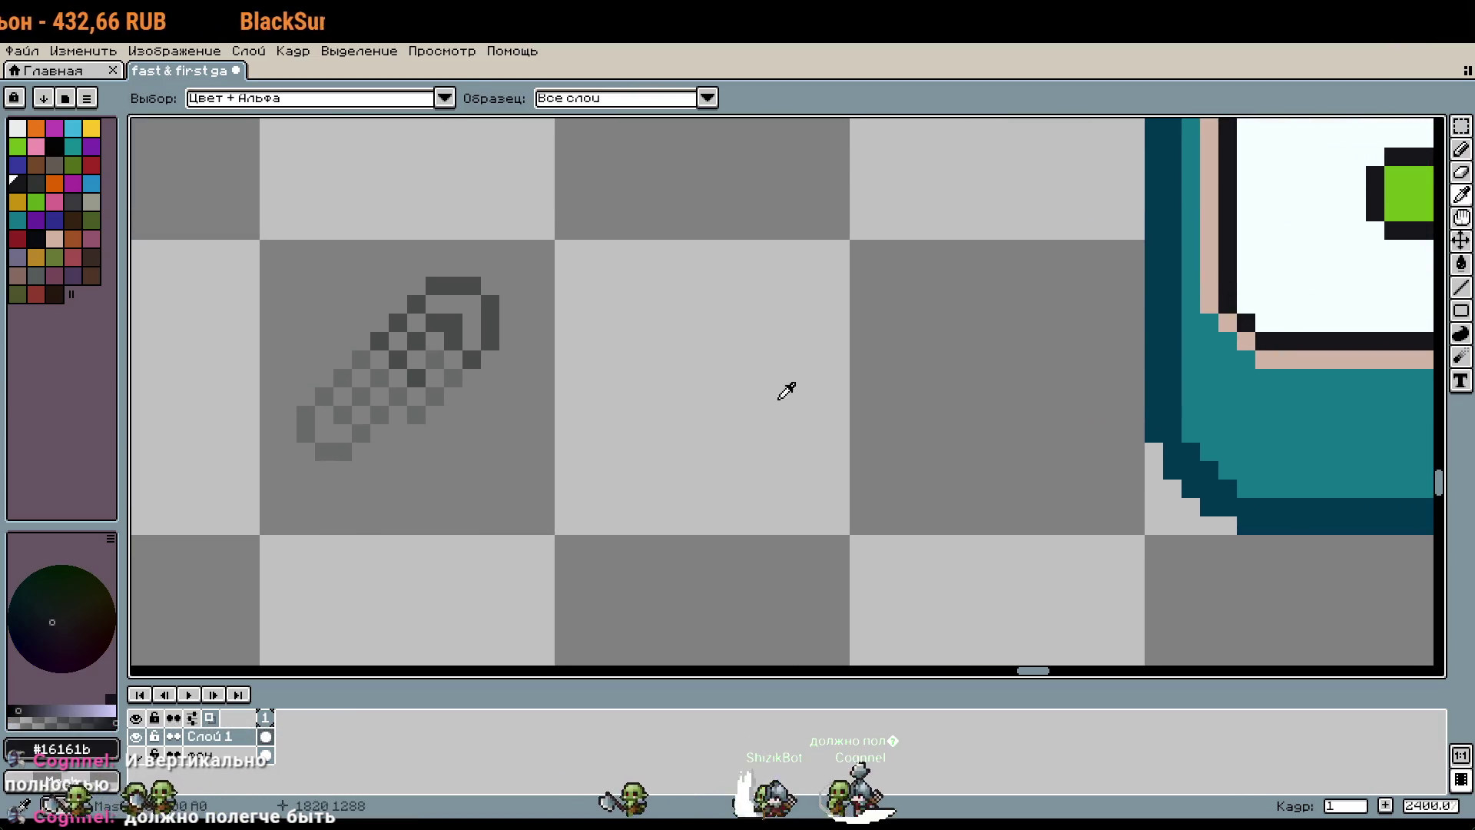
Step: Draw the clip's vertical end line and two long horizontal lines in the empty tile
{"action": "key", "text": "b"}
{"action": "scroll", "coordinate": [768, 396], "scroll_direction": "up", "scroll_amount": 3}
{"action": "left_click_drag", "start_coordinate": [614, 369], "coordinate": [607, 504]}
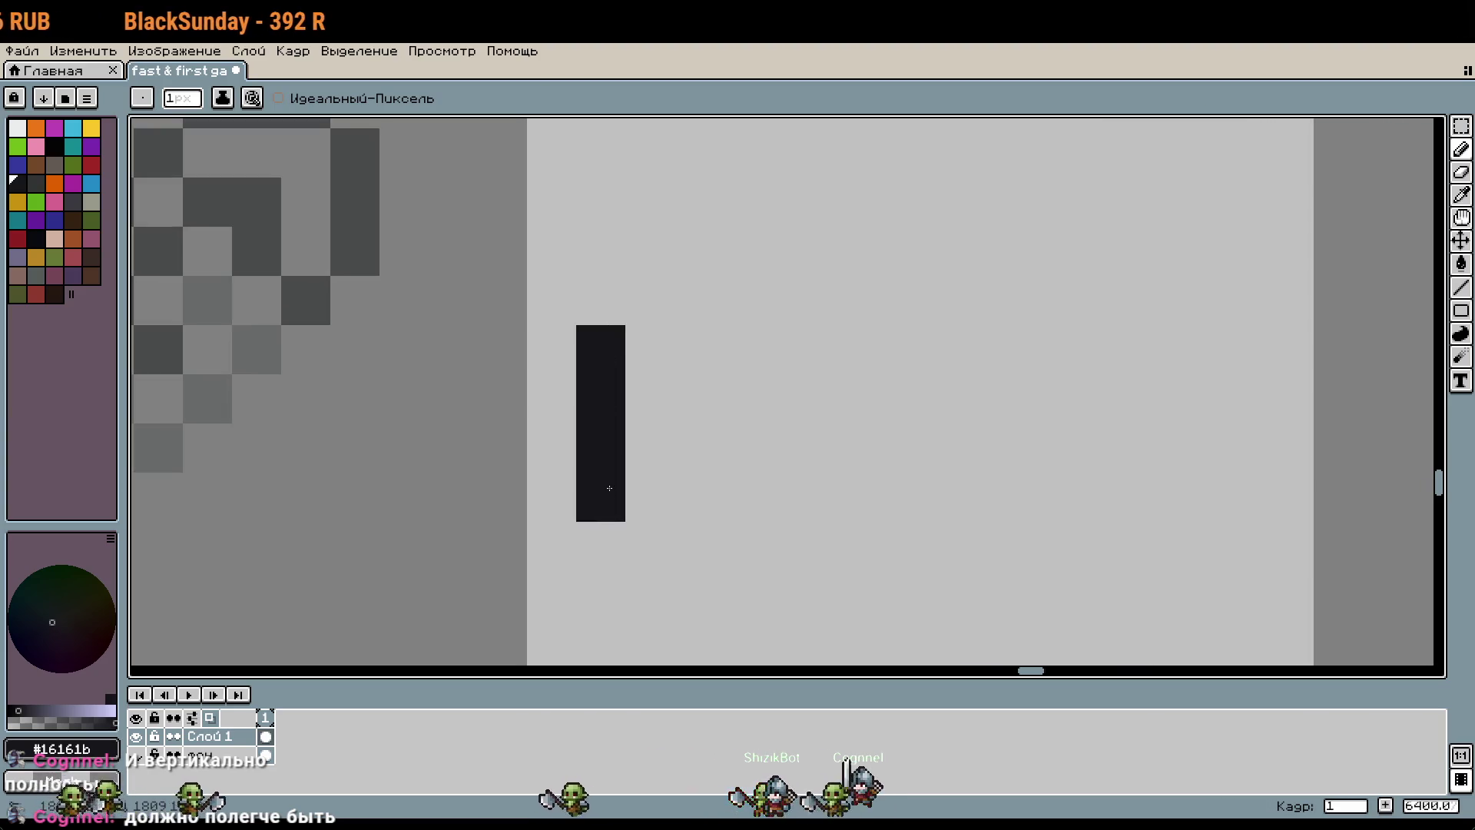
{"action": "scroll", "coordinate": [768, 399], "scroll_direction": "down", "scroll_amount": 1}
{"action": "scroll", "coordinate": [768, 399], "scroll_direction": "down", "scroll_amount": 1}
{"action": "left_click_drag", "start_coordinate": [715, 355], "coordinate": [955, 355]}
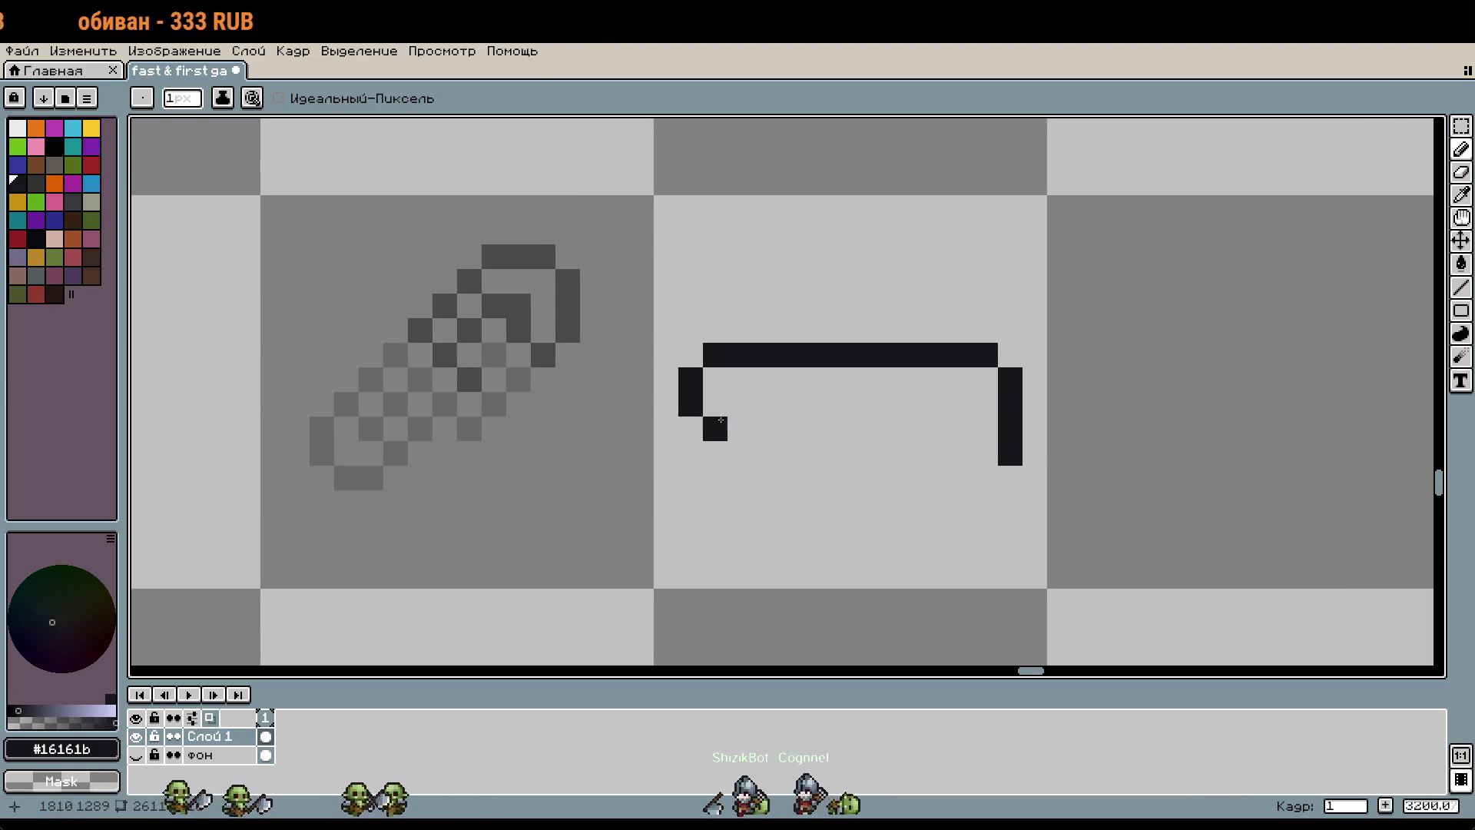
{"action": "left_click_drag", "start_coordinate": [986, 478], "coordinate": [765, 478]}
{"action": "scroll", "coordinate": [896, 495], "scroll_direction": "down", "scroll_amount": 1}
{"action": "scroll", "coordinate": [896, 495], "scroll_direction": "up", "scroll_amount": 1}
{"action": "key", "text": "ctrl+z"}
Step: Nudge the clip's top line down one pixel
{"action": "key", "text": "m"}
{"action": "left_click_drag", "start_coordinate": [676, 319], "coordinate": [1022, 392]}
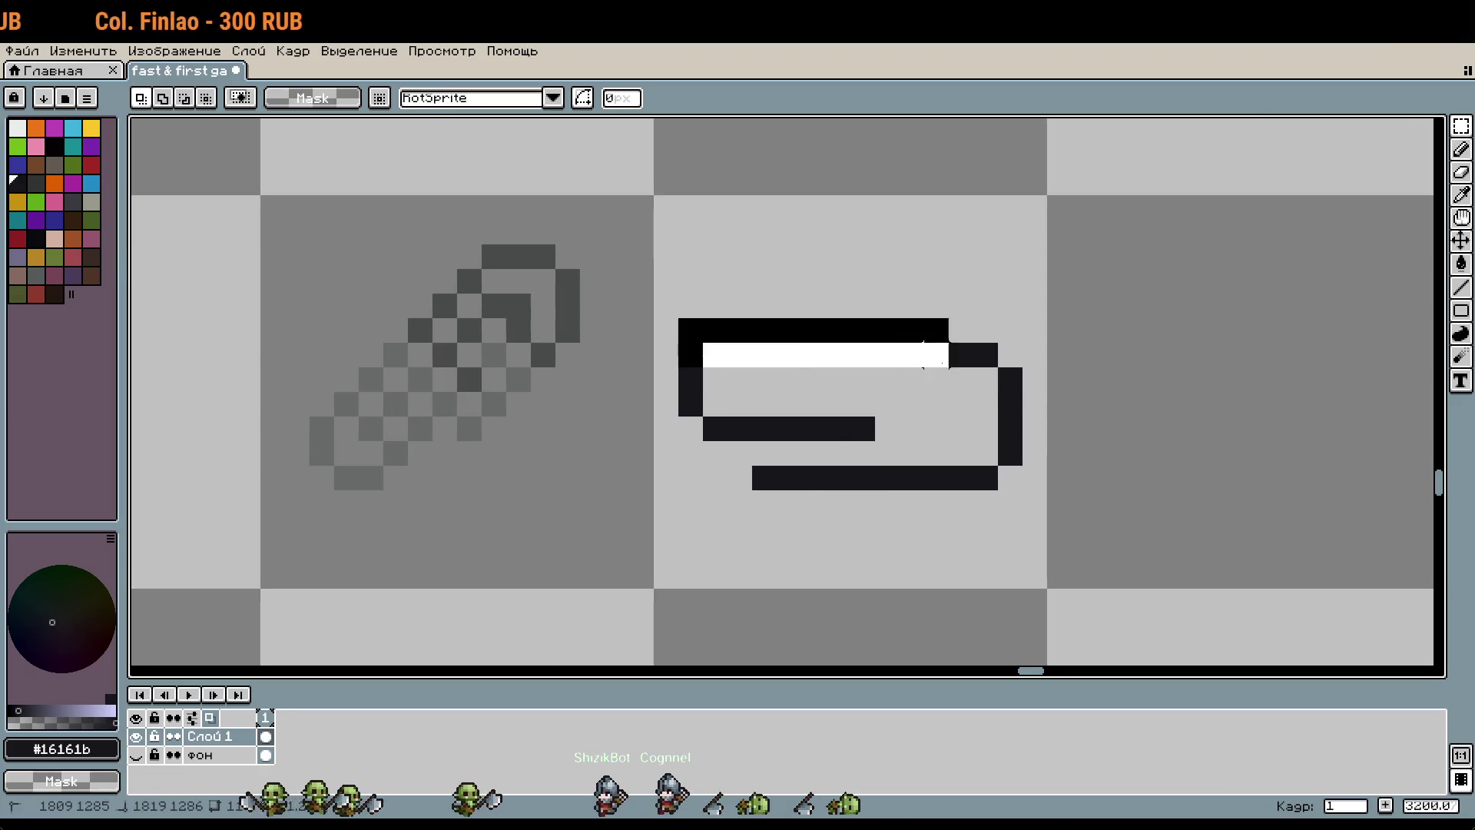
{"action": "key", "text": "Down"}
{"action": "key", "text": "ctrl+d"}
{"action": "key", "text": "b"}
{"action": "scroll", "coordinate": [1027, 465], "scroll_direction": "up", "scroll_amount": 2}
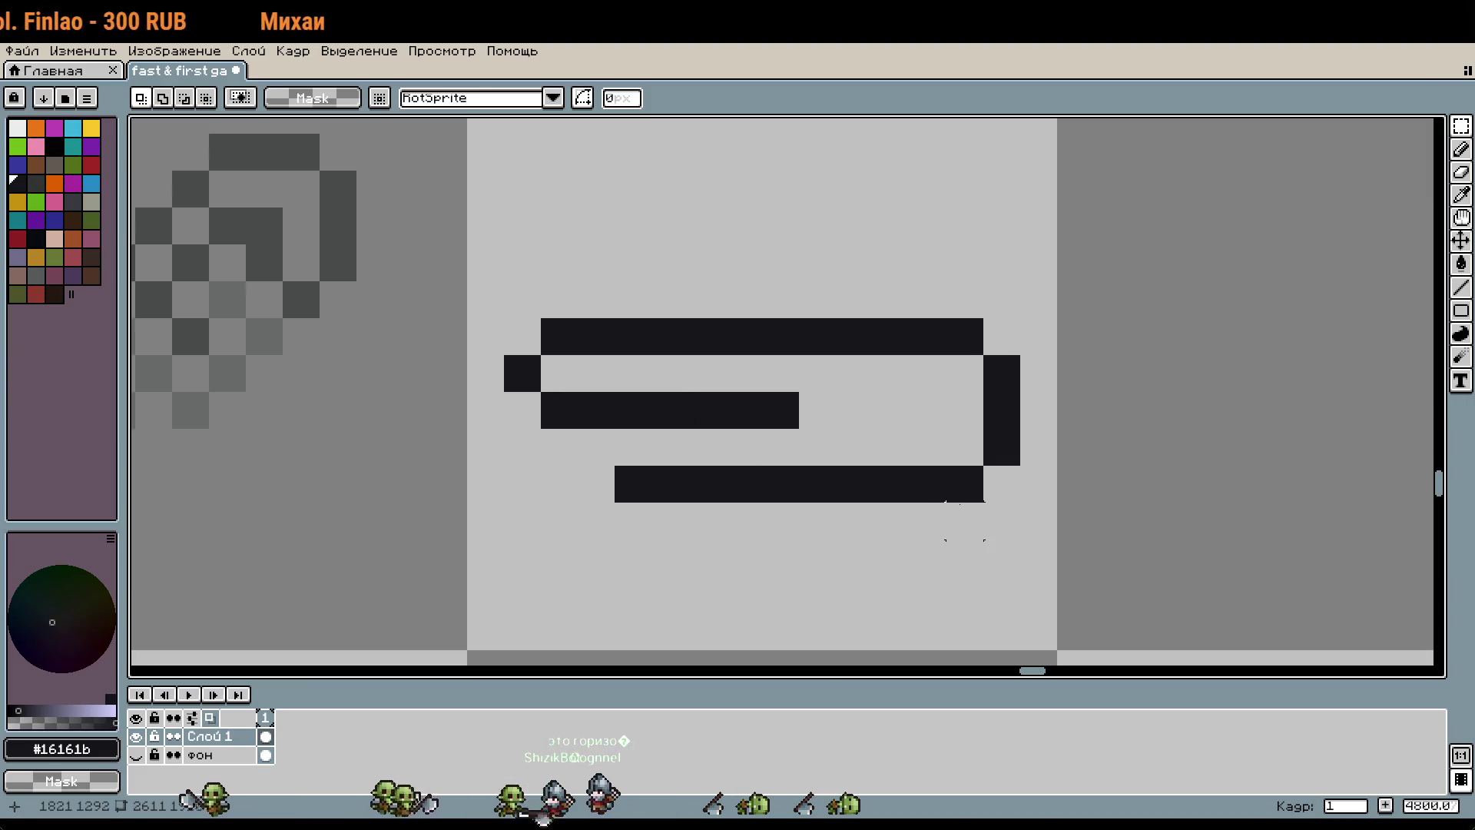
Step: Add a black pixel at the clip's bottom-right corner, then undo the extra stroke
{"action": "key", "text": "i"}
{"action": "scroll", "coordinate": [958, 477], "scroll_direction": "down", "scroll_amount": 3}
{"action": "scroll", "coordinate": [999, 431], "scroll_direction": "down", "scroll_amount": 1}
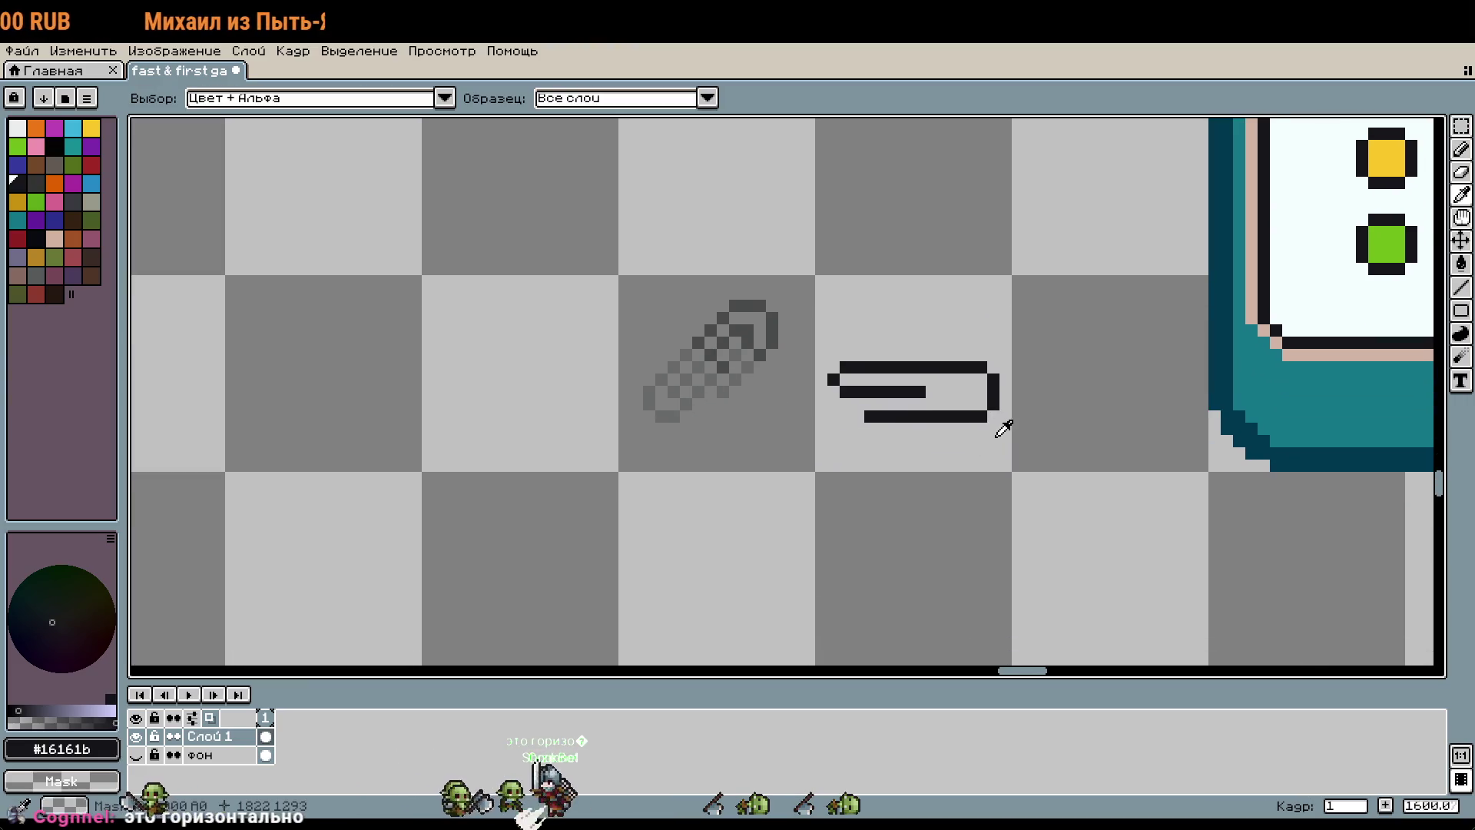
{"action": "key", "text": "b"}
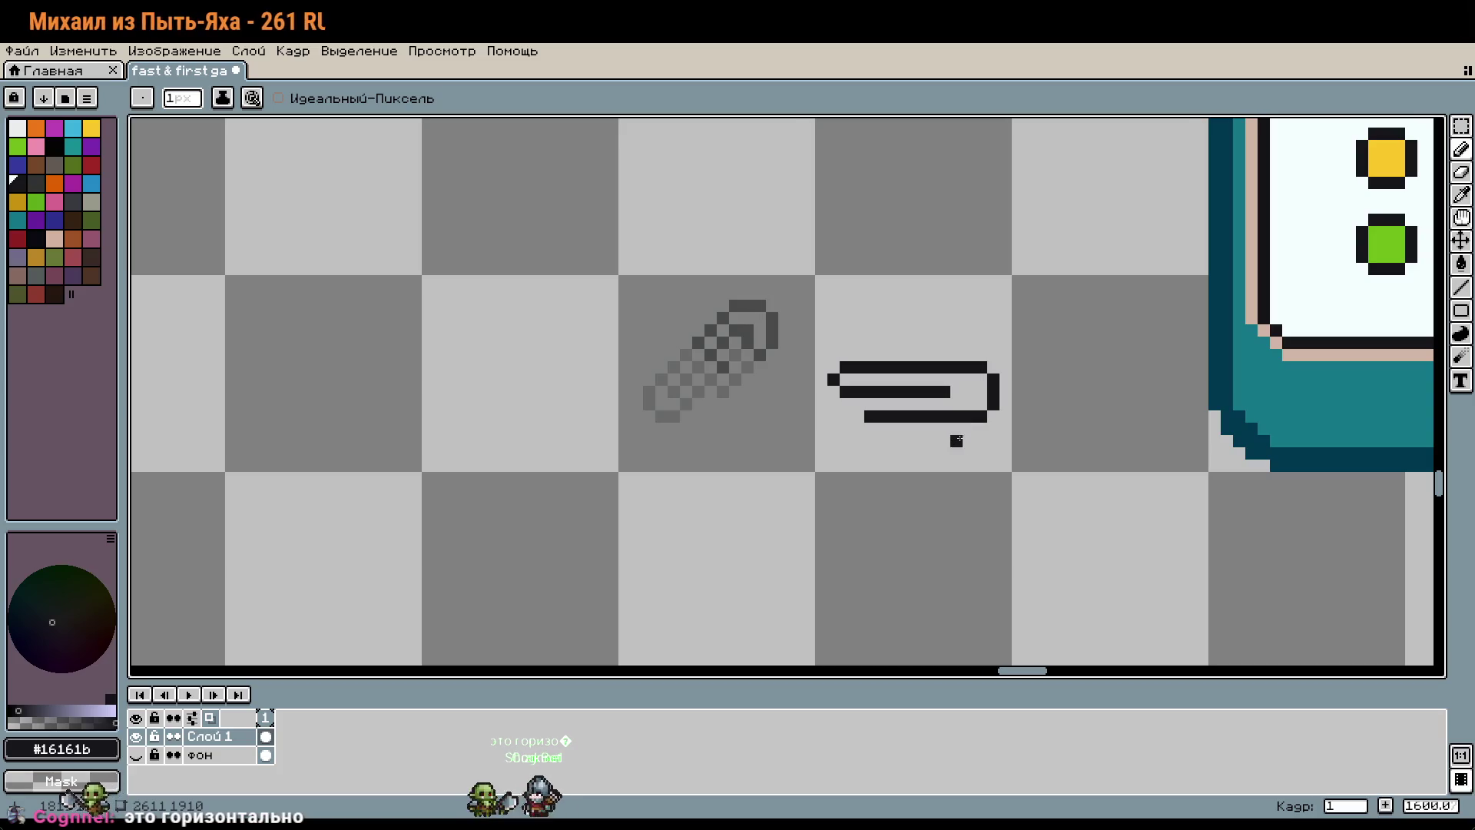
{"action": "scroll", "coordinate": [956, 439], "scroll_direction": "up", "scroll_amount": 1}
{"action": "left_click", "coordinate": [1020, 400]}
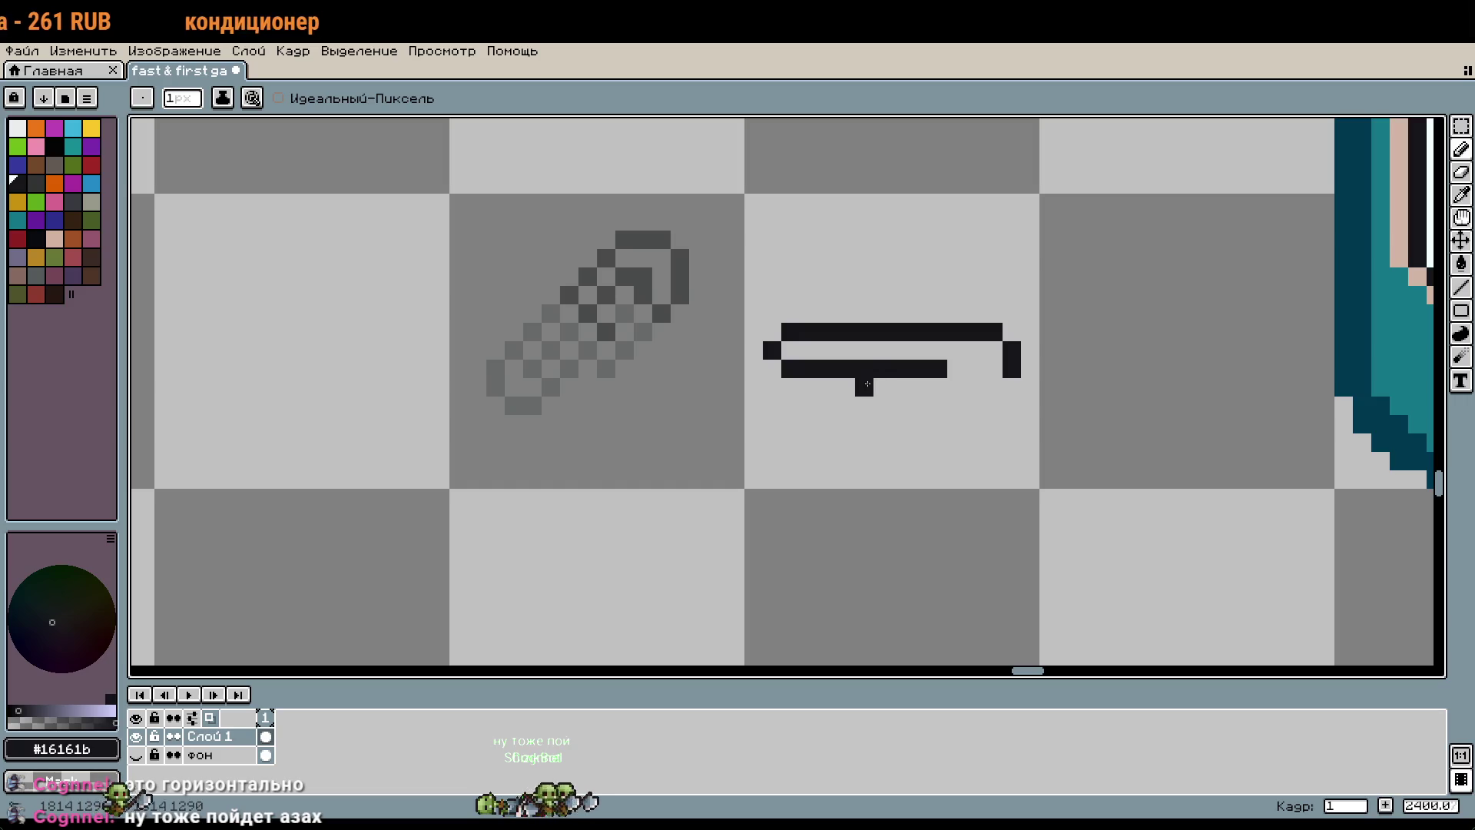
{"action": "scroll", "coordinate": [1054, 428], "scroll_direction": "down", "scroll_amount": 2}
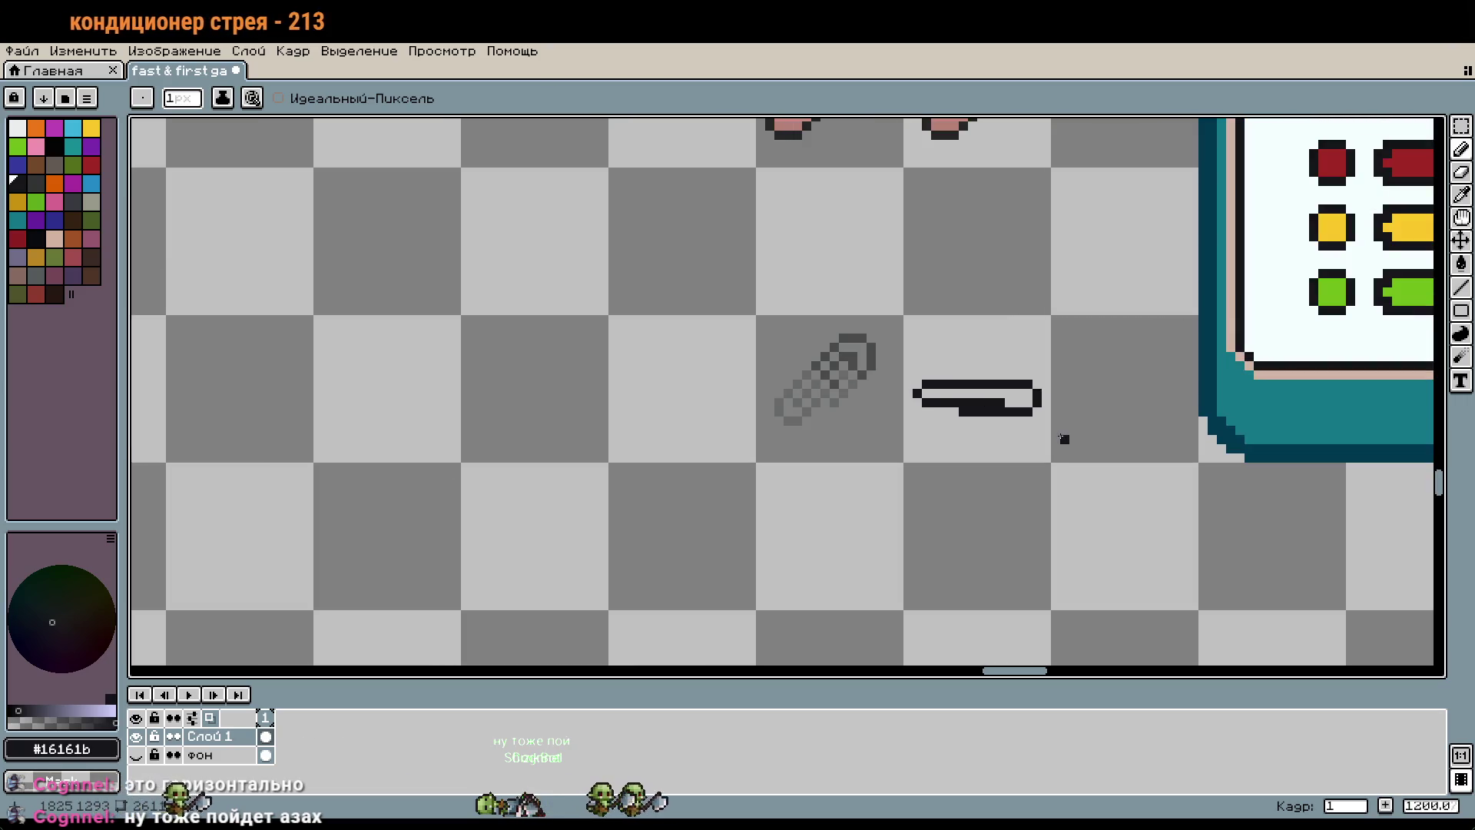
{"action": "key", "text": "ctrl+z"}
{"action": "key", "text": "ctrl+z"}
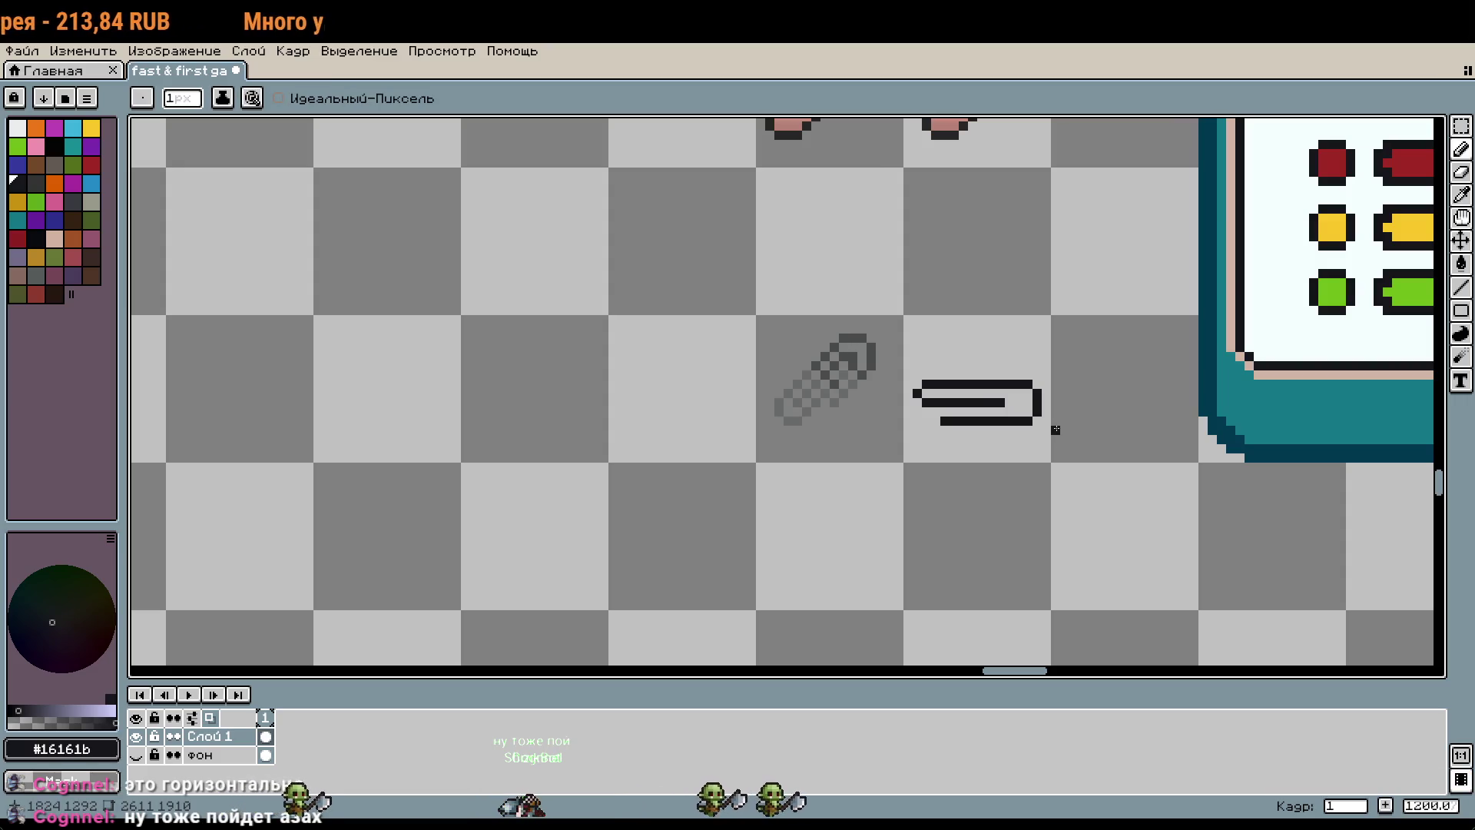
{"action": "scroll", "coordinate": [1056, 429], "scroll_direction": "down", "scroll_amount": 2}
{"action": "scroll", "coordinate": [1057, 369], "scroll_direction": "up", "scroll_amount": 5}
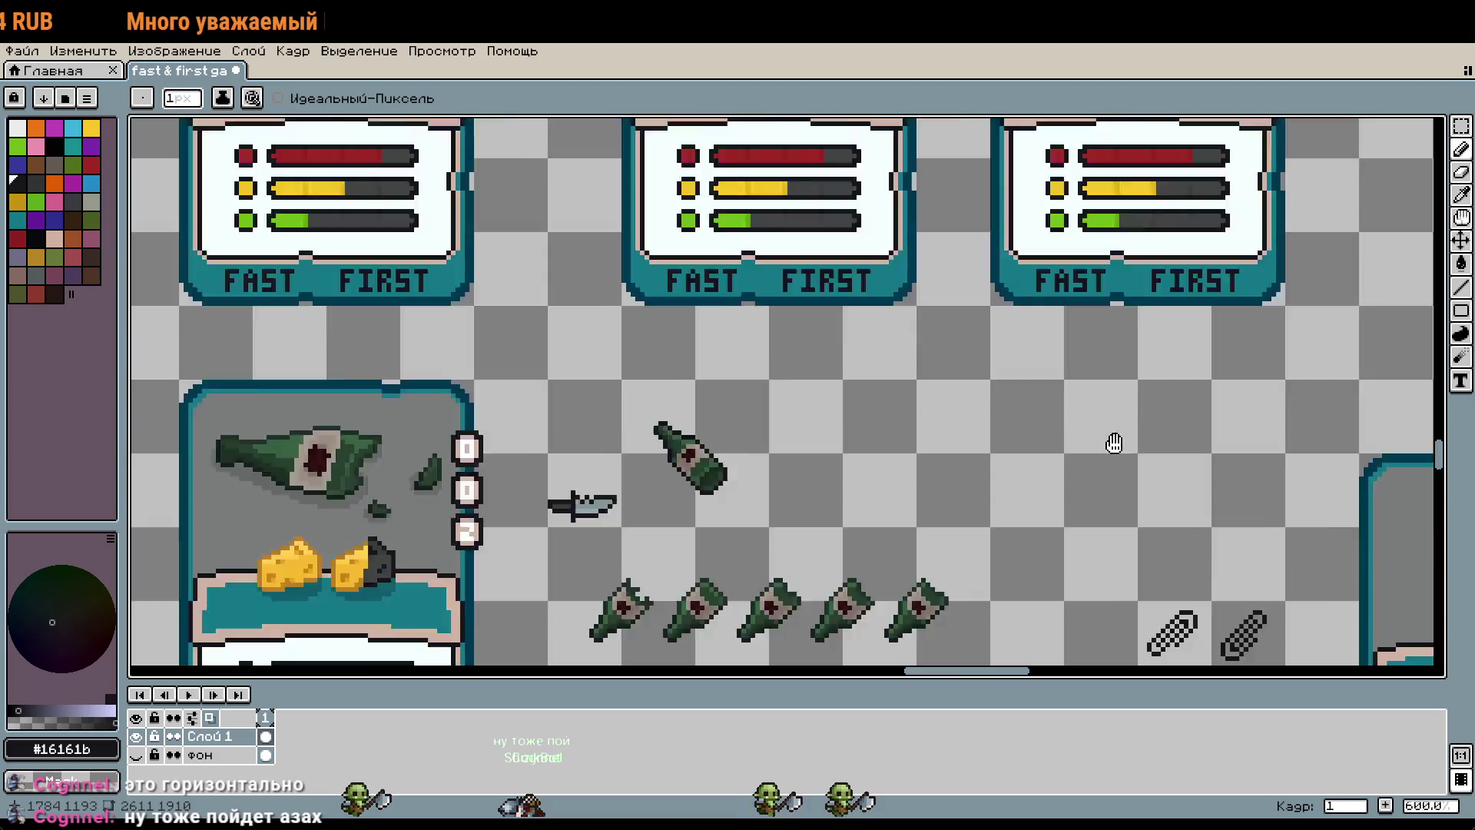
Step: Copy the pink ear sprite, try pasting it onto the paperclip, then discard it
{"action": "key", "text": "m"}
{"action": "scroll", "coordinate": [895, 316], "scroll_direction": "down", "scroll_amount": 3}
{"action": "scroll", "coordinate": [838, 267], "scroll_direction": "up", "scroll_amount": 3}
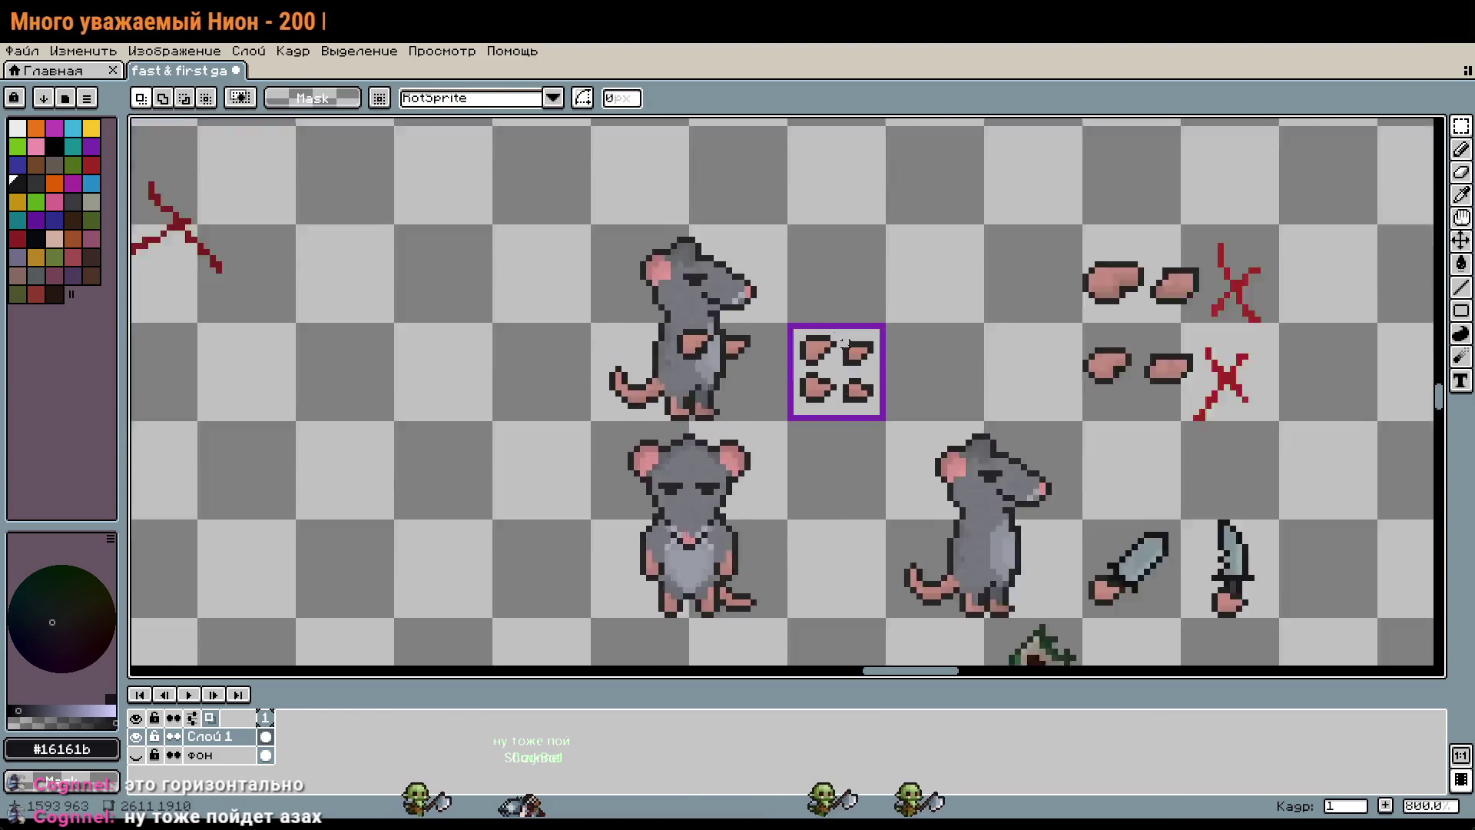
{"action": "scroll", "coordinate": [811, 399], "scroll_direction": "up", "scroll_amount": 5}
{"action": "left_click_drag", "start_coordinate": [659, 396], "coordinate": [814, 527]}
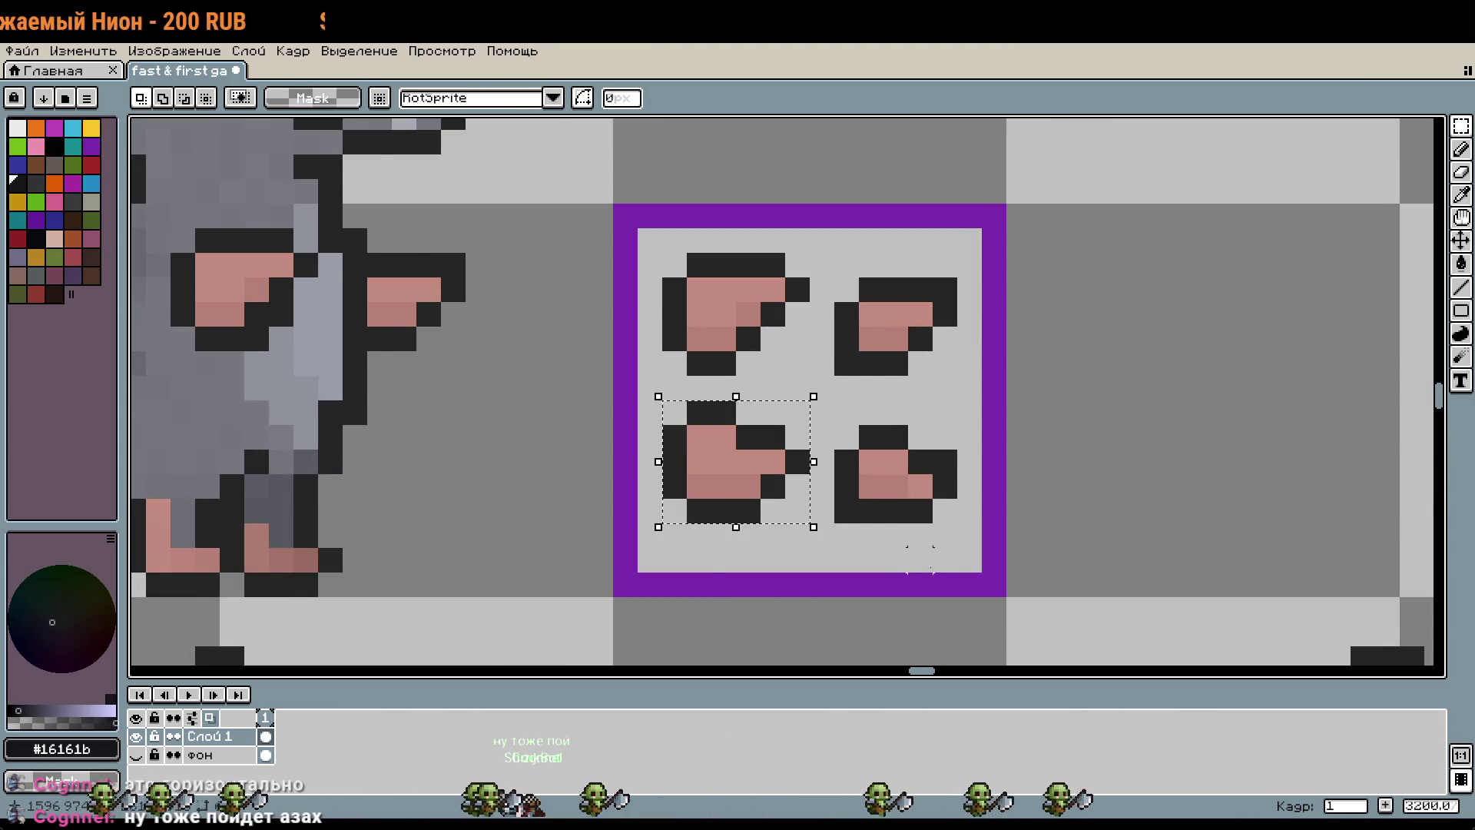
{"action": "scroll", "coordinate": [800, 518], "scroll_direction": "down", "scroll_amount": 5}
{"action": "scroll", "coordinate": [940, 339], "scroll_direction": "down", "scroll_amount": 5}
{"action": "scroll", "coordinate": [1076, 307], "scroll_direction": "down", "scroll_amount": 4}
{"action": "scroll", "coordinate": [1205, 443], "scroll_direction": "down", "scroll_amount": 4}
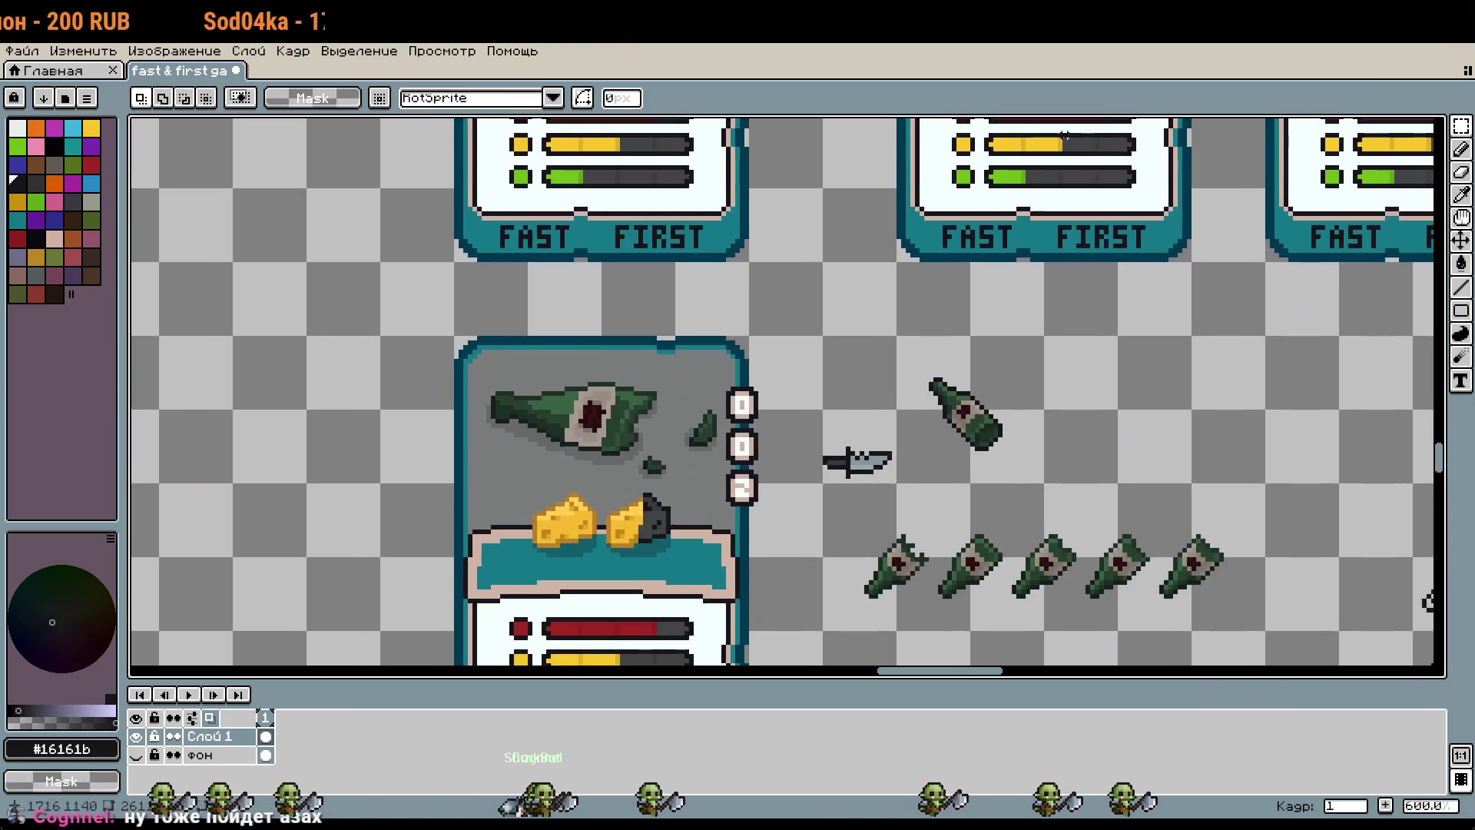
{"action": "scroll", "coordinate": [1076, 384], "scroll_direction": "right", "scroll_amount": 5}
{"action": "scroll", "coordinate": [1008, 351], "scroll_direction": "up", "scroll_amount": 3}
{"action": "scroll", "coordinate": [1008, 350], "scroll_direction": "up", "scroll_amount": 1}
{"action": "key", "text": "ctrl+v"}
{"action": "left_click_drag", "start_coordinate": [821, 408], "coordinate": [1008, 397]}
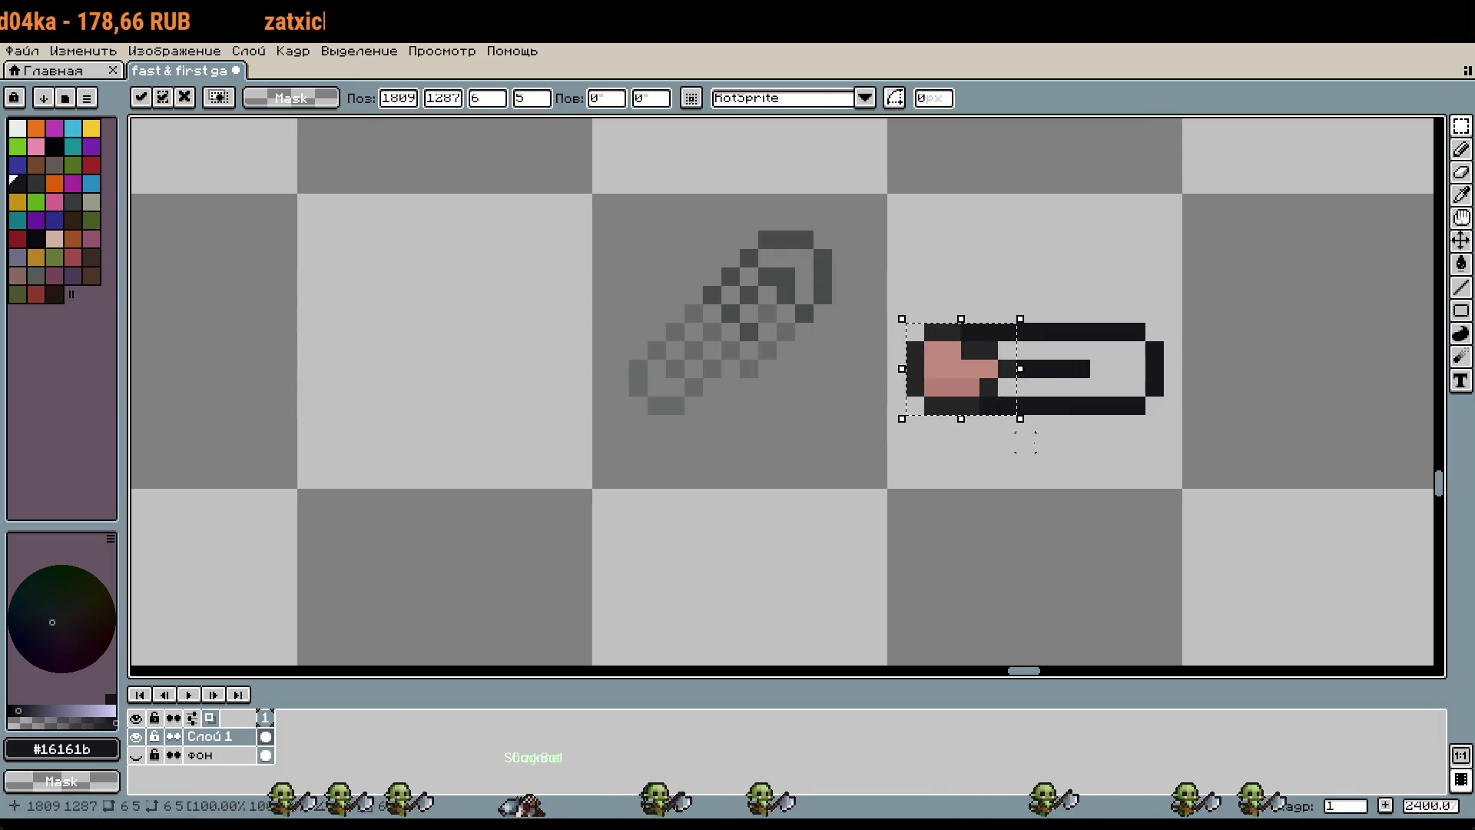
{"action": "key", "text": "Escape"}
Step: Flip the paperclip horizontally and set it back into its tile
{"action": "scroll", "coordinate": [991, 430], "scroll_direction": "down", "scroll_amount": 1}
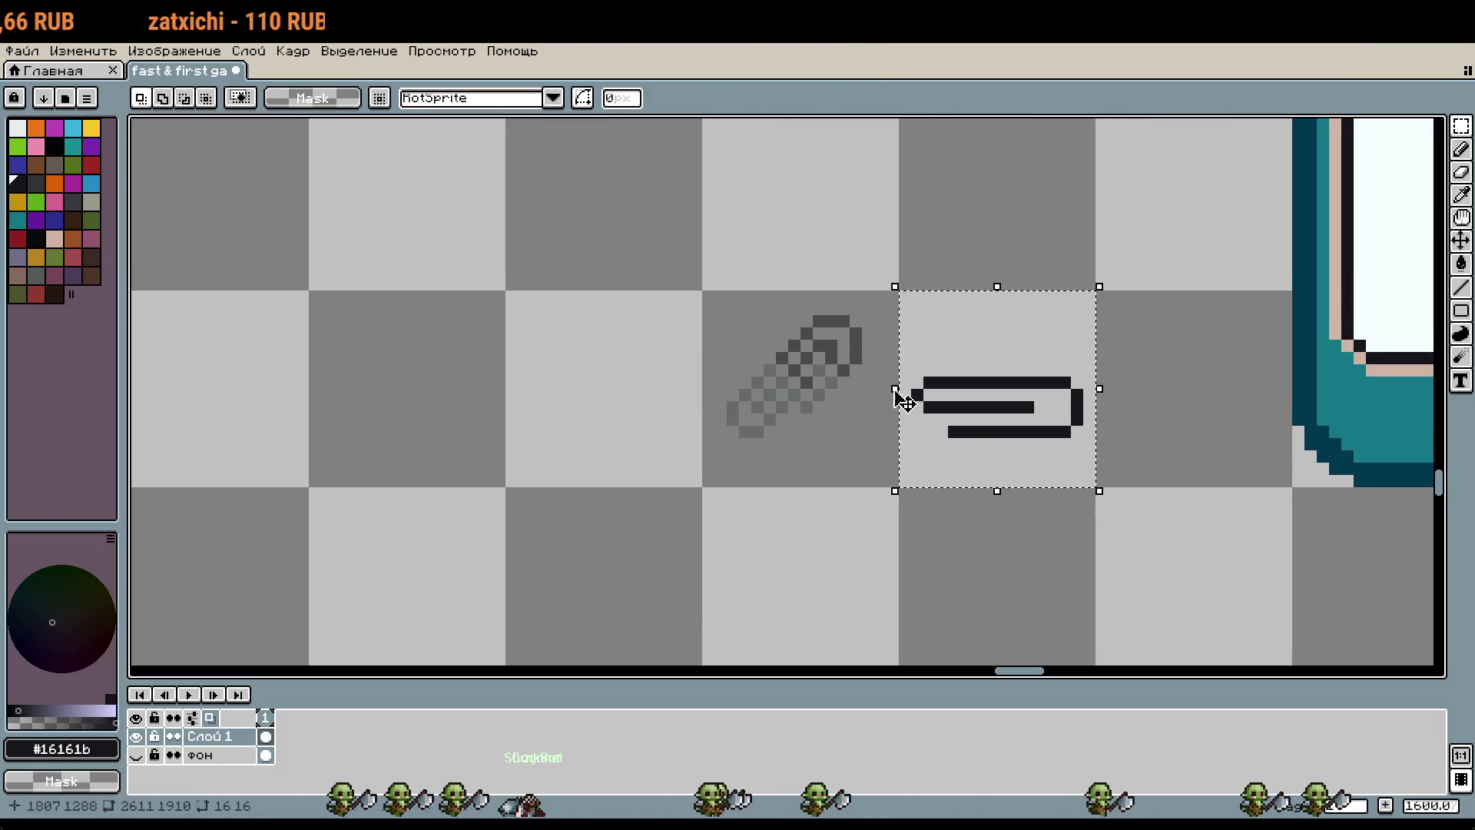
{"action": "left_click_drag", "start_coordinate": [898, 392], "coordinate": [1306, 384]}
{"action": "left_click_drag", "start_coordinate": [1246, 451], "coordinate": [1048, 432]}
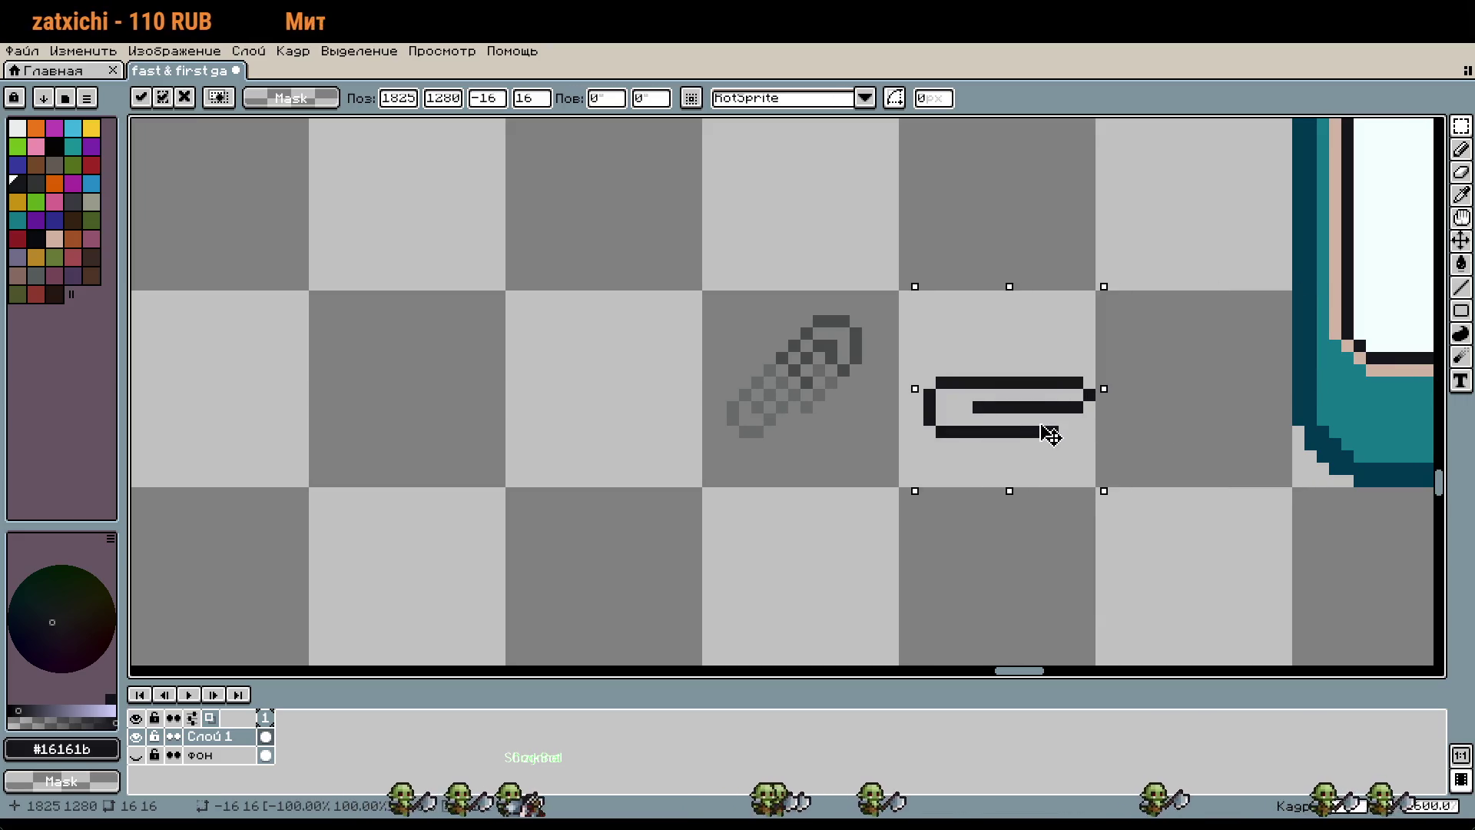
{"action": "key", "text": "Return"}
Step: Try a pink eraser patch on the clip's left end, then undo it
{"action": "key", "text": "ctrl+v"}
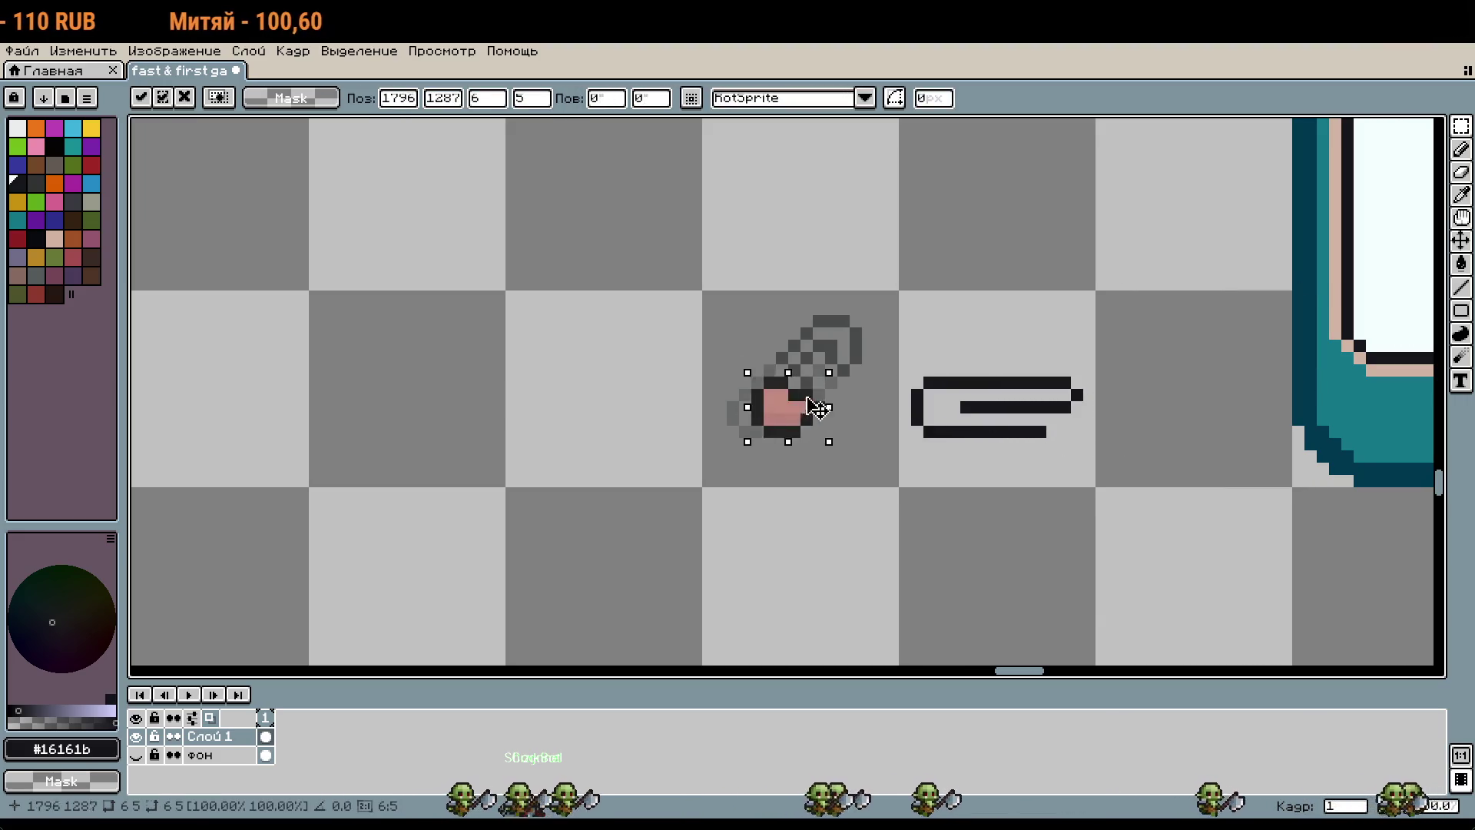
{"action": "left_click_drag", "start_coordinate": [787, 391], "coordinate": [958, 415]}
{"action": "key", "text": "Return"}
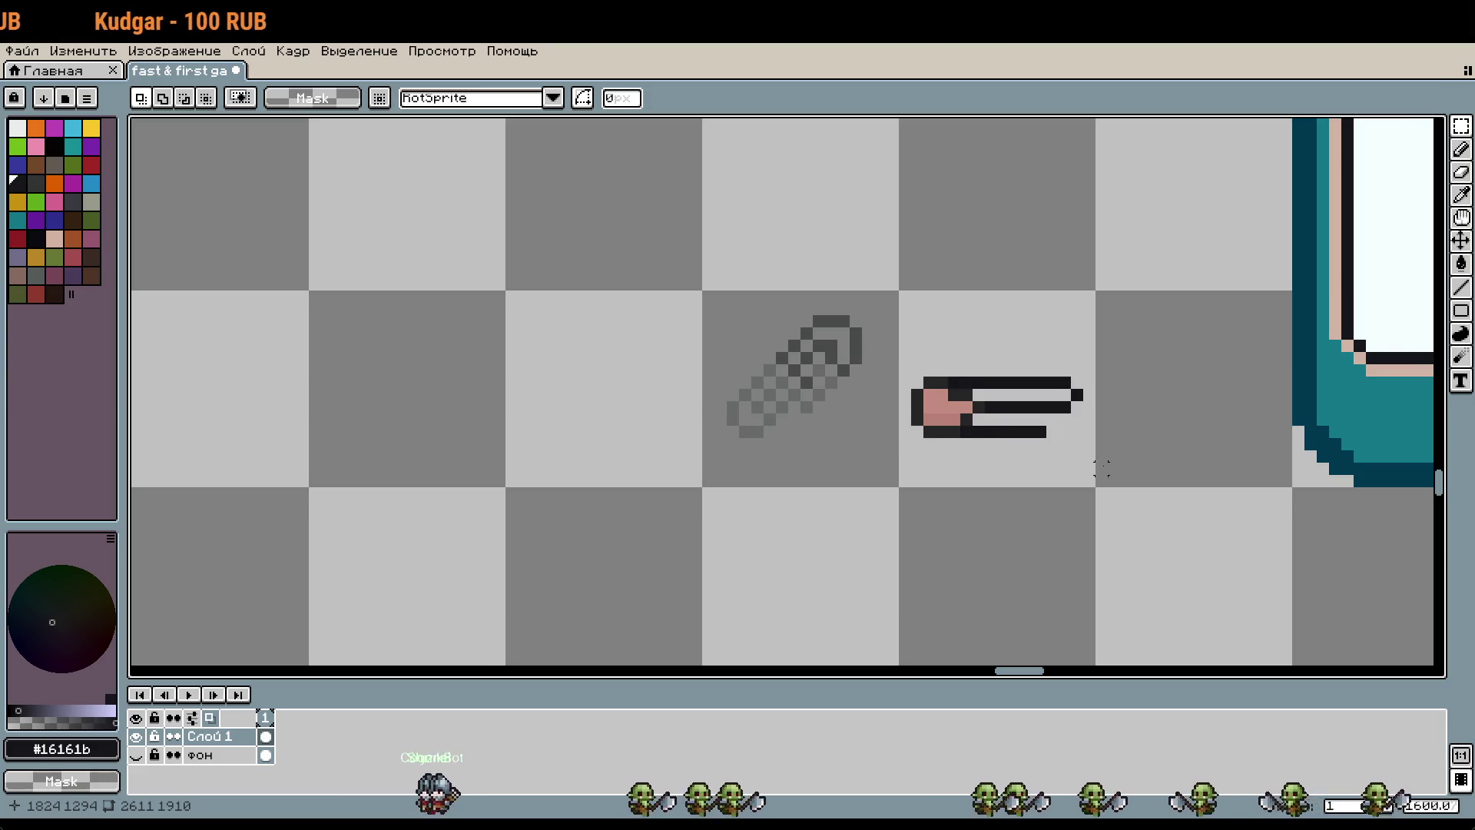
{"action": "key", "text": "ctrl+z"}
{"action": "left_click_drag", "start_coordinate": [1083, 463], "coordinate": [1089, 302]}
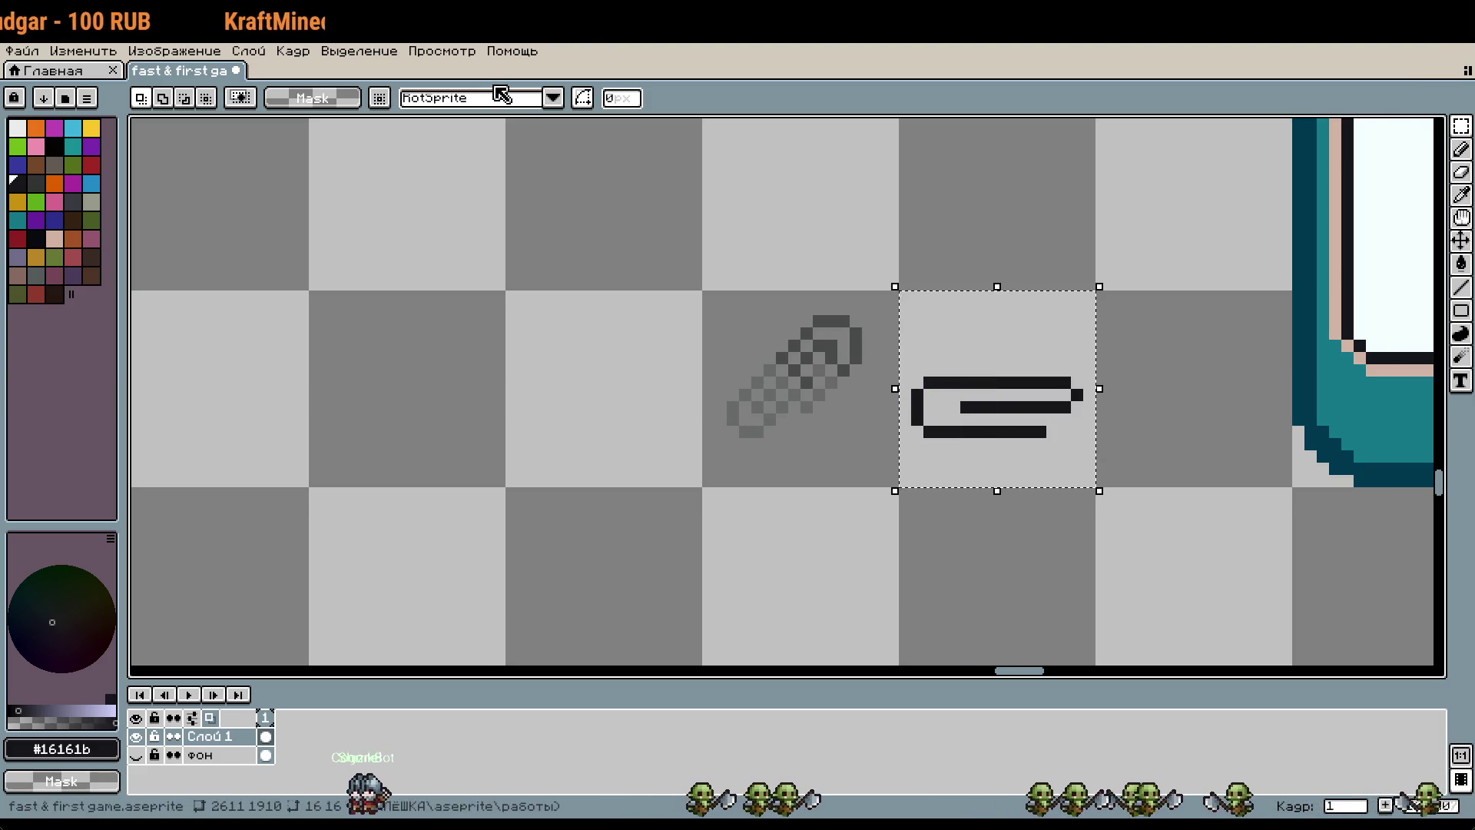
Step: Rotate the selected paperclip tile by 45° and clear the selection
{"action": "left_click", "coordinate": [971, 371]}
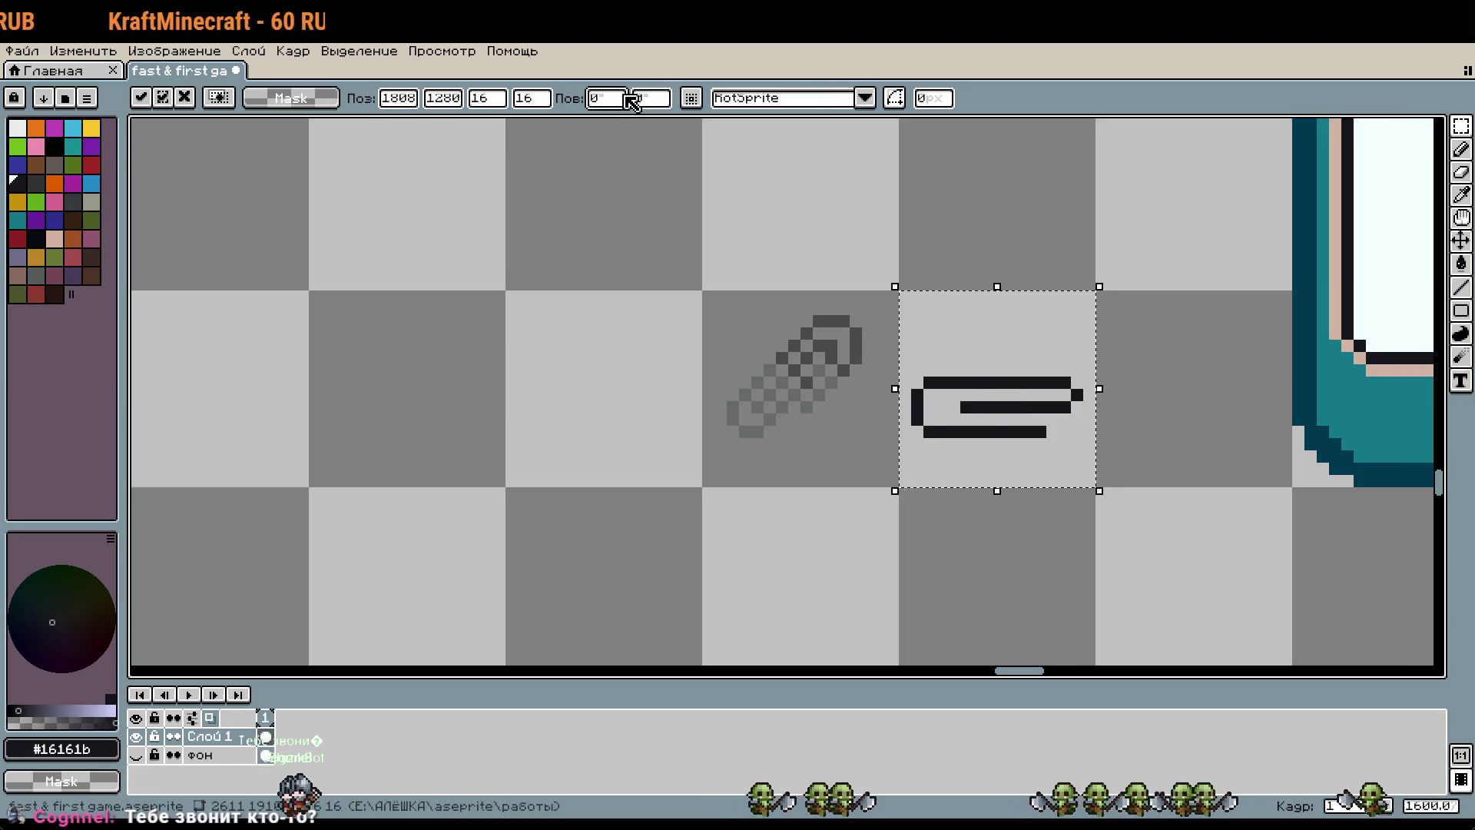
{"action": "type", "text": "45"}
{"action": "key", "text": "Return"}
{"action": "left_click", "coordinate": [1138, 567]}
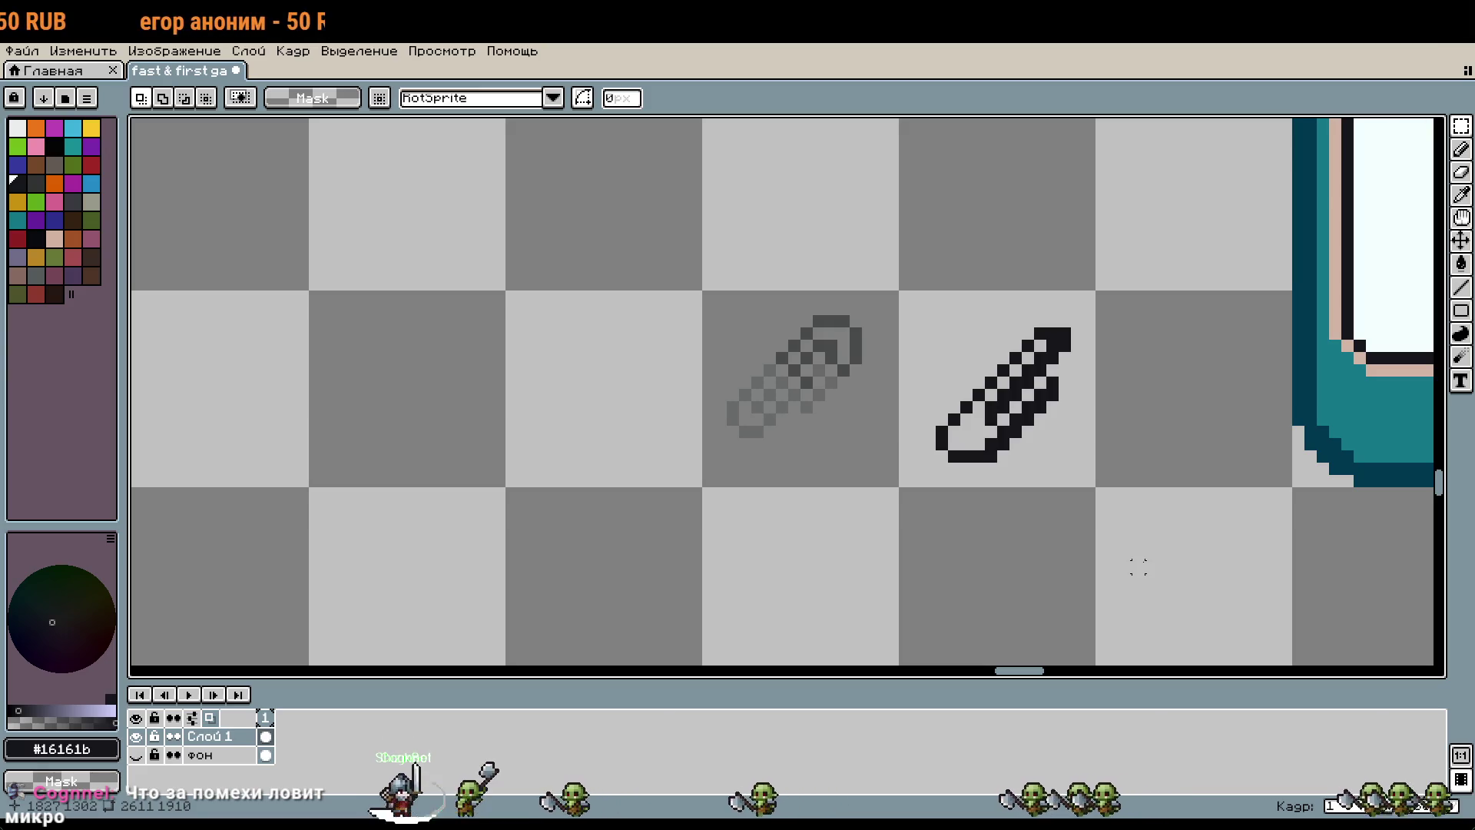
{"action": "left_click_drag", "start_coordinate": [1159, 504], "coordinate": [847, 494]}
{"action": "scroll", "coordinate": [847, 493], "scroll_direction": "down", "scroll_amount": 5}
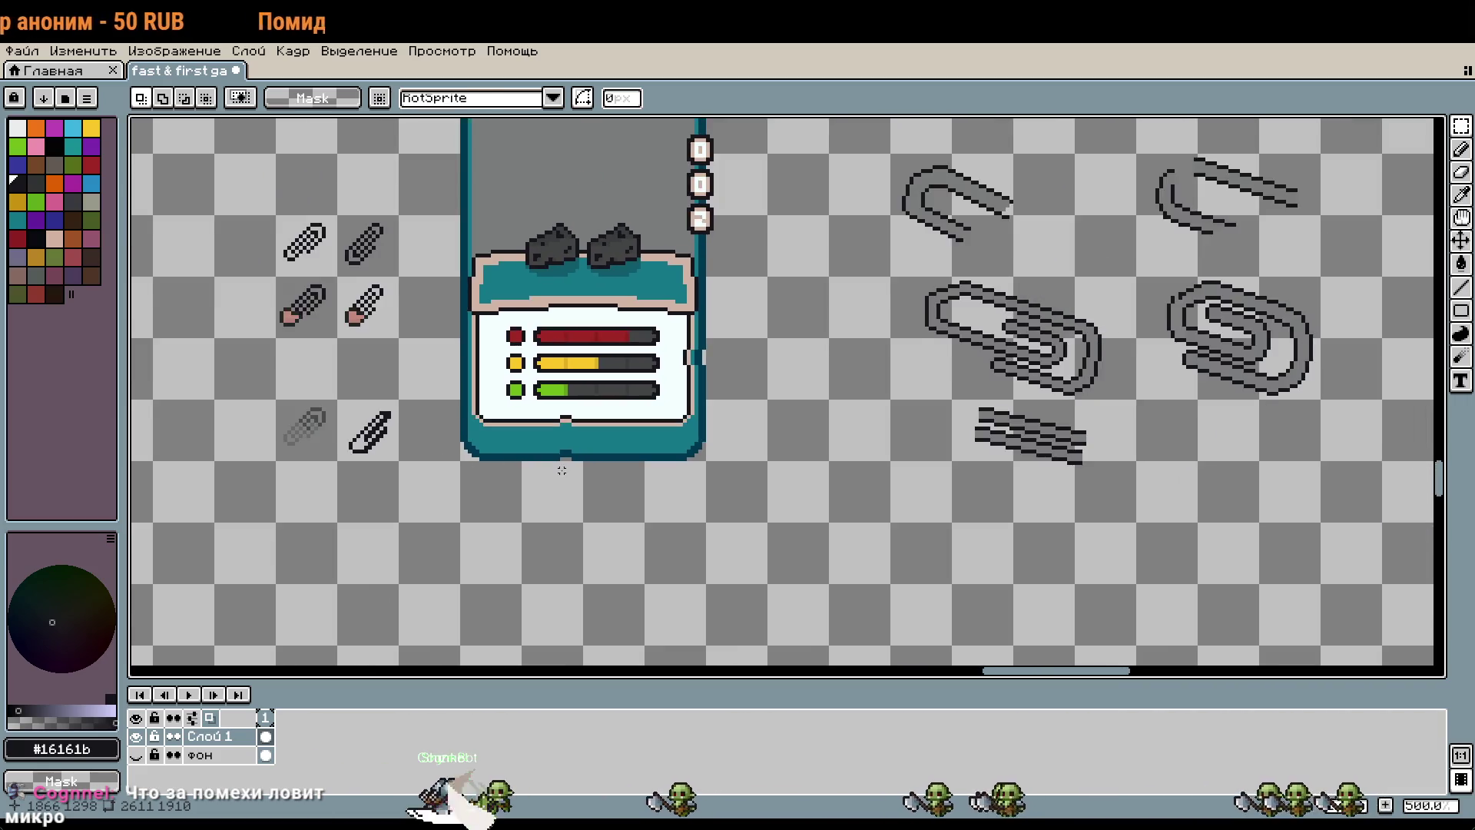
{"action": "mouse_move", "coordinate": [560, 471]}
{"action": "left_mouse_down"}
{"action": "mouse_move", "coordinate": [917, 597]}
{"action": "mouse_move", "coordinate": [434, 547]}
{"action": "left_mouse_up"}
{"action": "left_click_drag", "start_coordinate": [758, 352], "coordinate": [1005, 477]}
{"action": "left_click_drag", "start_coordinate": [978, 405], "coordinate": [517, 265]}
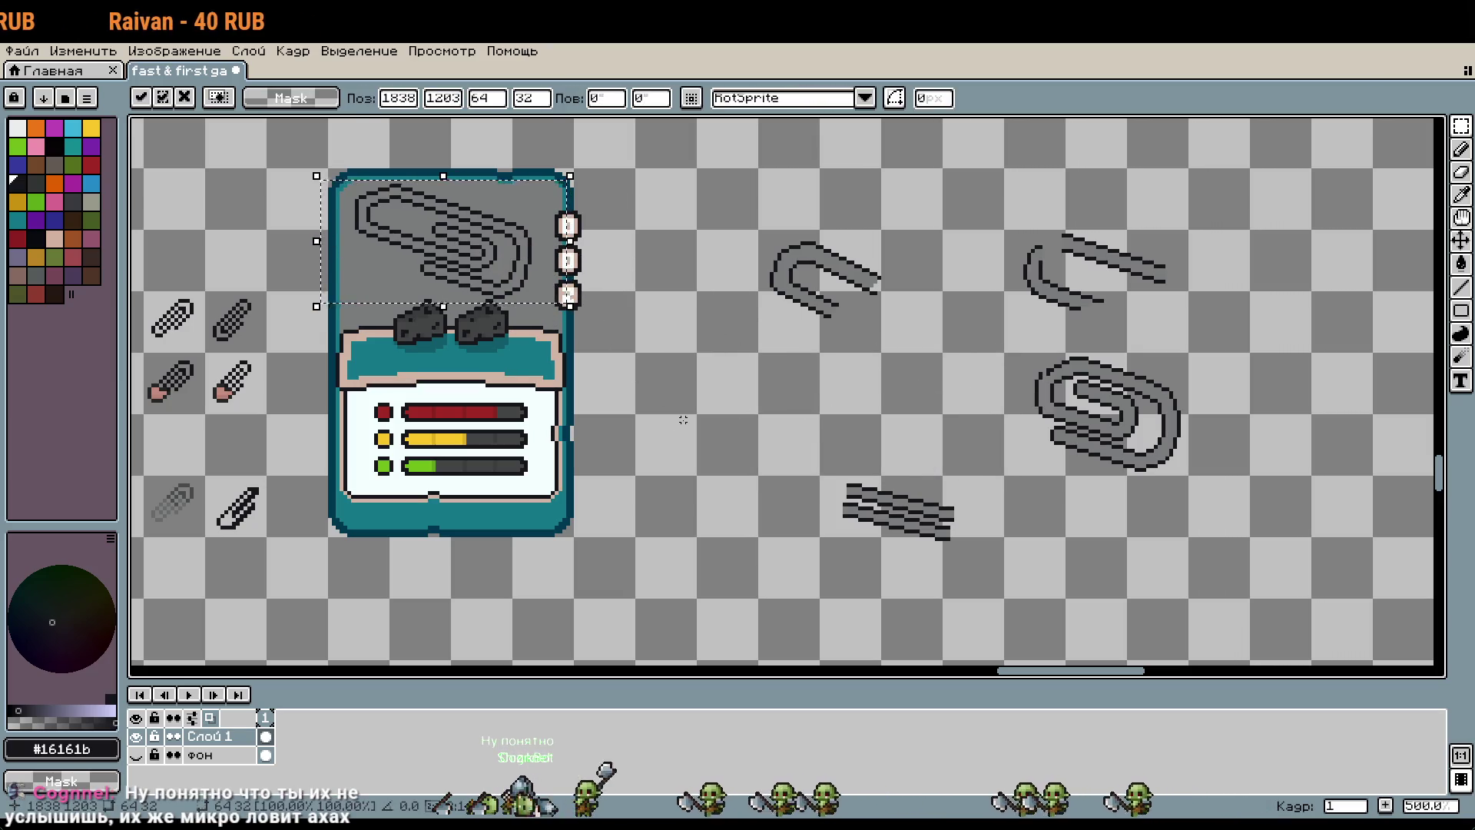
{"action": "key", "text": "Escape"}
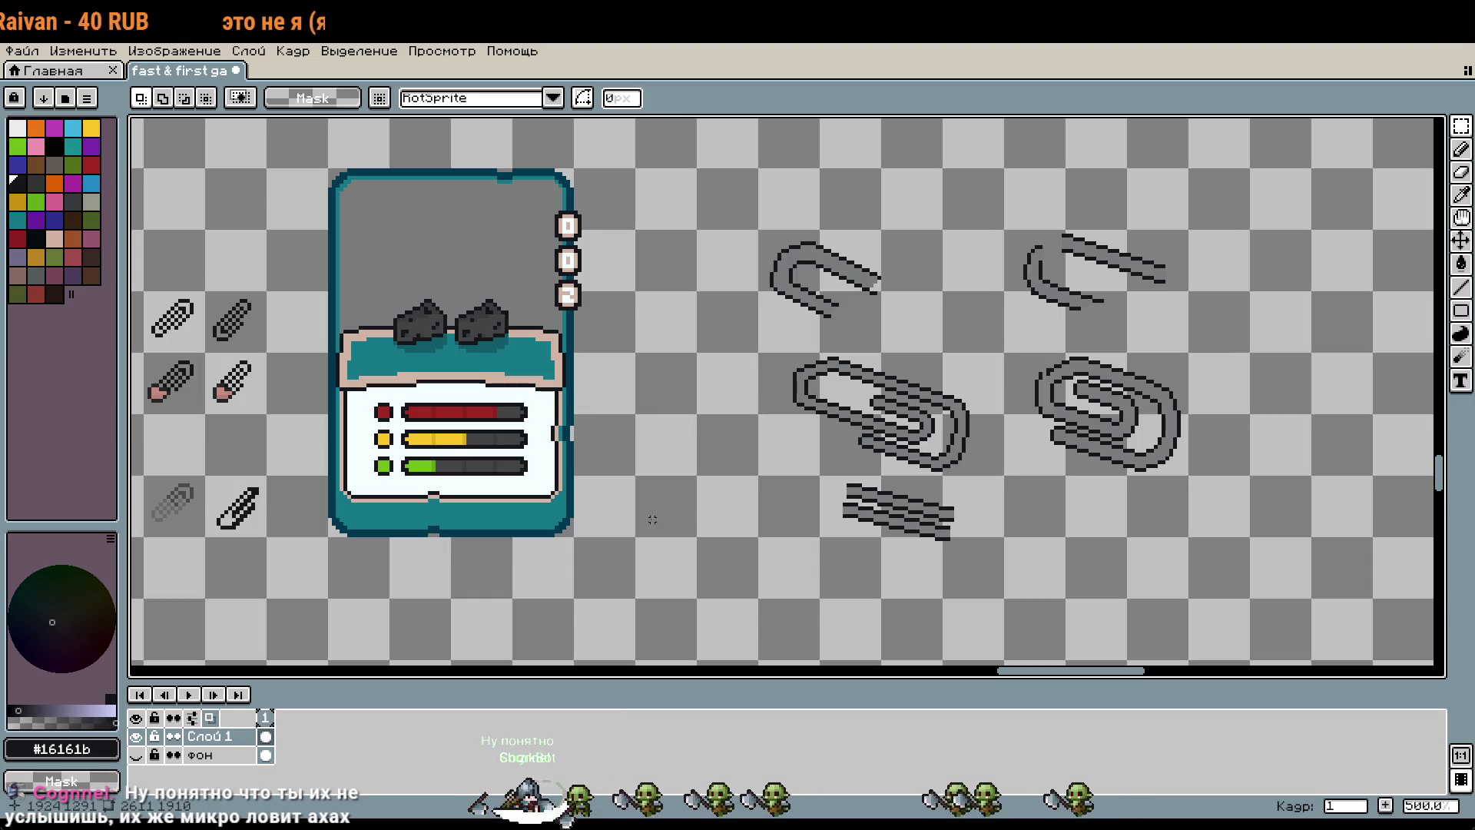
{"action": "left_click_drag", "start_coordinate": [653, 519], "coordinate": [890, 506]}
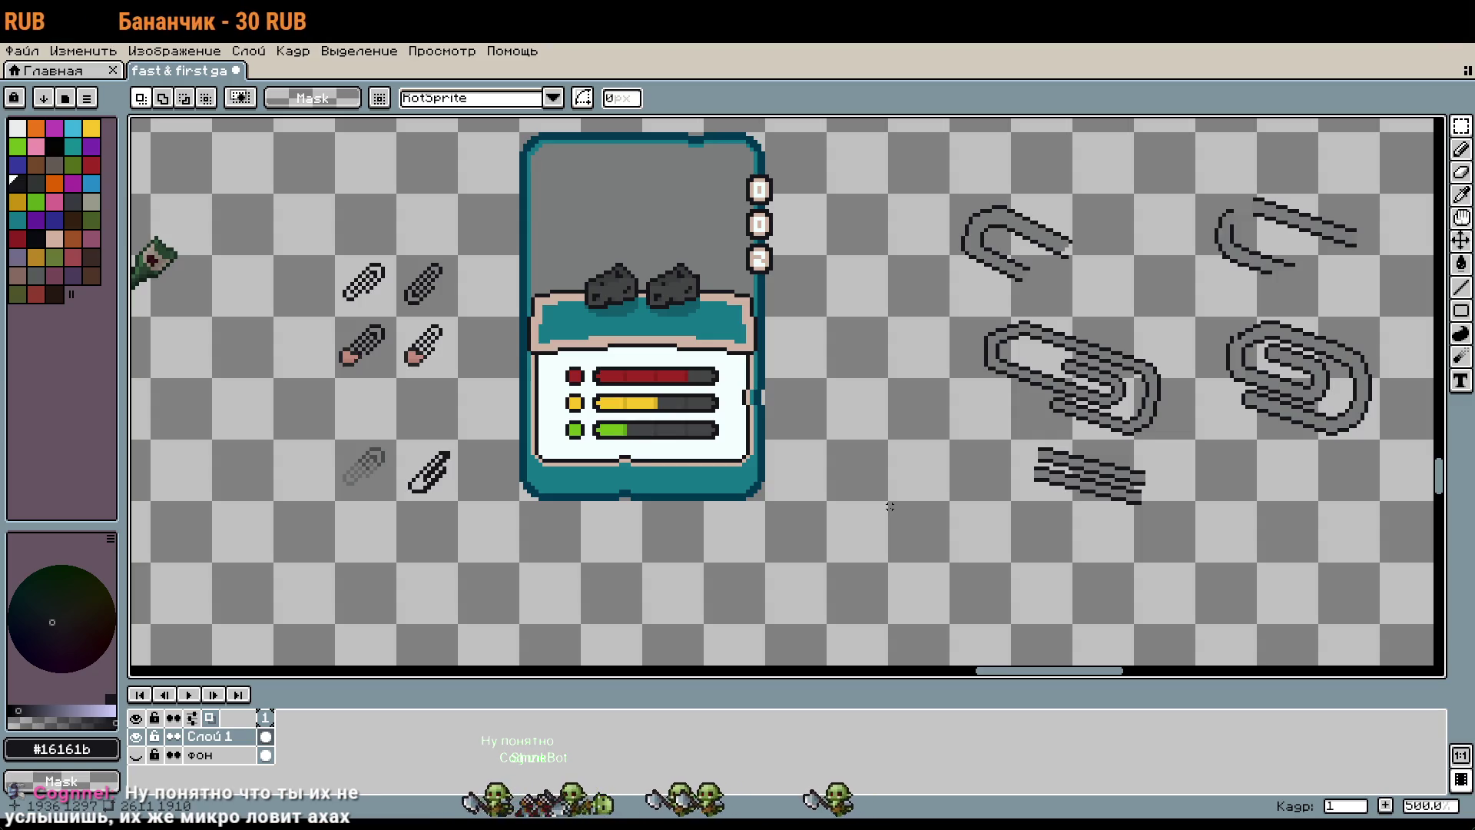
{"action": "scroll", "coordinate": [920, 518], "scroll_direction": "left", "scroll_amount": 3}
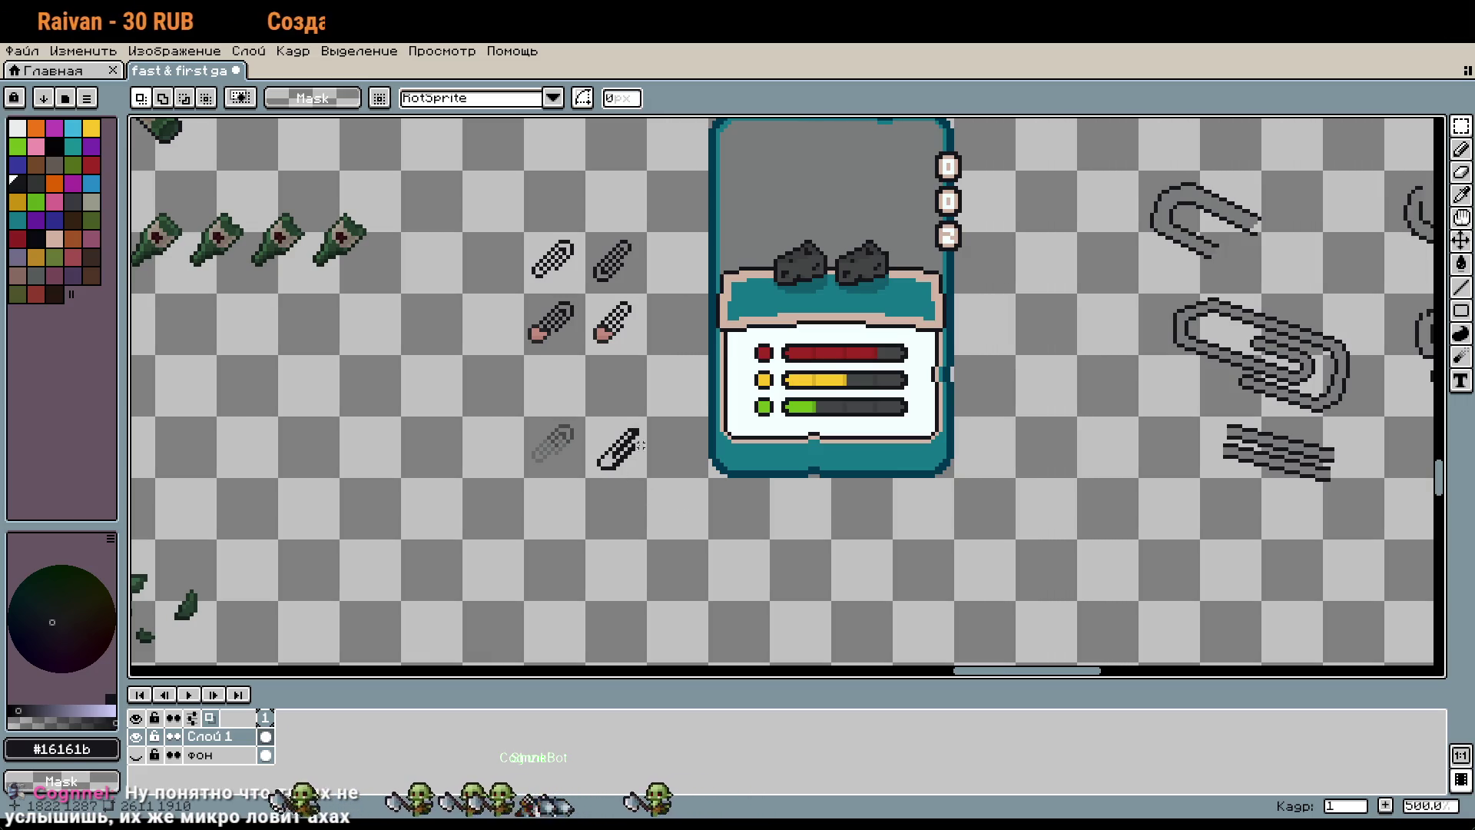
{"action": "scroll", "coordinate": [656, 453], "scroll_direction": "up", "scroll_amount": 4}
{"action": "scroll", "coordinate": [714, 344], "scroll_direction": "up", "scroll_amount": 3}
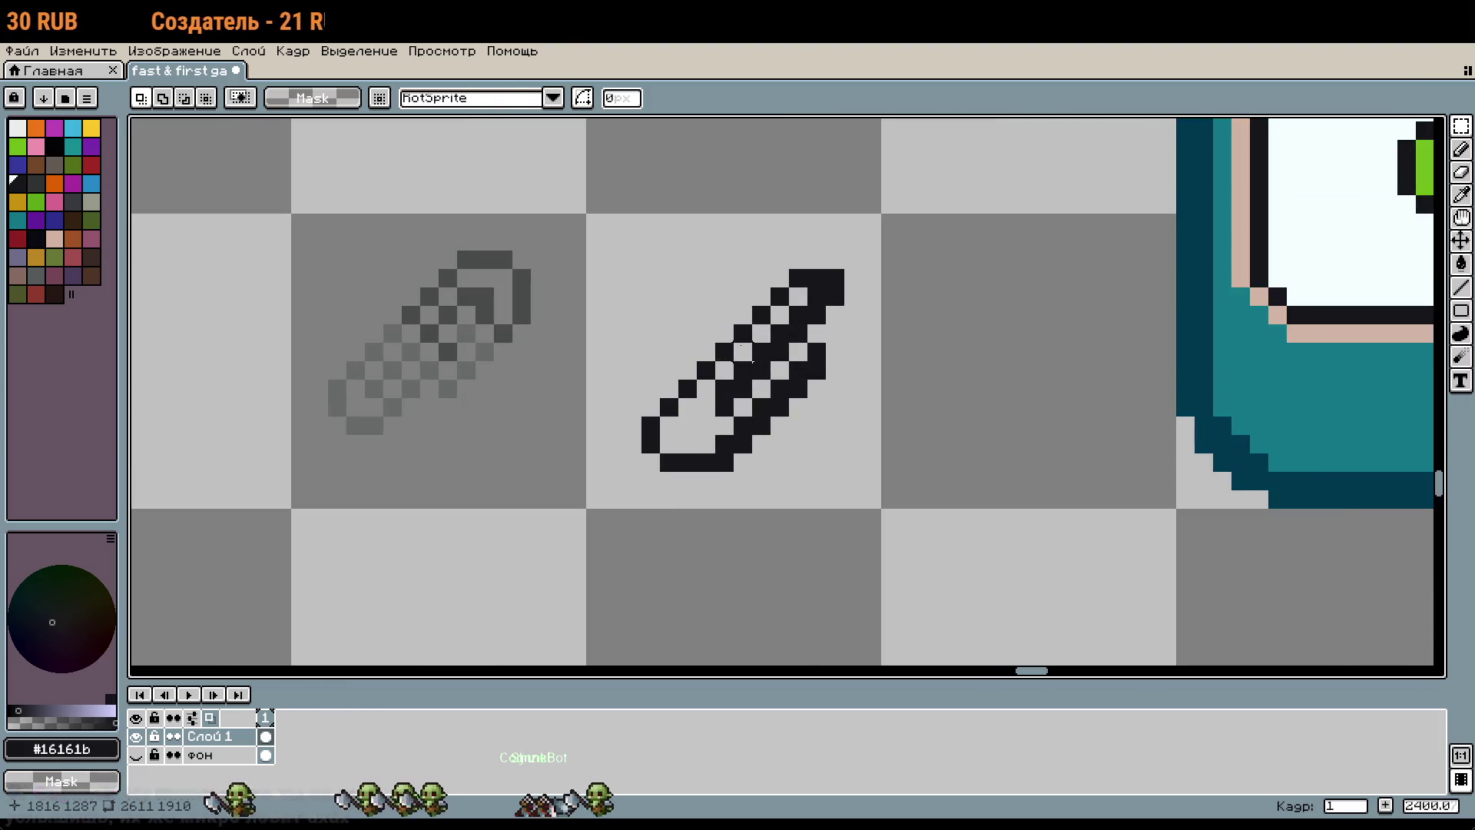
Step: Delete the diagonal black paperclip from its selected tile
{"action": "key", "text": "m"}
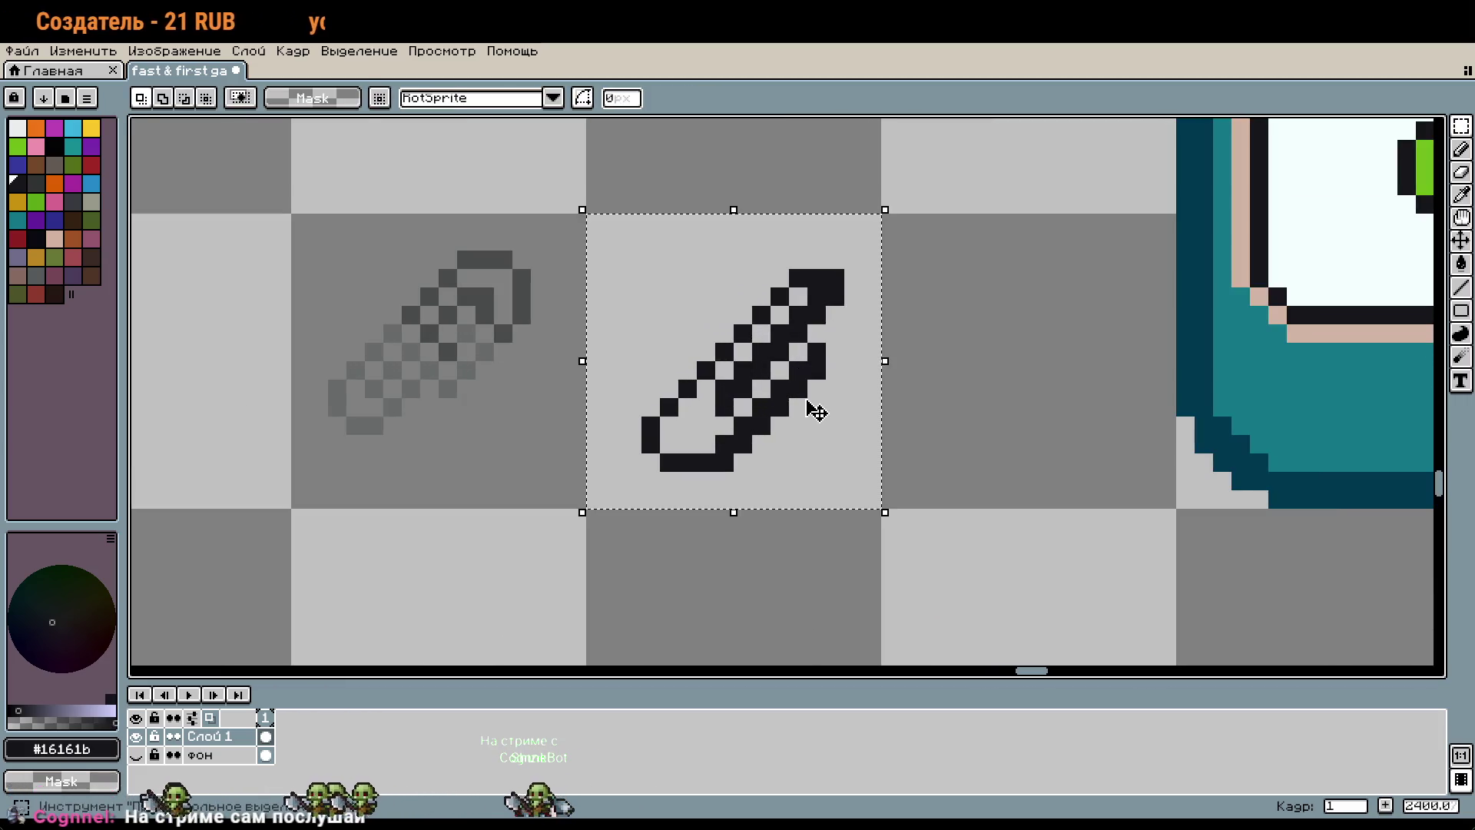
{"action": "key", "text": "Delete"}
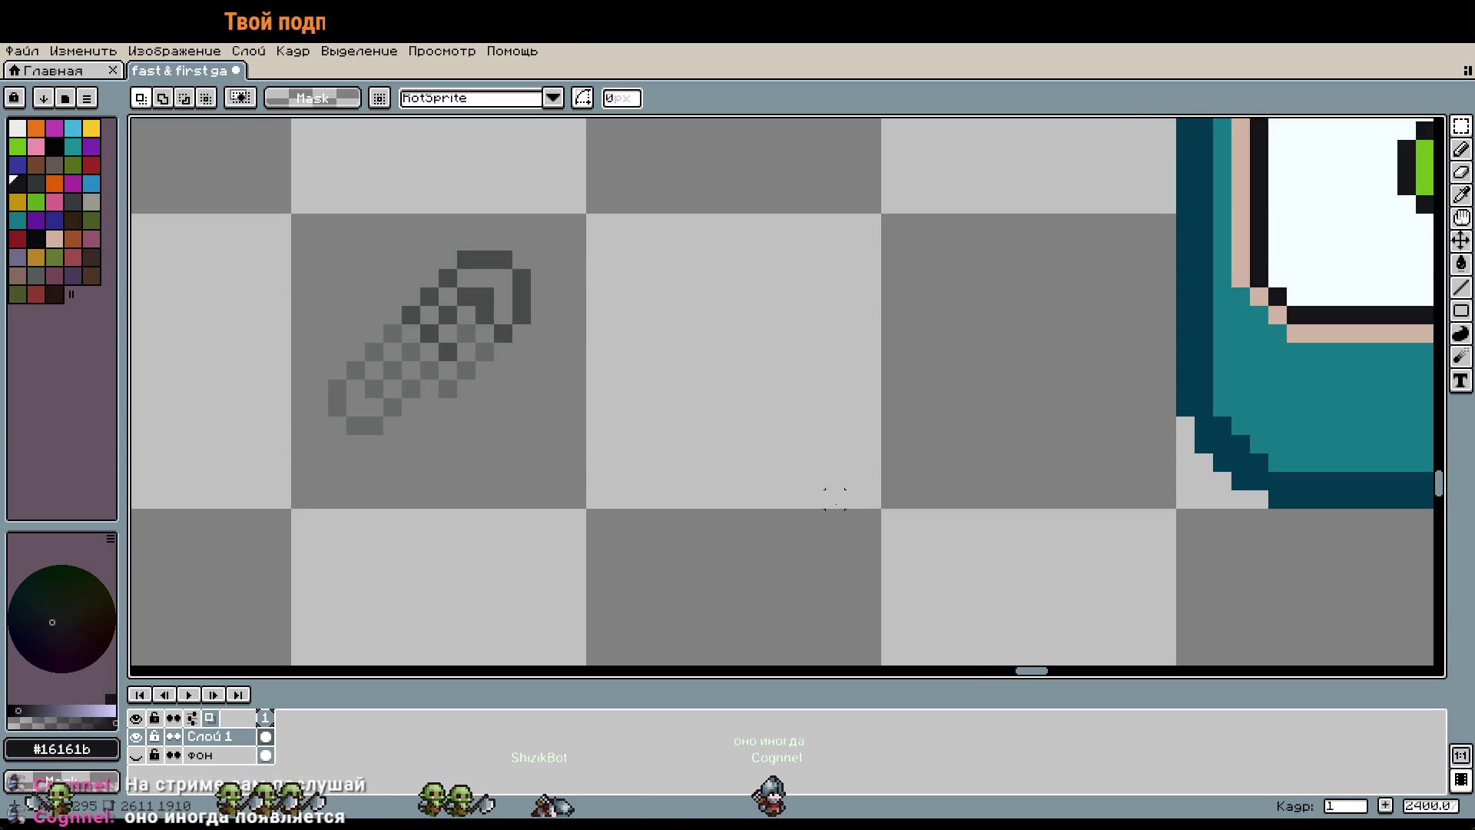
{"action": "scroll", "coordinate": [676, 313], "scroll_direction": "up", "scroll_amount": 1}
{"action": "scroll", "coordinate": [682, 316], "scroll_direction": "up", "scroll_amount": 1}
Step: Place a single near-black pixel in the empty tile with the Pencil
{"action": "key", "text": "b"}
{"action": "left_click", "coordinate": [724, 308]}
{"action": "scroll", "coordinate": [724, 308], "scroll_direction": "down", "scroll_amount": 1}
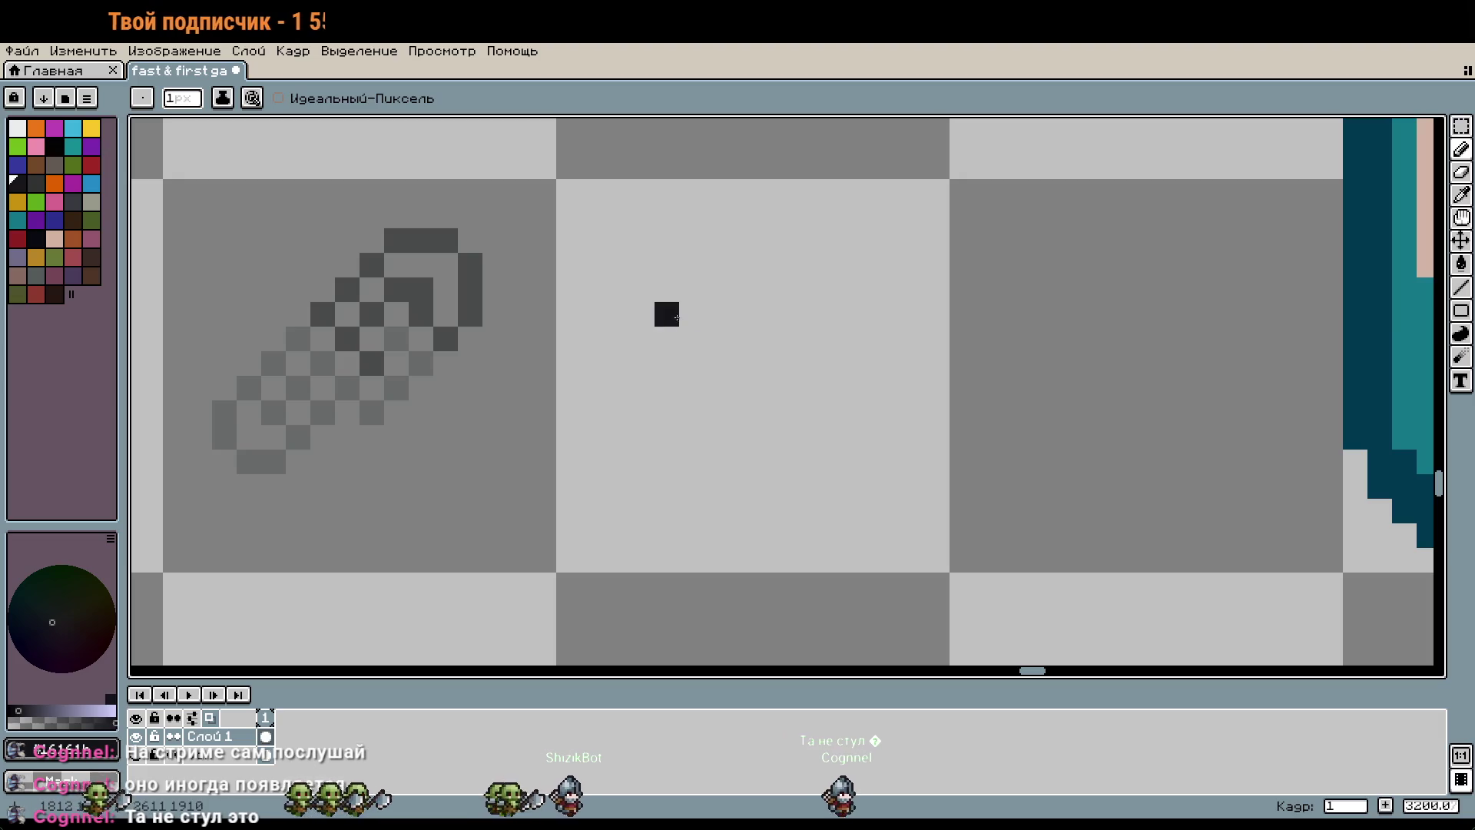
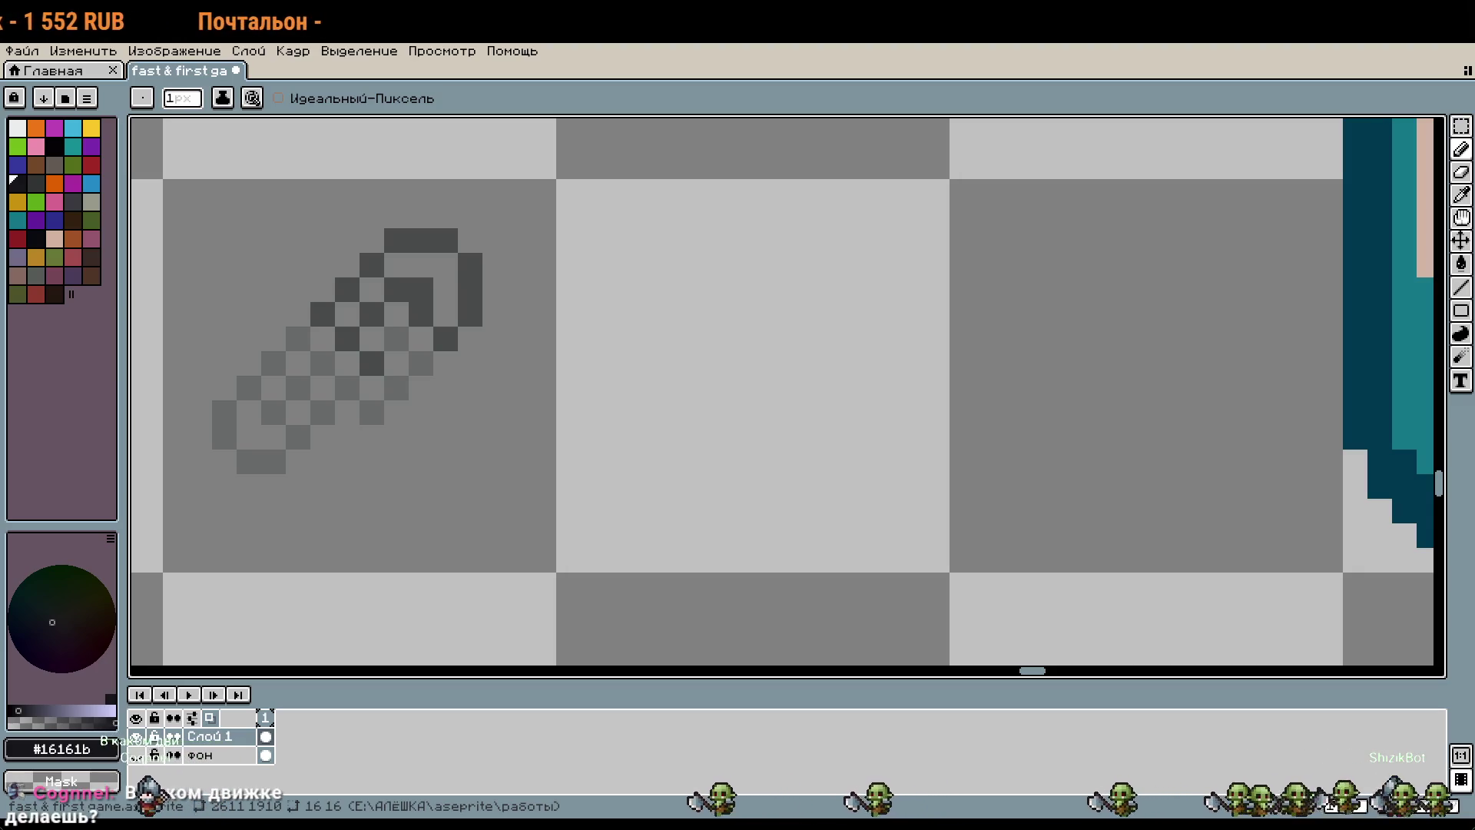
Step: Draw the first diagonal stroke of the new clip and nudge it one pixel left
{"action": "scroll", "coordinate": [759, 503], "scroll_direction": "down", "scroll_amount": 2}
{"action": "scroll", "coordinate": [758, 503], "scroll_direction": "down", "scroll_amount": 2}
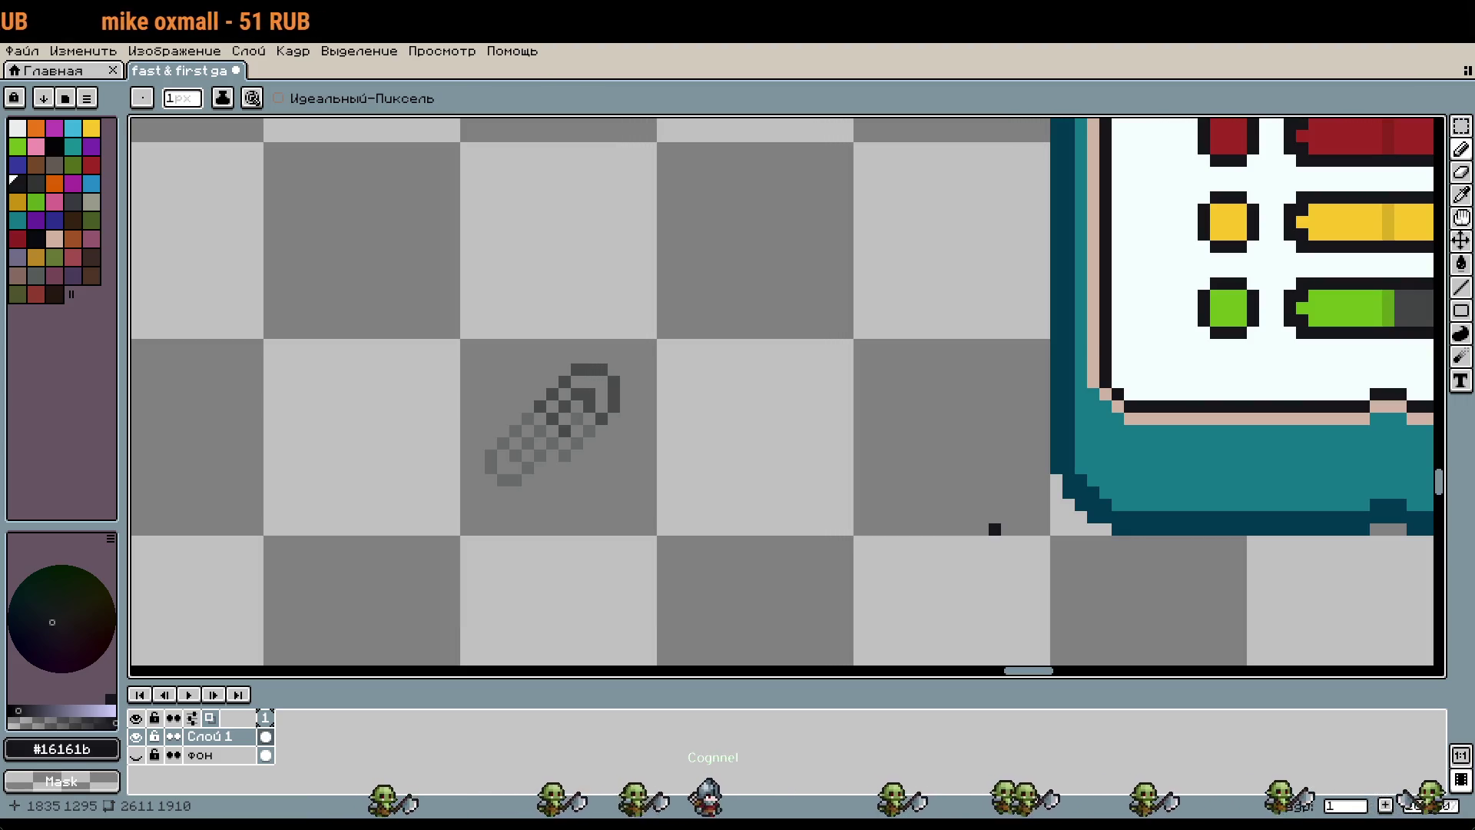
{"action": "scroll", "coordinate": [668, 417], "scroll_direction": "up", "scroll_amount": 1}
{"action": "scroll", "coordinate": [678, 419], "scroll_direction": "down", "scroll_amount": 2}
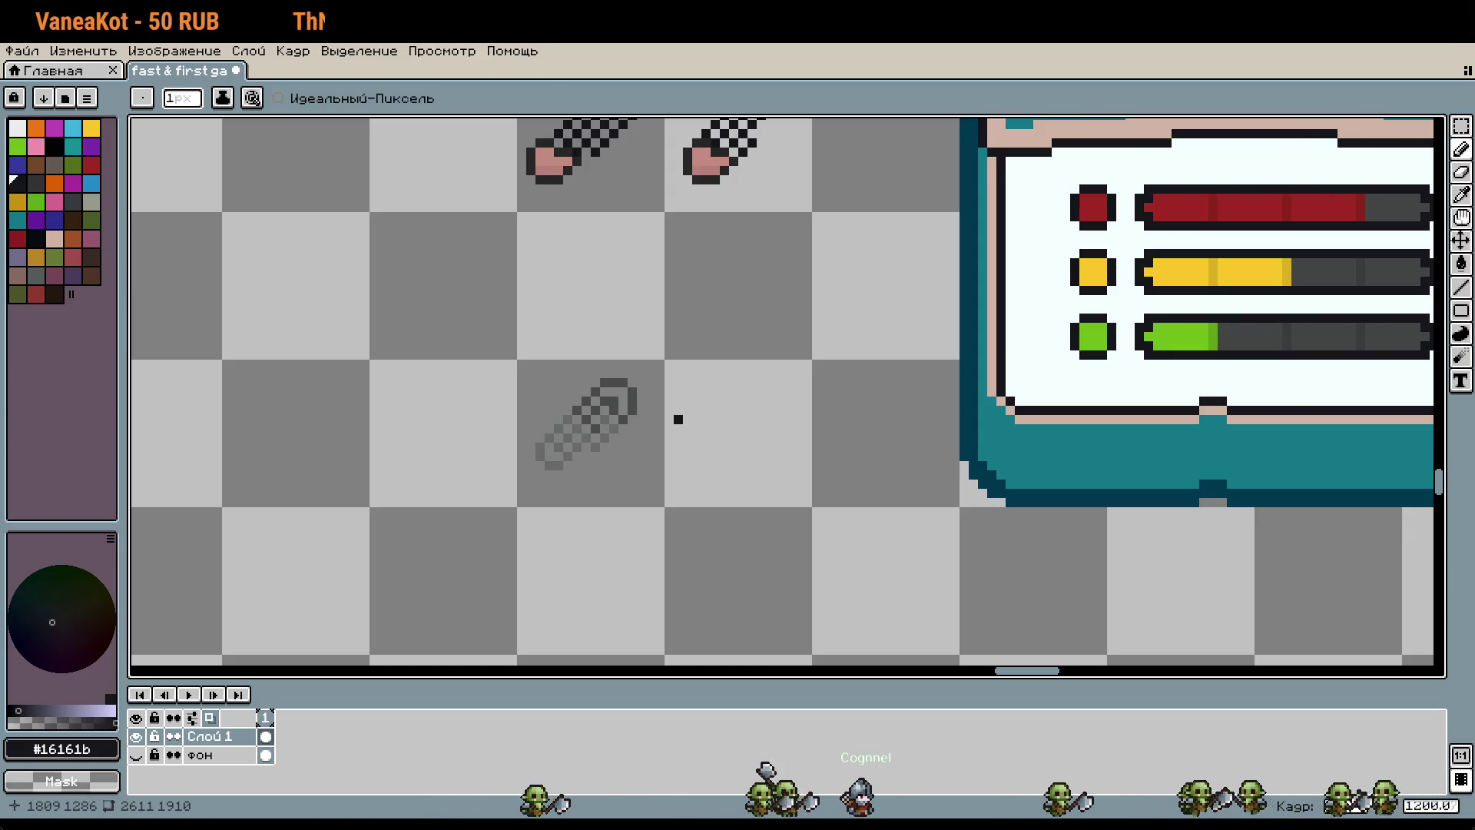
{"action": "scroll", "coordinate": [747, 444], "scroll_direction": "down", "scroll_amount": 1}
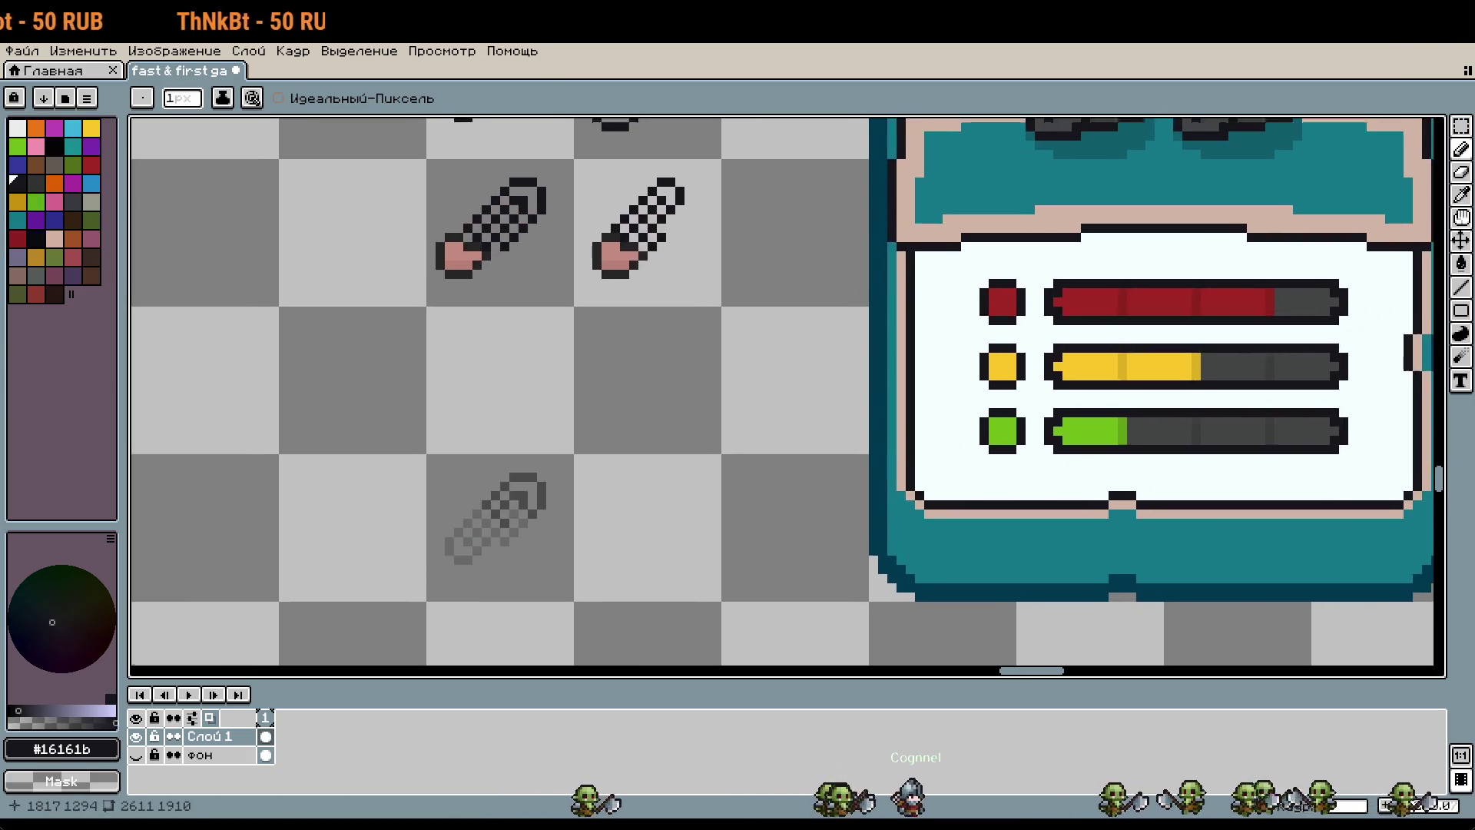
{"action": "scroll", "coordinate": [746, 443], "scroll_direction": "down", "scroll_amount": 1}
{"action": "scroll", "coordinate": [759, 443], "scroll_direction": "down", "scroll_amount": 1}
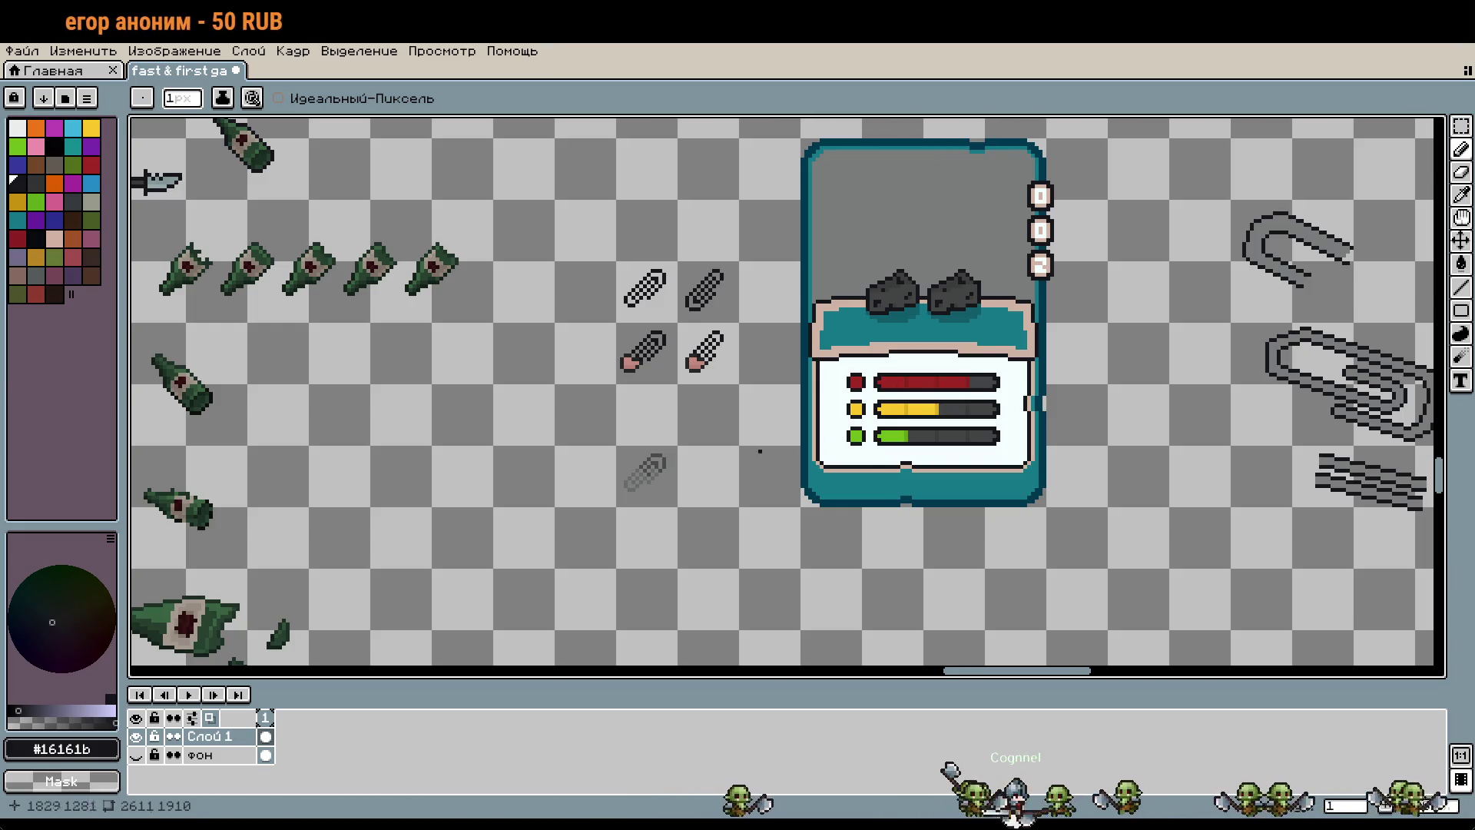
{"action": "scroll", "coordinate": [705, 285], "scroll_direction": "down", "scroll_amount": 2}
{"action": "scroll", "coordinate": [840, 487], "scroll_direction": "up", "scroll_amount": 1}
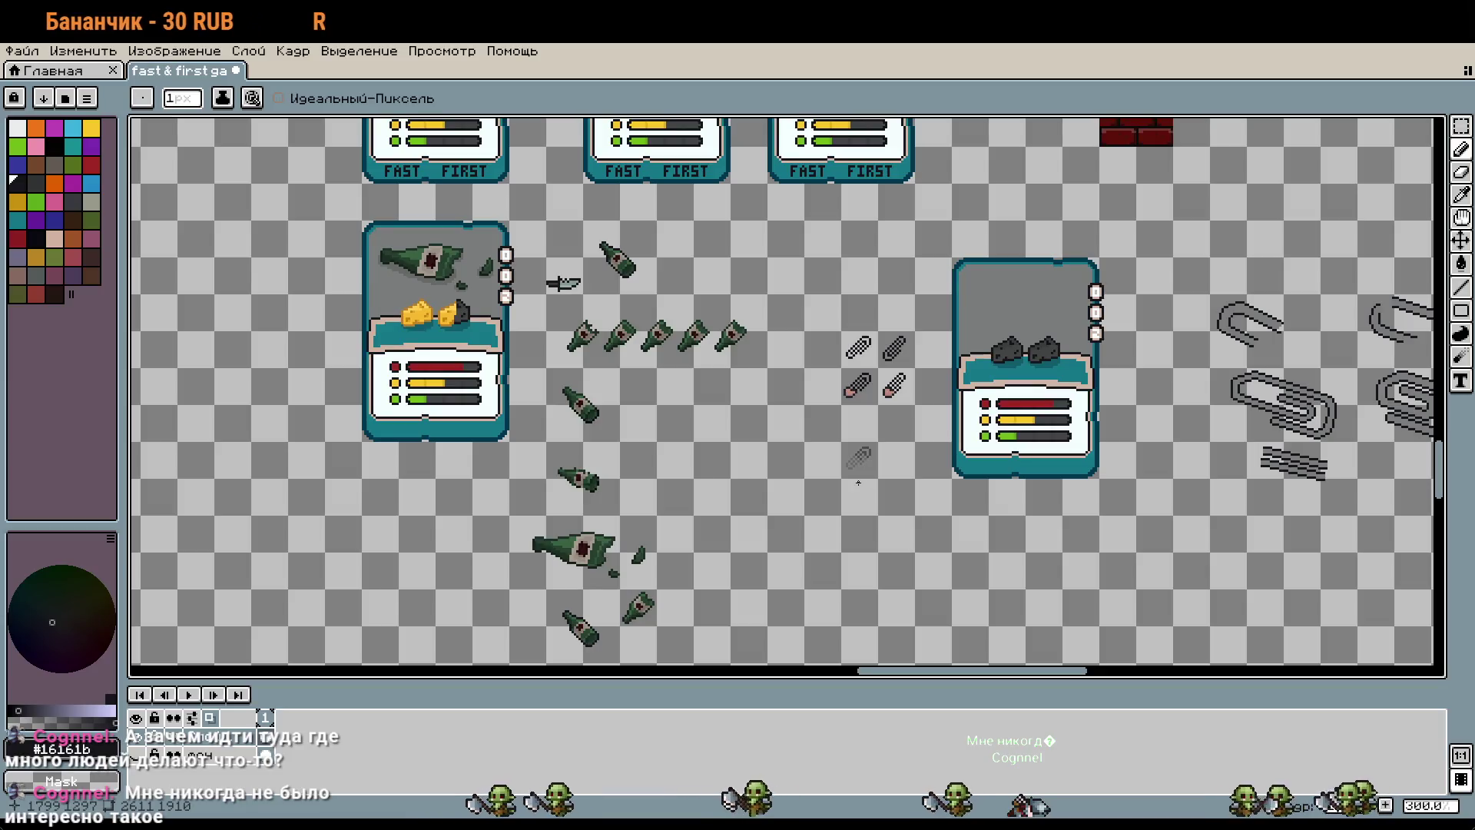
{"action": "scroll", "coordinate": [859, 483], "scroll_direction": "up", "scroll_amount": 2}
{"action": "scroll", "coordinate": [830, 379], "scroll_direction": "up", "scroll_amount": 2}
{"action": "scroll", "coordinate": [829, 380], "scroll_direction": "up", "scroll_amount": 2}
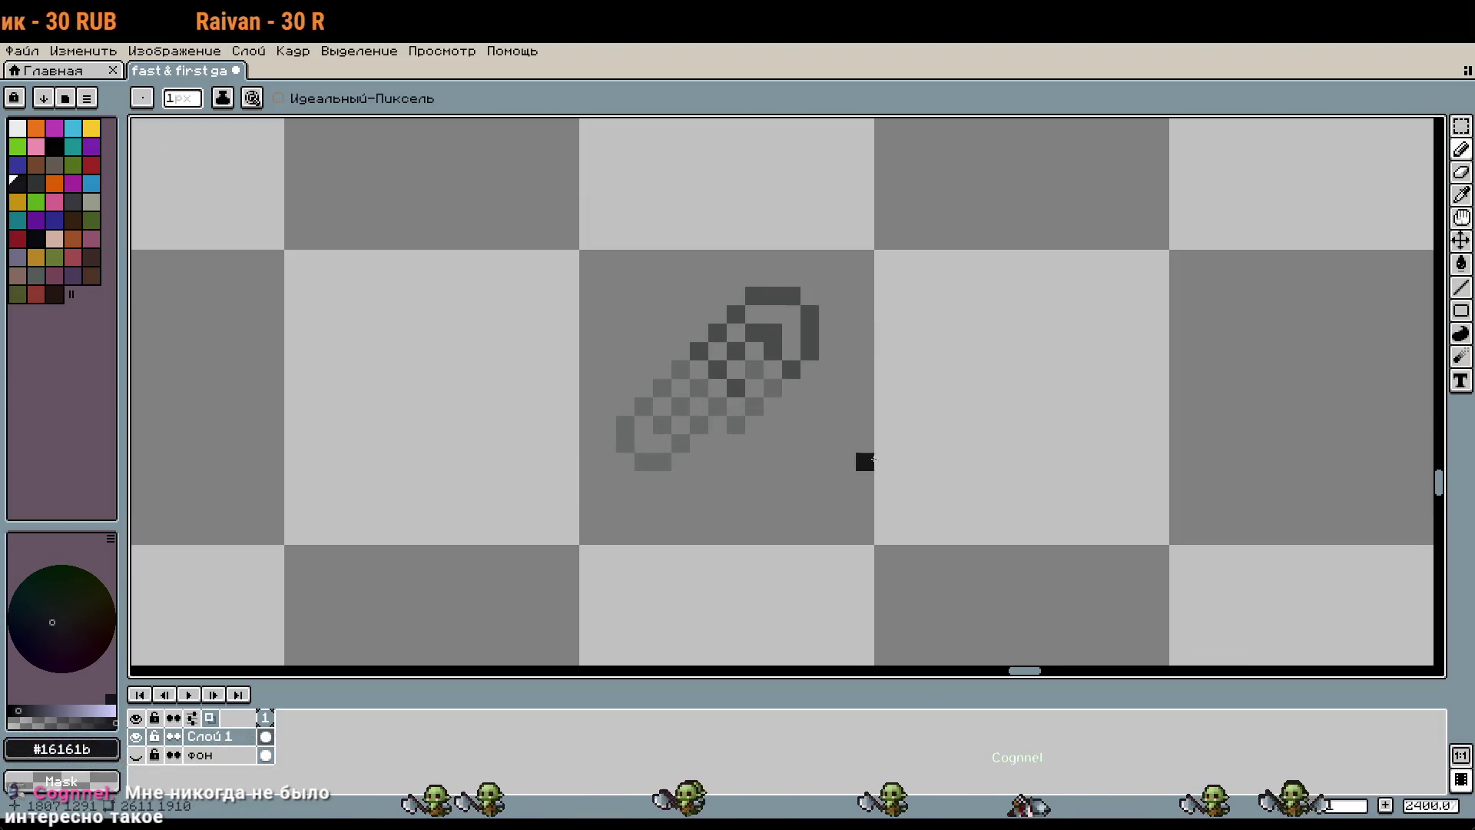
{"action": "scroll", "coordinate": [863, 461], "scroll_direction": "up", "scroll_amount": 1}
{"action": "scroll", "coordinate": [791, 445], "scroll_direction": "up", "scroll_amount": 2}
{"action": "scroll", "coordinate": [821, 440], "scroll_direction": "down", "scroll_amount": 1}
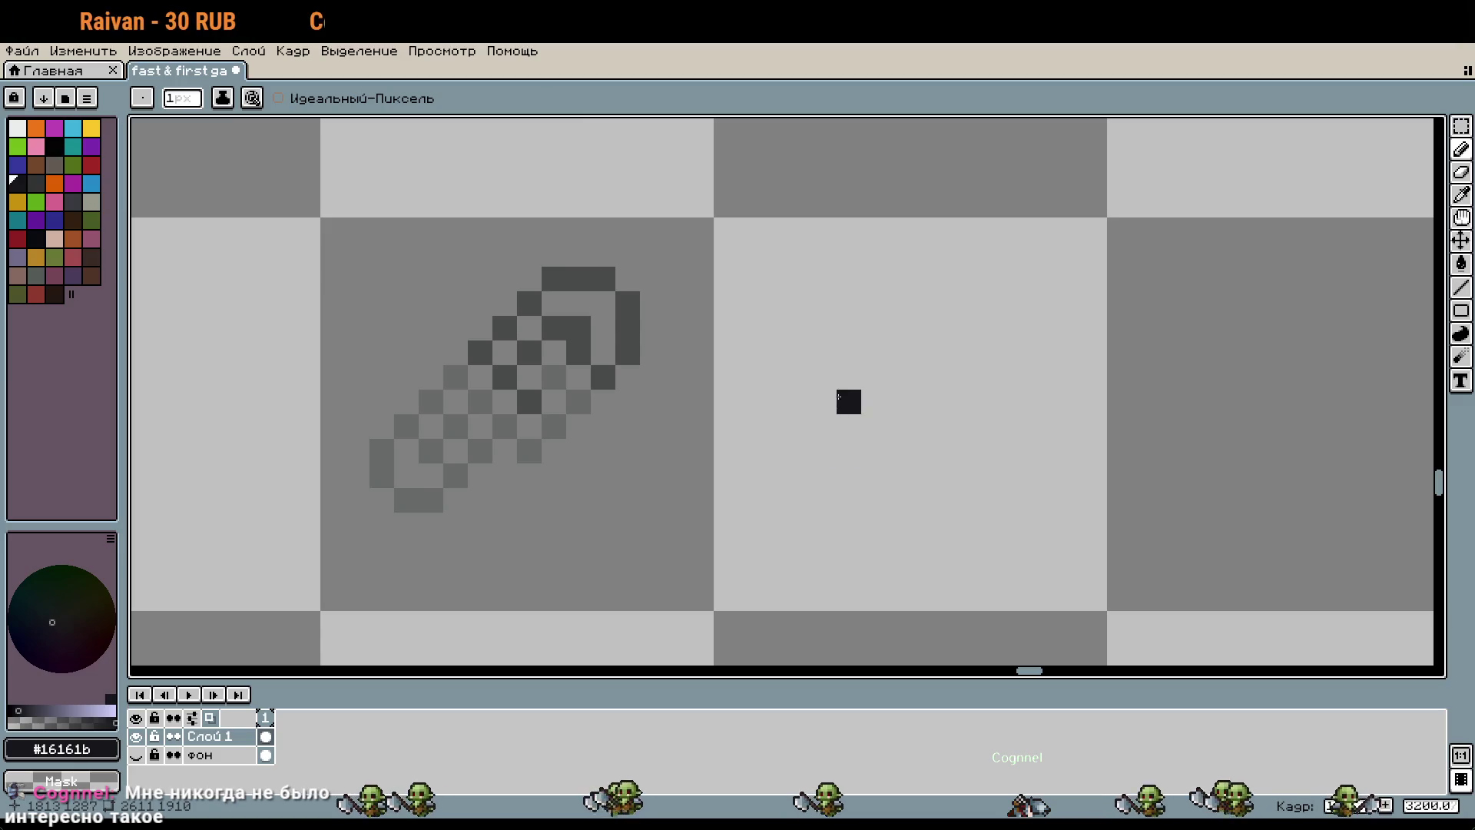
{"action": "mouse_move", "coordinate": [873, 279]}
{"action": "left_mouse_down"}
{"action": "mouse_move", "coordinate": [945, 280]}
{"action": "mouse_move", "coordinate": [849, 377]}
{"action": "left_mouse_up"}
{"action": "key", "text": "ctrl+z"}
{"action": "key", "text": "m"}
{"action": "left_click_drag", "start_coordinate": [784, 240], "coordinate": [1038, 467]}
{"action": "left_click_drag", "start_coordinate": [991, 415], "coordinate": [920, 415]}
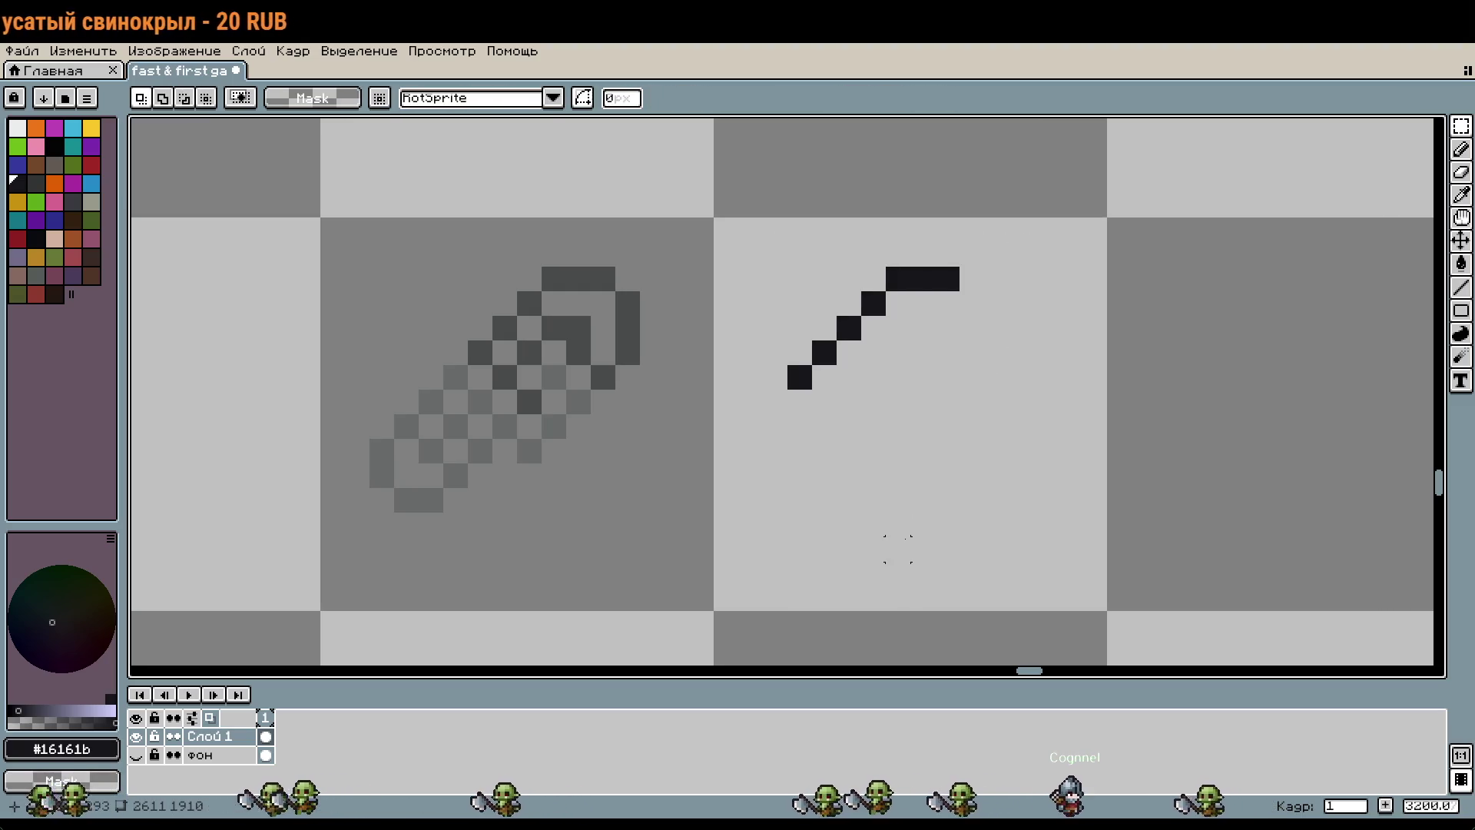
{"action": "key", "text": "b"}
Step: Recolour the diagonal stroke dark grey #494b4b and extend it down-left
{"action": "left_click", "coordinate": [775, 401]}
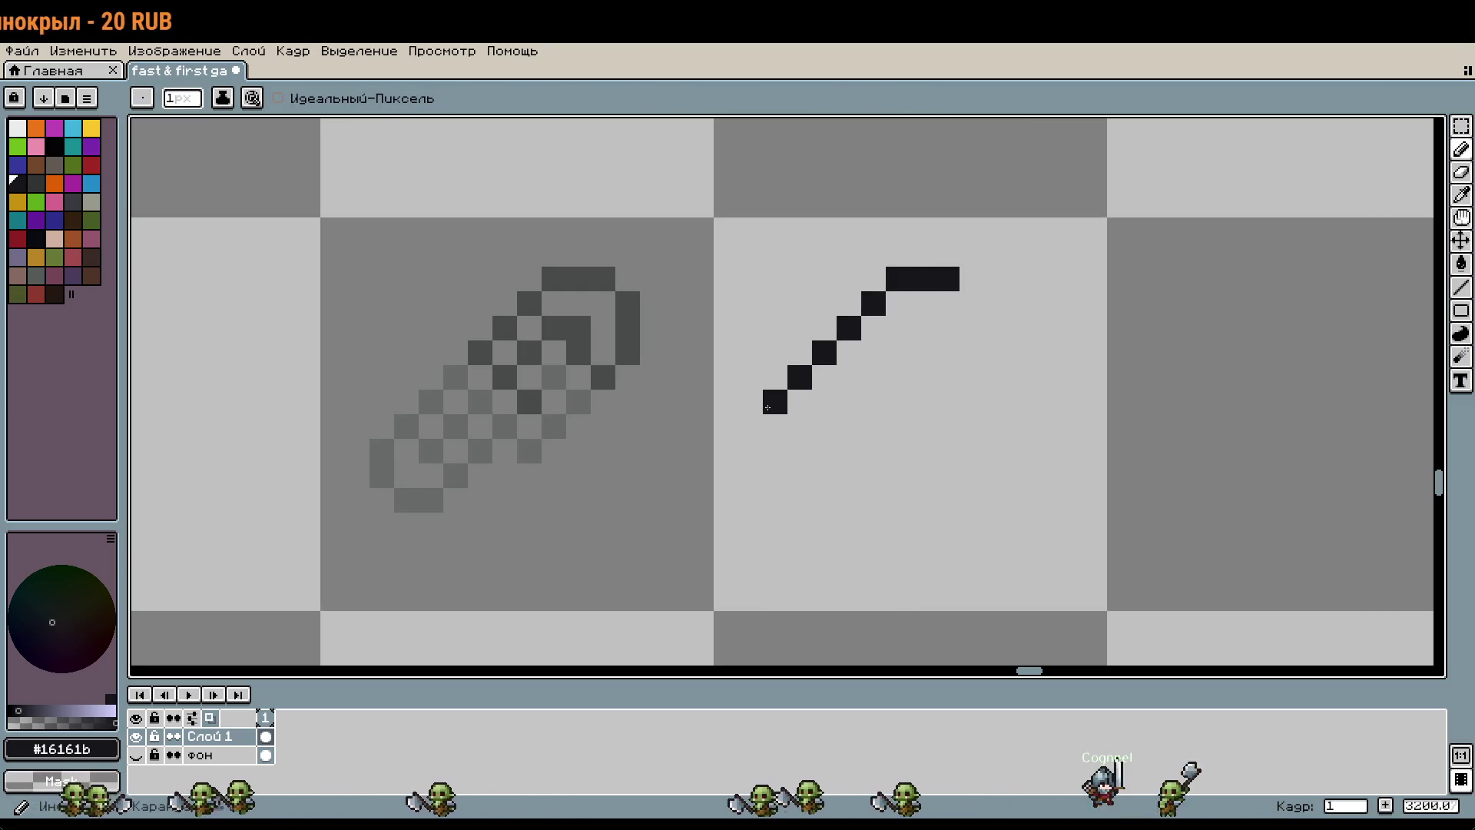
{"action": "key", "text": "ctrl+z"}
{"action": "left_click", "coordinate": [634, 322], "text": "alt"}
{"action": "mouse_move", "coordinate": [952, 279]}
{"action": "left_mouse_down"}
{"action": "mouse_move", "coordinate": [895, 288]}
{"action": "mouse_move", "coordinate": [799, 377]}
{"action": "left_mouse_up"}
{"action": "left_click", "coordinate": [923, 378]}
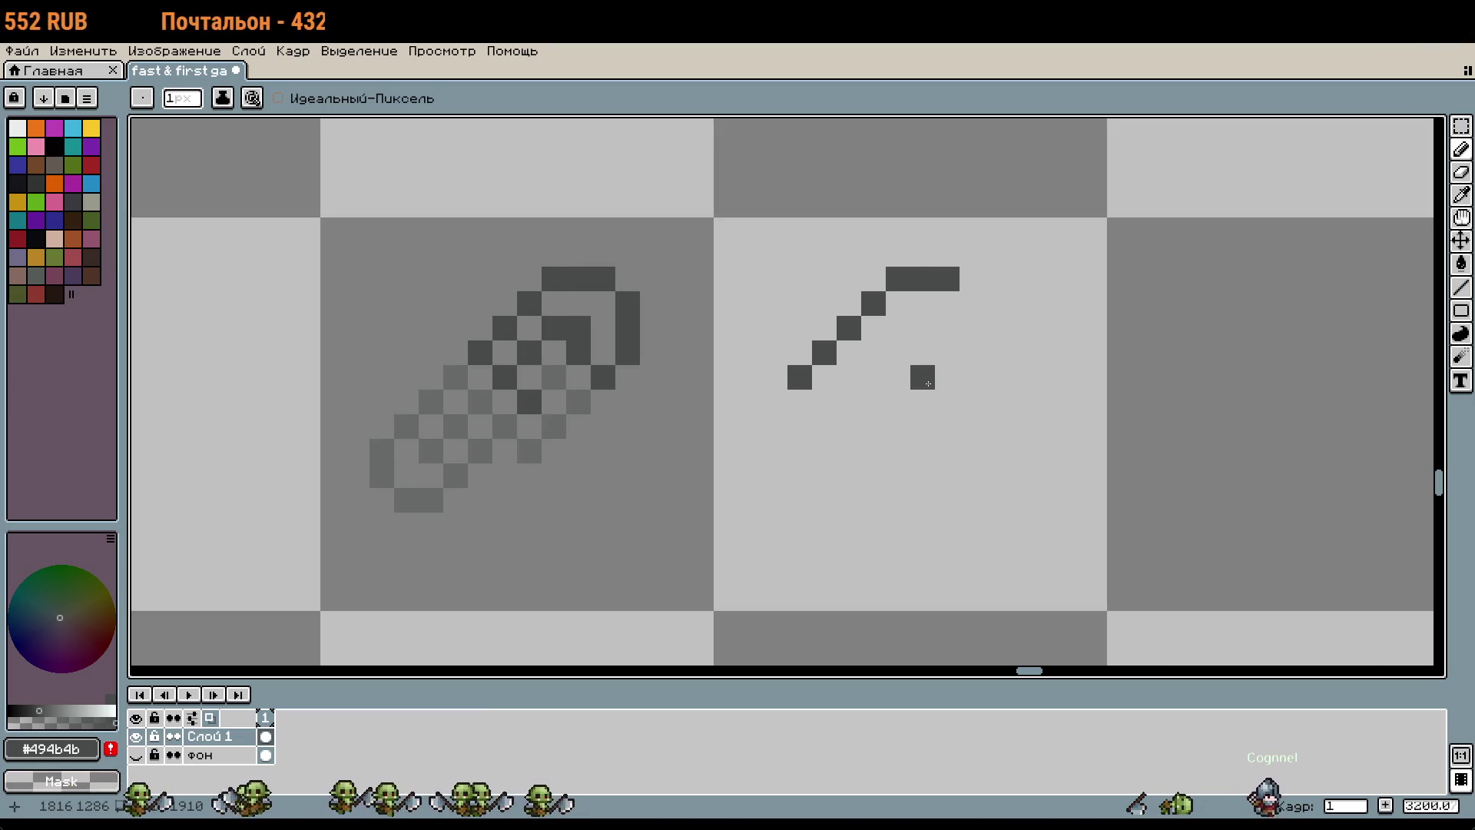
{"action": "left_click", "coordinate": [775, 402]}
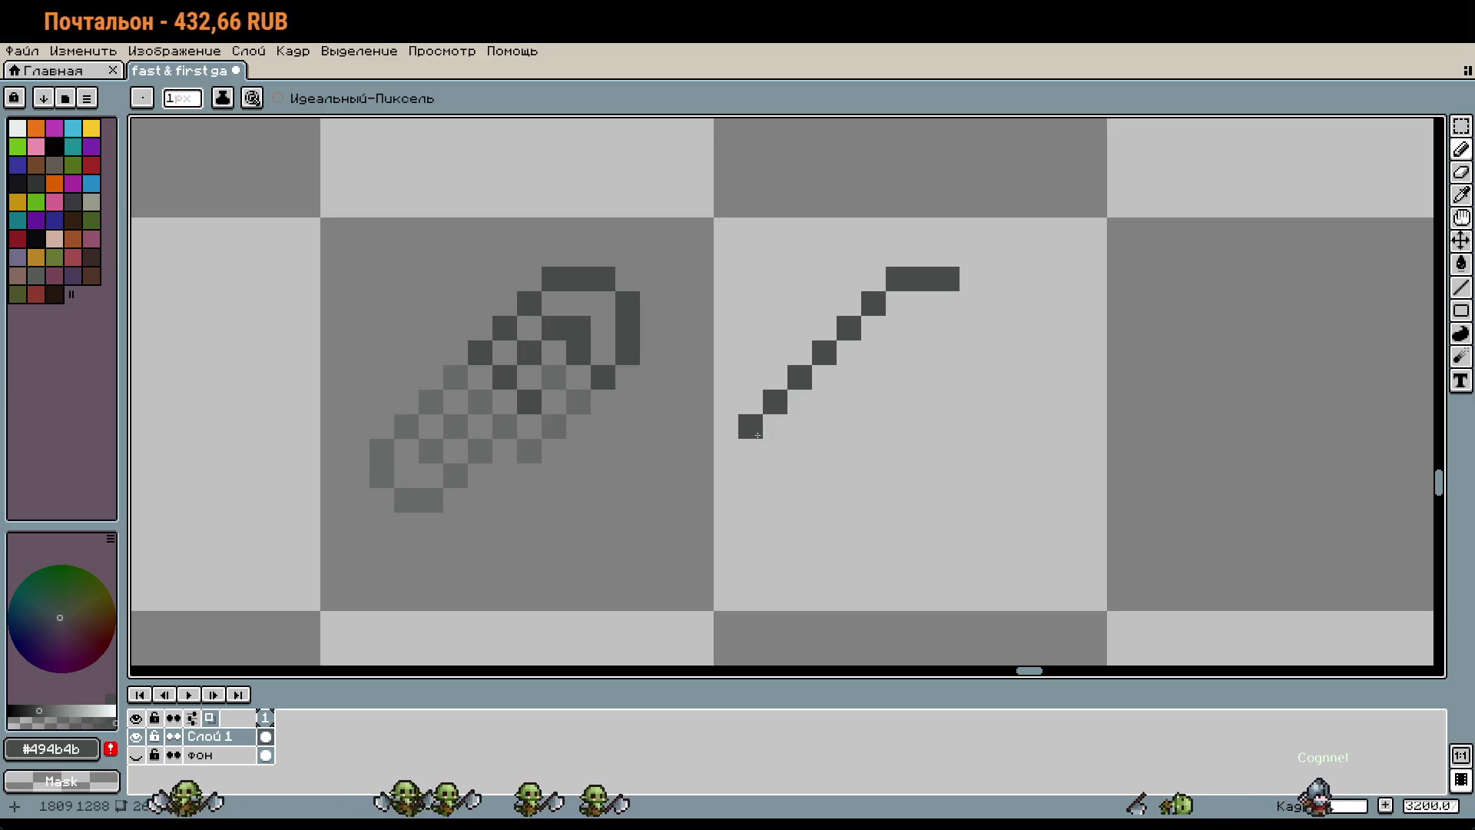
{"action": "left_click", "coordinate": [751, 475]}
{"action": "left_click", "coordinate": [775, 476]}
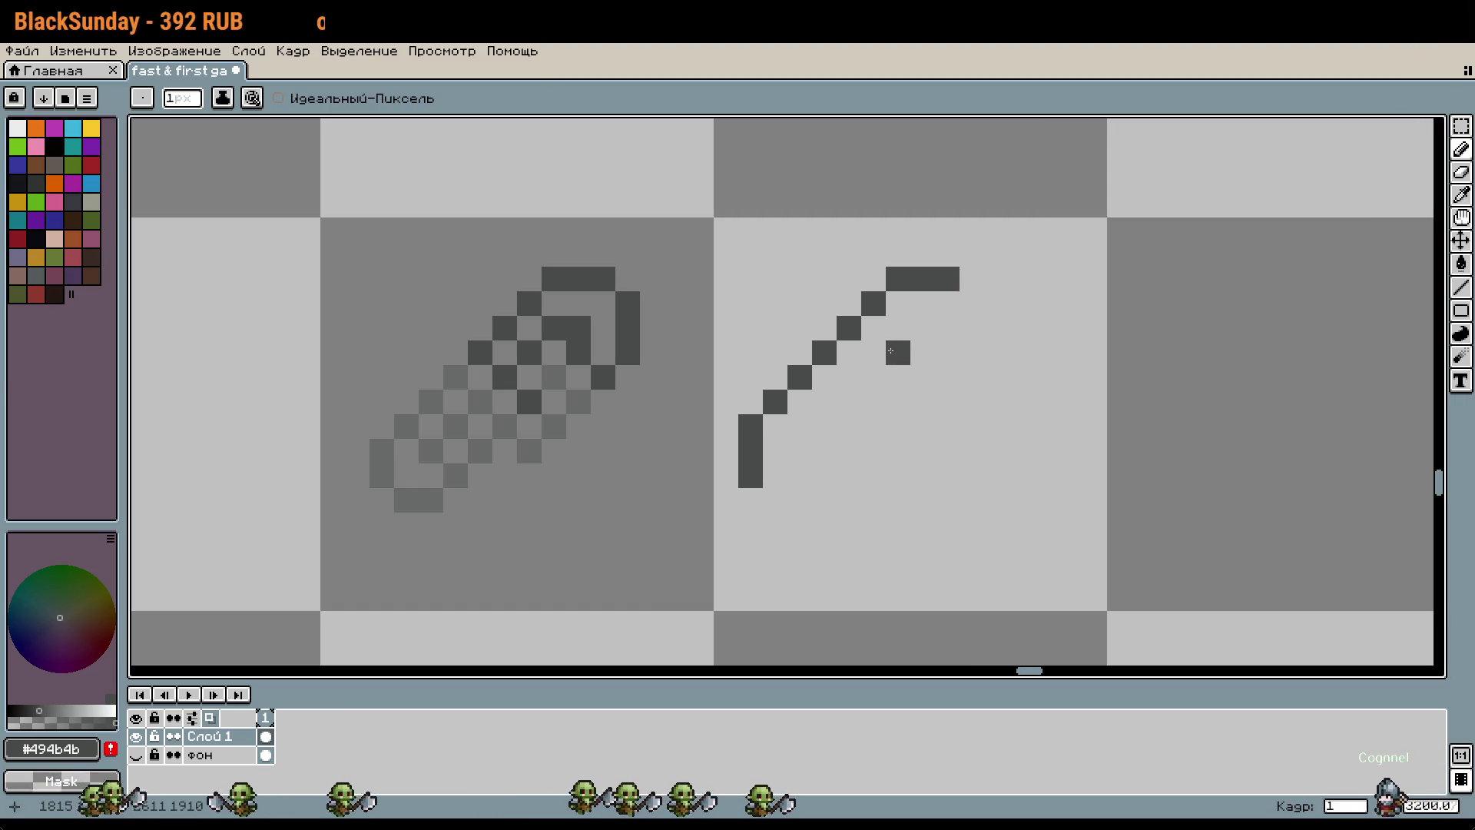
Step: Shift the drawing one pixel right and outline the top bar in near-black #16161b
{"action": "key", "text": "w"}
{"action": "scroll", "coordinate": [965, 369], "scroll_direction": "down", "scroll_amount": 3}
{"action": "scroll", "coordinate": [1039, 370], "scroll_direction": "right", "scroll_amount": 3}
{"action": "left_click", "coordinate": [1098, 336], "text": "alt"}
{"action": "scroll", "coordinate": [777, 389], "scroll_direction": "up", "scroll_amount": 4}
{"action": "key", "text": "ctrl+a"}
{"action": "left_click_drag", "start_coordinate": [781, 412], "coordinate": [792, 408]}
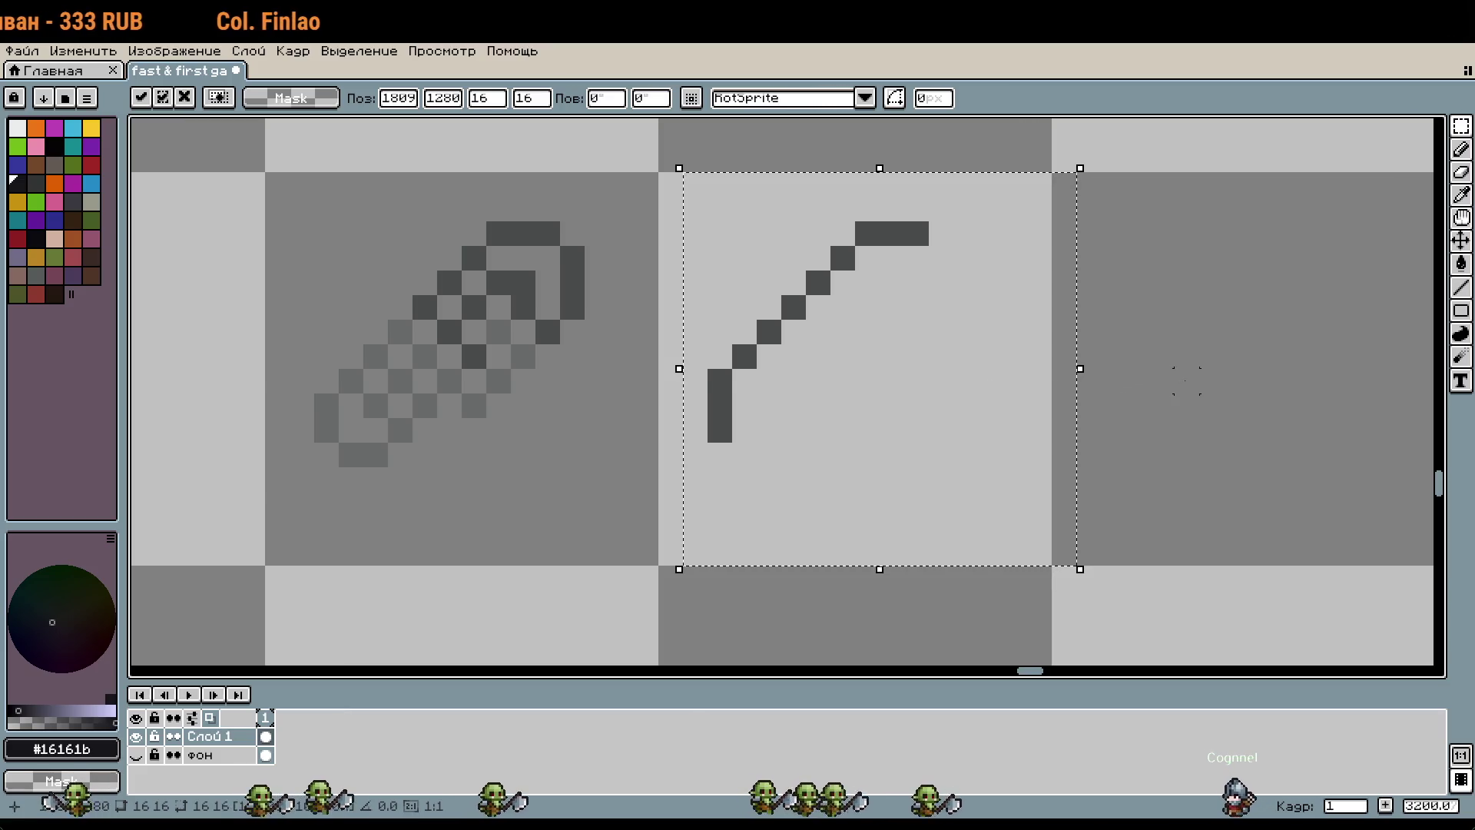
{"action": "key", "text": "ctrl+d"}
{"action": "key", "text": "b"}
{"action": "mouse_move", "coordinate": [891, 258]}
{"action": "left_mouse_down"}
{"action": "mouse_move", "coordinate": [827, 250]}
{"action": "mouse_move", "coordinate": [743, 340]}
{"action": "mouse_move", "coordinate": [710, 453]}
{"action": "left_mouse_up"}
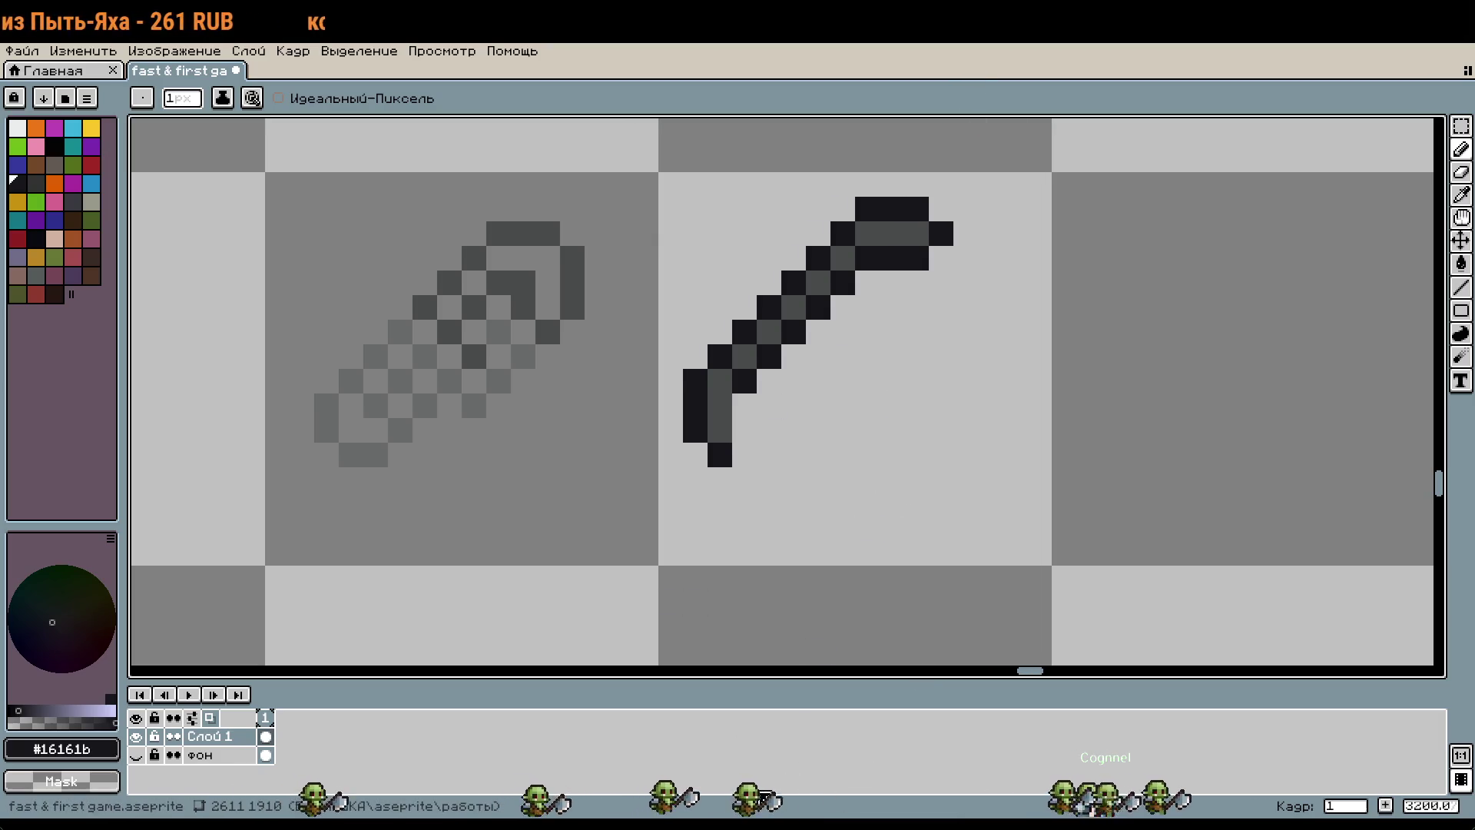
Step: Add a grey #494b4b inner diagonal running up-right from the lower bend
{"action": "scroll", "coordinate": [799, 414], "scroll_direction": "up", "scroll_amount": 1}
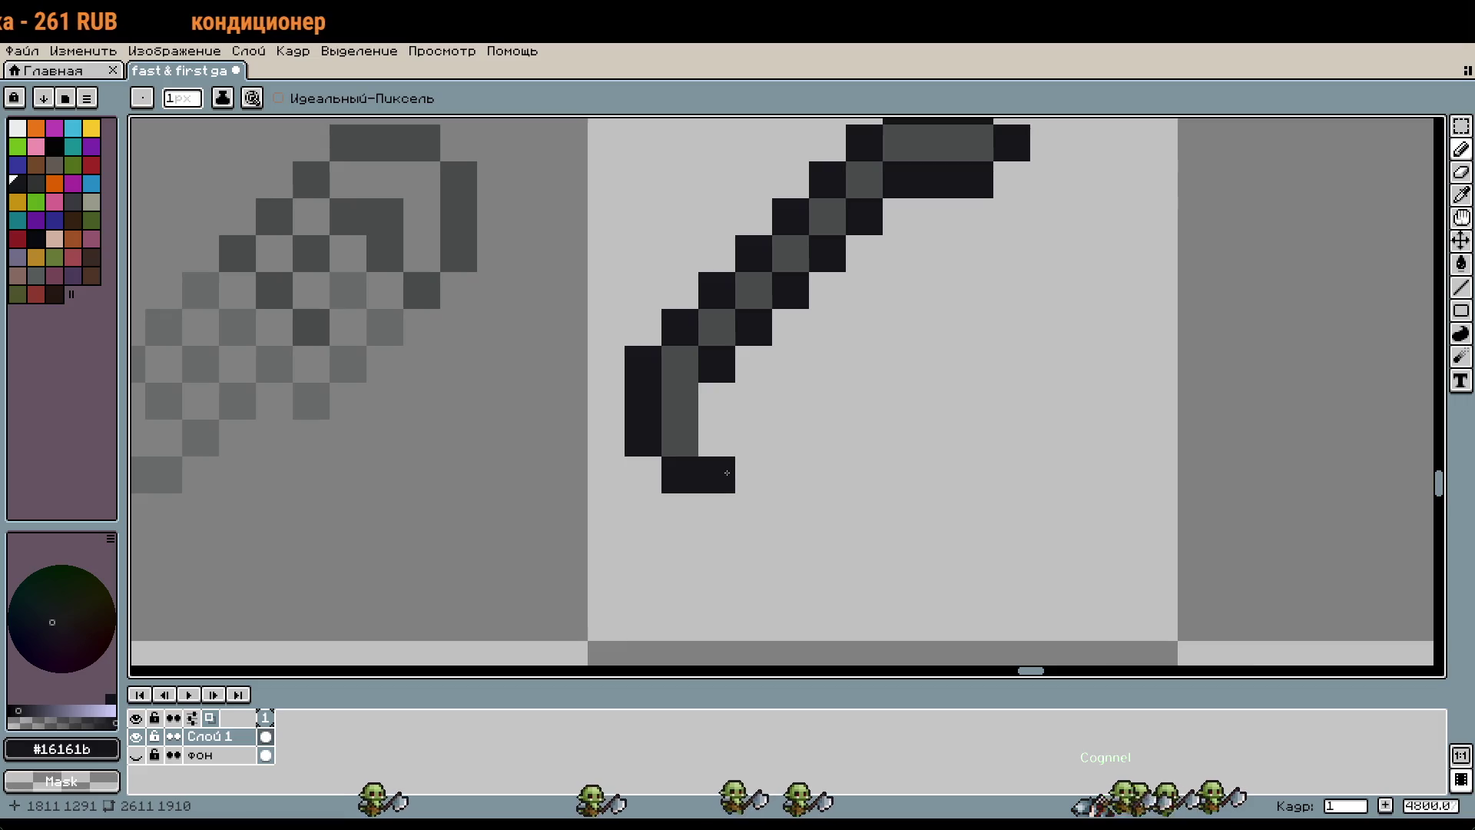
{"action": "left_click", "coordinate": [680, 403], "text": "alt"}
{"action": "left_click", "coordinate": [726, 431]}
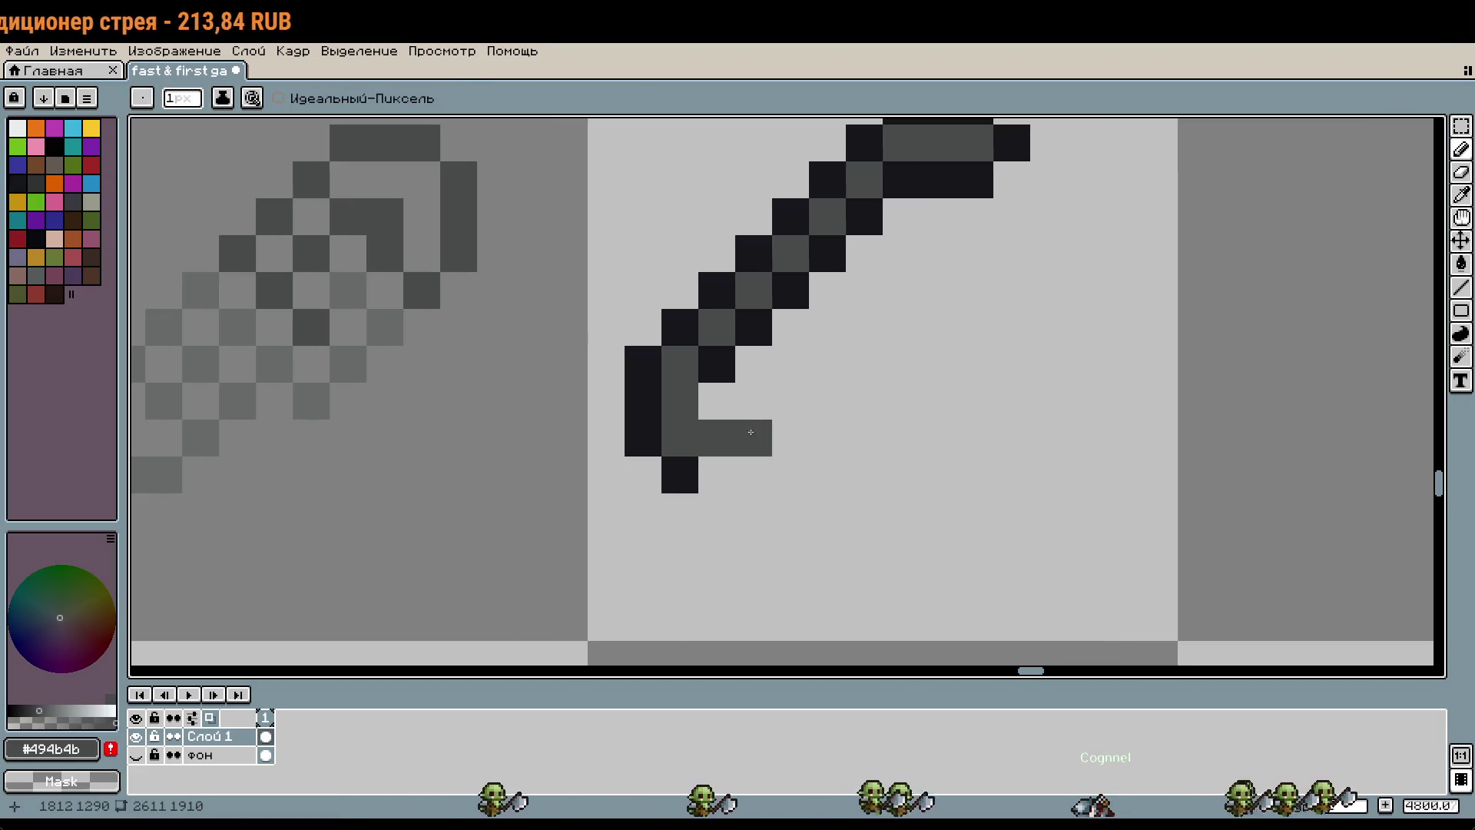
{"action": "right_click", "coordinate": [715, 448]}
{"action": "left_click", "coordinate": [717, 475]}
{"action": "left_click", "coordinate": [754, 438]}
{"action": "left_click", "coordinate": [791, 401]}
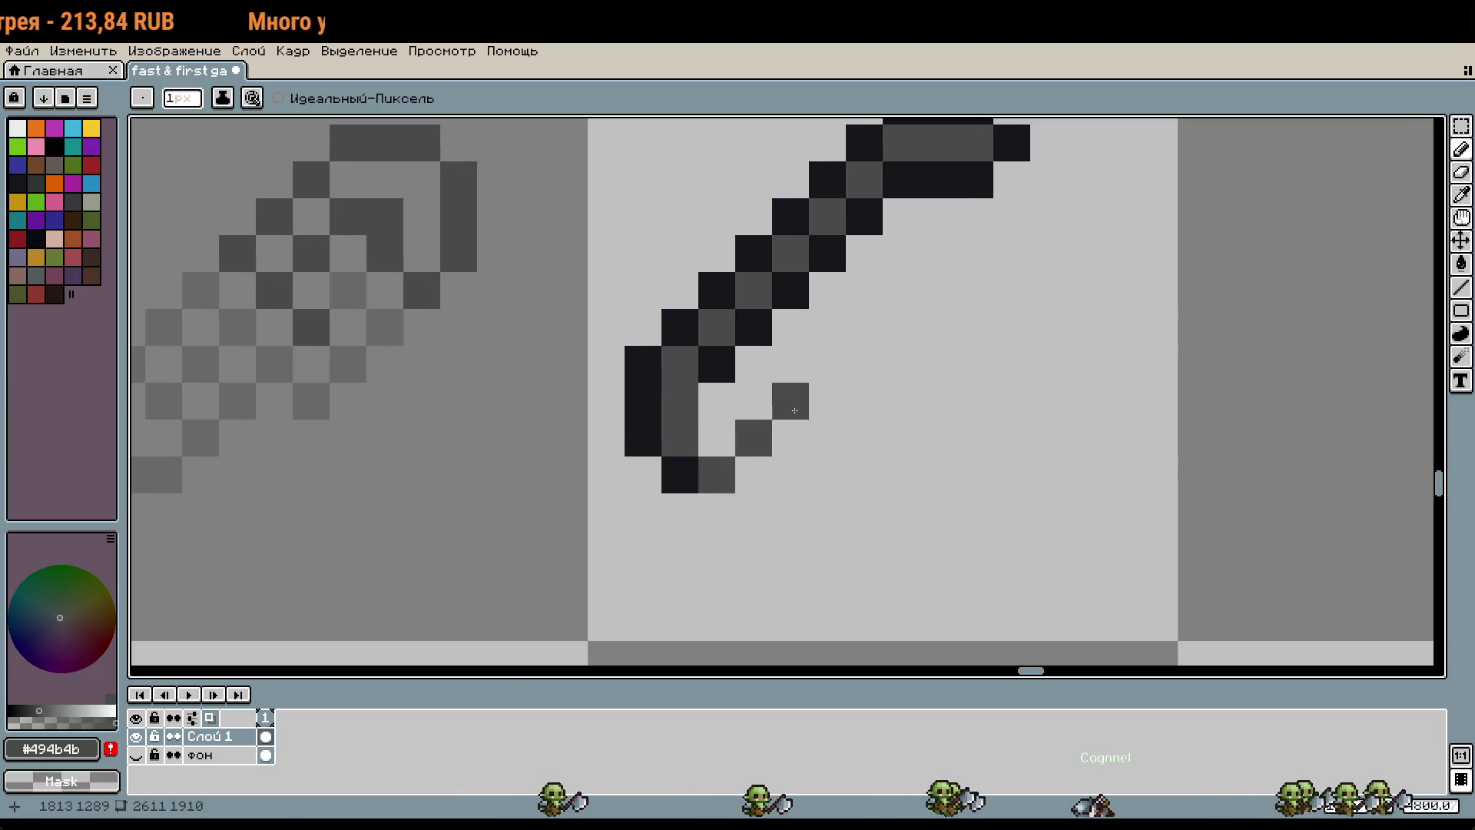
{"action": "left_click", "coordinate": [827, 364]}
Step: Outline the new grey diagonal and the clip's bottom in near-black #16161b
{"action": "key", "text": "alt"}
{"action": "left_click", "coordinate": [799, 303]}
{"action": "left_click", "coordinate": [828, 327]}
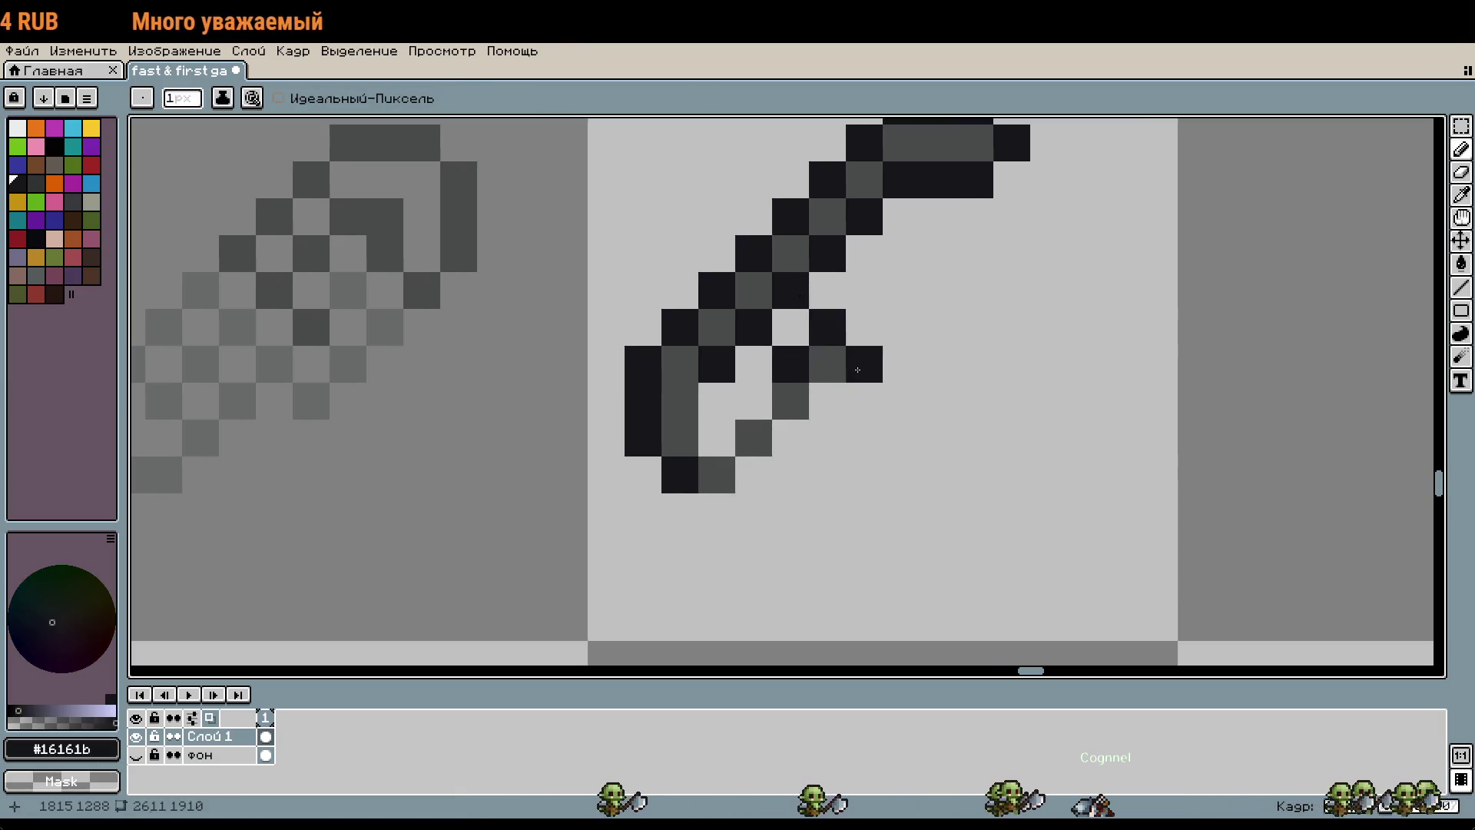
{"action": "left_click", "coordinate": [865, 364]}
{"action": "left_click", "coordinate": [827, 401]}
{"action": "left_click_drag", "start_coordinate": [791, 364], "coordinate": [718, 430]}
{"action": "left_click", "coordinate": [716, 401]}
{"action": "left_click", "coordinate": [790, 438]}
{"action": "left_click", "coordinate": [754, 474]}
{"action": "left_click", "coordinate": [717, 512]}
{"action": "scroll", "coordinate": [899, 492], "scroll_direction": "down", "scroll_amount": 1}
{"action": "left_click", "coordinate": [896, 495]}
Step: Add near-black outline pixels along the right side of the loop
{"action": "scroll", "coordinate": [926, 477], "scroll_direction": "up", "scroll_amount": 1}
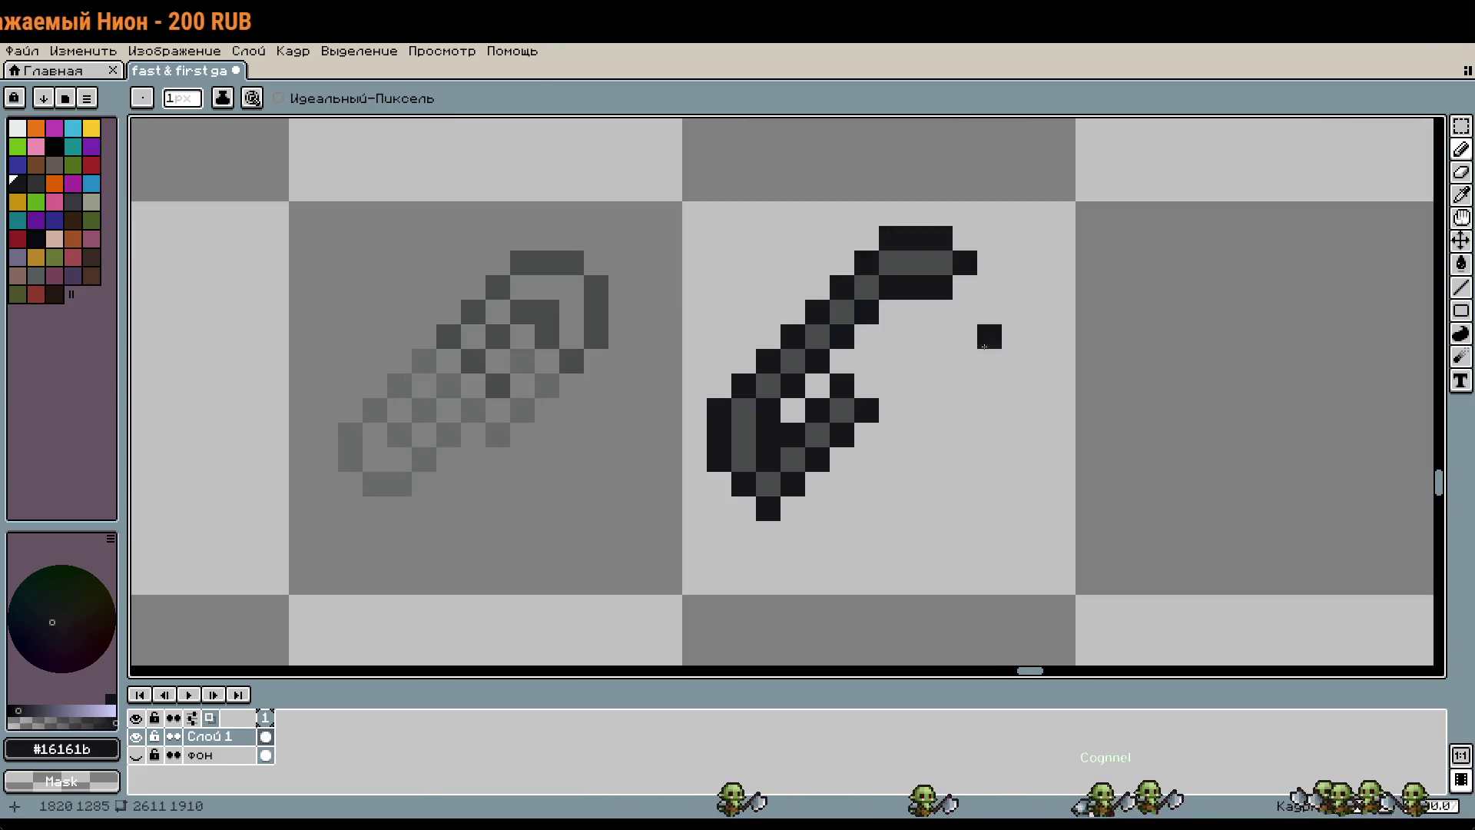
{"action": "scroll", "coordinate": [961, 331], "scroll_direction": "right", "scroll_amount": 1}
{"action": "left_click", "coordinate": [881, 275], "text": "alt"}
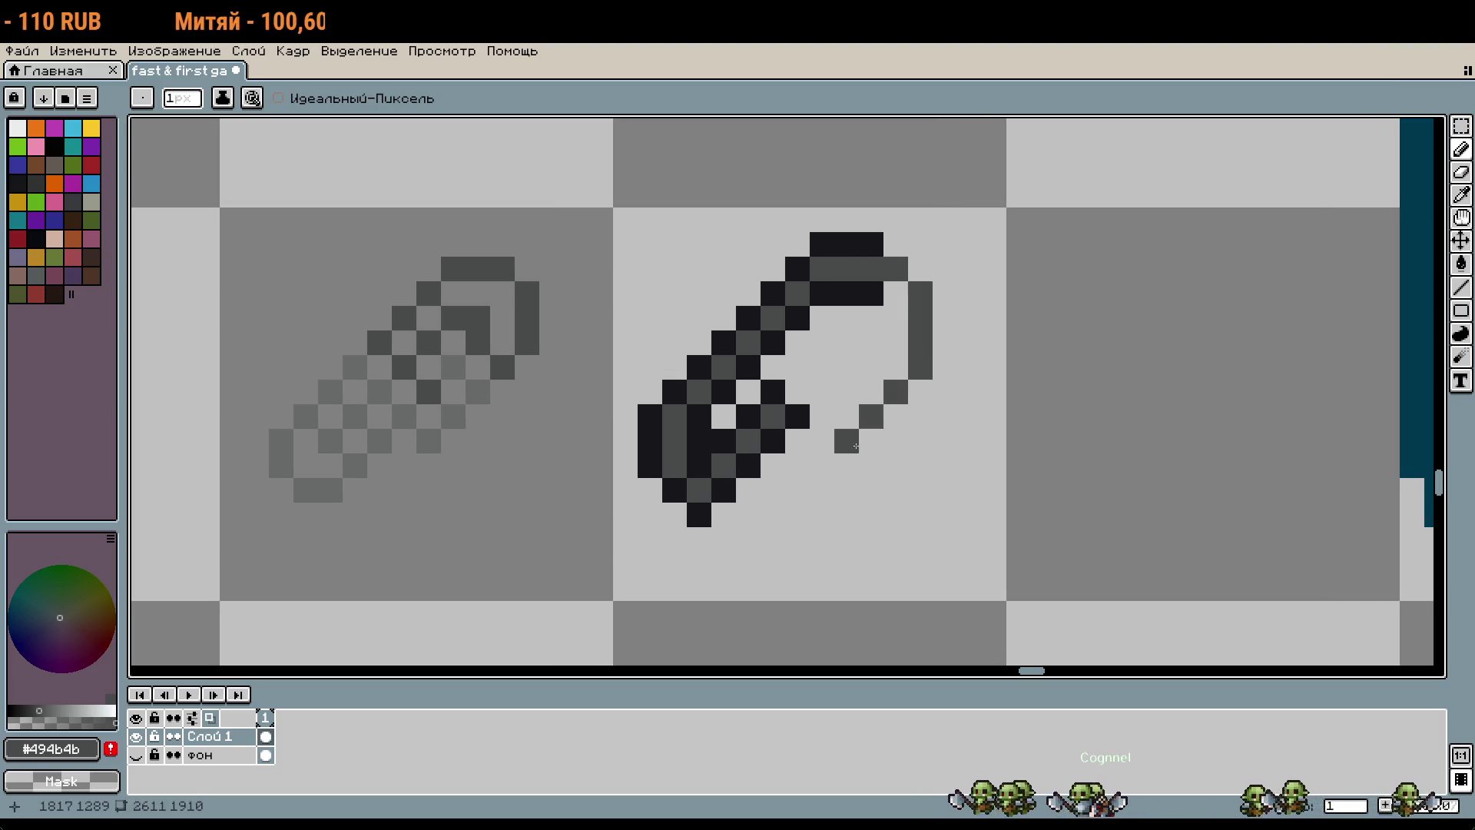
{"action": "left_click", "coordinate": [868, 295], "text": "alt"}
{"action": "left_click", "coordinate": [898, 294]}
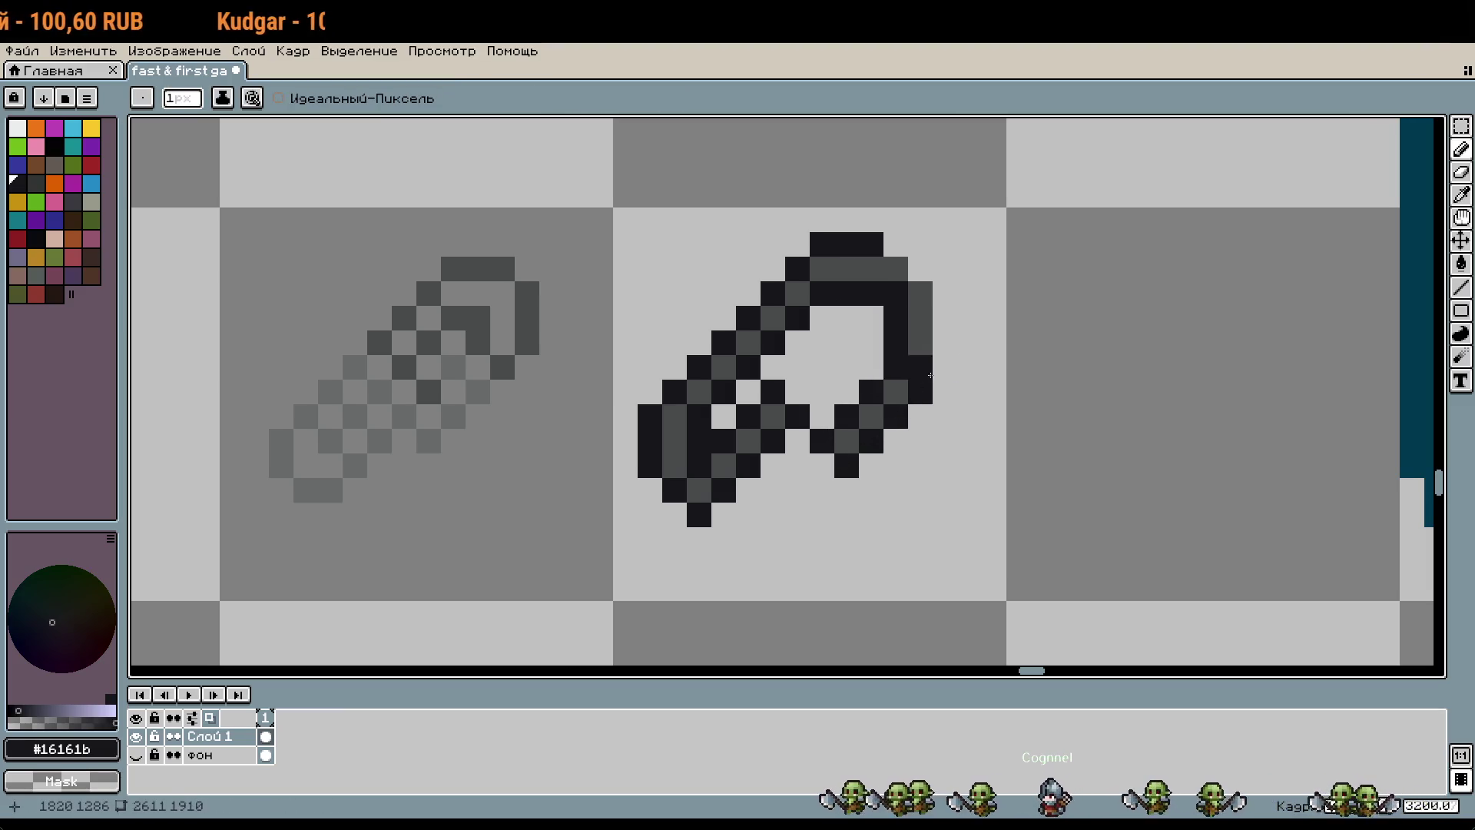
{"action": "left_click", "coordinate": [969, 415]}
Step: Erase the stray dark pixels inside the hook
{"action": "scroll", "coordinate": [972, 410], "scroll_direction": "down", "scroll_amount": 1}
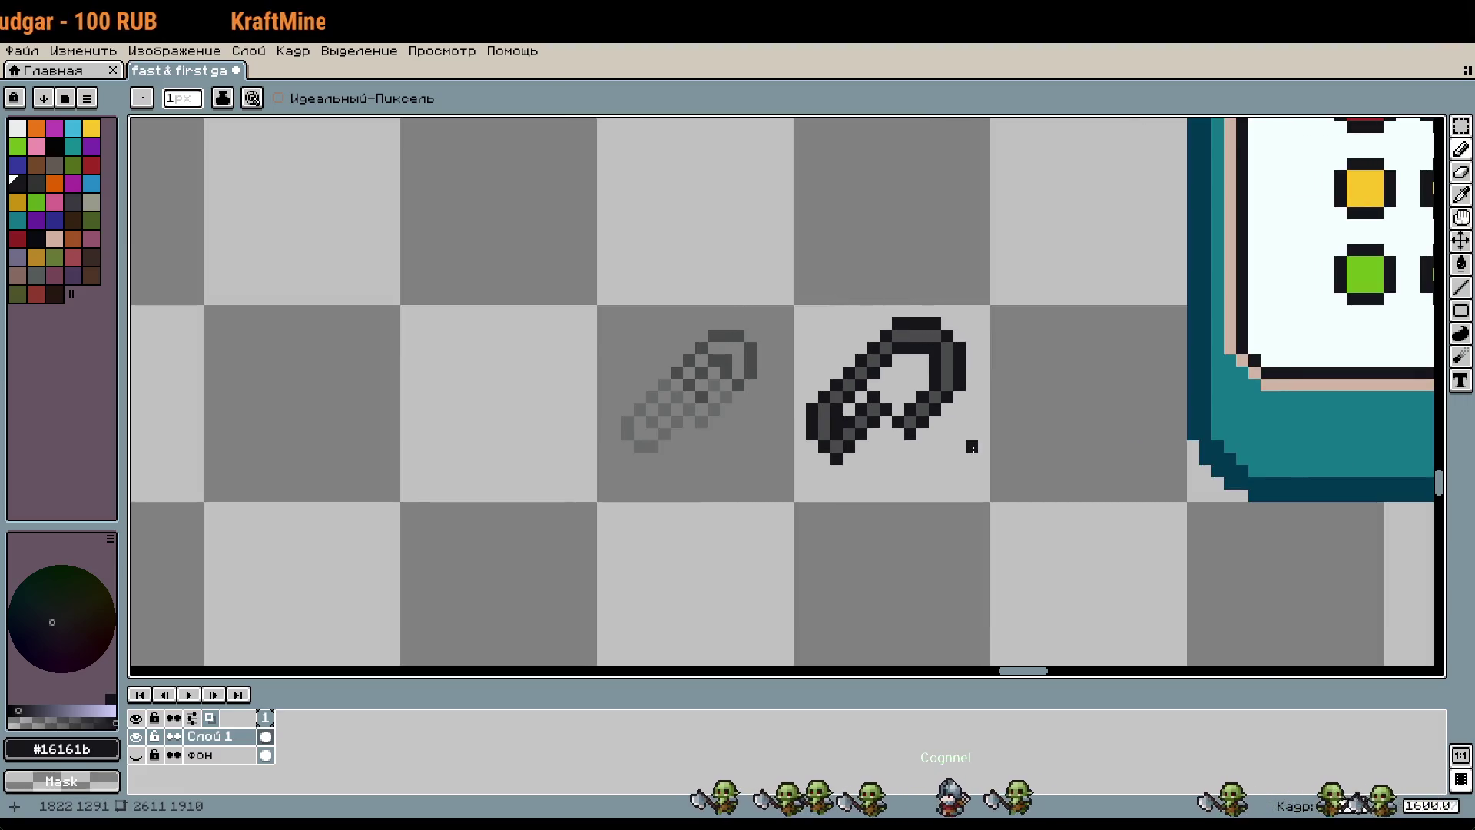
{"action": "scroll", "coordinate": [893, 442], "scroll_direction": "up", "scroll_amount": 1}
{"action": "mouse_move", "coordinate": [884, 407]}
{"action": "left_mouse_down"}
{"action": "mouse_move", "coordinate": [845, 371]}
{"action": "mouse_move", "coordinate": [805, 426]}
{"action": "left_mouse_up"}
{"action": "left_click", "coordinate": [804, 475]}
{"action": "left_click", "coordinate": [829, 427]}
{"action": "left_click", "coordinate": [809, 473]}
{"action": "scroll", "coordinate": [809, 473], "scroll_direction": "down", "scroll_amount": 2}
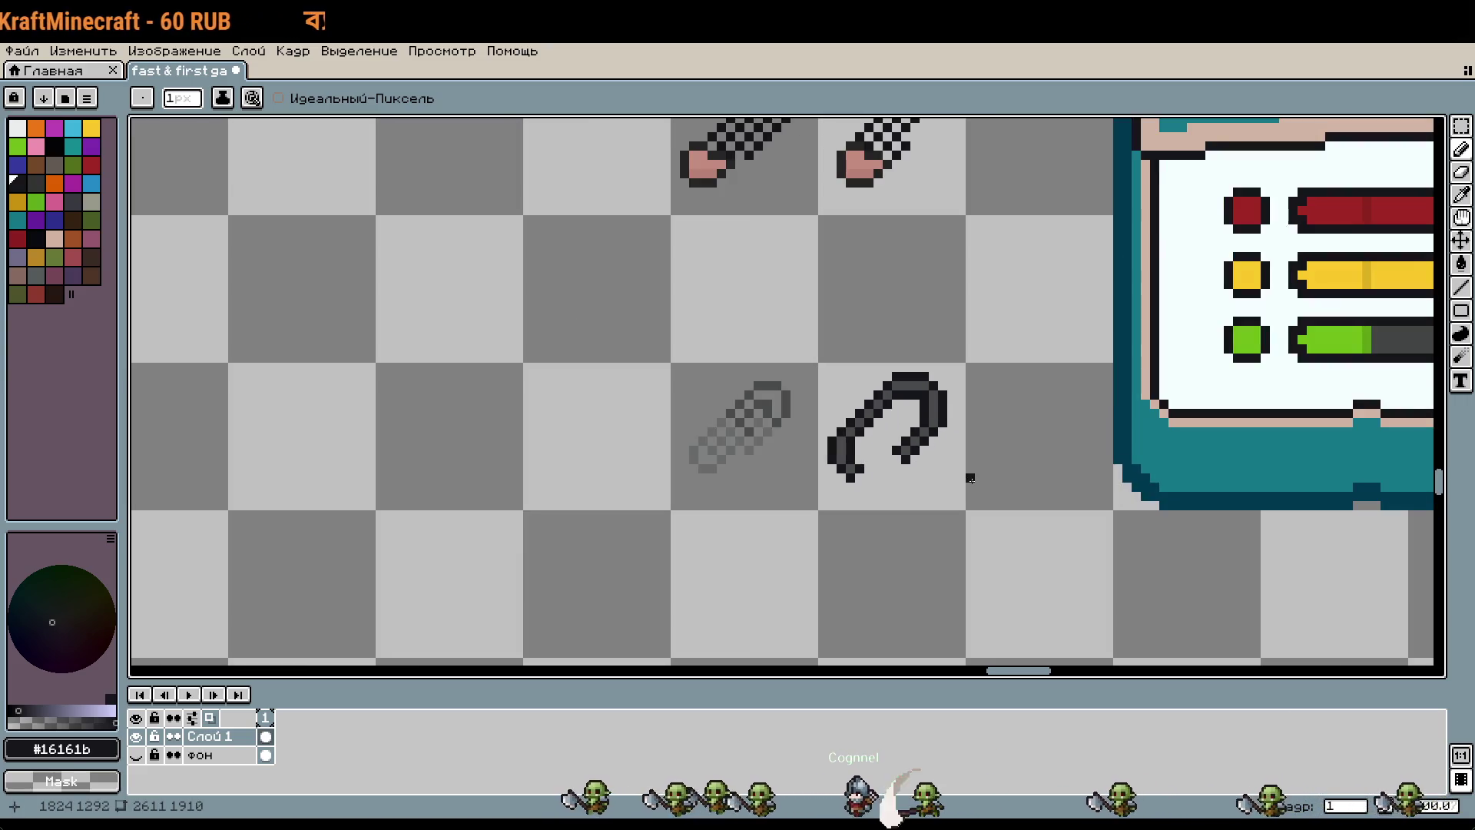
{"action": "scroll", "coordinate": [869, 469], "scroll_direction": "up", "scroll_amount": 1}
{"action": "scroll", "coordinate": [979, 493], "scroll_direction": "down", "scroll_amount": 1}
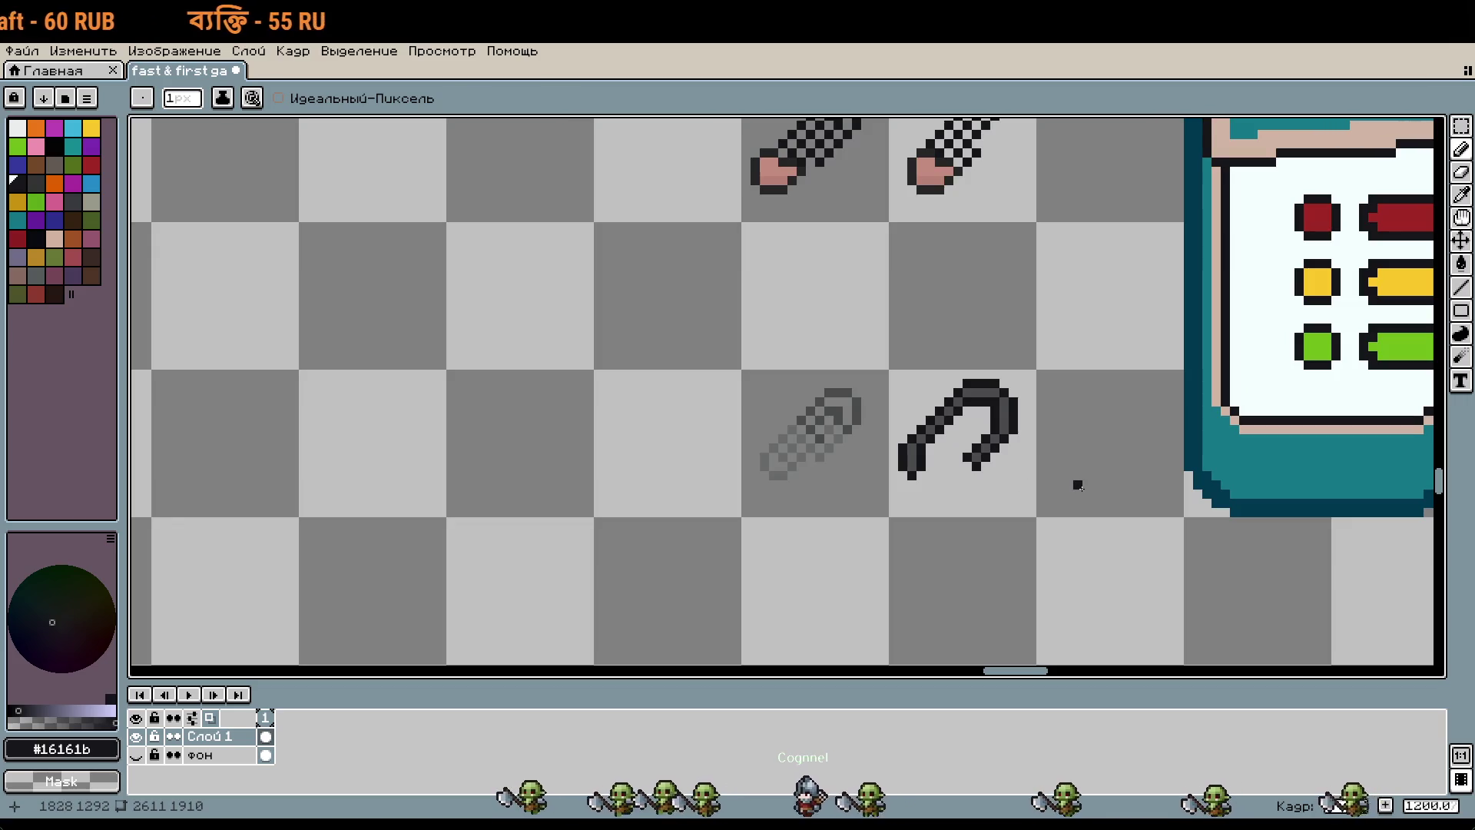
{"action": "scroll", "coordinate": [961, 499], "scroll_direction": "up", "scroll_amount": 1}
Step: Select the finished hook drawing
{"action": "left_click", "coordinate": [988, 494]}
{"action": "scroll", "coordinate": [988, 494], "scroll_direction": "down", "scroll_amount": 2}
{"action": "key", "text": "w"}
{"action": "left_click", "coordinate": [1030, 504]}
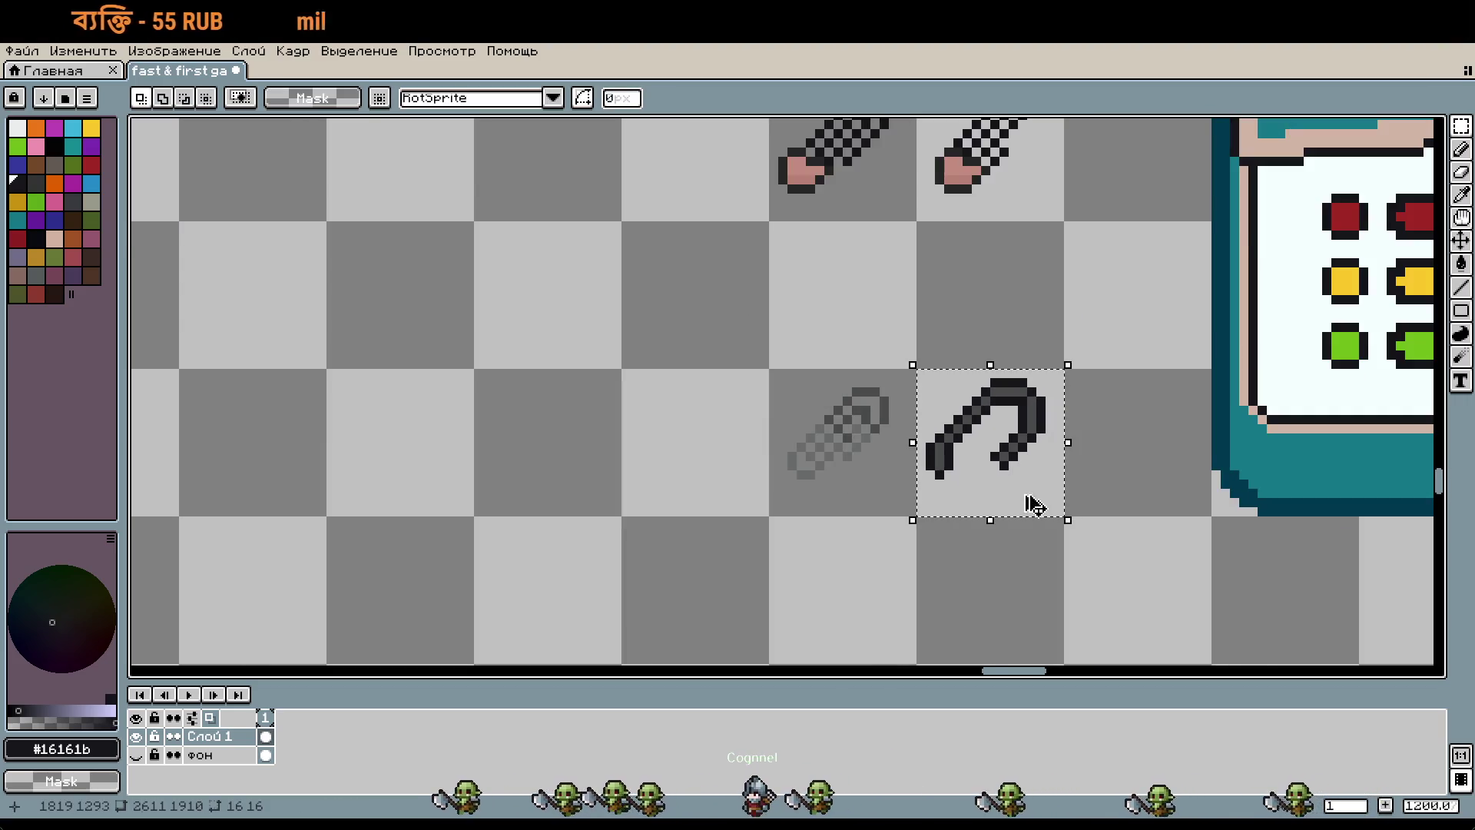
Step: Paste a copy of the hook and commit it
{"action": "scroll", "coordinate": [872, 471], "scroll_direction": "down", "scroll_amount": 2}
{"action": "scroll", "coordinate": [842, 458], "scroll_direction": "up", "scroll_amount": 1}
{"action": "key", "text": "ctrl+v"}
{"action": "scroll", "coordinate": [781, 372], "scroll_direction": "up", "scroll_amount": 1}
{"action": "scroll", "coordinate": [817, 379], "scroll_direction": "up", "scroll_amount": 1}
{"action": "key", "text": "Return"}
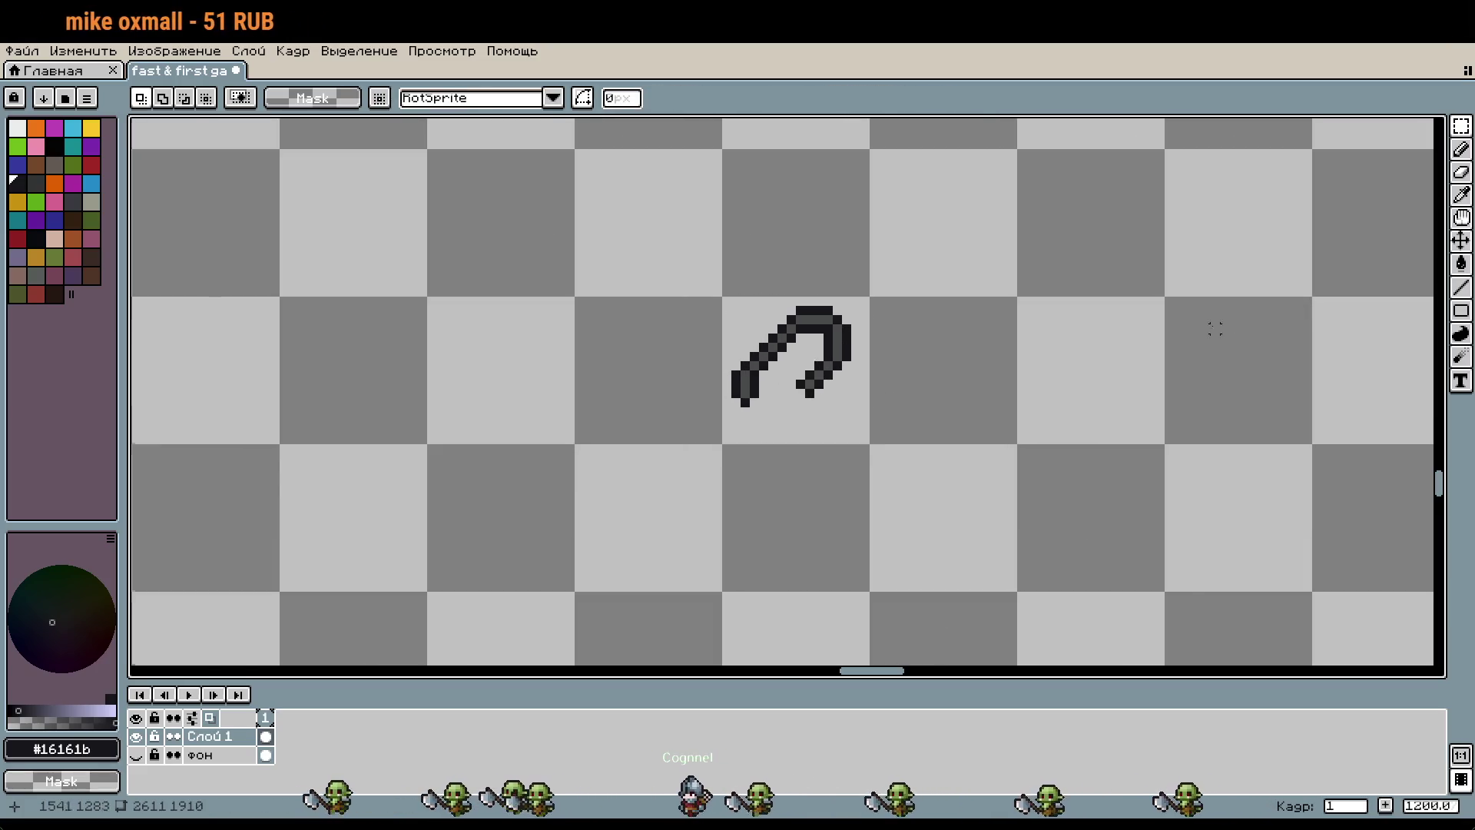
{"action": "scroll", "coordinate": [1094, 319], "scroll_direction": "down", "scroll_amount": 5}
{"action": "scroll", "coordinate": [1022, 350], "scroll_direction": "up", "scroll_amount": 5}
{"action": "scroll", "coordinate": [998, 341], "scroll_direction": "up", "scroll_amount": 1}
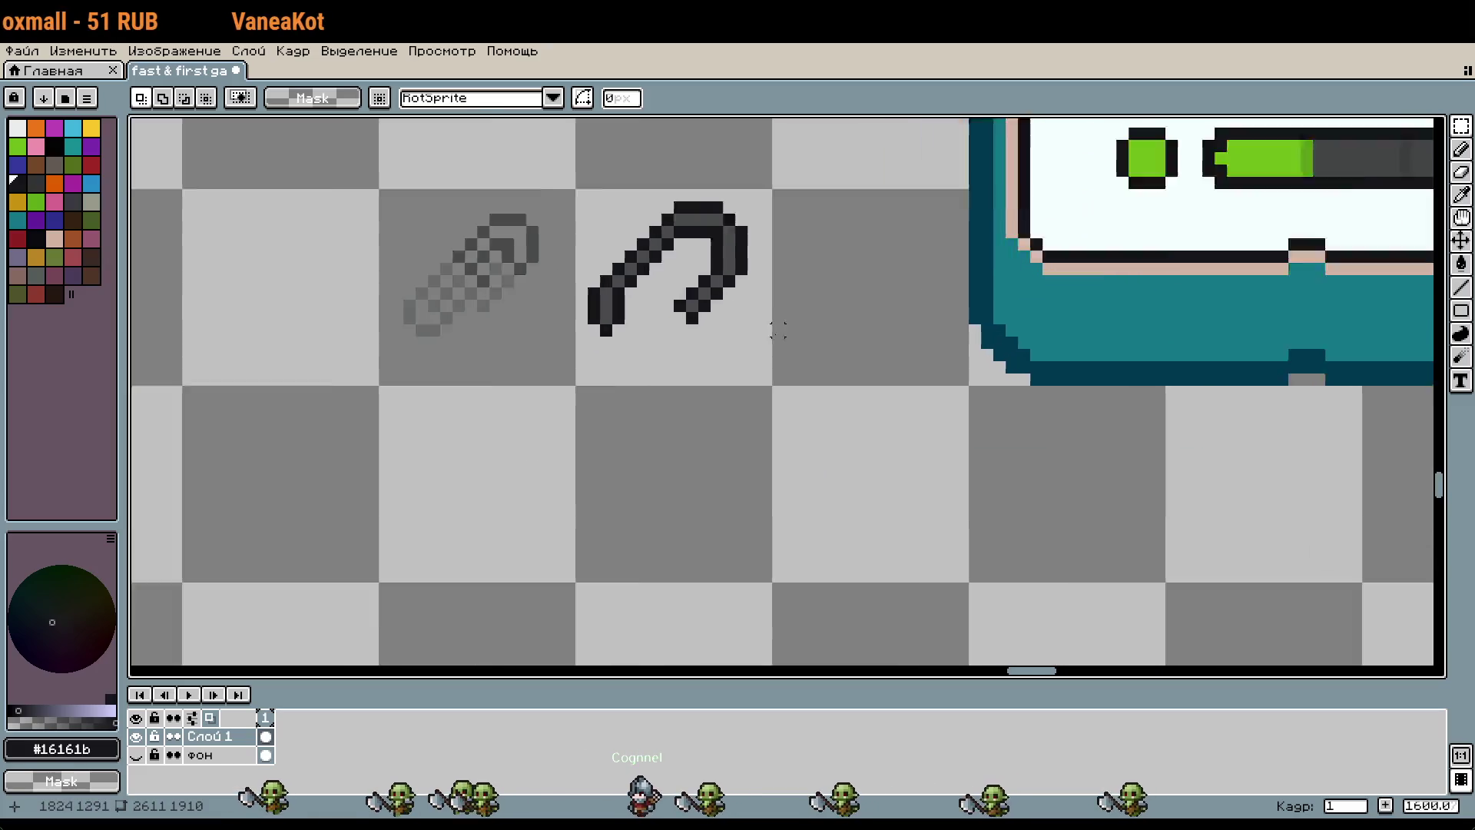
{"action": "scroll", "coordinate": [982, 334], "scroll_direction": "up", "scroll_amount": 2}
Step: Add a near-black pixel below the hook and a grey #494b4b shading pixel
{"action": "key", "text": "i"}
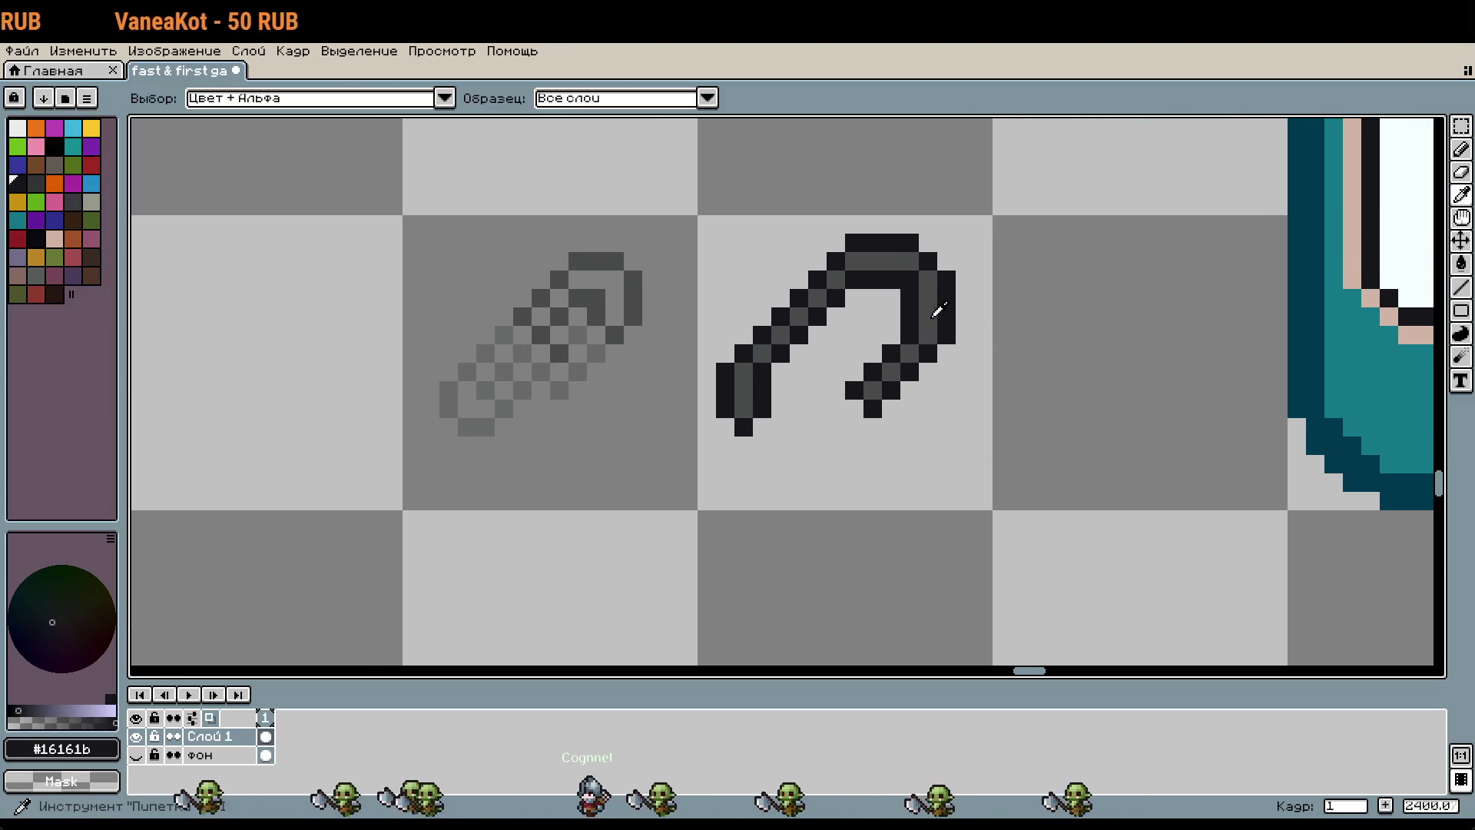
{"action": "left_click", "coordinate": [933, 311]}
{"action": "key", "text": "b"}
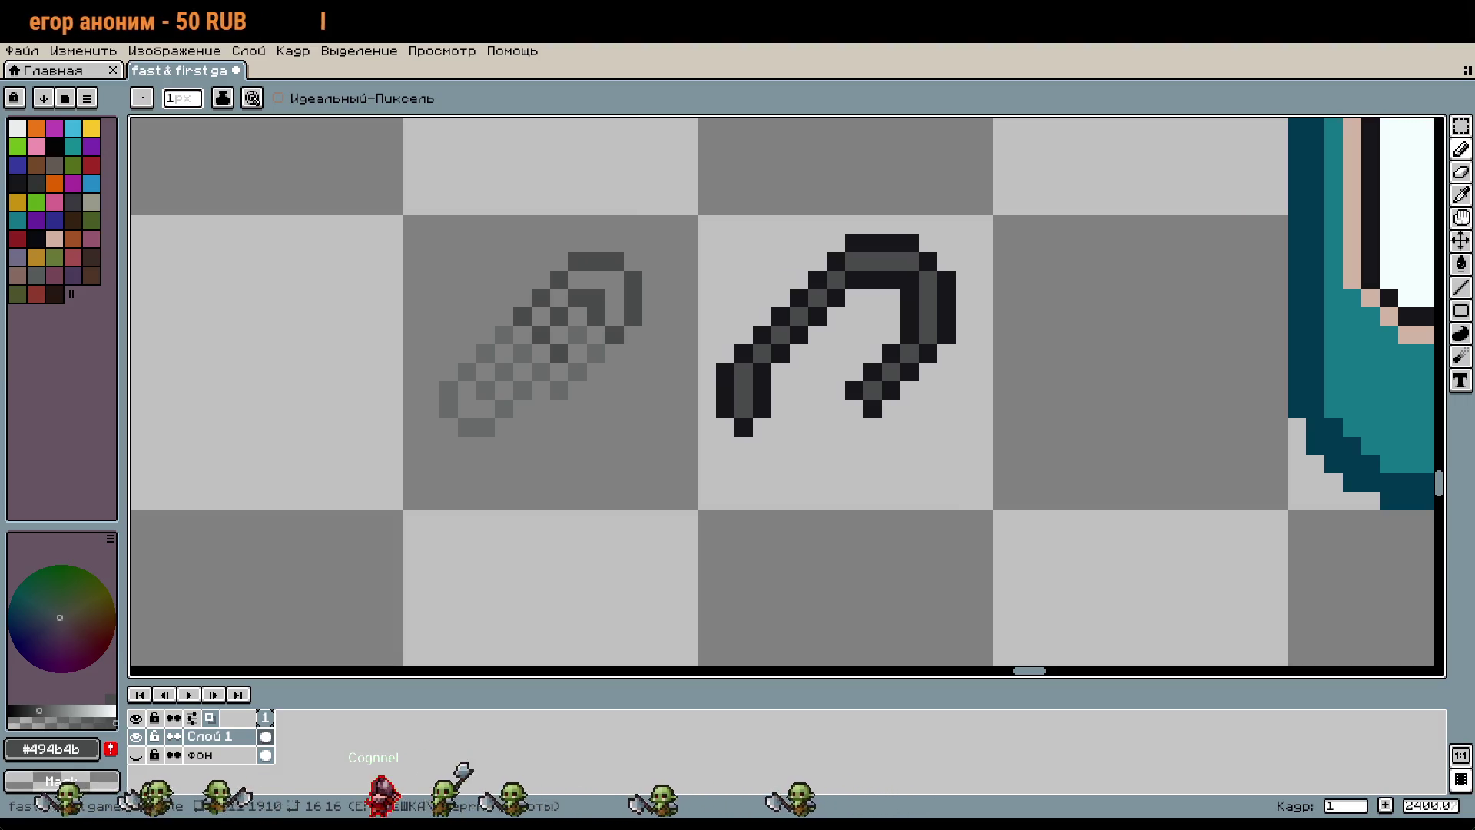
{"action": "scroll", "coordinate": [1064, 359], "scroll_direction": "down", "scroll_amount": 1}
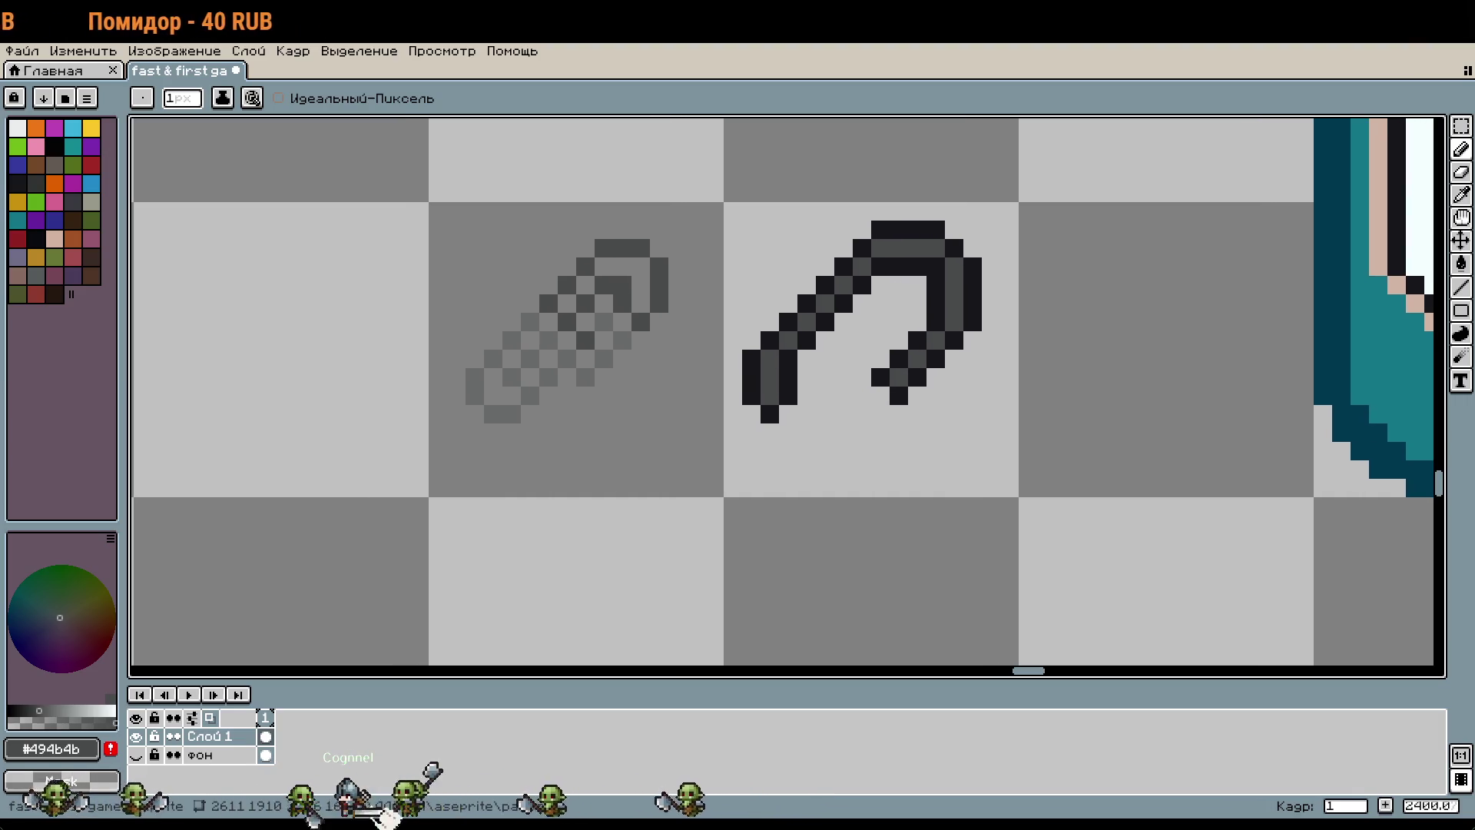
{"action": "scroll", "coordinate": [889, 363], "scroll_direction": "up", "scroll_amount": 1}
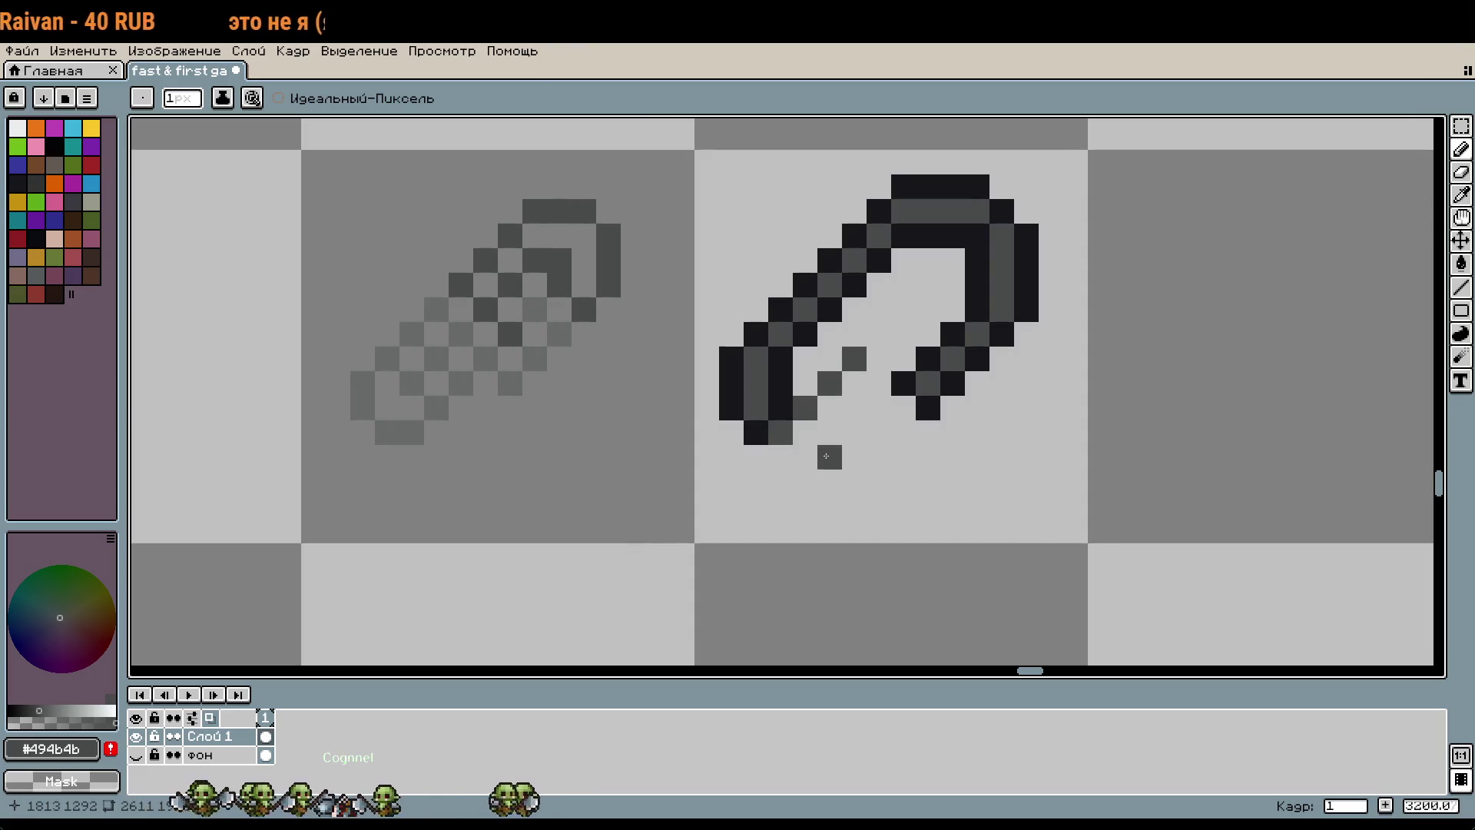
{"action": "key", "text": "i"}
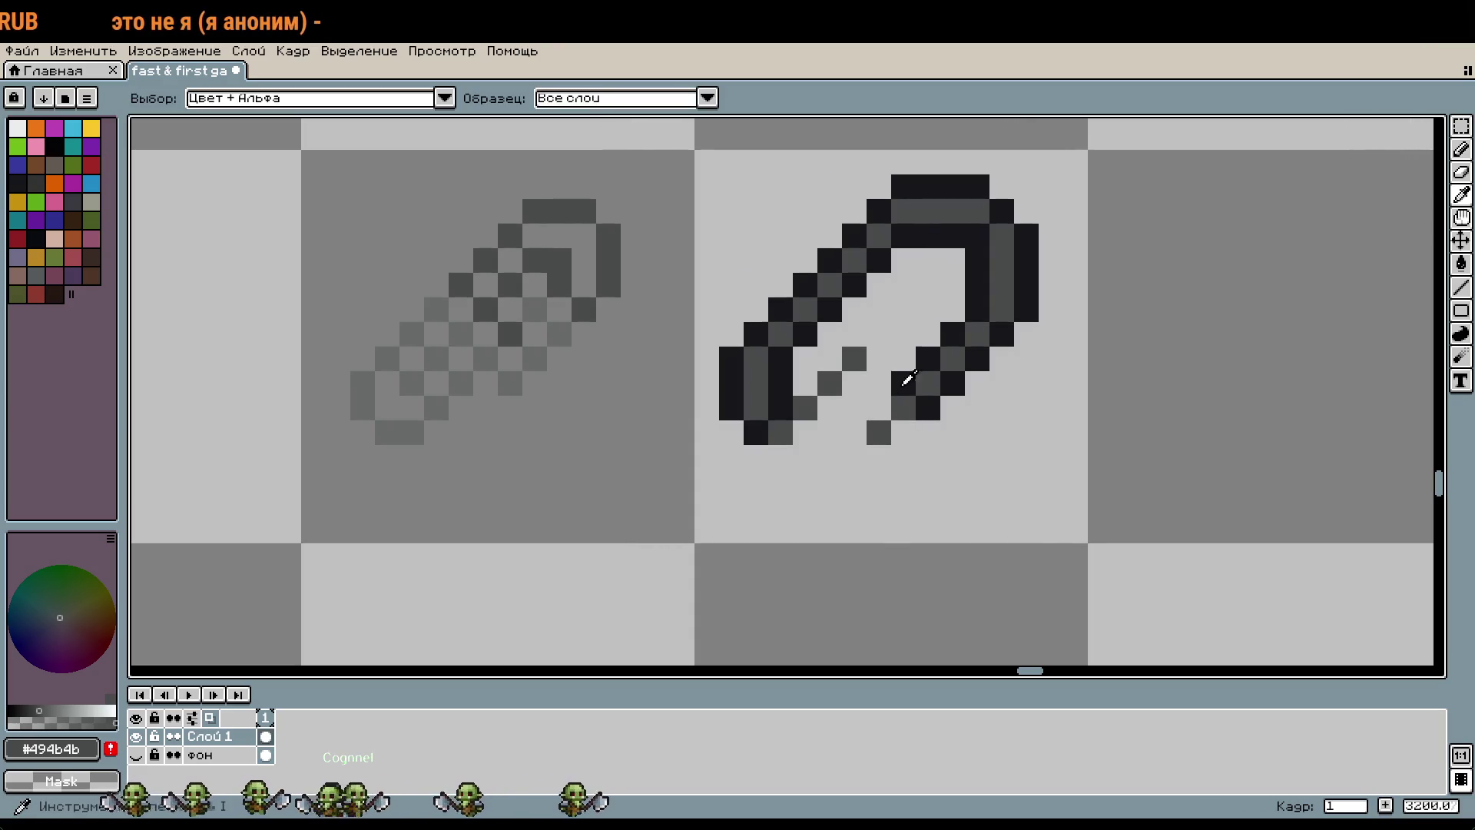
{"action": "left_click", "coordinate": [910, 379]}
{"action": "key", "text": "b"}
{"action": "left_click", "coordinate": [902, 428]}
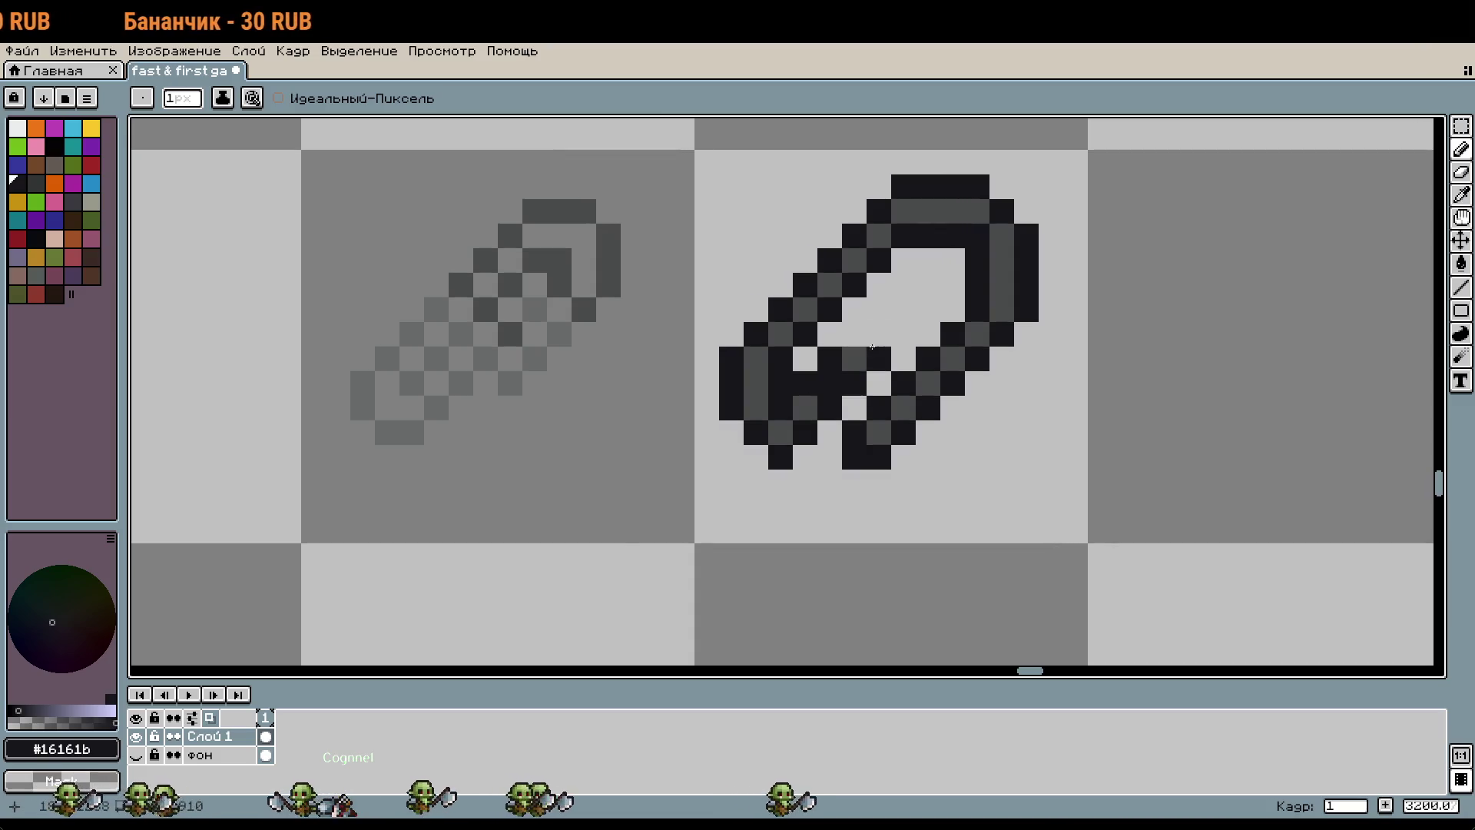
{"action": "key", "text": "i"}
{"action": "left_click", "coordinate": [855, 357]}
{"action": "key", "text": "b"}
{"action": "scroll", "coordinate": [837, 385], "scroll_direction": "down", "scroll_amount": 1}
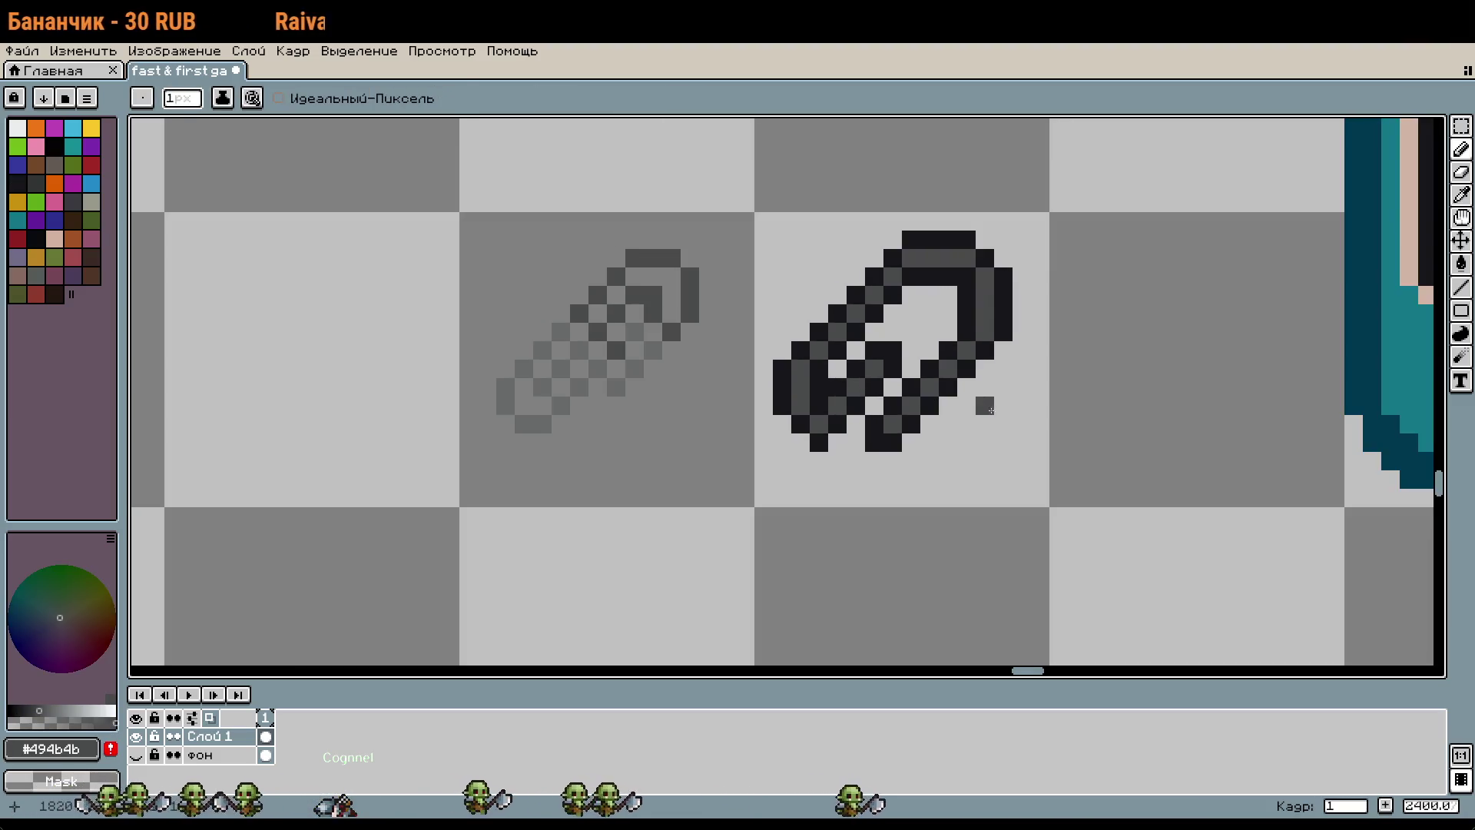
{"action": "left_click", "coordinate": [1001, 421]}
Step: Paint grey inside the loop and extend the inner black stroke up and down
{"action": "scroll", "coordinate": [995, 420], "scroll_direction": "down", "scroll_amount": 1}
{"action": "scroll", "coordinate": [960, 399], "scroll_direction": "up", "scroll_amount": 1}
{"action": "scroll", "coordinate": [907, 384], "scroll_direction": "up", "scroll_amount": 1}
{"action": "scroll", "coordinate": [834, 368], "scroll_direction": "up", "scroll_amount": 1}
{"action": "key", "text": "i"}
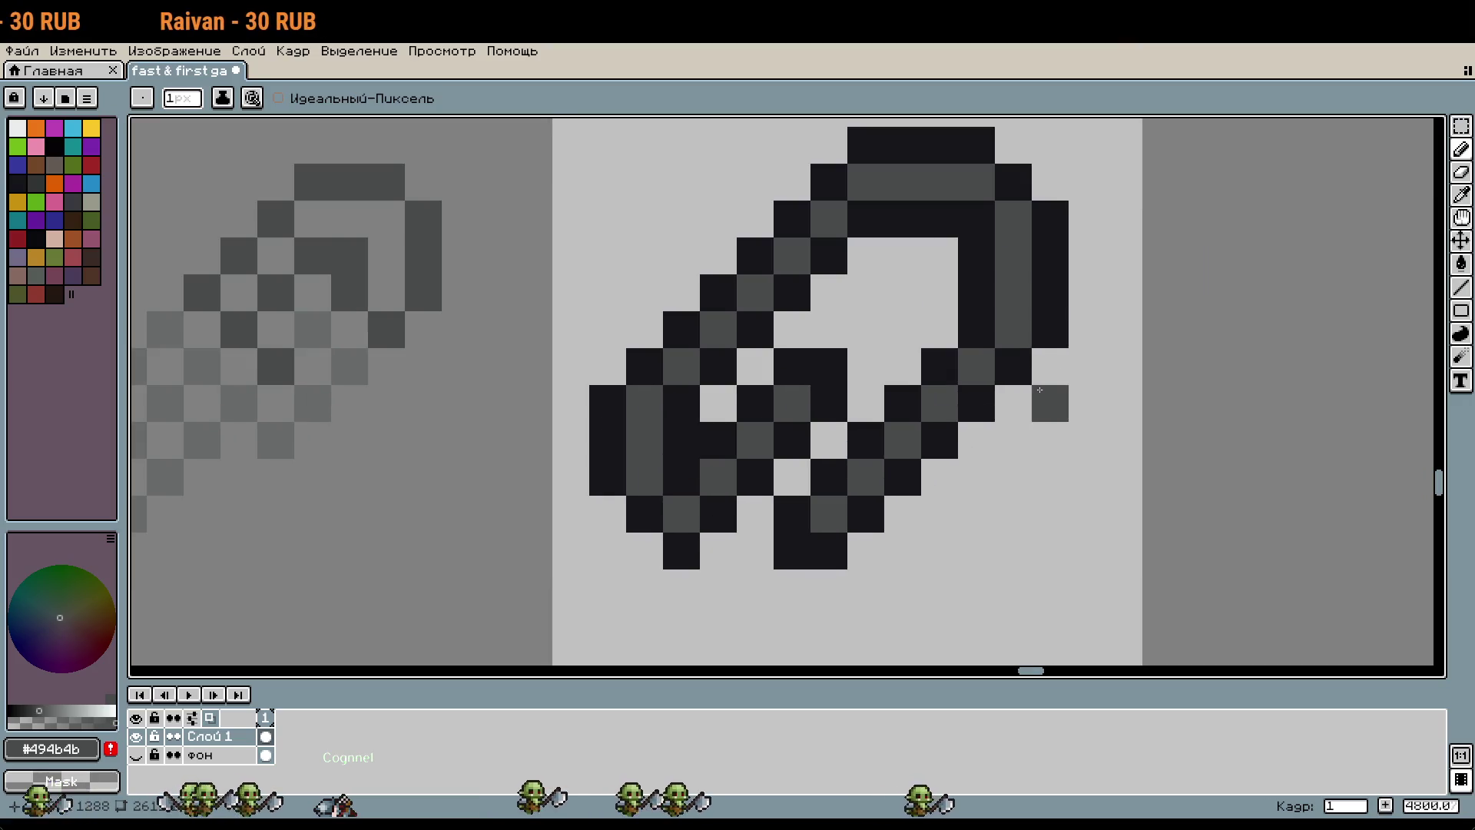
{"action": "key", "text": "b"}
{"action": "left_click", "coordinate": [834, 369]}
{"action": "key", "text": "i"}
{"action": "left_click", "coordinate": [807, 362]}
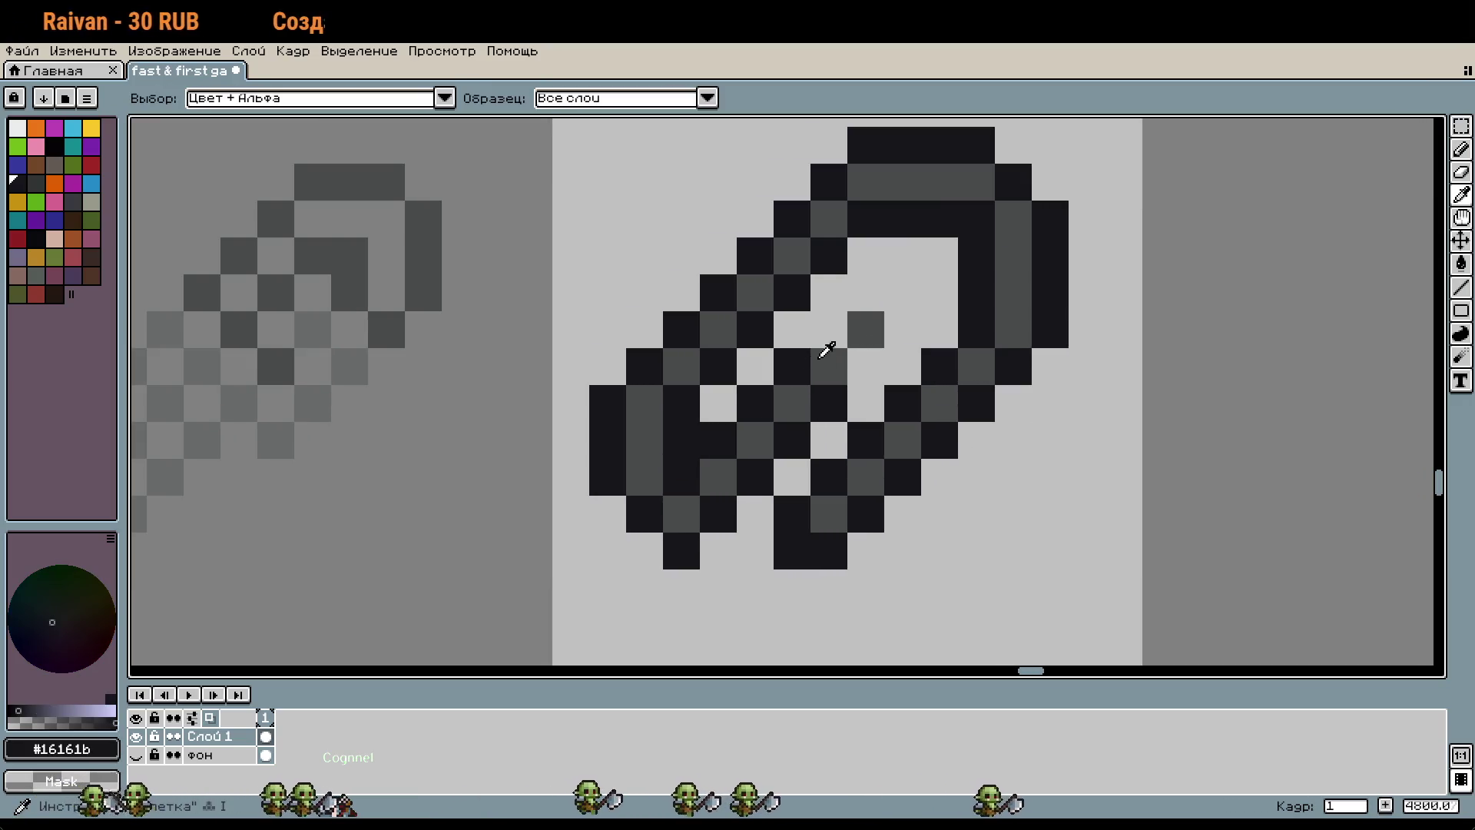
{"action": "key", "text": "b"}
{"action": "left_click", "coordinate": [873, 315]}
{"action": "left_click", "coordinate": [866, 367]}
{"action": "left_click", "coordinate": [872, 293]}
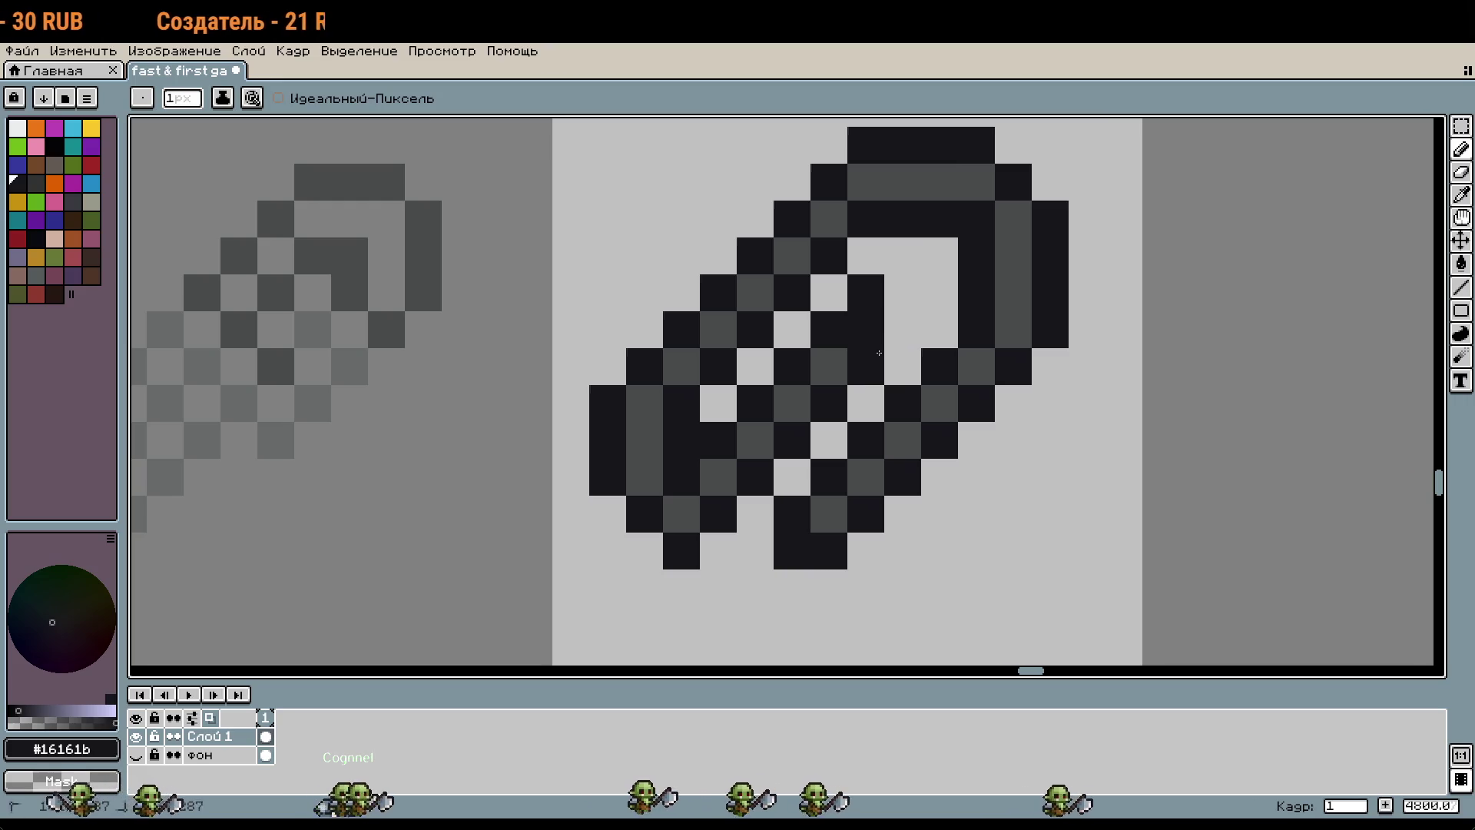
Step: Turn a dark-grey inner pixel black and erase the stray pixel at bottom left
{"action": "scroll", "coordinate": [878, 291], "scroll_direction": "down", "scroll_amount": 2}
{"action": "scroll", "coordinate": [1053, 438], "scroll_direction": "down", "scroll_amount": 2}
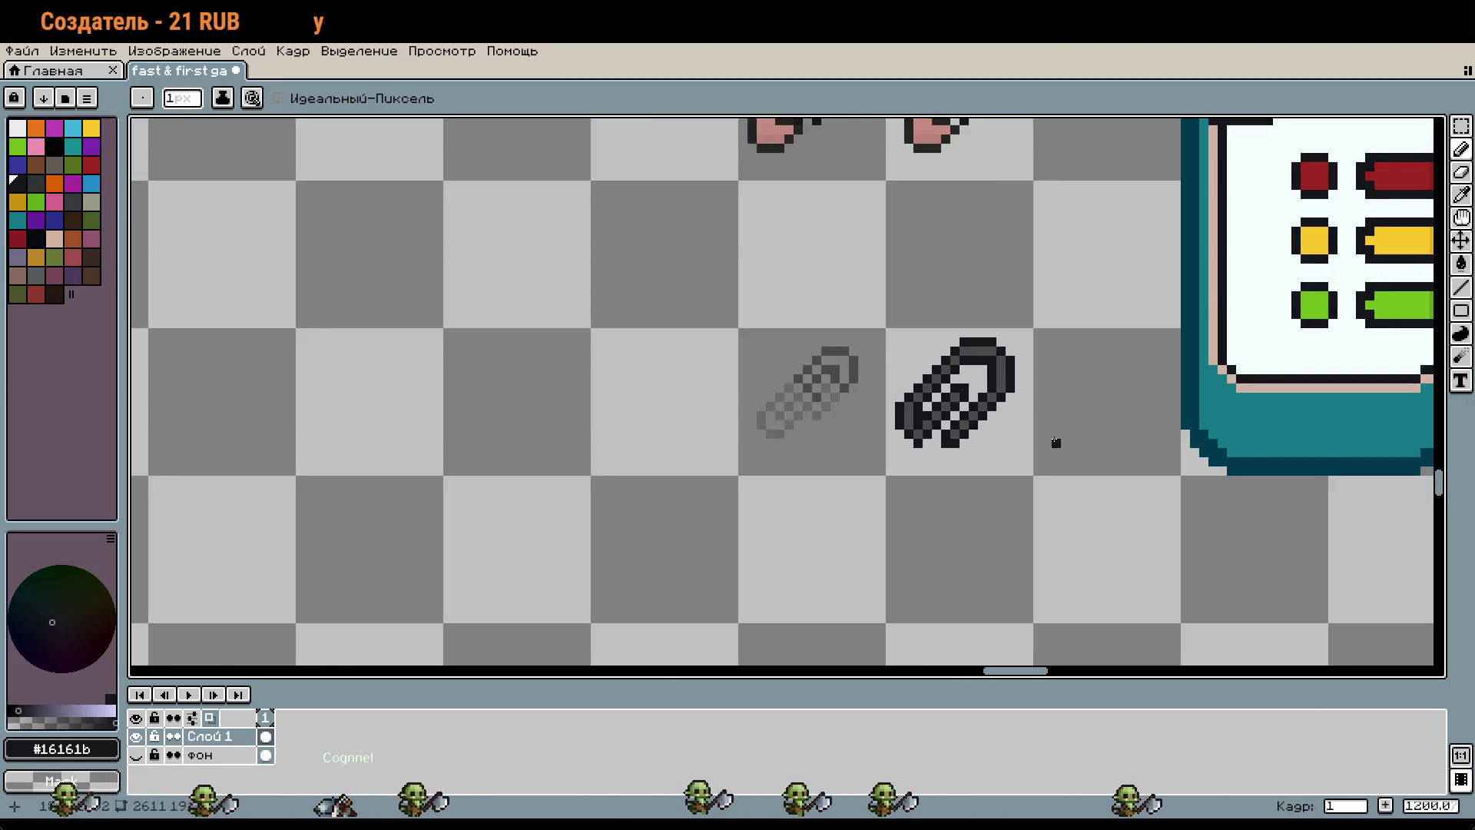
{"action": "scroll", "coordinate": [1035, 427], "scroll_direction": "down", "scroll_amount": 1}
{"action": "scroll", "coordinate": [945, 415], "scroll_direction": "up", "scroll_amount": 3}
{"action": "scroll", "coordinate": [945, 414], "scroll_direction": "up", "scroll_amount": 2}
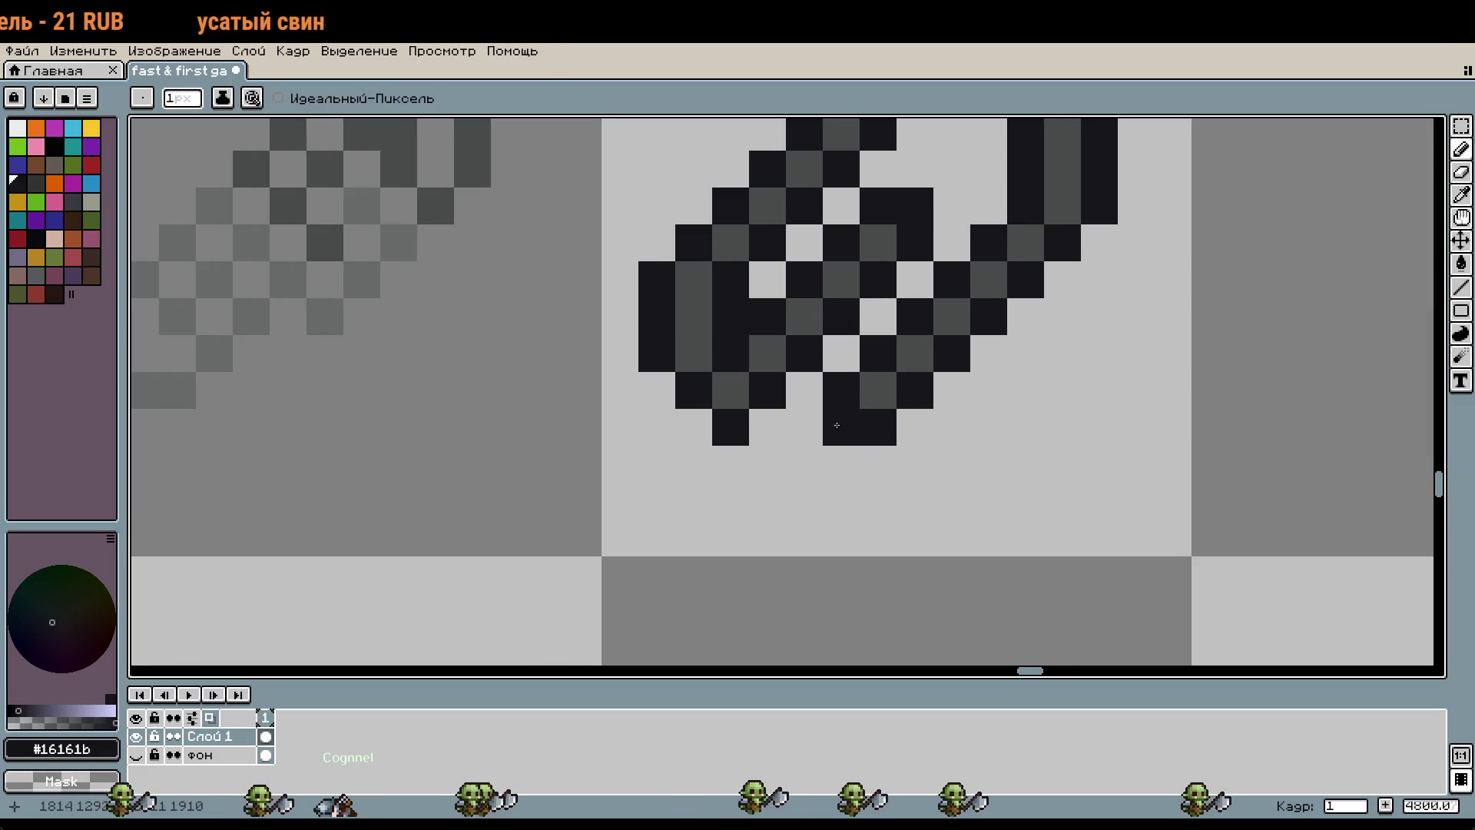
{"action": "left_click", "coordinate": [734, 384]}
{"action": "key", "text": "i"}
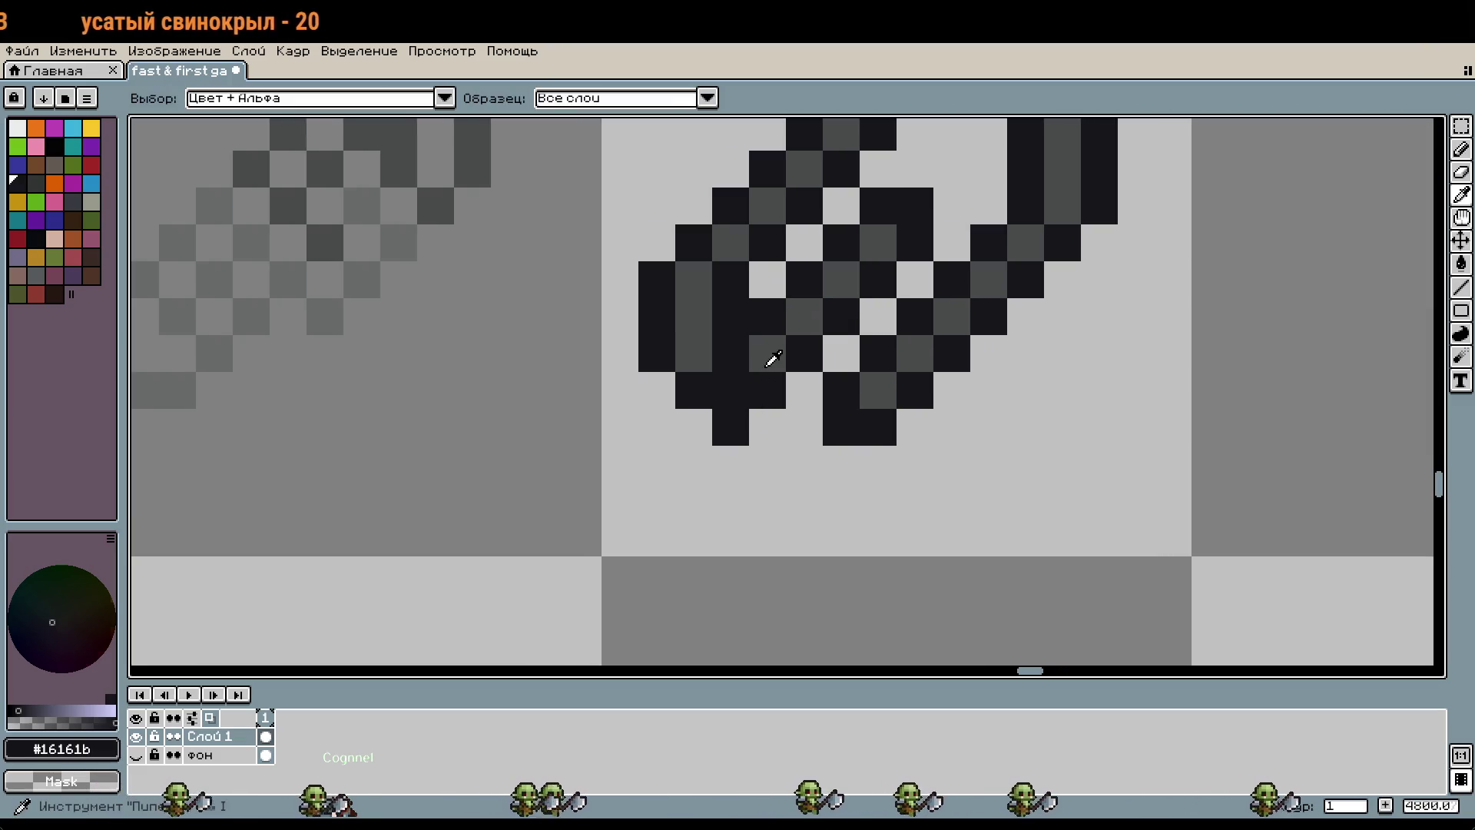
{"action": "left_click", "coordinate": [757, 361]}
{"action": "key", "text": "b"}
{"action": "right_click", "coordinate": [730, 426]}
{"action": "scroll", "coordinate": [776, 438], "scroll_direction": "down", "scroll_amount": 2}
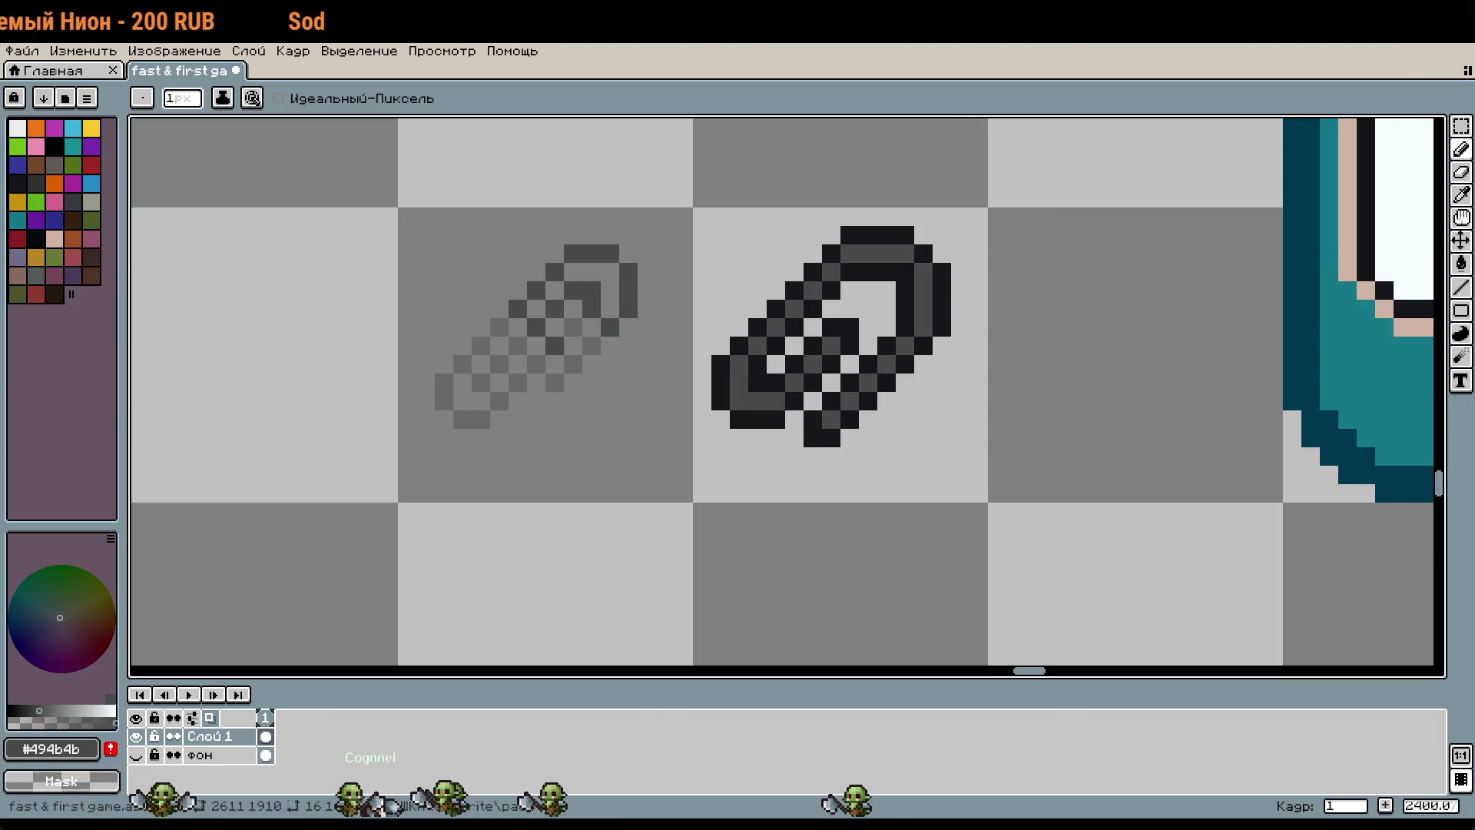
{"action": "left_click_drag", "start_coordinate": [1126, 382], "coordinate": [1144, 417]}
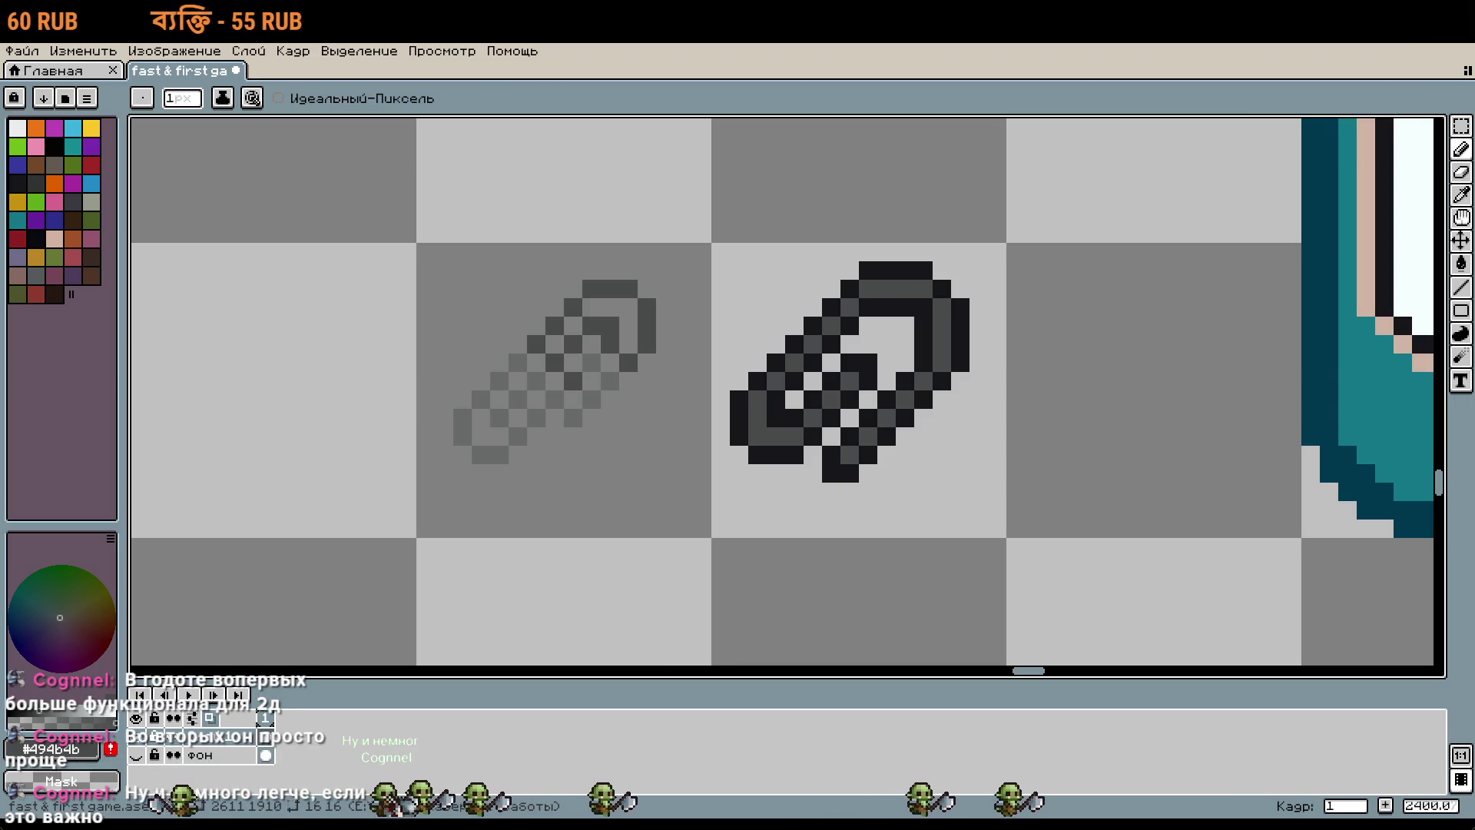
{"action": "scroll", "coordinate": [1093, 452], "scroll_direction": "down", "scroll_amount": 4}
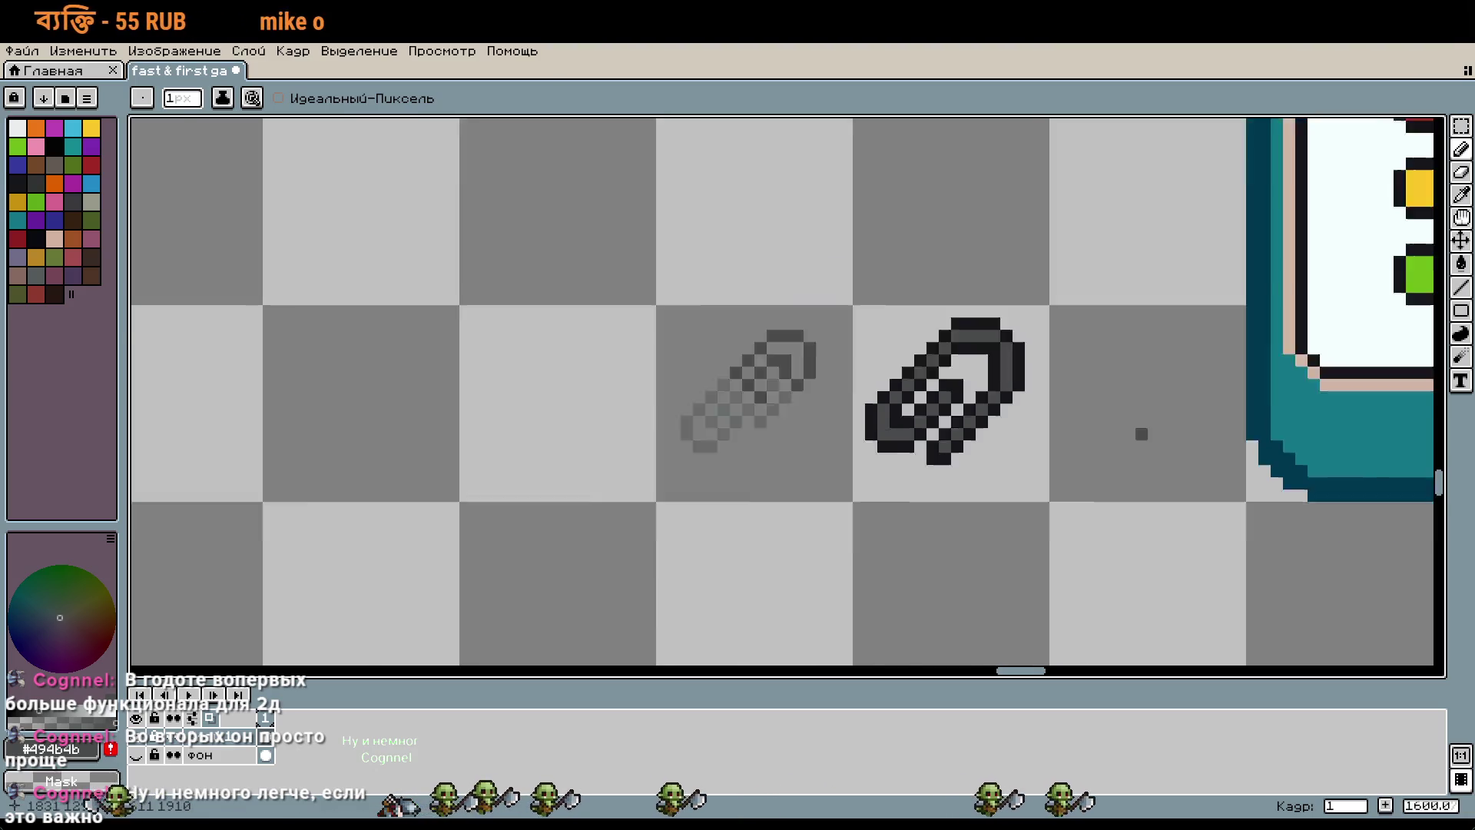
{"action": "left_click_drag", "start_coordinate": [1093, 451], "coordinate": [987, 415]}
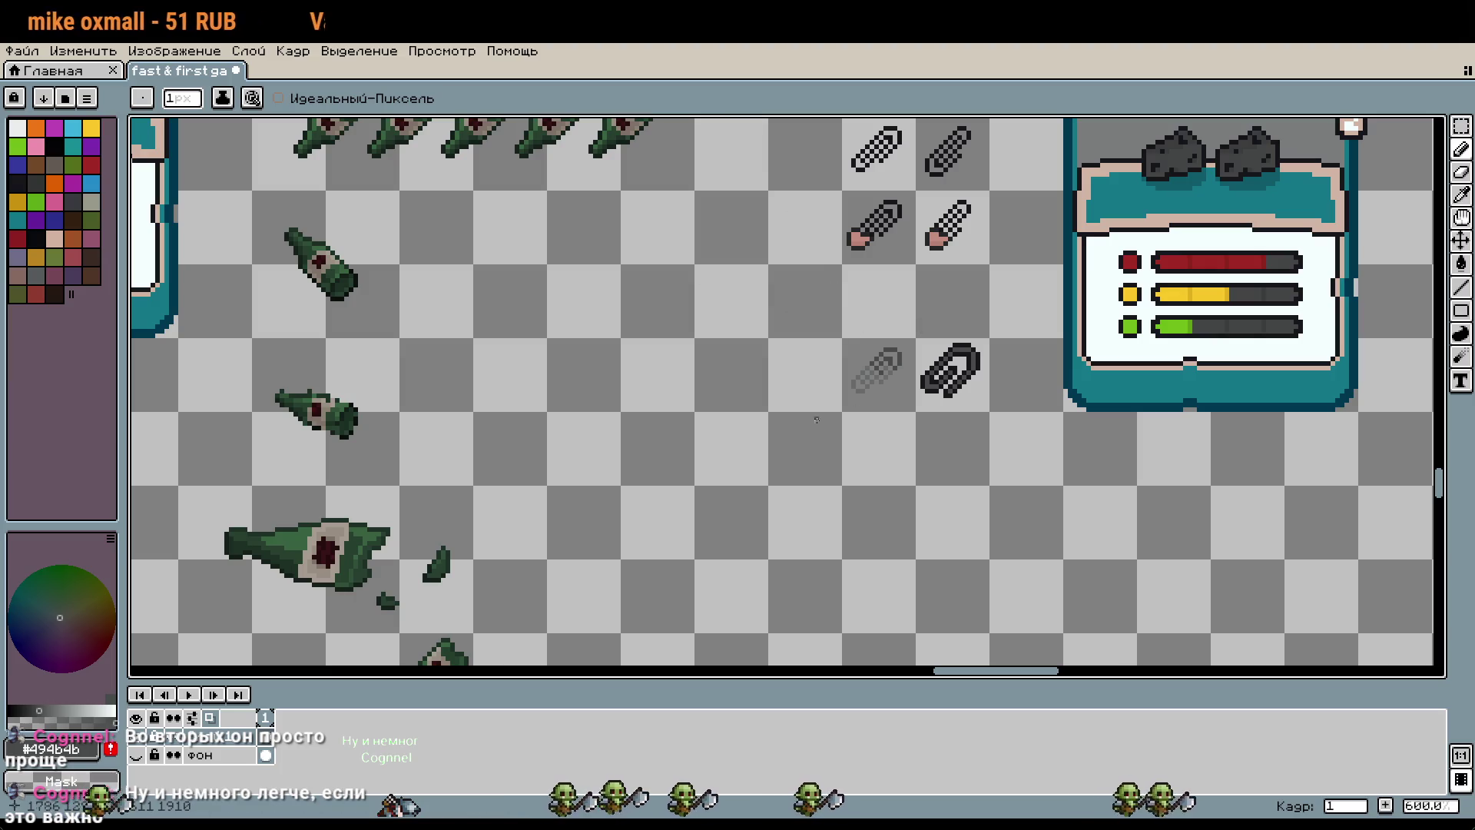
{"action": "scroll", "coordinate": [935, 408], "scroll_direction": "up", "scroll_amount": 2}
{"action": "scroll", "coordinate": [999, 411], "scroll_direction": "down", "scroll_amount": 3}
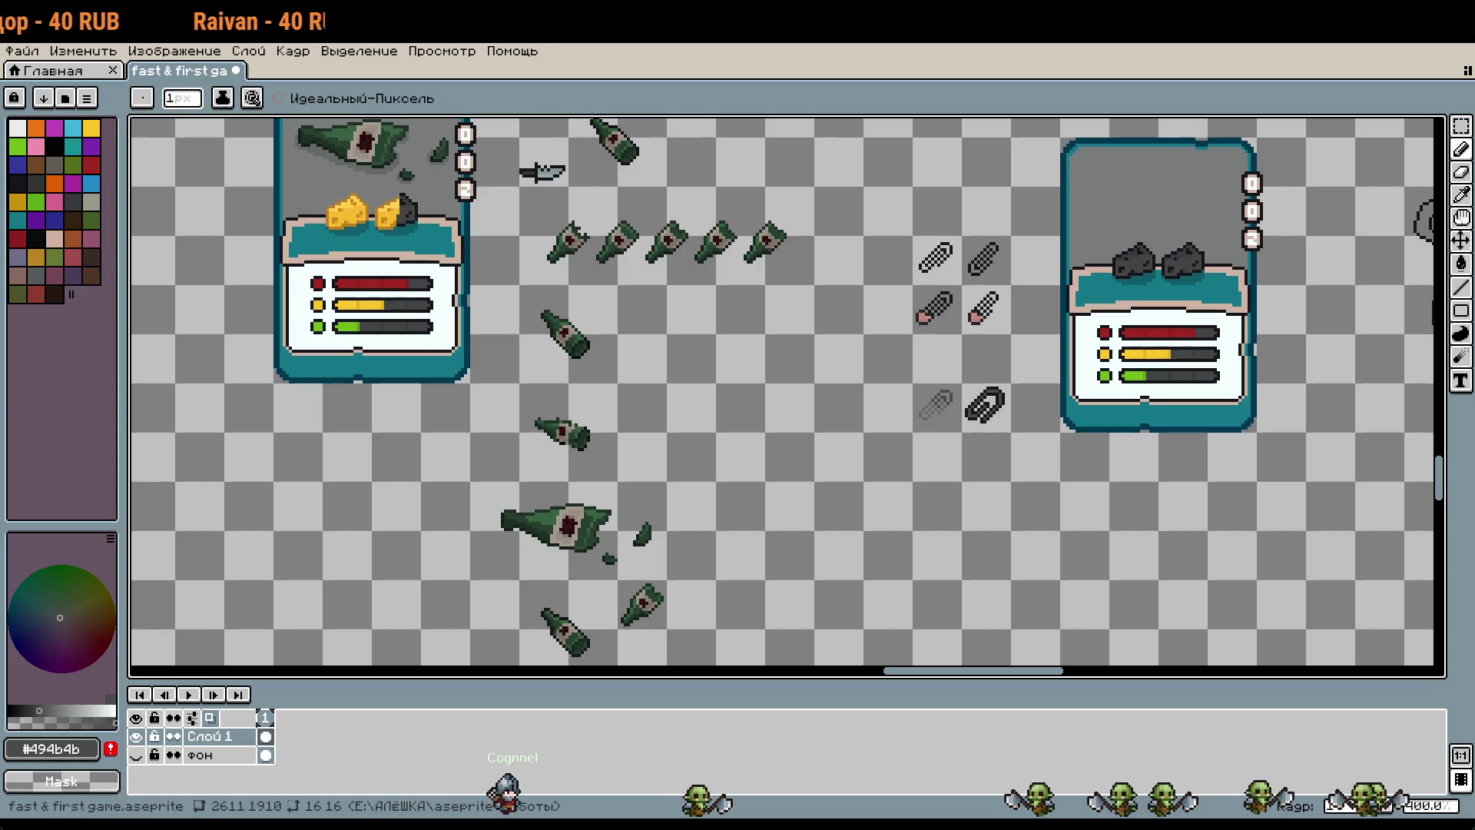
{"action": "scroll", "coordinate": [899, 363], "scroll_direction": "down", "scroll_amount": 2}
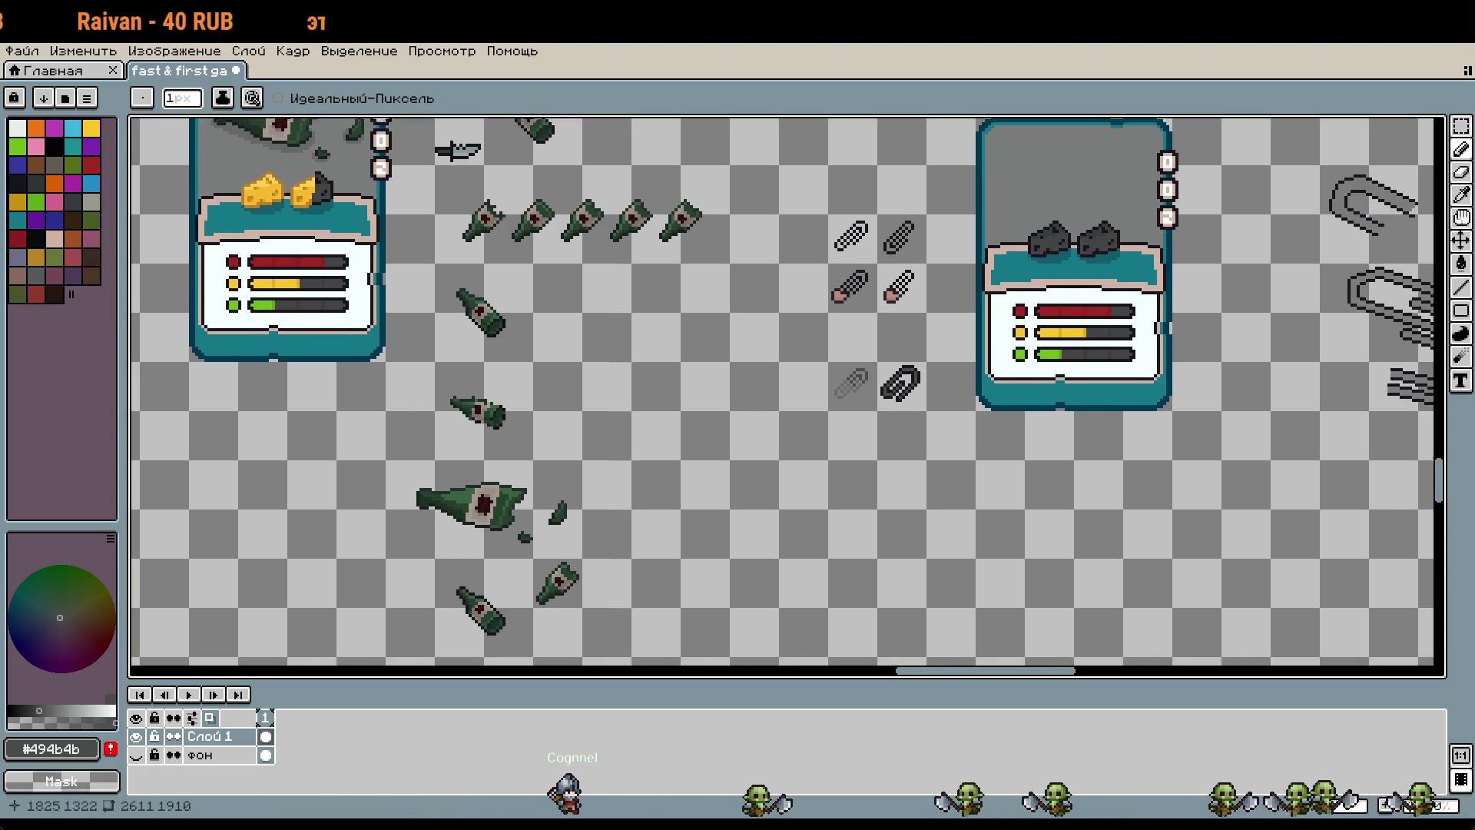
{"action": "scroll", "coordinate": [922, 376], "scroll_direction": "up", "scroll_amount": 5}
{"action": "scroll", "coordinate": [910, 305], "scroll_direction": "up", "scroll_amount": 1}
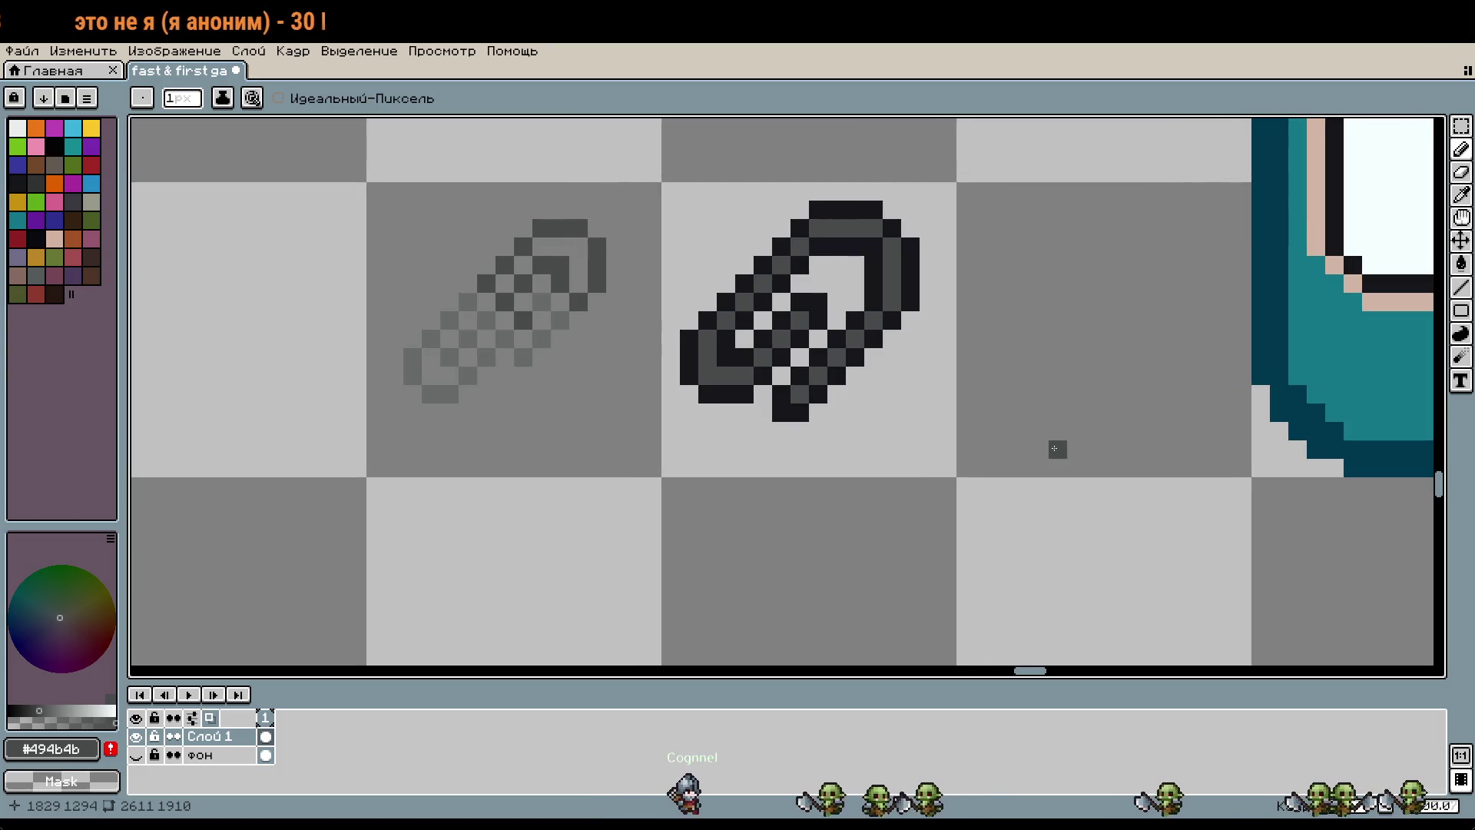
{"action": "scroll", "coordinate": [1040, 431], "scroll_direction": "down", "scroll_amount": 5}
{"action": "scroll", "coordinate": [694, 458], "scroll_direction": "up", "scroll_amount": 2}
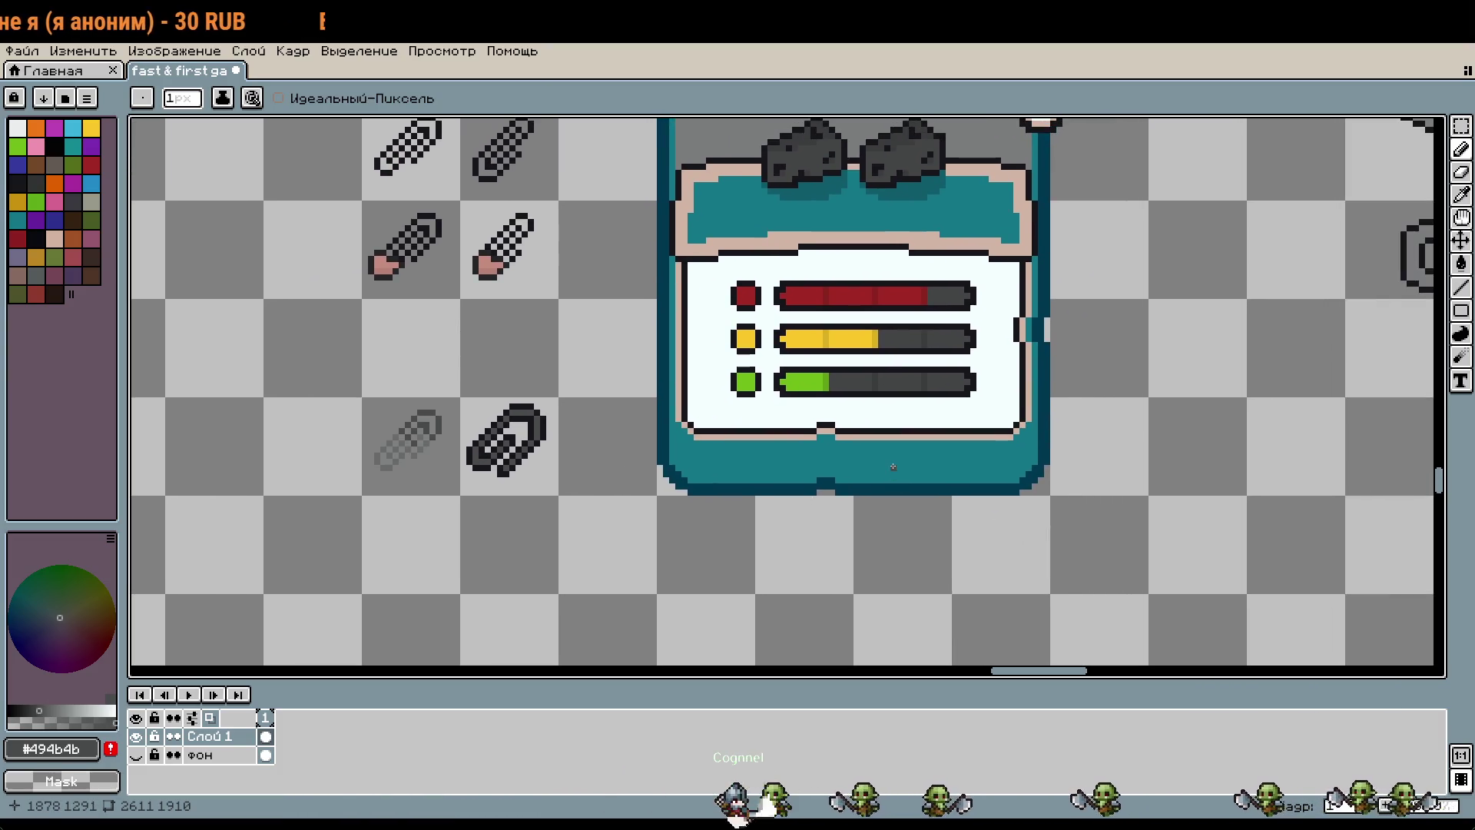
Step: Sample the lighter grey #7a7c7c and pencil the paperclip's lower highlight pixels with it
{"action": "scroll", "coordinate": [945, 399], "scroll_direction": "right", "scroll_amount": 5}
{"action": "key", "text": "i"}
{"action": "left_click", "coordinate": [993, 336]}
{"action": "scroll", "coordinate": [676, 501], "scroll_direction": "left", "scroll_amount": 6}
{"action": "scroll", "coordinate": [739, 407], "scroll_direction": "up", "scroll_amount": 5}
{"action": "key", "text": "b"}
{"action": "left_click_drag", "start_coordinate": [661, 530], "coordinate": [633, 532]}
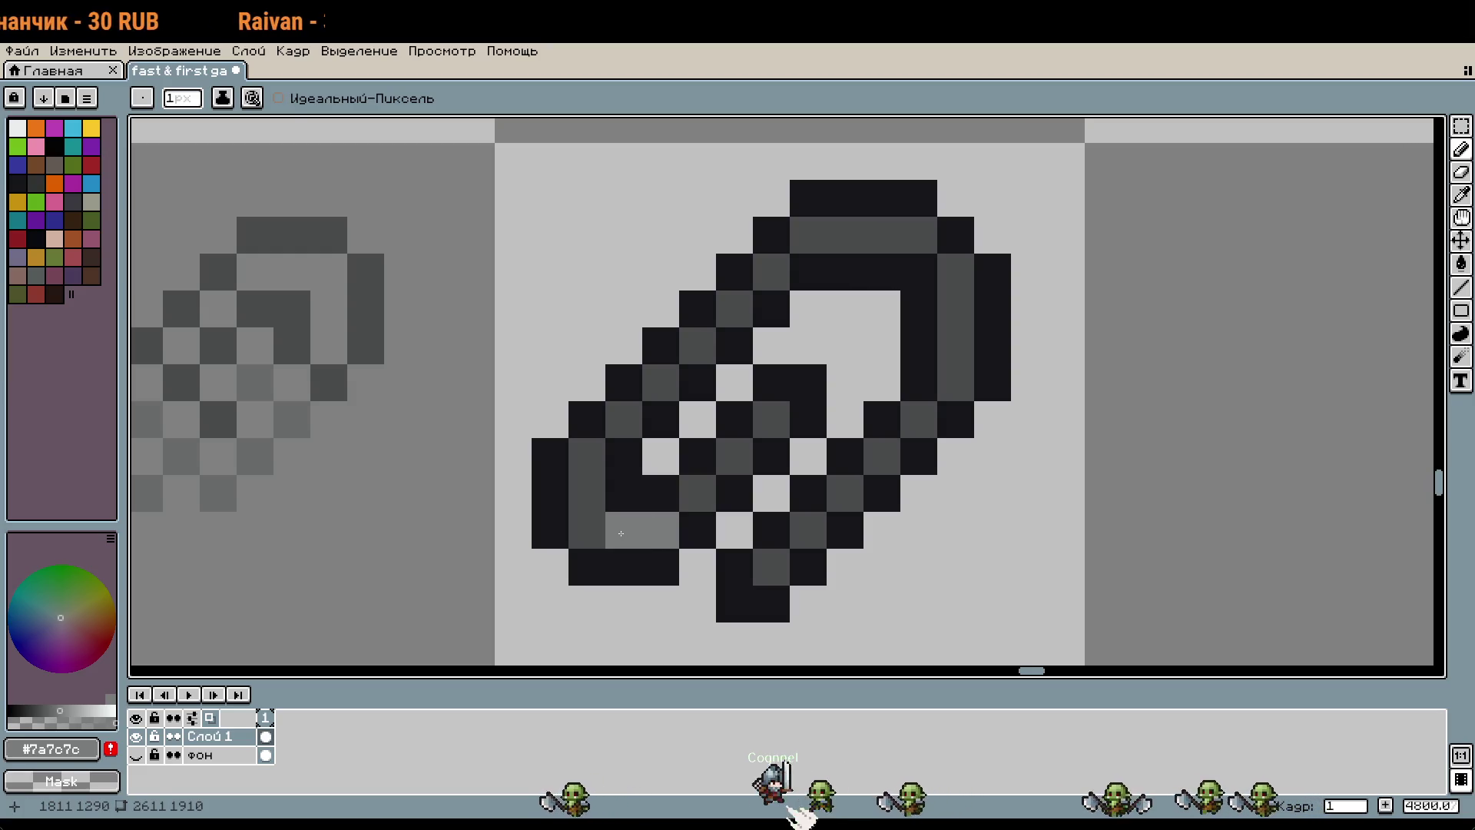
Step: Bucket-fill the left grey column and the lower diagonal pixels with #7a7c7c
{"action": "key", "text": "g"}
{"action": "left_click", "coordinate": [592, 530]}
{"action": "left_click", "coordinate": [735, 457]}
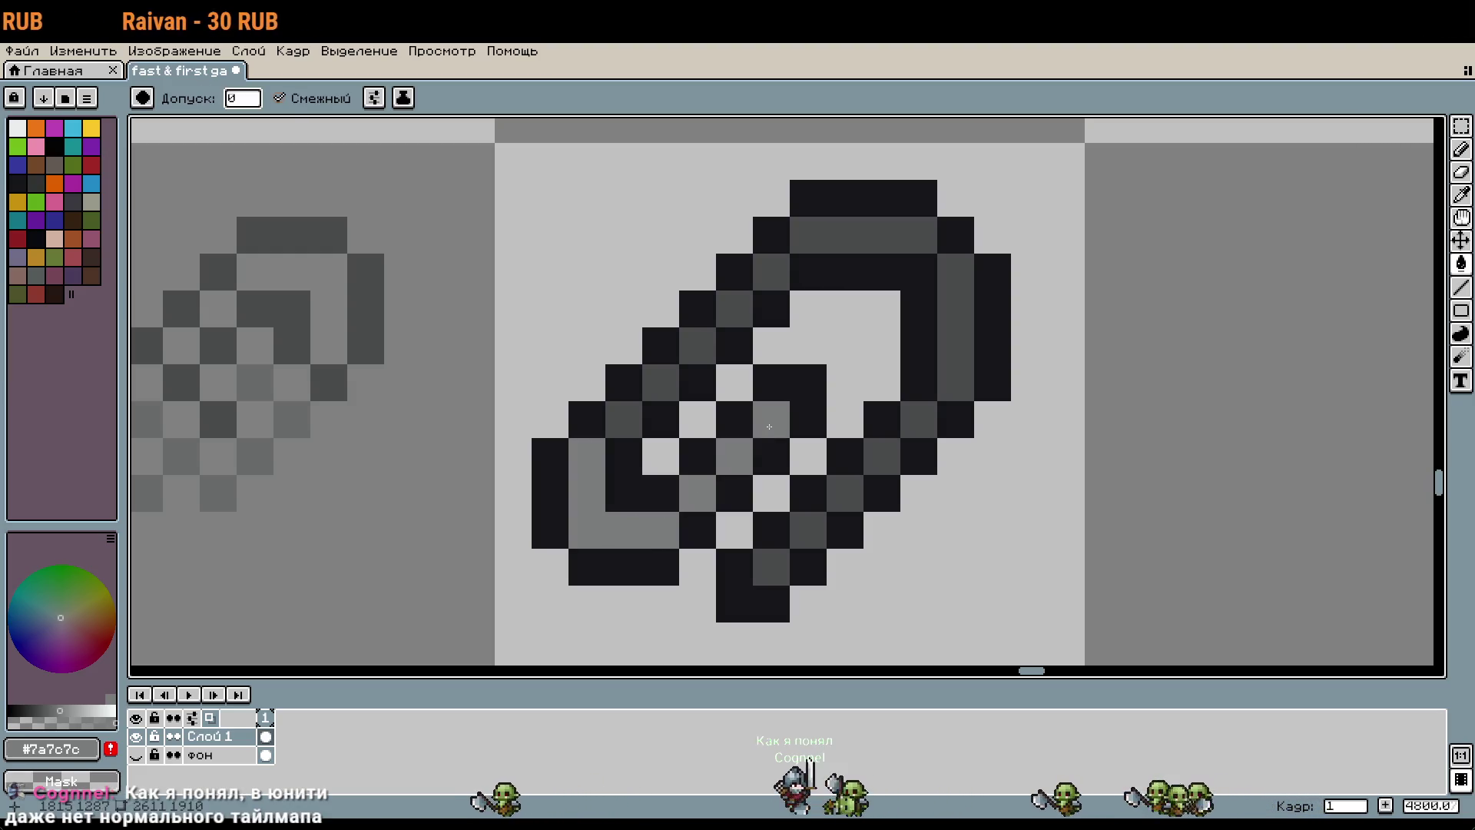
{"action": "left_click", "coordinate": [771, 419]}
{"action": "left_click", "coordinate": [698, 345]}
{"action": "left_click", "coordinate": [660, 382]}
{"action": "left_click", "coordinate": [633, 410]}
Step: Fill the upper diagonals, top bar, right column and lower dark pixel with #7a7c7c
{"action": "left_click", "coordinate": [734, 309]}
{"action": "left_click", "coordinate": [771, 272]}
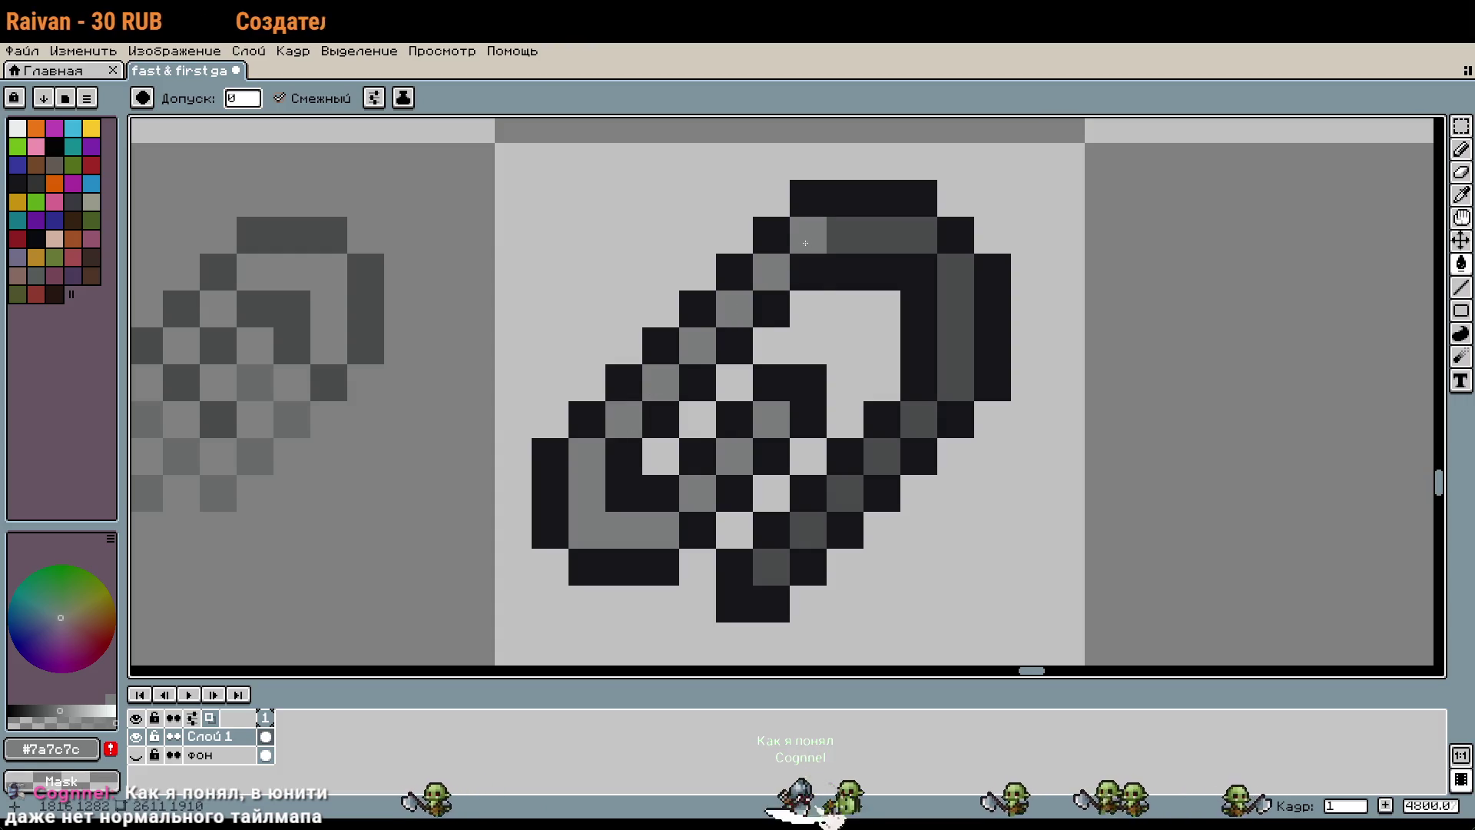
{"action": "left_click", "coordinate": [864, 236]}
{"action": "left_click", "coordinate": [956, 346]}
{"action": "left_click", "coordinate": [919, 419]}
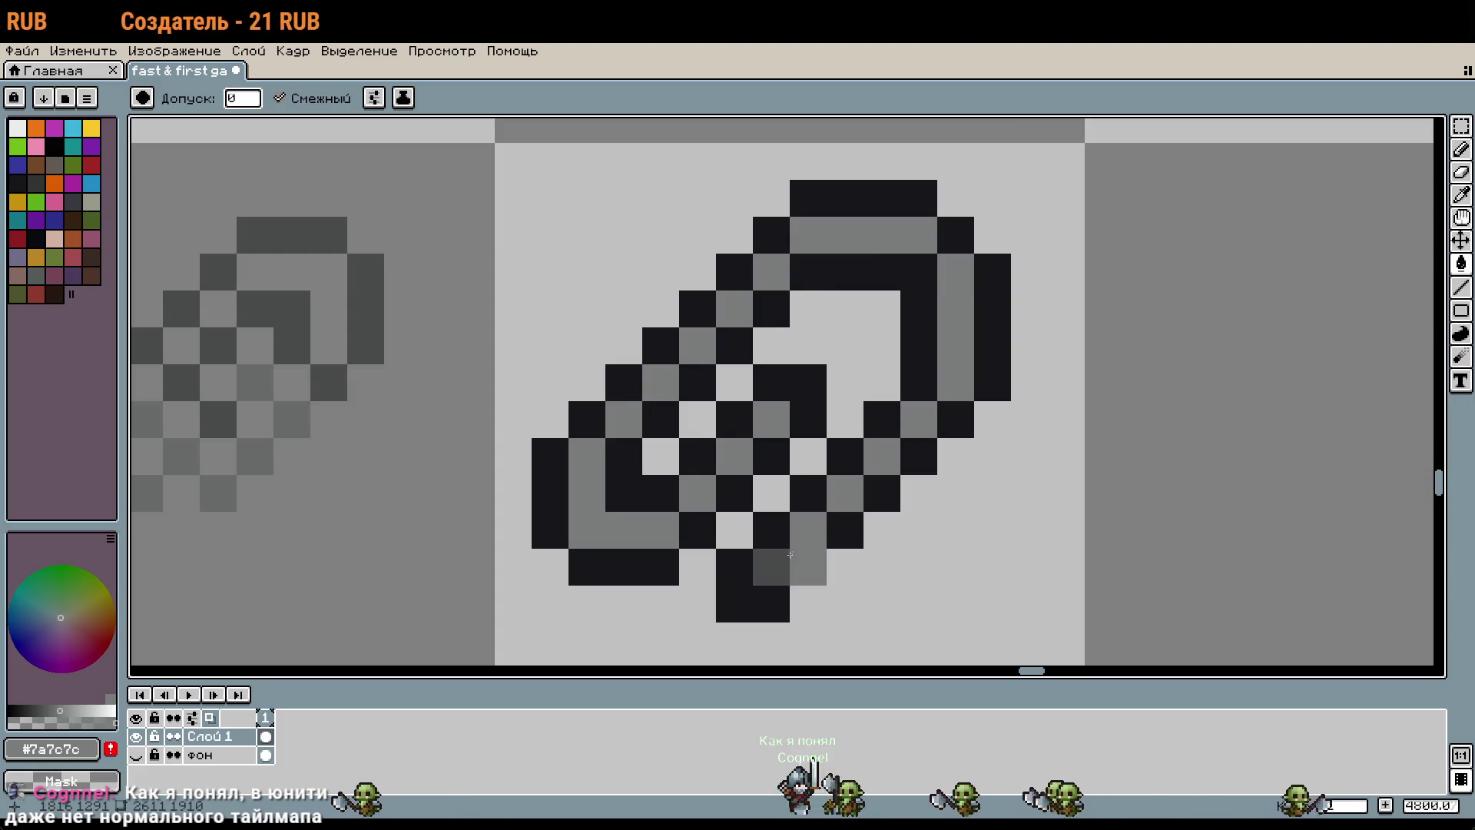
{"action": "scroll", "coordinate": [918, 430], "scroll_direction": "down", "scroll_amount": 5}
{"action": "left_click_drag", "start_coordinate": [999, 496], "coordinate": [985, 456]}
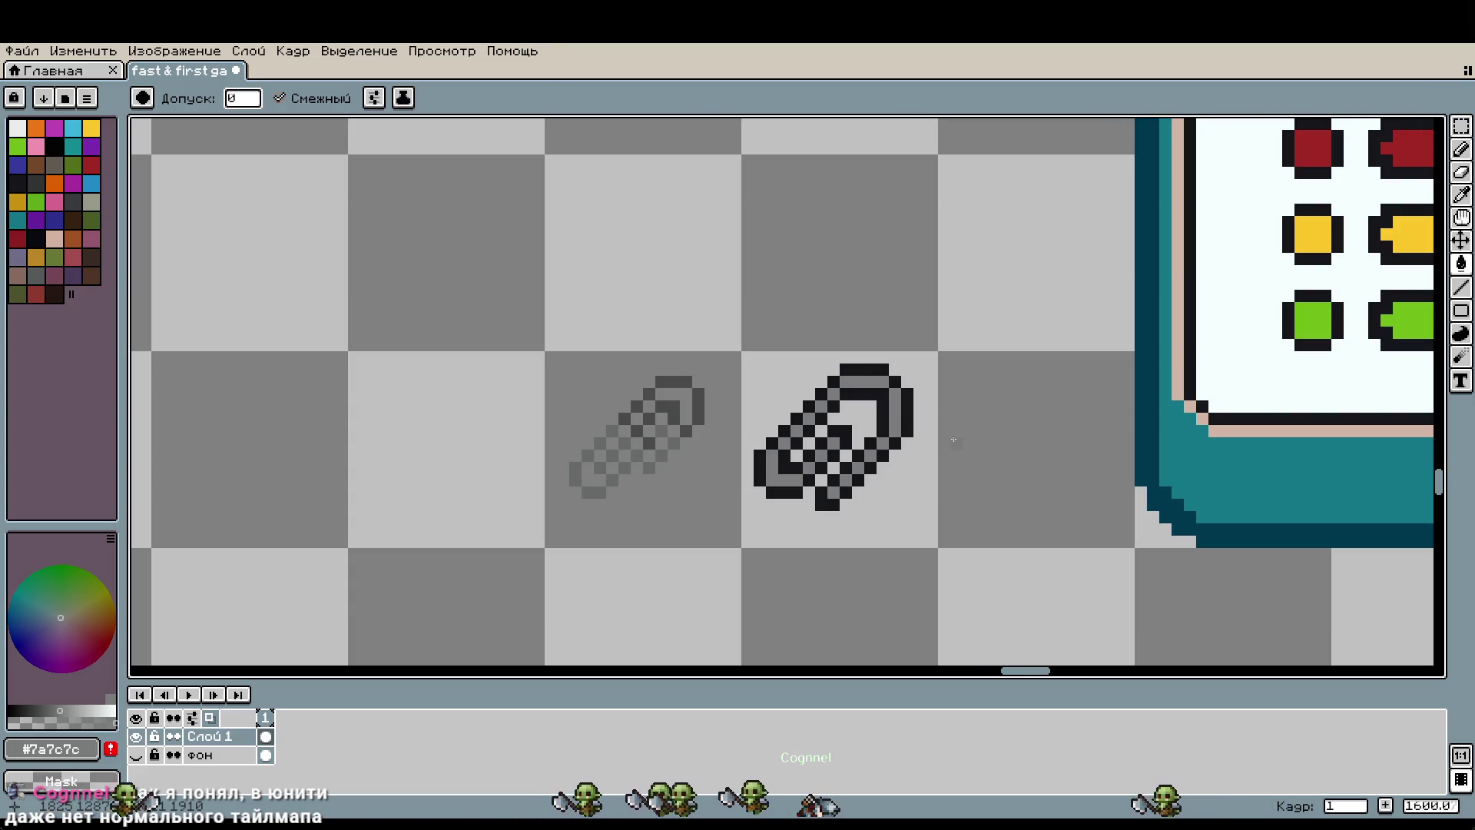
{"action": "scroll", "coordinate": [954, 439], "scroll_direction": "down", "scroll_amount": 4}
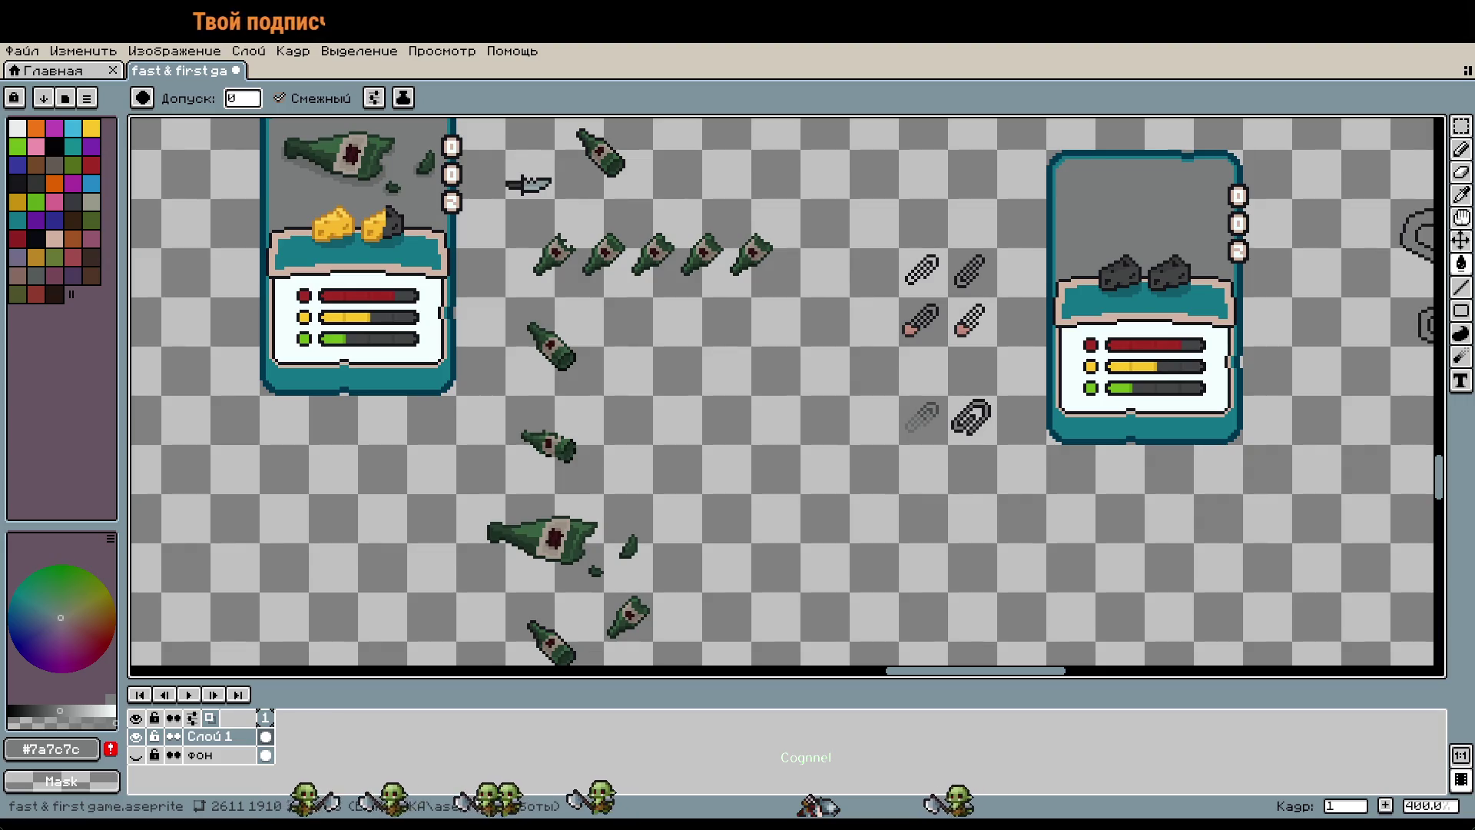
{"action": "scroll", "coordinate": [752, 294], "scroll_direction": "down", "scroll_amount": 5}
{"action": "left_click_drag", "start_coordinate": [530, 220], "coordinate": [819, 213]}
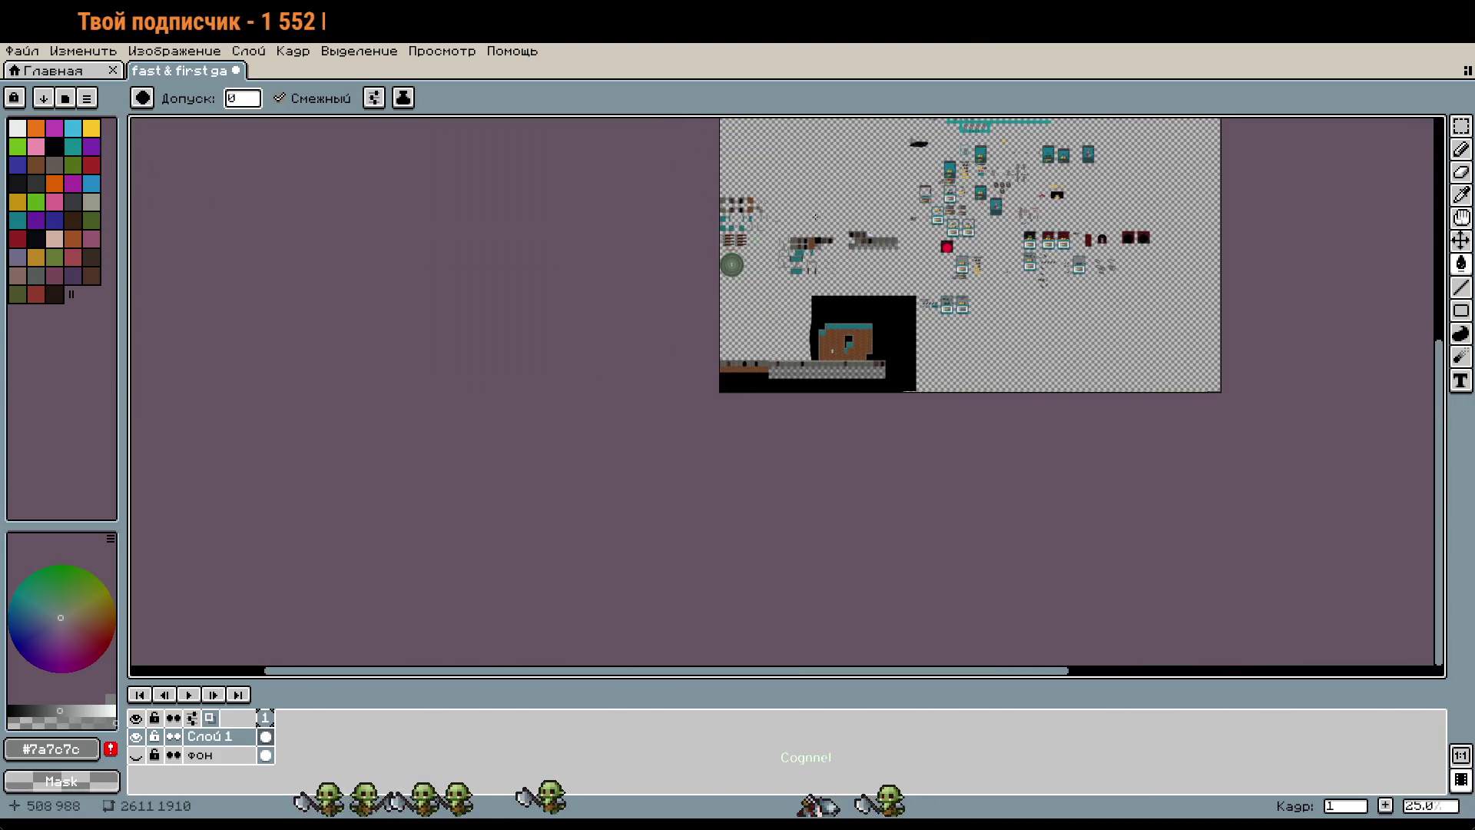
{"action": "scroll", "coordinate": [898, 346], "scroll_direction": "up", "scroll_amount": 3}
{"action": "scroll", "coordinate": [591, 247], "scroll_direction": "up", "scroll_amount": 7}
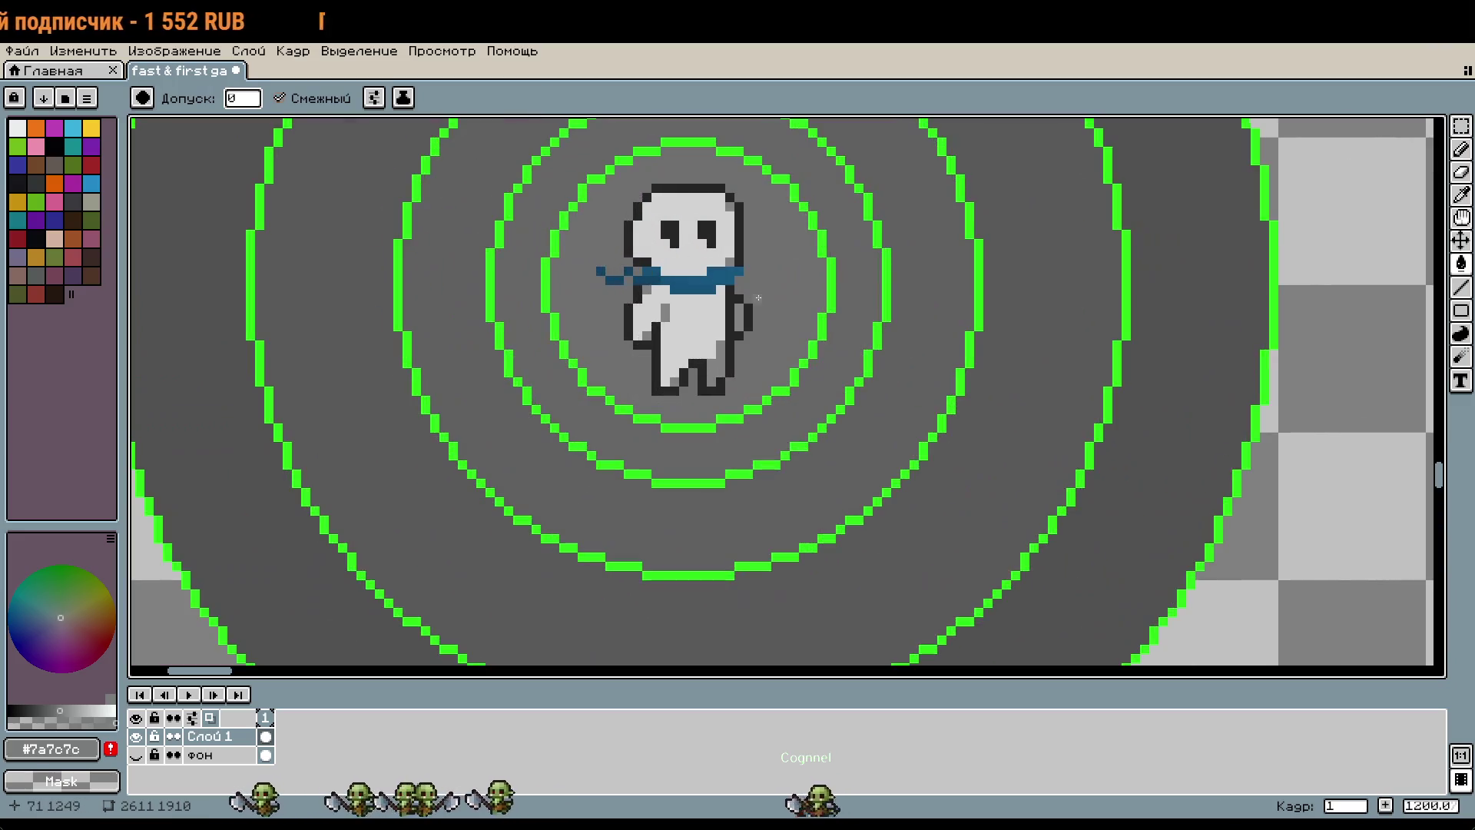
{"action": "scroll", "coordinate": [1024, 302], "scroll_direction": "down", "scroll_amount": 4}
{"action": "scroll", "coordinate": [1089, 447], "scroll_direction": "up", "scroll_amount": 3}
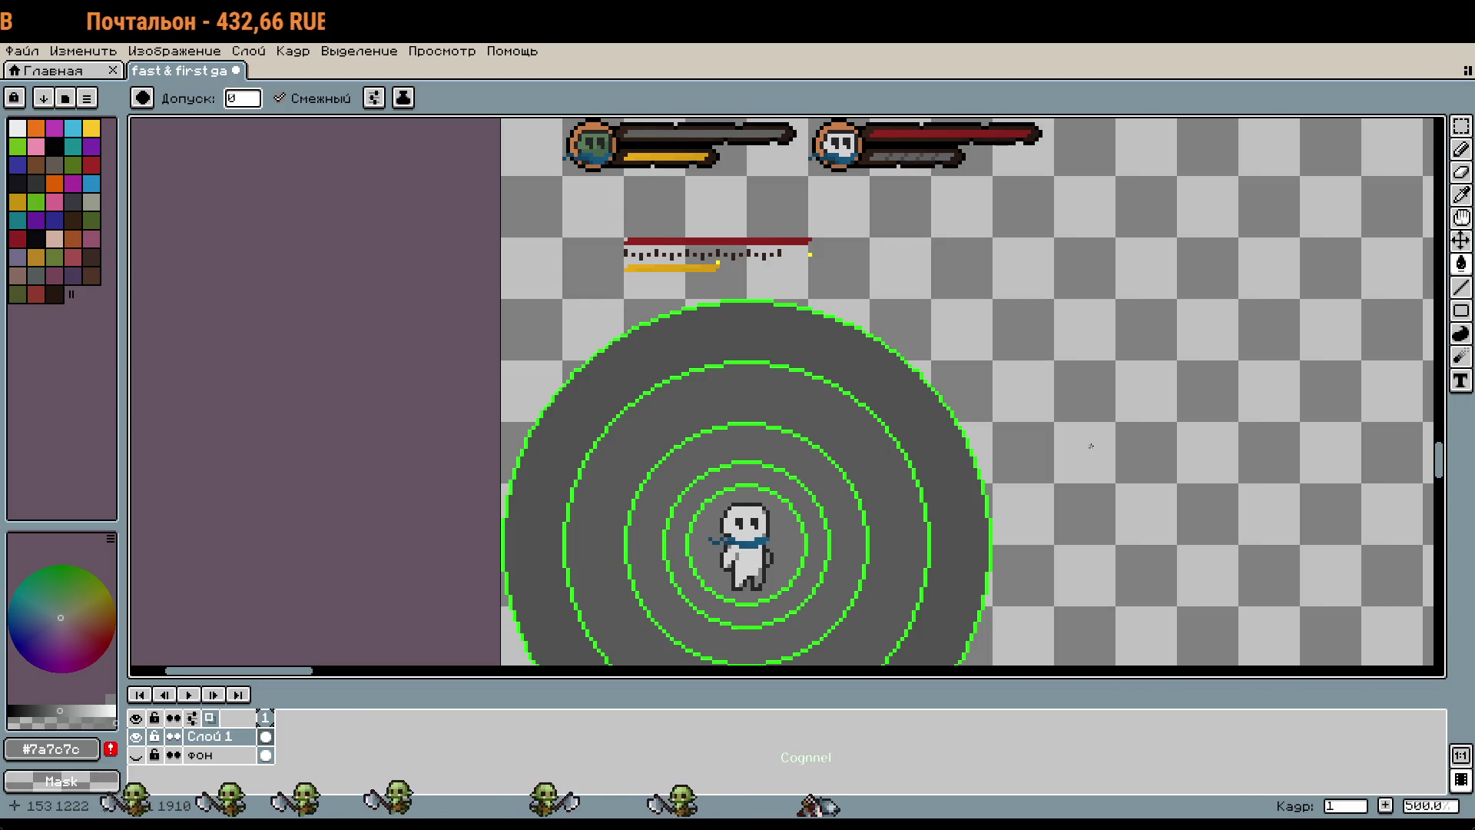
{"action": "scroll", "coordinate": [1066, 466], "scroll_direction": "down", "scroll_amount": 2}
{"action": "scroll", "coordinate": [1066, 466], "scroll_direction": "down", "scroll_amount": 2}
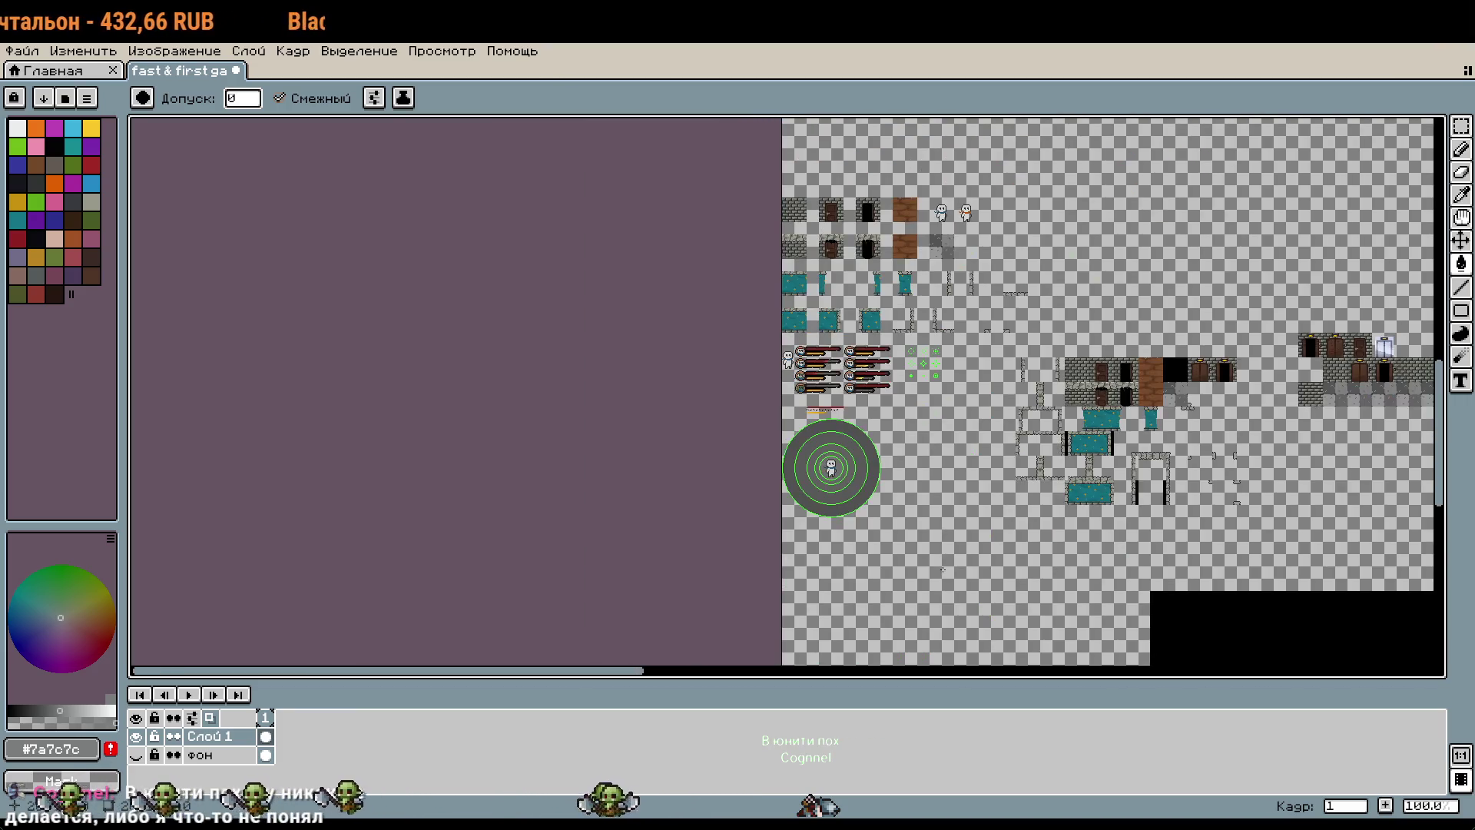
{"action": "scroll", "coordinate": [1066, 467], "scroll_direction": "down", "scroll_amount": 1}
{"action": "scroll", "coordinate": [986, 562], "scroll_direction": "up", "scroll_amount": 2}
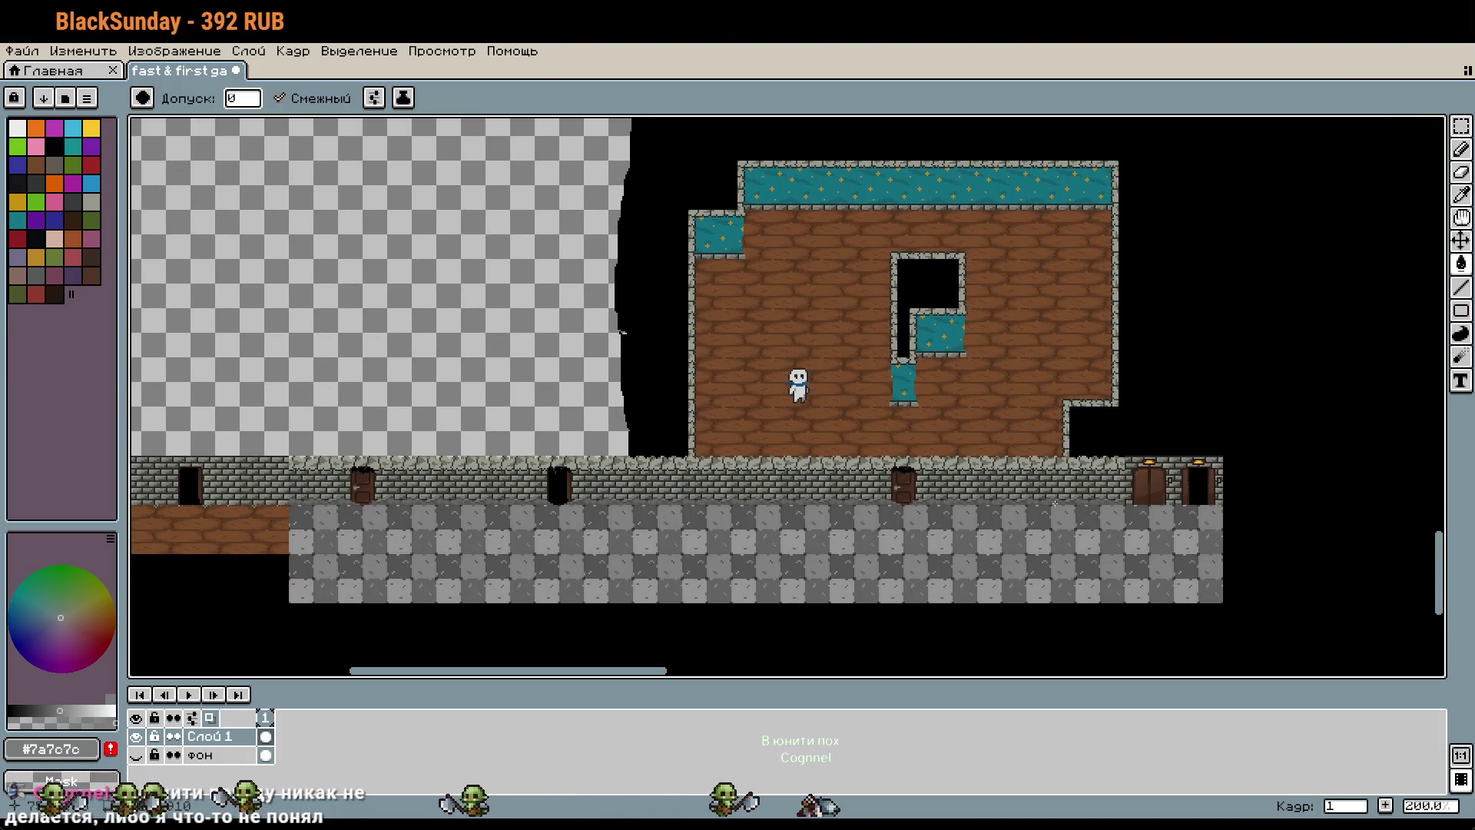
{"action": "scroll", "coordinate": [1061, 503], "scroll_direction": "down", "scroll_amount": 2}
{"action": "scroll", "coordinate": [909, 390], "scroll_direction": "up", "scroll_amount": 1}
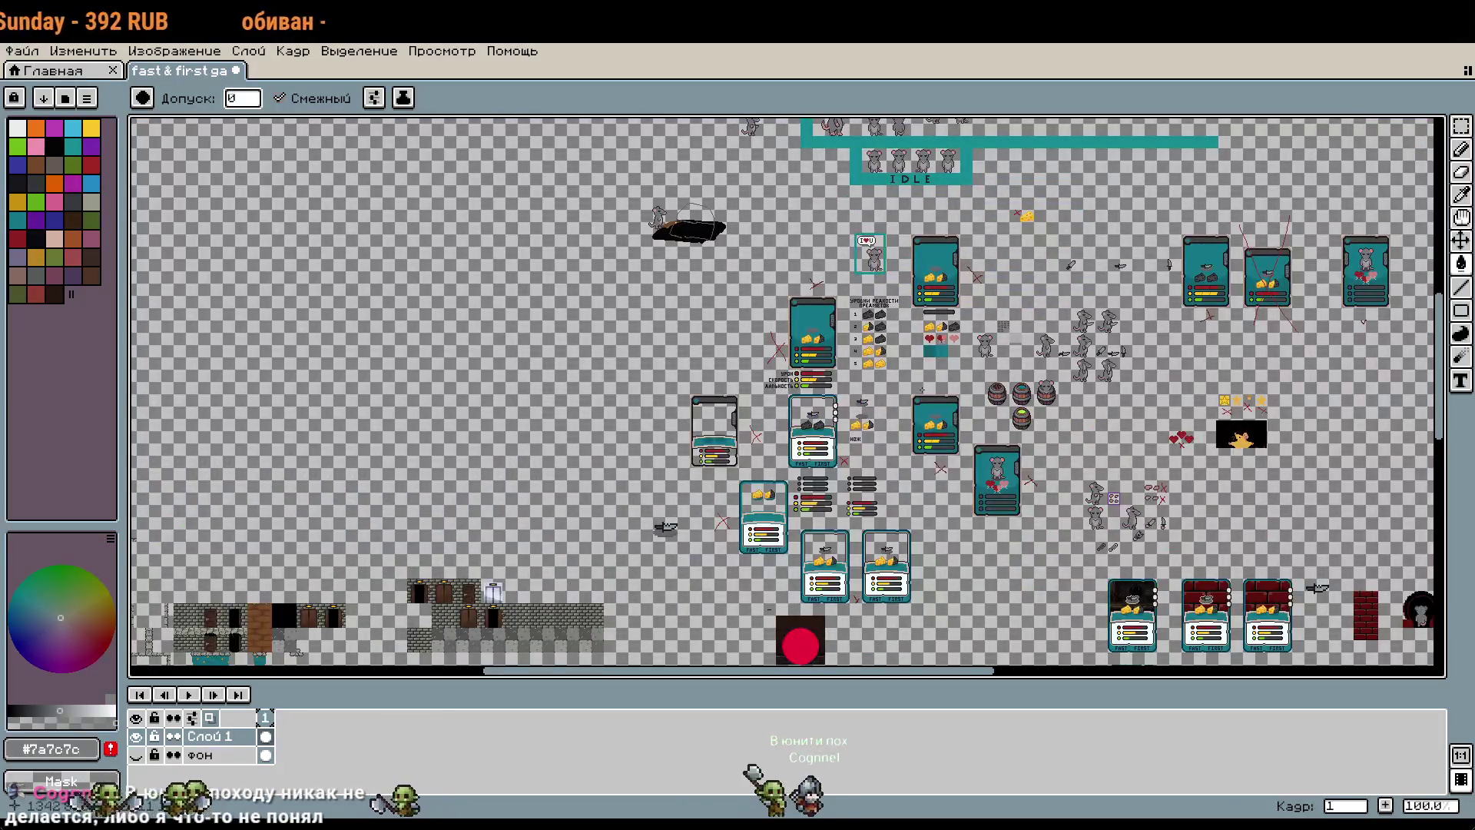
{"action": "scroll", "coordinate": [909, 391], "scroll_direction": "up", "scroll_amount": 2}
{"action": "scroll", "coordinate": [908, 391], "scroll_direction": "up", "scroll_amount": 3}
{"action": "scroll", "coordinate": [958, 311], "scroll_direction": "down", "scroll_amount": 4}
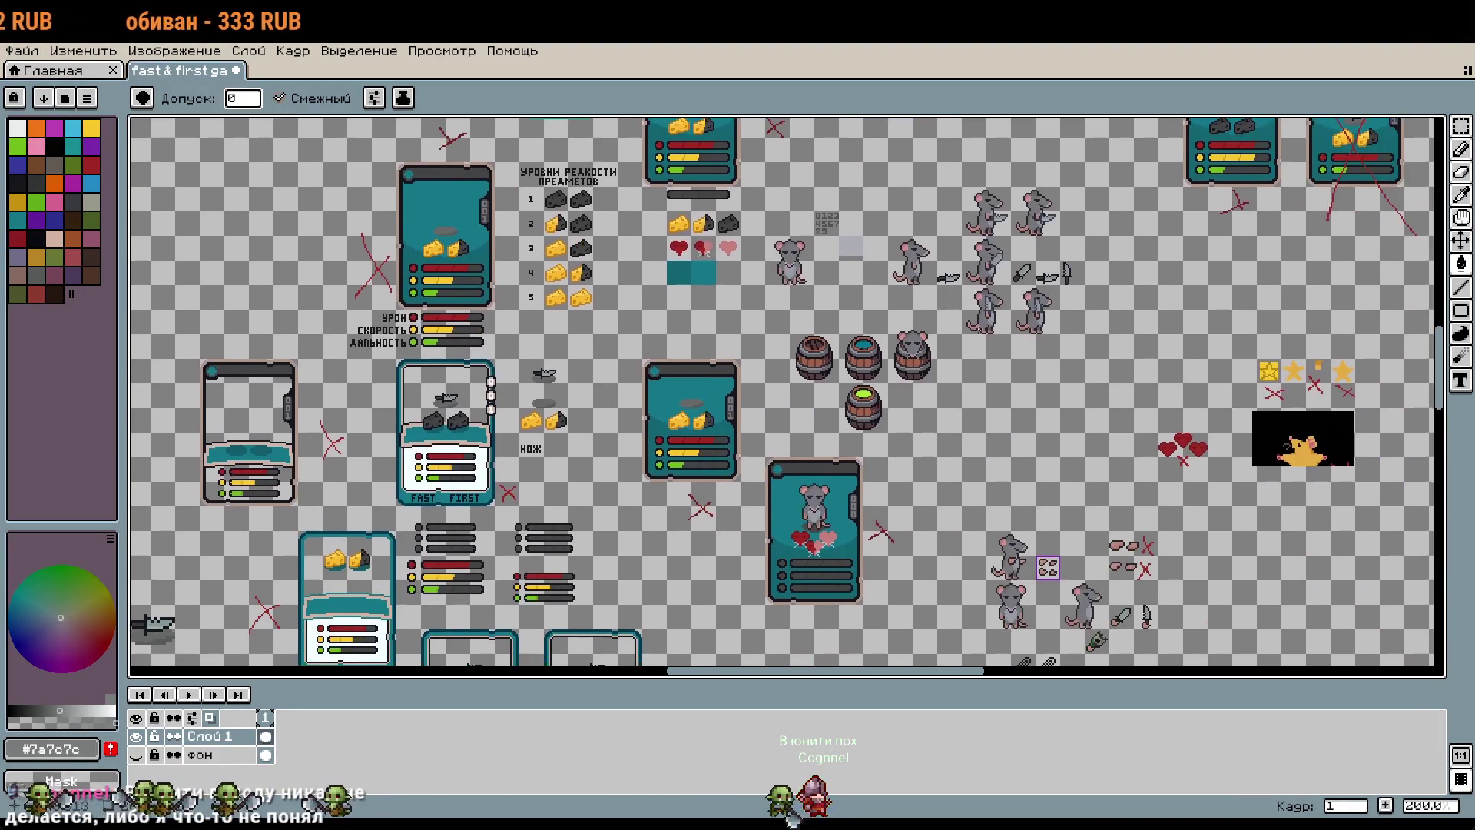
{"action": "scroll", "coordinate": [958, 310], "scroll_direction": "down", "scroll_amount": 2}
{"action": "scroll", "coordinate": [1017, 344], "scroll_direction": "right", "scroll_amount": 1}
{"action": "scroll", "coordinate": [964, 415], "scroll_direction": "down", "scroll_amount": 2}
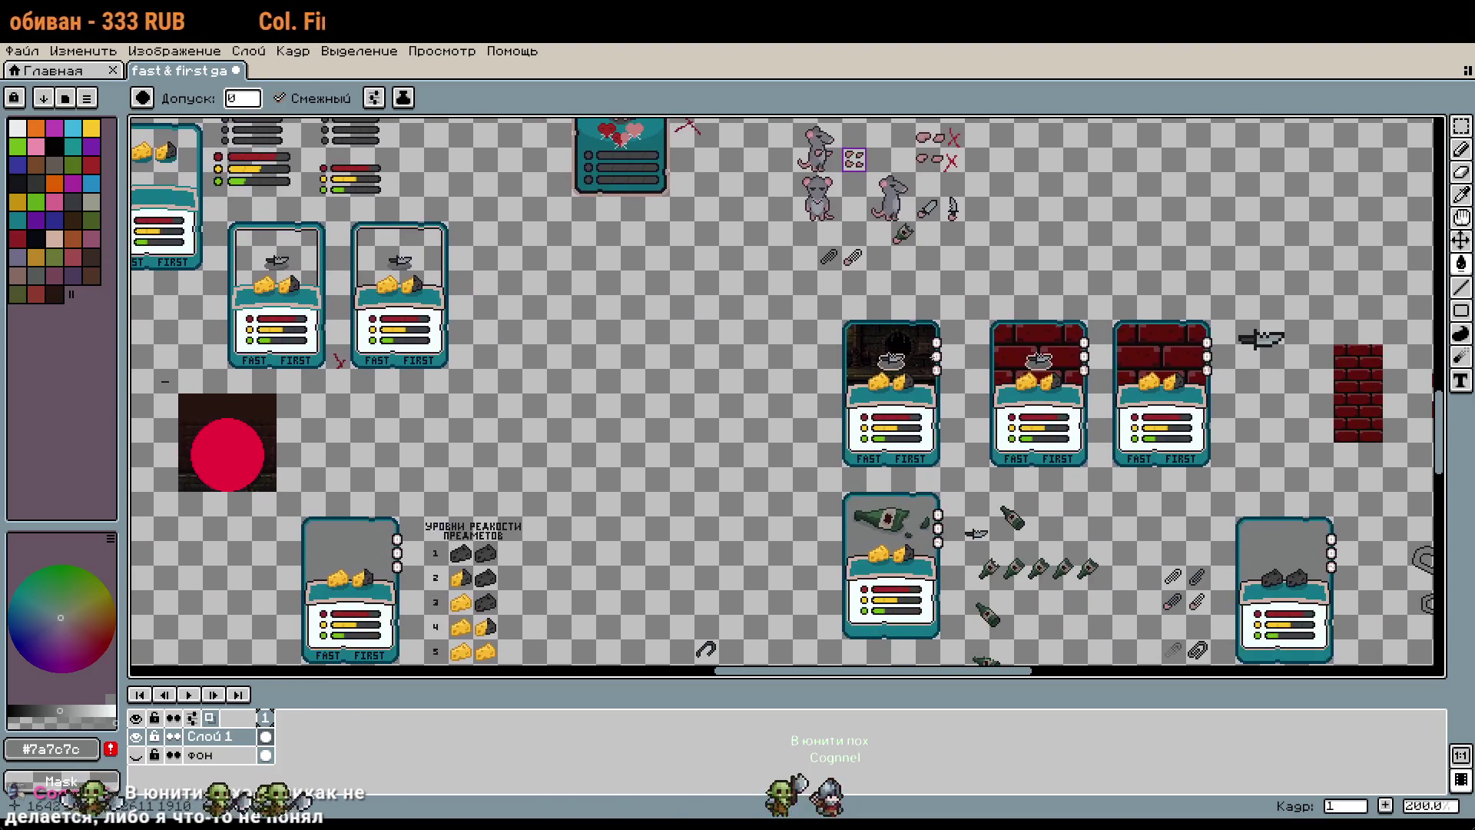
{"action": "scroll", "coordinate": [940, 329], "scroll_direction": "down", "scroll_amount": 2}
{"action": "scroll", "coordinate": [941, 330], "scroll_direction": "right", "scroll_amount": 1}
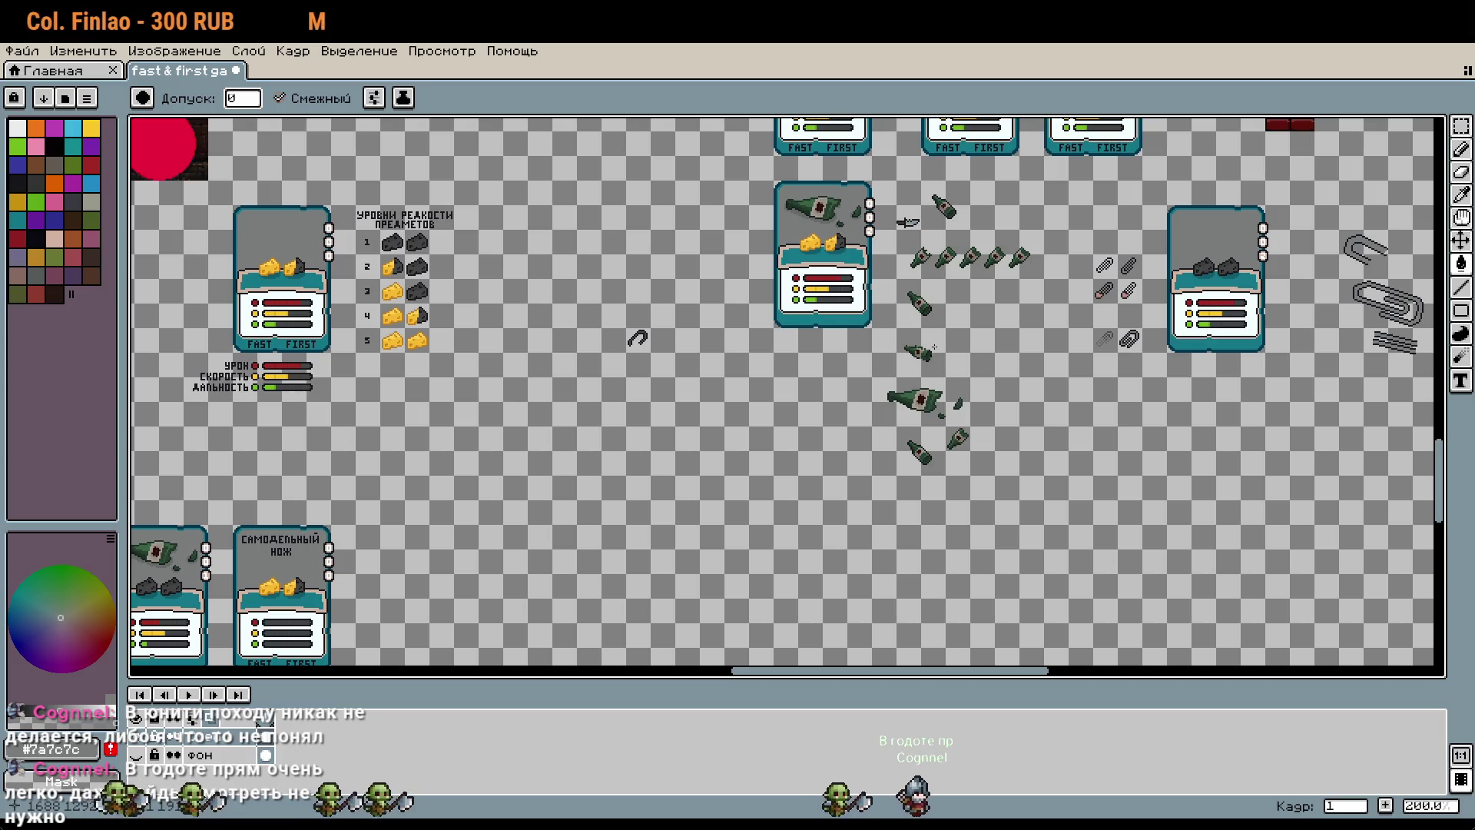
{"action": "scroll", "coordinate": [970, 311], "scroll_direction": "up", "scroll_amount": 1}
{"action": "scroll", "coordinate": [1097, 358], "scroll_direction": "up", "scroll_amount": 2}
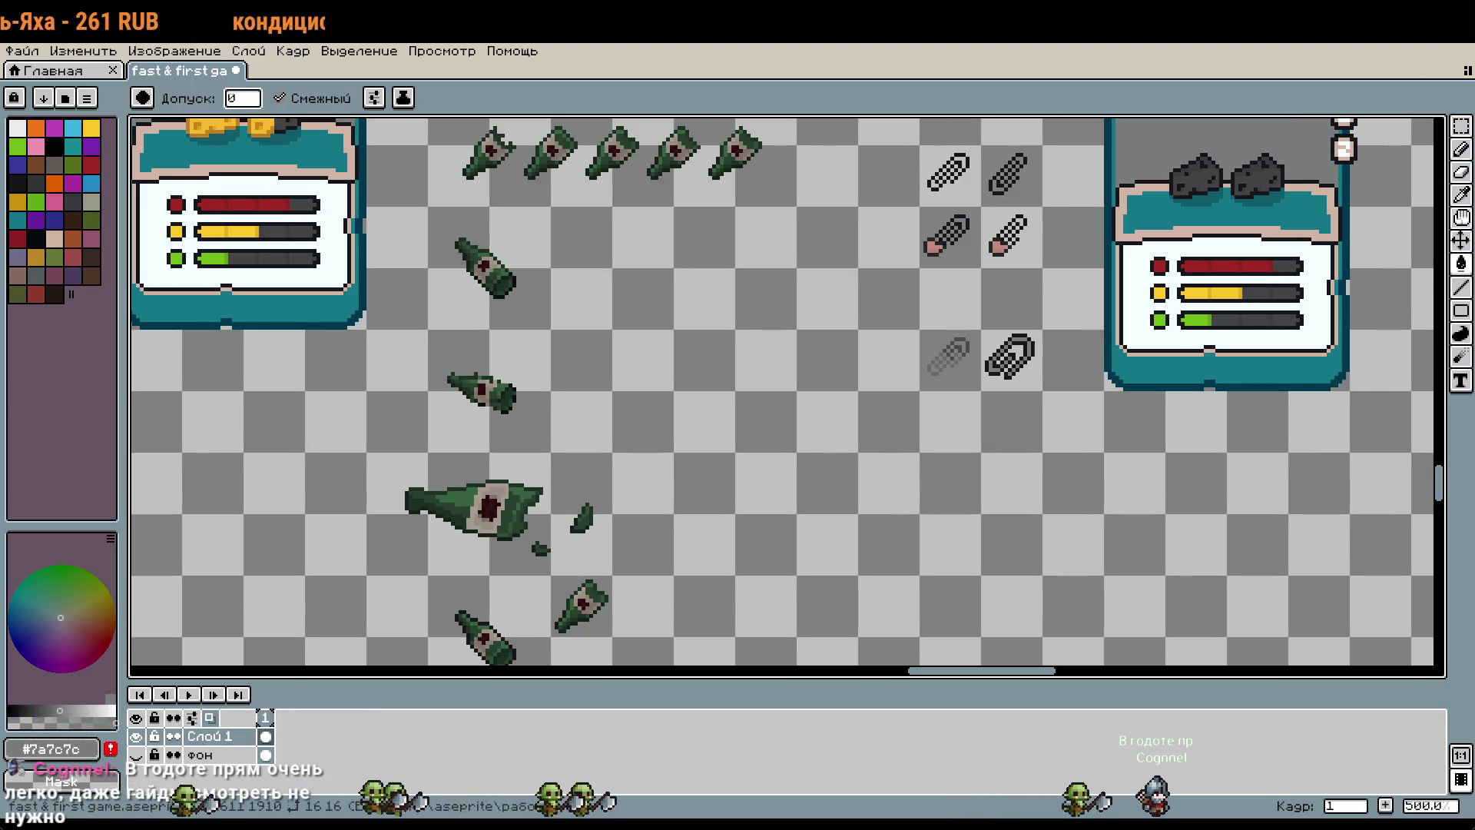
Step: Select the right-hand paperclip's 16x16 tile, nudge it down one pixel and commit
{"action": "left_click_drag", "start_coordinate": [879, 385], "coordinate": [909, 554]}
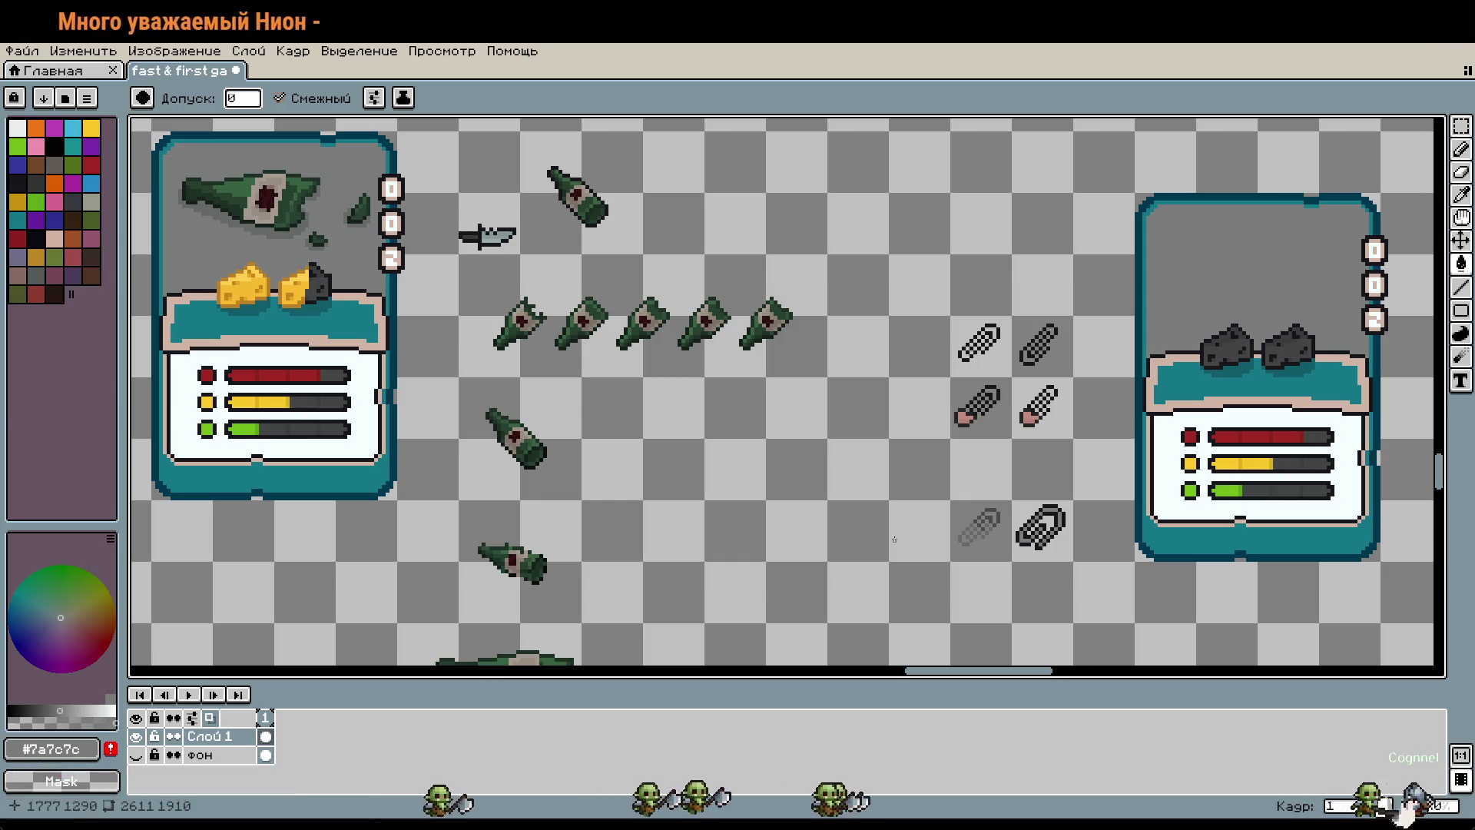
{"action": "scroll", "coordinate": [1005, 552], "scroll_direction": "up", "scroll_amount": 4}
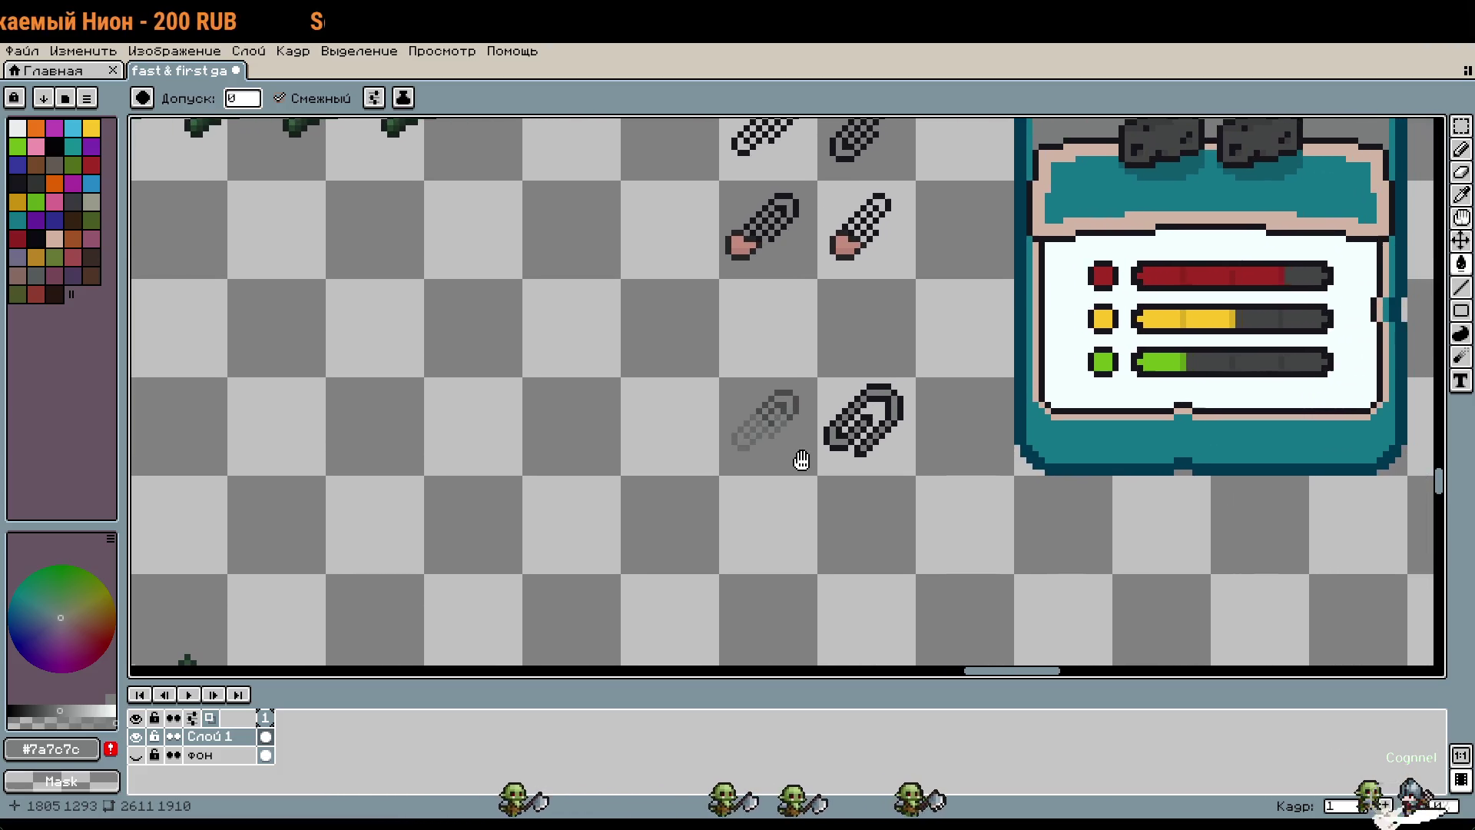
{"action": "left_click_drag", "start_coordinate": [802, 460], "coordinate": [800, 462]}
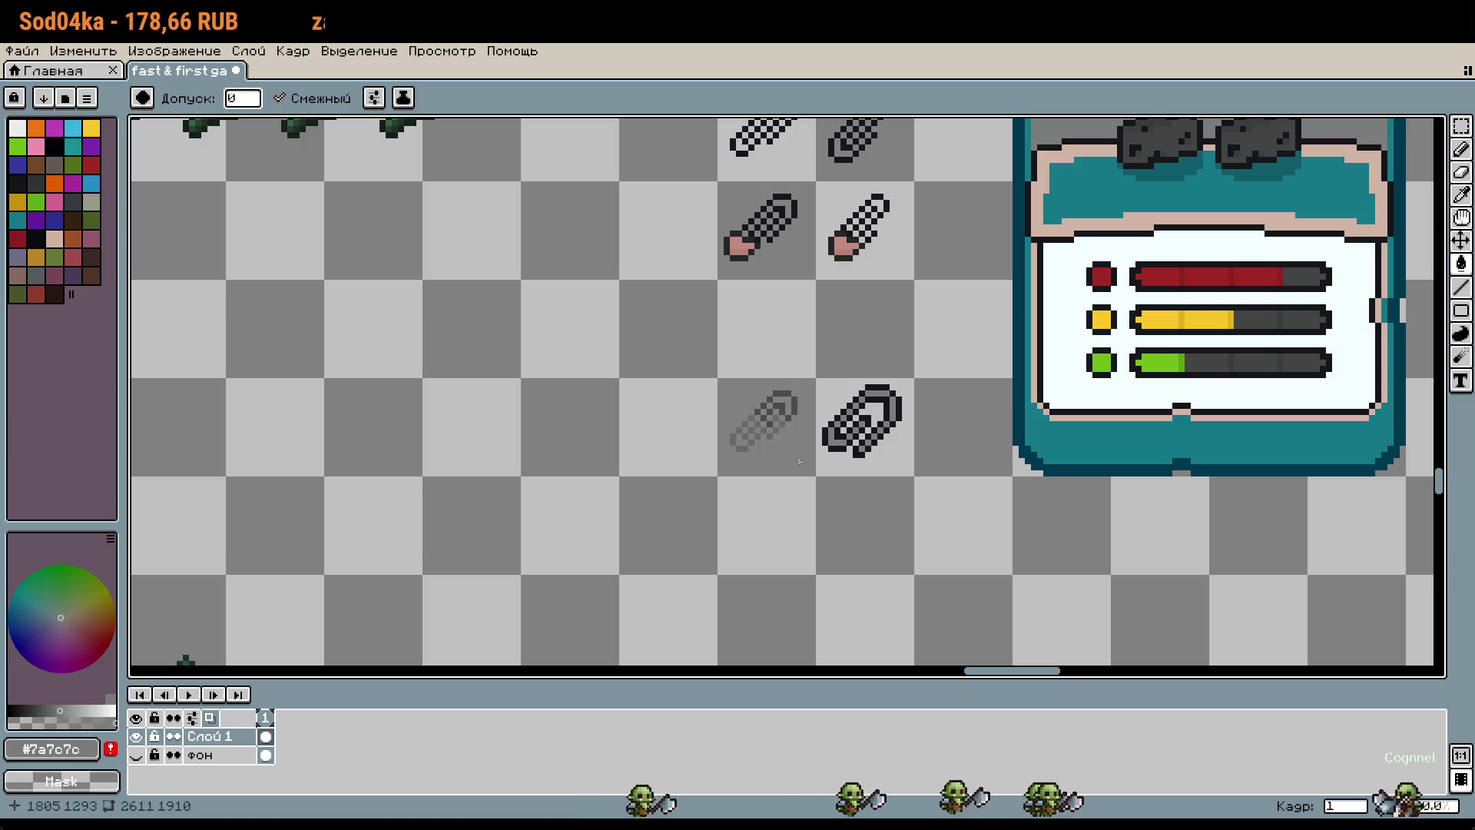
{"action": "scroll", "coordinate": [921, 456], "scroll_direction": "up", "scroll_amount": 3}
{"action": "key", "text": "m"}
{"action": "left_click_drag", "start_coordinate": [633, 237], "coordinate": [674, 276]}
{"action": "key", "text": "Down"}
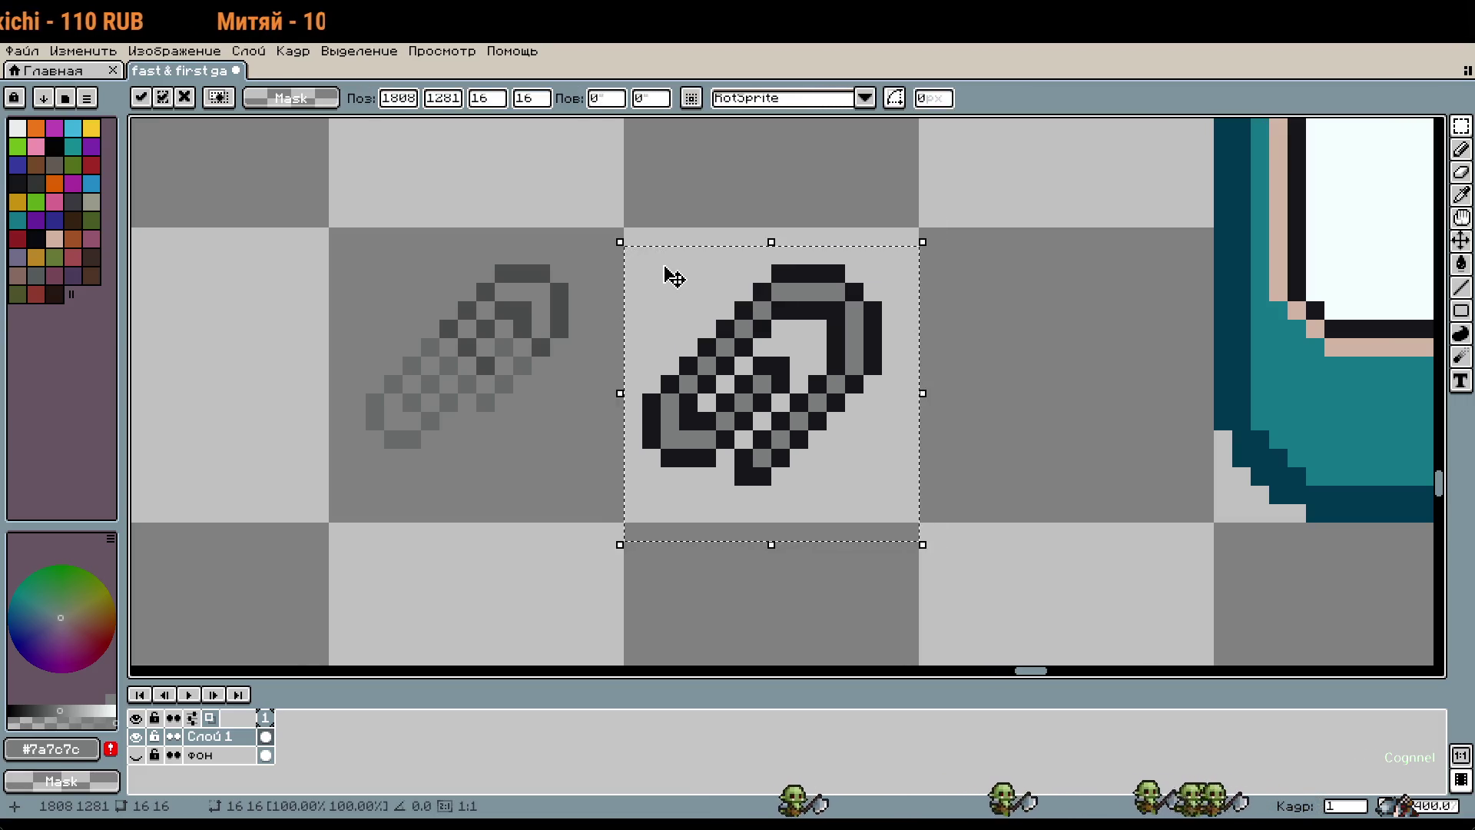
{"action": "left_click", "coordinate": [946, 384]}
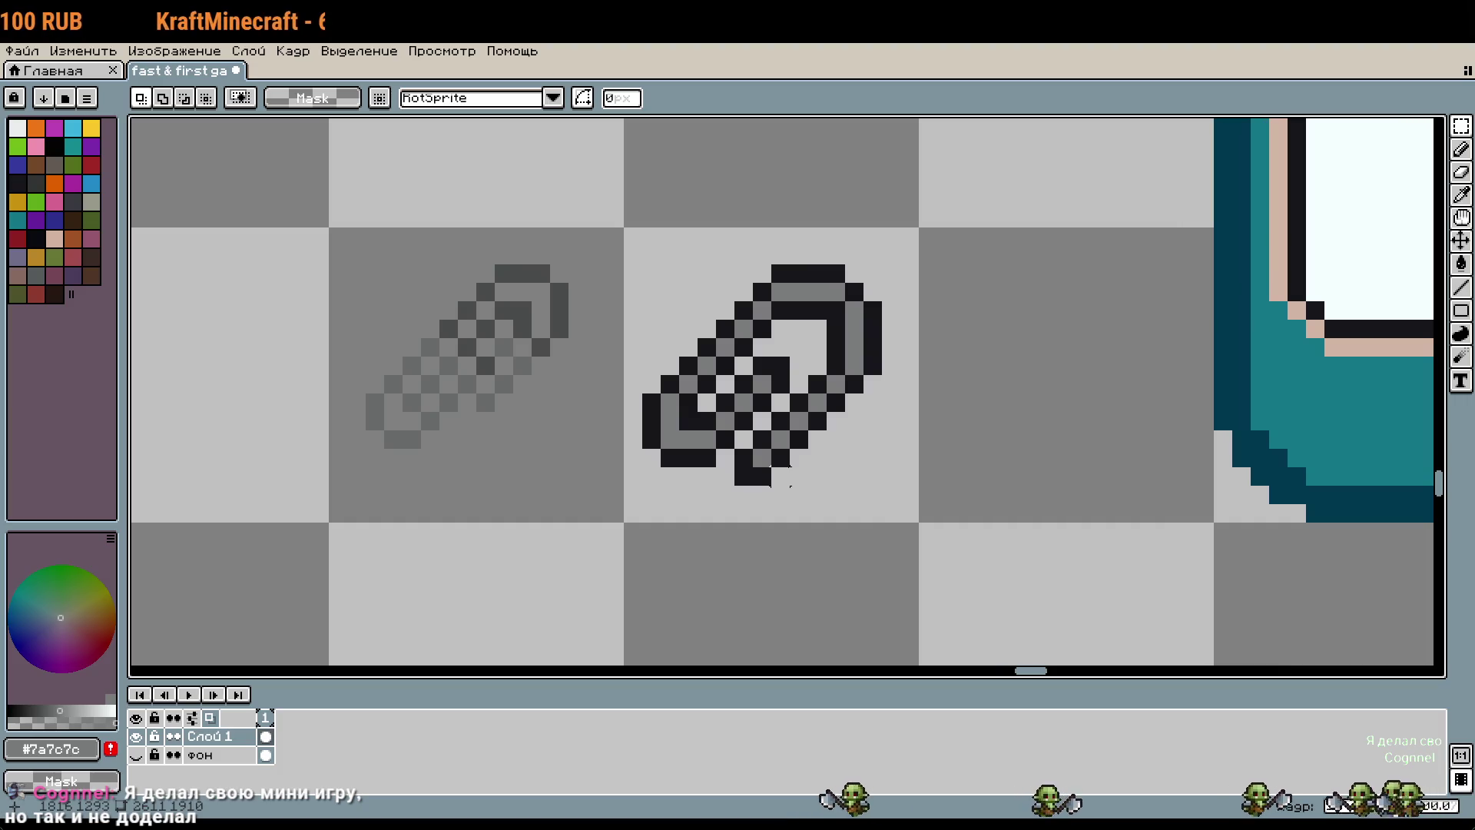
Step: Sample the near-black outline colour #16161b from the paperclip and switch to the 1px pencil
{"action": "scroll", "coordinate": [774, 466], "scroll_direction": "up", "scroll_amount": 1}
{"action": "scroll", "coordinate": [774, 466], "scroll_direction": "up", "scroll_amount": 1}
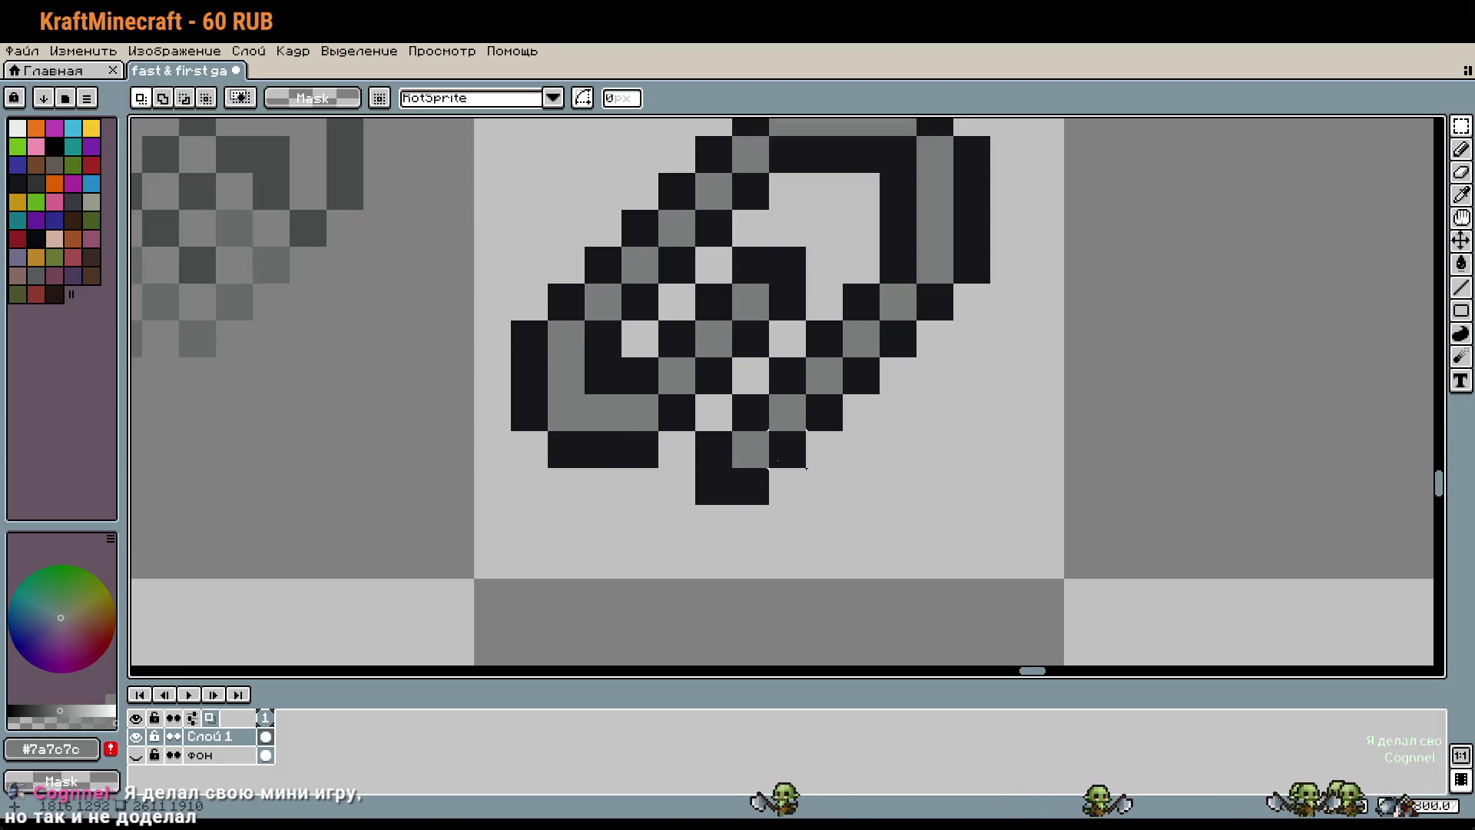
{"action": "key", "text": "i"}
{"action": "left_click", "coordinate": [765, 415]}
{"action": "key", "text": "b"}
{"action": "scroll", "coordinate": [748, 480], "scroll_direction": "down", "scroll_amount": 2}
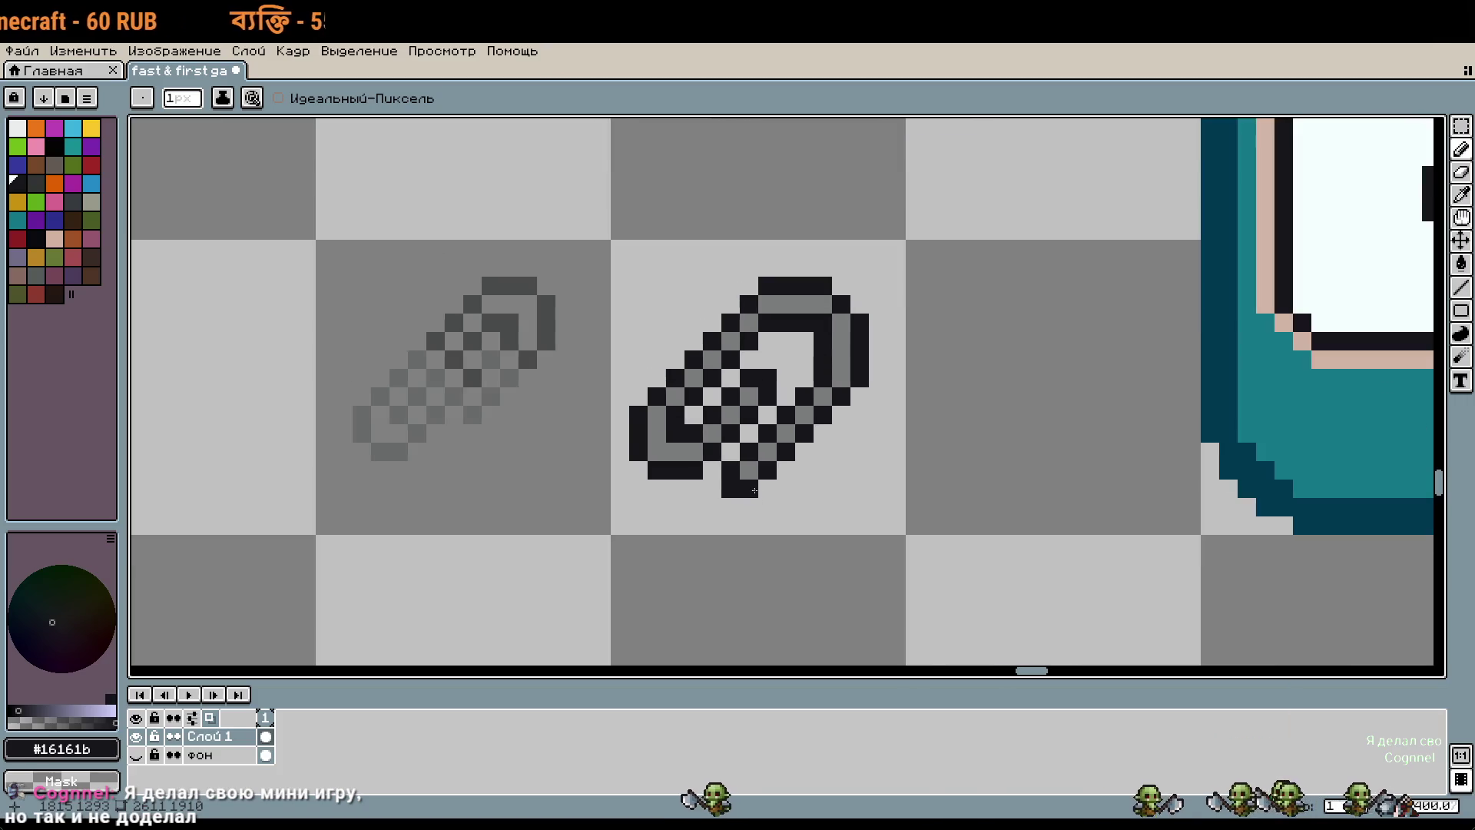
{"action": "scroll", "coordinate": [749, 480], "scroll_direction": "up", "scroll_amount": 1}
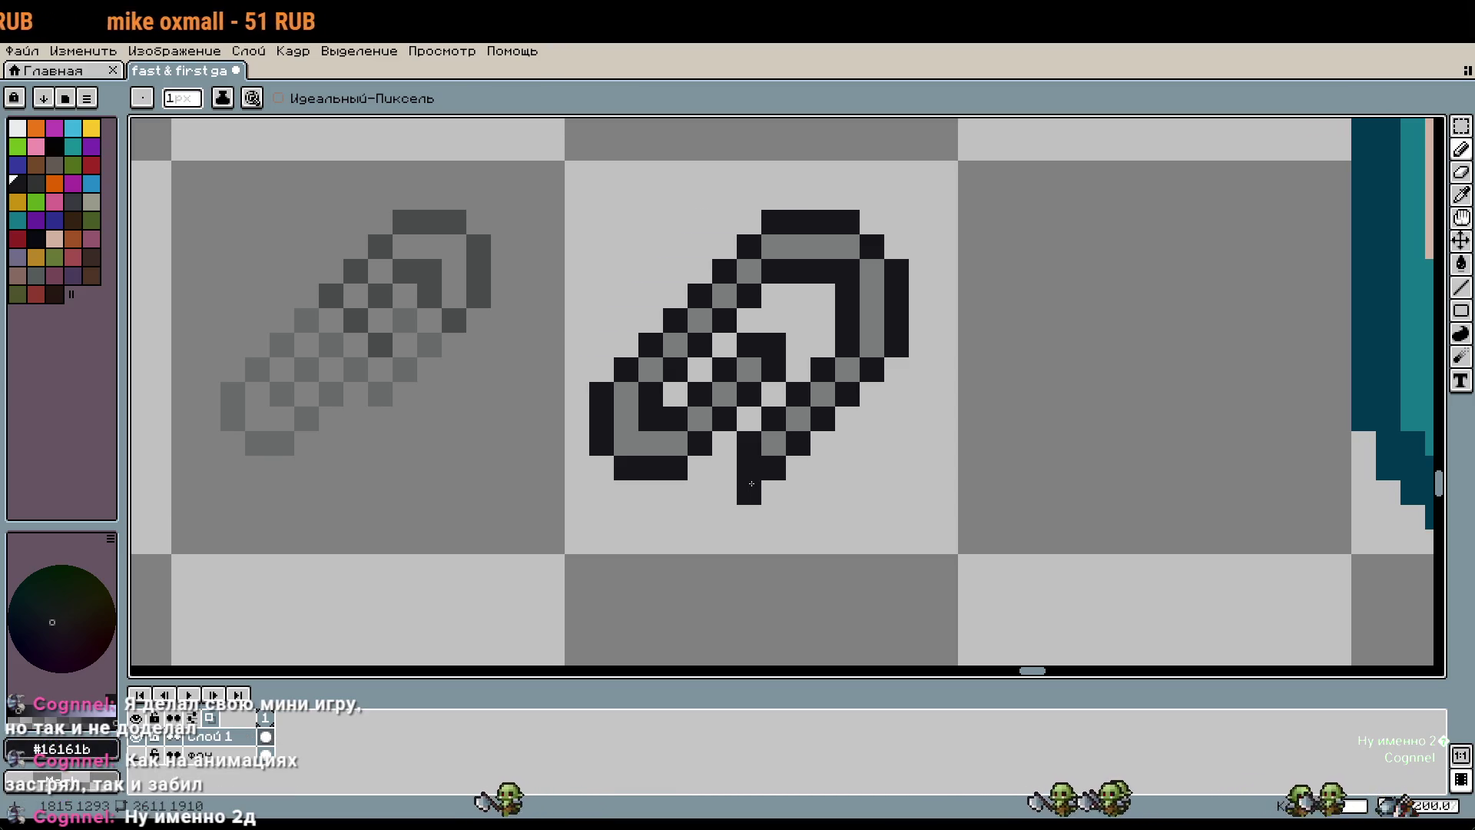
{"action": "scroll", "coordinate": [903, 463], "scroll_direction": "down", "scroll_amount": 3}
{"action": "scroll", "coordinate": [965, 440], "scroll_direction": "up", "scroll_amount": 2}
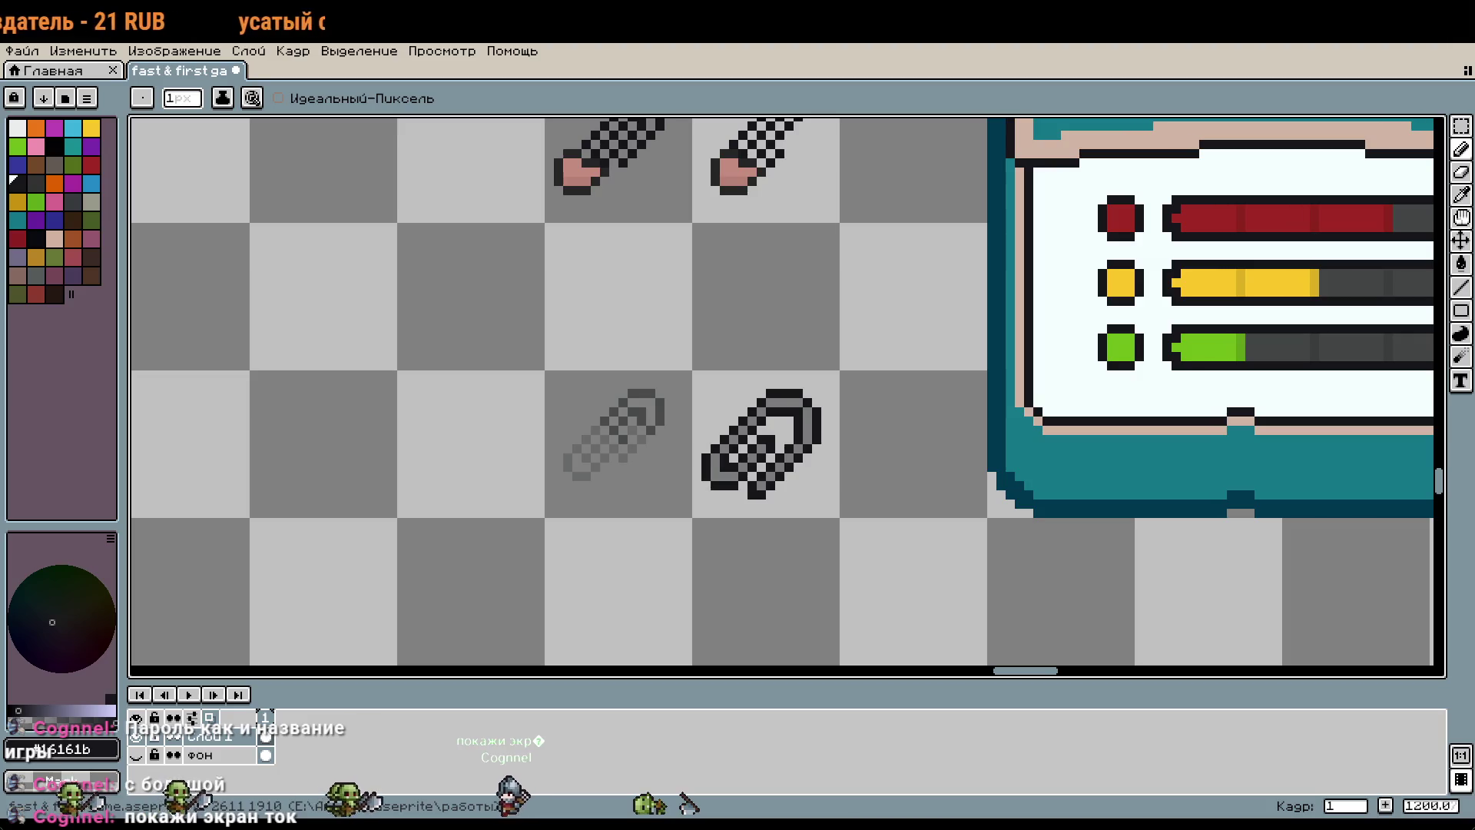
Step: Start the embedded game on itch.io, then mute and unmute the site's sound
{"action": "key", "text": "alt+Tab"}
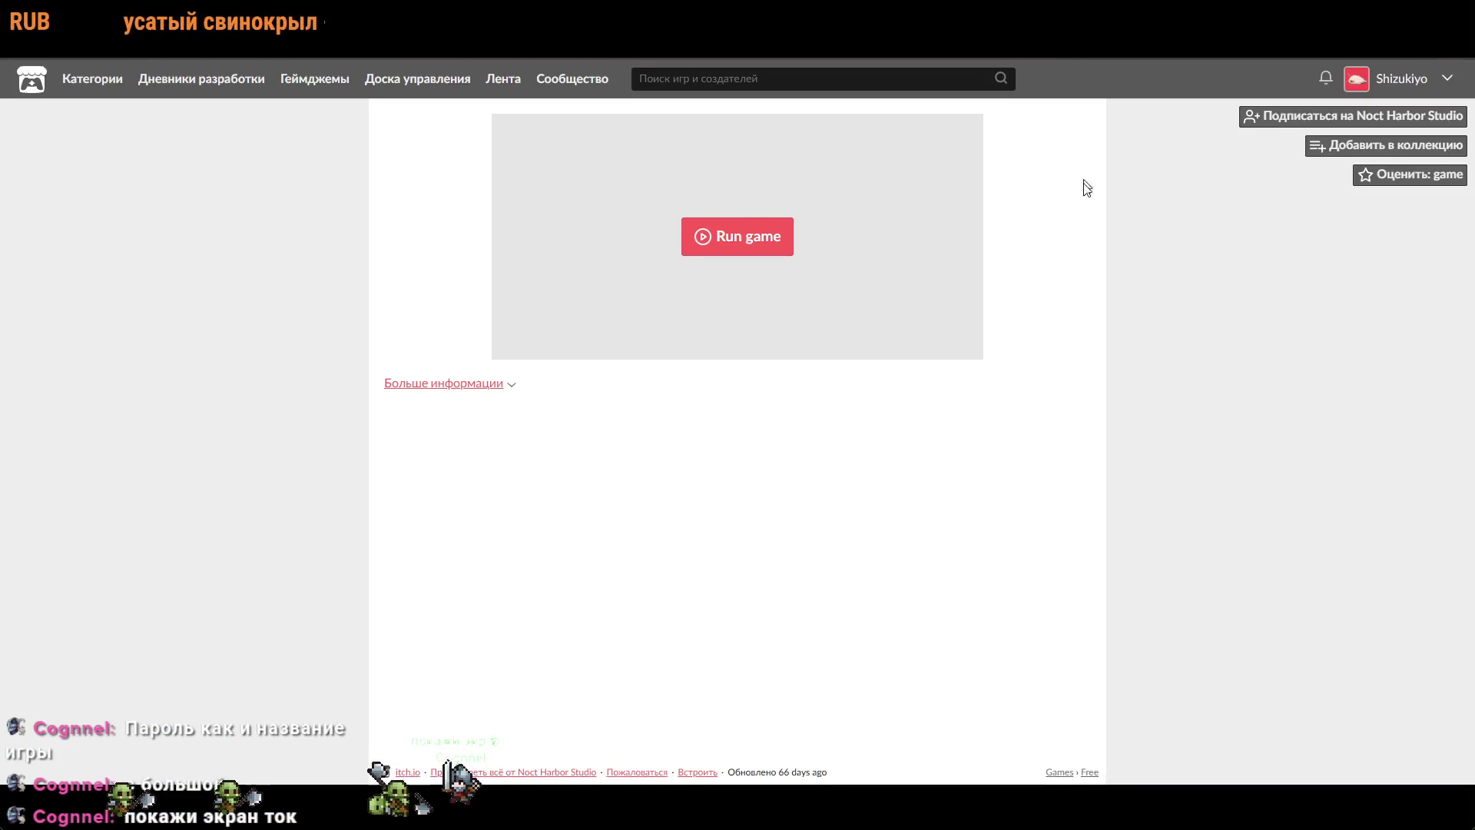
{"action": "left_click", "coordinate": [758, 243]}
{"action": "right_click", "coordinate": [147, 57]}
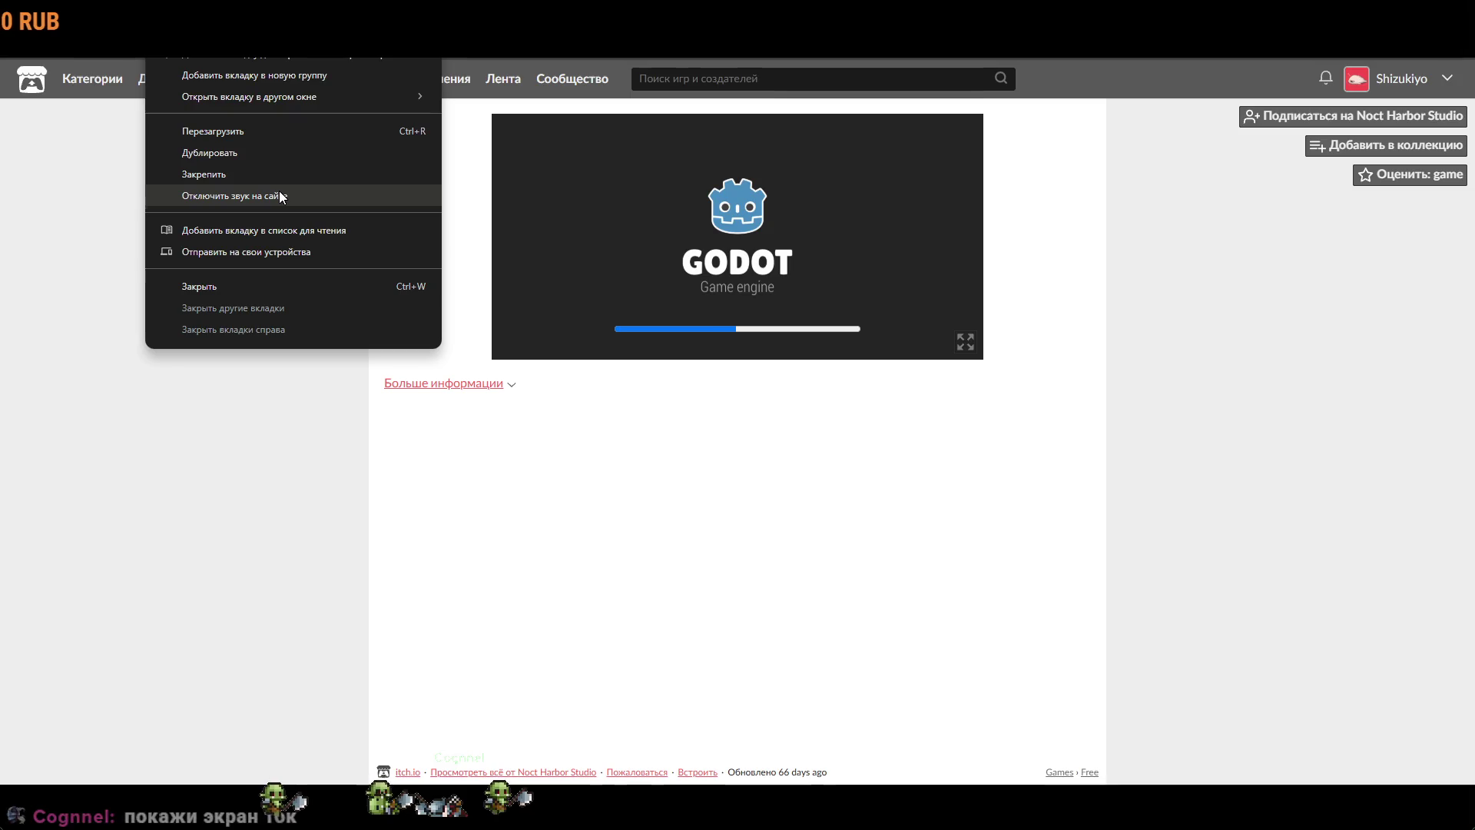
{"action": "left_click", "coordinate": [279, 196]}
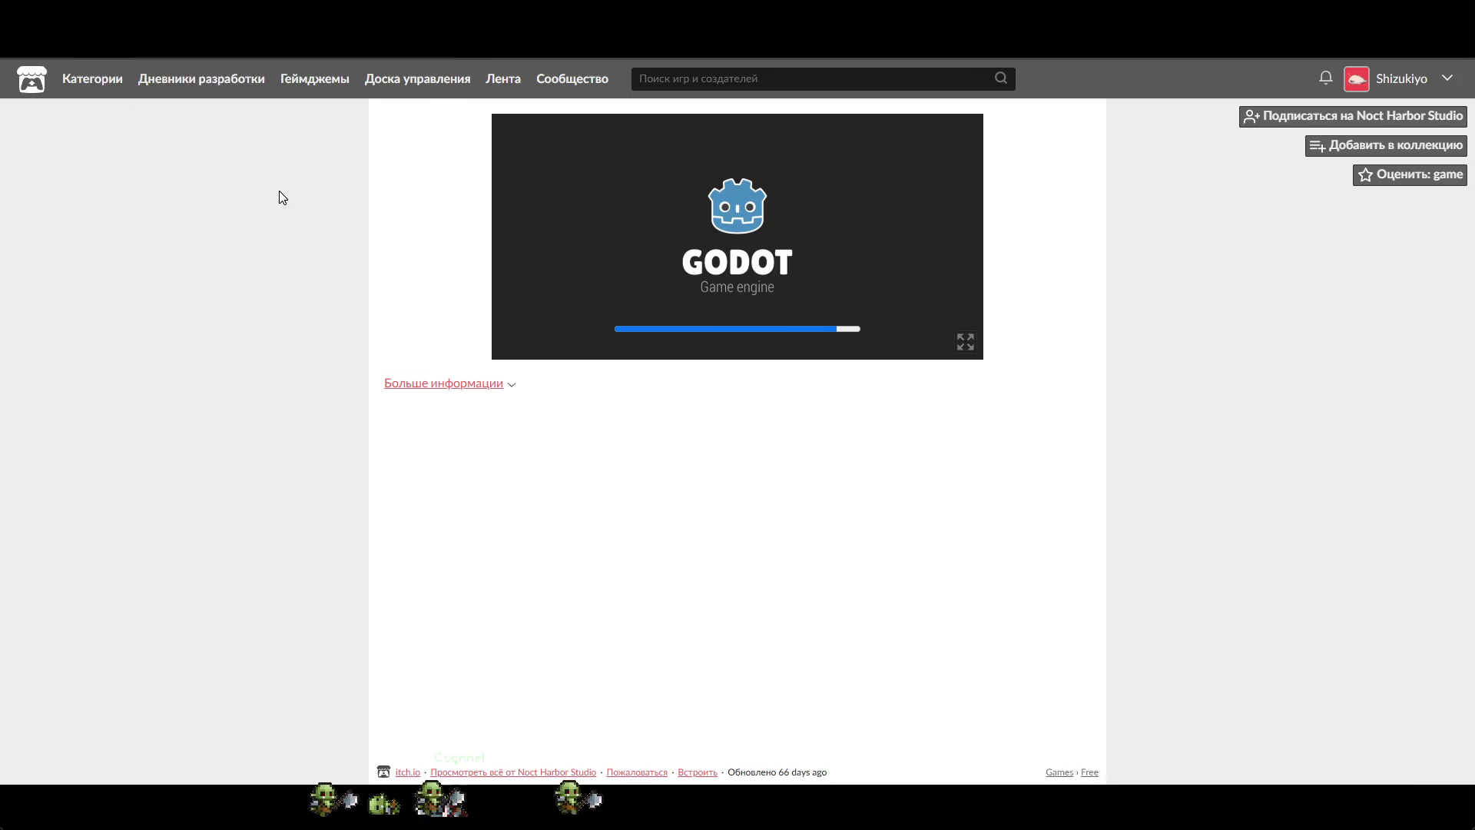
{"action": "right_click", "coordinate": [170, 57]}
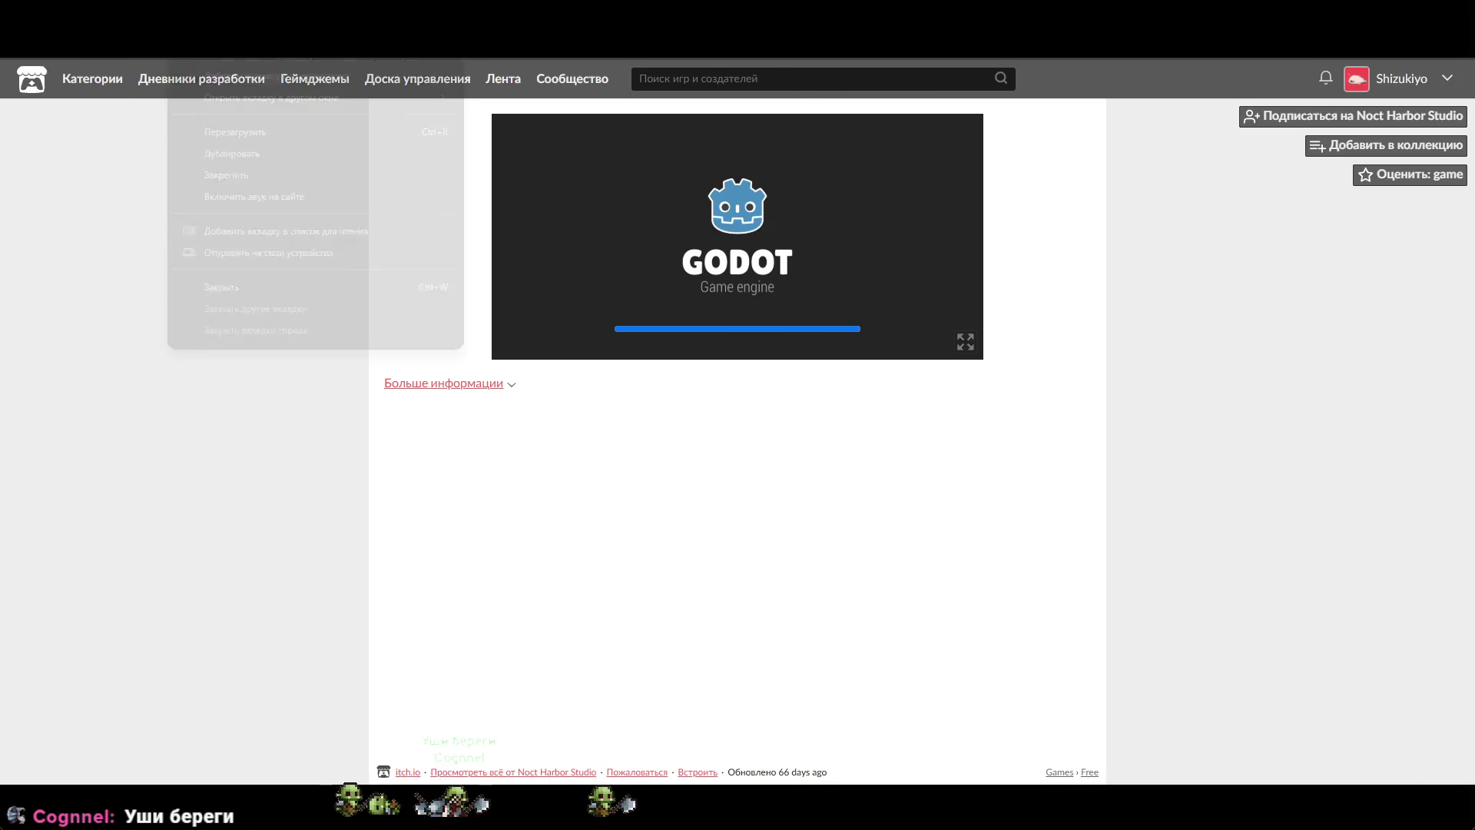
{"action": "left_click", "coordinate": [298, 196]}
Step: Dismiss the tab menu and expand the game to fullscreen
{"action": "right_click", "coordinate": [172, 57]}
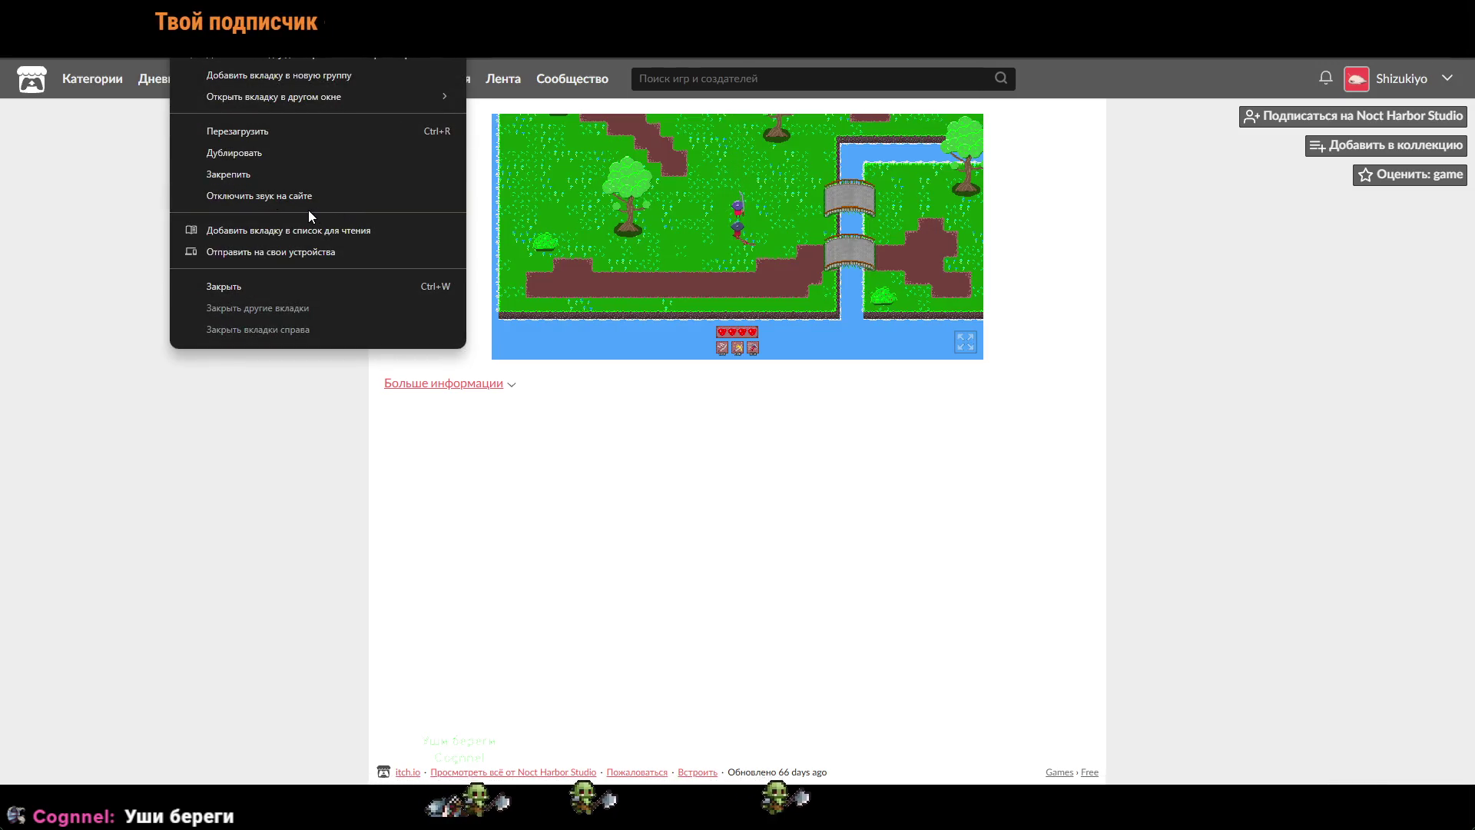
{"action": "left_click", "coordinate": [1077, 372]}
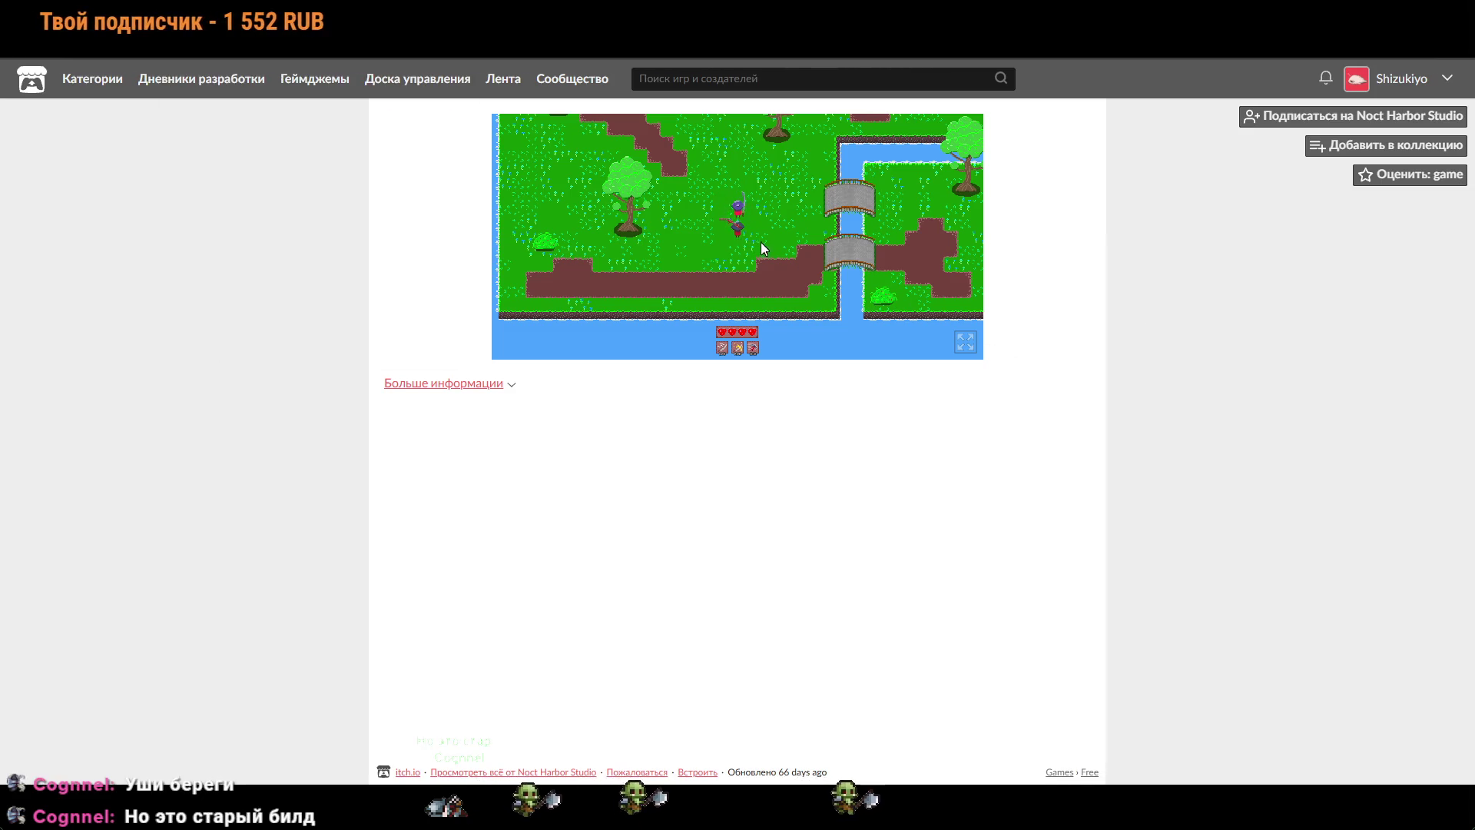
{"action": "left_click", "coordinate": [966, 341]}
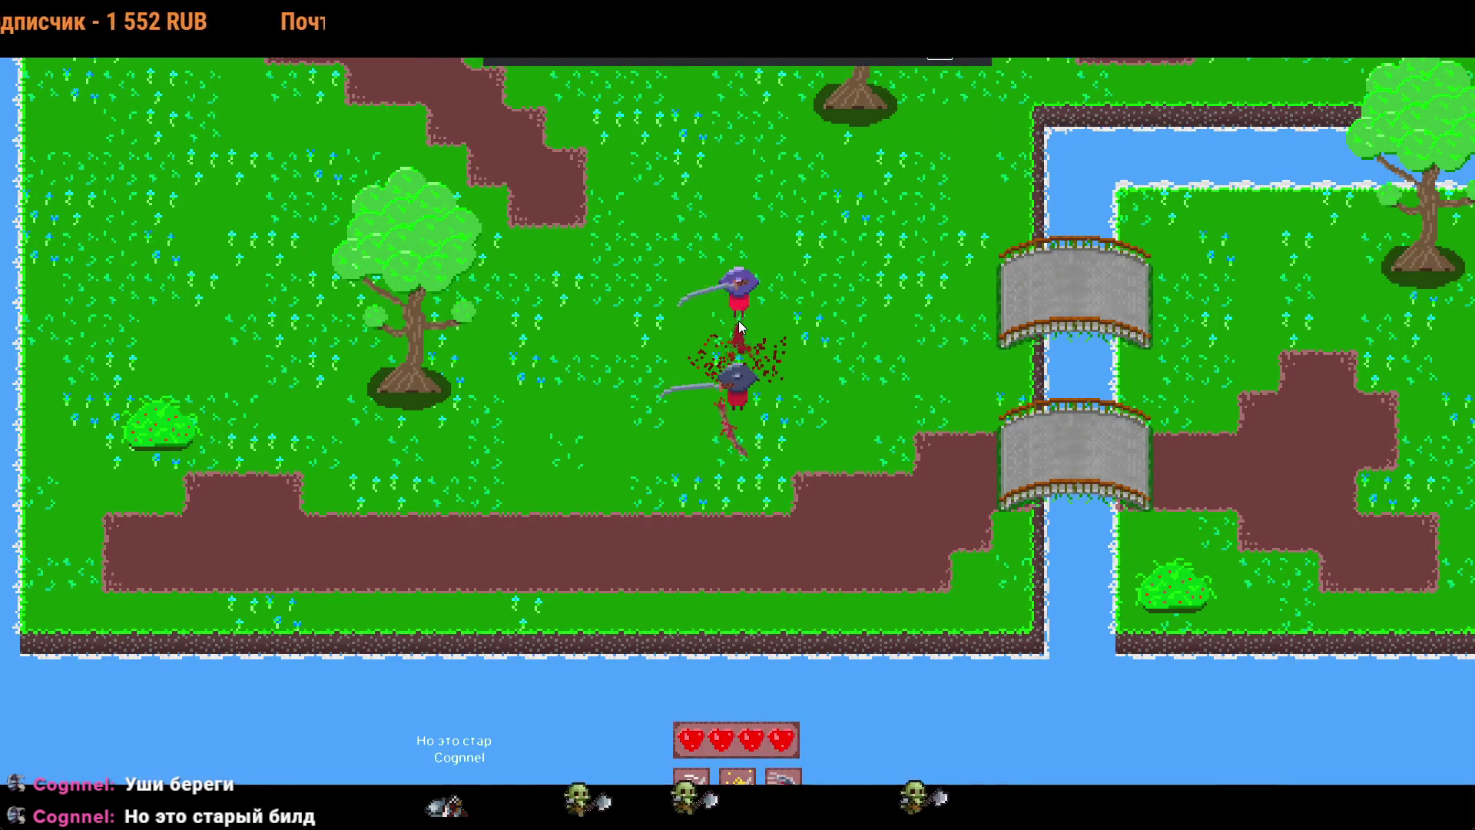
Step: Walk the character around the island with WASD, from the top edge to the western water
{"action": "key", "text": "w"}
{"action": "key", "text": "a"}
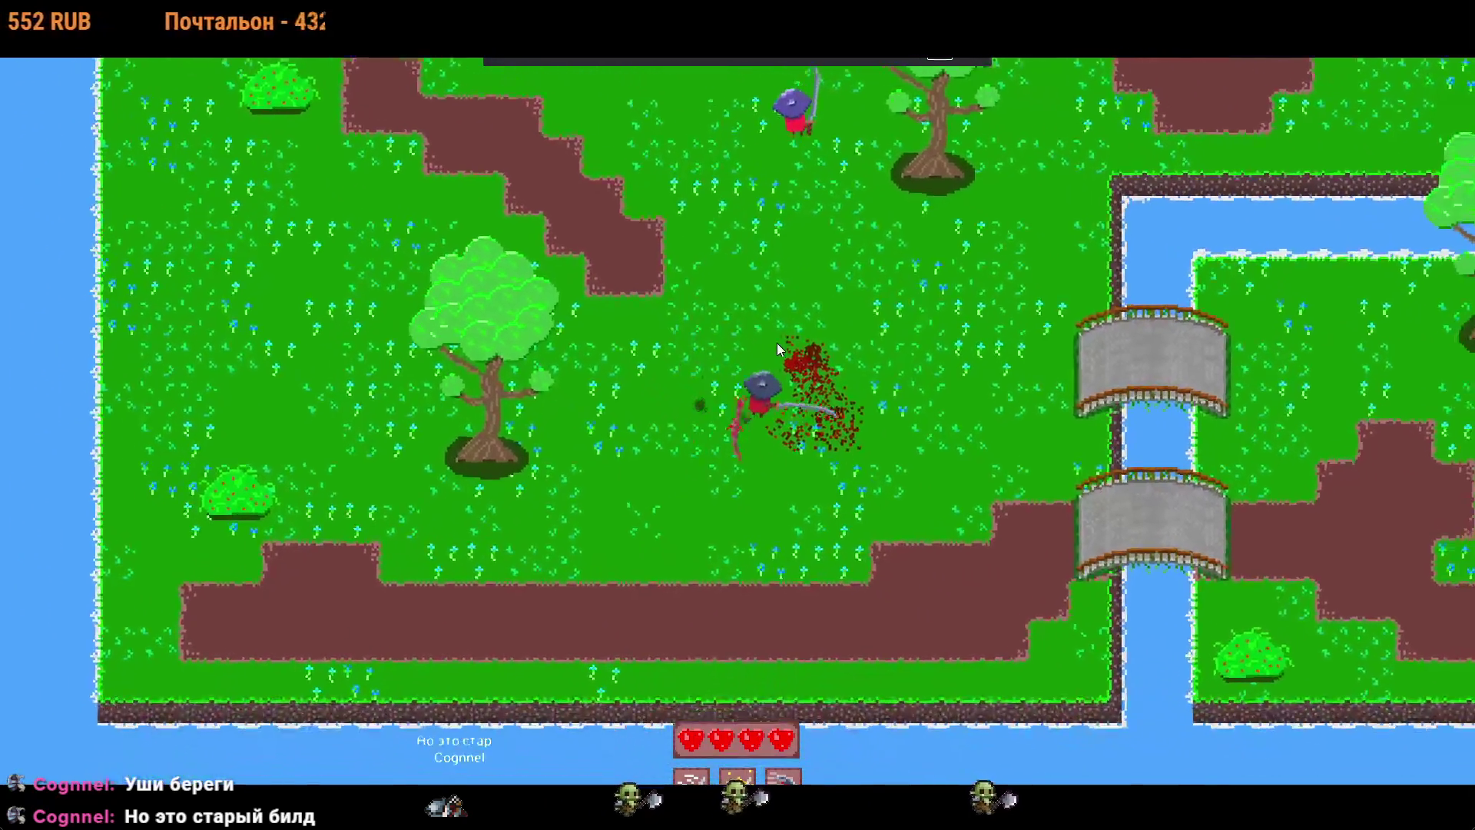
{"action": "key", "text": "w"}
{"action": "key", "text": "d"}
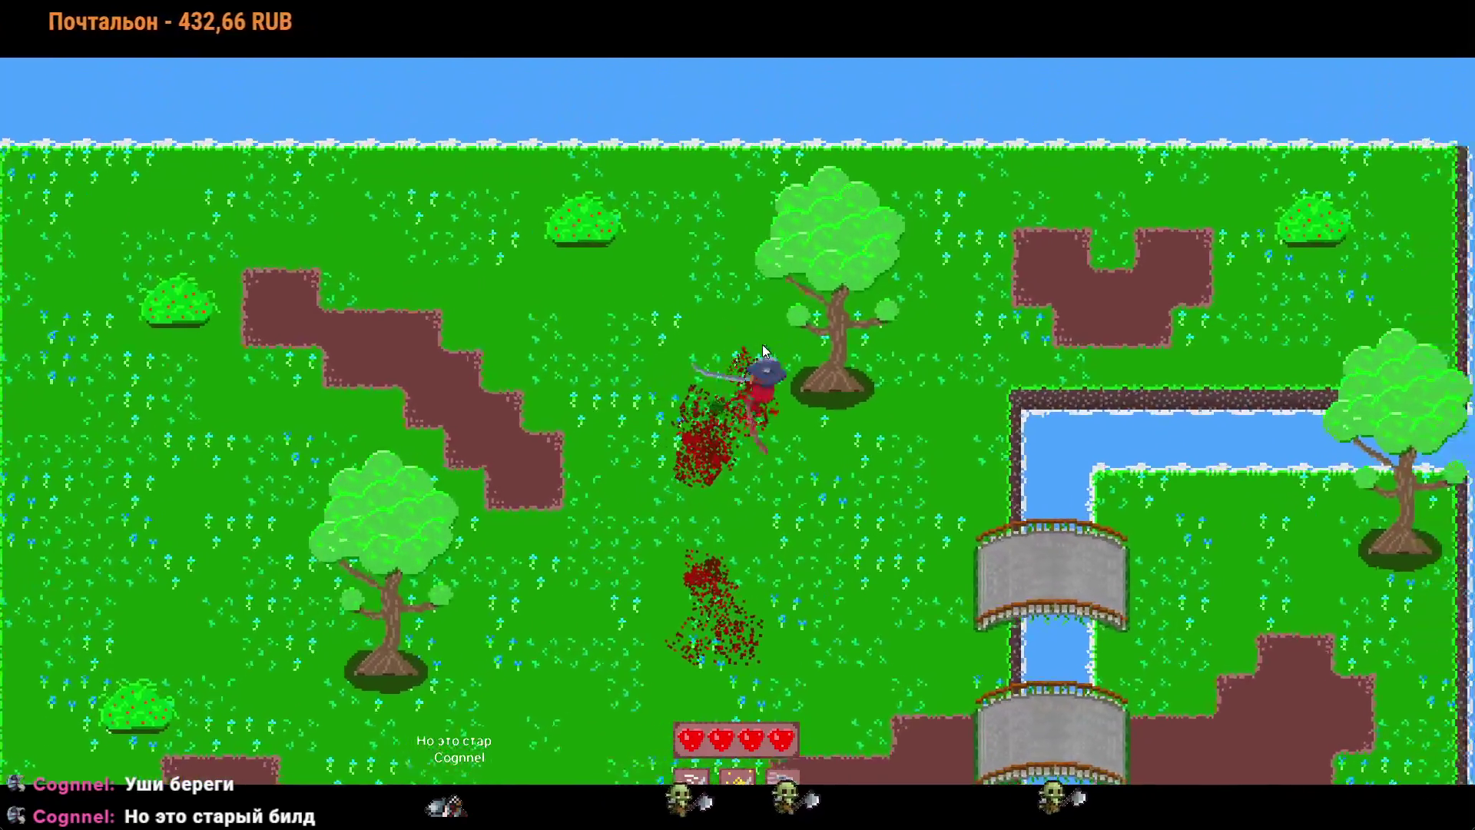
{"action": "key", "text": "d"}
{"action": "key", "text": "a"}
{"action": "key", "text": "w"}
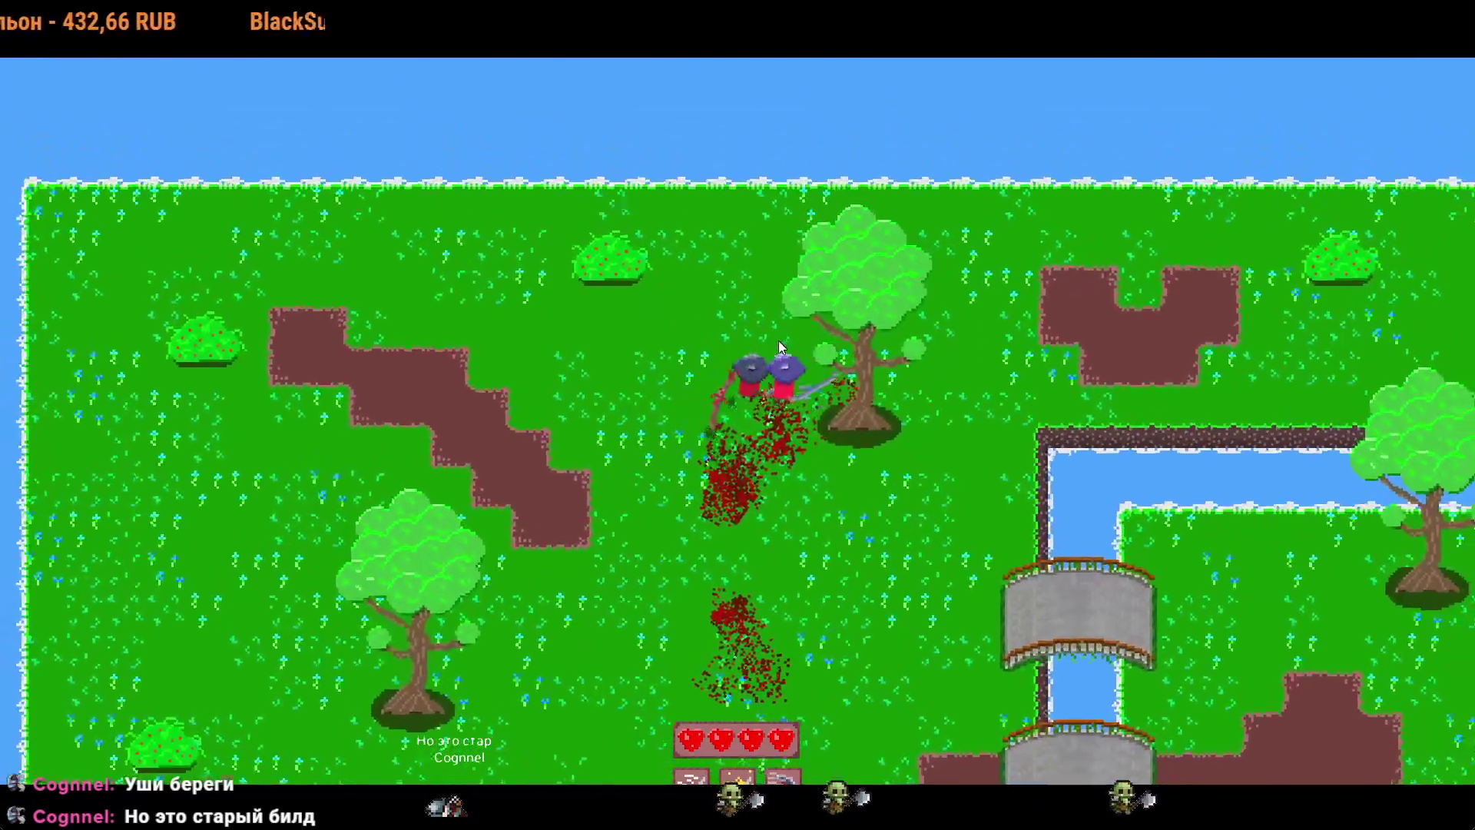
{"action": "key", "text": "s"}
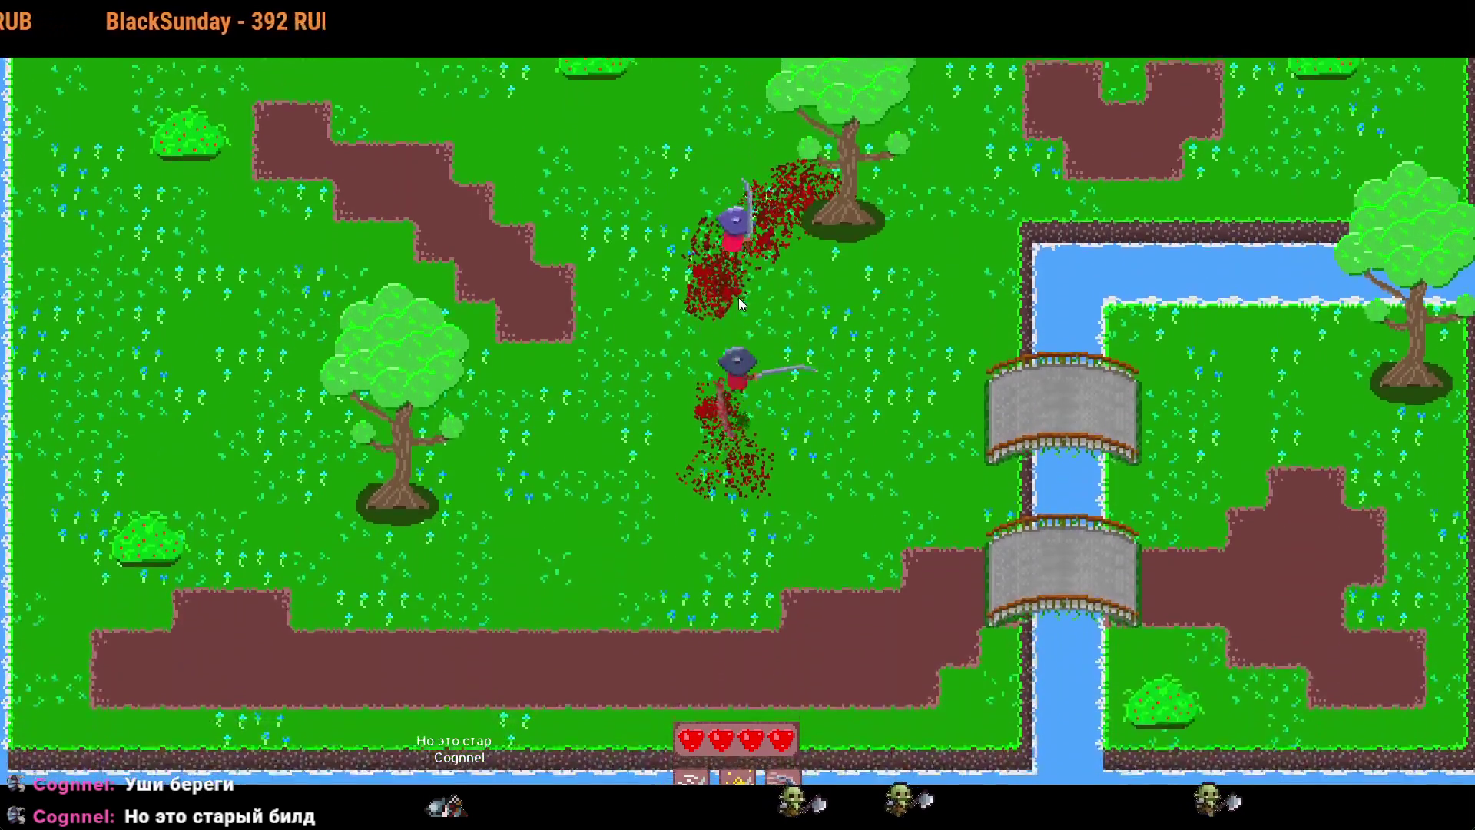
{"action": "key", "text": "w"}
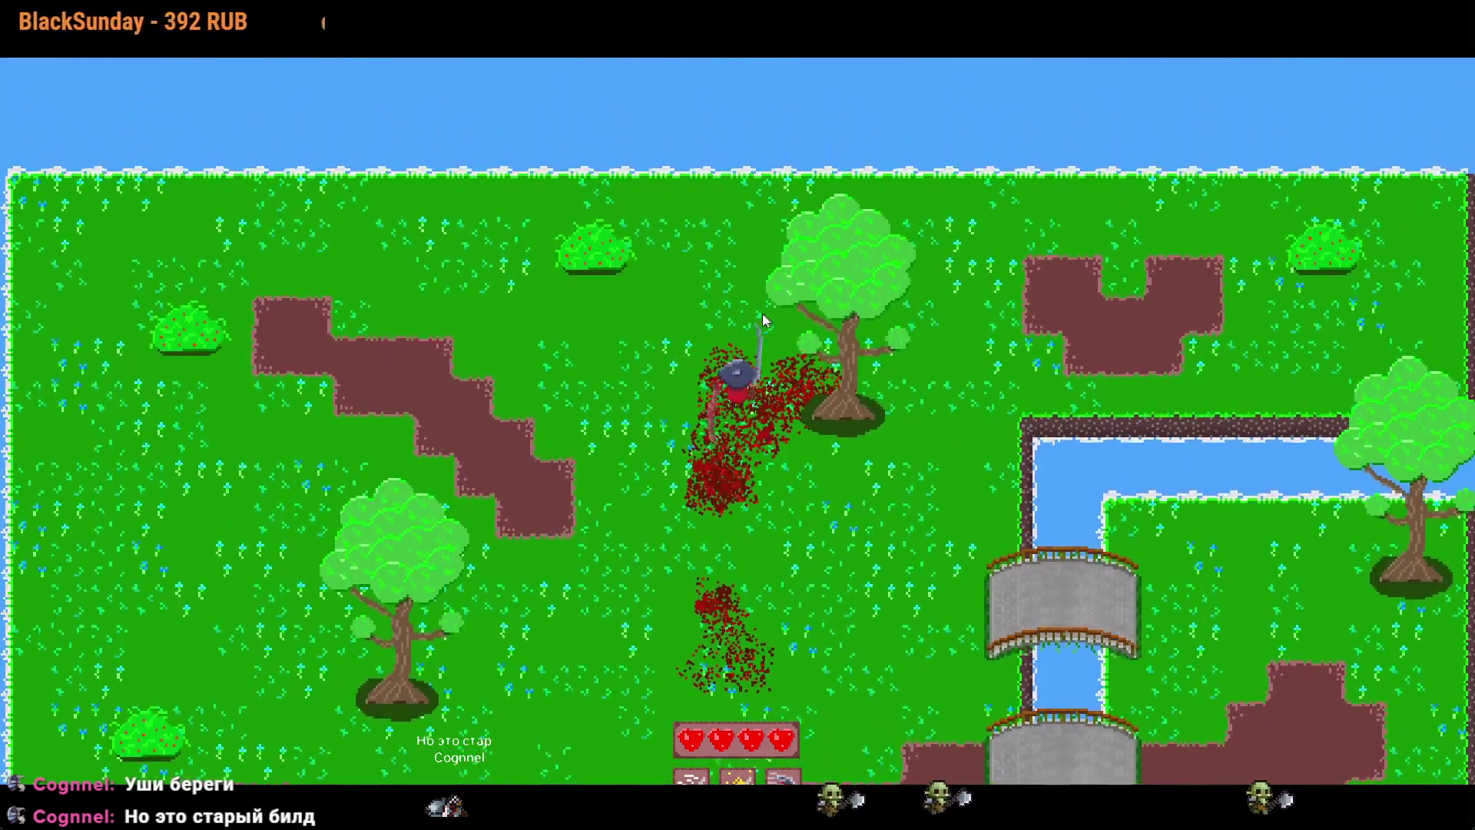
{"action": "key", "text": "s"}
{"action": "key", "text": "d"}
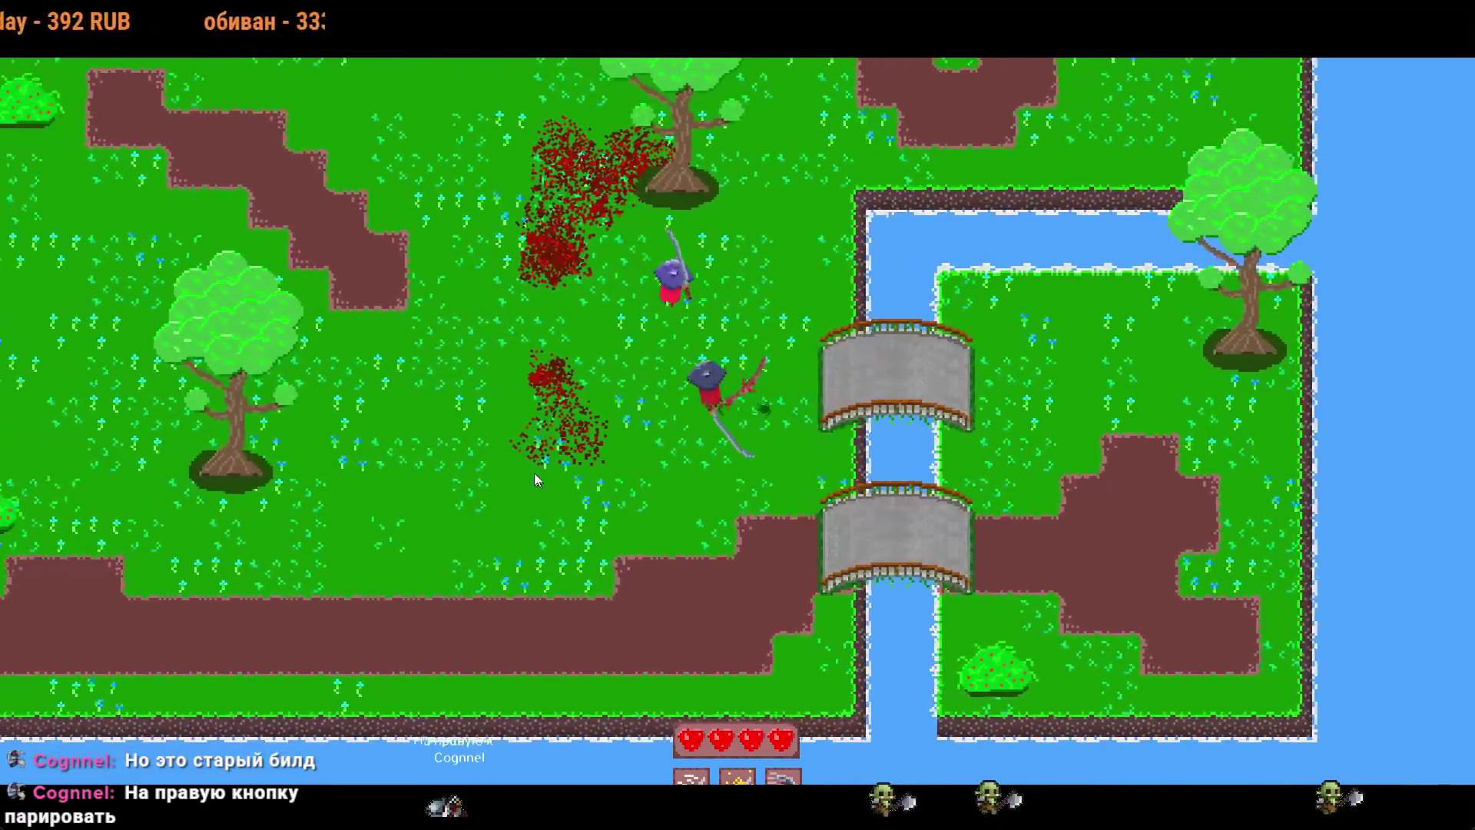
{"action": "key", "text": "a"}
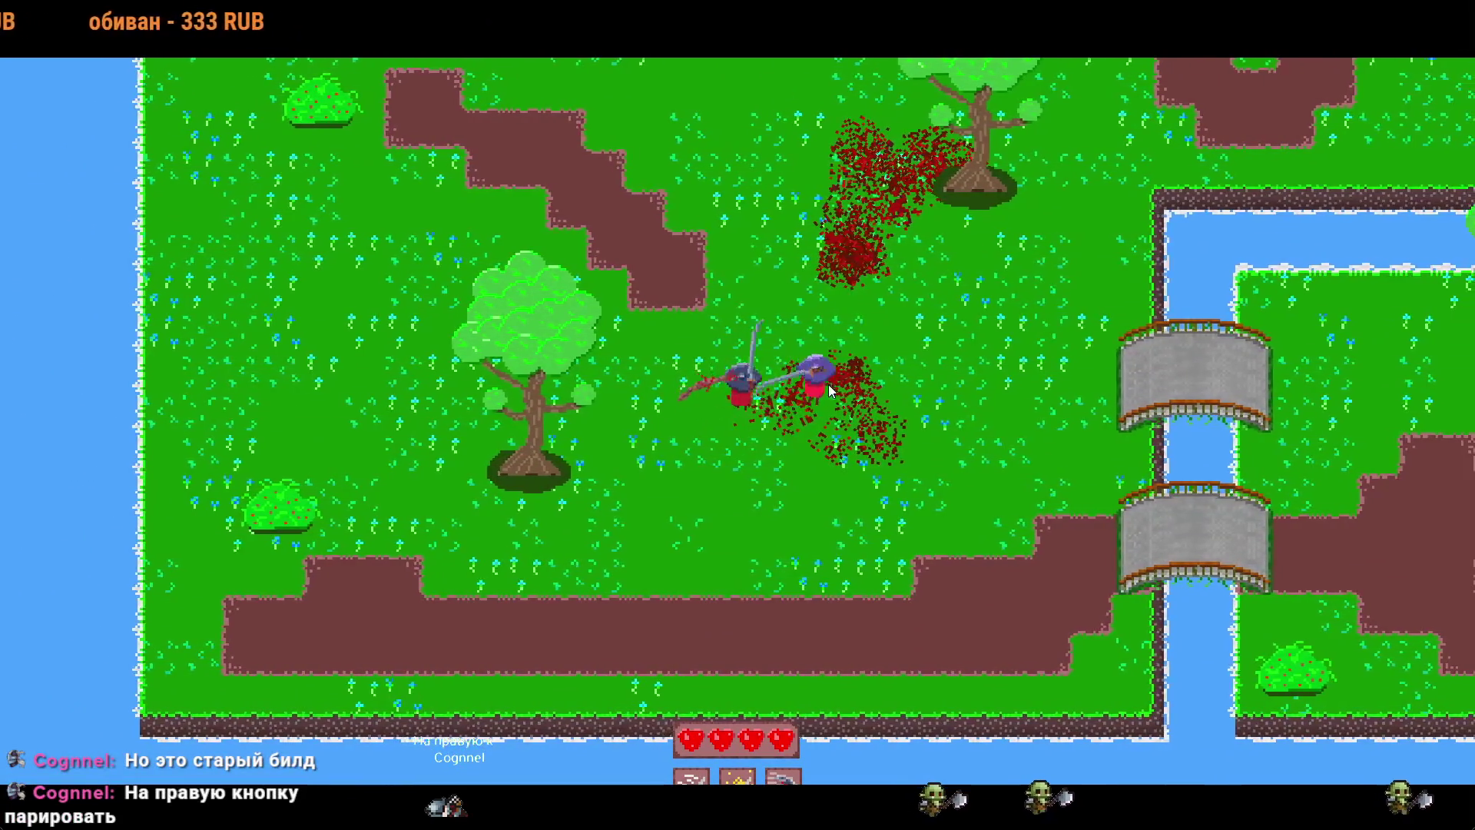
{"action": "key", "text": "d"}
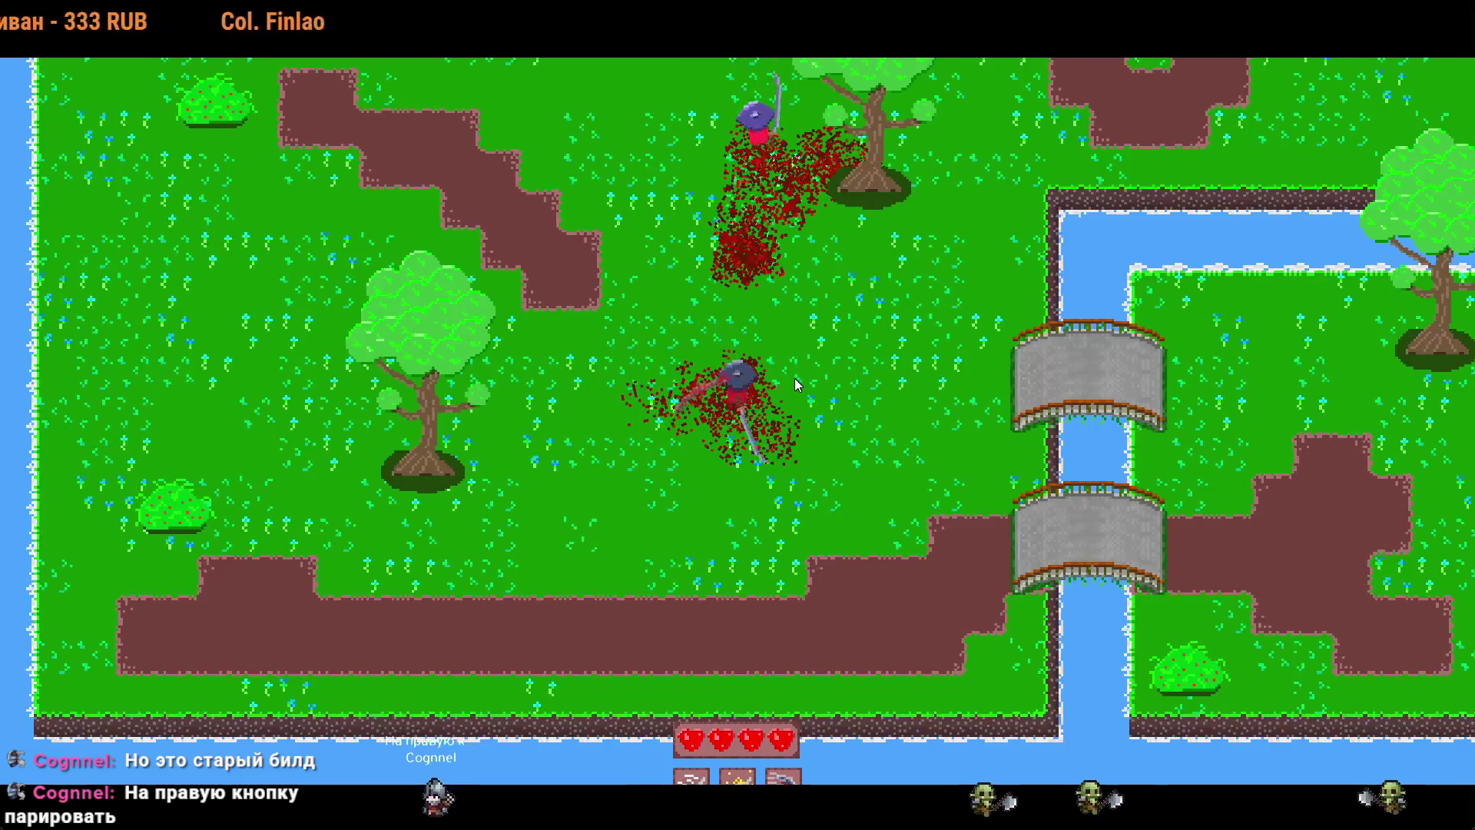
{"action": "key", "text": "a"}
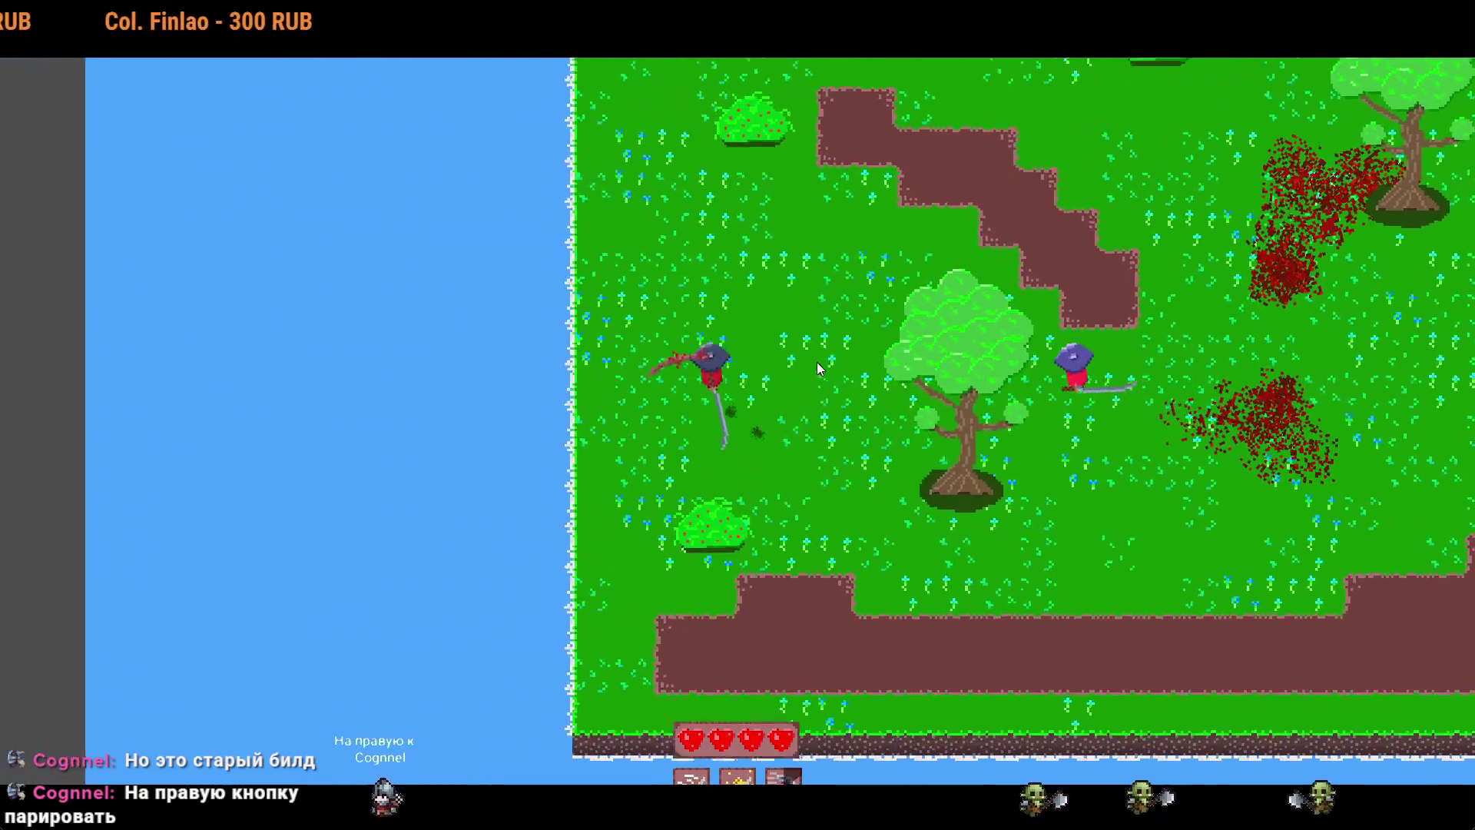
{"action": "key", "text": "w"}
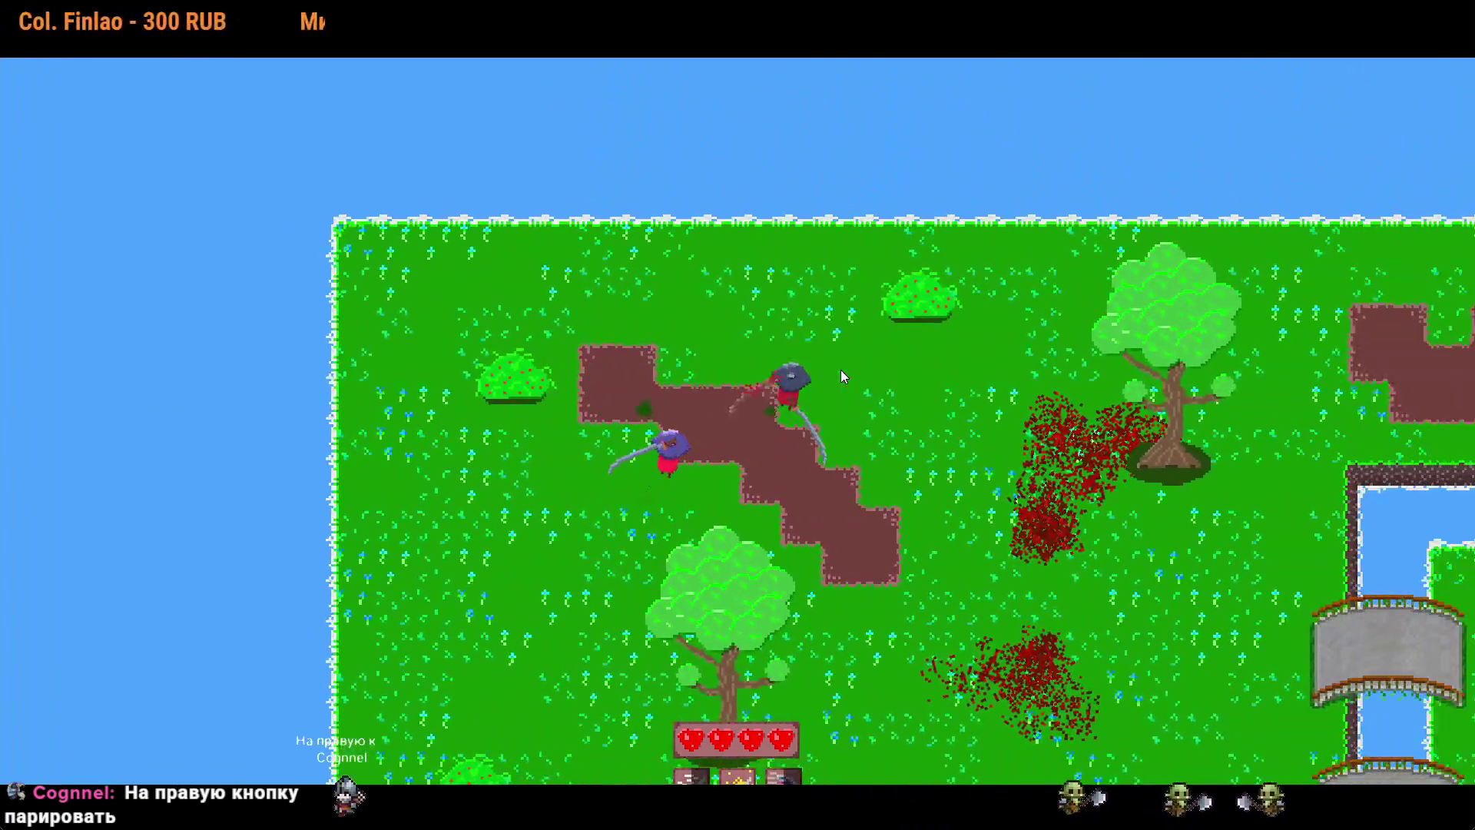
{"action": "key", "text": "d"}
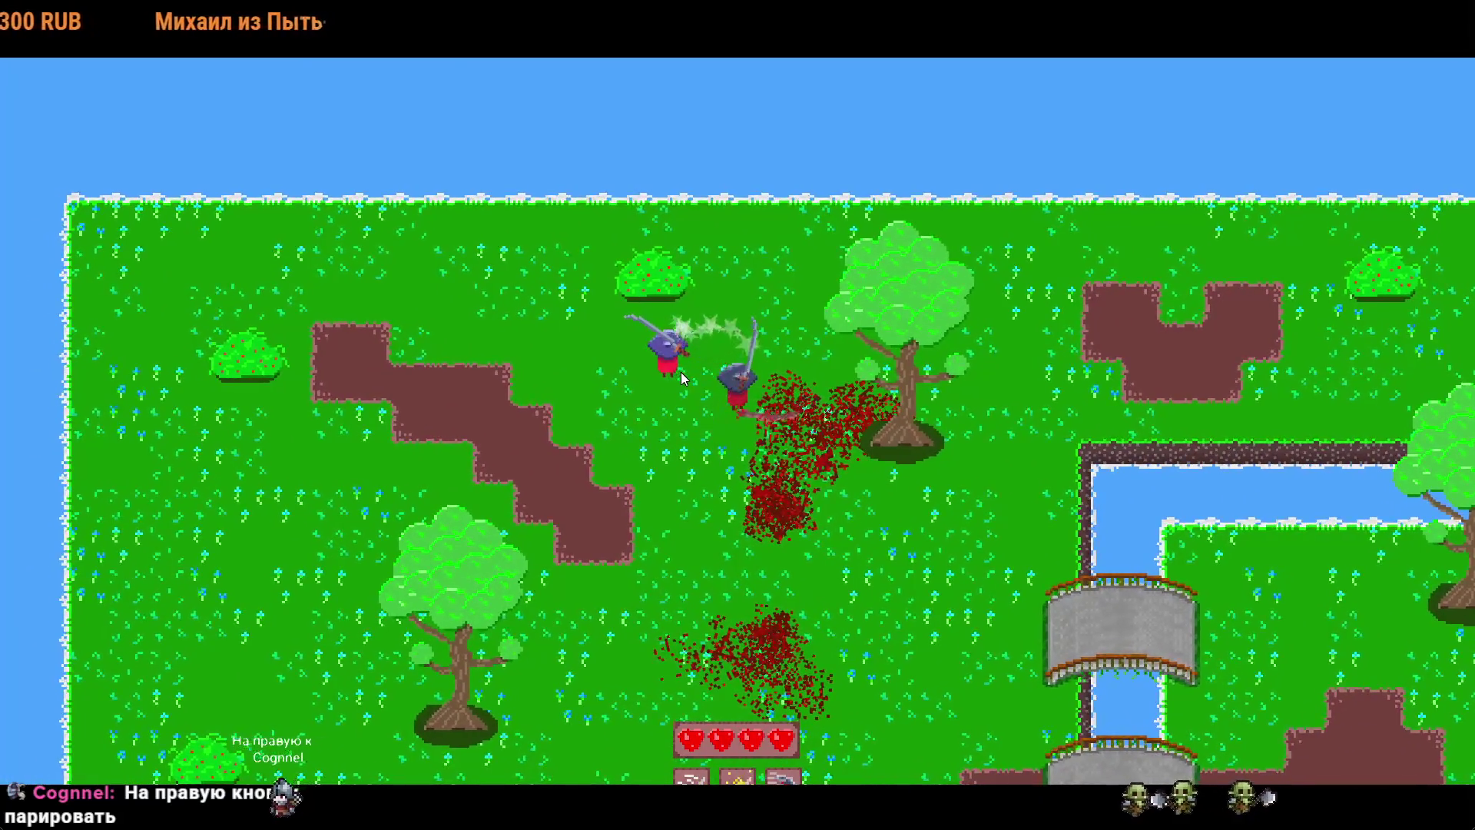
{"action": "key", "text": "a"}
Step: Attack and kill the nearby enemy, then walk away from the blood past the tree
{"action": "left_click", "coordinate": [691, 371]}
{"action": "key", "text": "w"}
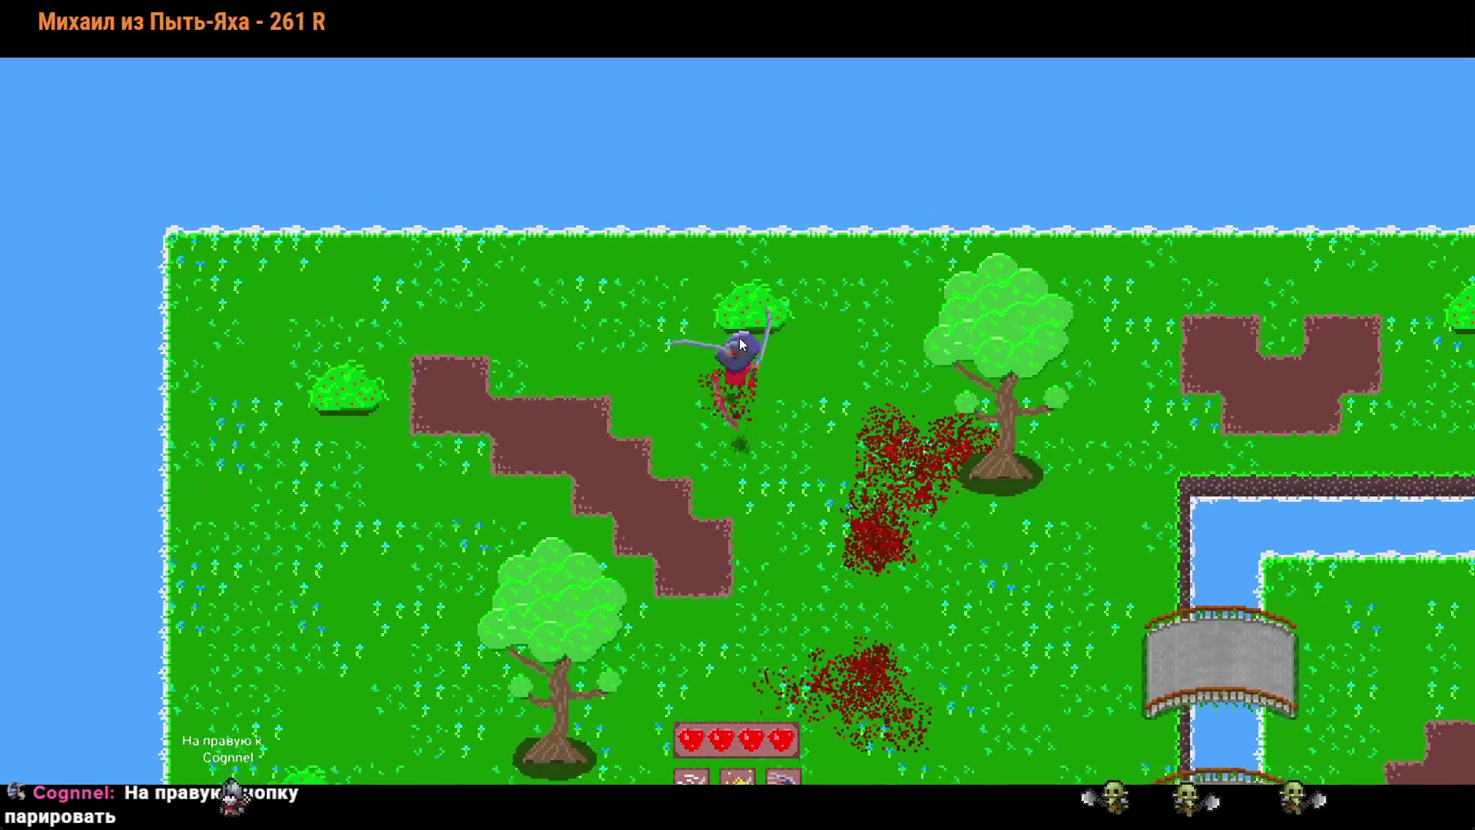
{"action": "left_click", "coordinate": [786, 379]}
{"action": "key", "text": "s"}
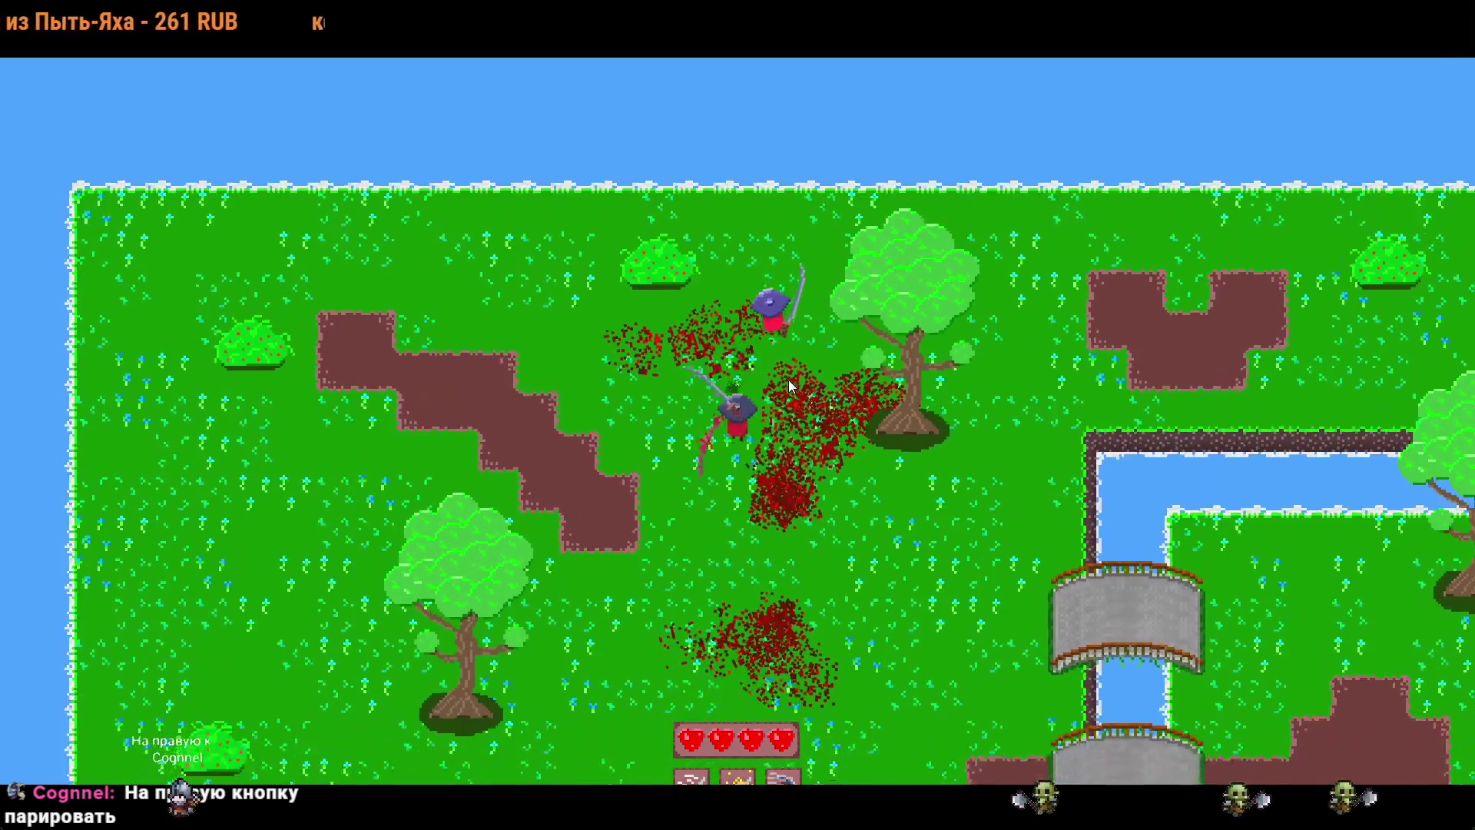
{"action": "key", "text": "a"}
{"action": "key", "text": "a"}
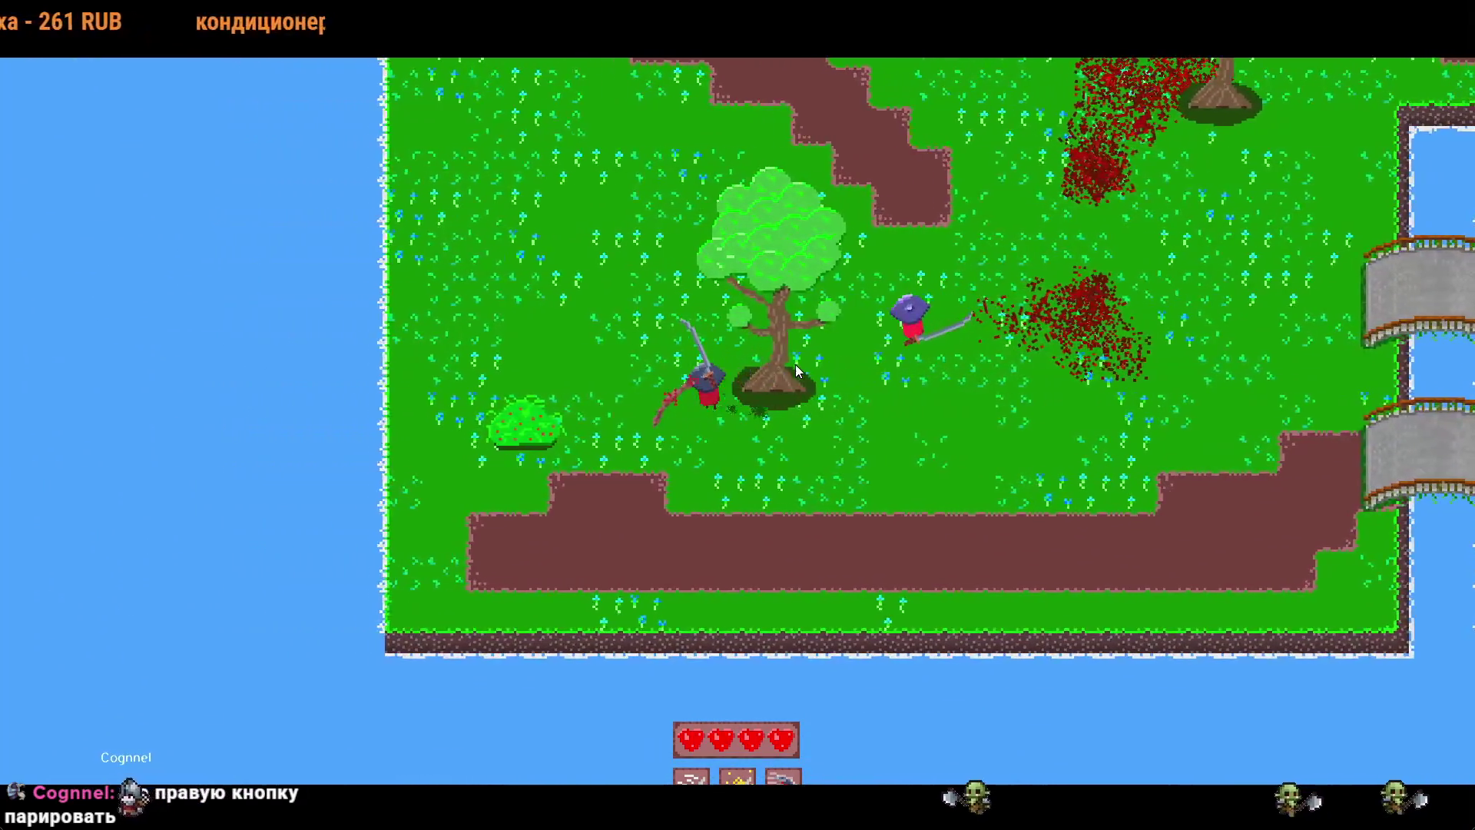
{"action": "key", "text": "w"}
Step: Fight the purple enemy, repeatedly striking to knock it back while moving around it
{"action": "left_click", "coordinate": [805, 413]}
{"action": "key", "text": "s"}
{"action": "key", "text": "d"}
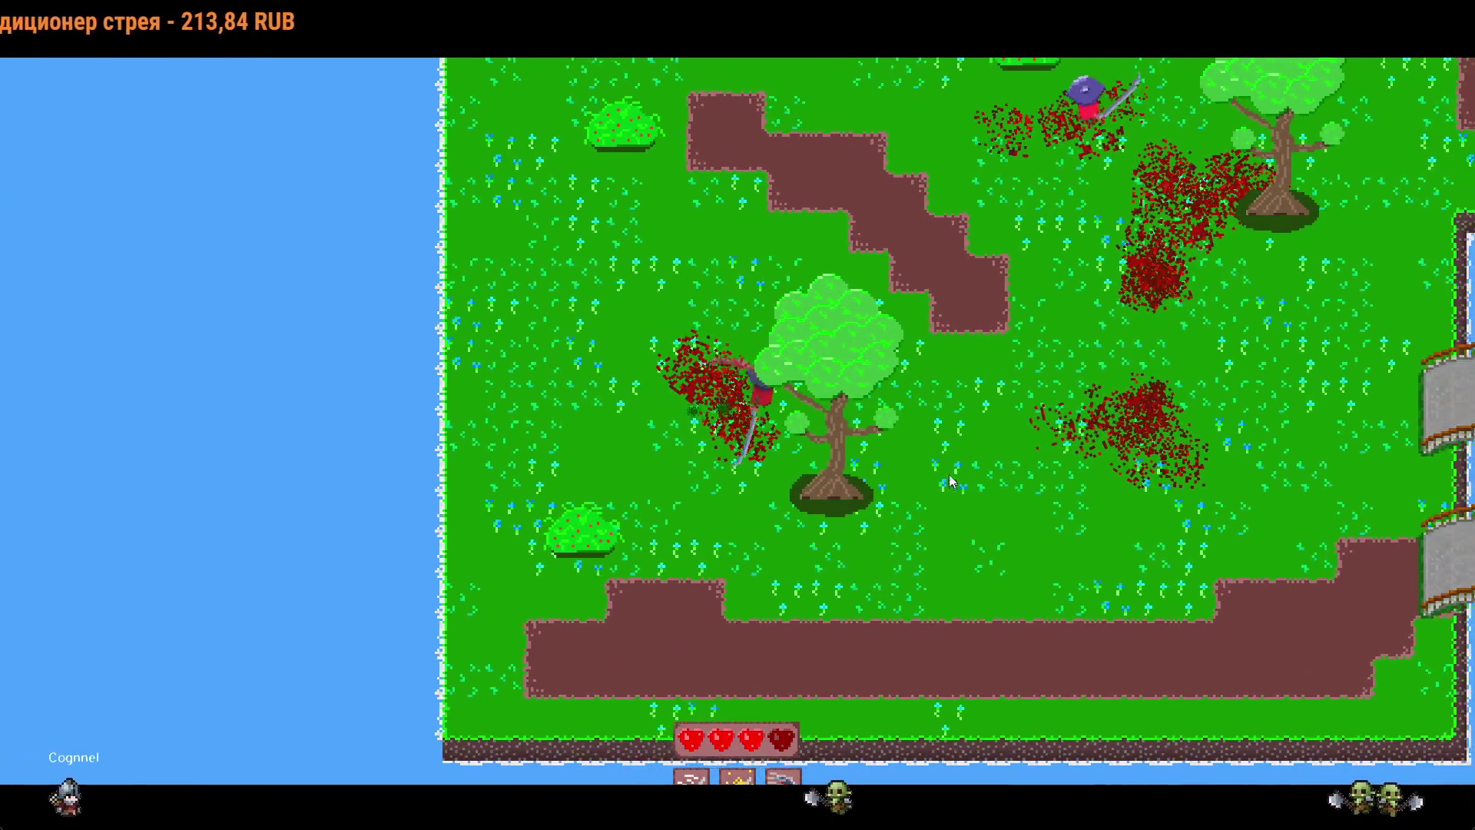
{"action": "key", "text": "w"}
{"action": "key", "text": "w"}
{"action": "key", "text": "d"}
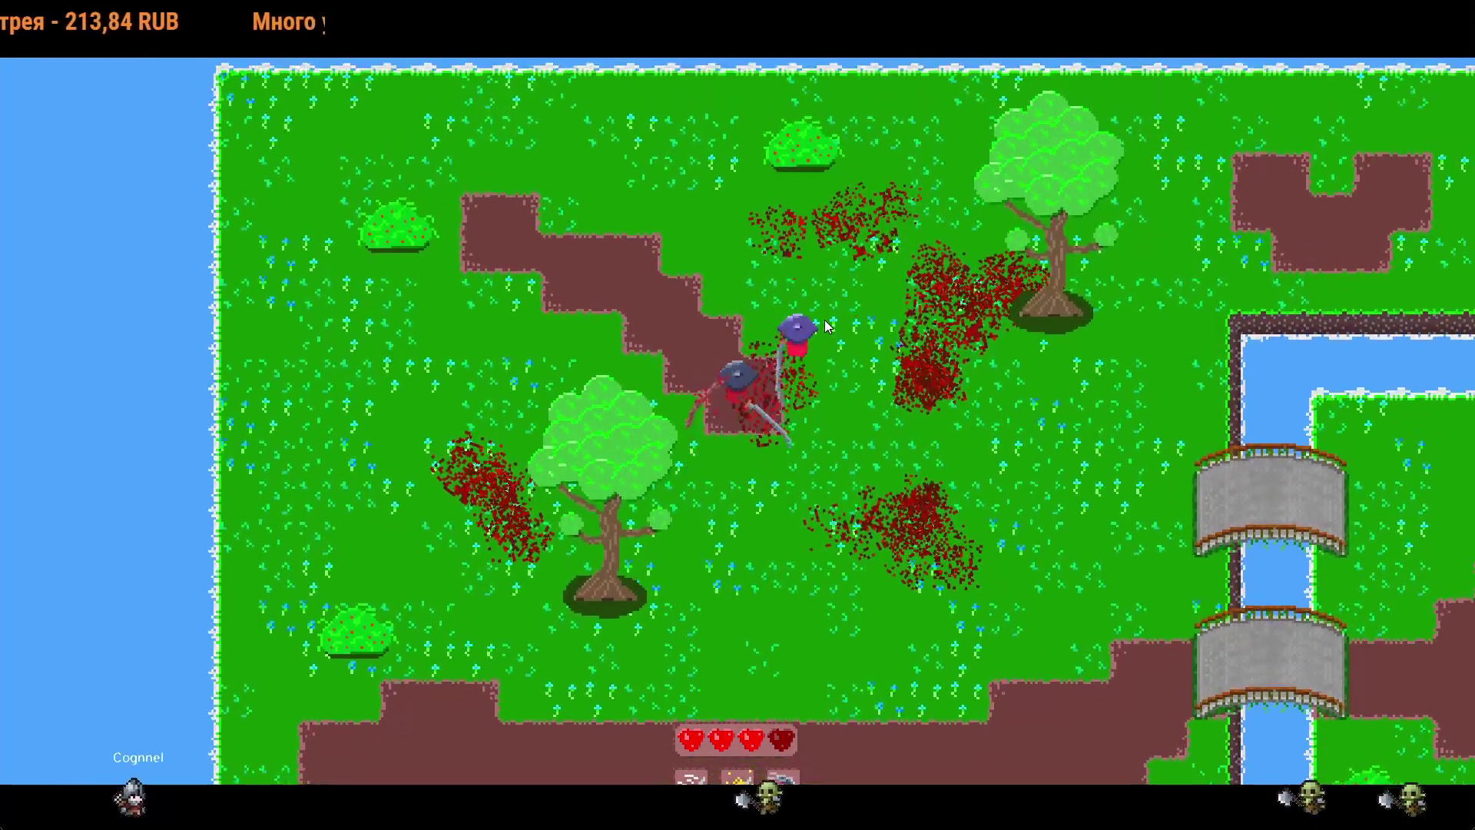
{"action": "left_click", "coordinate": [827, 335]}
{"action": "key", "text": "s"}
{"action": "key", "text": "a"}
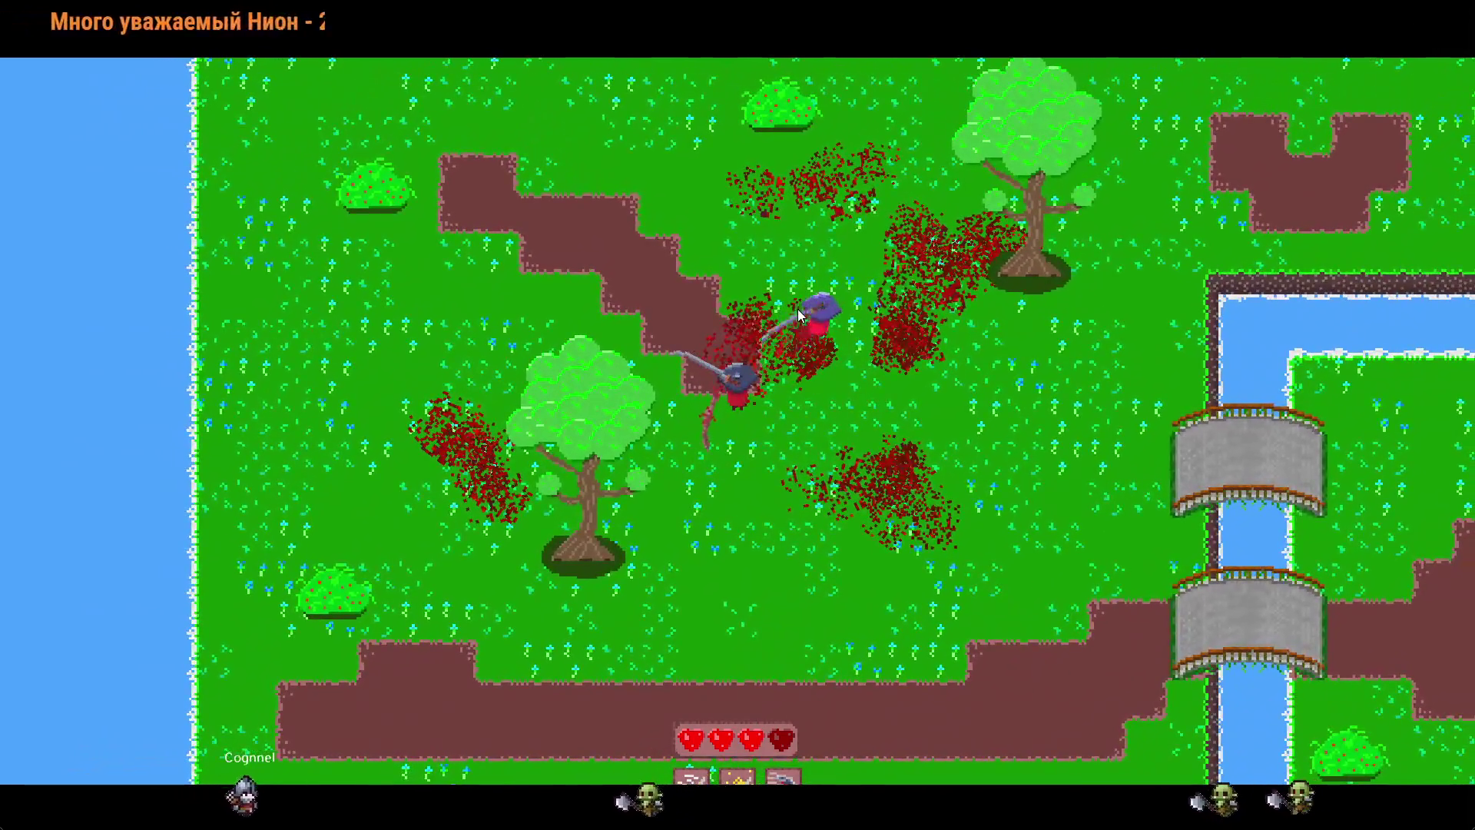
{"action": "left_click", "coordinate": [799, 315]}
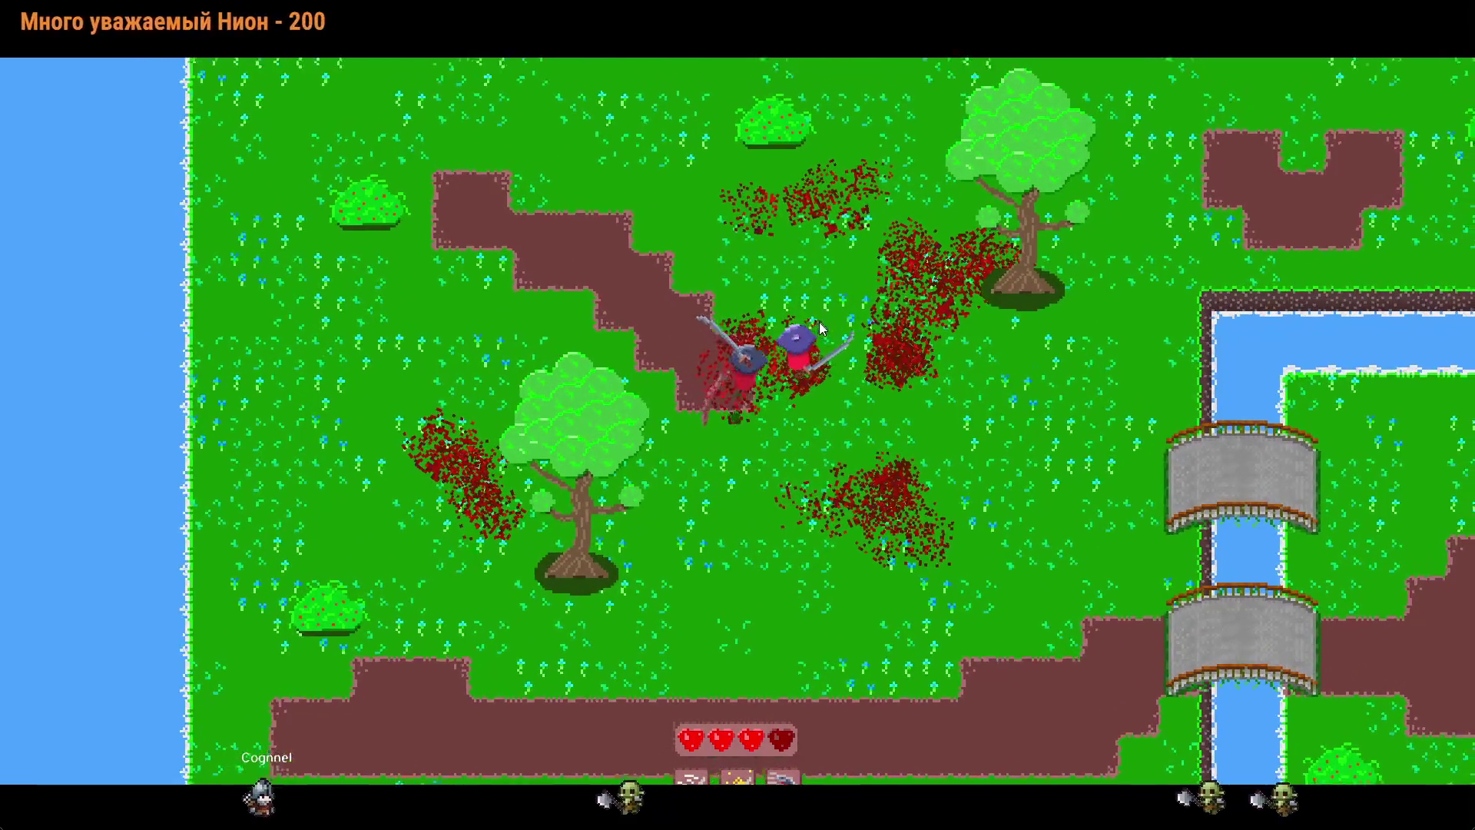
{"action": "key", "text": "d"}
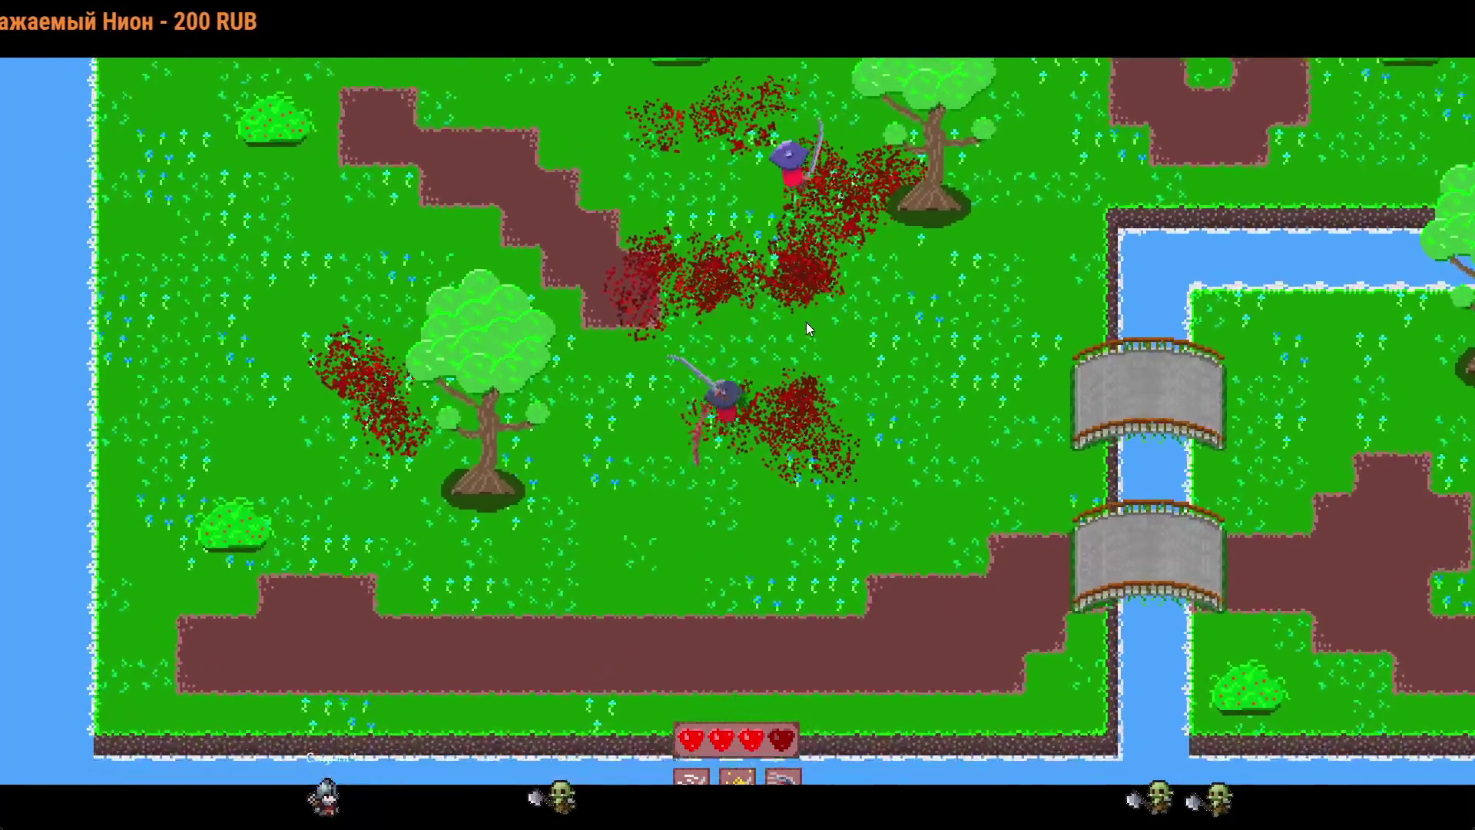
{"action": "key", "text": "a"}
{"action": "key", "text": "w"}
{"action": "key", "text": "d"}
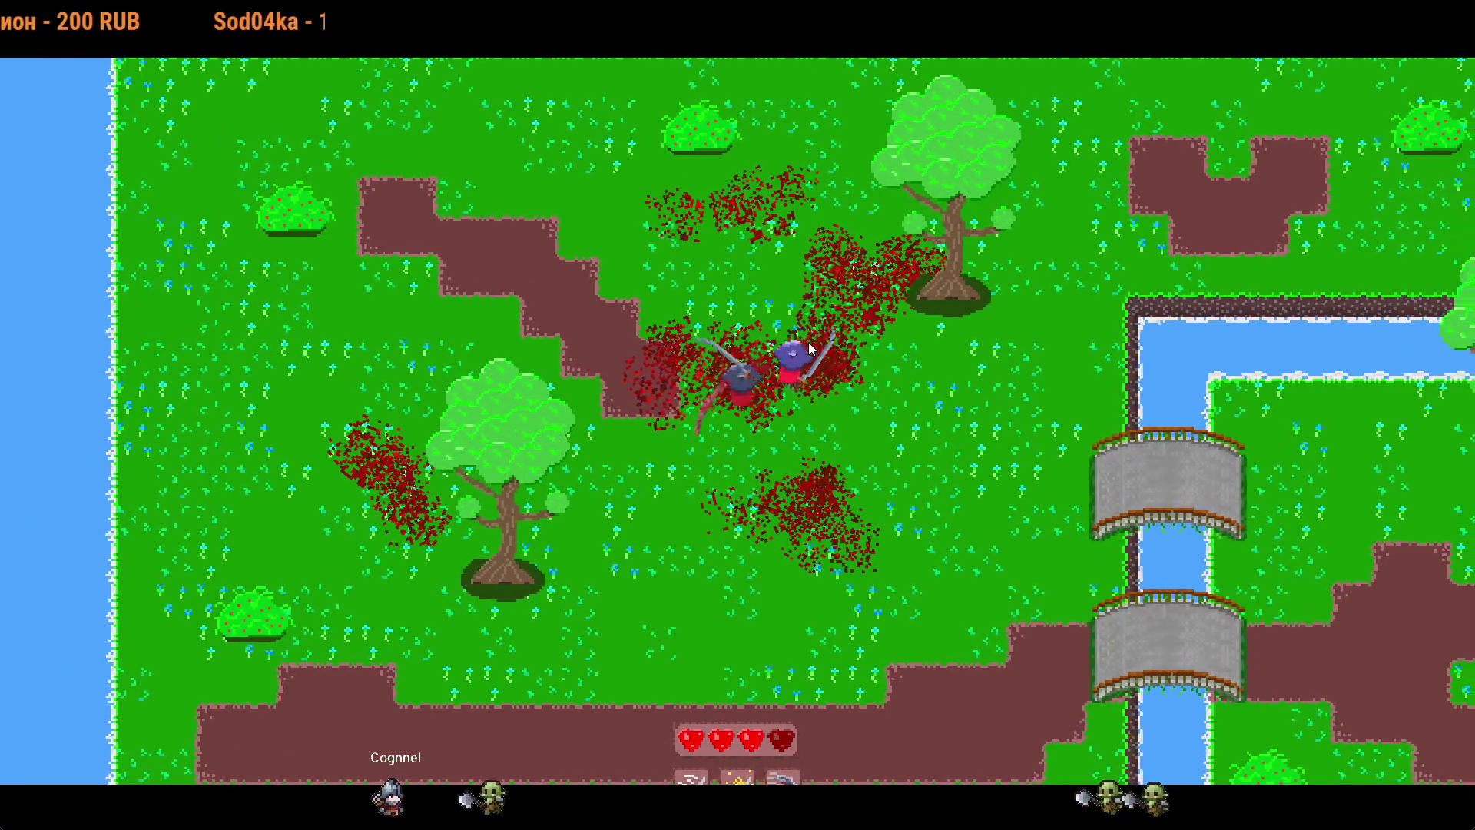
{"action": "left_click", "coordinate": [813, 346]}
Step: Cross the bridge onto the left island and walk around it toward the bridges
{"action": "key", "text": "s"}
{"action": "key", "text": "d"}
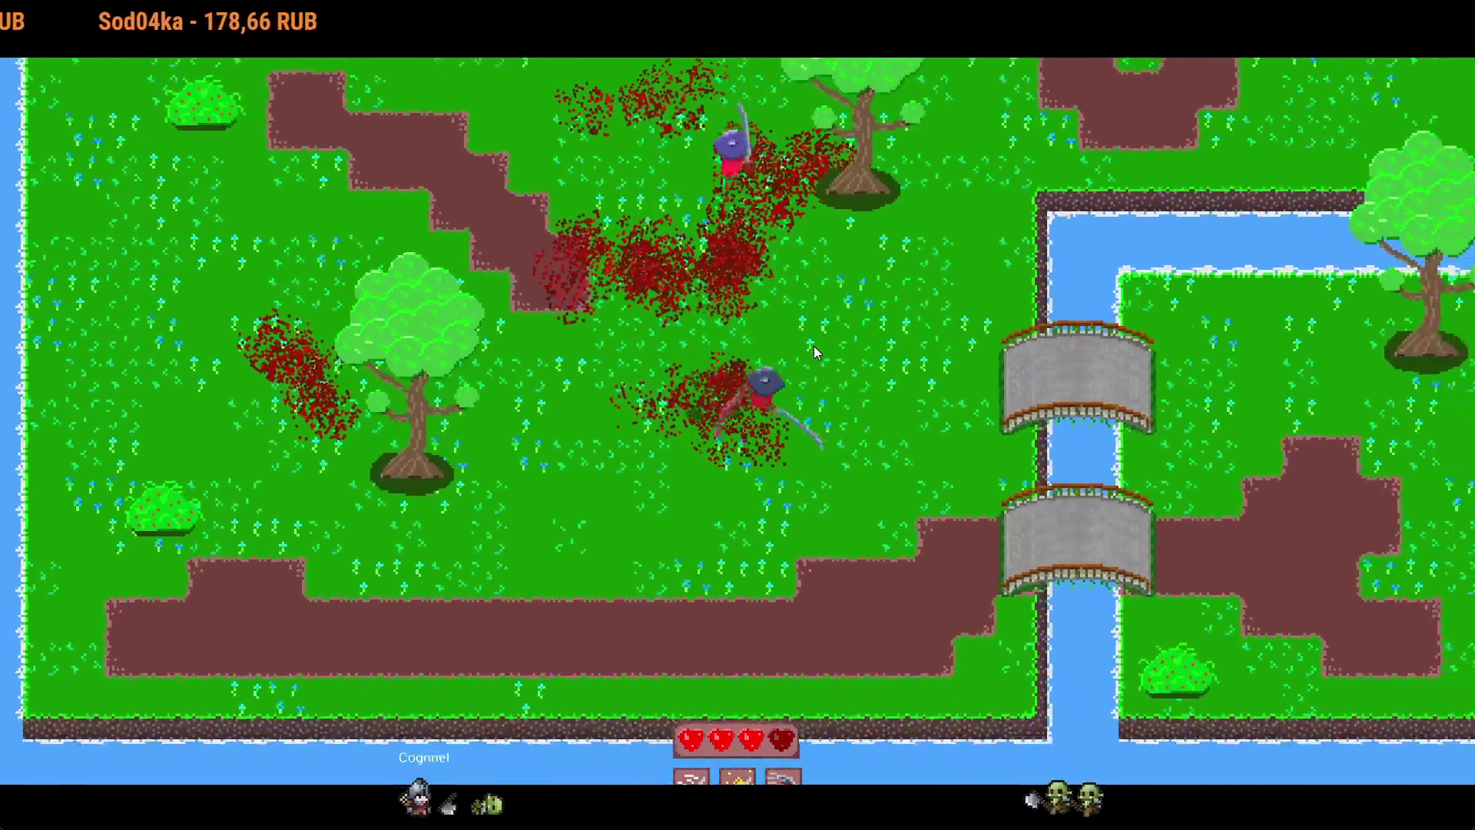
{"action": "key", "text": "s"}
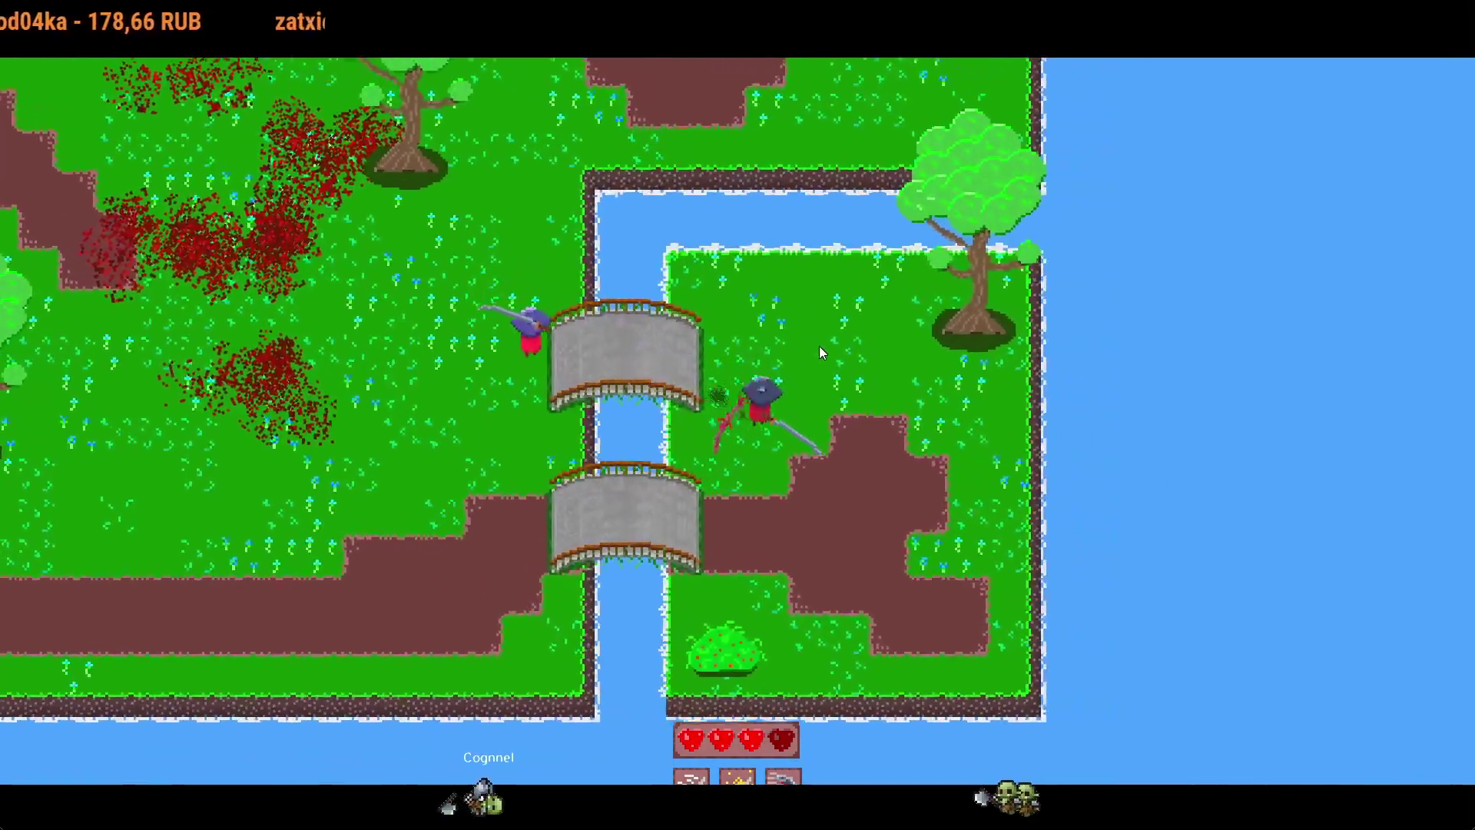
{"action": "key", "text": "a"}
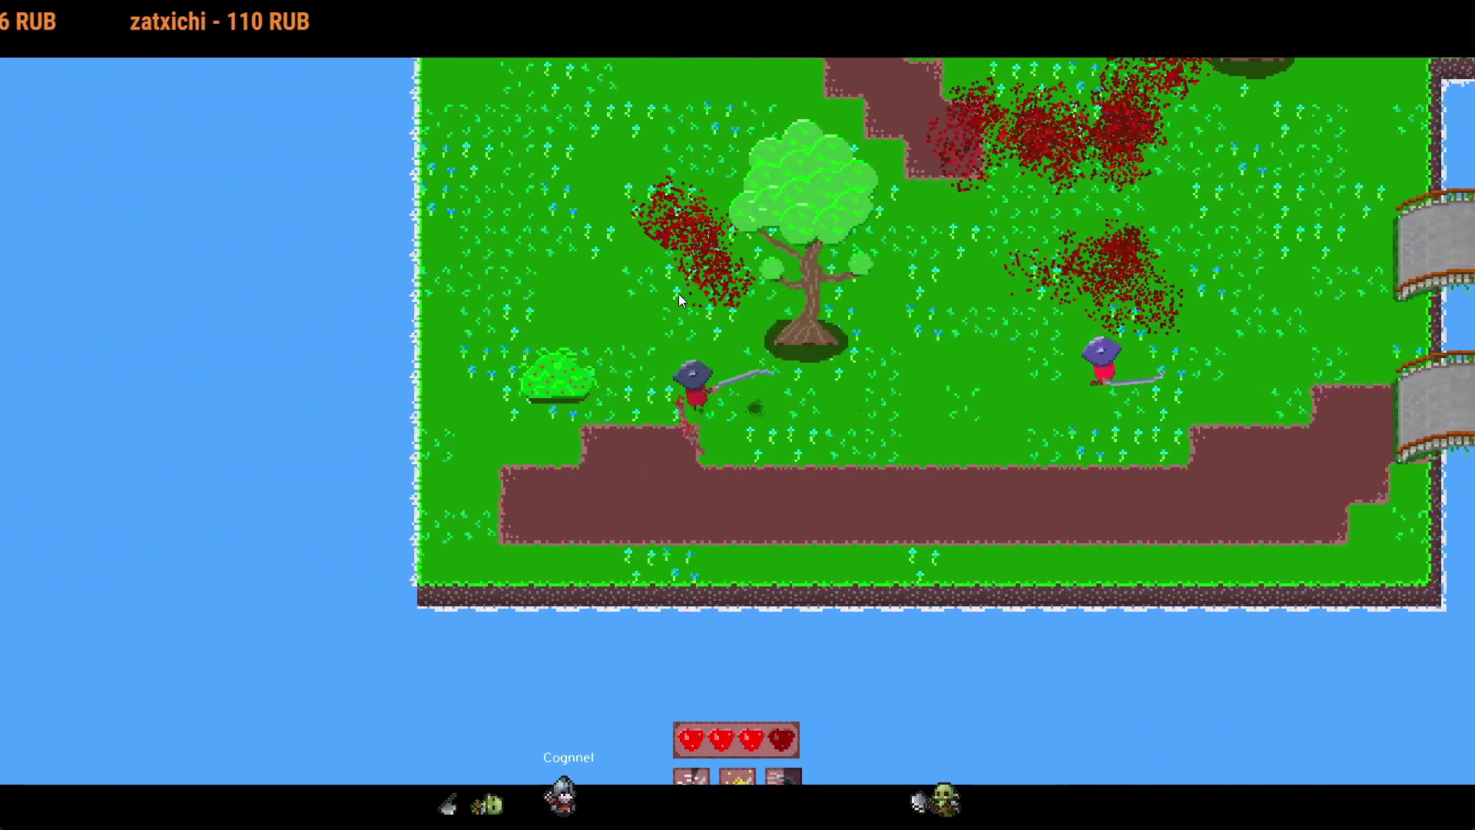
{"action": "key", "text": "w"}
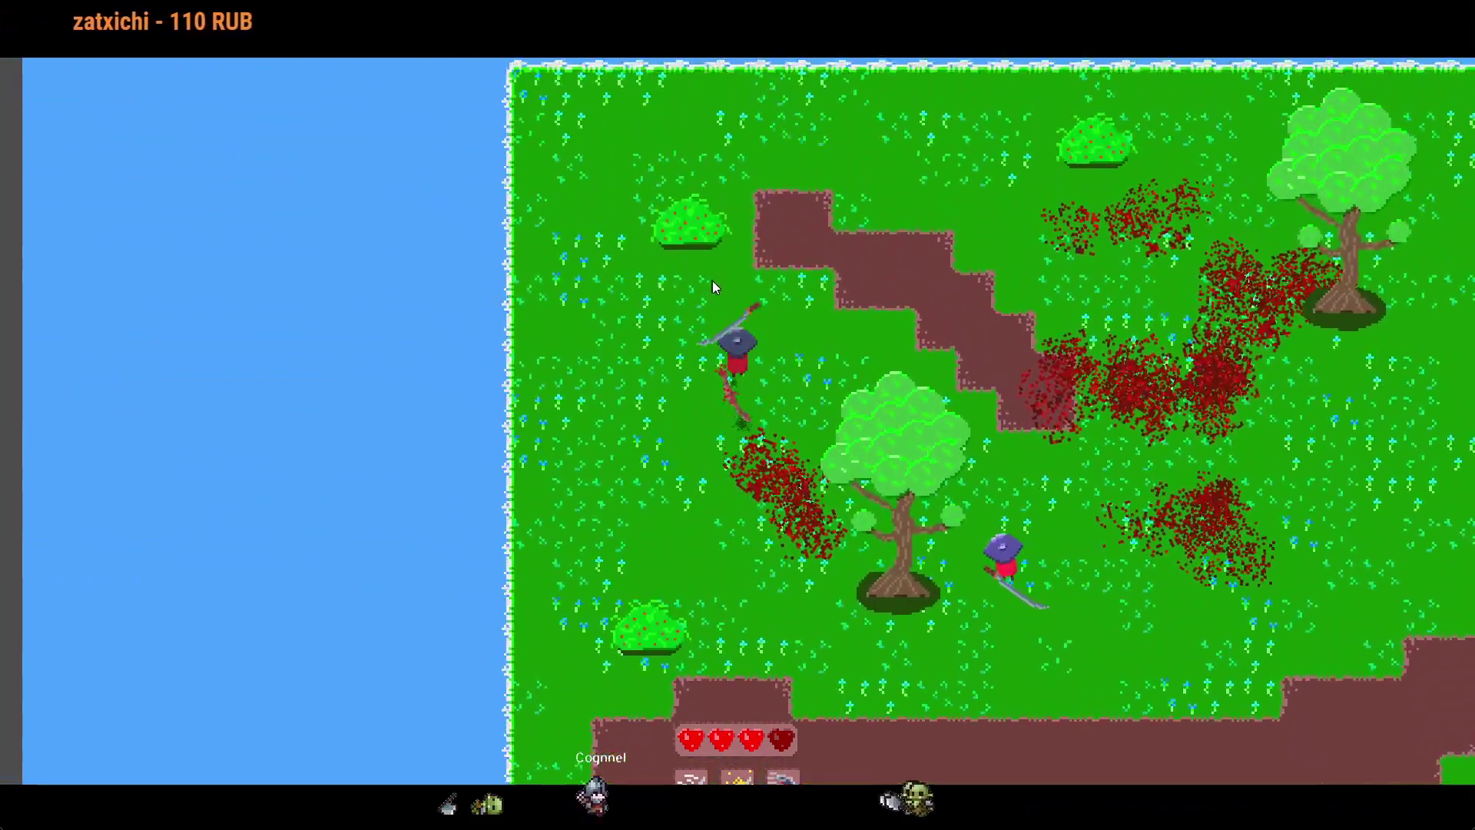
{"action": "key", "text": "w"}
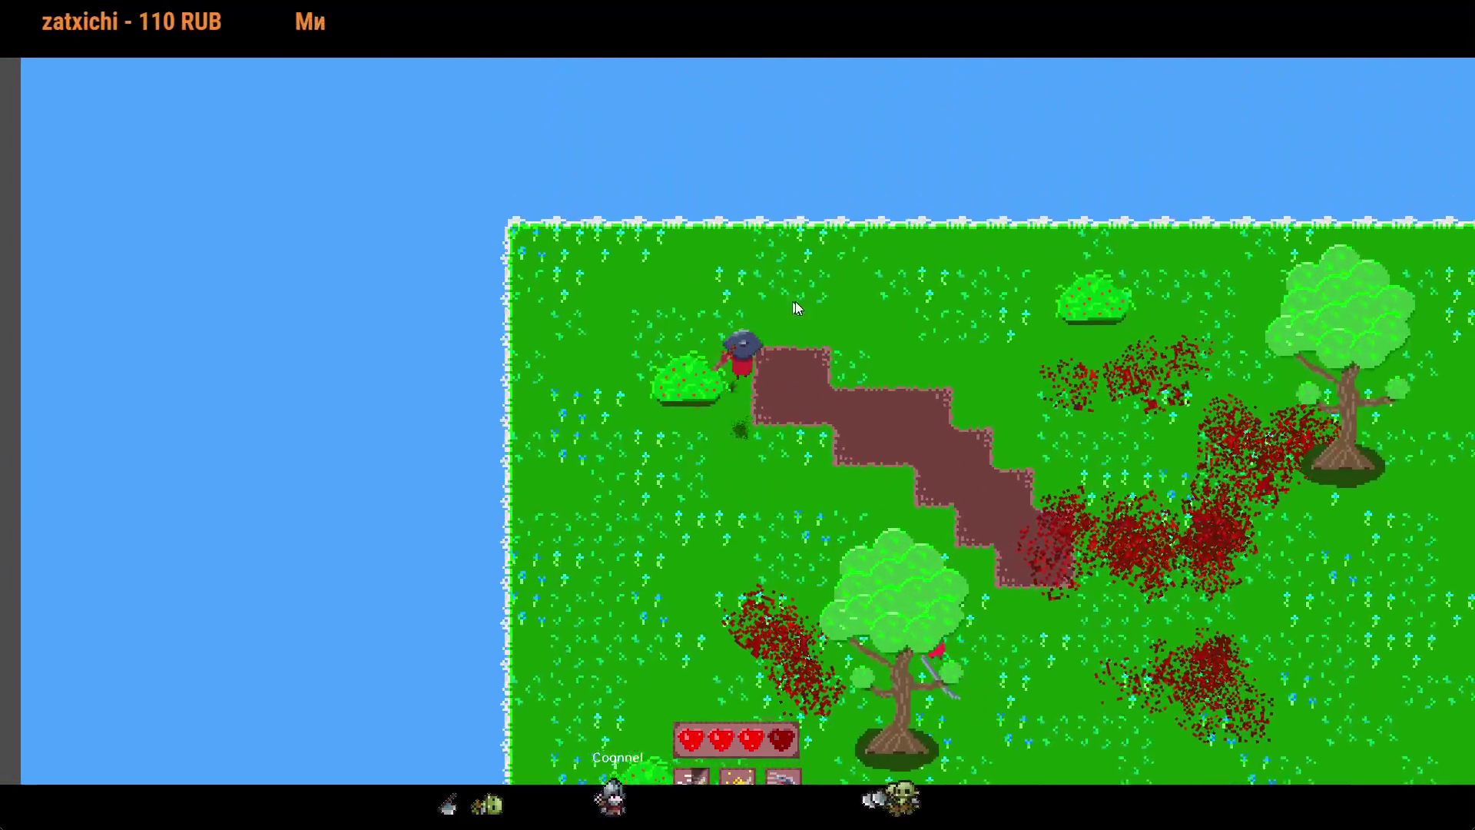
{"action": "key", "text": "d"}
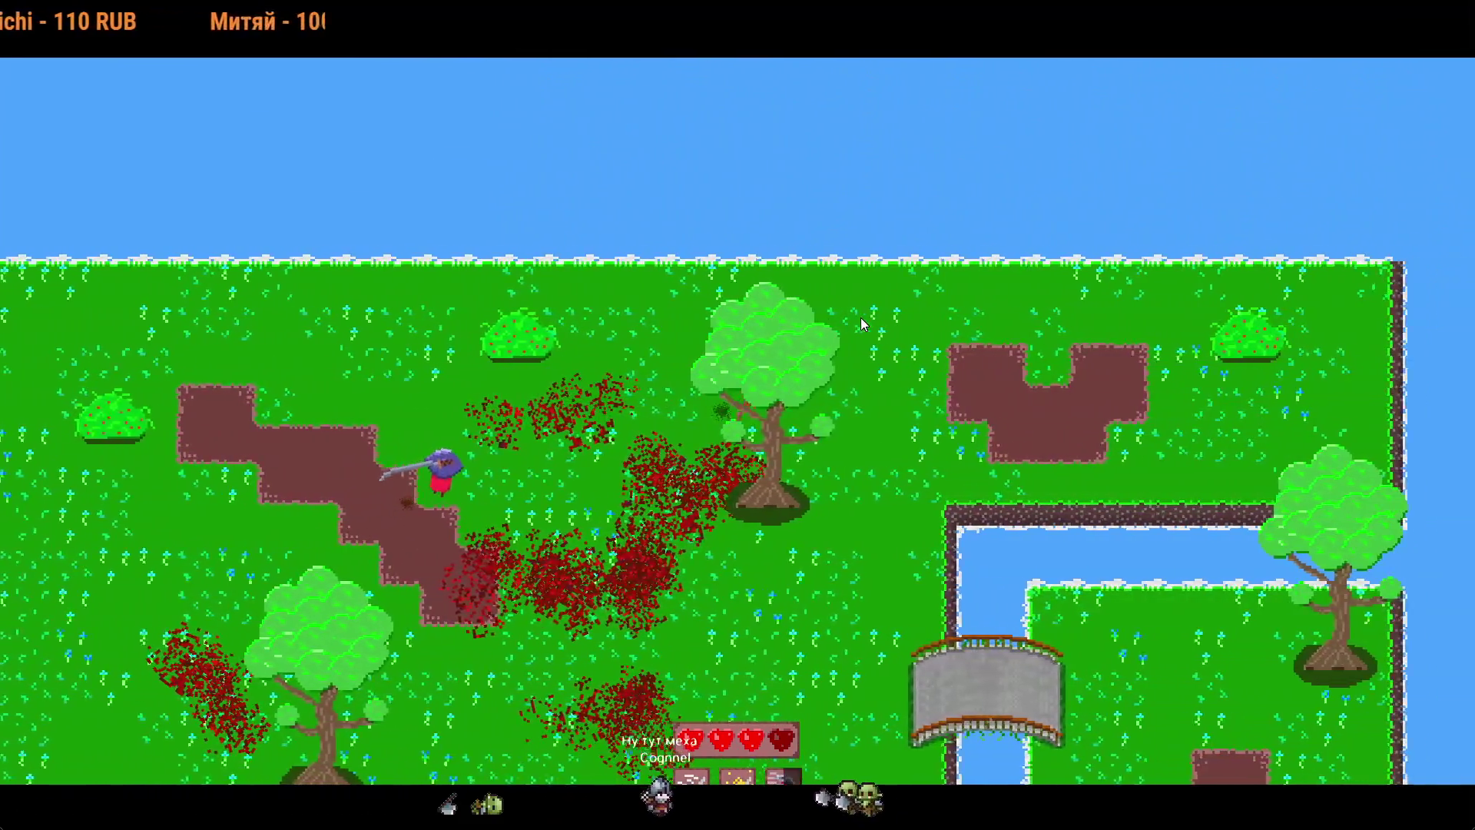
{"action": "key", "text": "d"}
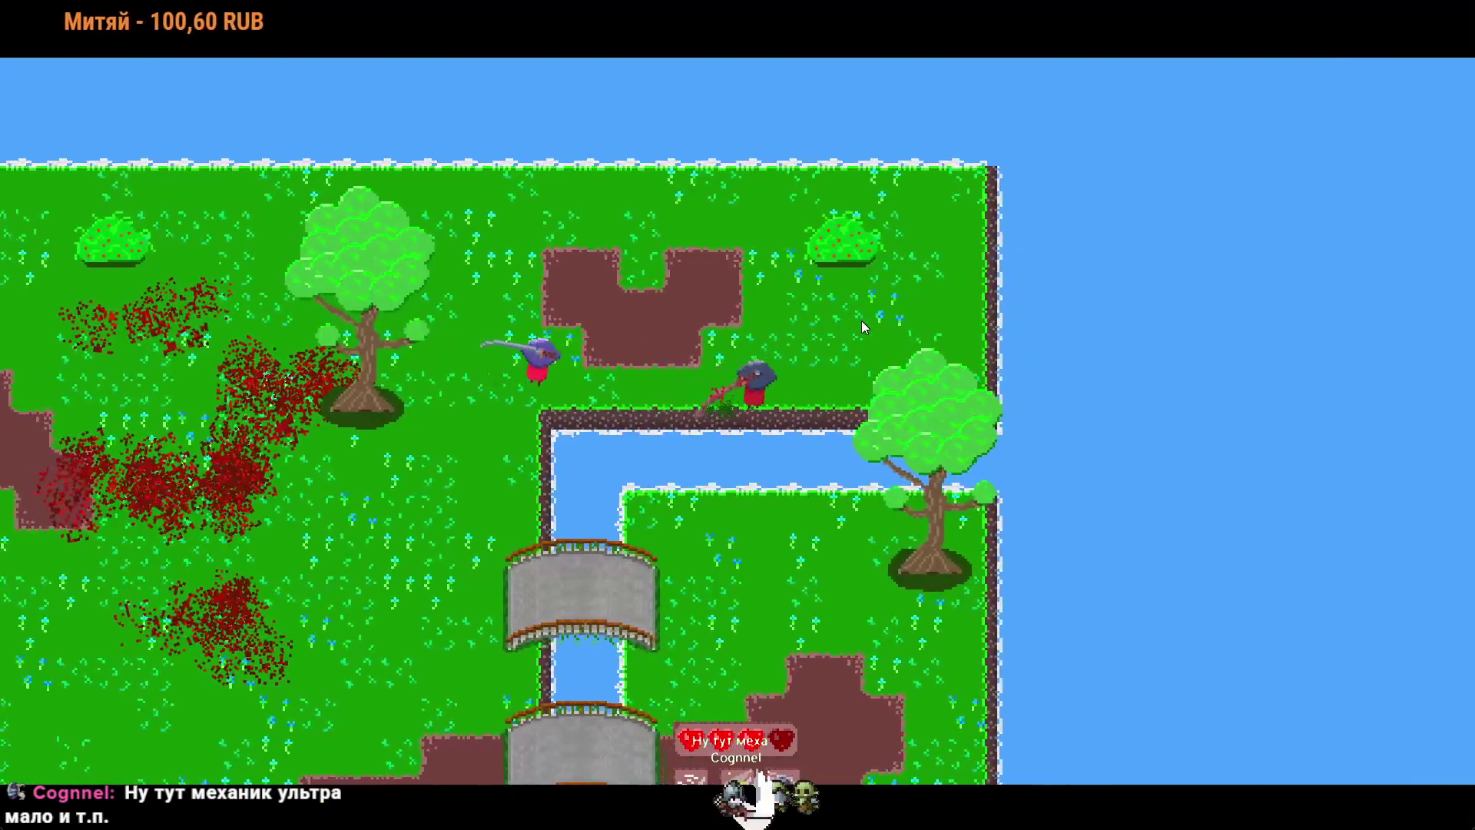
{"action": "key", "text": "w"}
{"action": "key", "text": "a"}
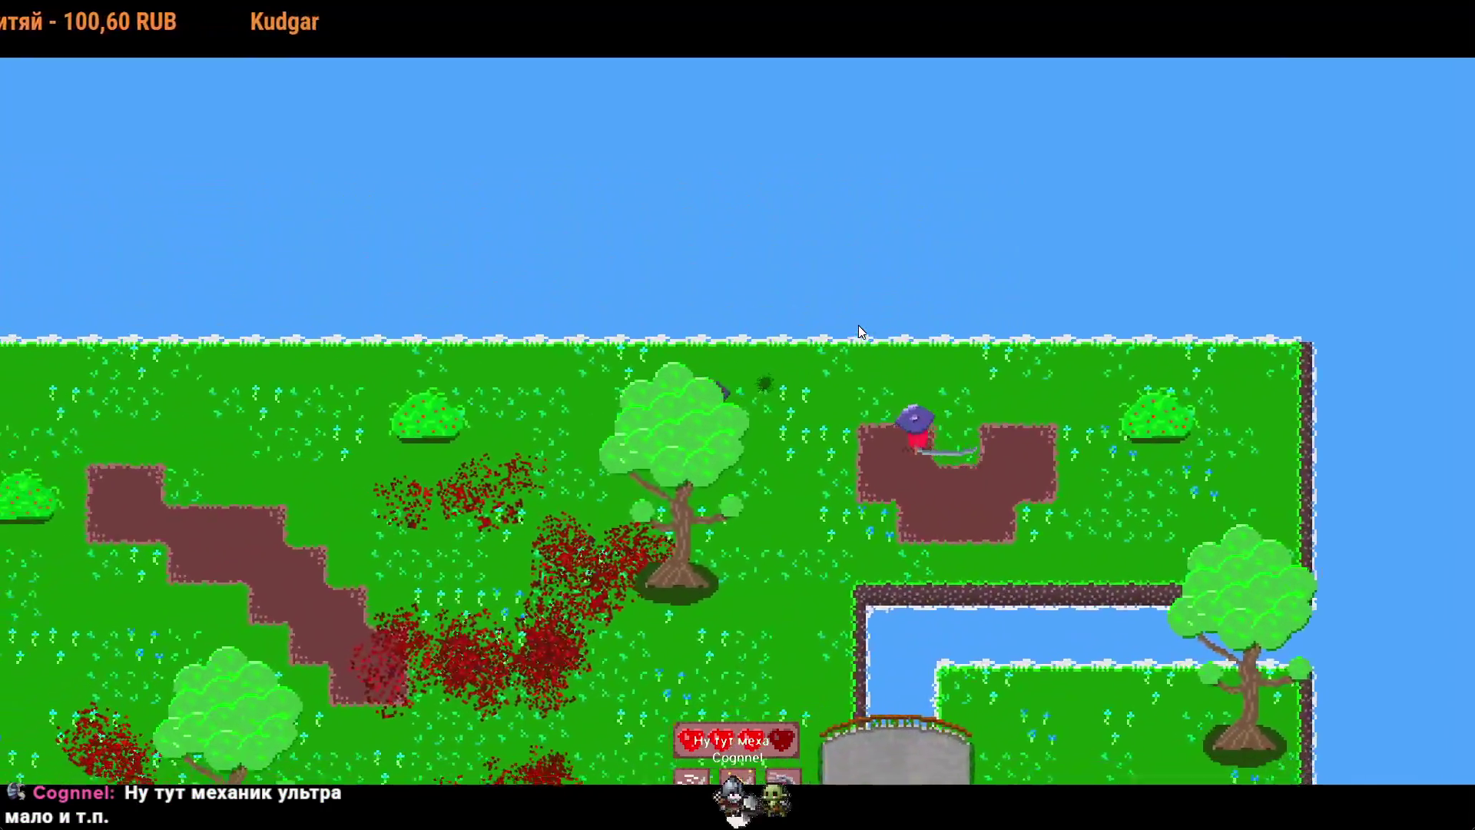
{"action": "key", "text": "s"}
{"action": "key", "text": "a"}
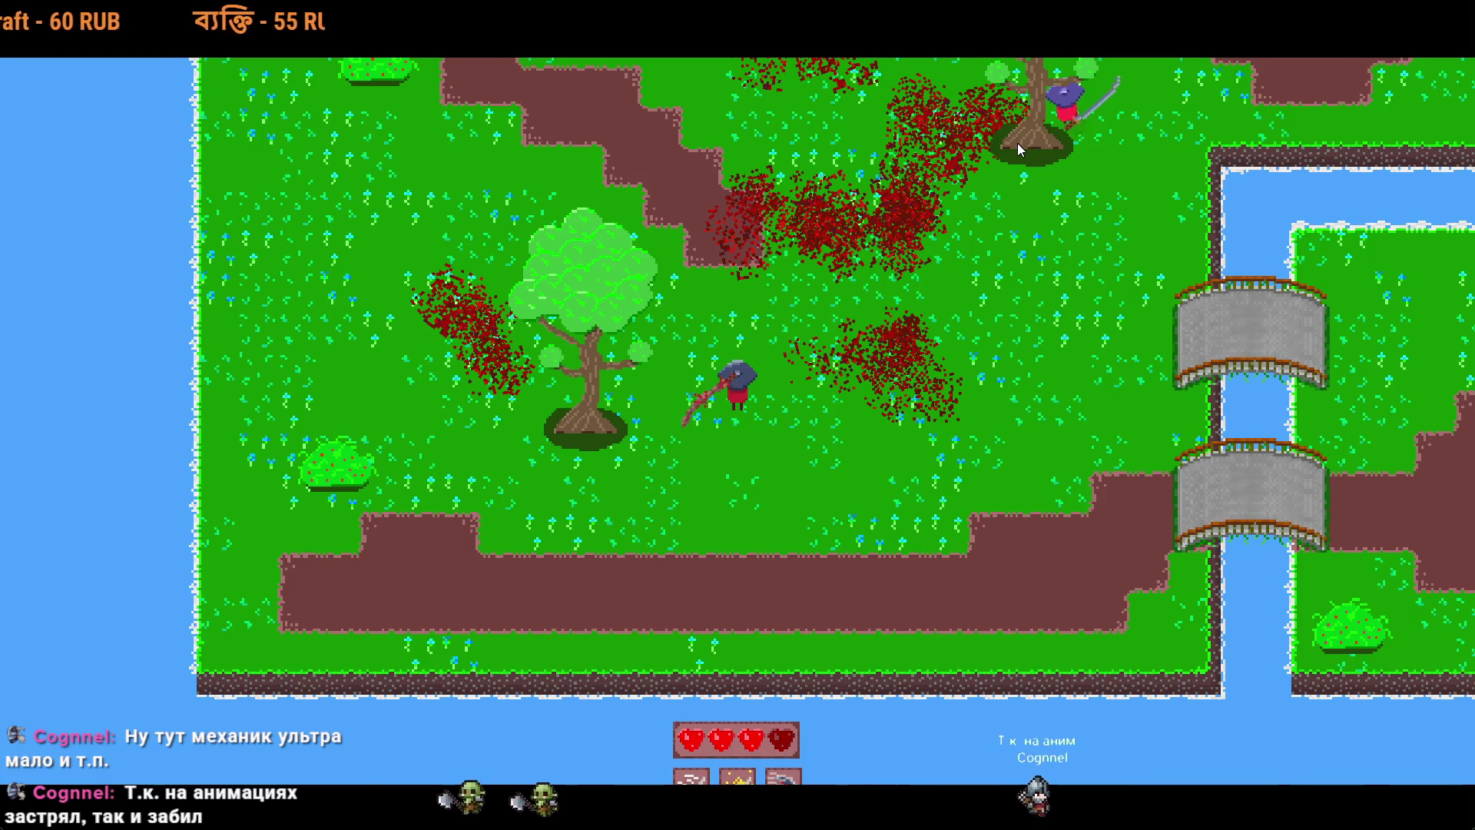
Step: Keep swinging the sword in several directions while stepping toward the purple-hat enemy
{"action": "left_click", "coordinate": [791, 377]}
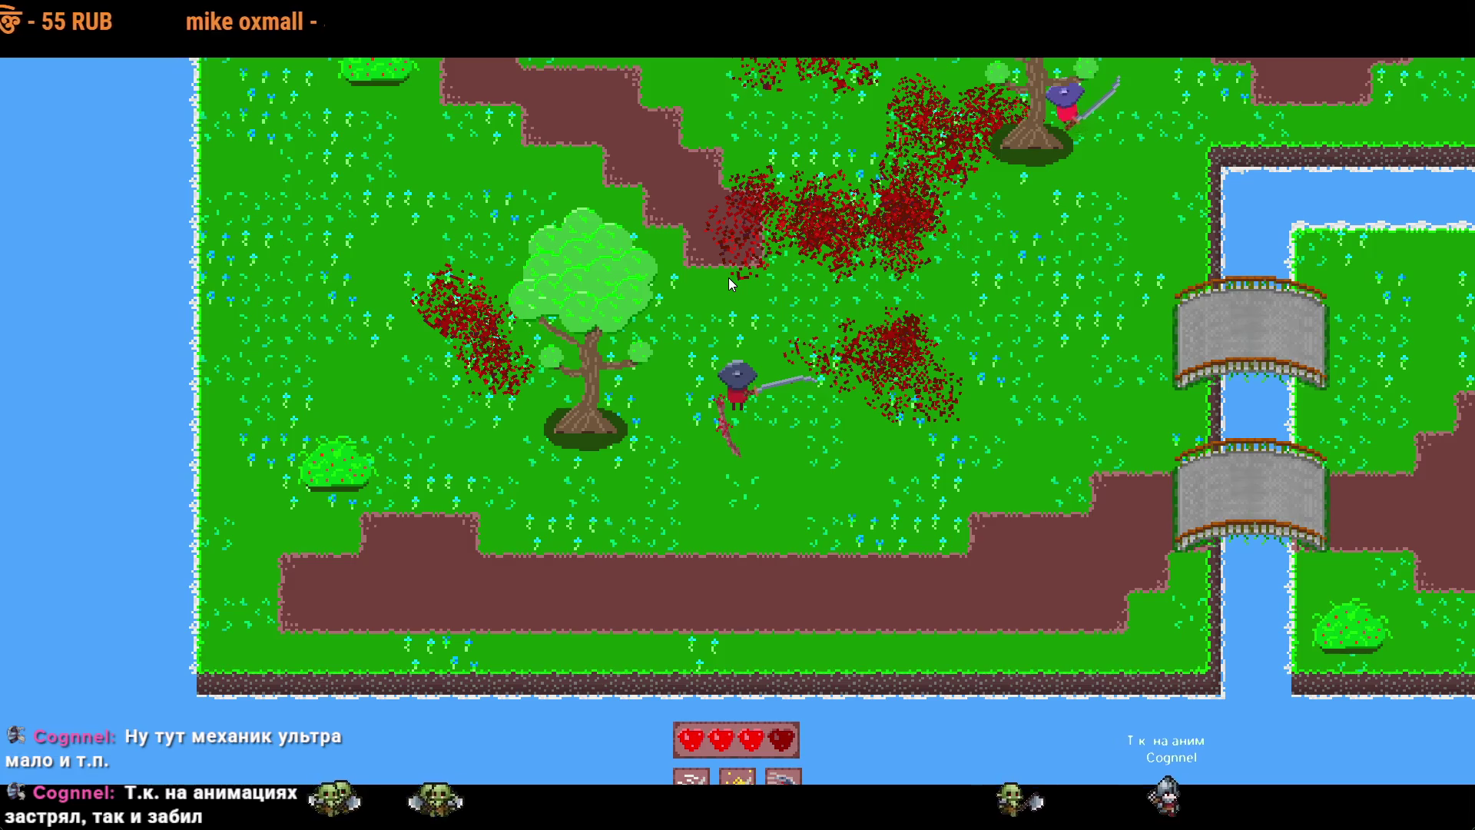
{"action": "left_click", "coordinate": [707, 393]}
{"action": "key", "text": "a"}
{"action": "key", "text": "d"}
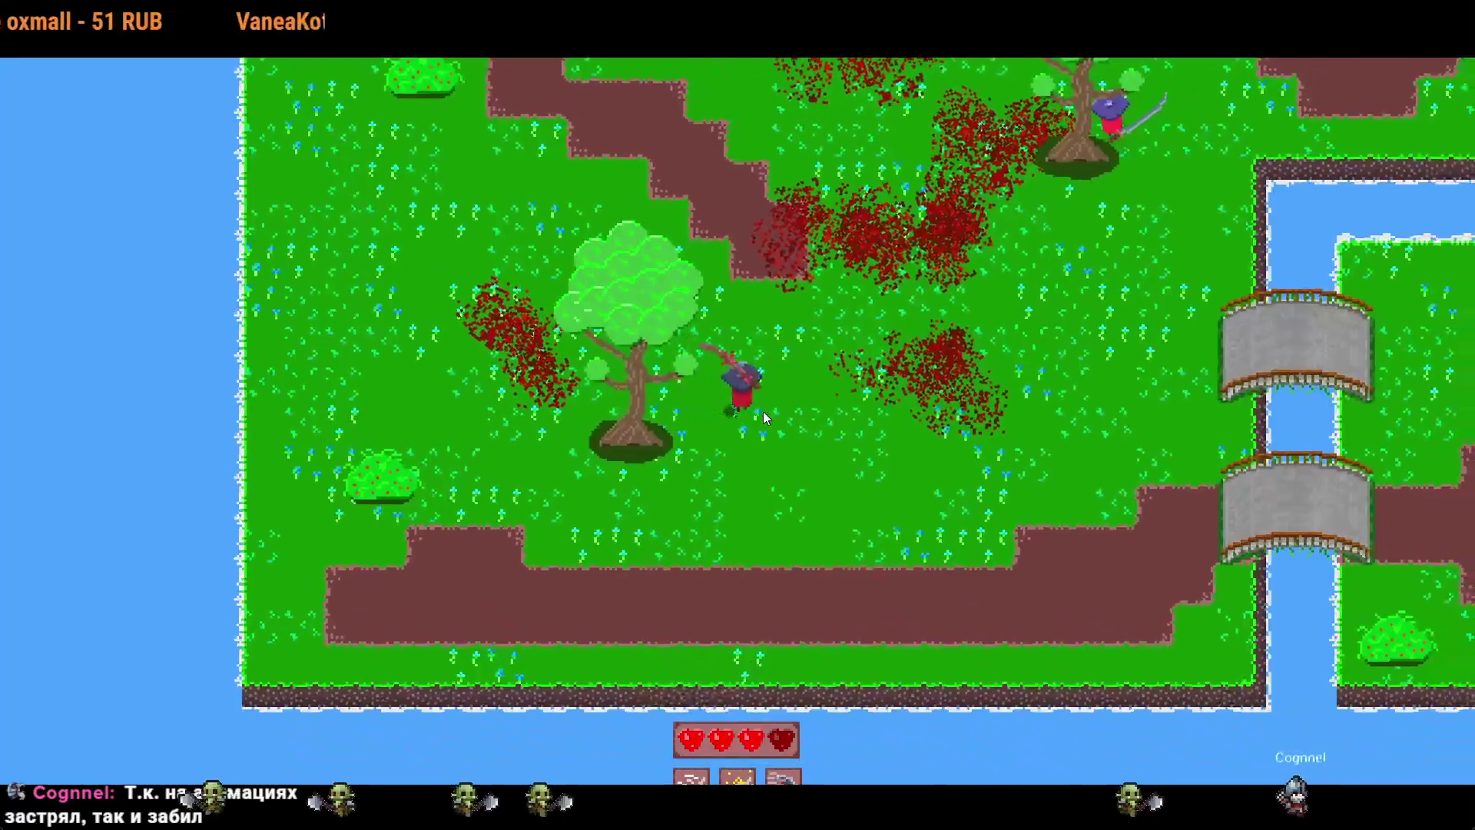
{"action": "left_click", "coordinate": [752, 404]}
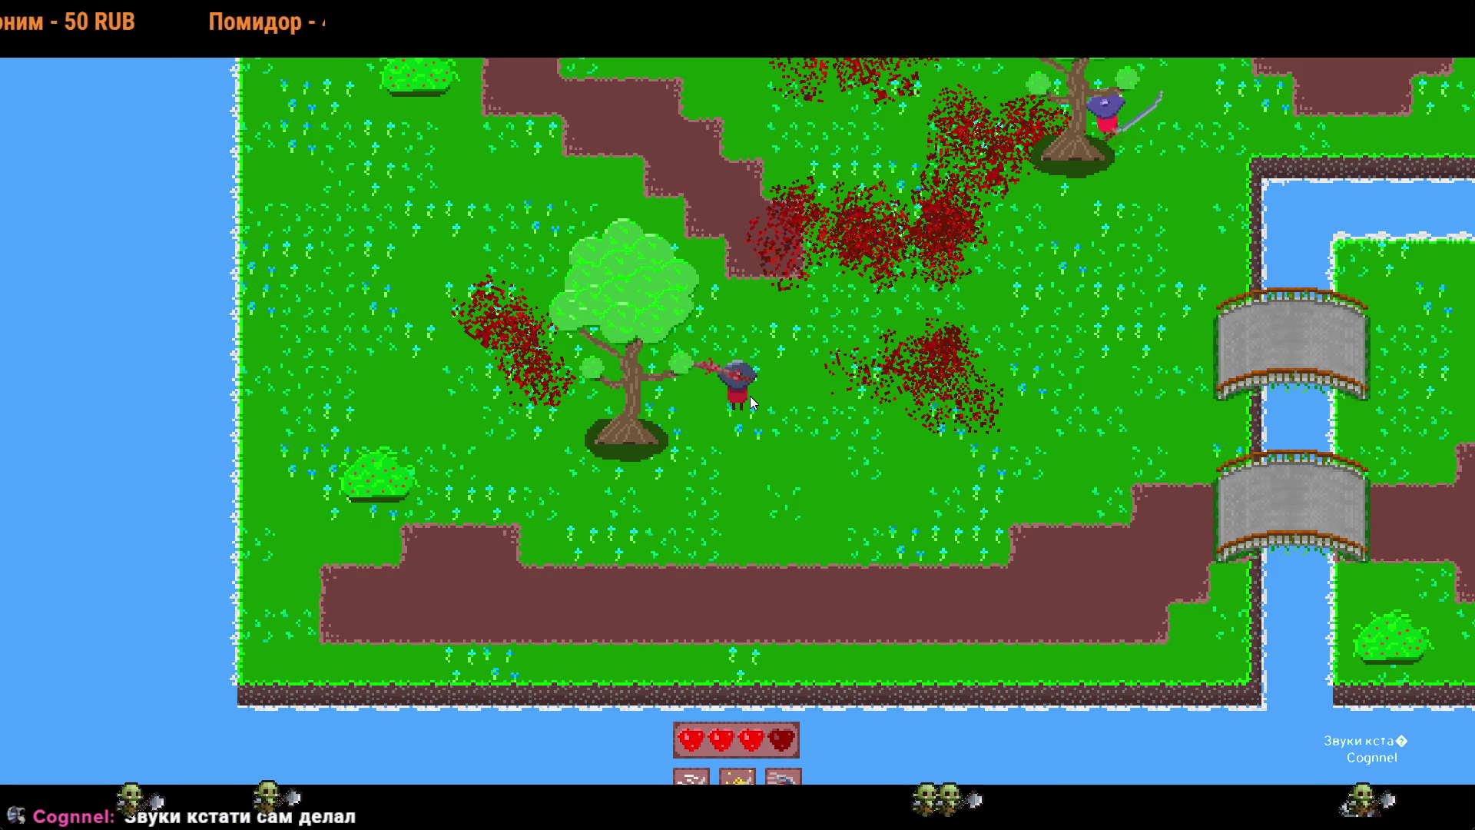
{"action": "key", "text": "d"}
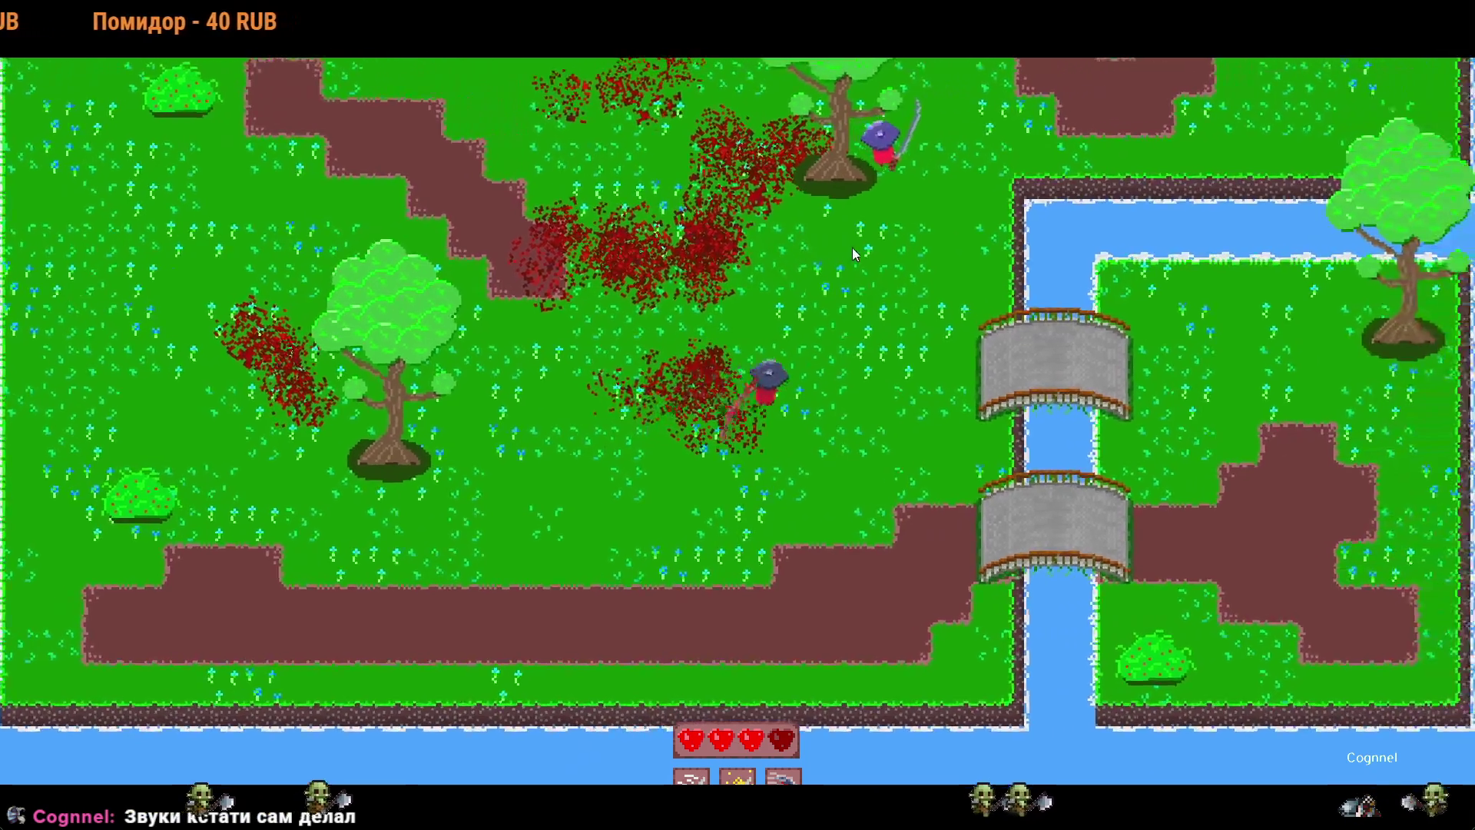
{"action": "key", "text": "w"}
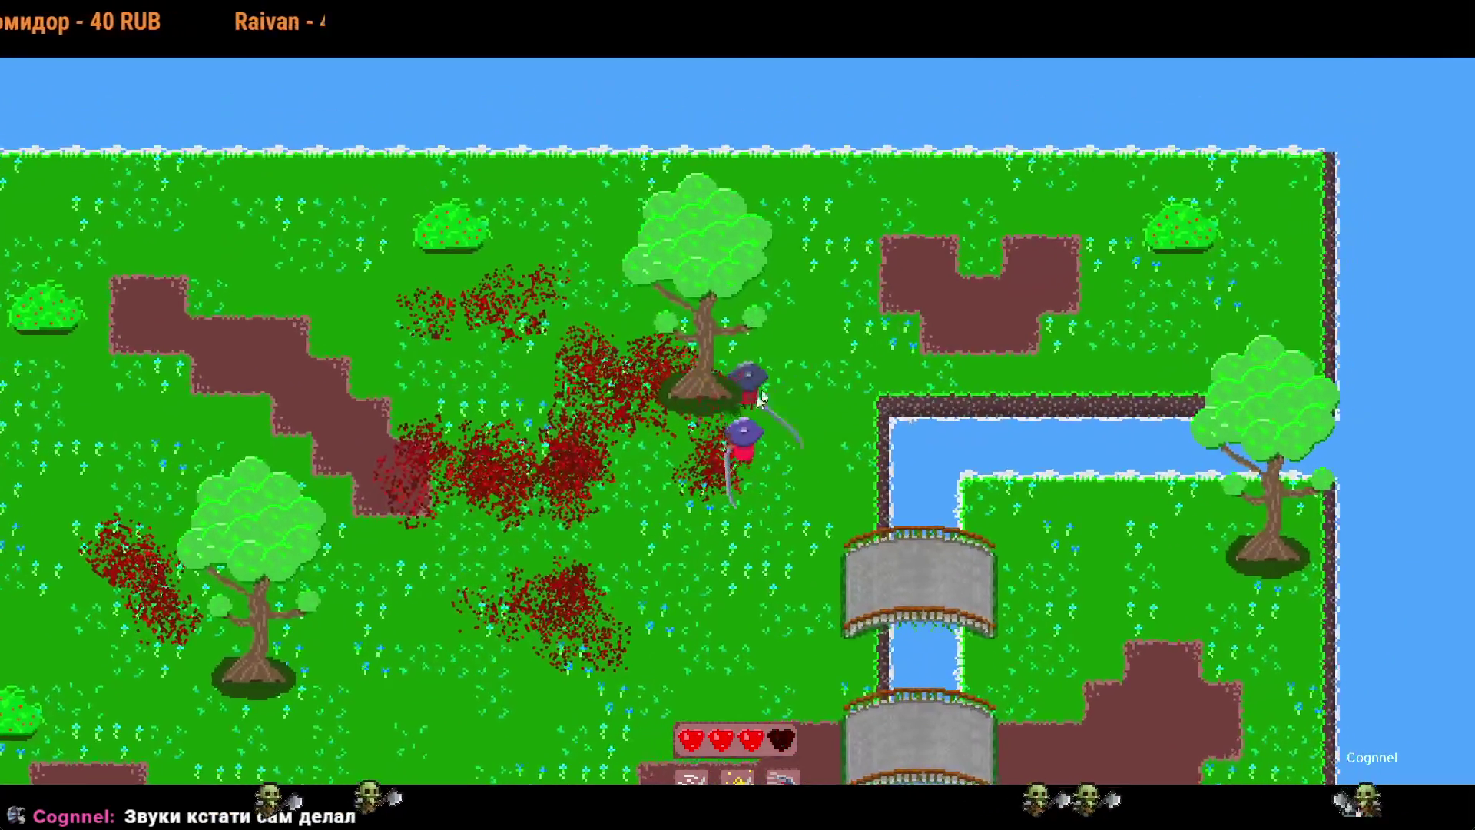
{"action": "key", "text": "s"}
{"action": "key", "text": "a"}
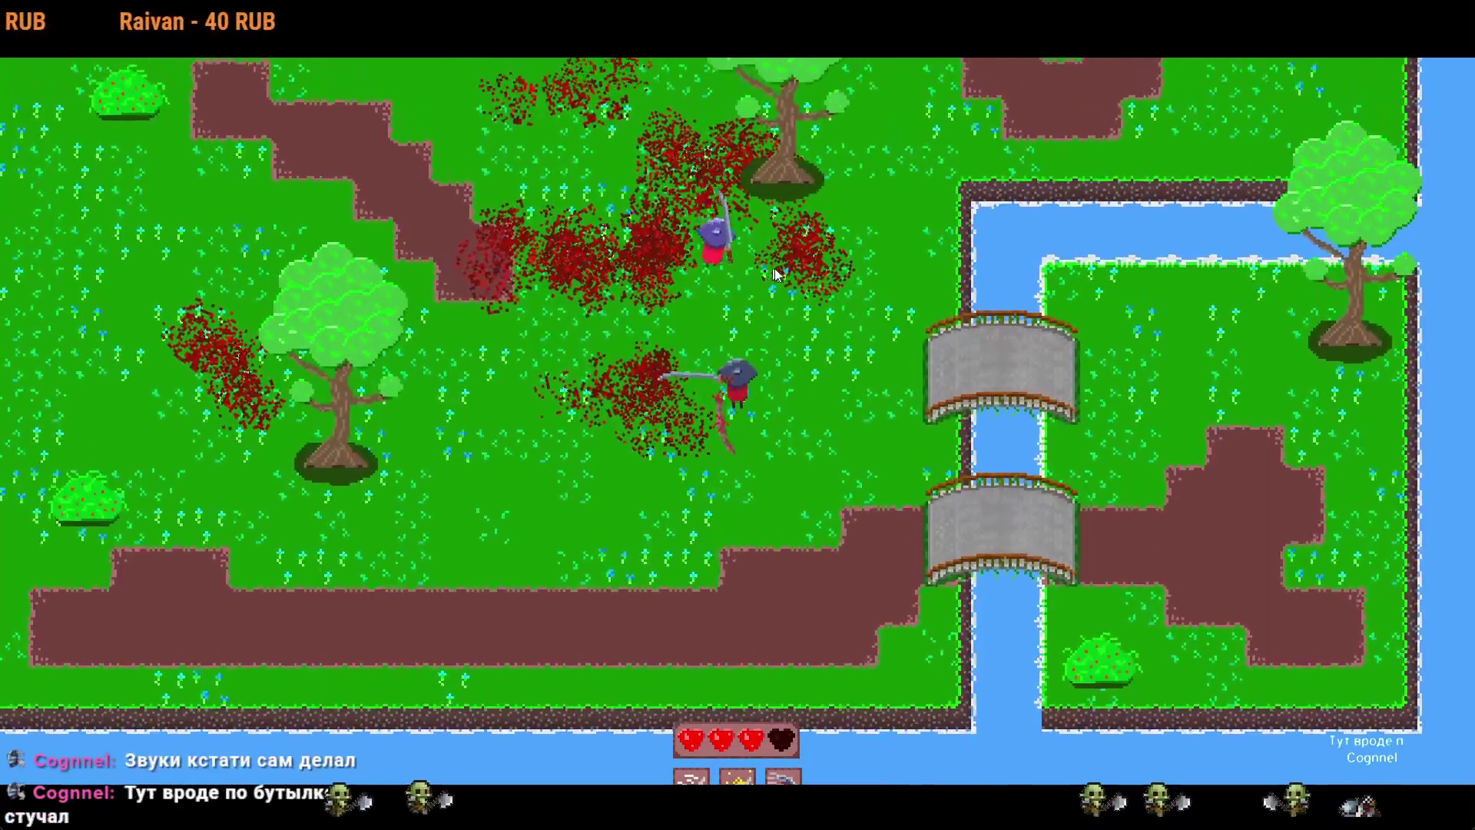
{"action": "left_click", "coordinate": [811, 298]}
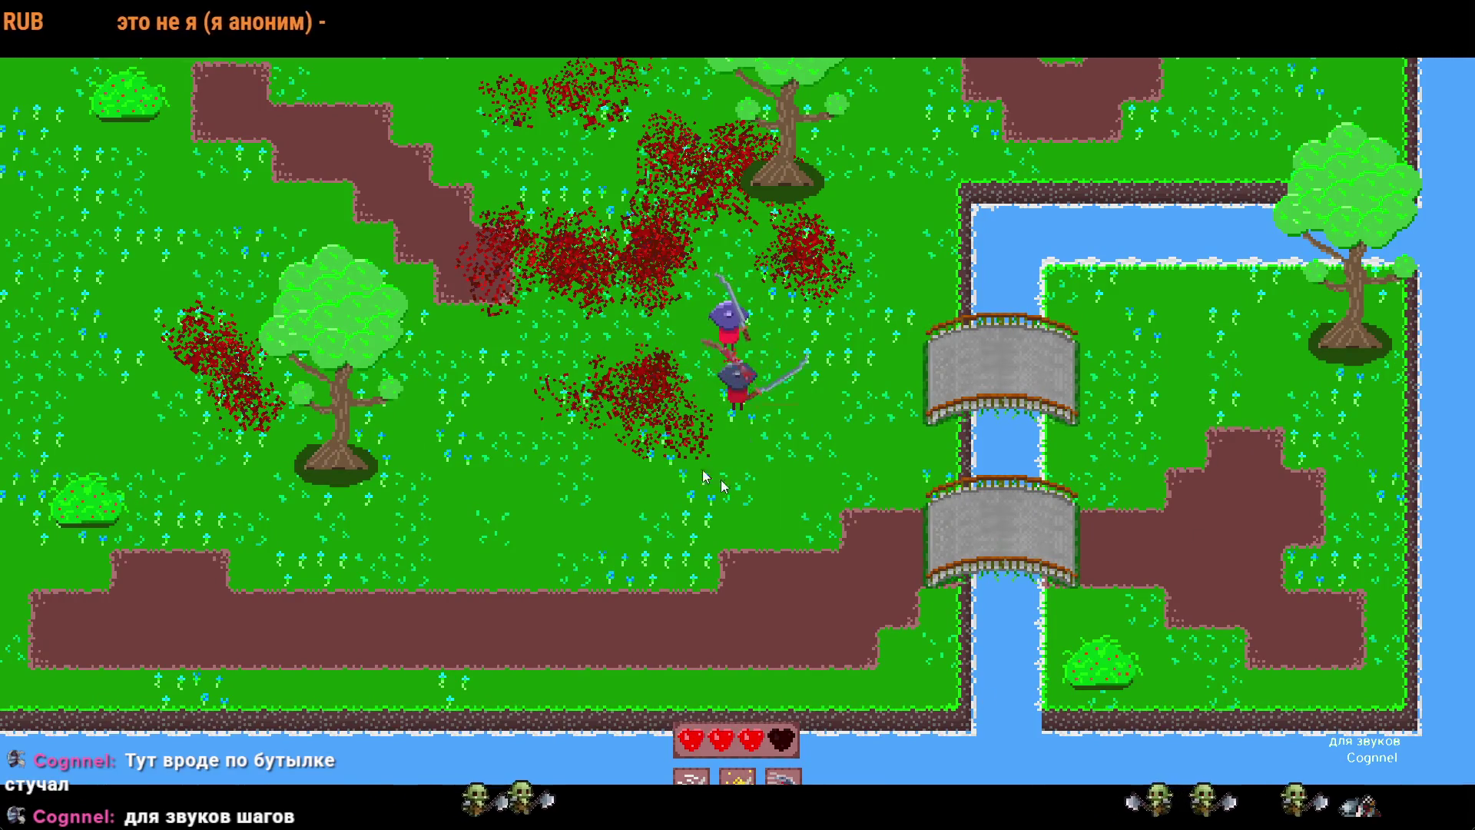
{"action": "key", "text": "w"}
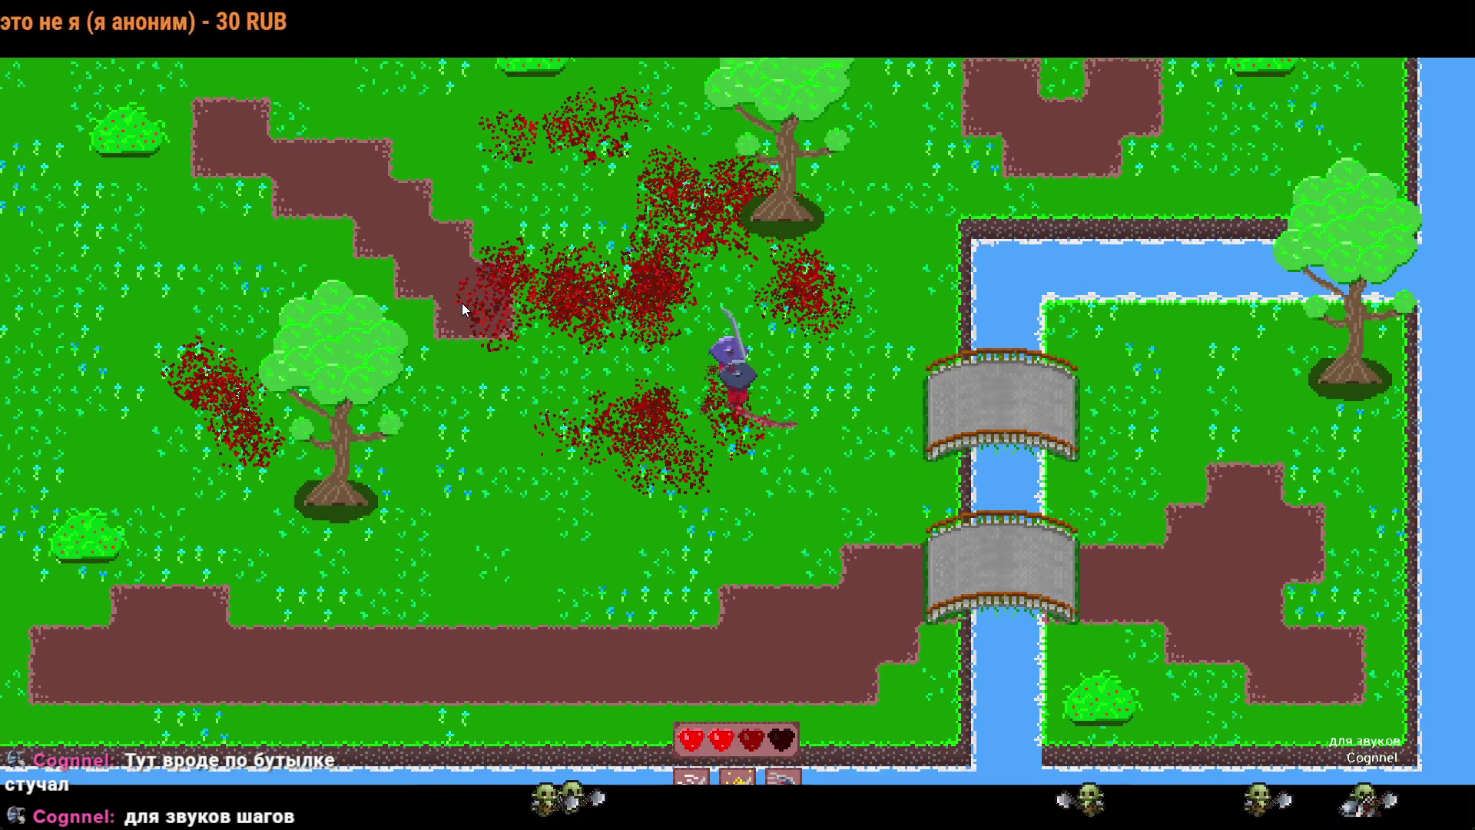
{"action": "key", "text": "s"}
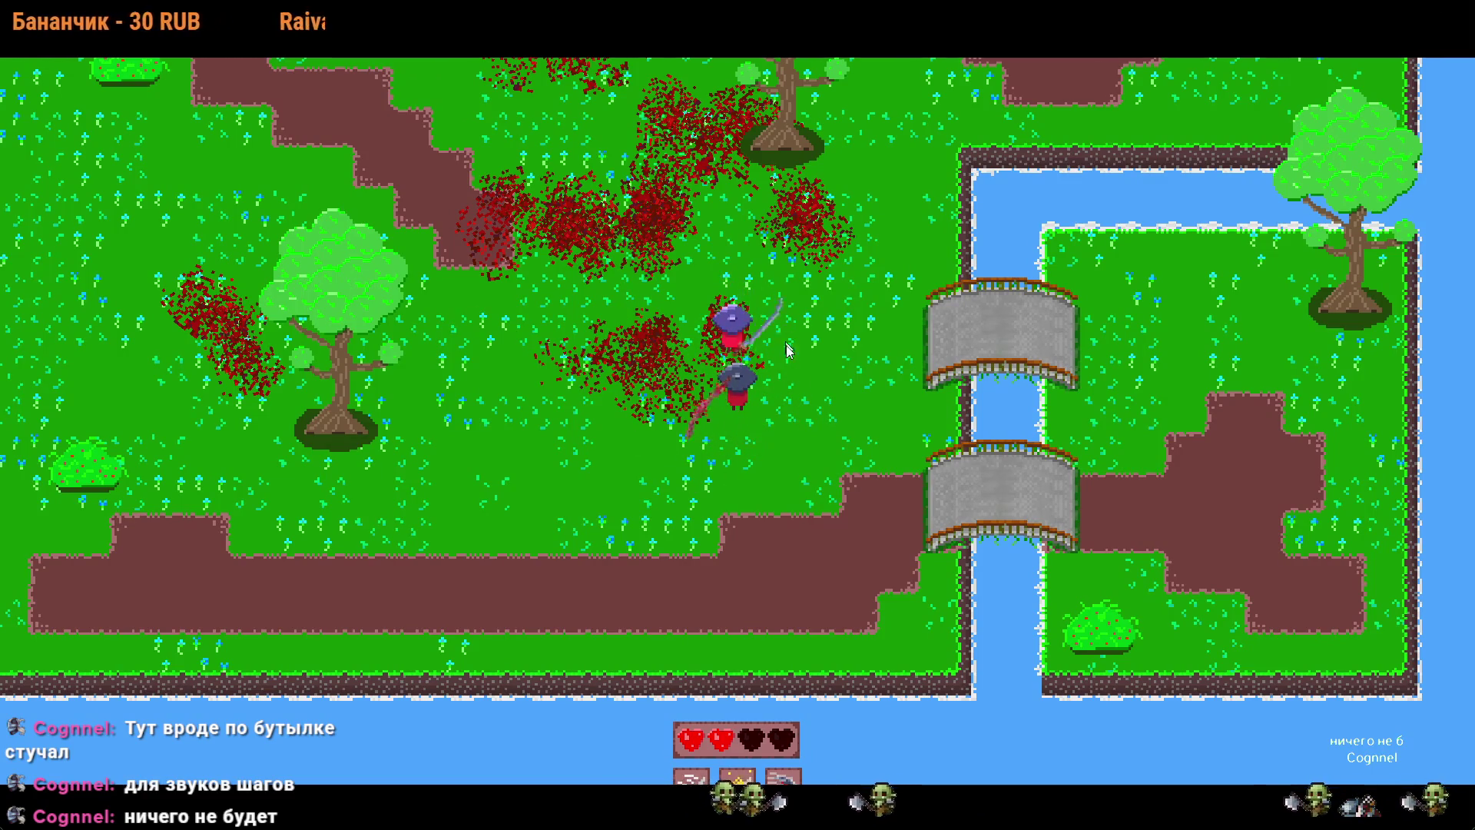
{"action": "left_click", "coordinate": [749, 449]}
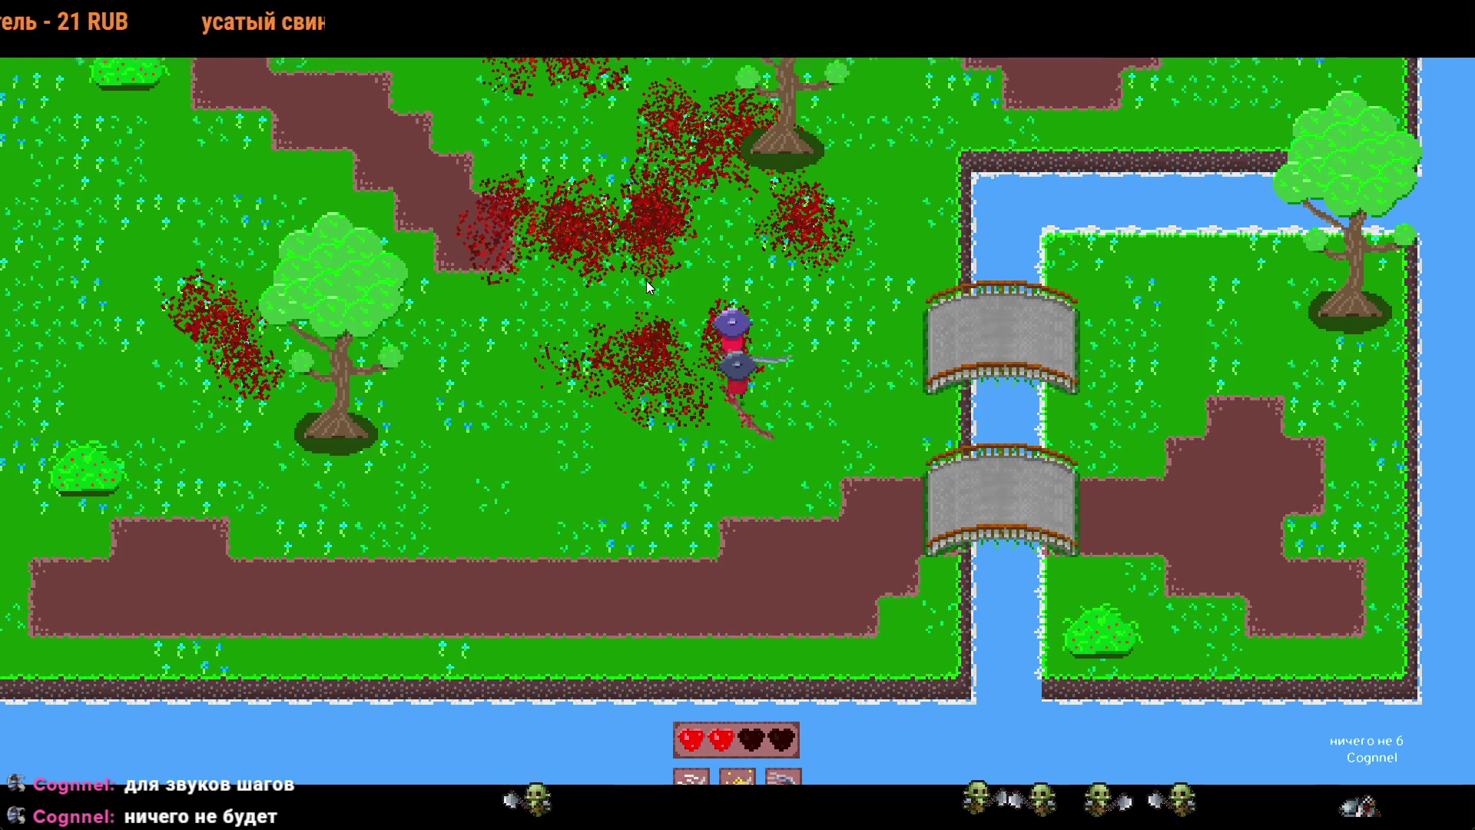
{"action": "key", "text": "w"}
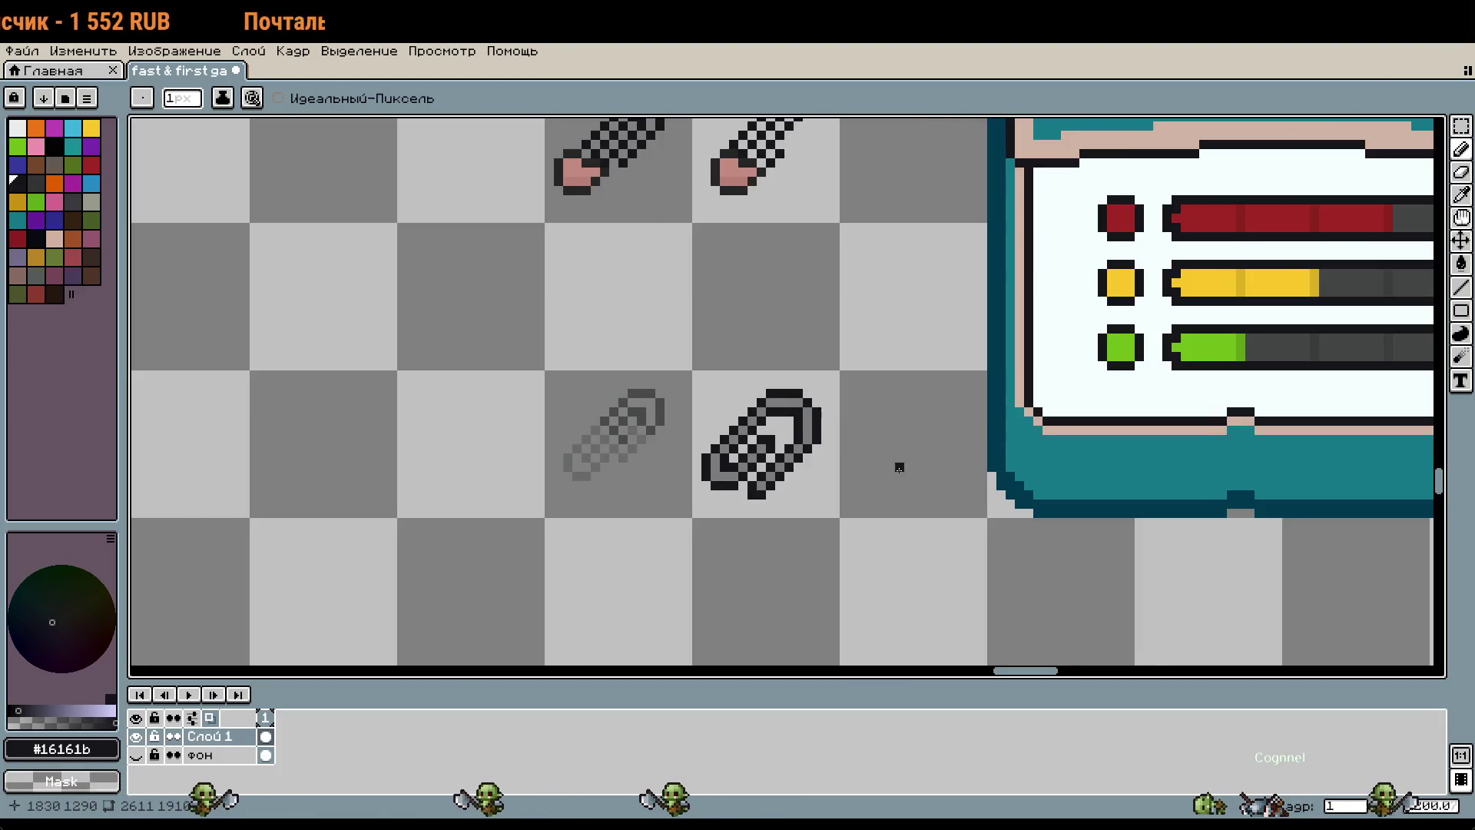
Step: Switch to the Hotline Miami 2 store page and view its gameplay screenshot at full size
{"action": "scroll", "coordinate": [898, 465], "scroll_direction": "down", "scroll_amount": 2}
{"action": "scroll", "coordinate": [891, 469], "scroll_direction": "up", "scroll_amount": 1}
{"action": "scroll", "coordinate": [892, 469], "scroll_direction": "up", "scroll_amount": 1}
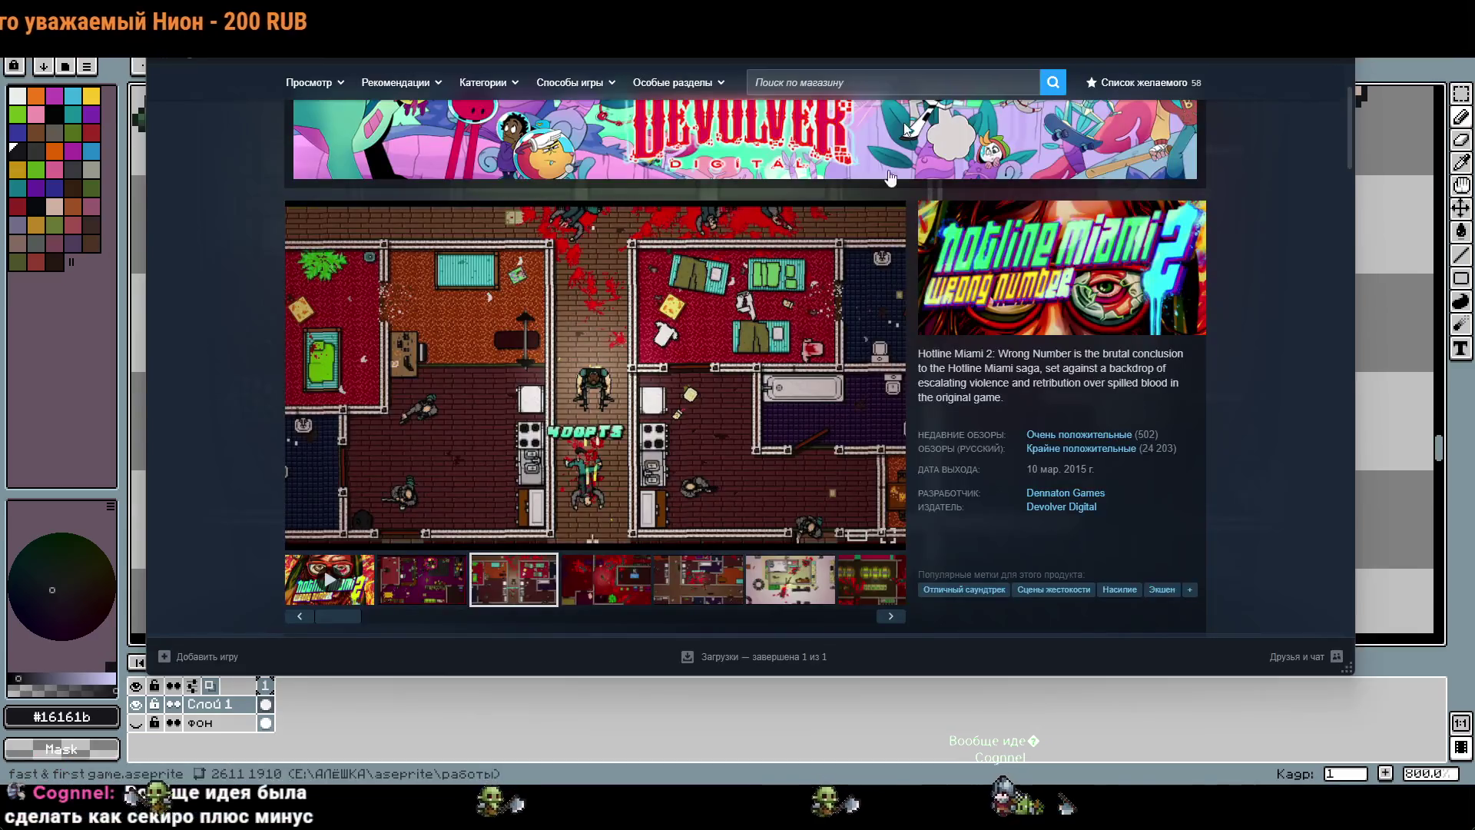
{"action": "key", "text": "alt+Tab"}
{"action": "left_click", "coordinate": [887, 538]}
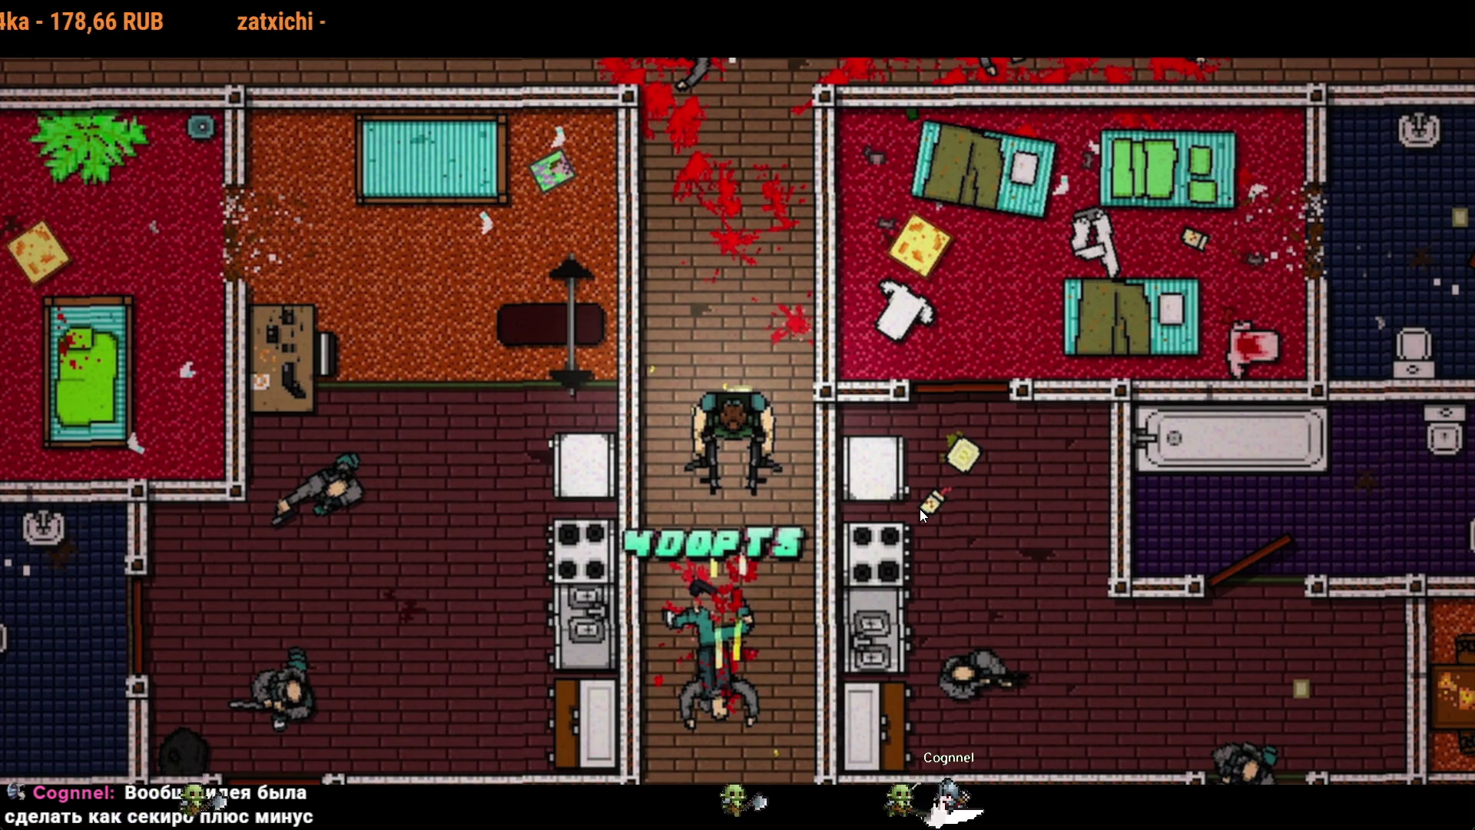
{"action": "left_click", "coordinate": [1058, 550]}
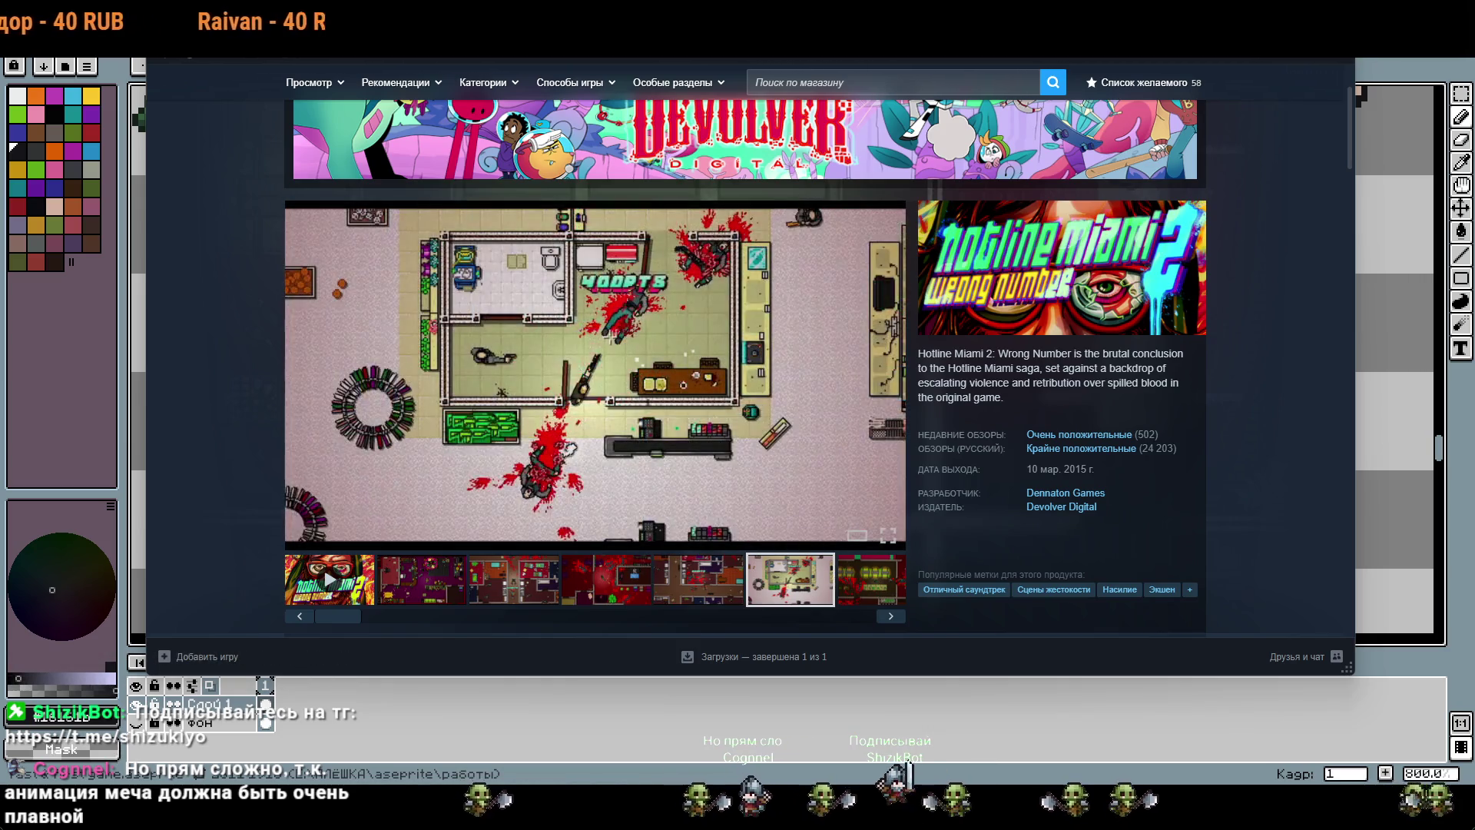
Step: Return to Aseprite and pan the sheet to bring the large paperclip reference drawings into view
{"action": "key", "text": "alt+Tab"}
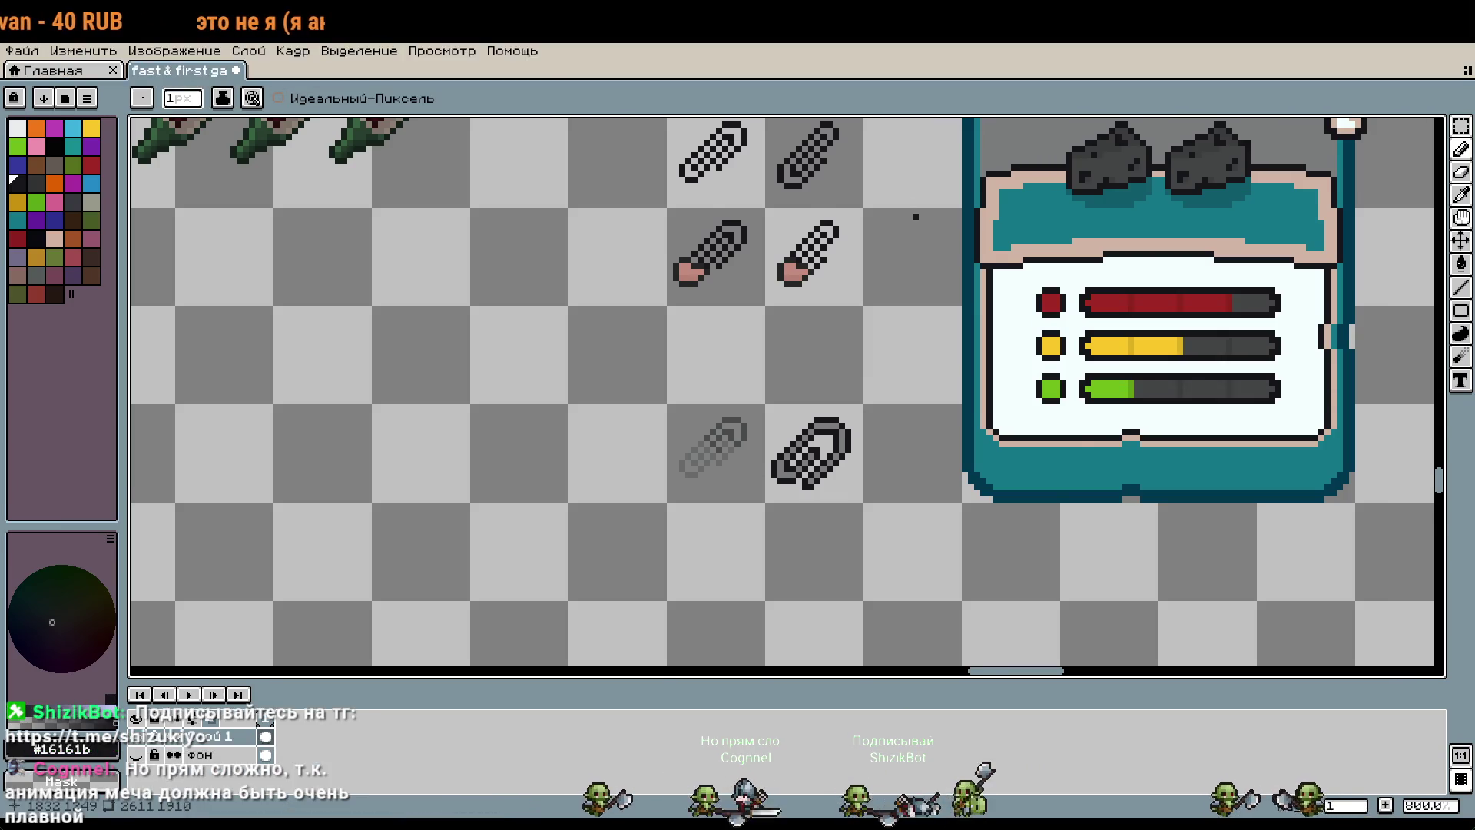
{"action": "left_click_drag", "start_coordinate": [970, 290], "coordinate": [807, 321]}
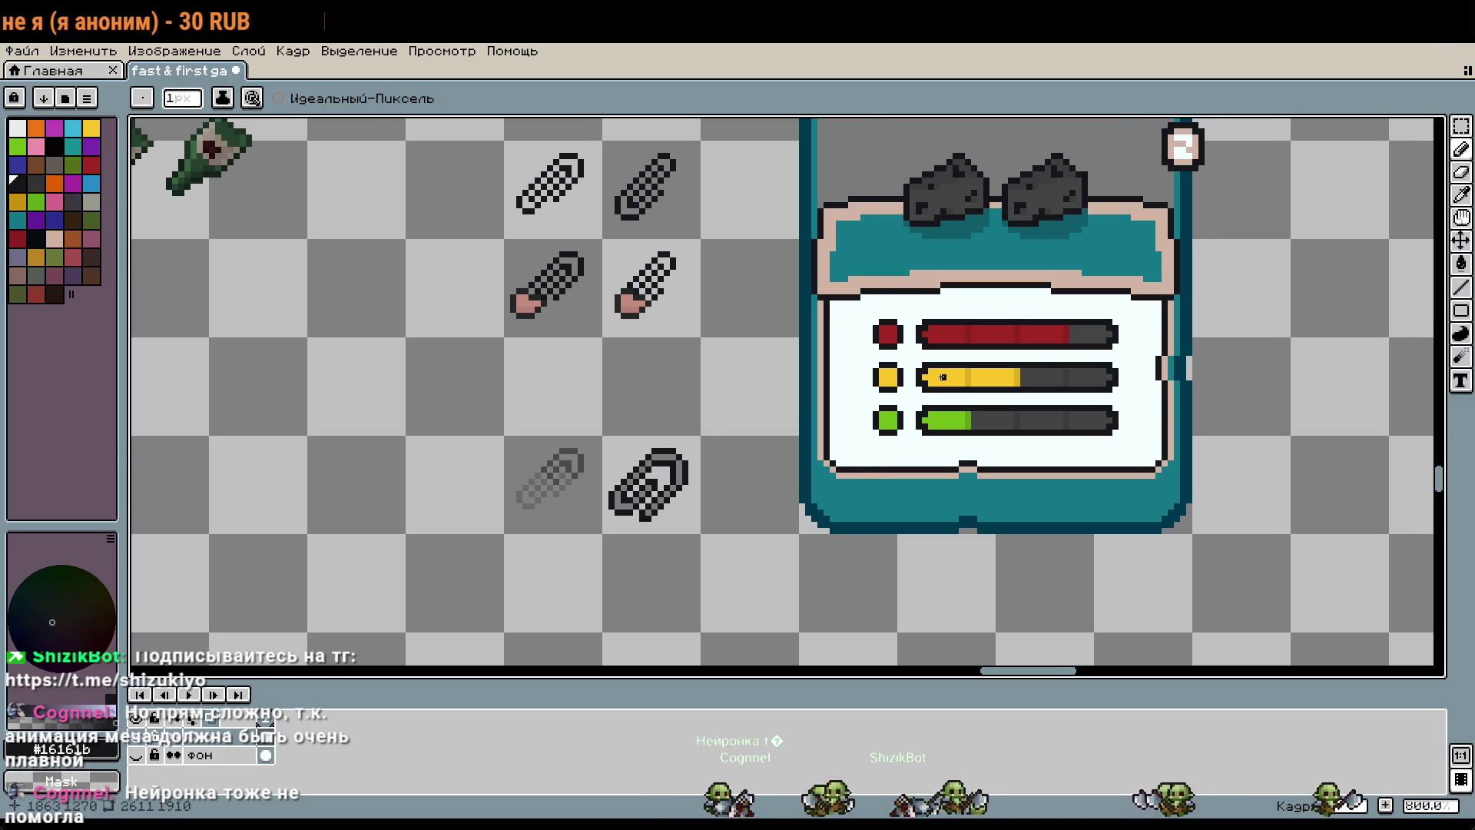
{"action": "scroll", "coordinate": [944, 377], "scroll_direction": "down", "scroll_amount": 2}
{"action": "left_click_drag", "start_coordinate": [960, 365], "coordinate": [864, 350]}
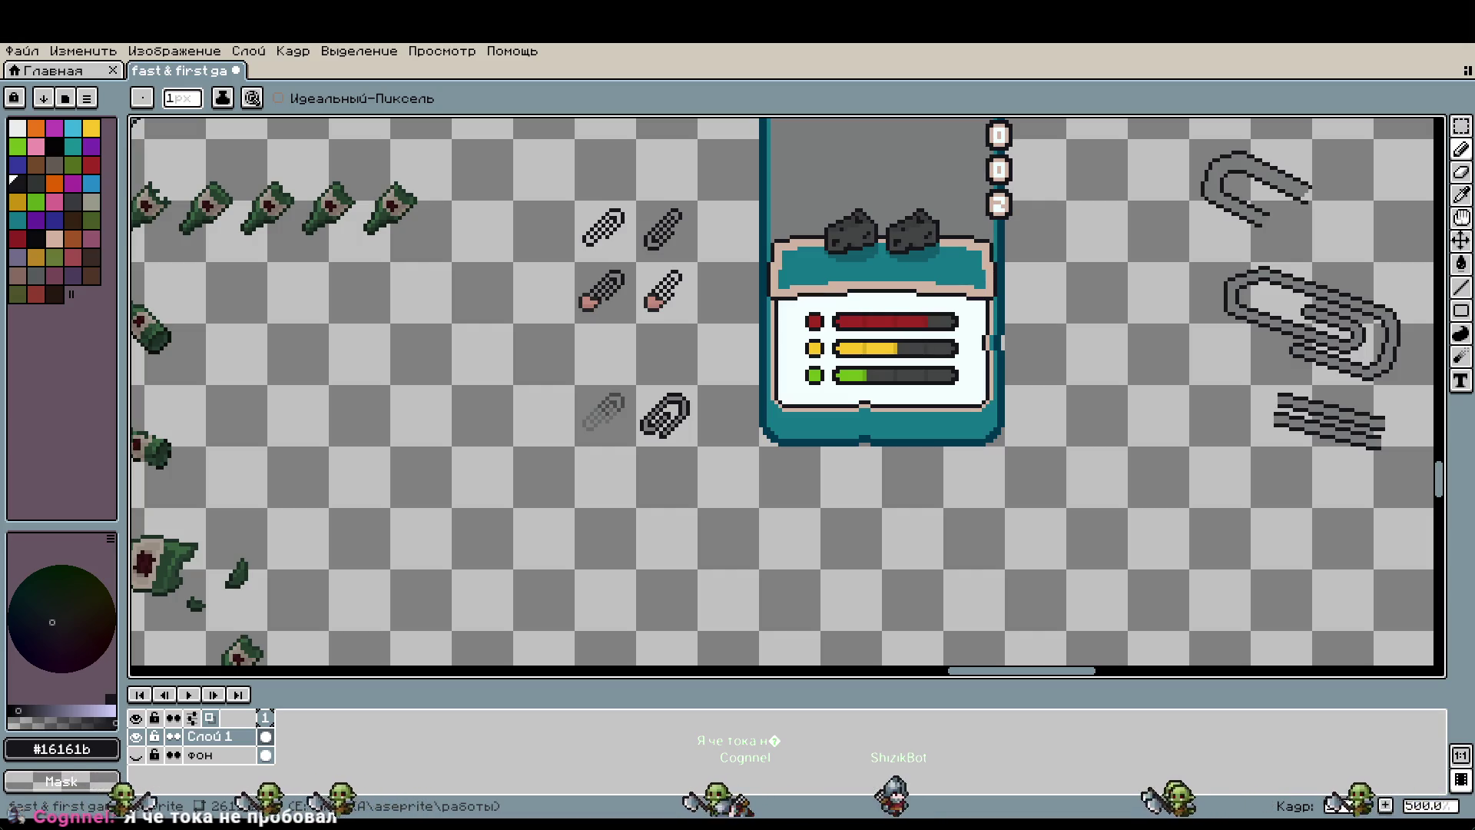
Step: Return to the browser game, swing the sword, and walk the character around the island
{"action": "key", "text": "alt+Tab"}
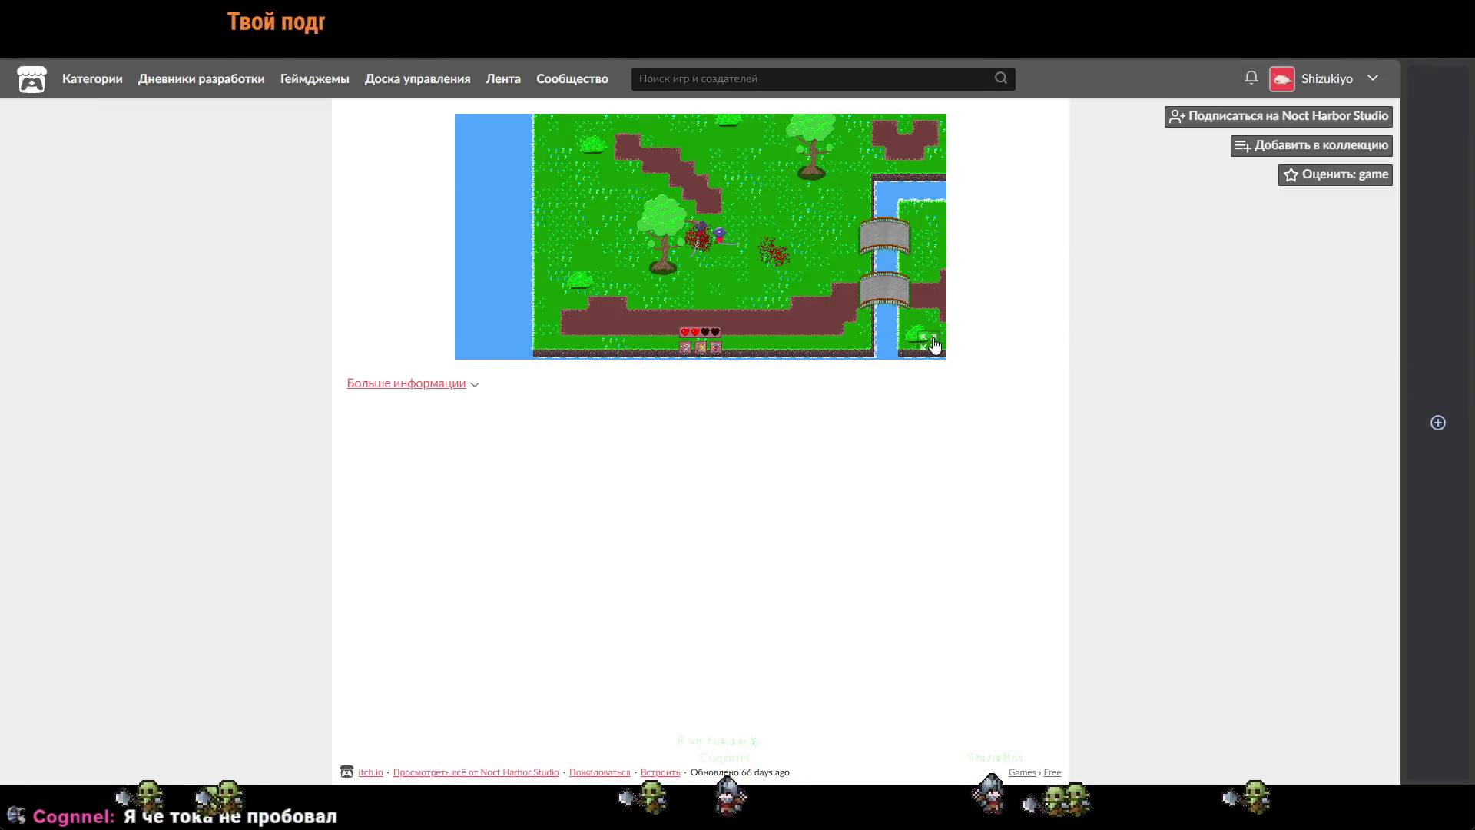
{"action": "left_click", "coordinate": [833, 415]}
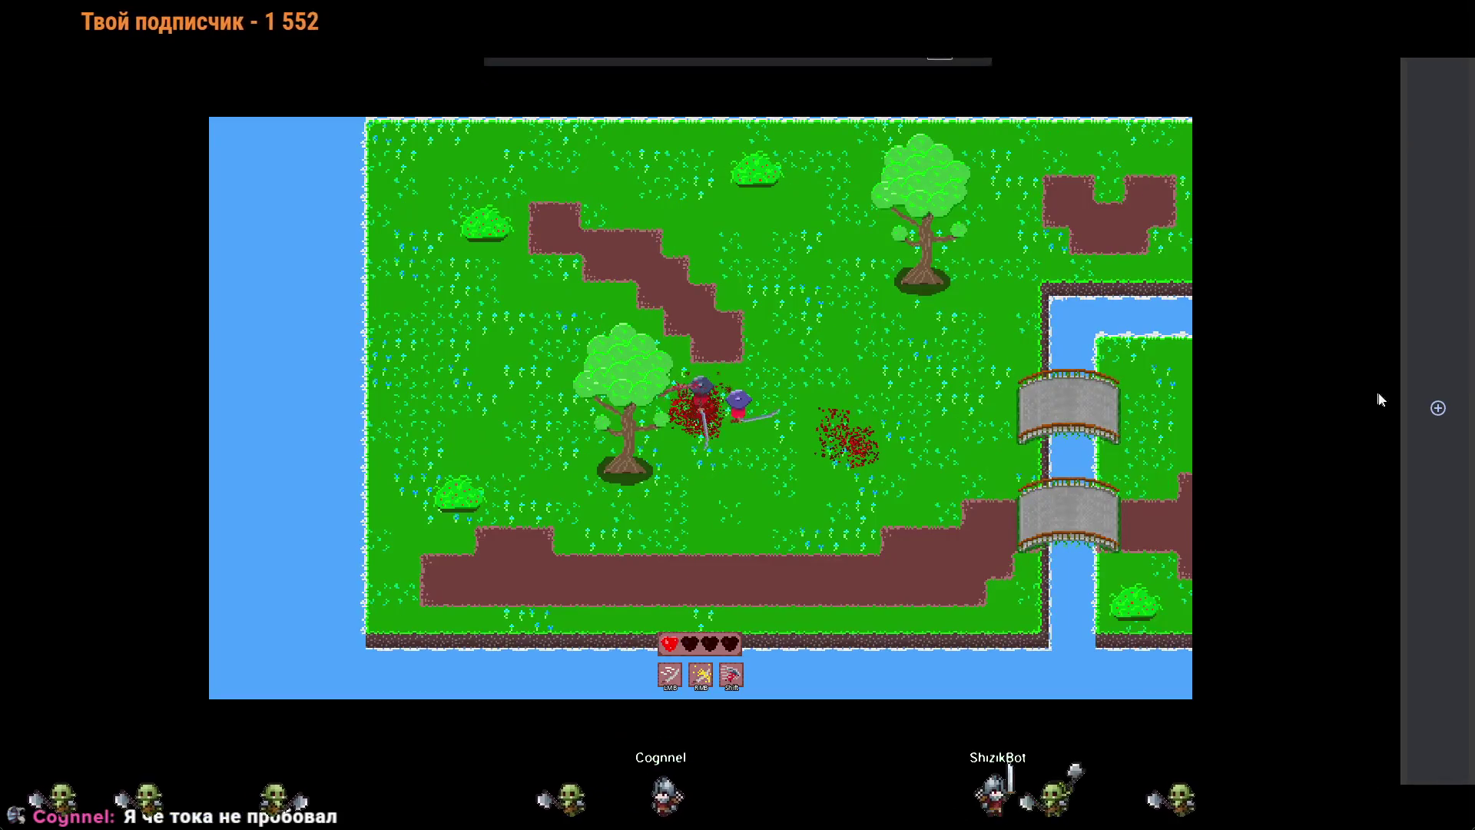
{"action": "key", "text": "w"}
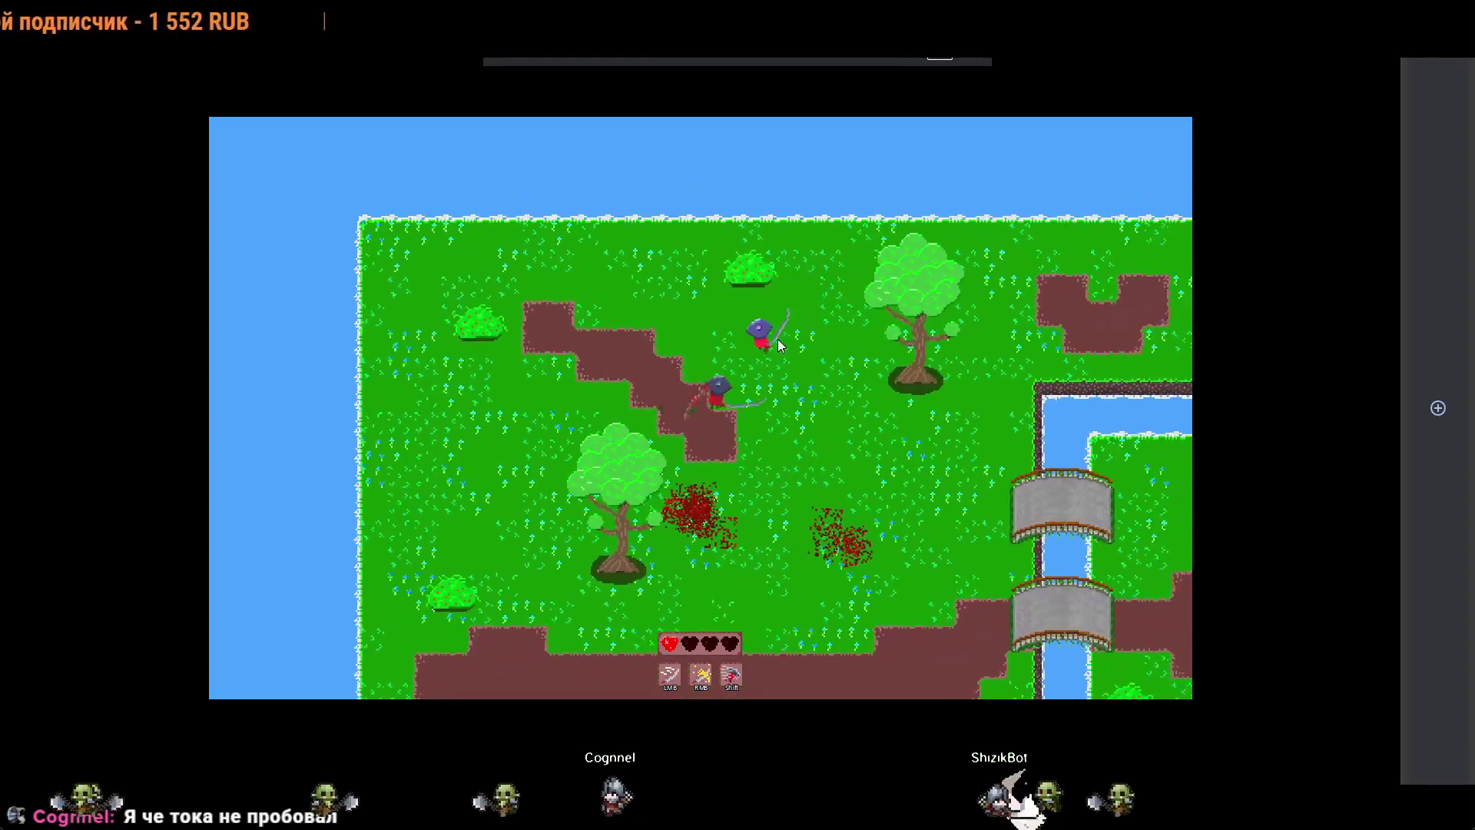
{"action": "key", "text": "d"}
{"action": "key", "text": "s"}
{"action": "key", "text": "a"}
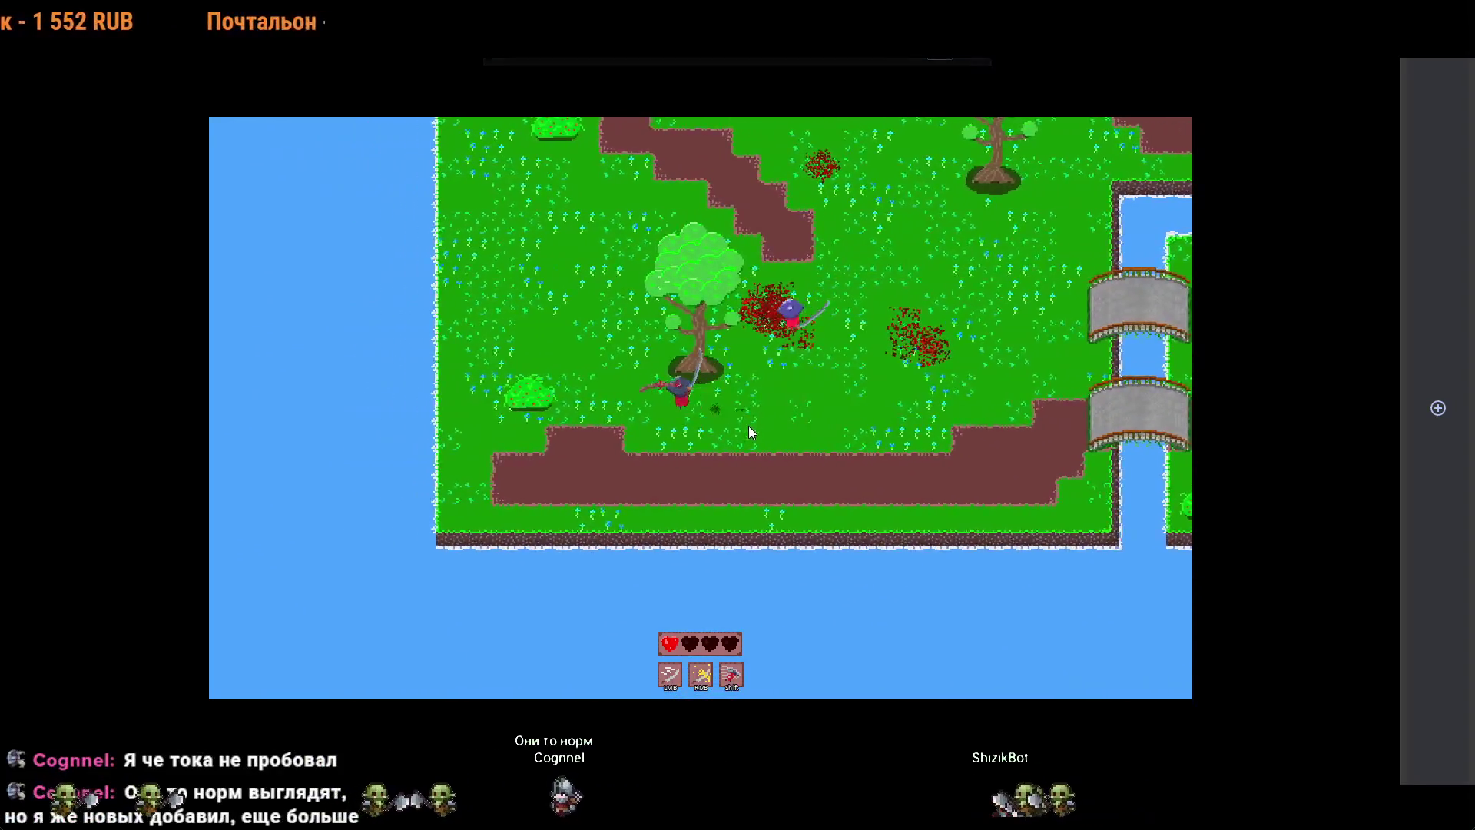
{"action": "key", "text": "w"}
{"action": "key", "text": "d"}
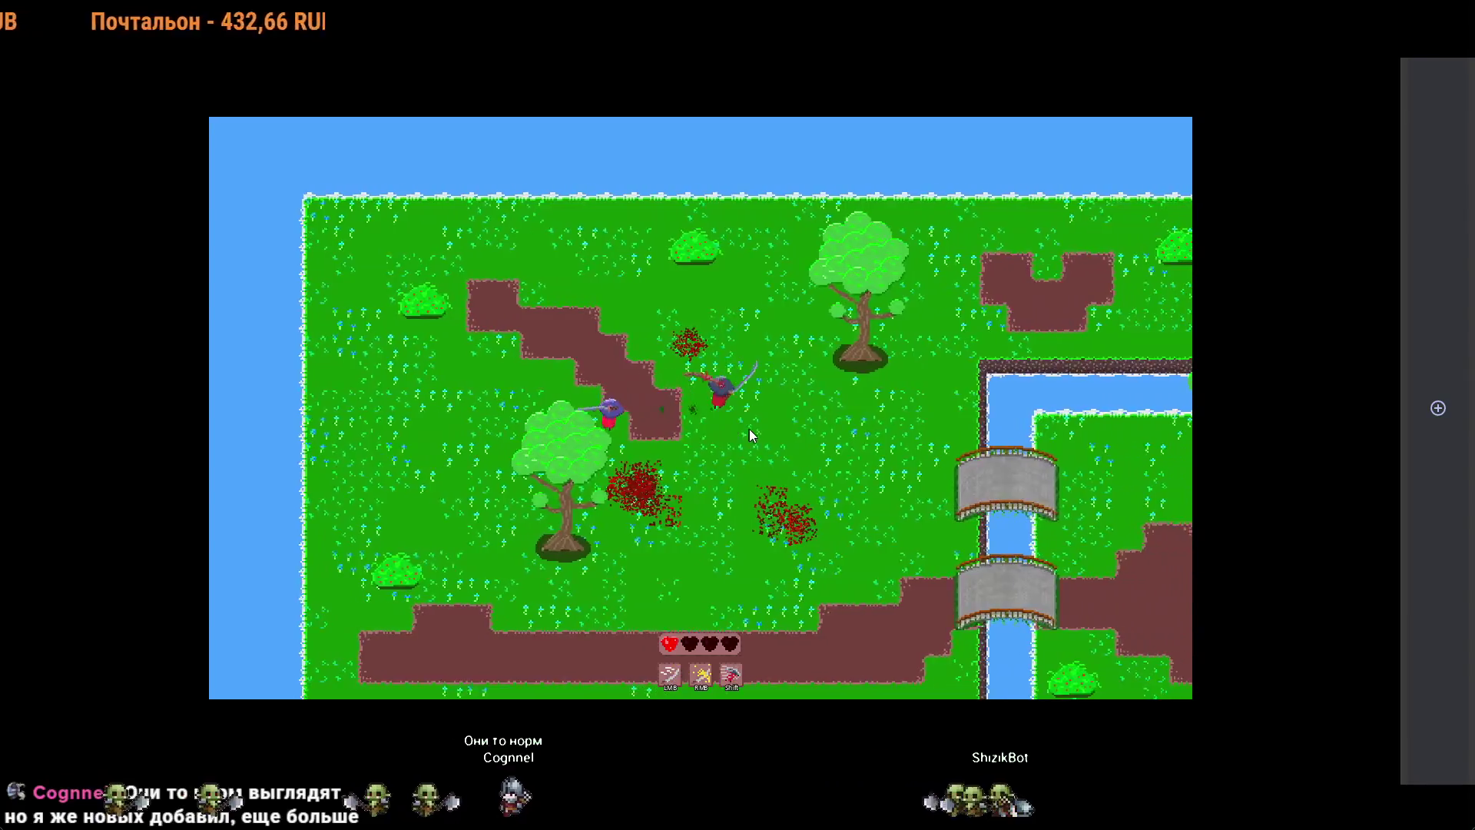
{"action": "key", "text": "d"}
{"action": "key", "text": "s"}
{"action": "key", "text": "a"}
{"action": "key", "text": "a"}
{"action": "key", "text": "w"}
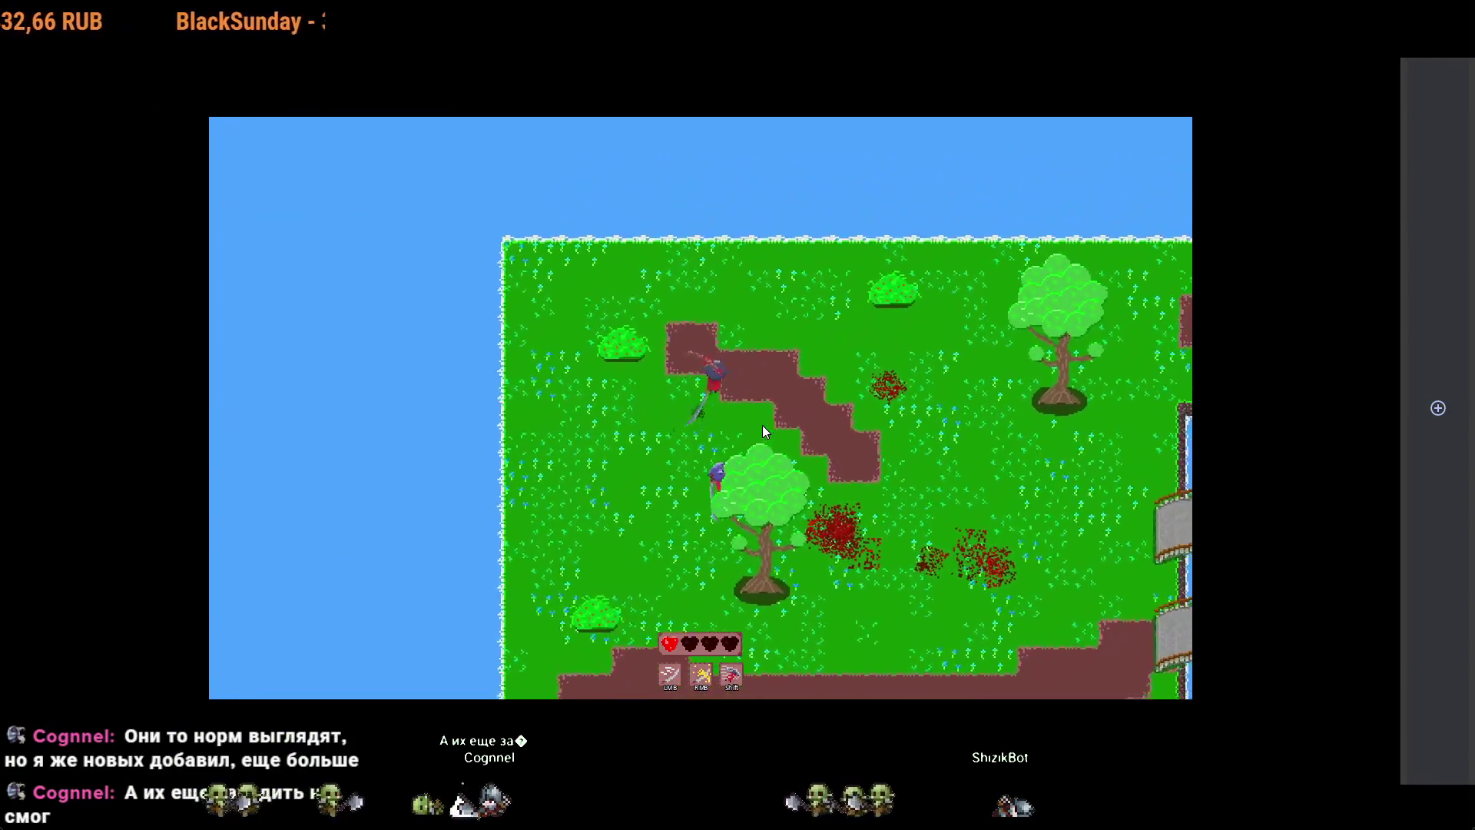
{"action": "key", "text": "d"}
{"action": "key", "text": "s"}
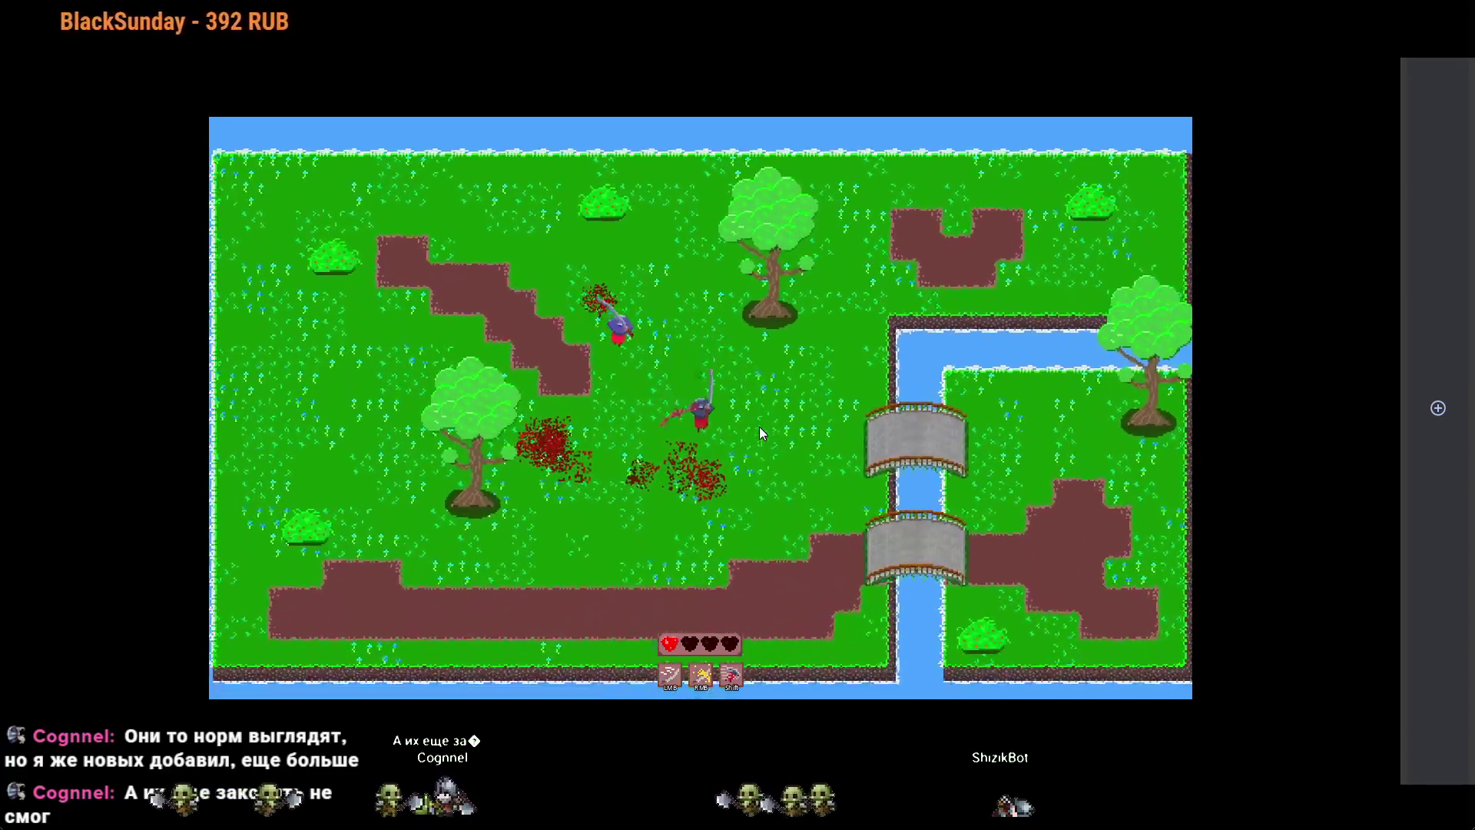
{"action": "key", "text": "s"}
{"action": "key", "text": "a"}
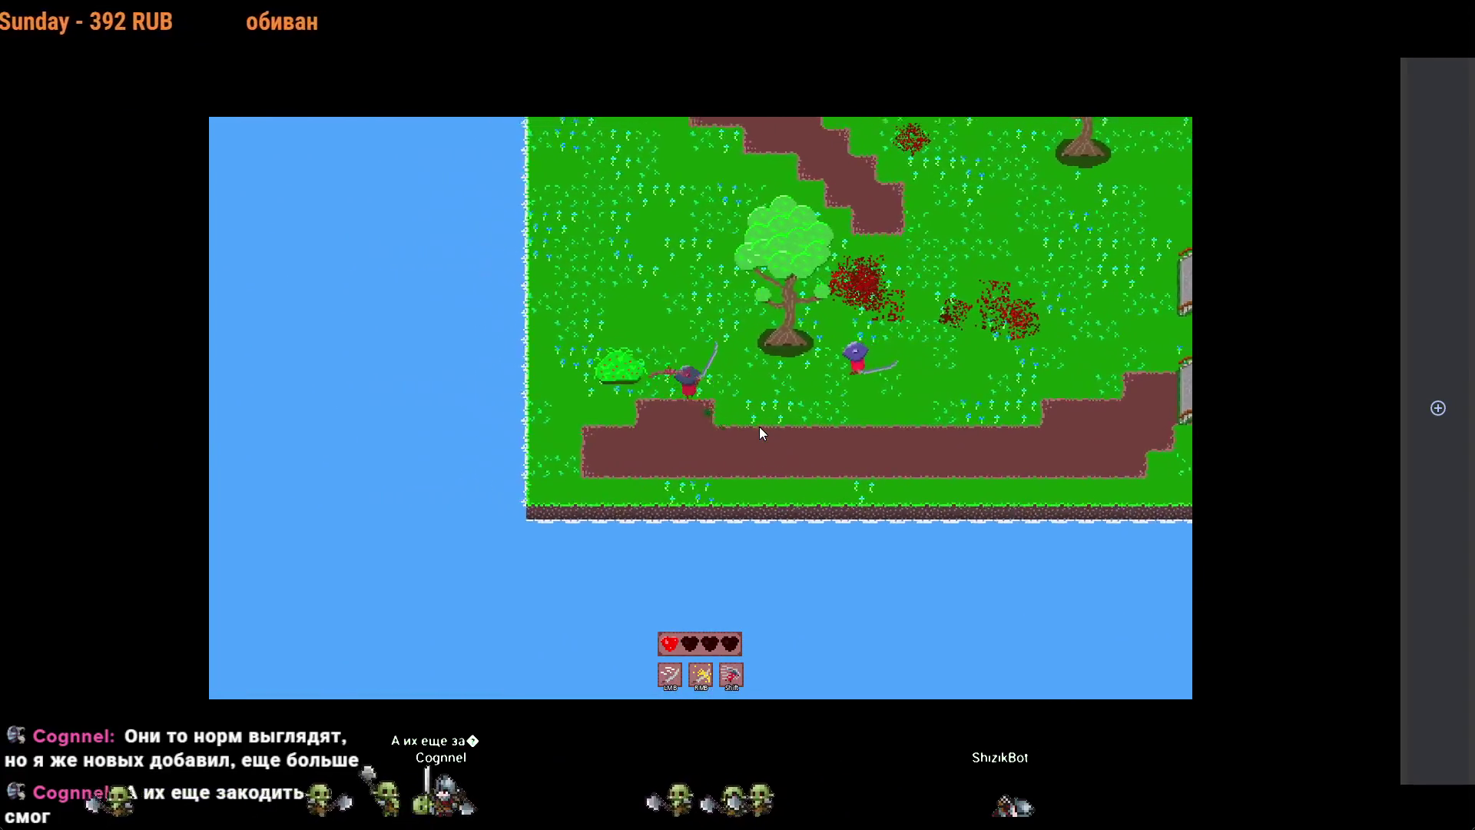
{"action": "key", "text": "w"}
{"action": "key", "text": "d"}
Step: Attack the nearby enemy, then circle the central tree and dodge between the shores
{"action": "left_click", "coordinate": [759, 426]}
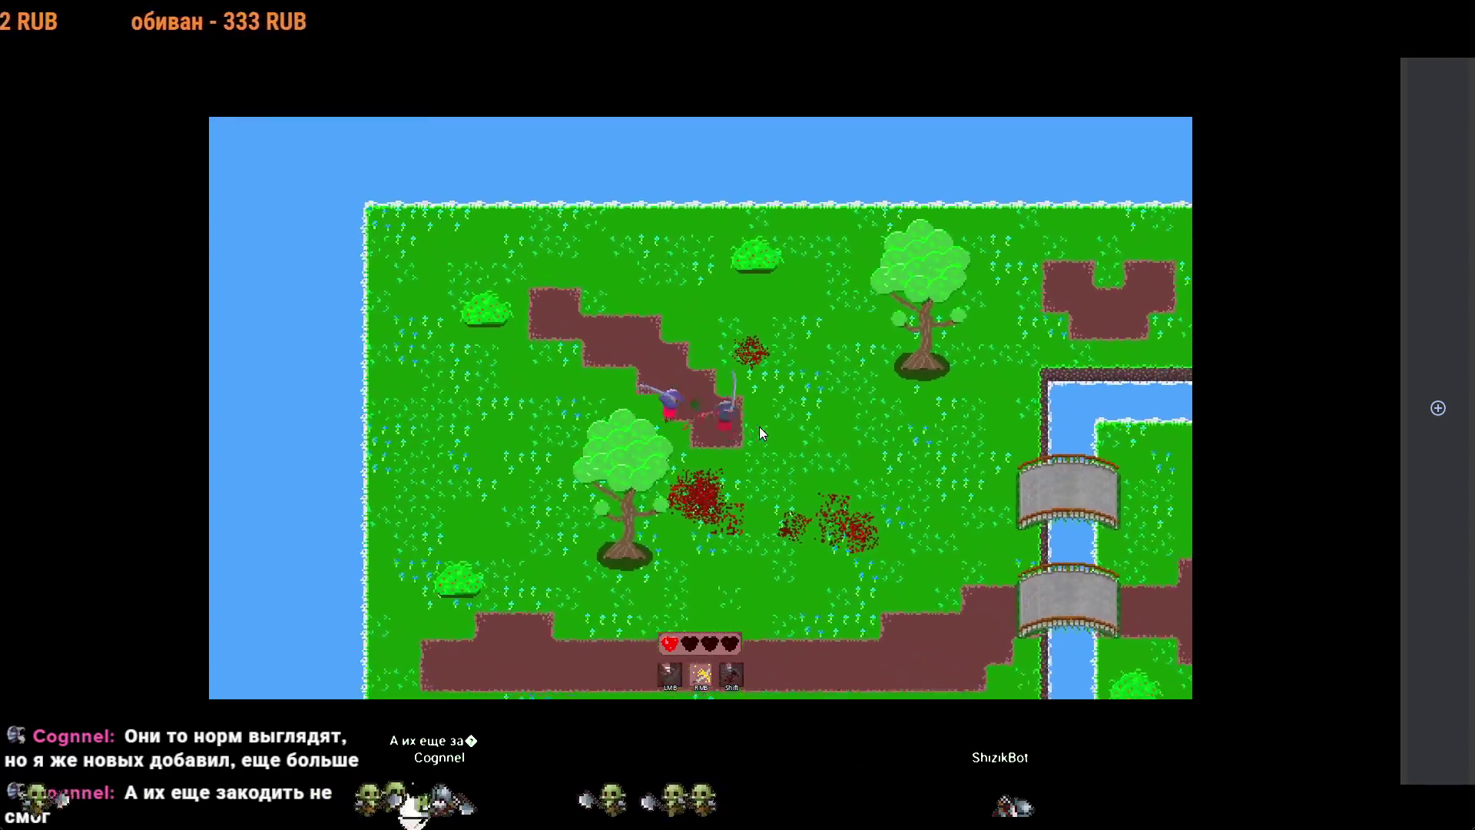
{"action": "key", "text": "d"}
{"action": "key", "text": "s"}
{"action": "key", "text": "a"}
{"action": "key", "text": "w"}
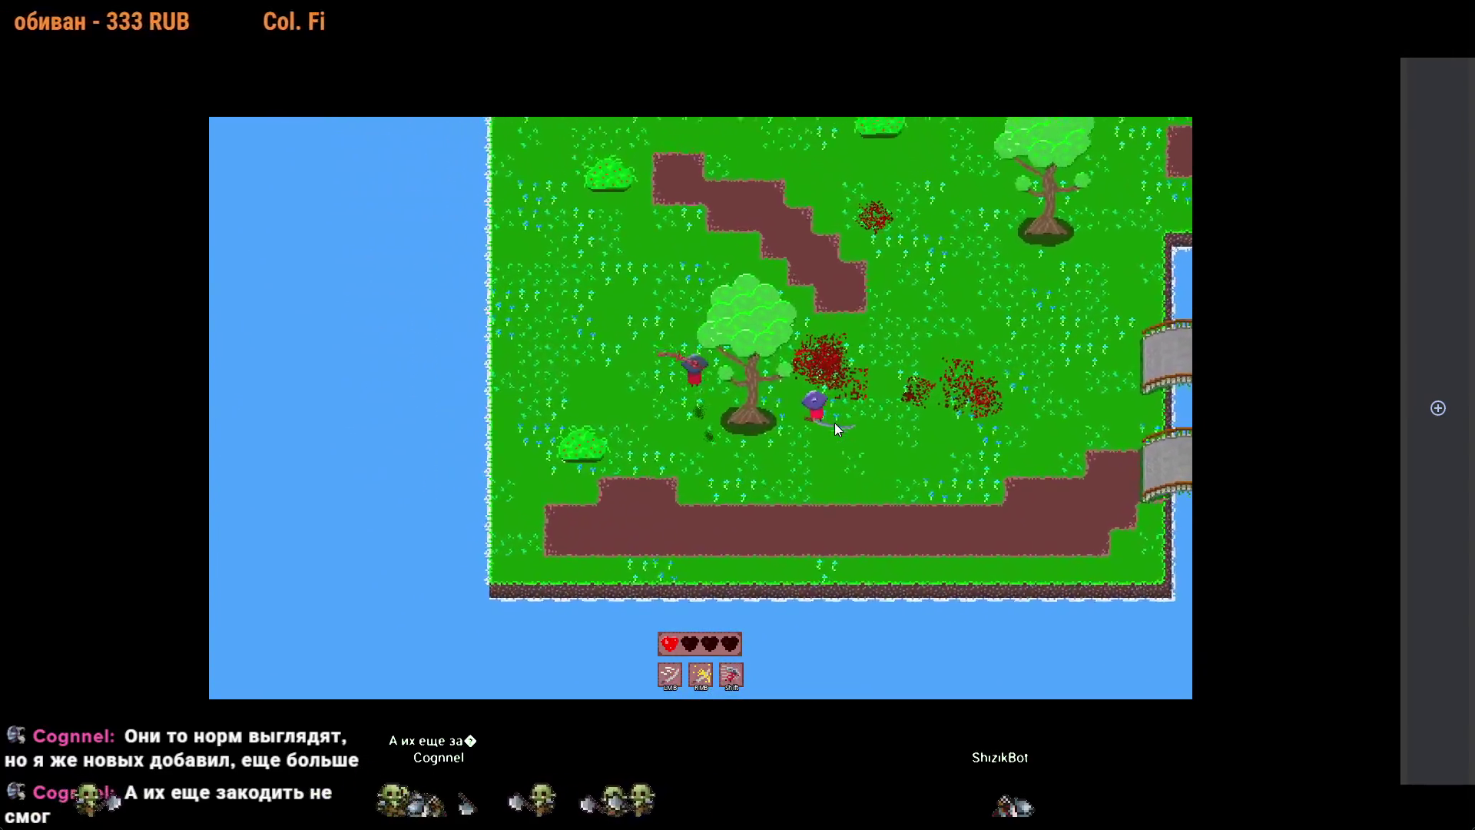
{"action": "key", "text": "w"}
{"action": "key", "text": "d"}
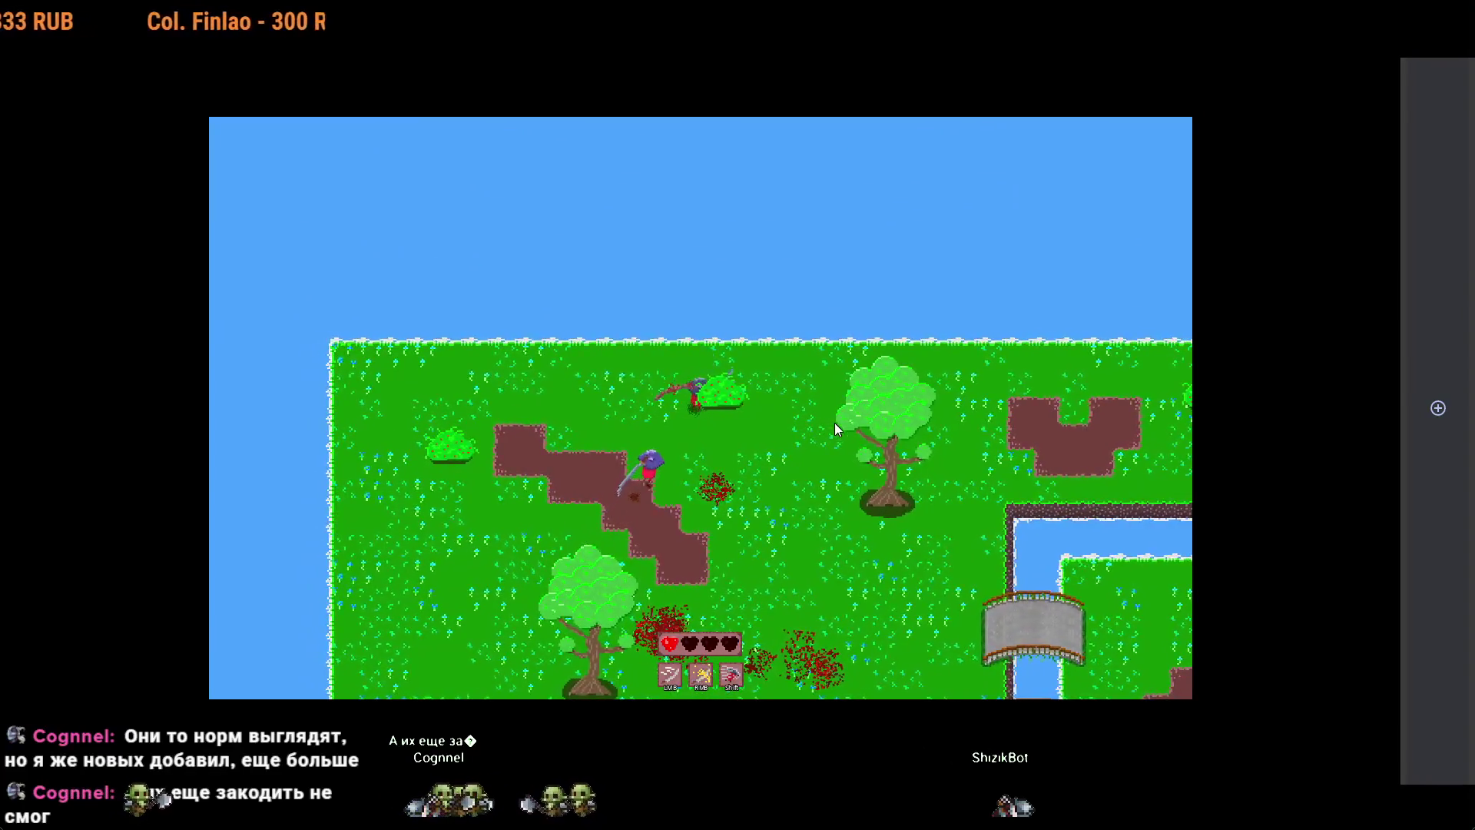
{"action": "key", "text": "s"}
{"action": "key", "text": "a"}
{"action": "key", "text": "a"}
{"action": "key", "text": "w"}
{"action": "key", "text": "d"}
{"action": "key", "text": "s"}
{"action": "key", "text": "a"}
{"action": "key", "text": "w"}
{"action": "key", "text": "d"}
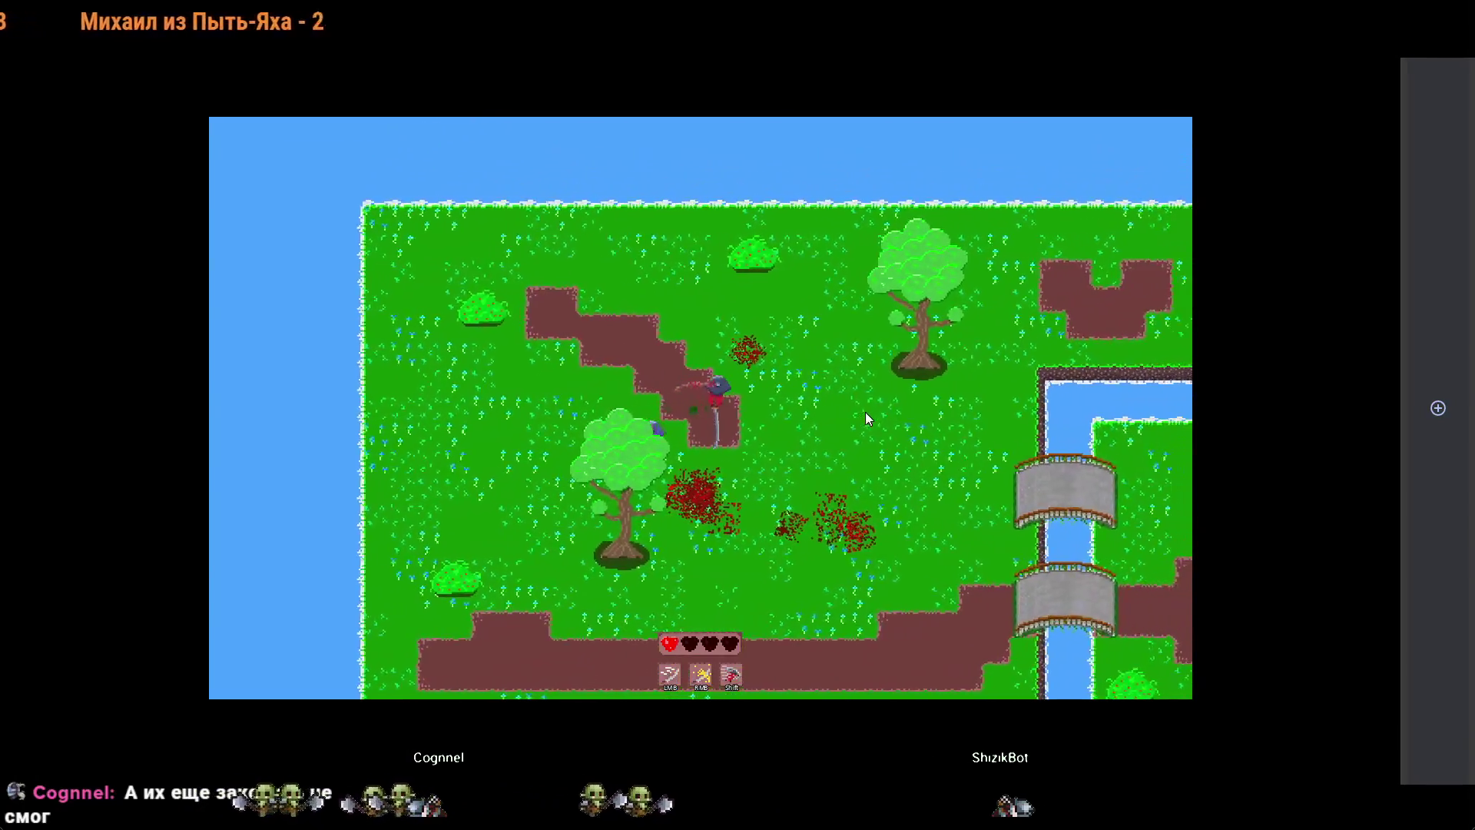
Step: Walk onto the upper bridge, drop down to the lower bridge, and leave fullscreen
{"action": "key", "text": "s"}
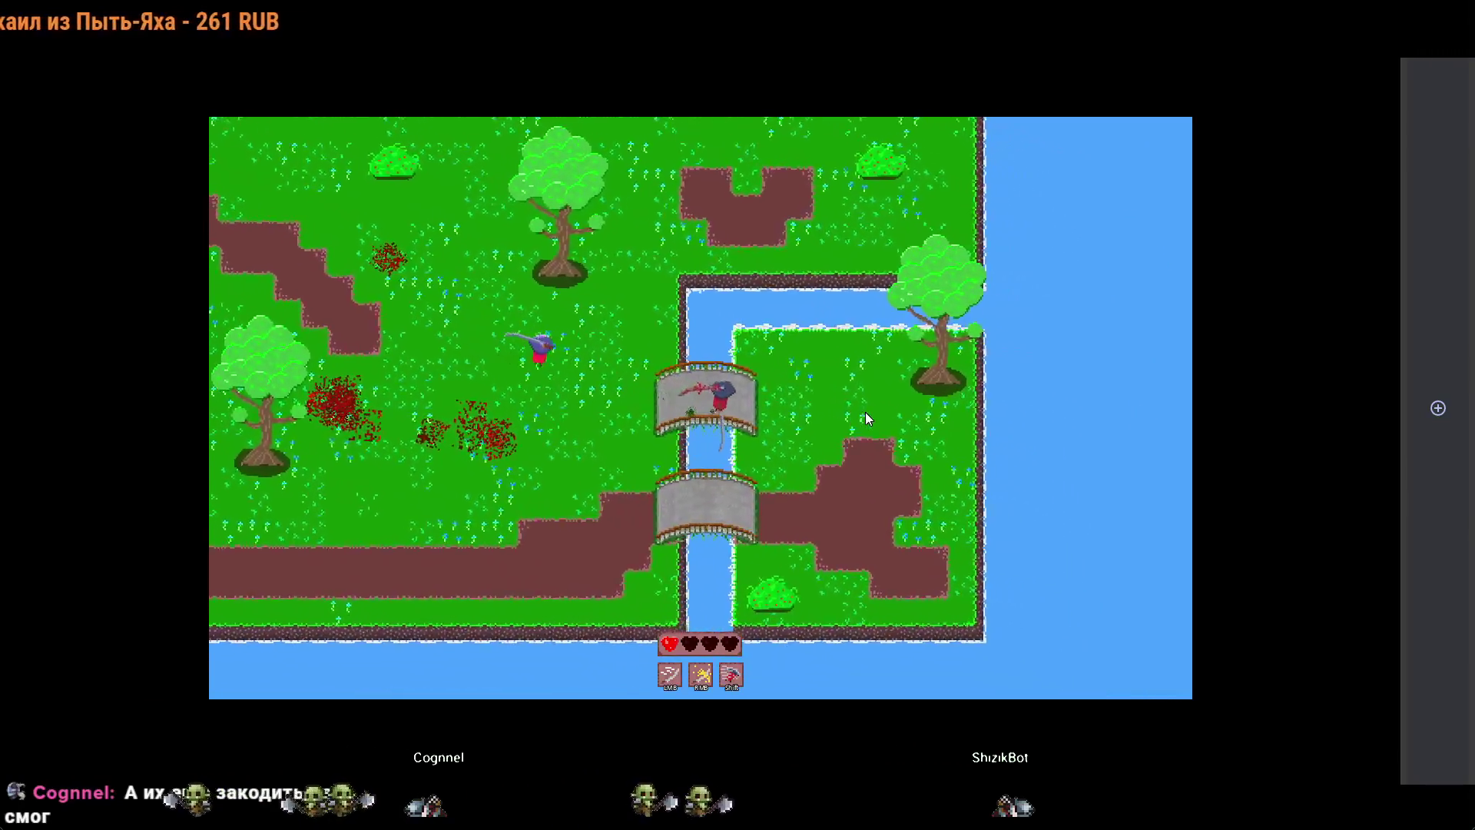
{"action": "key", "text": "s"}
{"action": "key", "text": "a"}
{"action": "key", "text": "d"}
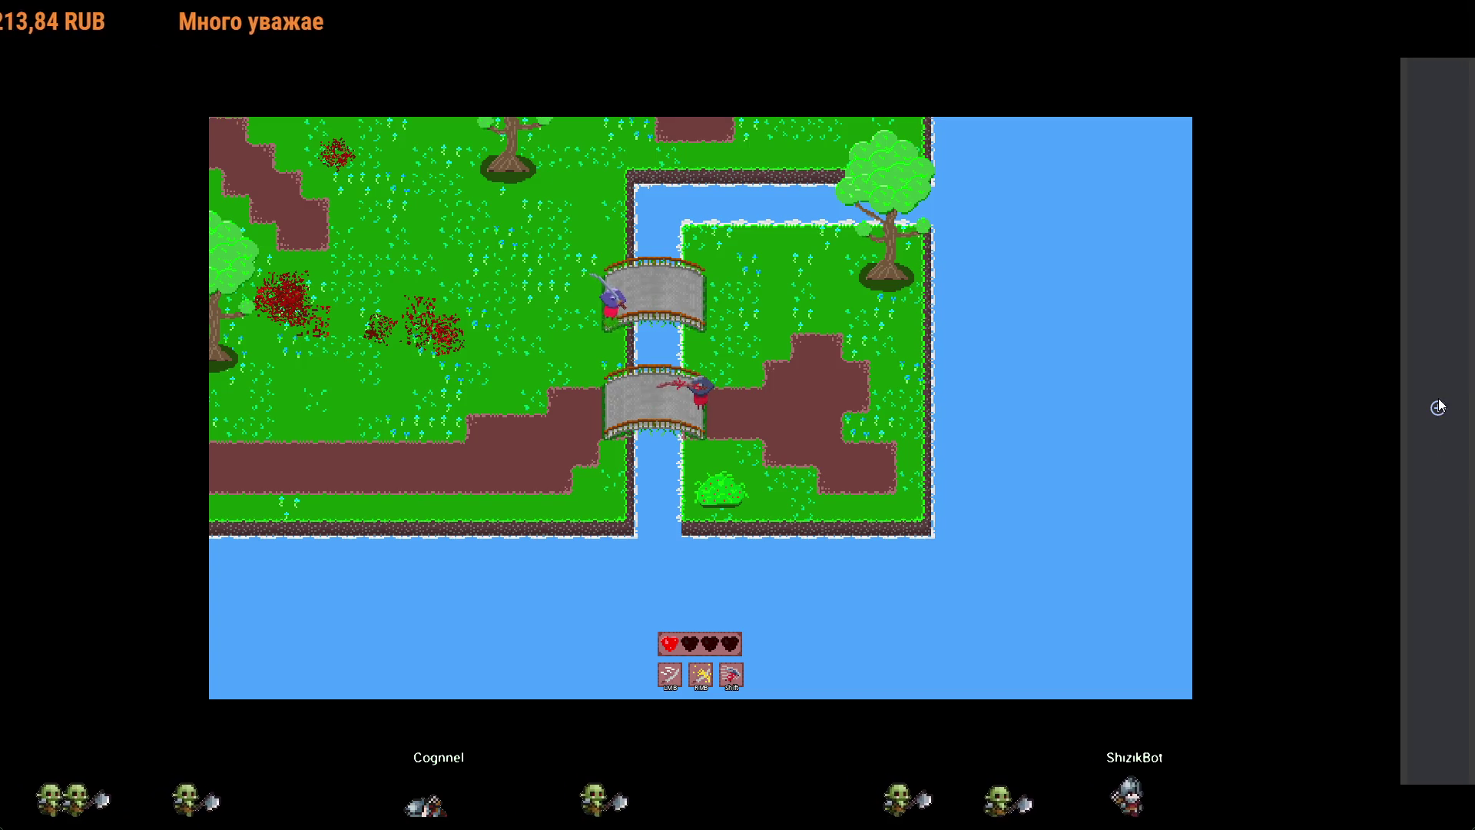
{"action": "key", "text": "Escape"}
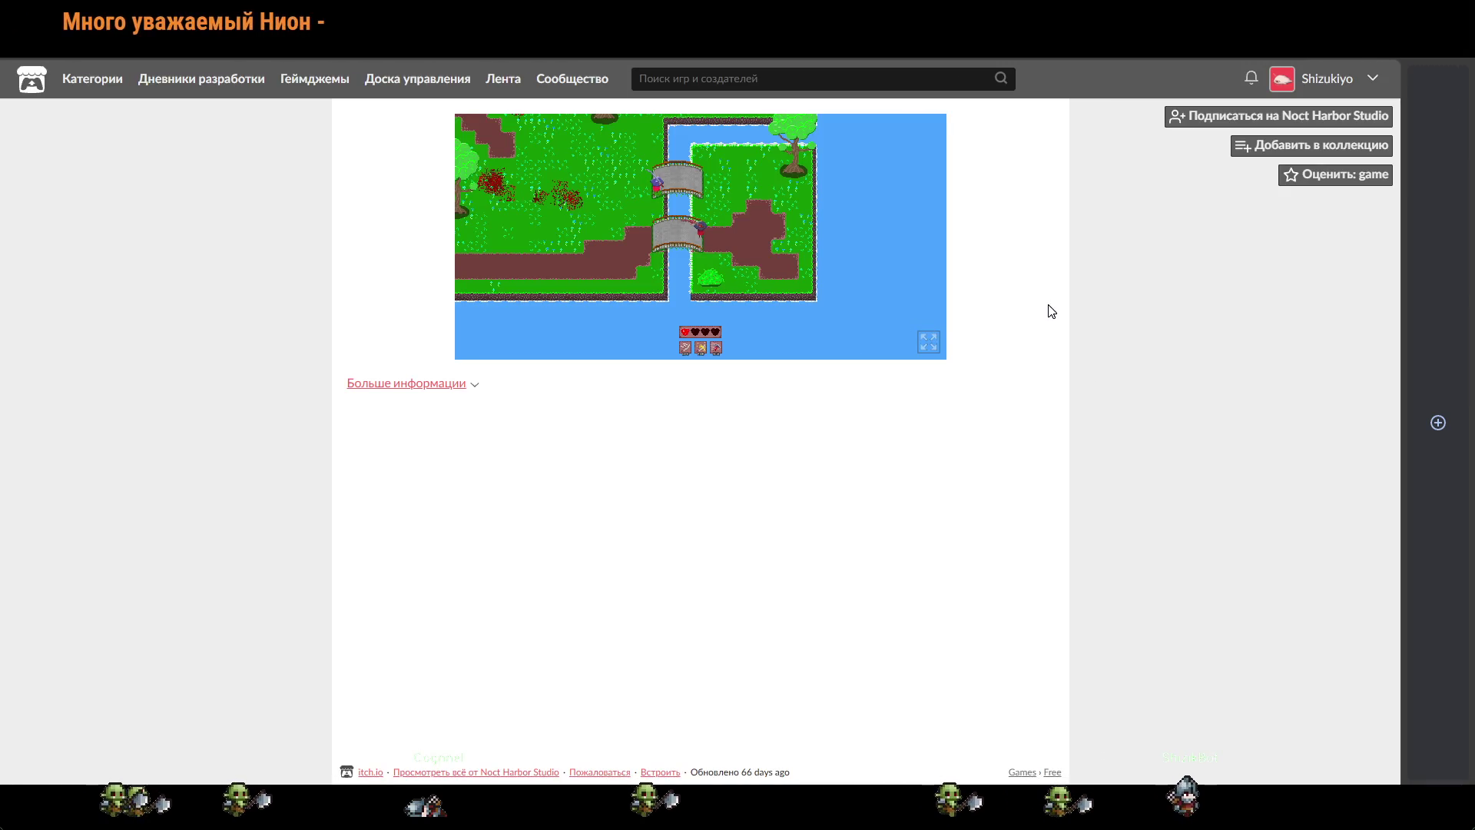
Step: Put the game back into fullscreen and walk north off the lower bridge and back
{"action": "left_click", "coordinate": [929, 342]}
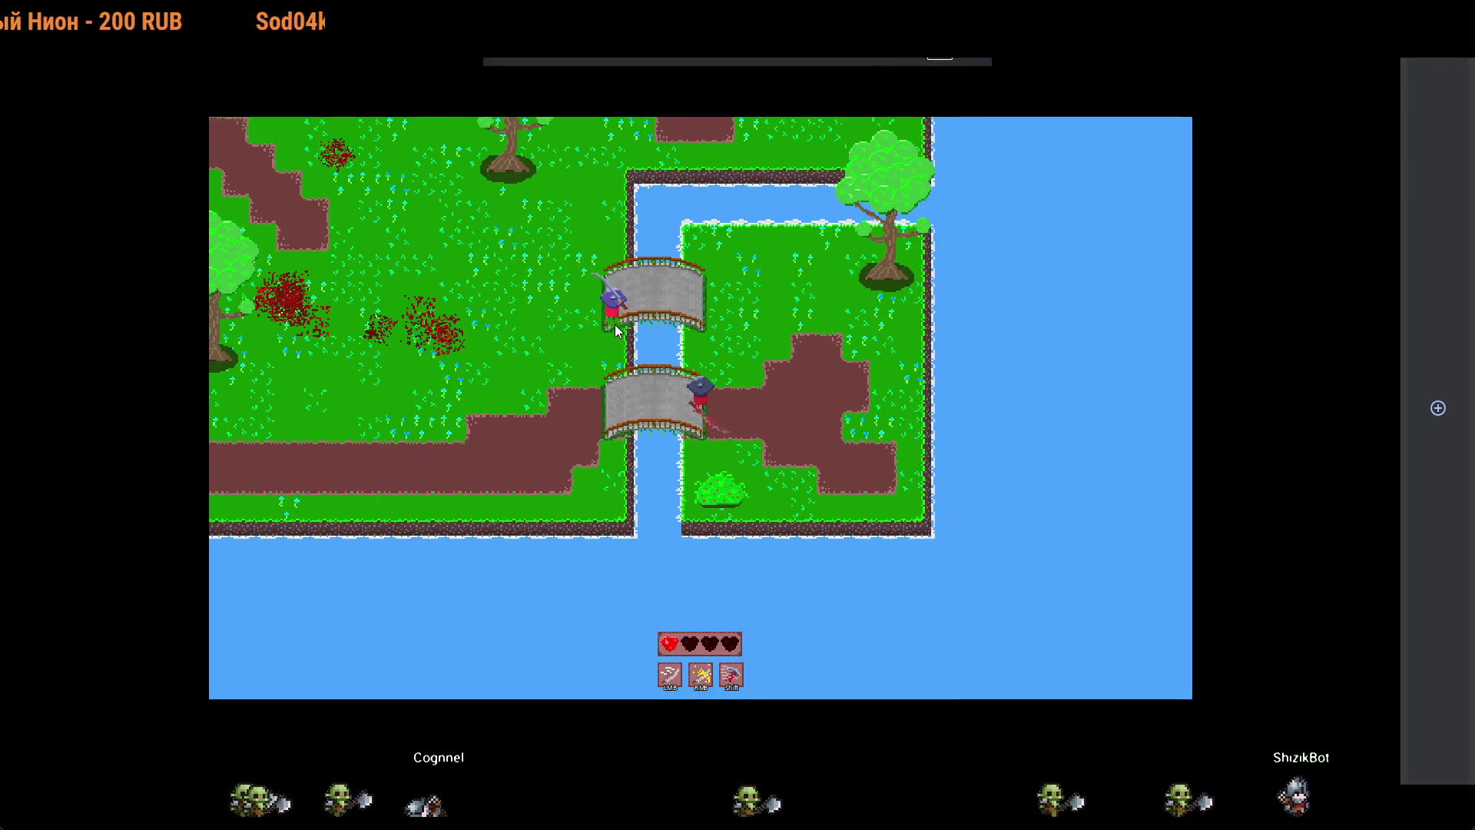
{"action": "key", "text": "Escape"}
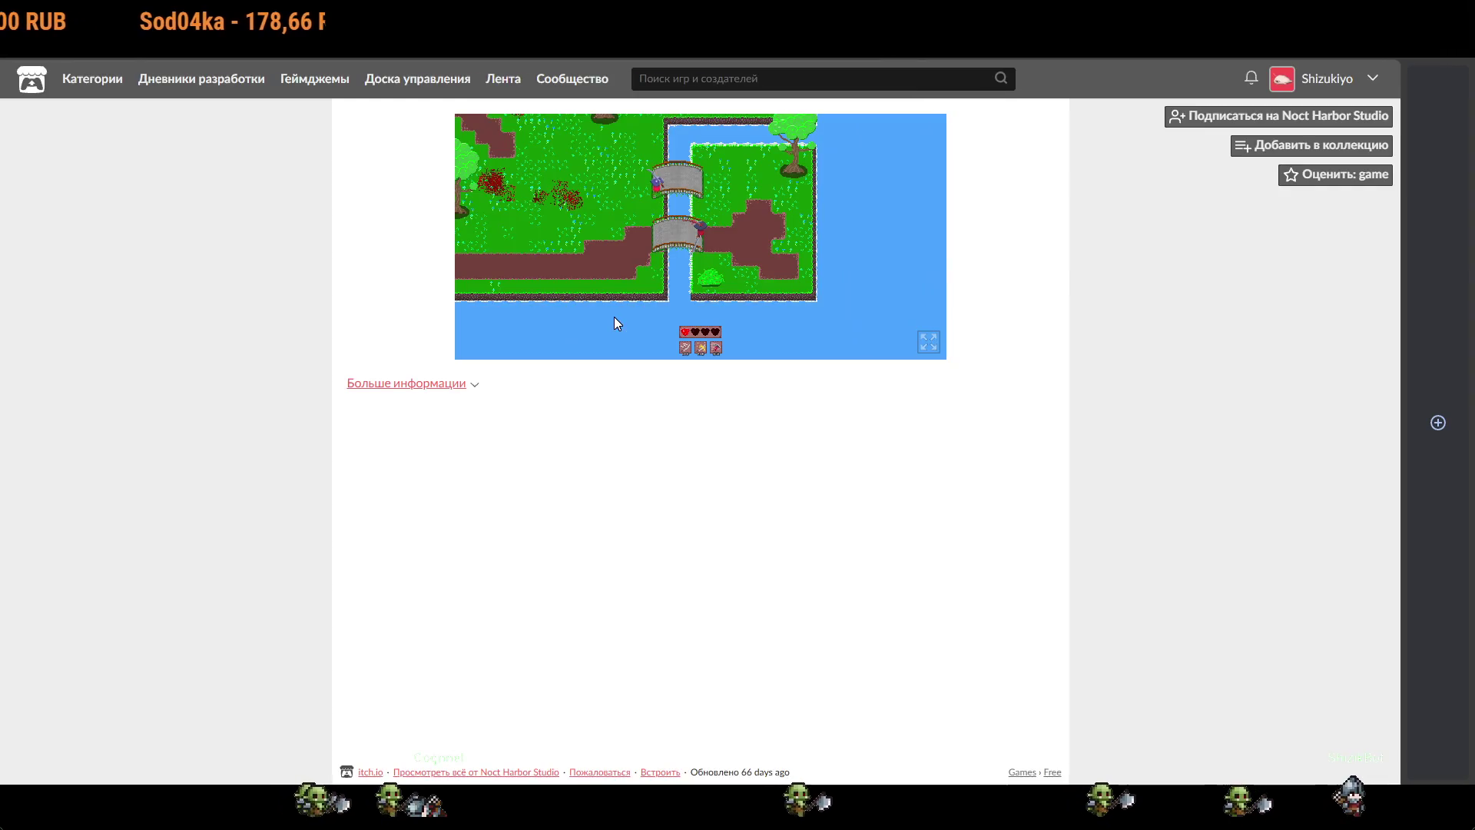
{"action": "left_click", "coordinate": [927, 346]}
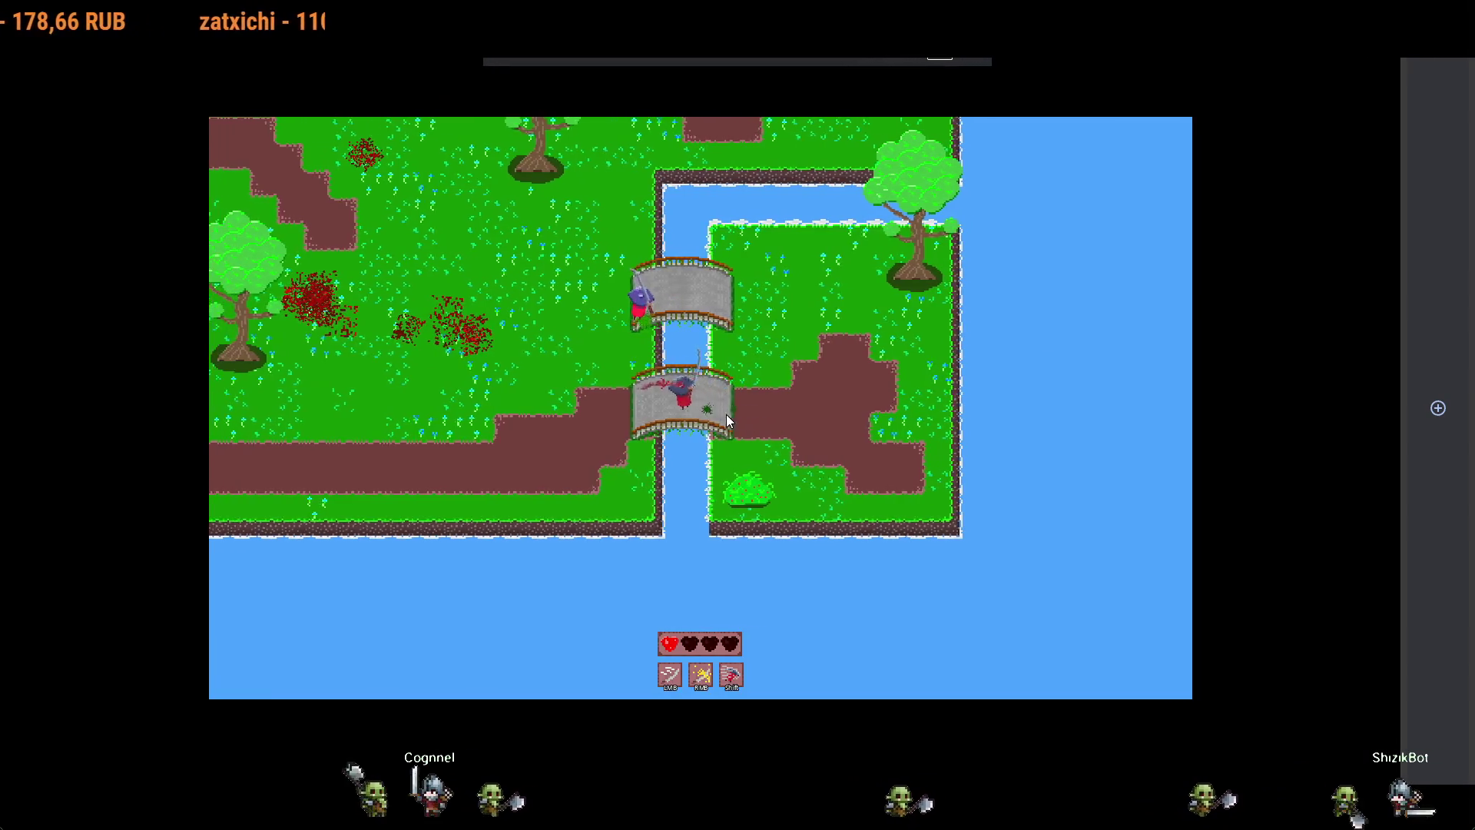
{"action": "key", "text": "w"}
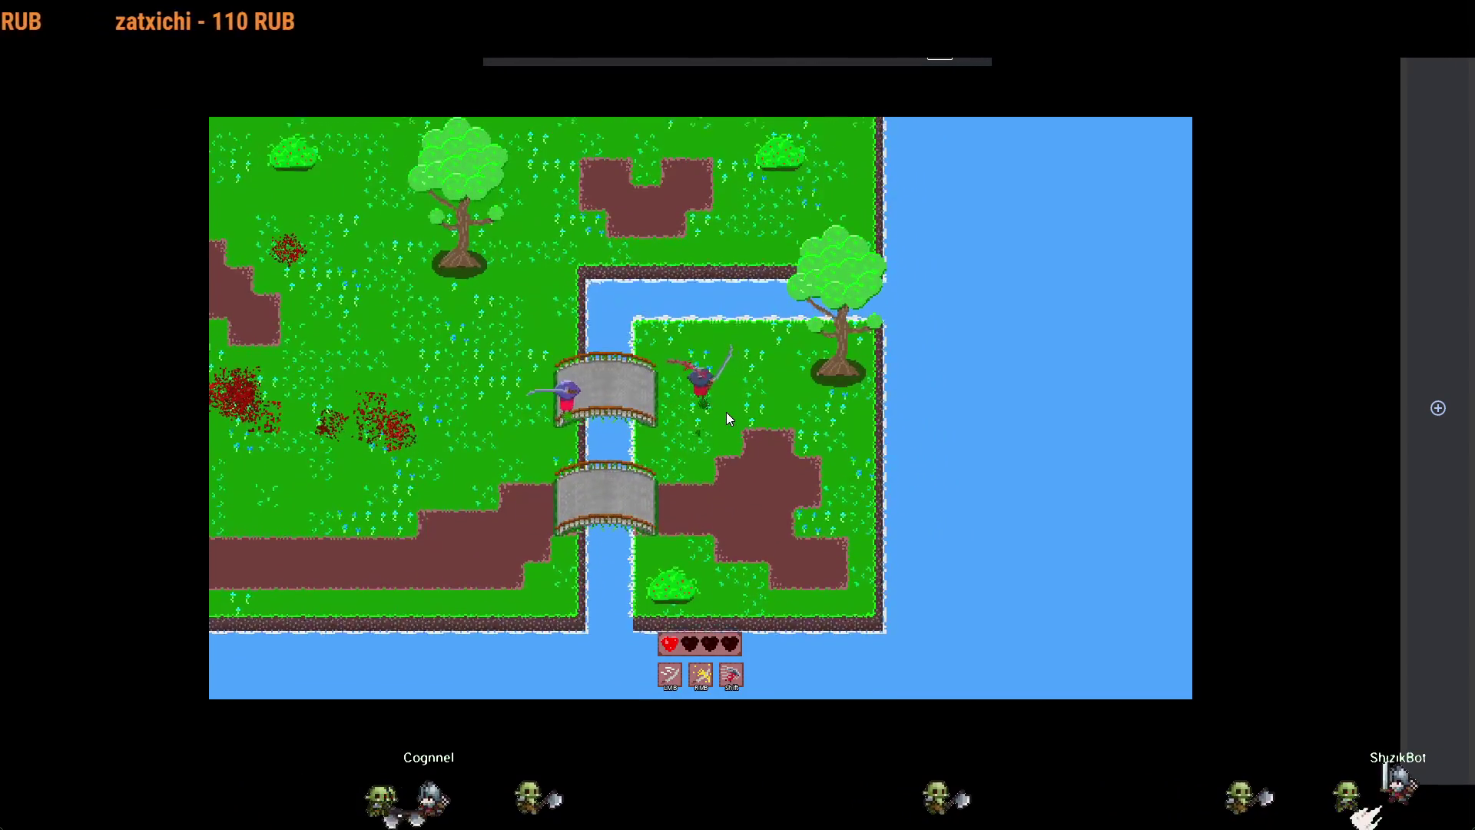
{"action": "key", "text": "s"}
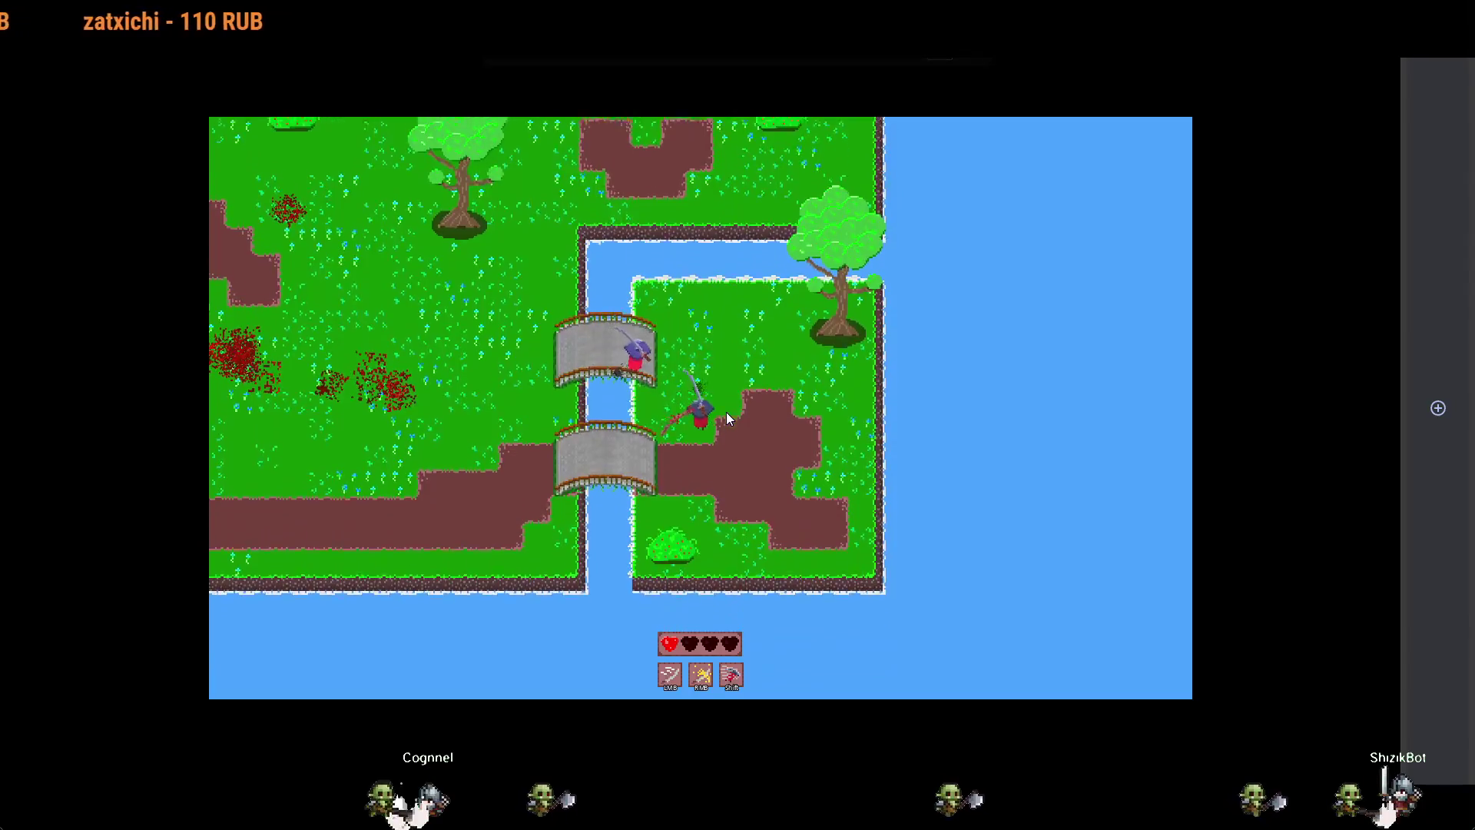
{"action": "key", "text": "a"}
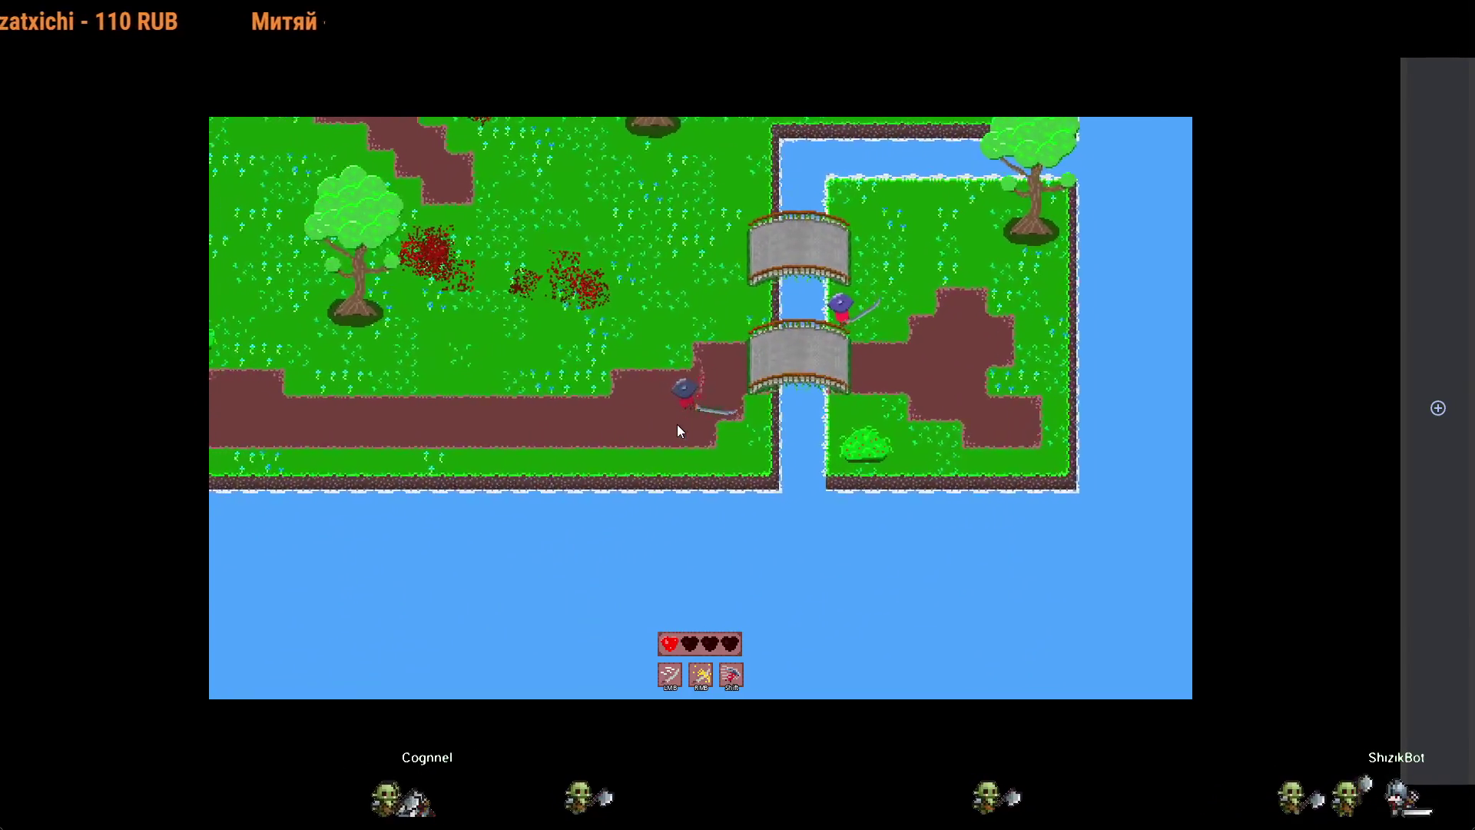
{"action": "key", "text": "a"}
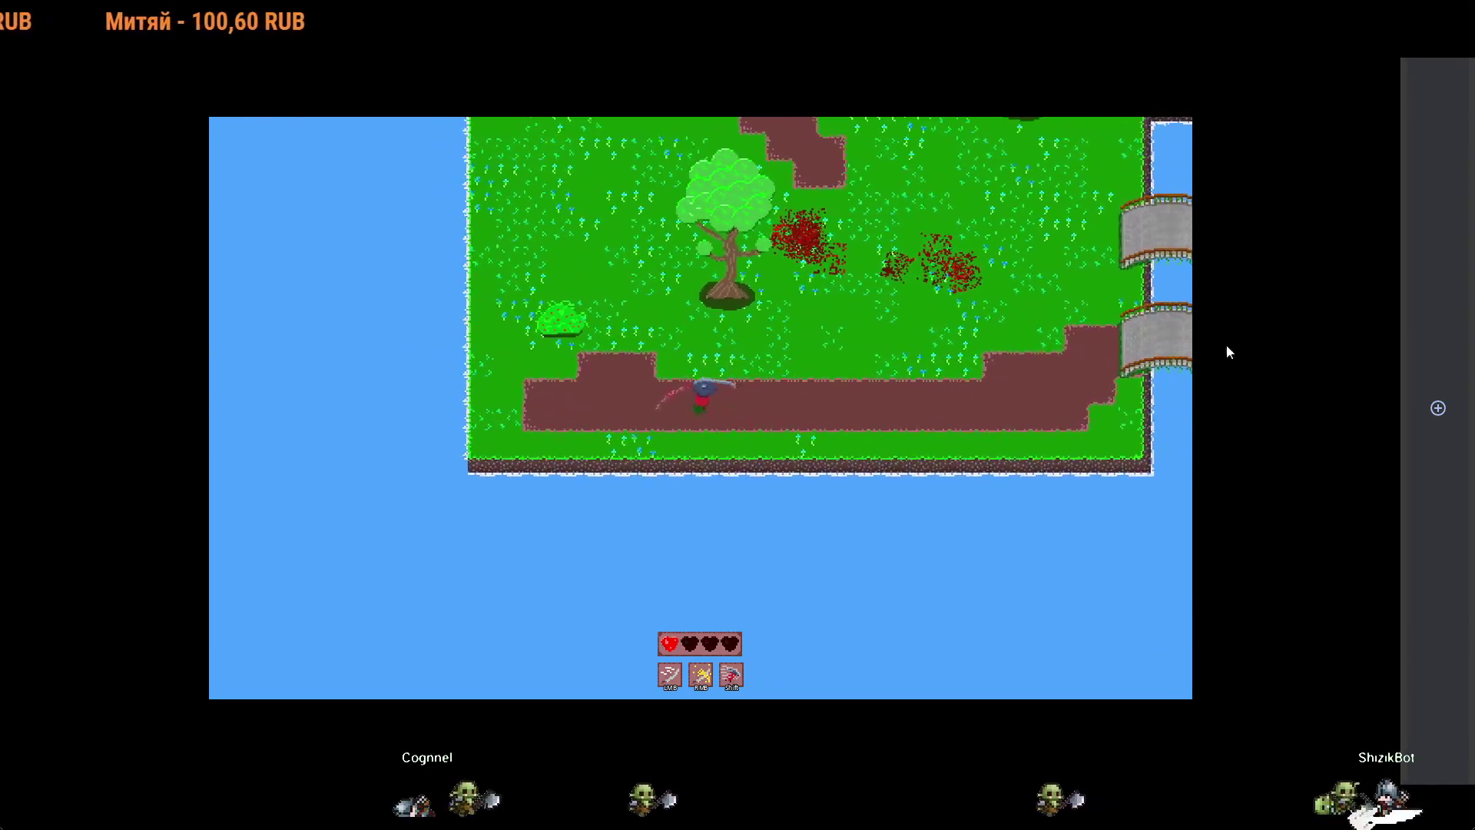
Step: Cross east over both bridges toward the tree, then exit fullscreen and switch to Aseprite
{"action": "key", "text": "d"}
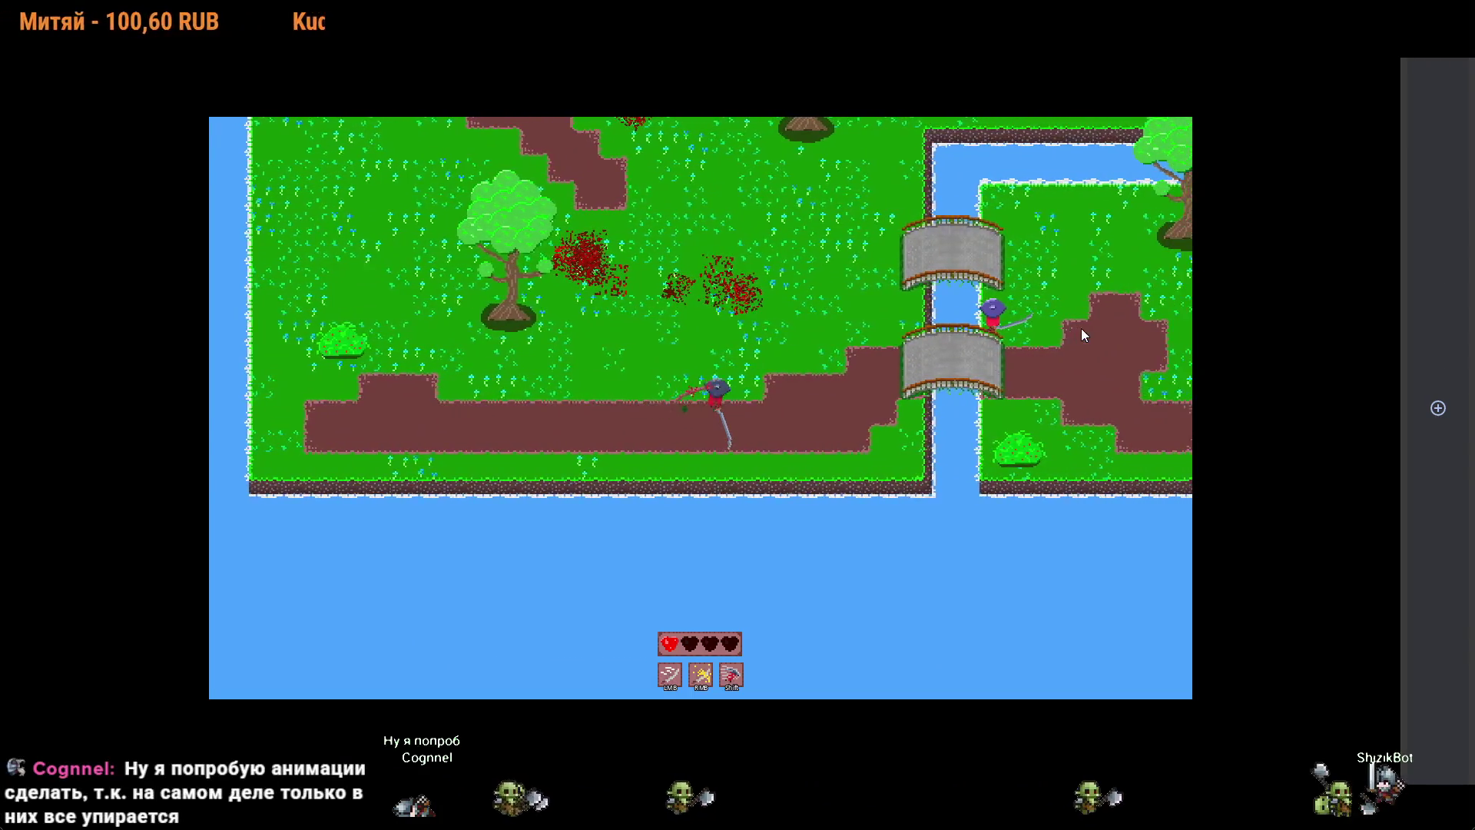
{"action": "key", "text": "d"}
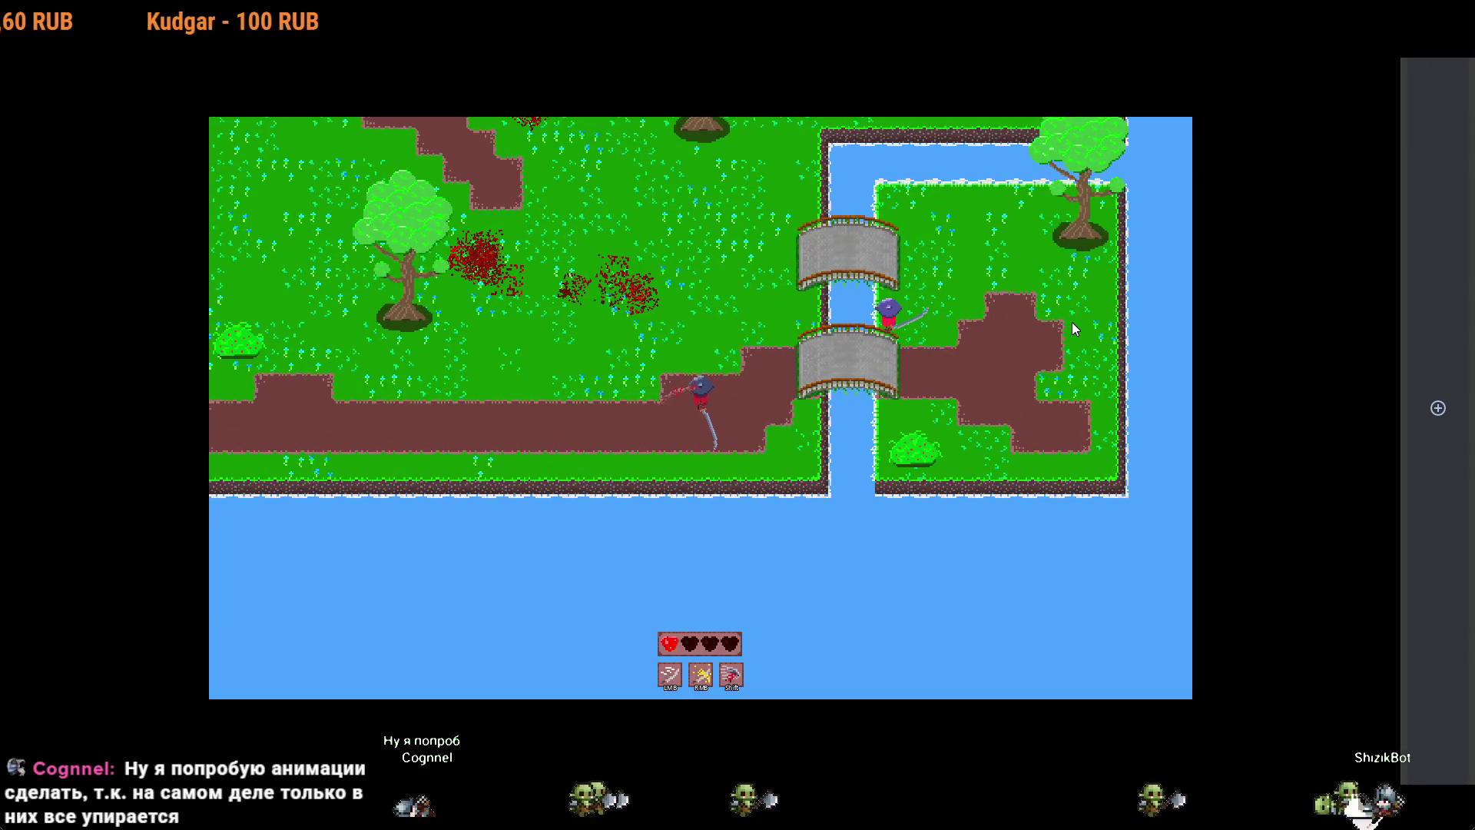
{"action": "key", "text": "d"}
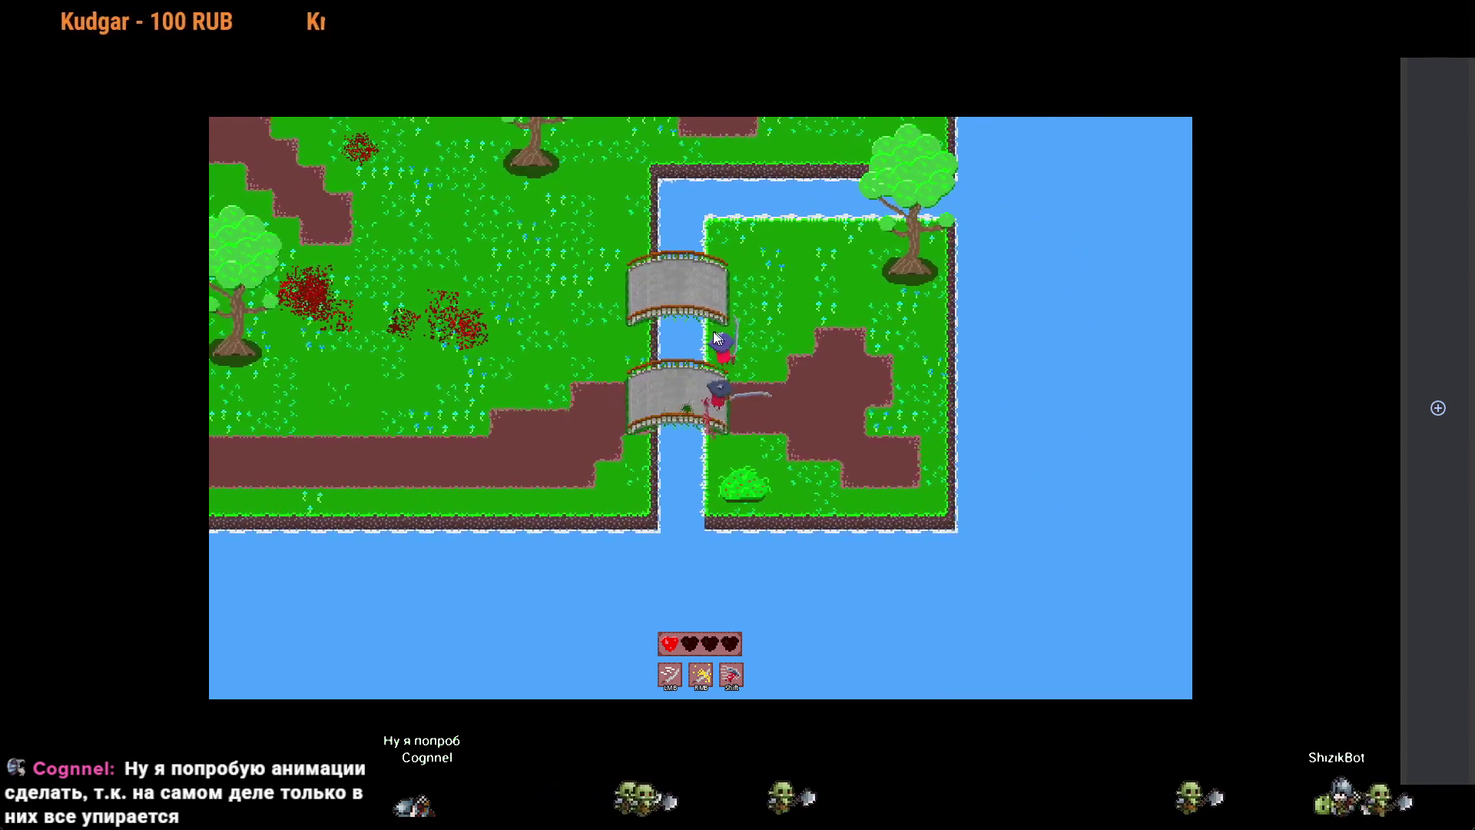
{"action": "key", "text": "w"}
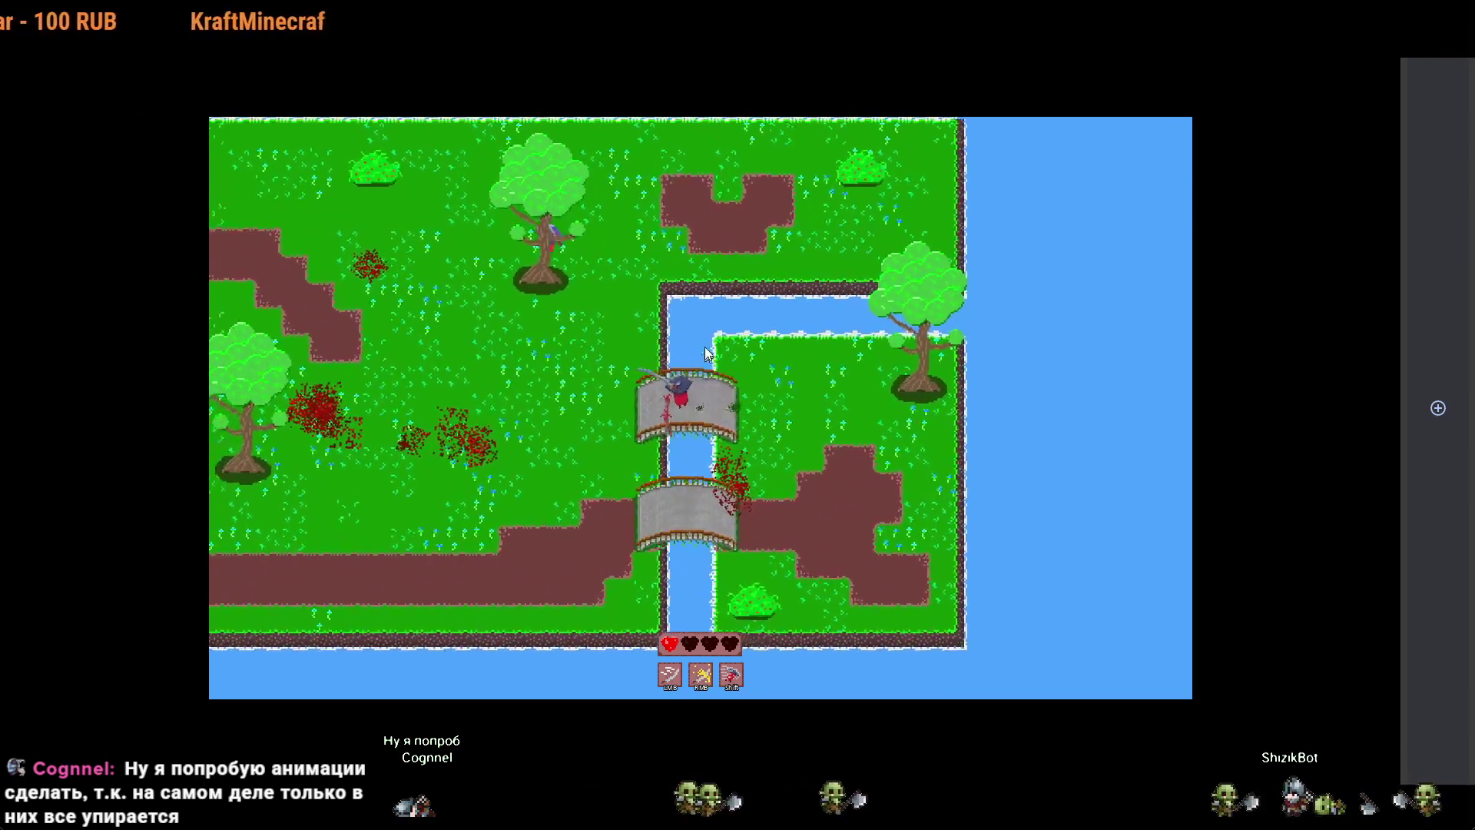
{"action": "key", "text": "w"}
{"action": "key", "text": "a"}
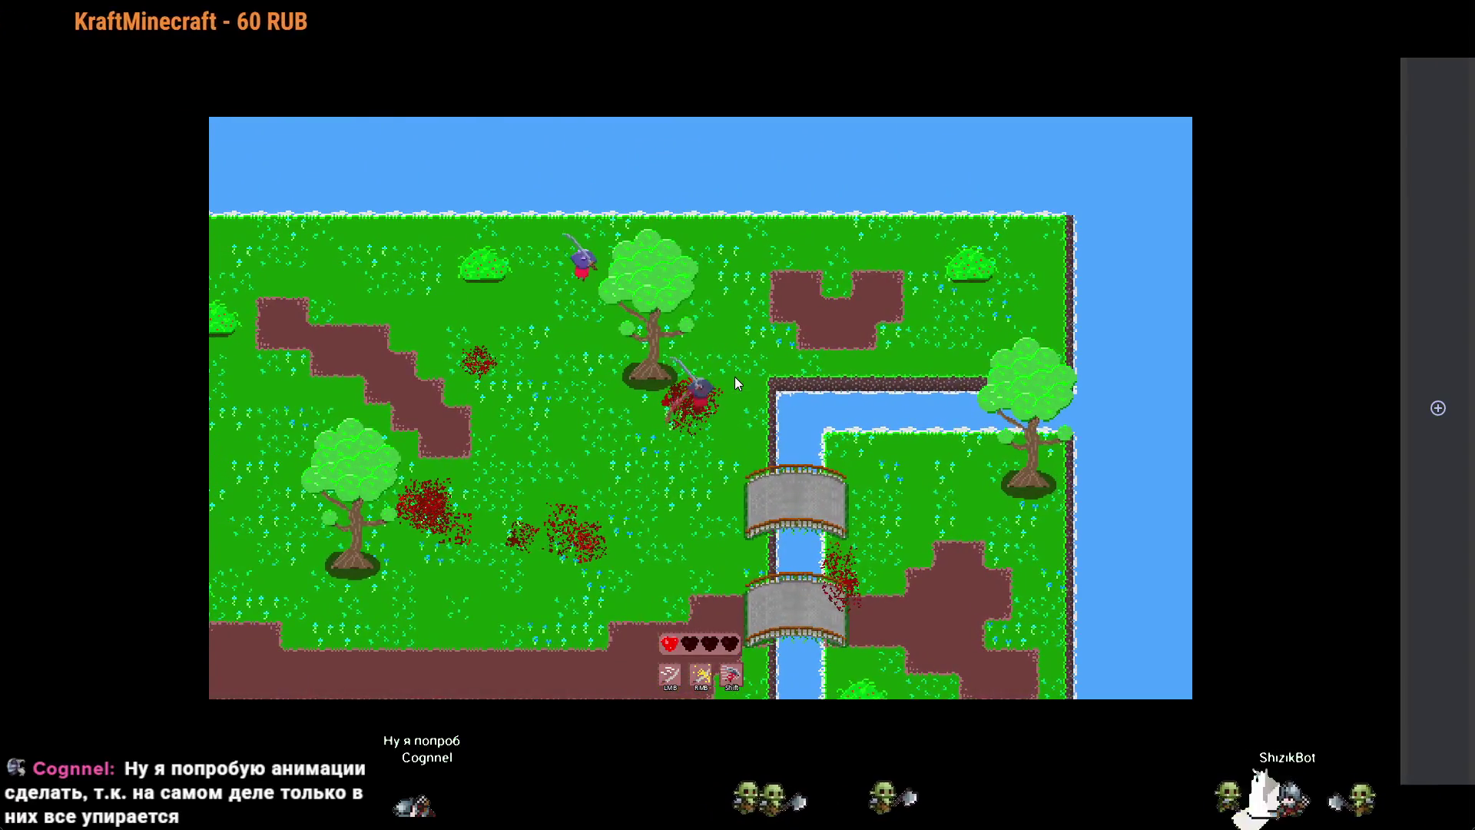
{"action": "key", "text": "Escape"}
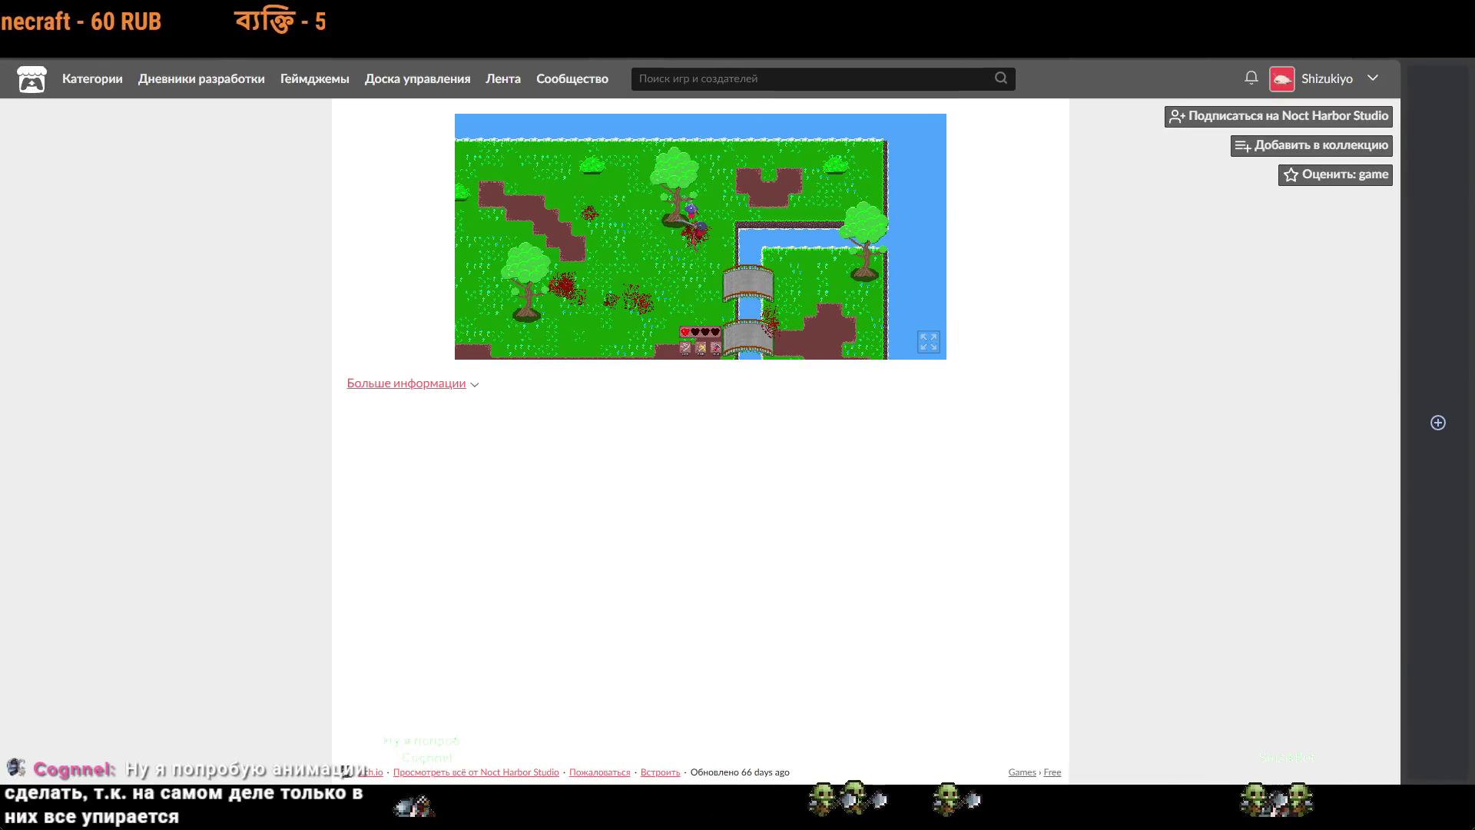
{"action": "key", "text": "alt+Tab"}
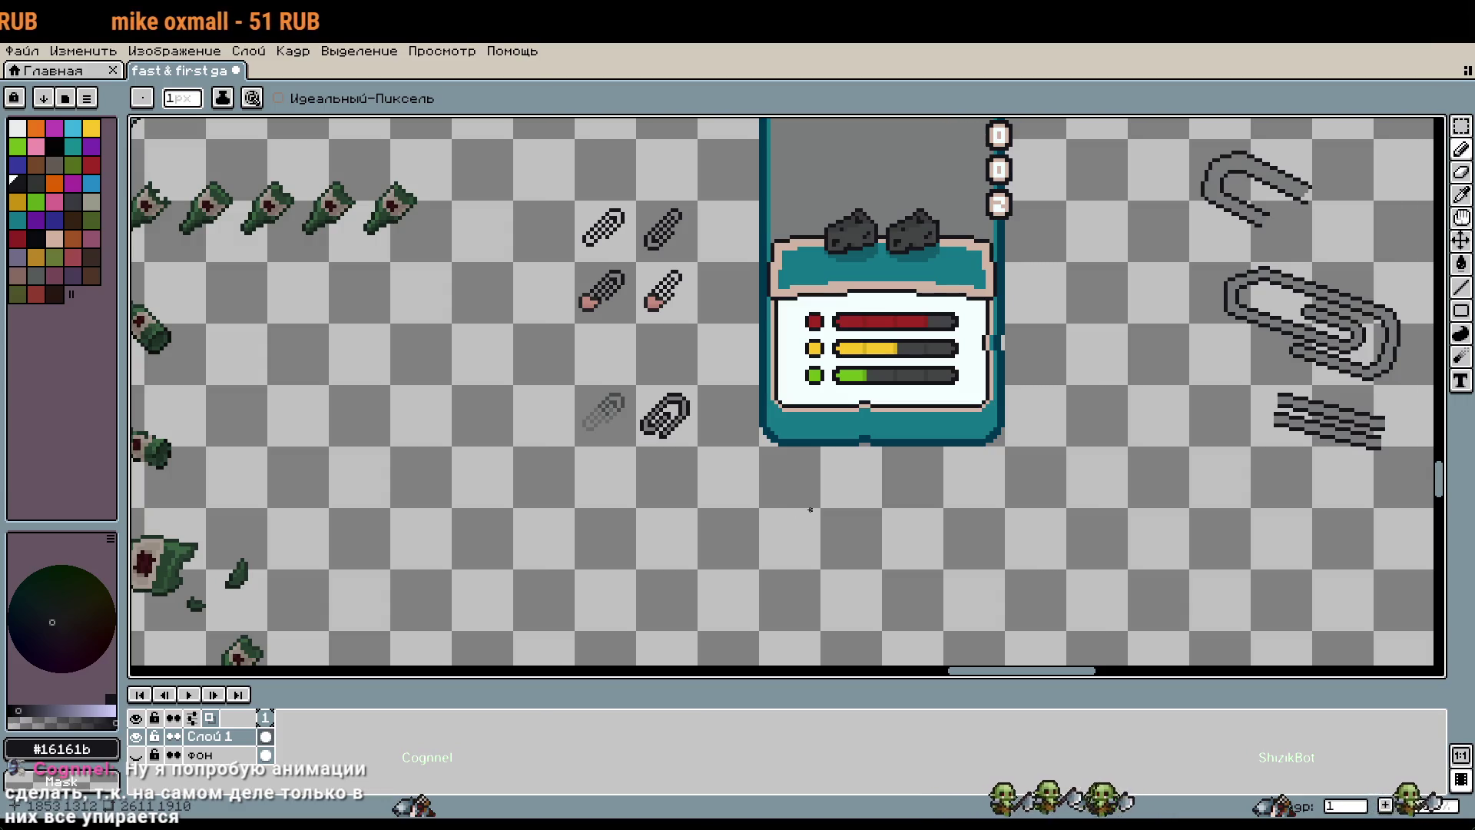
Step: Survey the sprite sheet and try two loops around the paperclip, undoing both
{"action": "scroll", "coordinate": [829, 509], "scroll_direction": "down", "scroll_amount": 1}
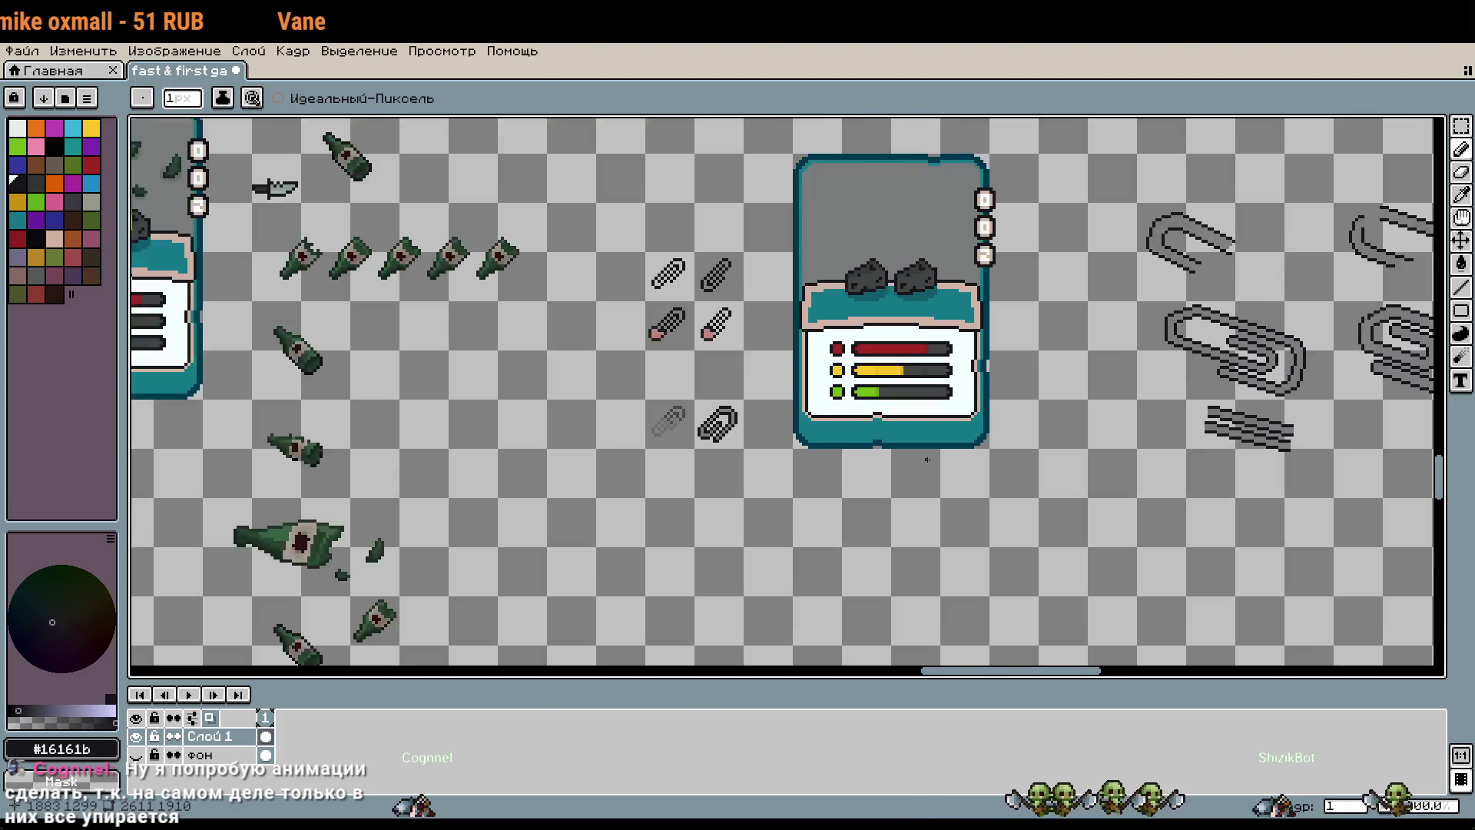
{"action": "scroll", "coordinate": [897, 440], "scroll_direction": "down", "scroll_amount": 1}
{"action": "scroll", "coordinate": [906, 530], "scroll_direction": "down", "scroll_amount": 1}
{"action": "mouse_move", "coordinate": [906, 538]}
{"action": "left_mouse_down"}
{"action": "mouse_move", "coordinate": [966, 353]}
{"action": "mouse_move", "coordinate": [833, 464]}
{"action": "left_mouse_up"}
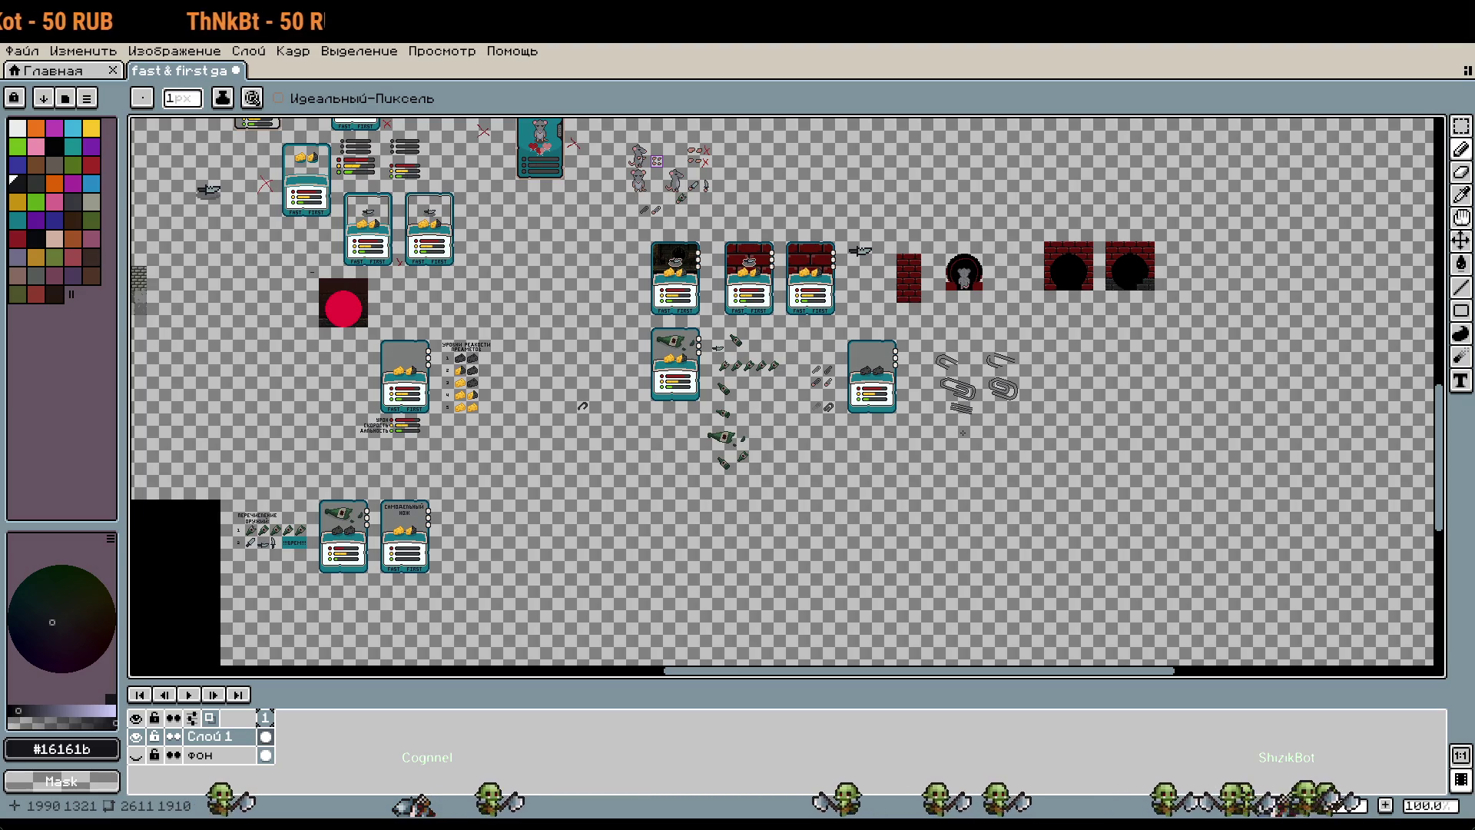
{"action": "scroll", "coordinate": [1052, 396], "scroll_direction": "up", "scroll_amount": 1}
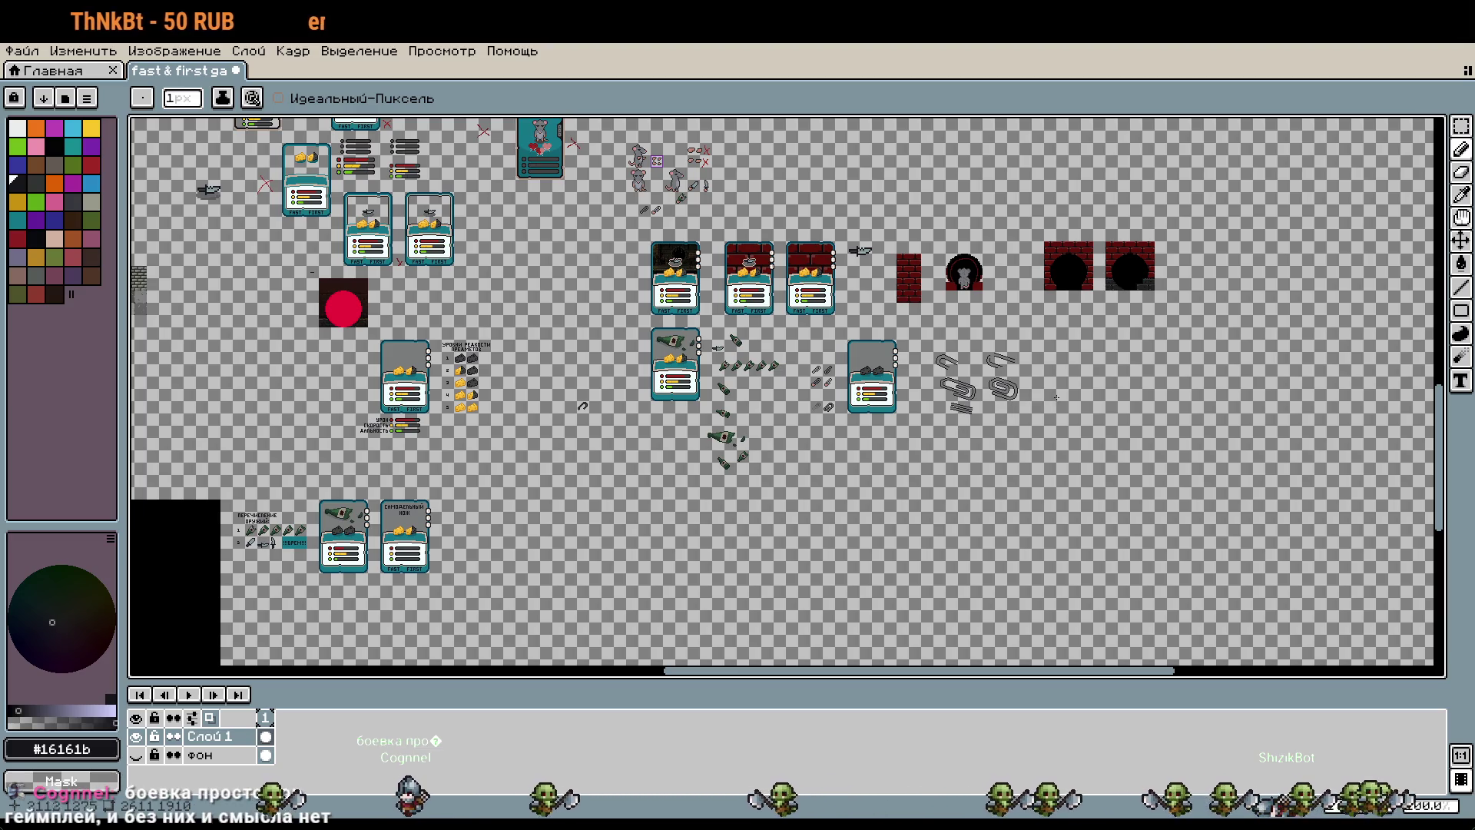
{"action": "scroll", "coordinate": [830, 407], "scroll_direction": "up", "scroll_amount": 3}
{"action": "scroll", "coordinate": [830, 407], "scroll_direction": "up", "scroll_amount": 2}
{"action": "scroll", "coordinate": [830, 407], "scroll_direction": "up", "scroll_amount": 1}
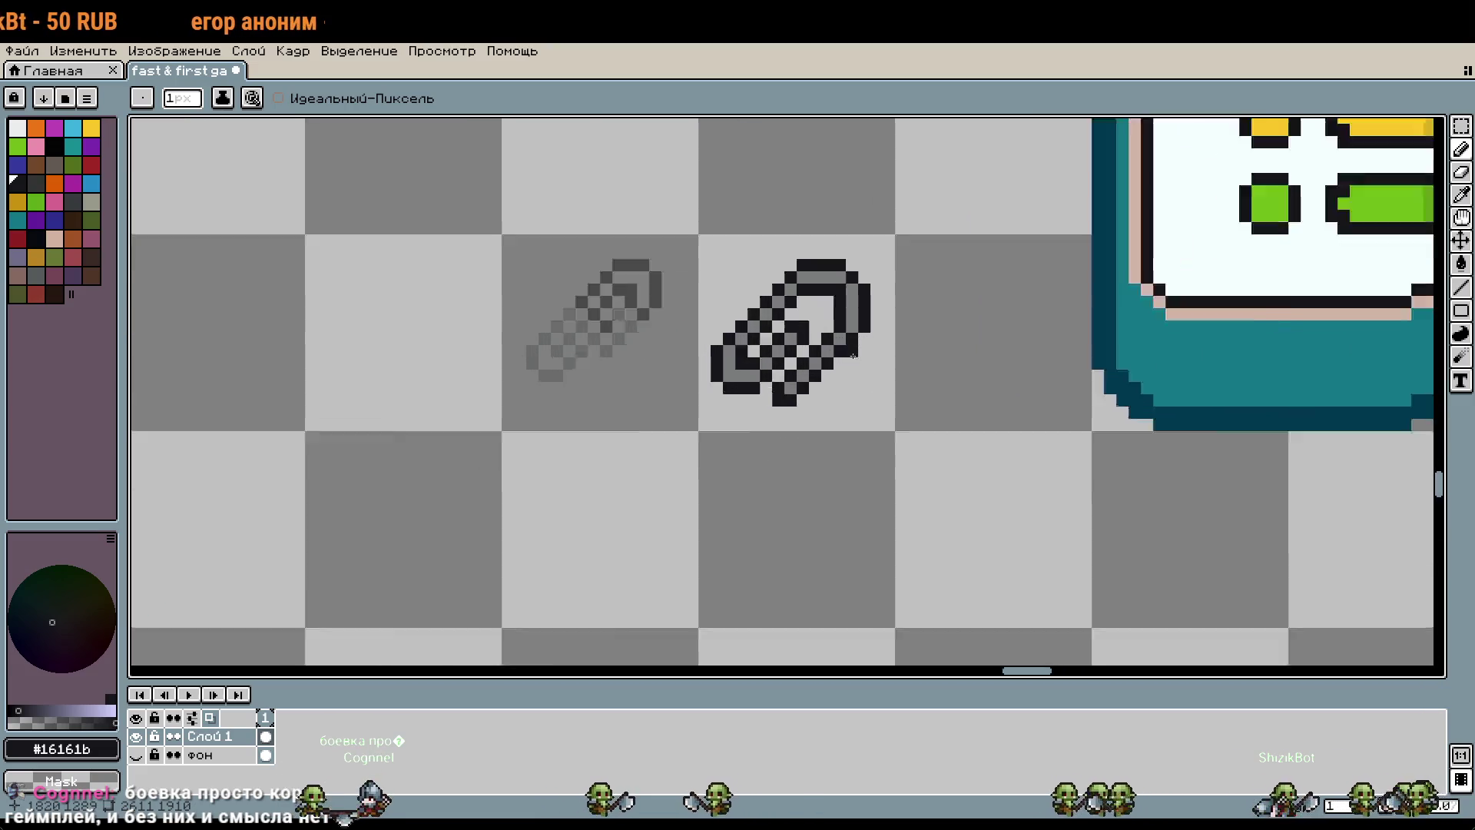
{"action": "left_click_drag", "start_coordinate": [603, 230], "coordinate": [603, 196]}
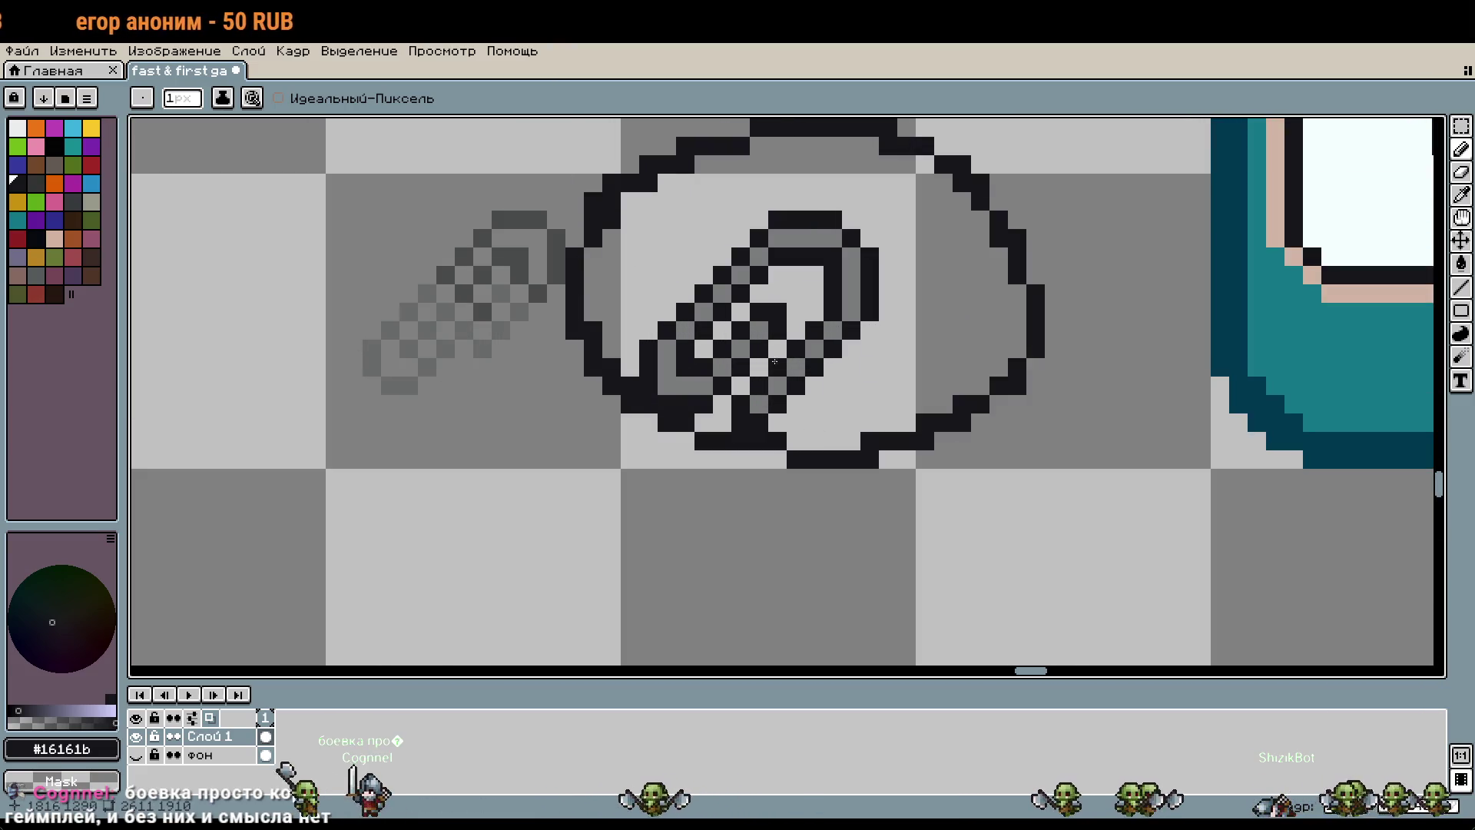
{"action": "key", "text": "ctrl+z"}
{"action": "key", "text": "ctrl+z"}
{"action": "left_click_drag", "start_coordinate": [659, 181], "coordinate": [572, 220]}
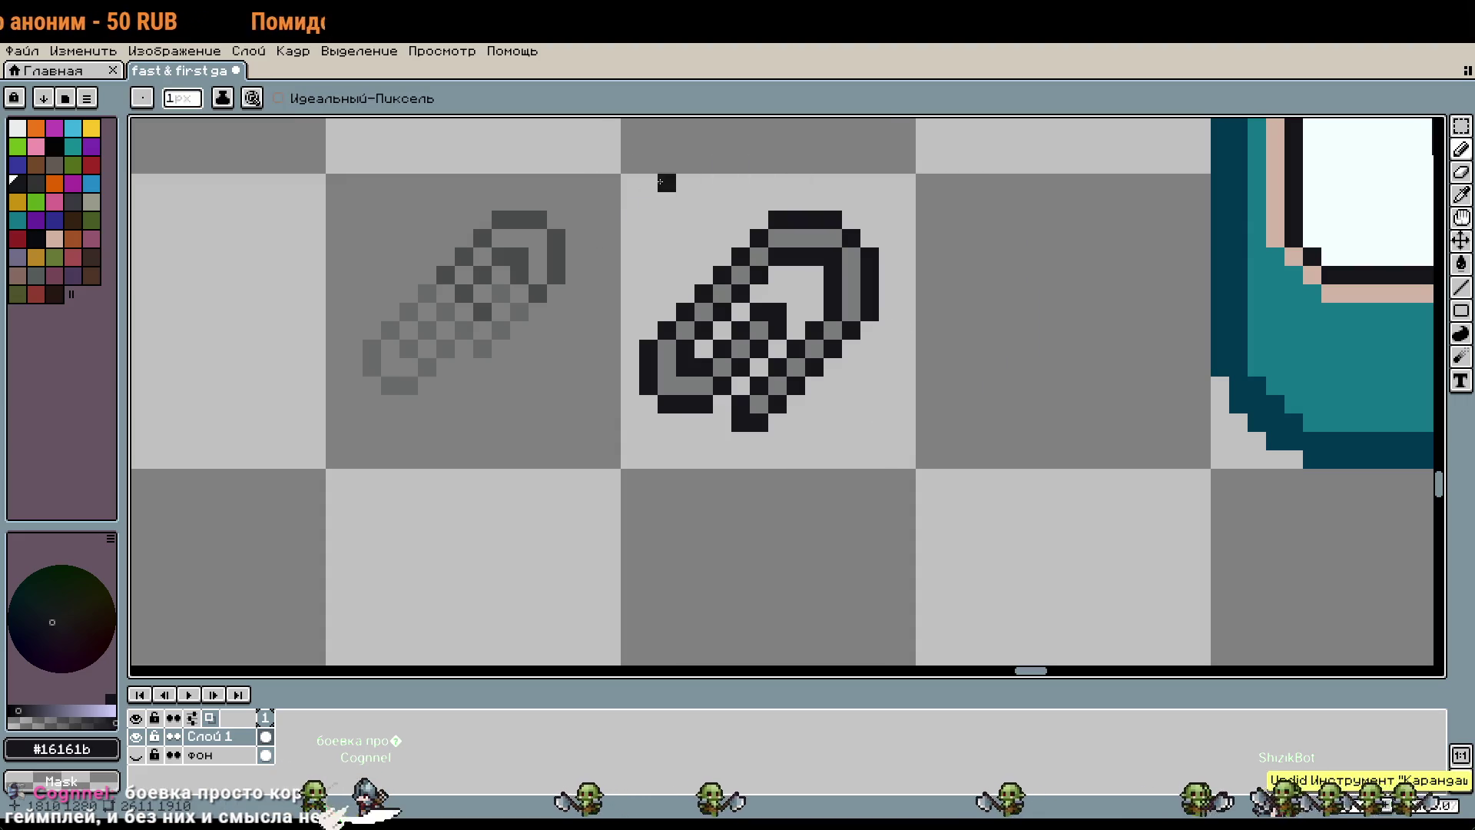
{"action": "key", "text": "ctrl+z"}
Step: Pan across the sheet past the other paperclips and card sprites to the rat sprites
{"action": "scroll", "coordinate": [929, 330], "scroll_direction": "down", "scroll_amount": 3}
{"action": "mouse_move", "coordinate": [929, 329]}
{"action": "left_mouse_down"}
{"action": "mouse_move", "coordinate": [829, 633]}
{"action": "mouse_move", "coordinate": [837, 454]}
{"action": "left_mouse_up"}
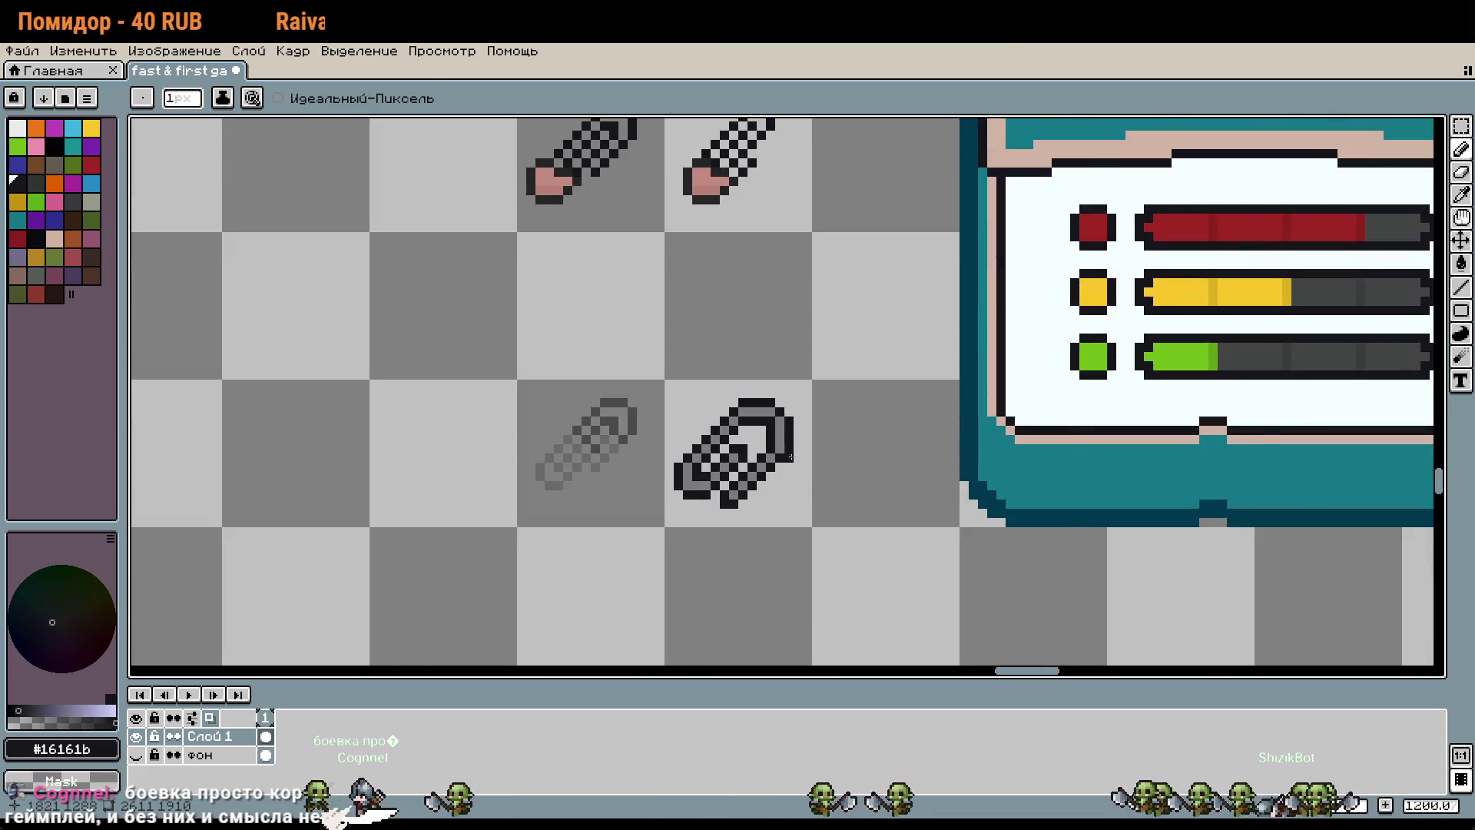
{"action": "scroll", "coordinate": [791, 461], "scroll_direction": "down", "scroll_amount": 2}
{"action": "scroll", "coordinate": [791, 461], "scroll_direction": "down", "scroll_amount": 2}
{"action": "scroll", "coordinate": [803, 342], "scroll_direction": "up", "scroll_amount": 2}
{"action": "left_click_drag", "start_coordinate": [760, 302], "coordinate": [1049, 583]}
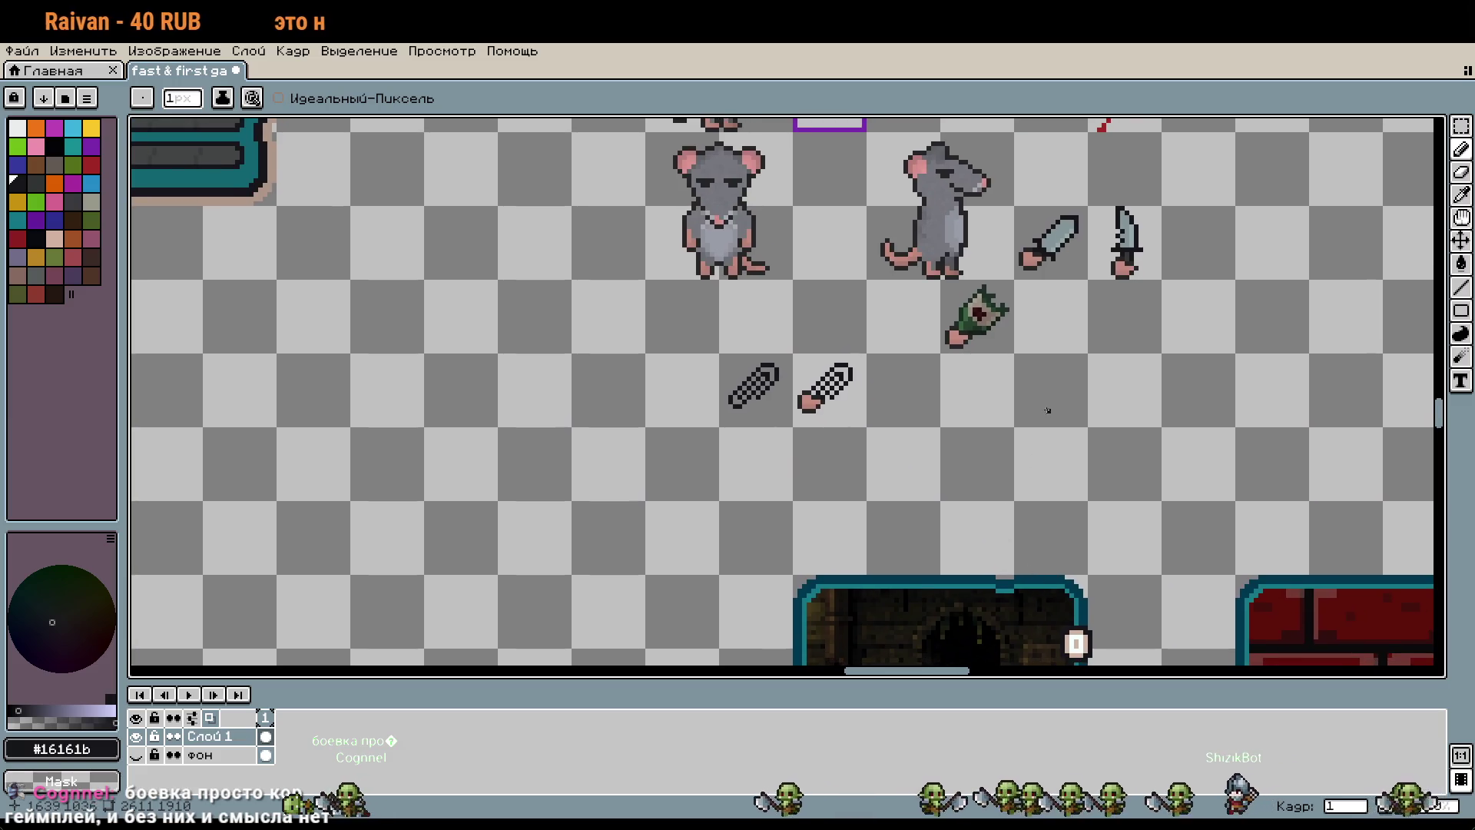
{"action": "left_click_drag", "start_coordinate": [941, 280], "coordinate": [887, 430]}
{"action": "scroll", "coordinate": [841, 315], "scroll_direction": "up", "scroll_amount": 1}
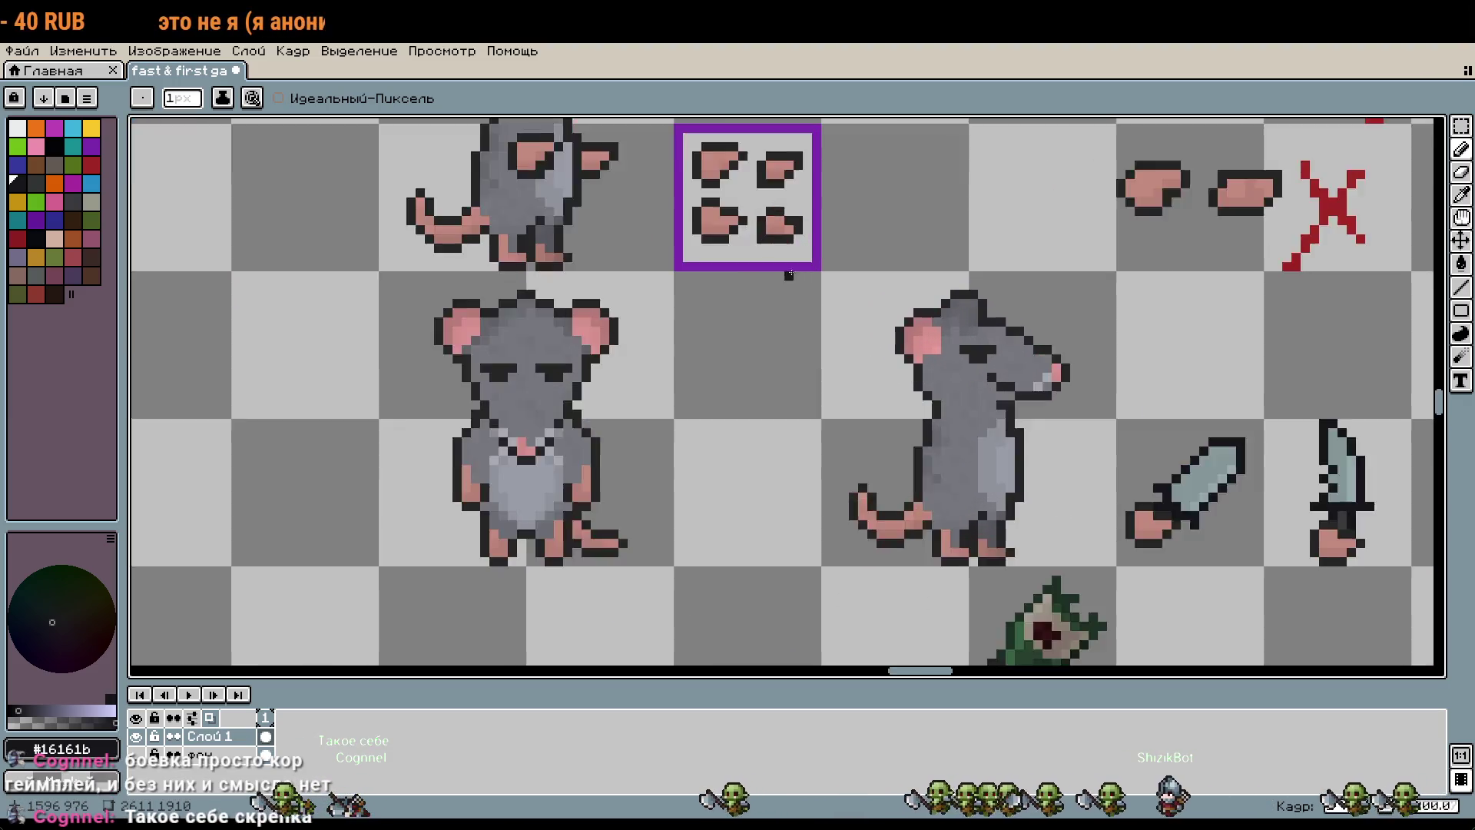
{"action": "scroll", "coordinate": [839, 327], "scroll_direction": "up", "scroll_amount": 1}
{"action": "scroll", "coordinate": [837, 340], "scroll_direction": "up", "scroll_amount": 2}
Step: Select the lower-left pink paw with the Rectangular Marquee and paste it near the grey paperclip
{"action": "key", "text": "m"}
{"action": "left_click_drag", "start_coordinate": [666, 255], "coordinate": [843, 408]}
{"action": "scroll", "coordinate": [987, 454], "scroll_direction": "down", "scroll_amount": 2}
{"action": "scroll", "coordinate": [1013, 543], "scroll_direction": "down", "scroll_amount": 3}
{"action": "mouse_move", "coordinate": [1014, 542]}
{"action": "left_mouse_down"}
{"action": "mouse_move", "coordinate": [1149, 493]}
{"action": "mouse_move", "coordinate": [1115, 355]}
{"action": "left_mouse_up"}
{"action": "scroll", "coordinate": [1148, 493], "scroll_direction": "up", "scroll_amount": 5}
{"action": "key", "text": "ctrl+v"}
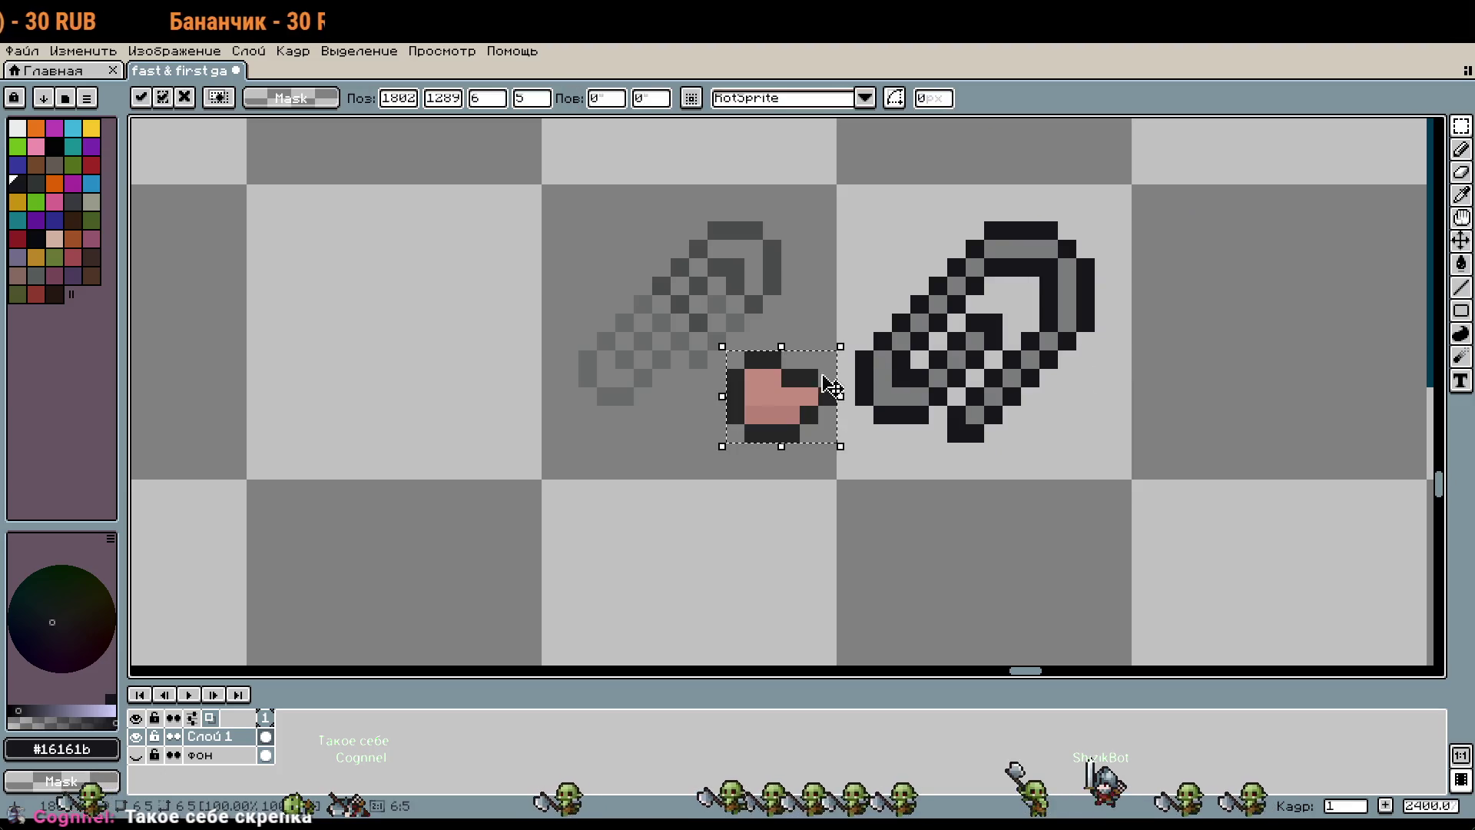
Step: Move the pasted pink piece onto the paperclip and commit it
{"action": "left_click_drag", "start_coordinate": [803, 403], "coordinate": [932, 384]}
{"action": "left_click", "coordinate": [1011, 451]}
{"action": "scroll", "coordinate": [1011, 451], "scroll_direction": "down", "scroll_amount": 1}
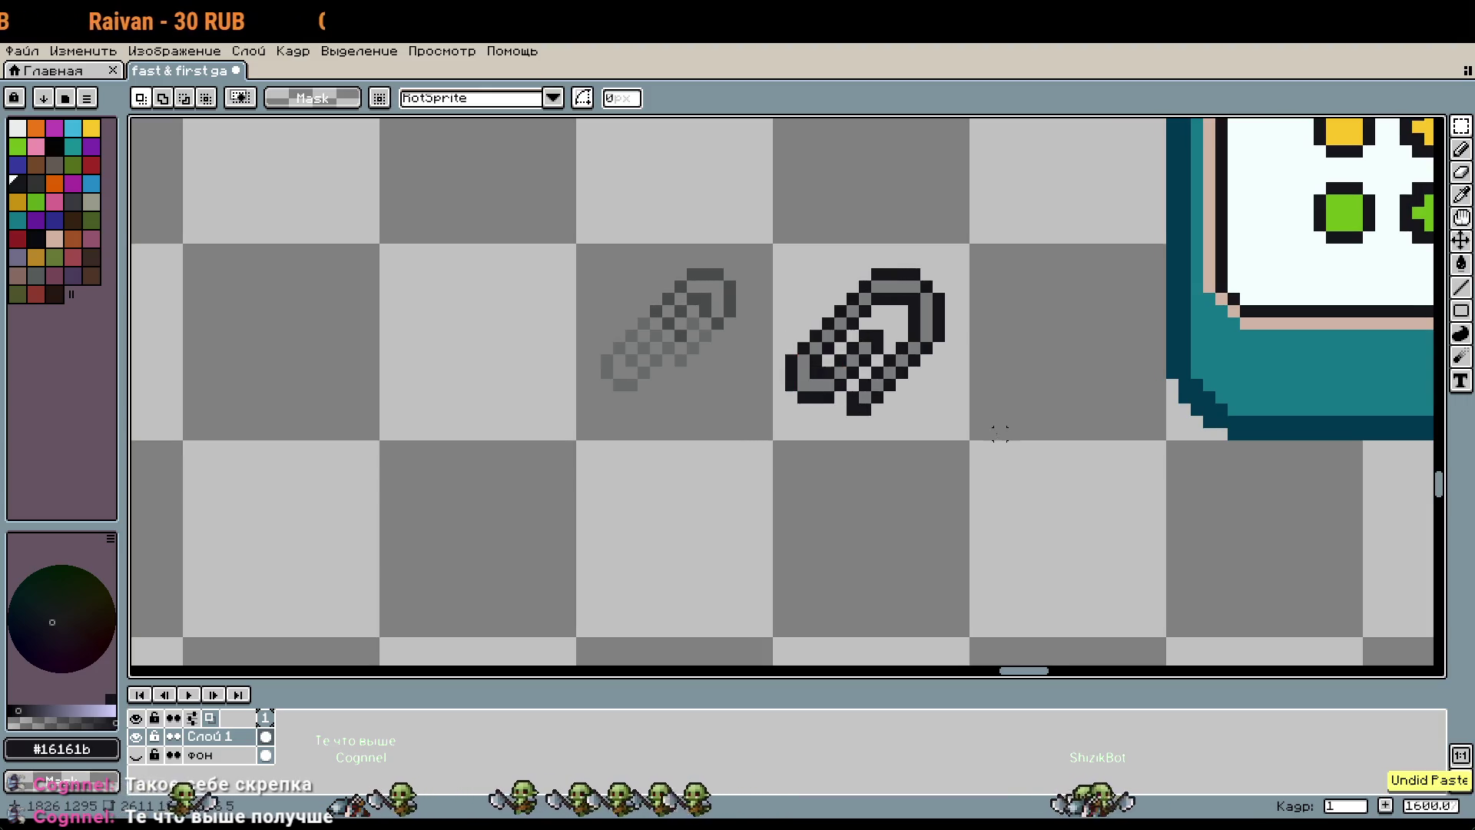
{"action": "mouse_move", "coordinate": [1000, 470]}
{"action": "left_mouse_down"}
{"action": "mouse_move", "coordinate": [1004, 567]}
{"action": "mouse_move", "coordinate": [956, 356]}
{"action": "left_mouse_up"}
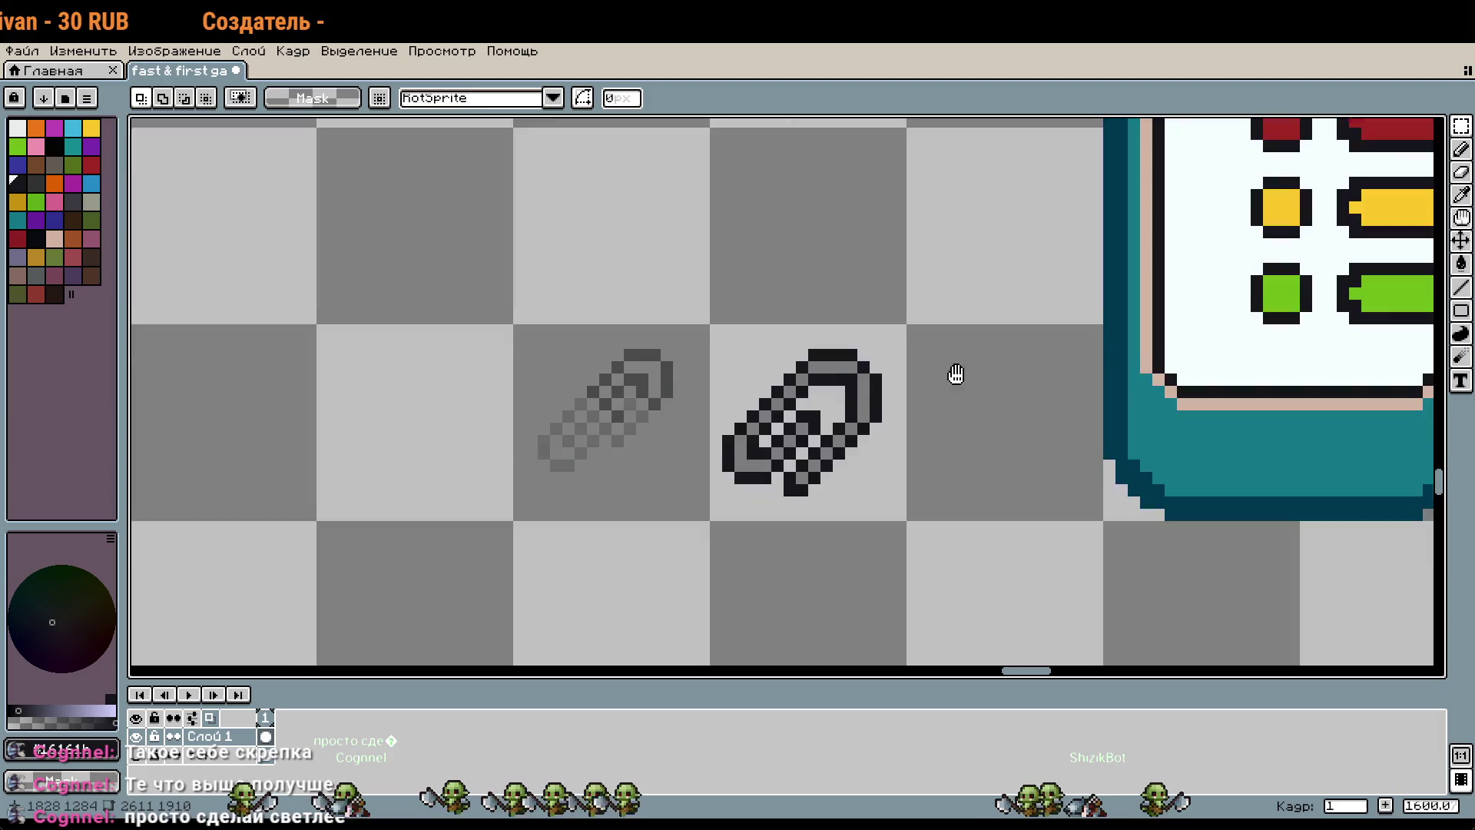
Step: Sample and lighten a grey, try a bucket fill, then undo the unwanted fill
{"action": "key", "text": "i"}
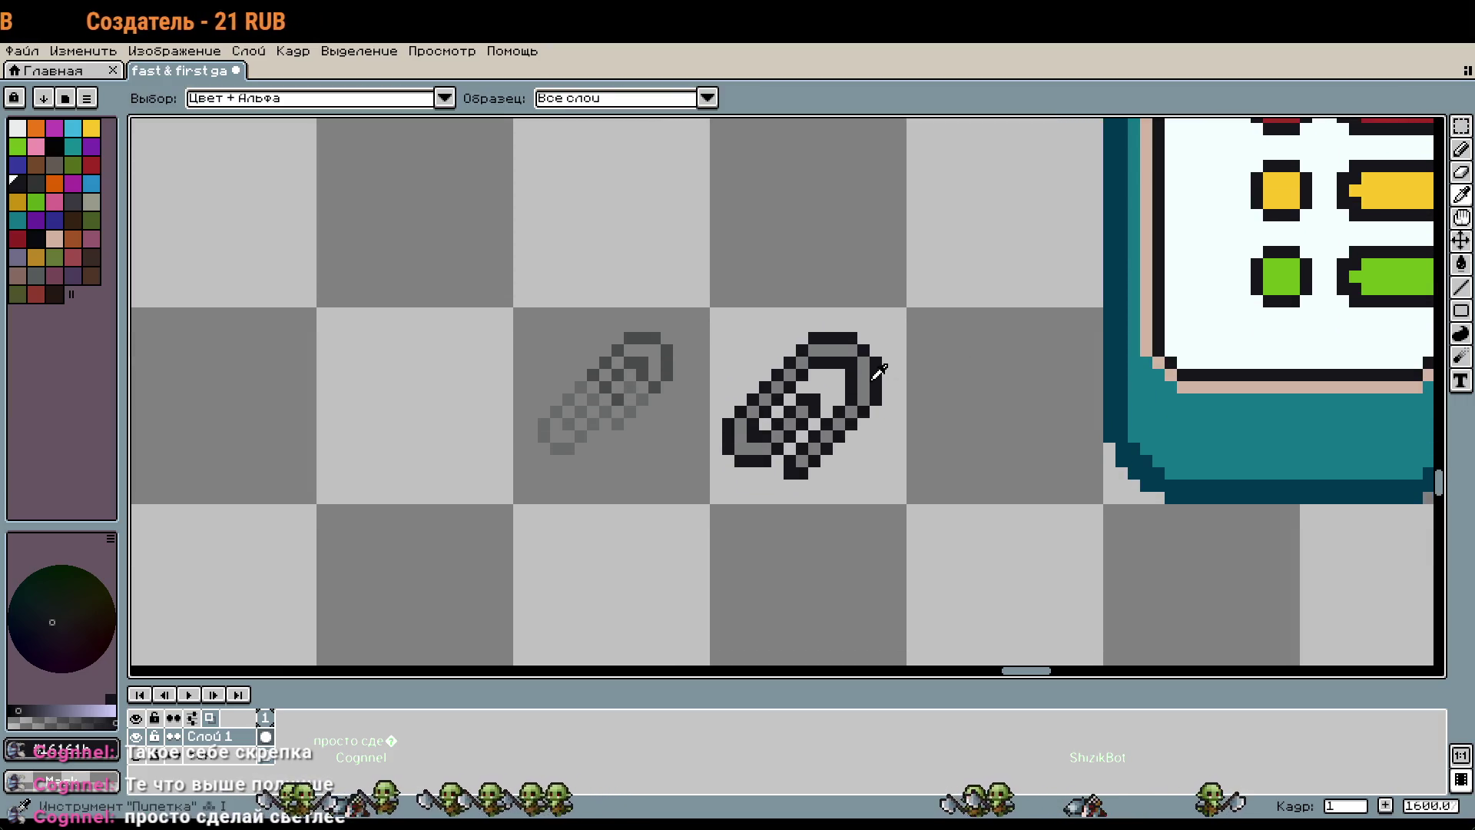
{"action": "left_click", "coordinate": [57, 708]}
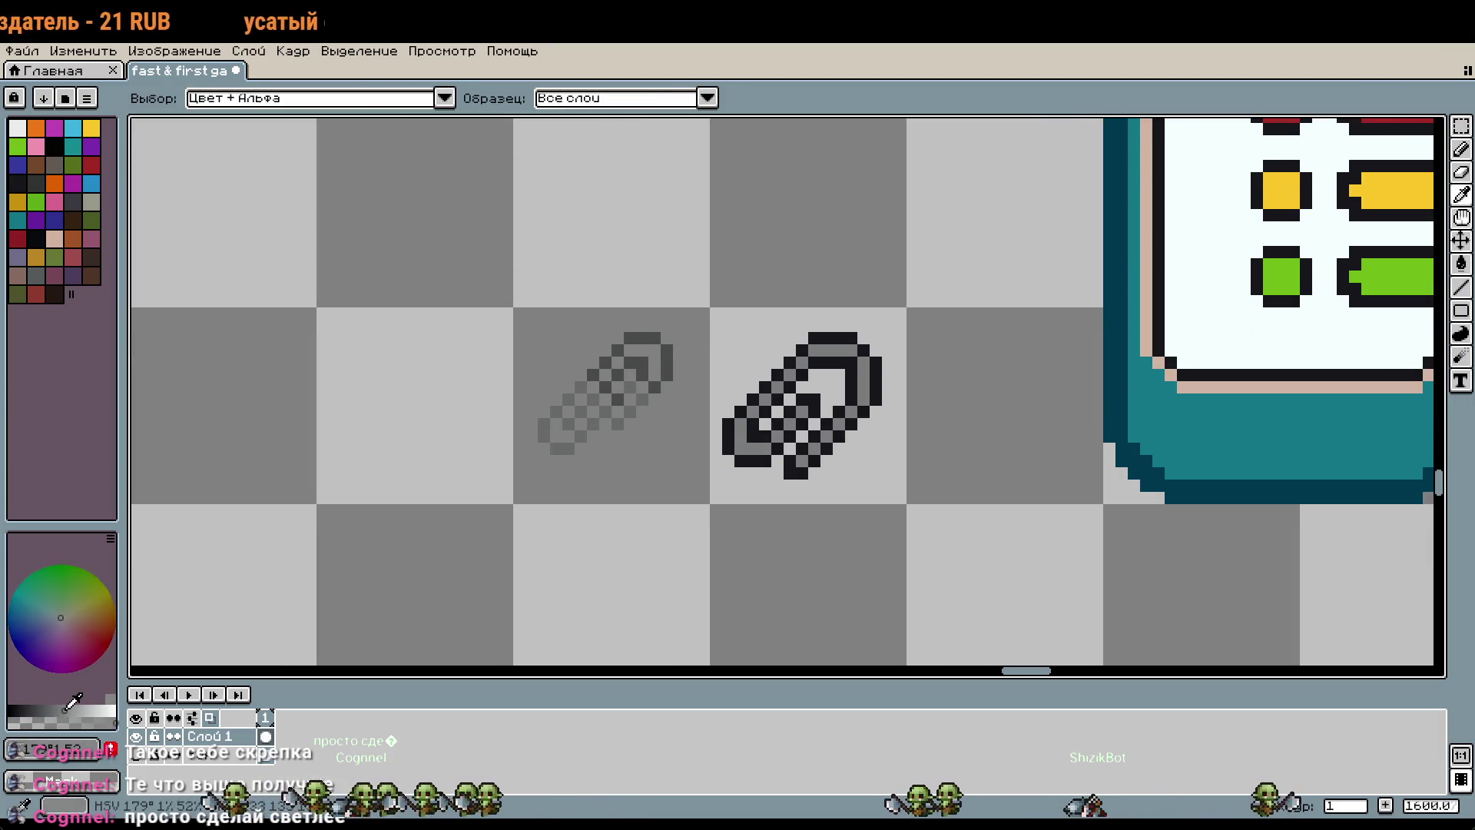
{"action": "key", "text": "b"}
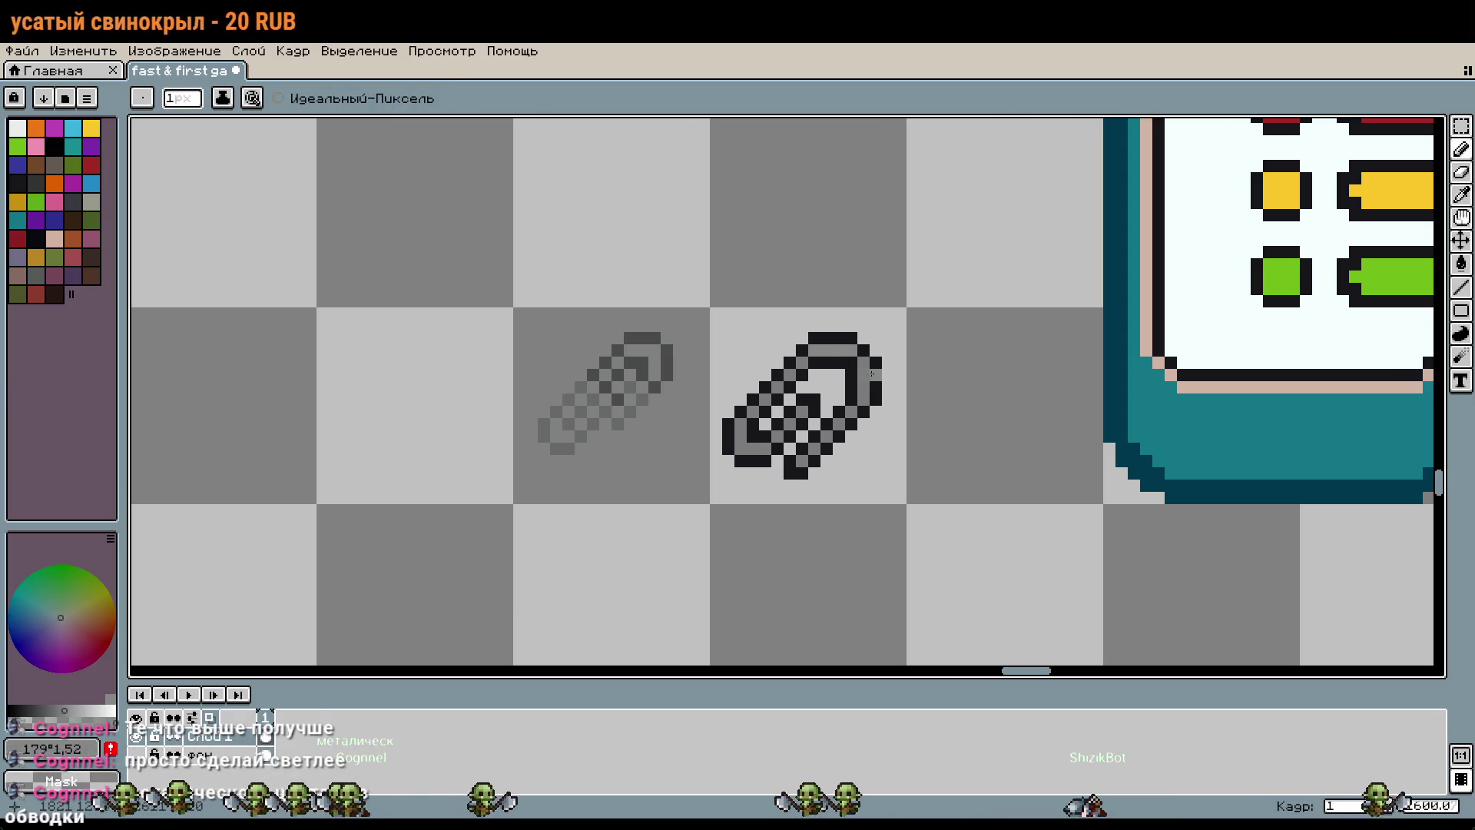
{"action": "key", "text": "g"}
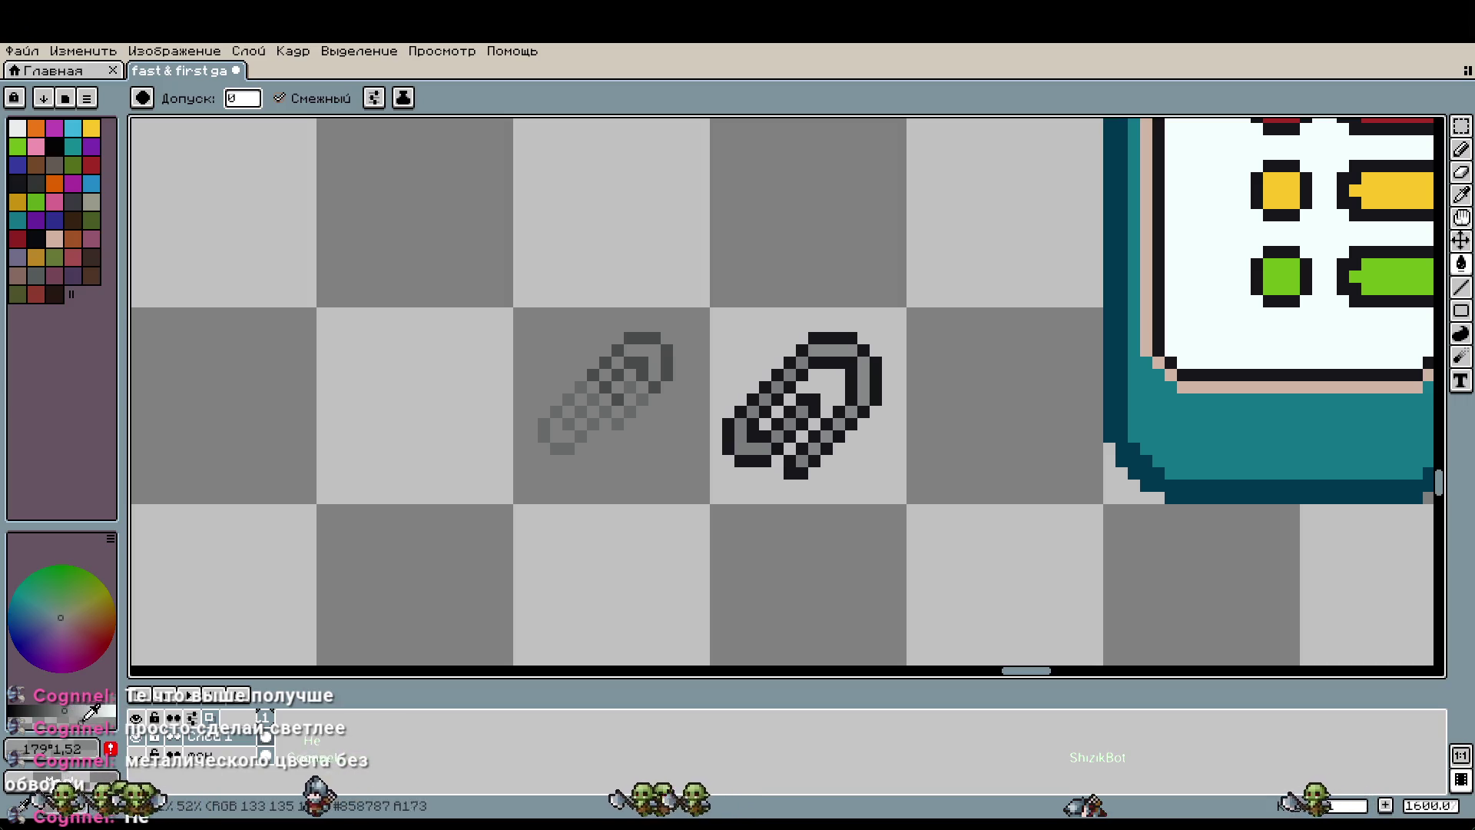
{"action": "scroll", "coordinate": [827, 393], "scroll_direction": "up", "scroll_amount": 1}
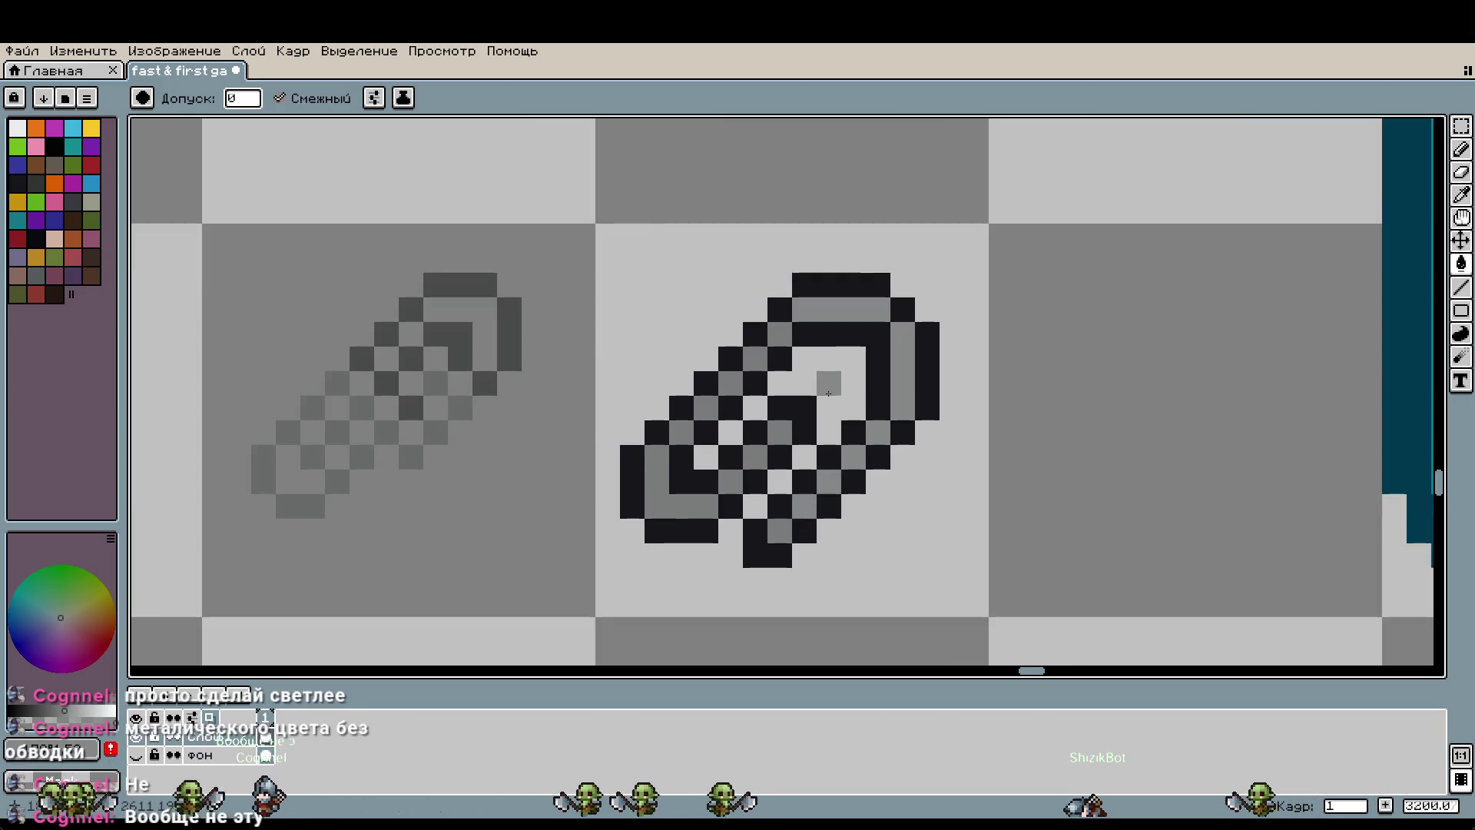
{"action": "left_click_drag", "start_coordinate": [952, 507], "coordinate": [914, 422]}
{"action": "key", "text": "ctrl+z"}
{"action": "key", "text": "v"}
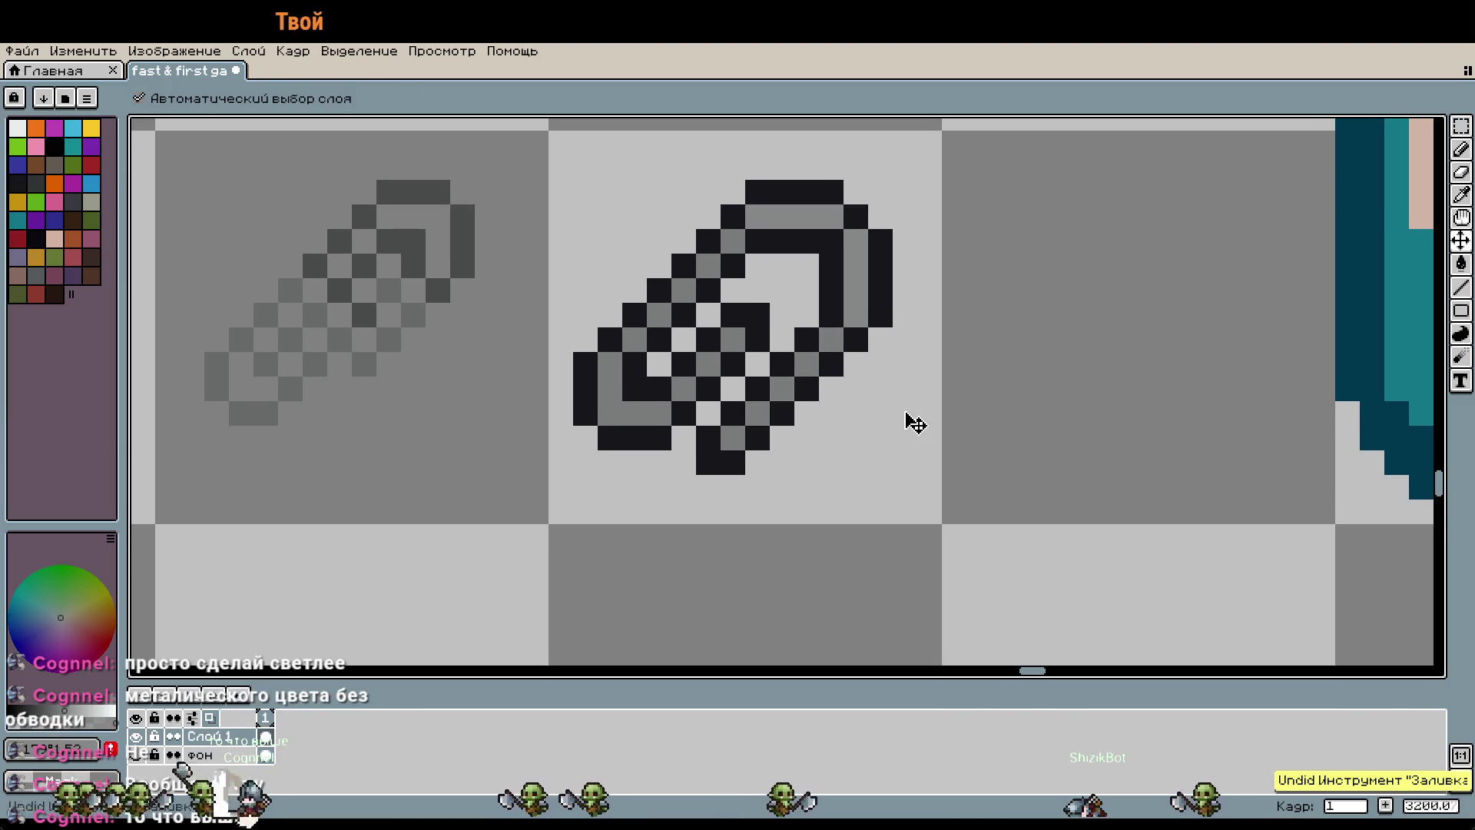
{"action": "key", "text": "g"}
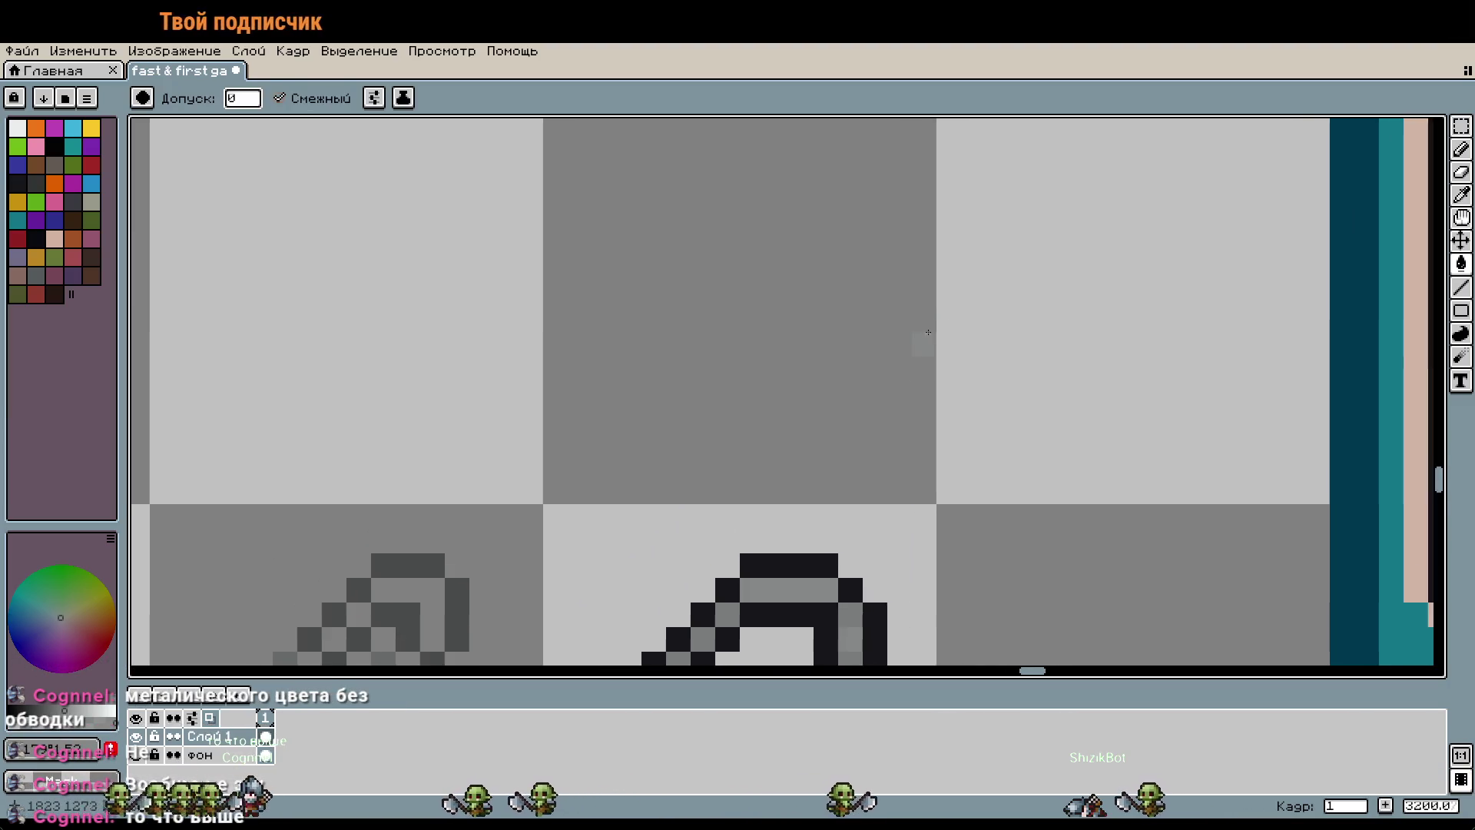
{"action": "scroll", "coordinate": [785, 443], "scroll_direction": "down", "scroll_amount": 1}
{"action": "left_click_drag", "start_coordinate": [785, 444], "coordinate": [828, 478]}
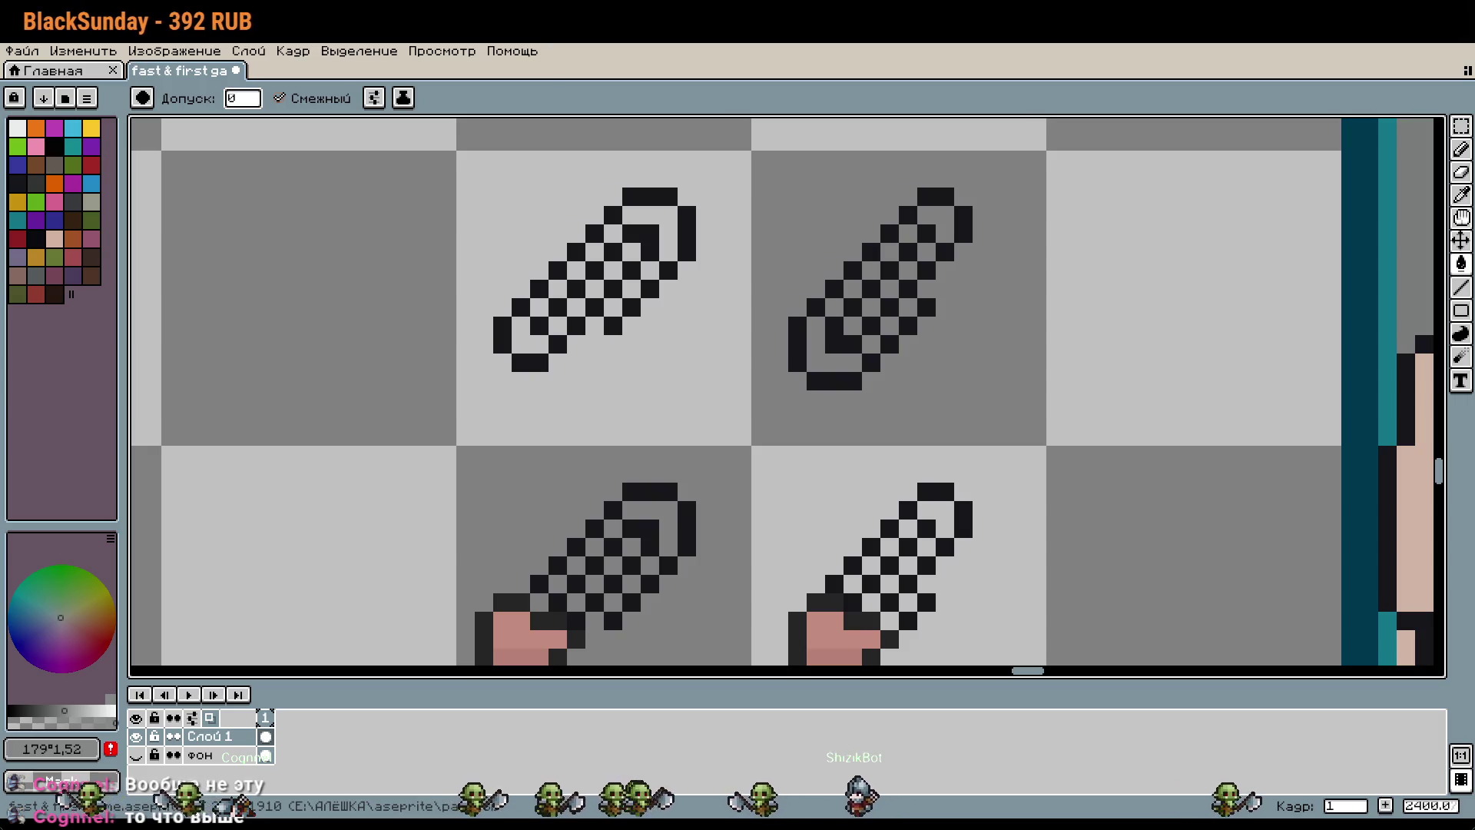
Step: Delete the faded reference paperclip's tile and select the original paperclip's 16x16 tile to copy
{"action": "left_click_drag", "start_coordinate": [1074, 417], "coordinate": [944, 397]}
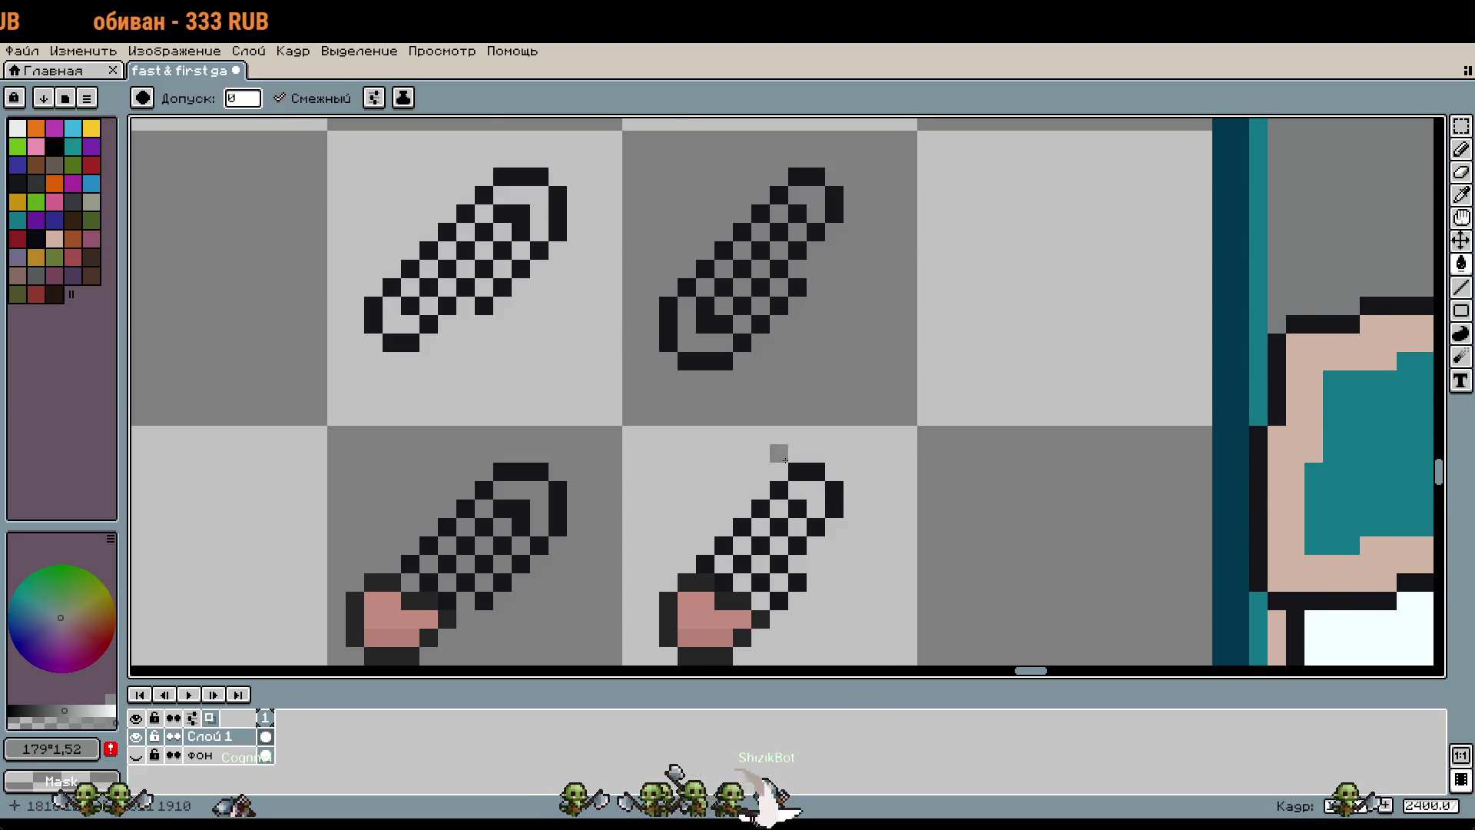
{"action": "scroll", "coordinate": [768, 338], "scroll_direction": "down", "scroll_amount": 3}
{"action": "scroll", "coordinate": [862, 315], "scroll_direction": "up", "scroll_amount": 3}
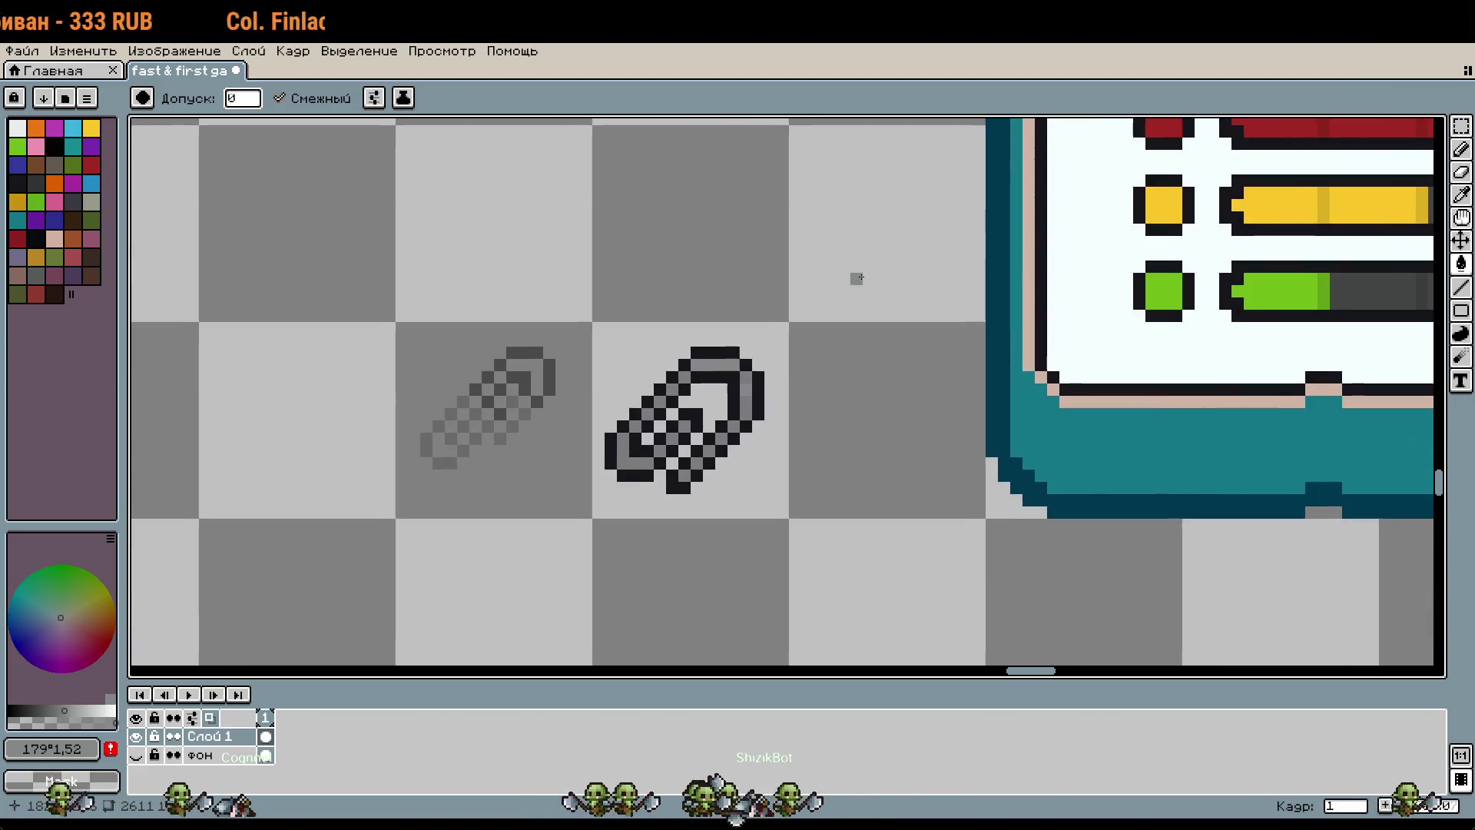
{"action": "scroll", "coordinate": [856, 276], "scroll_direction": "down", "scroll_amount": 1}
{"action": "left_click_drag", "start_coordinate": [850, 520], "coordinate": [777, 231]}
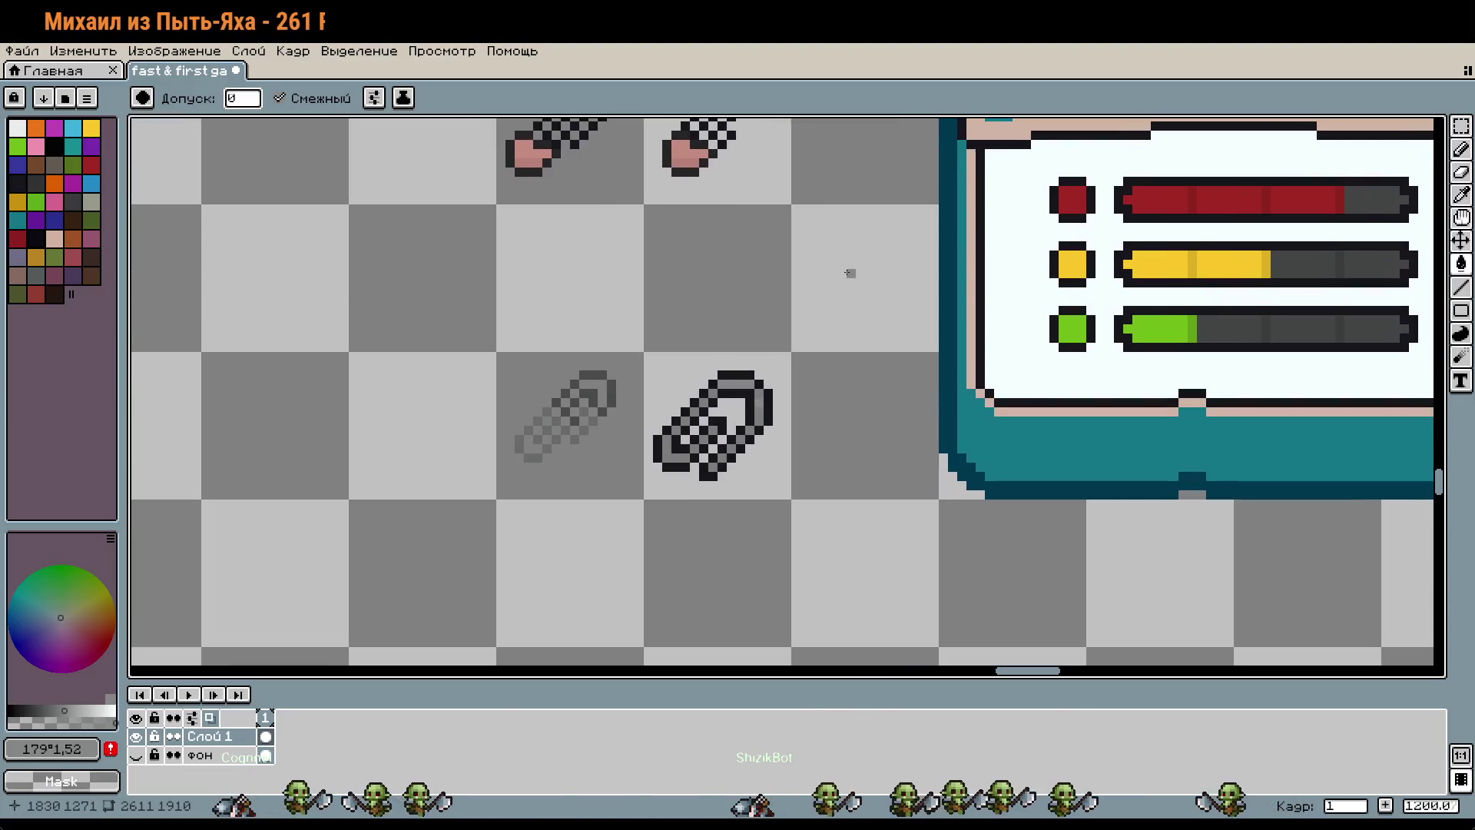
{"action": "scroll", "coordinate": [788, 384], "scroll_direction": "up", "scroll_amount": 3}
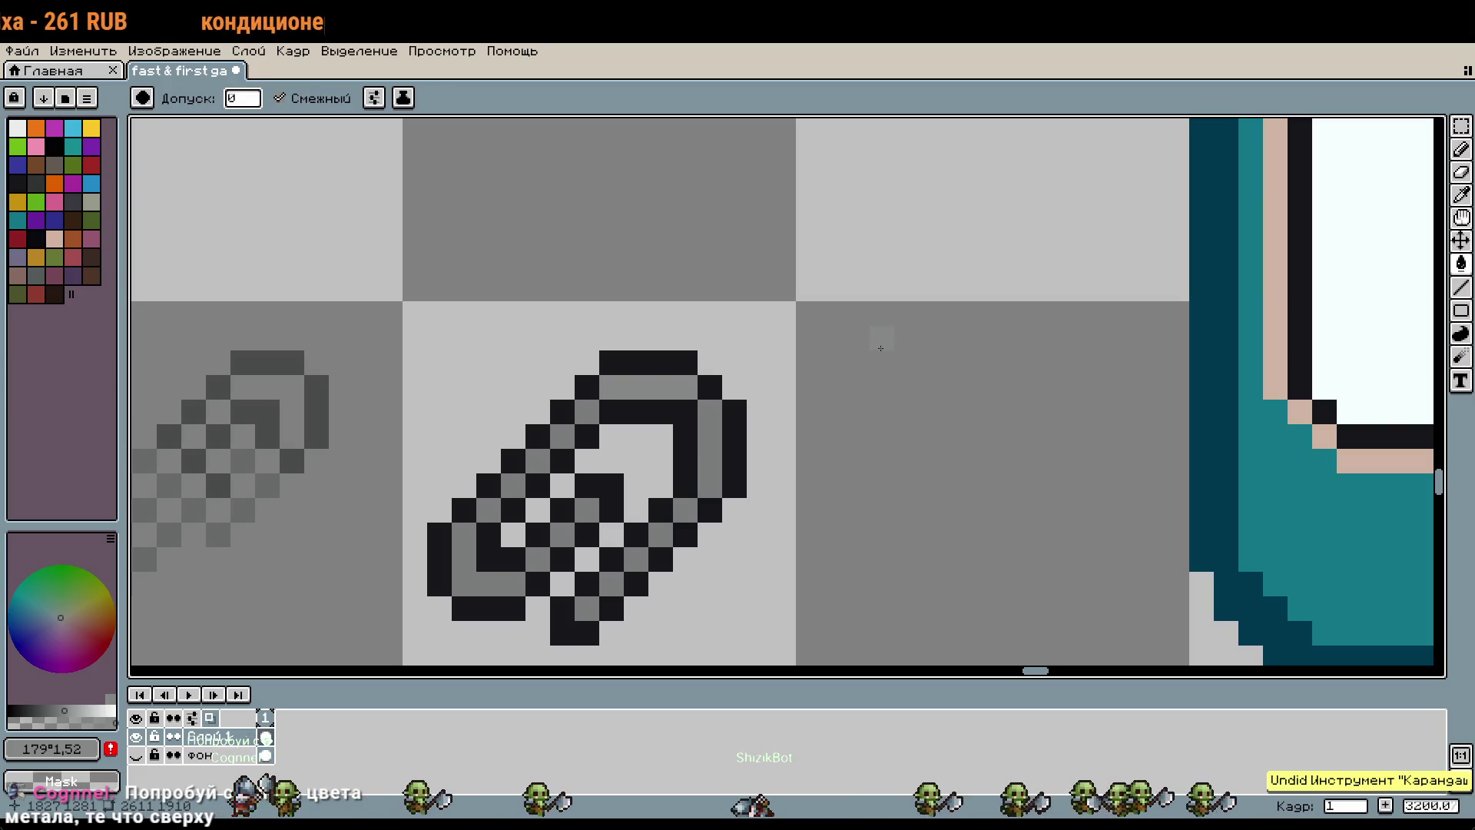
{"action": "scroll", "coordinate": [878, 326], "scroll_direction": "down", "scroll_amount": 2}
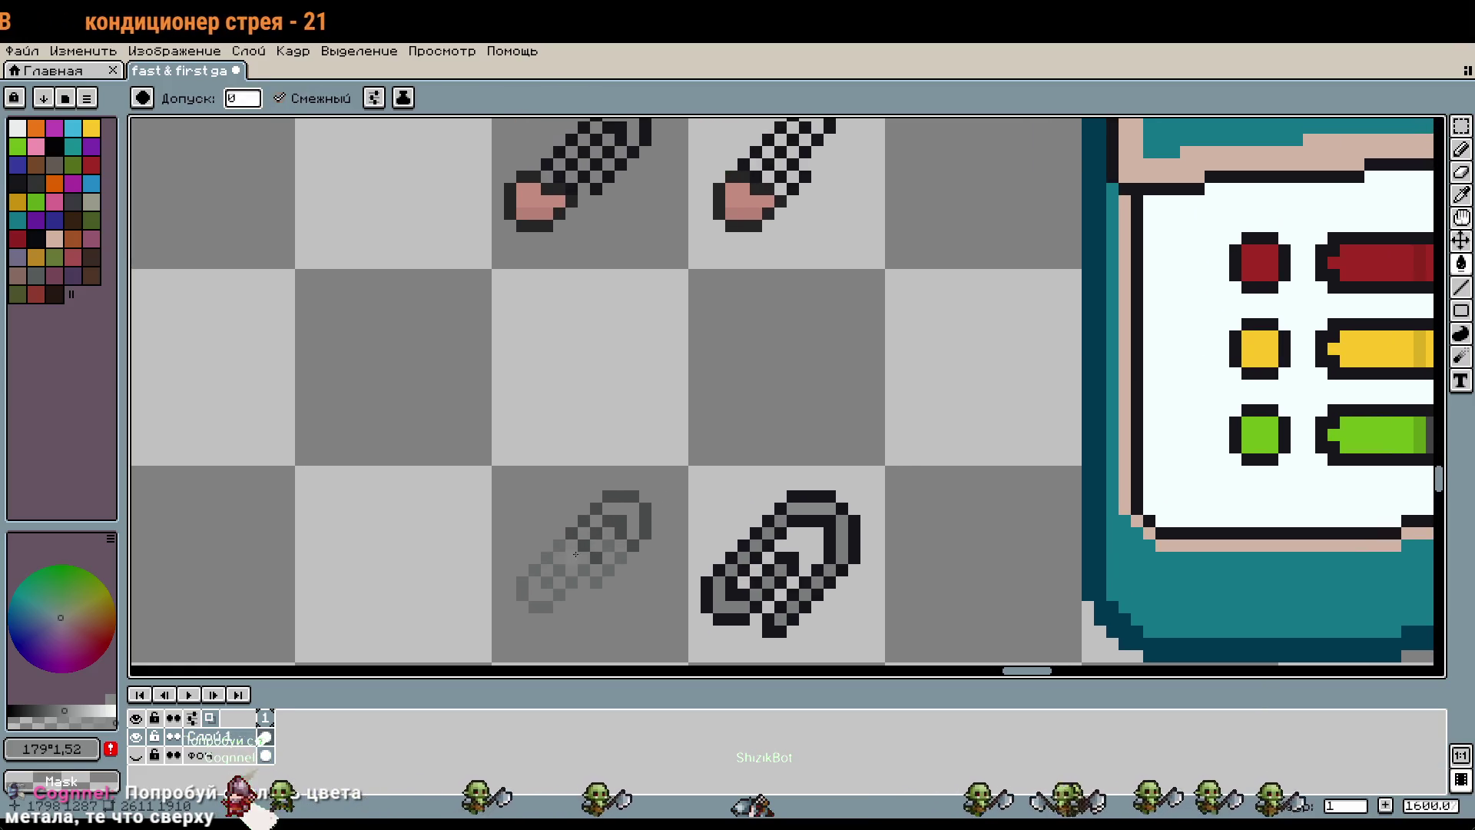
{"action": "key", "text": "m"}
{"action": "left_click", "coordinate": [570, 570]}
{"action": "key", "text": "Delete"}
{"action": "scroll", "coordinate": [845, 303], "scroll_direction": "down", "scroll_amount": 2}
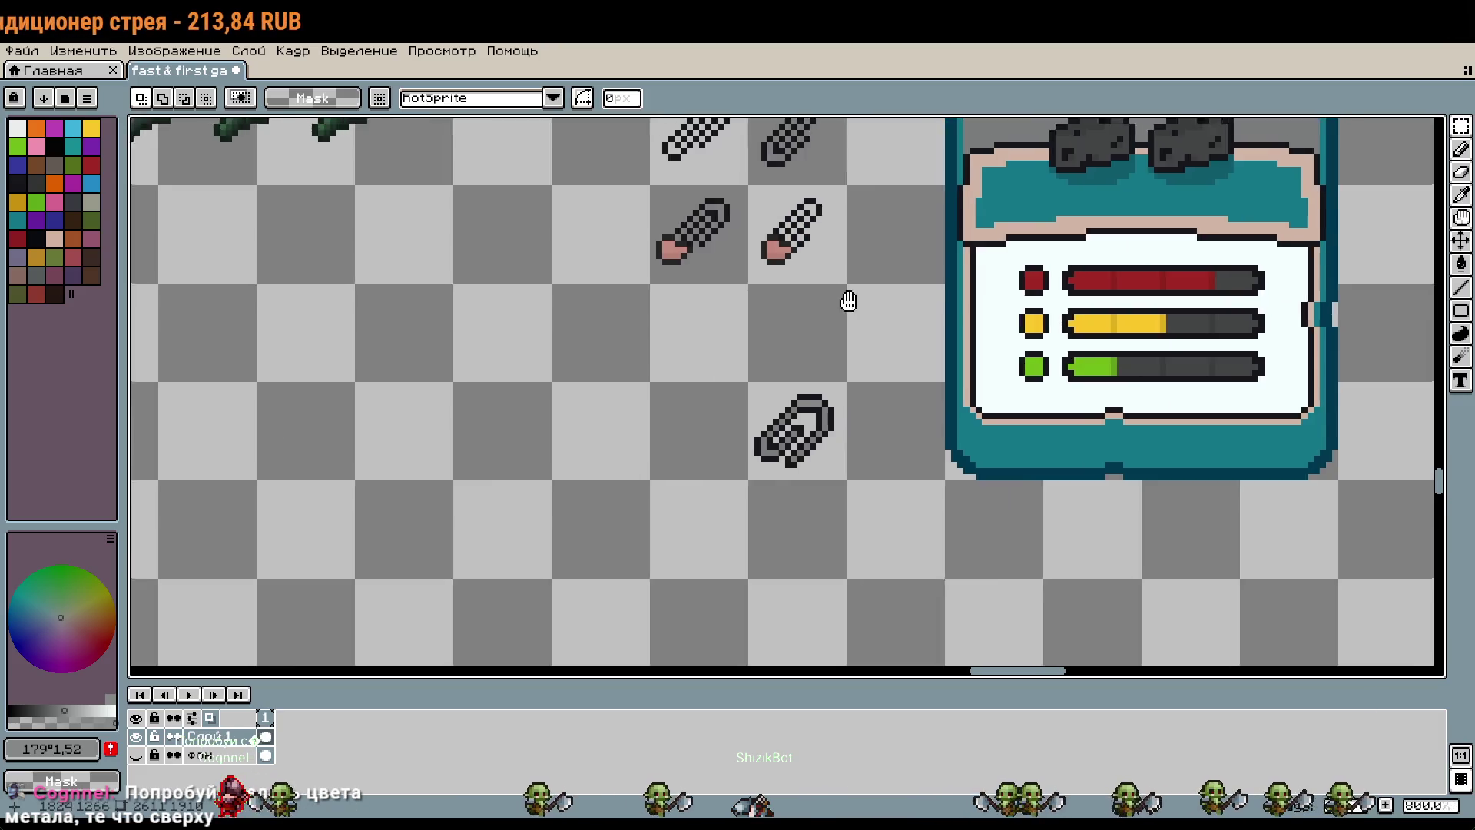
{"action": "left_click", "coordinate": [752, 373]}
{"action": "scroll", "coordinate": [792, 357], "scroll_direction": "up", "scroll_amount": 3}
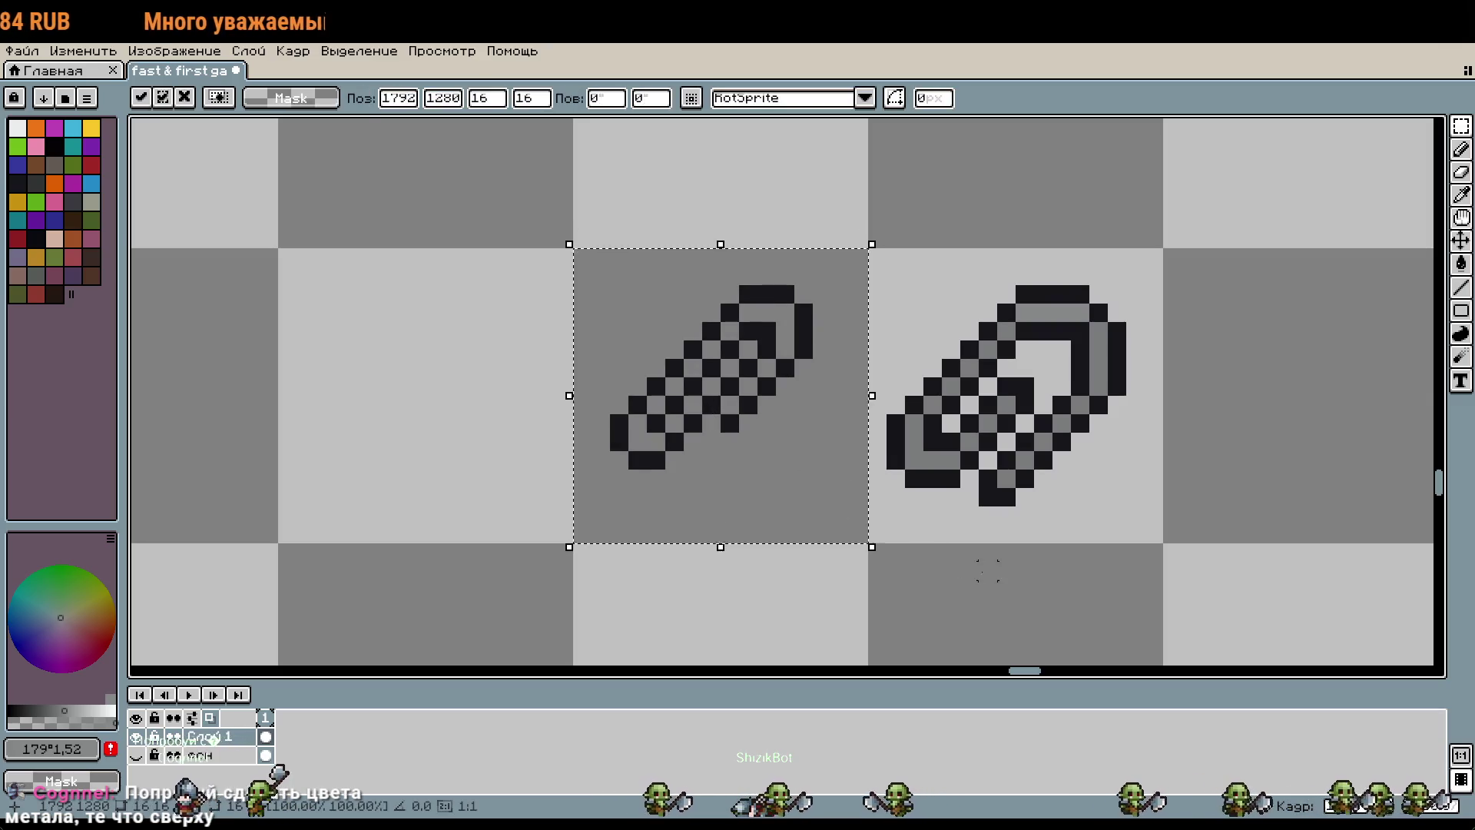
Step: Place the copied paperclip, pick and lighten the redrawn clip's grey, and hide the фон layer
{"action": "key", "text": "Return"}
{"action": "scroll", "coordinate": [760, 346], "scroll_direction": "up", "scroll_amount": 1}
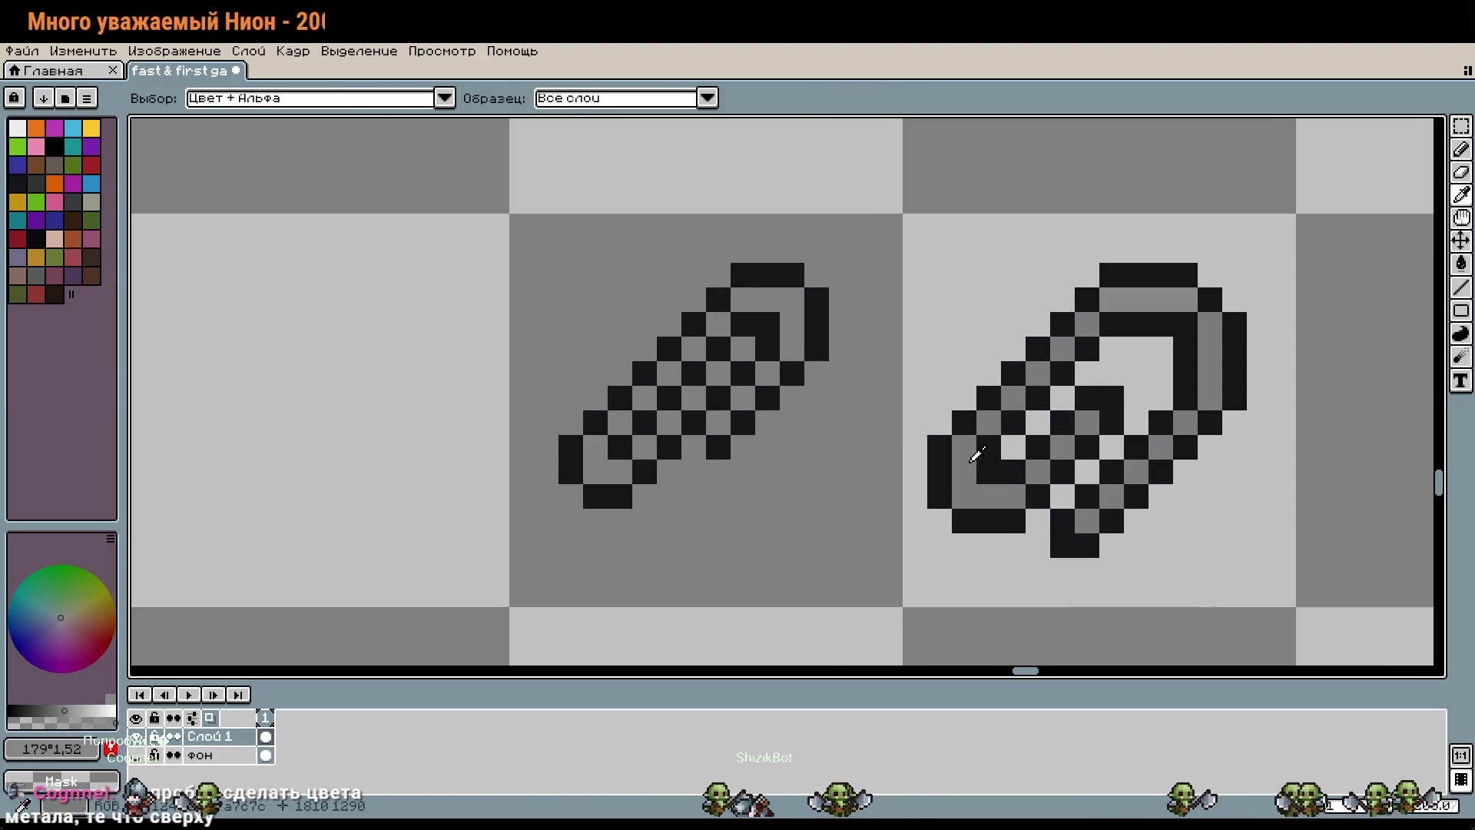
{"action": "left_click", "coordinate": [978, 428], "text": "alt"}
{"action": "left_click", "coordinate": [73, 707]}
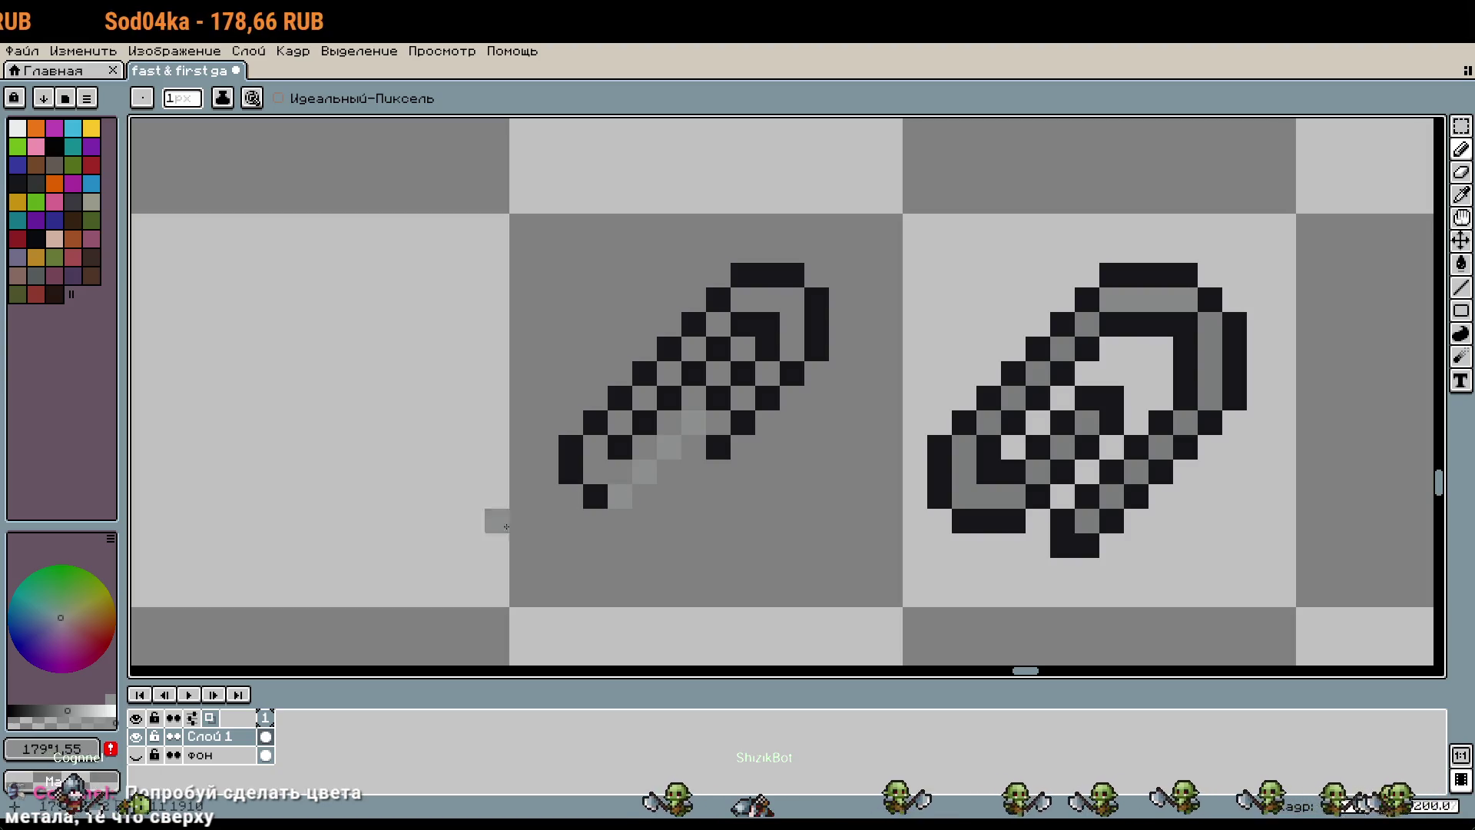
{"action": "left_click", "coordinate": [138, 757]}
Step: Repaint the copy's lower-left, top and upper-right outline in light grey
{"action": "mouse_move", "coordinate": [633, 513]}
{"action": "left_mouse_down"}
{"action": "mouse_move", "coordinate": [591, 495]}
{"action": "mouse_move", "coordinate": [572, 445]}
{"action": "mouse_move", "coordinate": [623, 403]}
{"action": "left_mouse_up"}
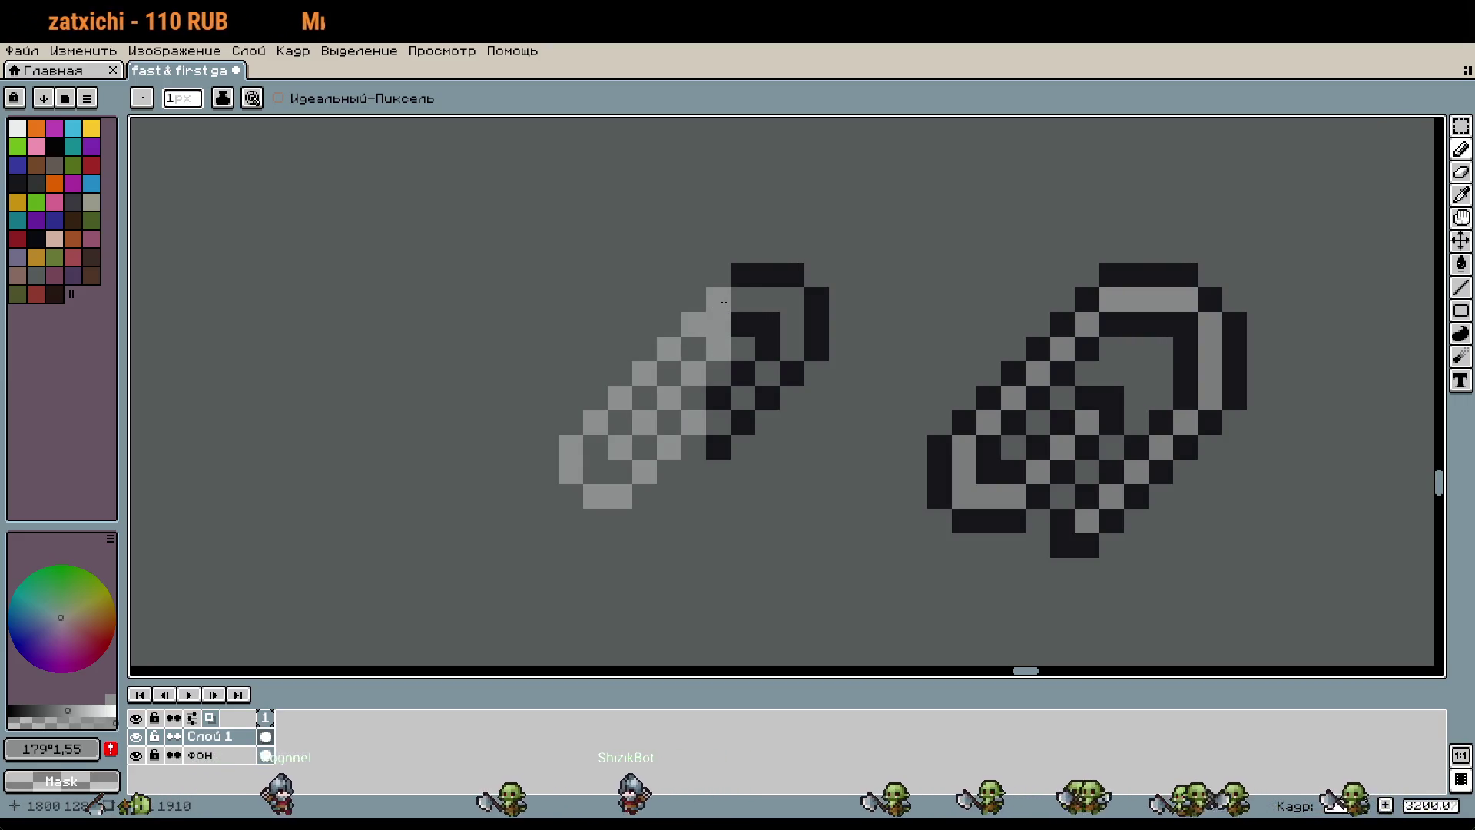
{"action": "left_click_drag", "start_coordinate": [724, 302], "coordinate": [757, 328]}
{"action": "left_click_drag", "start_coordinate": [739, 275], "coordinate": [803, 299]}
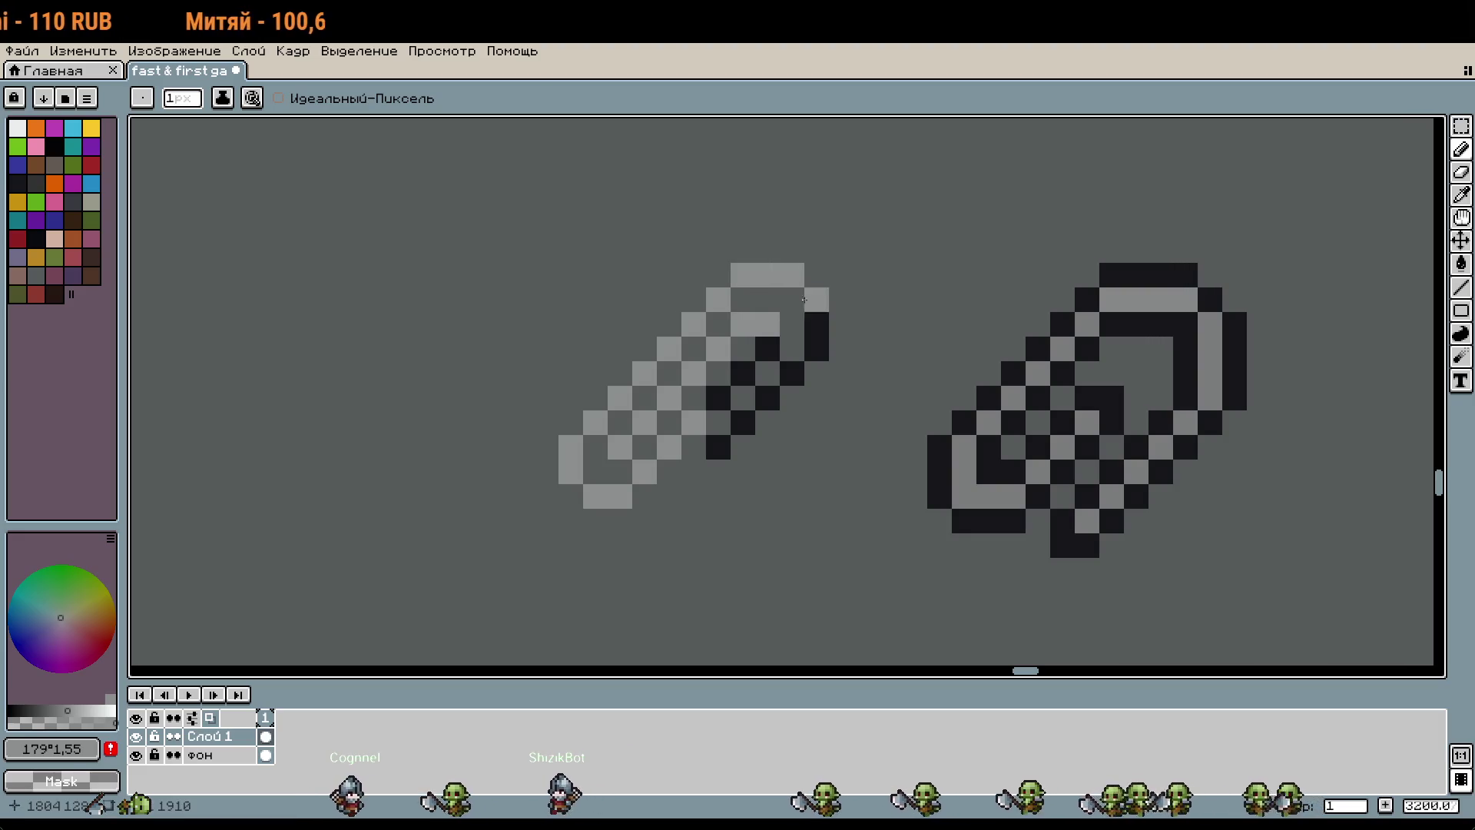
{"action": "left_click_drag", "start_coordinate": [768, 351], "coordinate": [780, 382]}
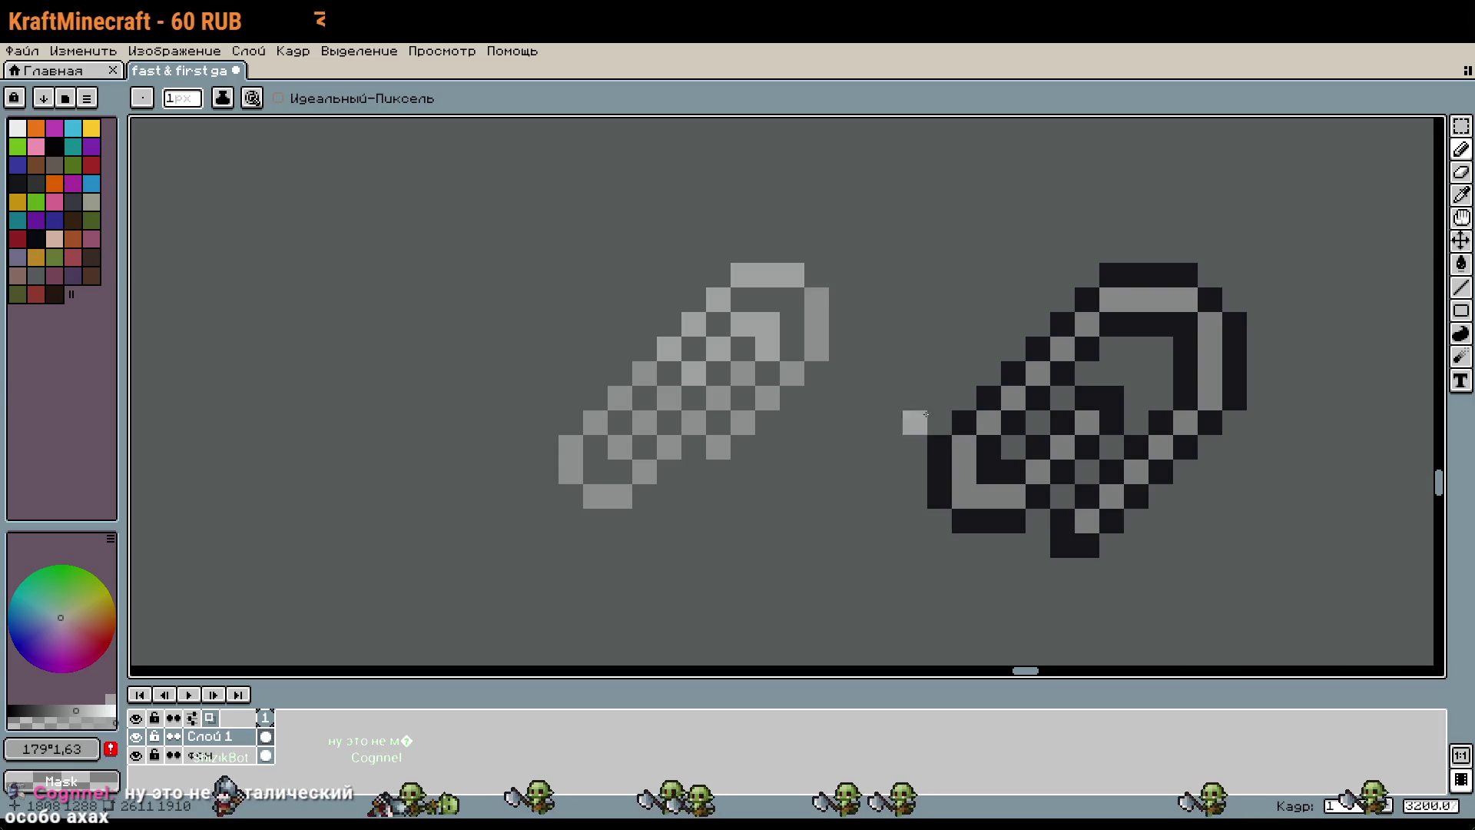
Step: Add a near-white highlight row along the paperclip's top bar
{"action": "scroll", "coordinate": [77, 609], "scroll_direction": "up", "scroll_amount": 3}
{"action": "left_click", "coordinate": [62, 616]}
{"action": "left_click", "coordinate": [763, 291]}
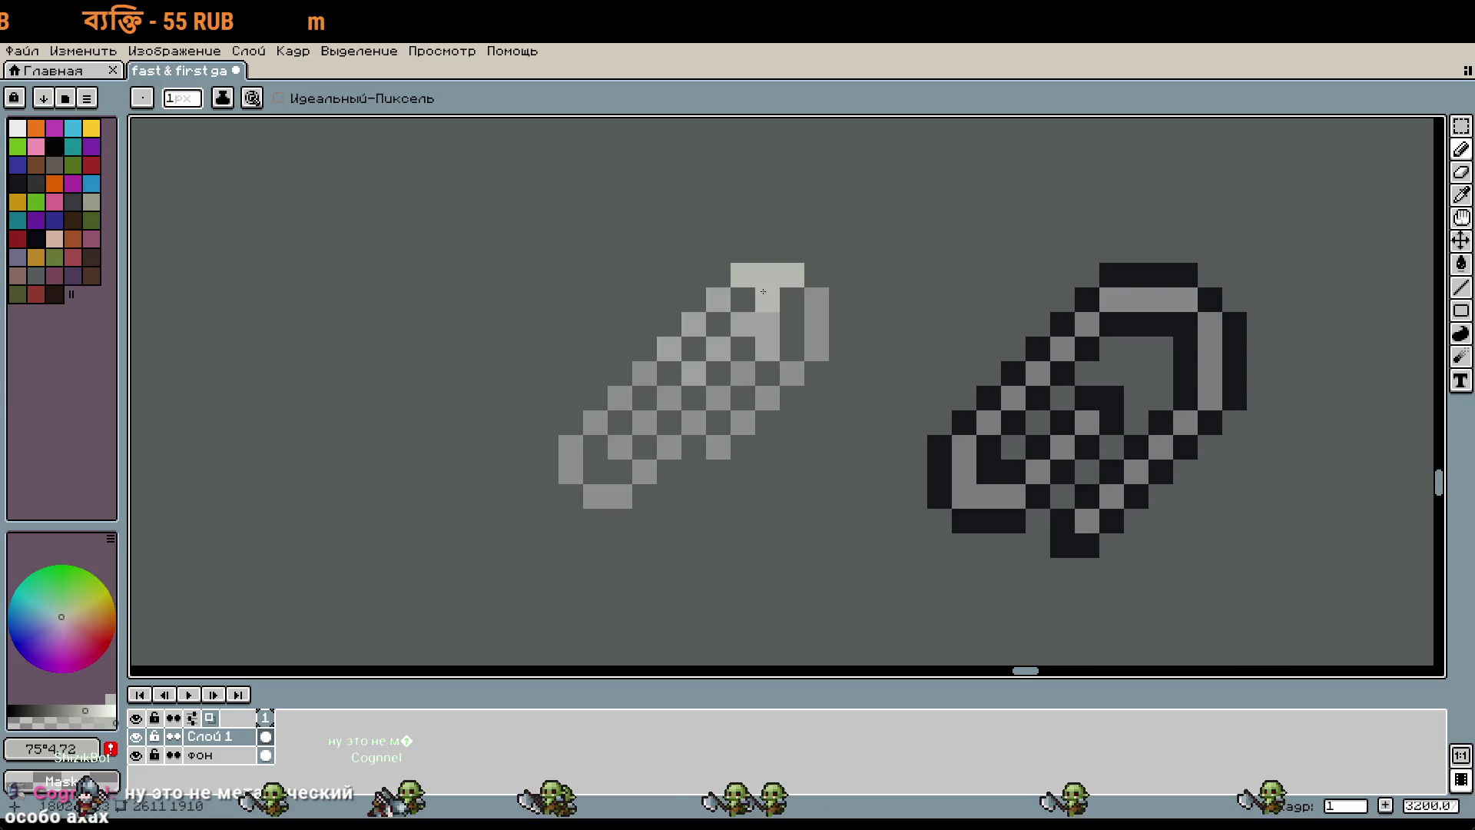
{"action": "mouse_move", "coordinate": [763, 291]}
{"action": "left_mouse_down"}
{"action": "mouse_move", "coordinate": [734, 339]}
{"action": "mouse_move", "coordinate": [681, 357]}
{"action": "left_mouse_up"}
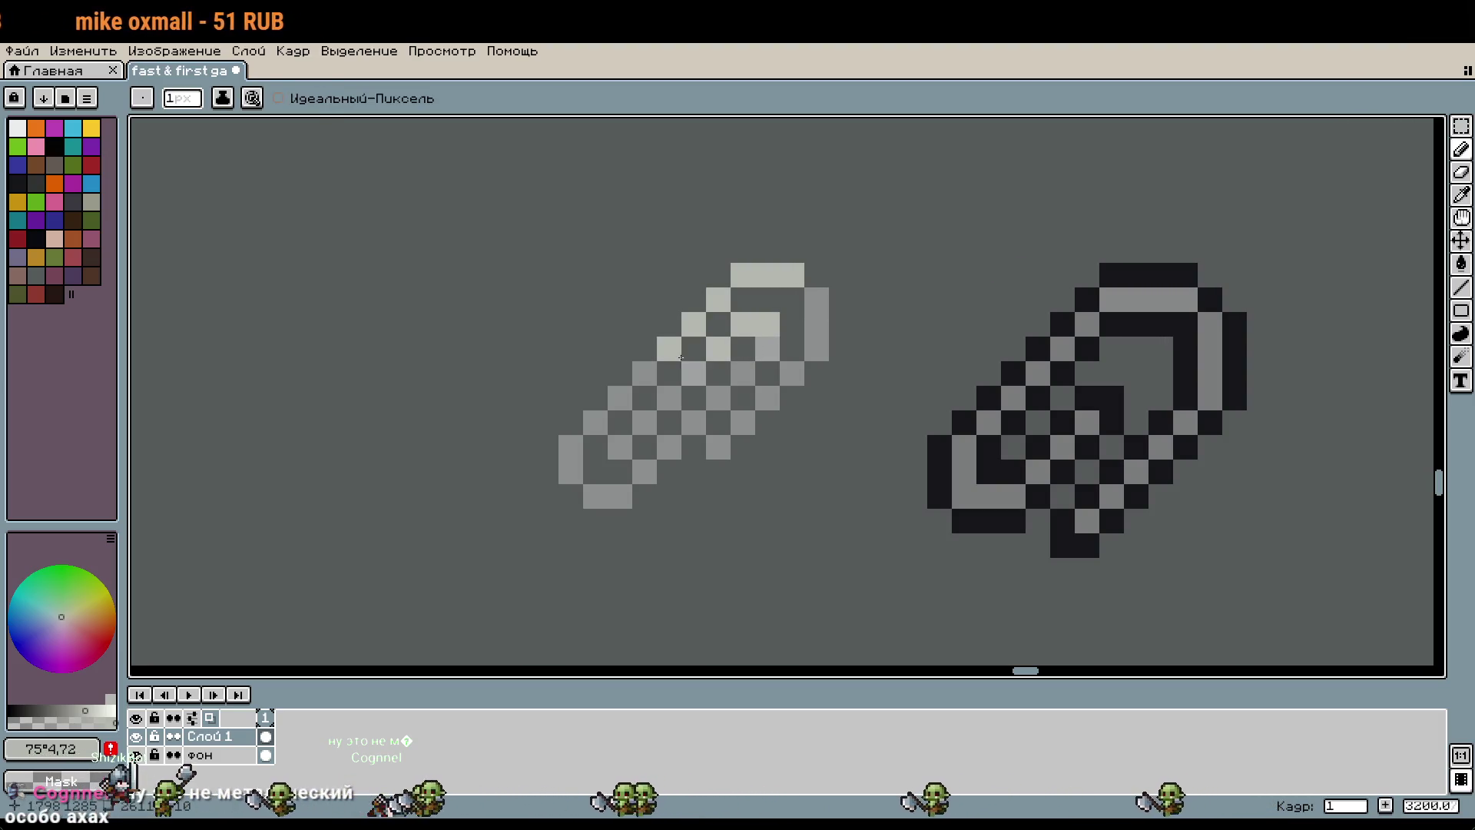
{"action": "scroll", "coordinate": [681, 357], "scroll_direction": "down", "scroll_amount": 1}
{"action": "scroll", "coordinate": [802, 416], "scroll_direction": "up", "scroll_amount": 2}
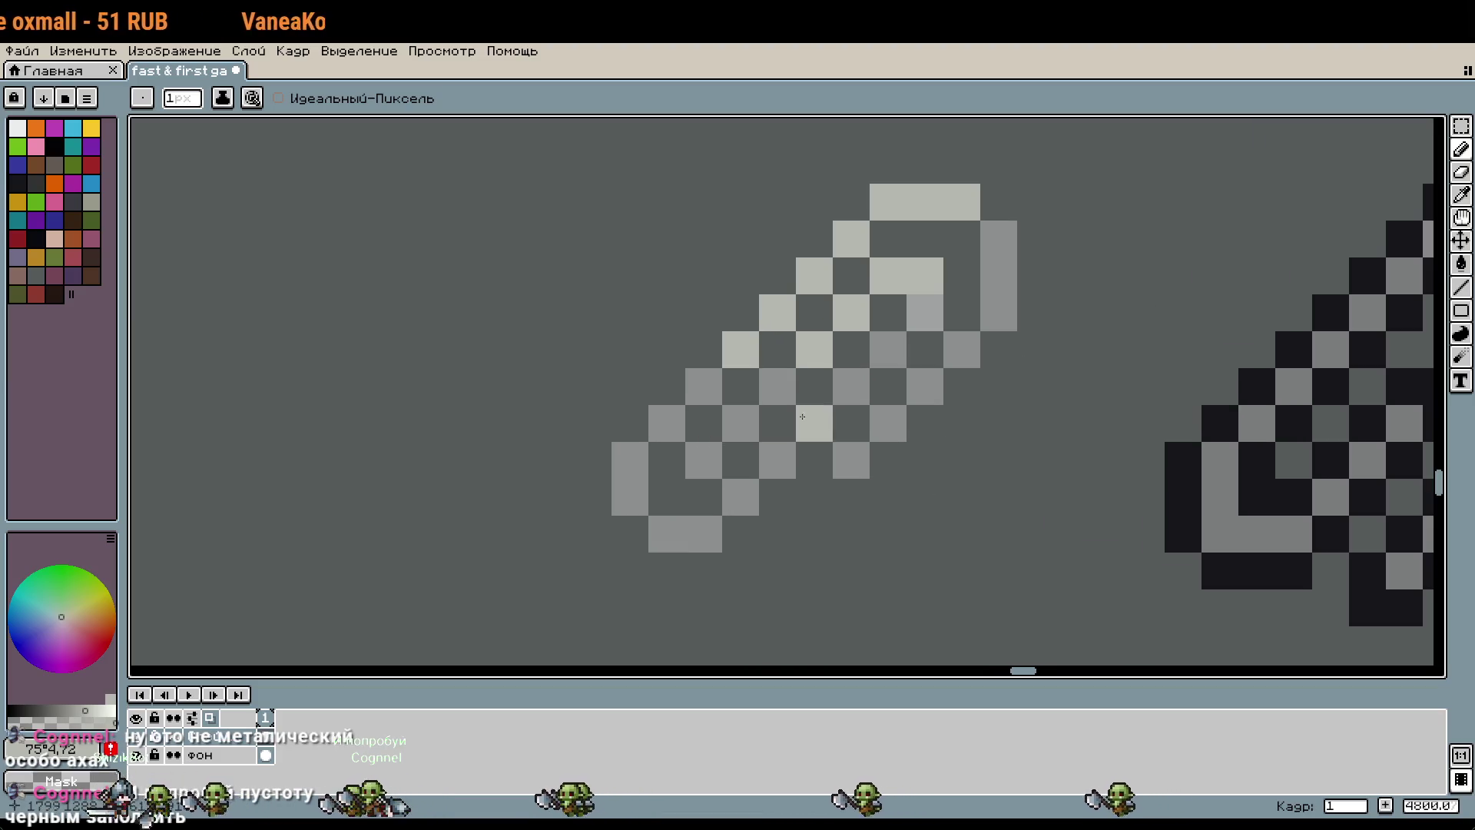
{"action": "scroll", "coordinate": [803, 417], "scroll_direction": "down", "scroll_amount": 5}
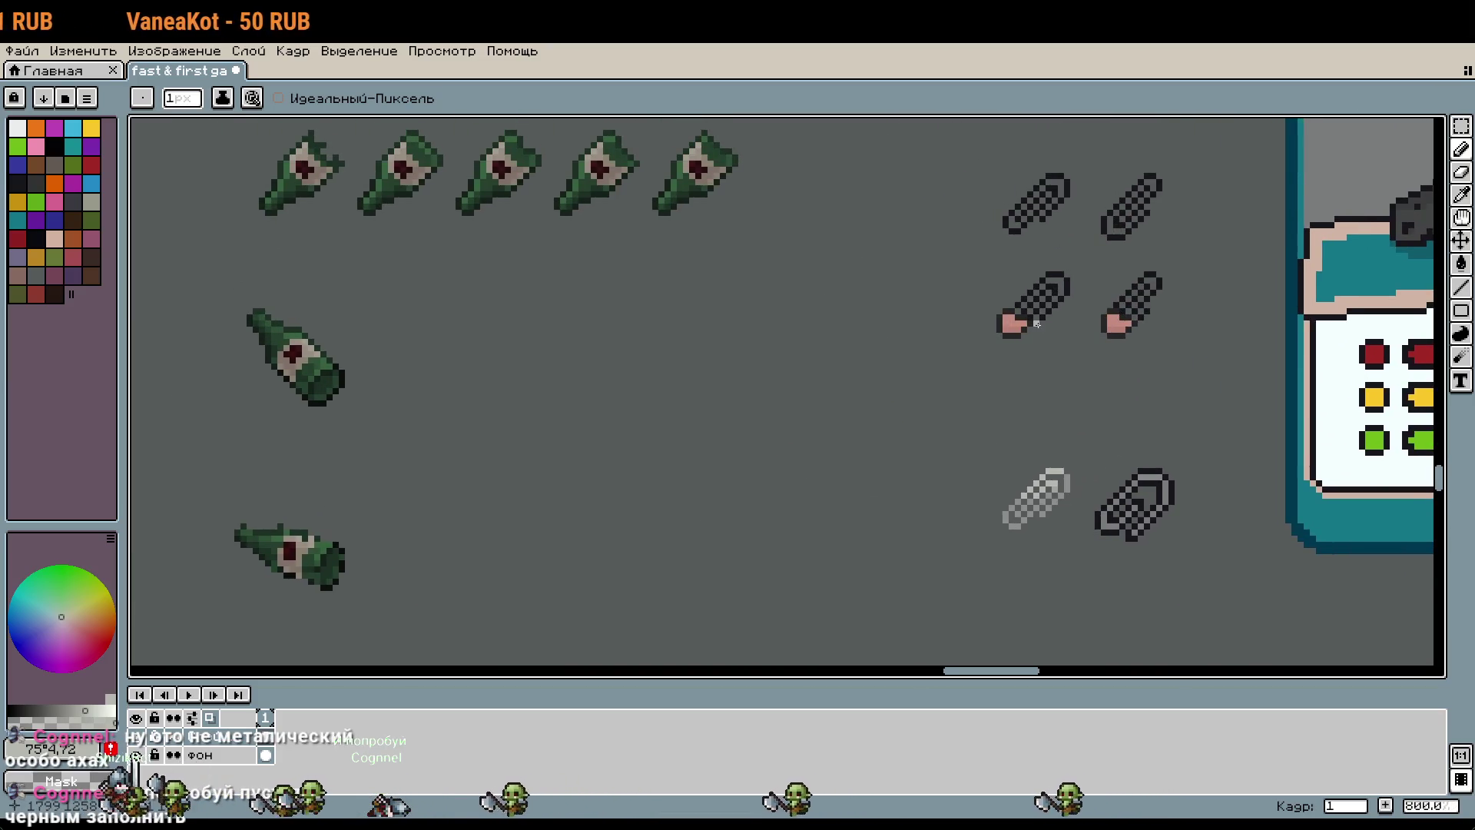
{"action": "scroll", "coordinate": [1036, 323], "scroll_direction": "right", "scroll_amount": 3}
{"action": "scroll", "coordinate": [799, 442], "scroll_direction": "up", "scroll_amount": 5}
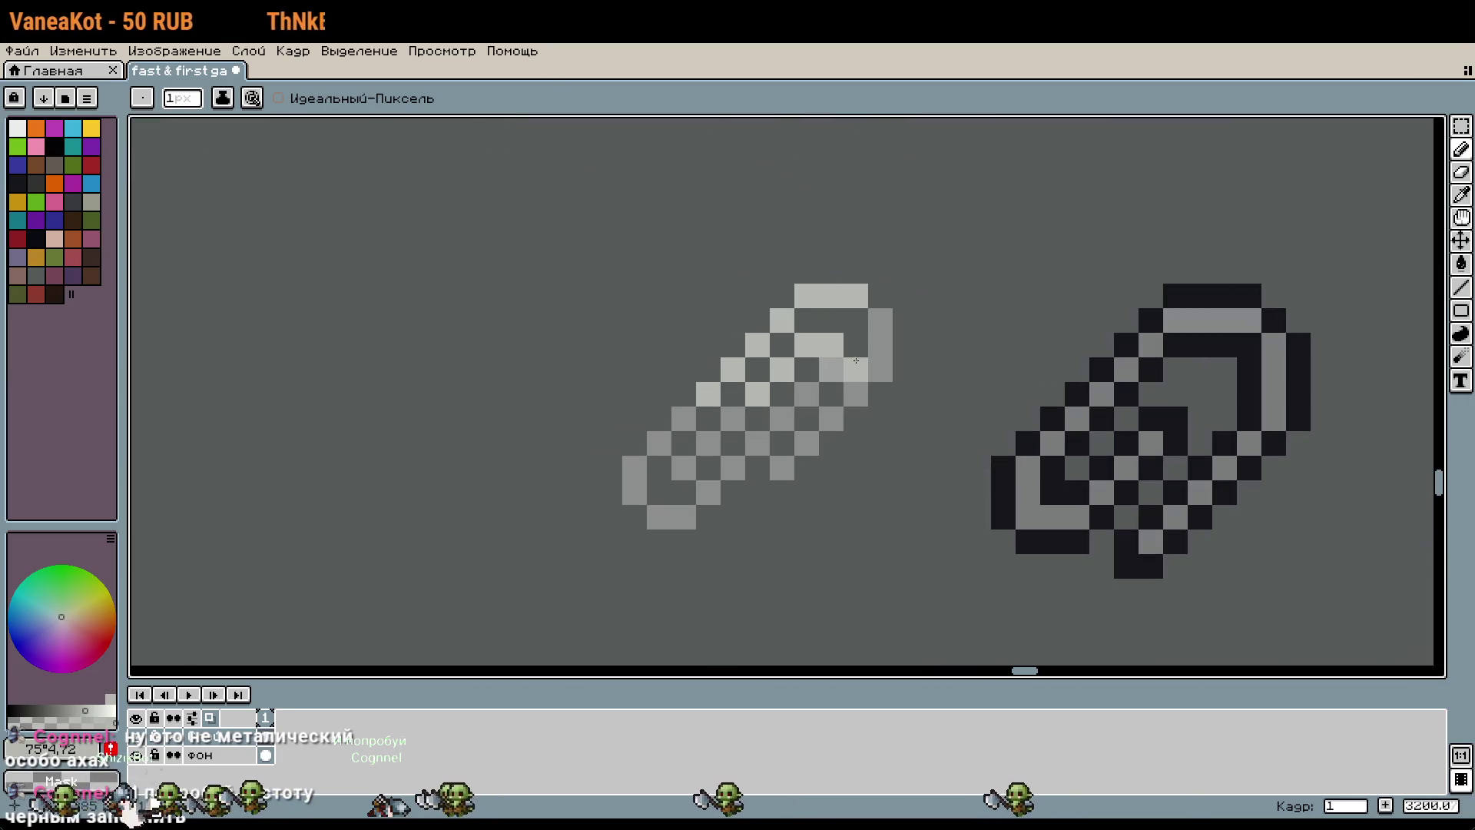
{"action": "scroll", "coordinate": [856, 360], "scroll_direction": "down", "scroll_amount": 4}
{"action": "scroll", "coordinate": [1094, 468], "scroll_direction": "left", "scroll_amount": 3}
{"action": "scroll", "coordinate": [609, 326], "scroll_direction": "up", "scroll_amount": 3}
{"action": "scroll", "coordinate": [827, 387], "scroll_direction": "left", "scroll_amount": 3}
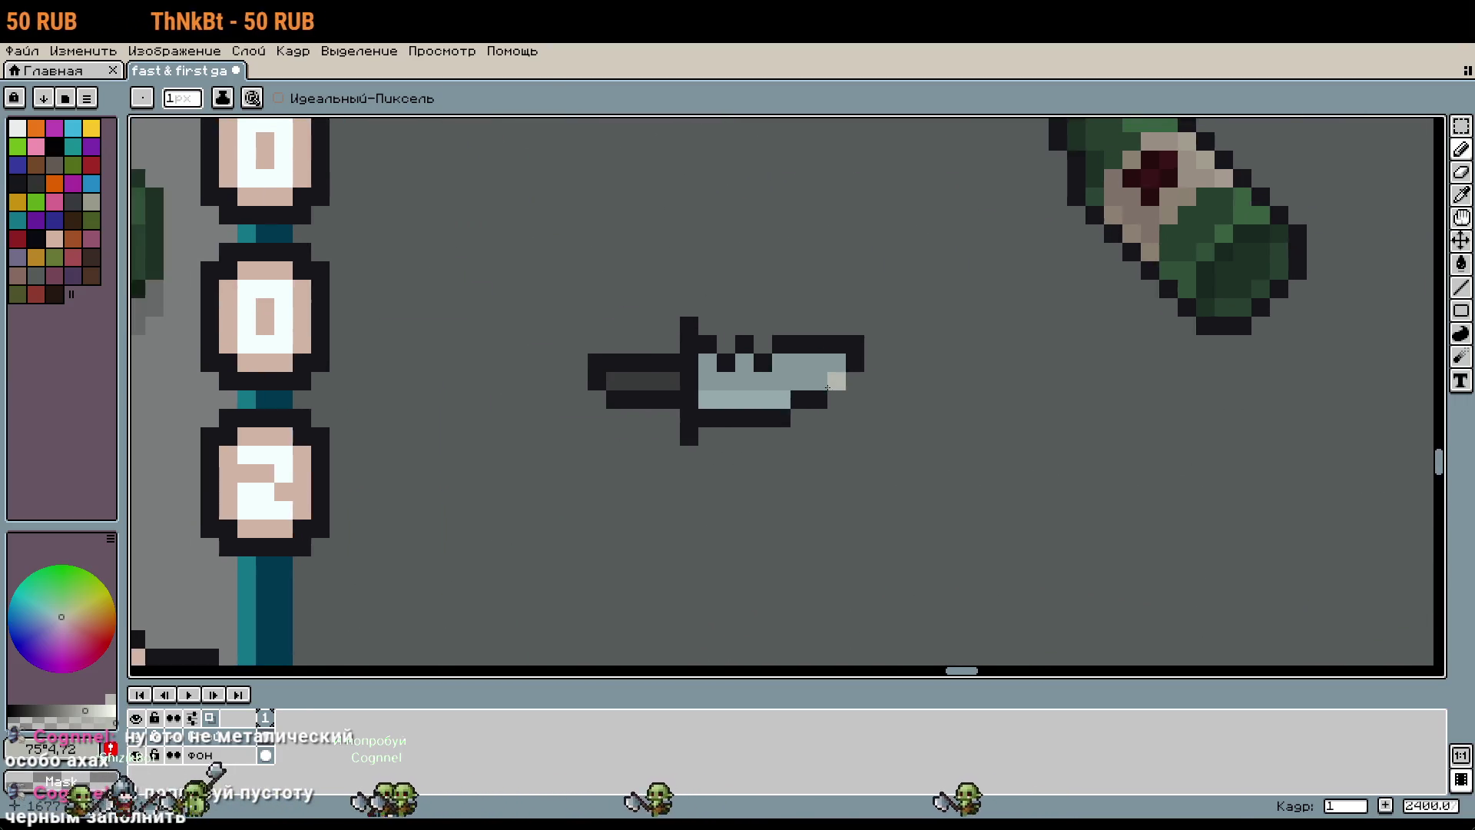
Step: Sample blue-grey #849698 from the knife blade and paint the paperclip pixels with it
{"action": "scroll", "coordinate": [828, 387], "scroll_direction": "up", "scroll_amount": 5}
{"action": "key", "text": "i"}
{"action": "left_click", "coordinate": [764, 372]}
{"action": "scroll", "coordinate": [876, 431], "scroll_direction": "down", "scroll_amount": 4}
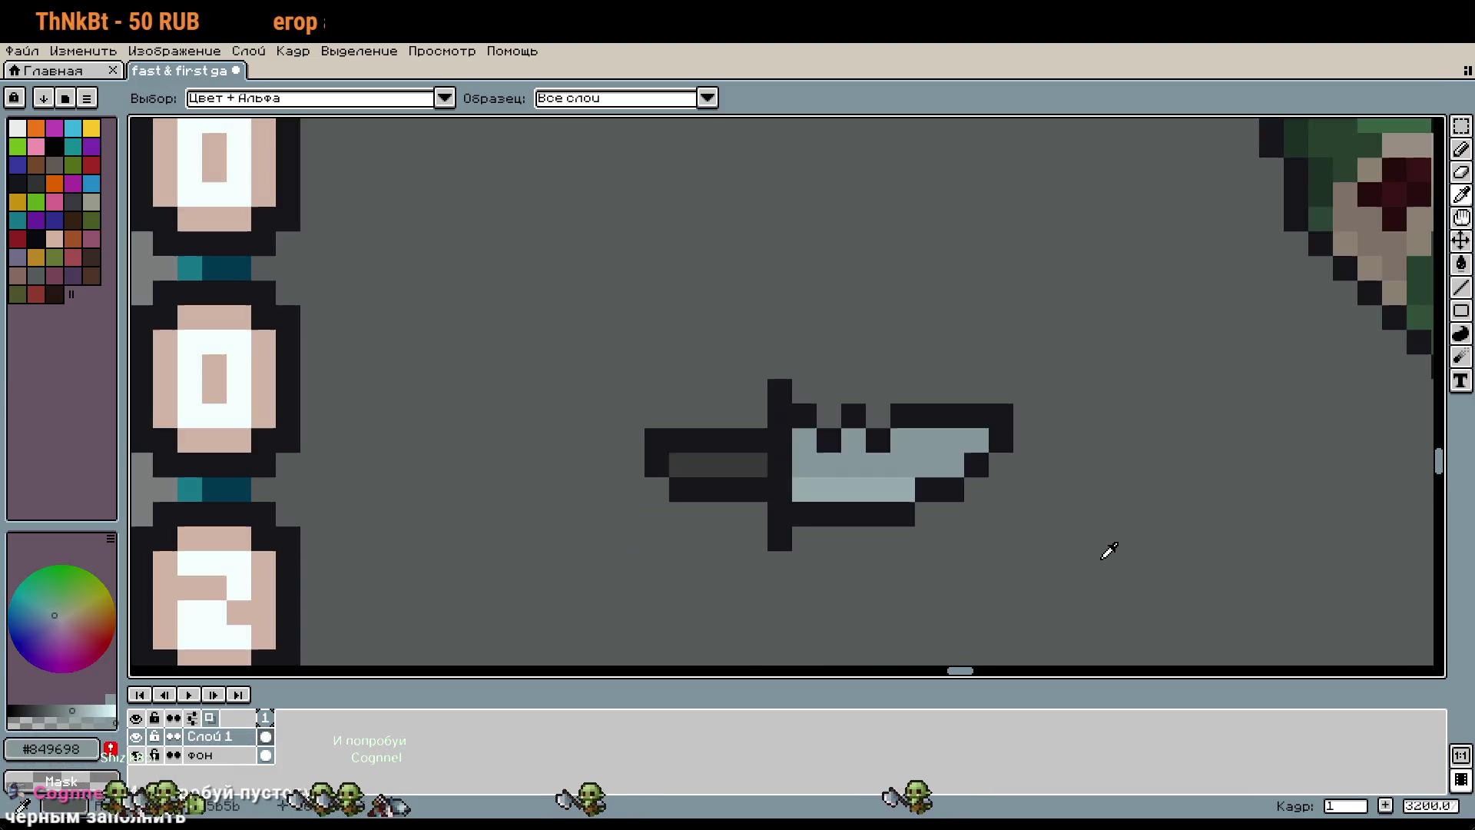
{"action": "scroll", "coordinate": [1109, 550], "scroll_direction": "down", "scroll_amount": 2}
{"action": "scroll", "coordinate": [1022, 492], "scroll_direction": "down", "scroll_amount": 2}
{"action": "scroll", "coordinate": [1027, 503], "scroll_direction": "right", "scroll_amount": 3}
{"action": "scroll", "coordinate": [828, 255], "scroll_direction": "up", "scroll_amount": 5}
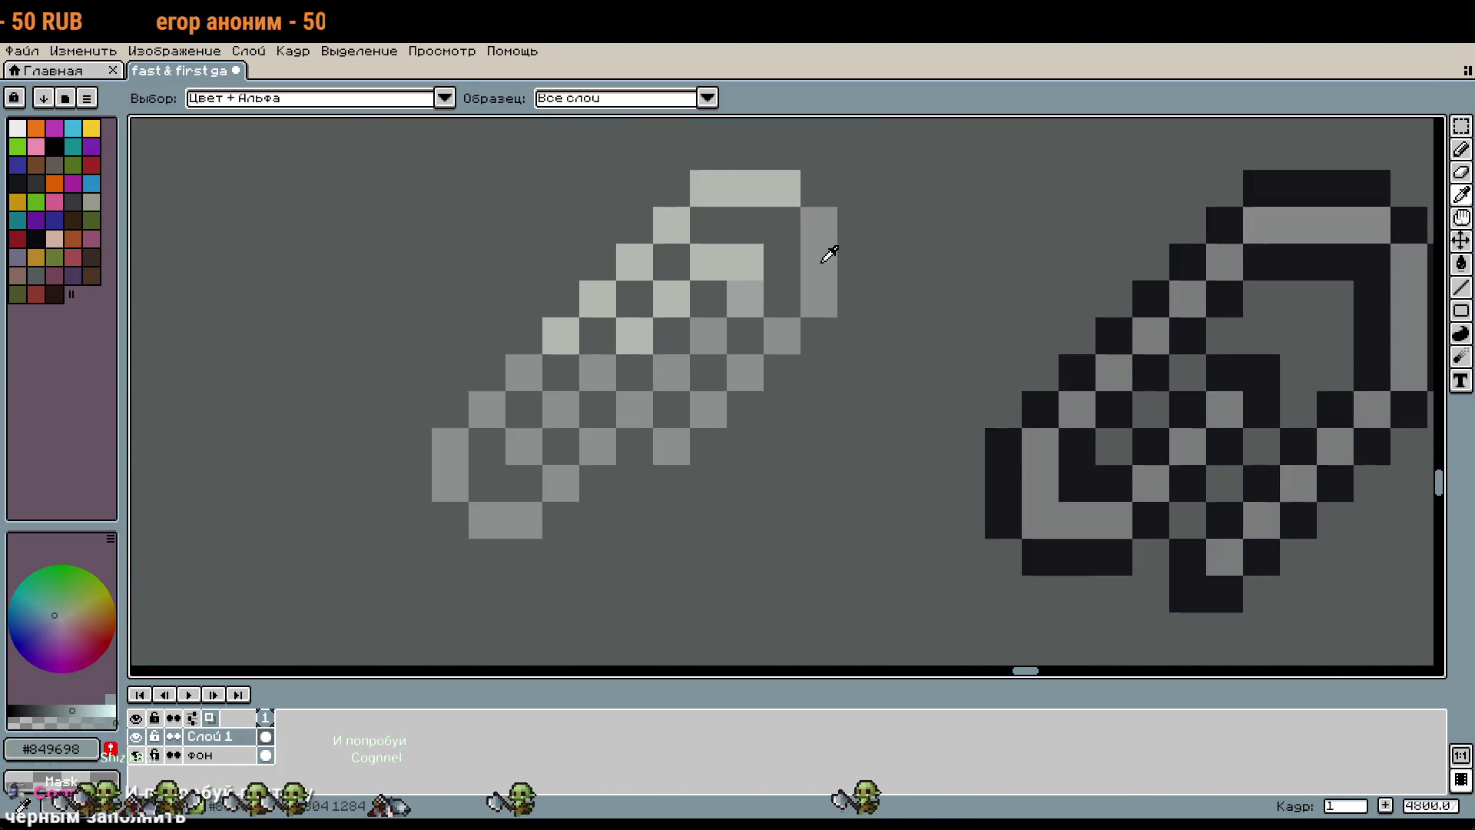
{"action": "key", "text": "b"}
{"action": "left_click_drag", "start_coordinate": [708, 336], "coordinate": [725, 354]}
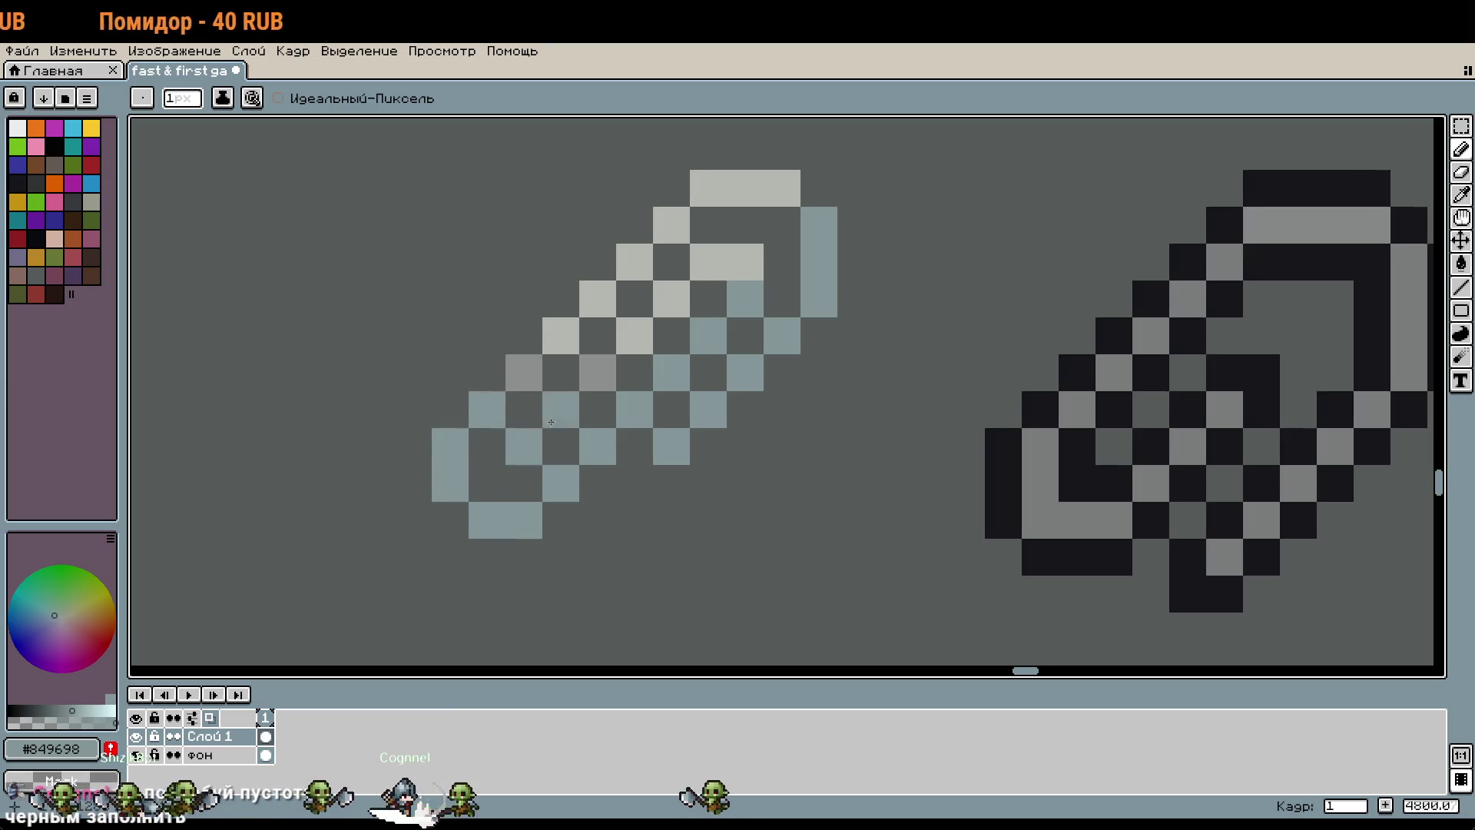
Step: Sample the lighter #95a9ab from the blade and recolour more paperclip pixels with it
{"action": "scroll", "coordinate": [768, 346], "scroll_direction": "down", "scroll_amount": 3}
{"action": "scroll", "coordinate": [919, 461], "scroll_direction": "up", "scroll_amount": 2}
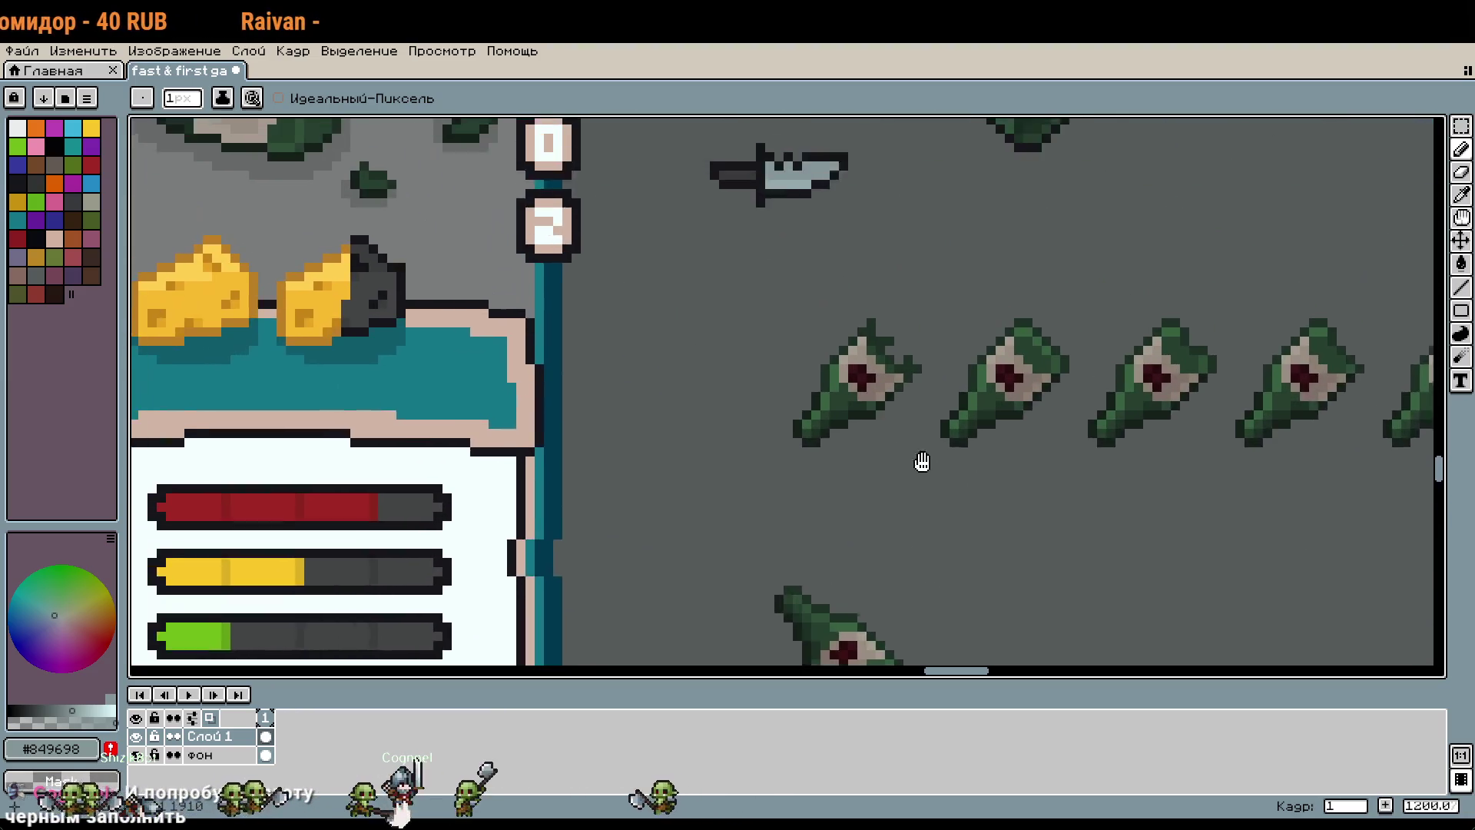
{"action": "scroll", "coordinate": [846, 322], "scroll_direction": "up", "scroll_amount": 2}
{"action": "key", "text": "q"}
{"action": "left_click", "coordinate": [844, 307]}
{"action": "scroll", "coordinate": [843, 307], "scroll_direction": "down", "scroll_amount": 3}
{"action": "scroll", "coordinate": [978, 290], "scroll_direction": "up", "scroll_amount": 1}
{"action": "scroll", "coordinate": [1012, 438], "scroll_direction": "up", "scroll_amount": 2}
{"action": "left_click_drag", "start_coordinate": [1012, 439], "coordinate": [983, 361]}
{"action": "left_click", "coordinate": [929, 405]}
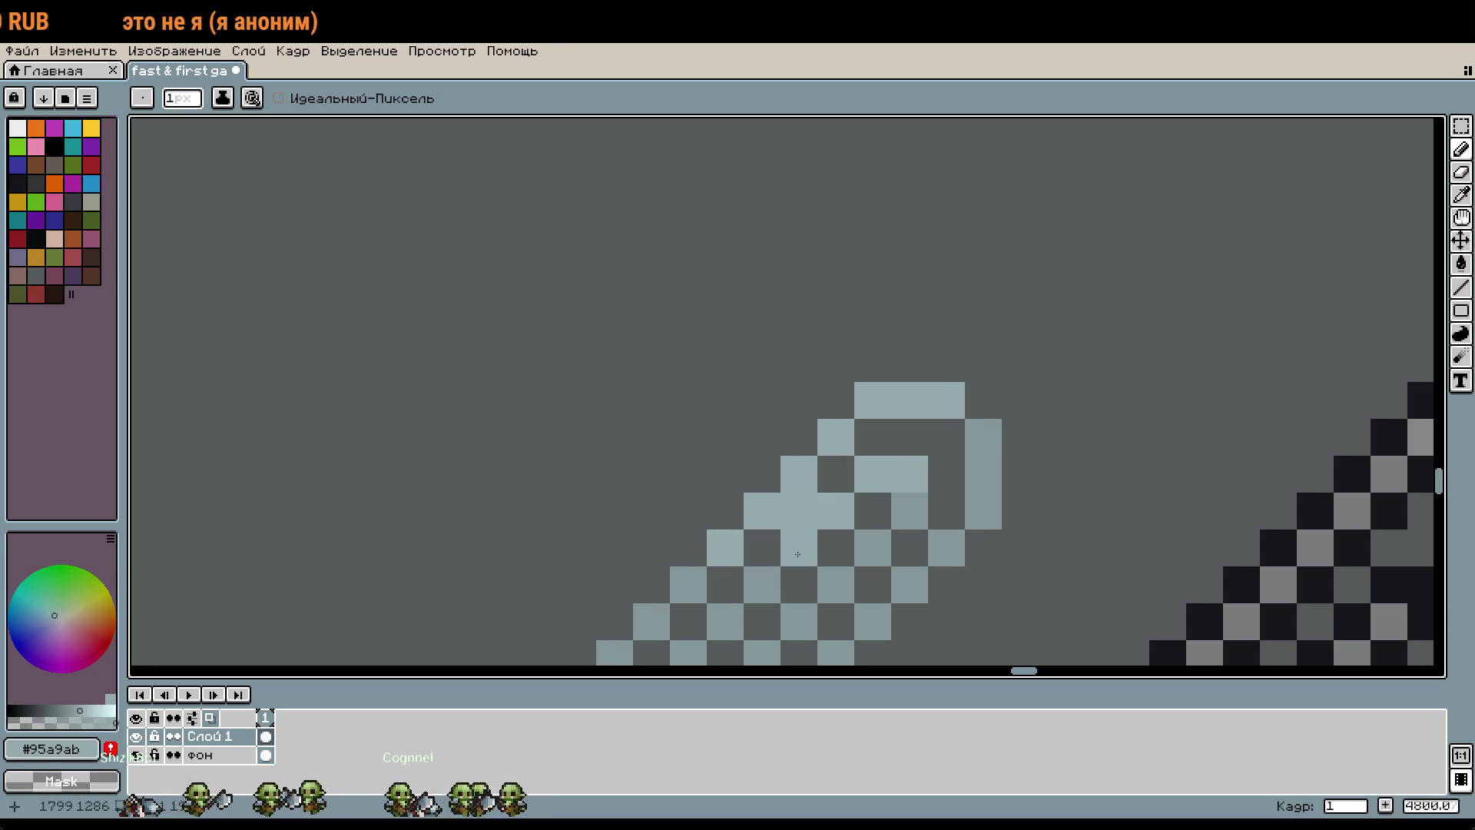
Step: Pick near-black #16161b and draw an L-shape of dark pixels inside the loop
{"action": "left_click", "coordinate": [988, 464], "text": "alt"}
{"action": "left_click", "coordinate": [828, 359]}
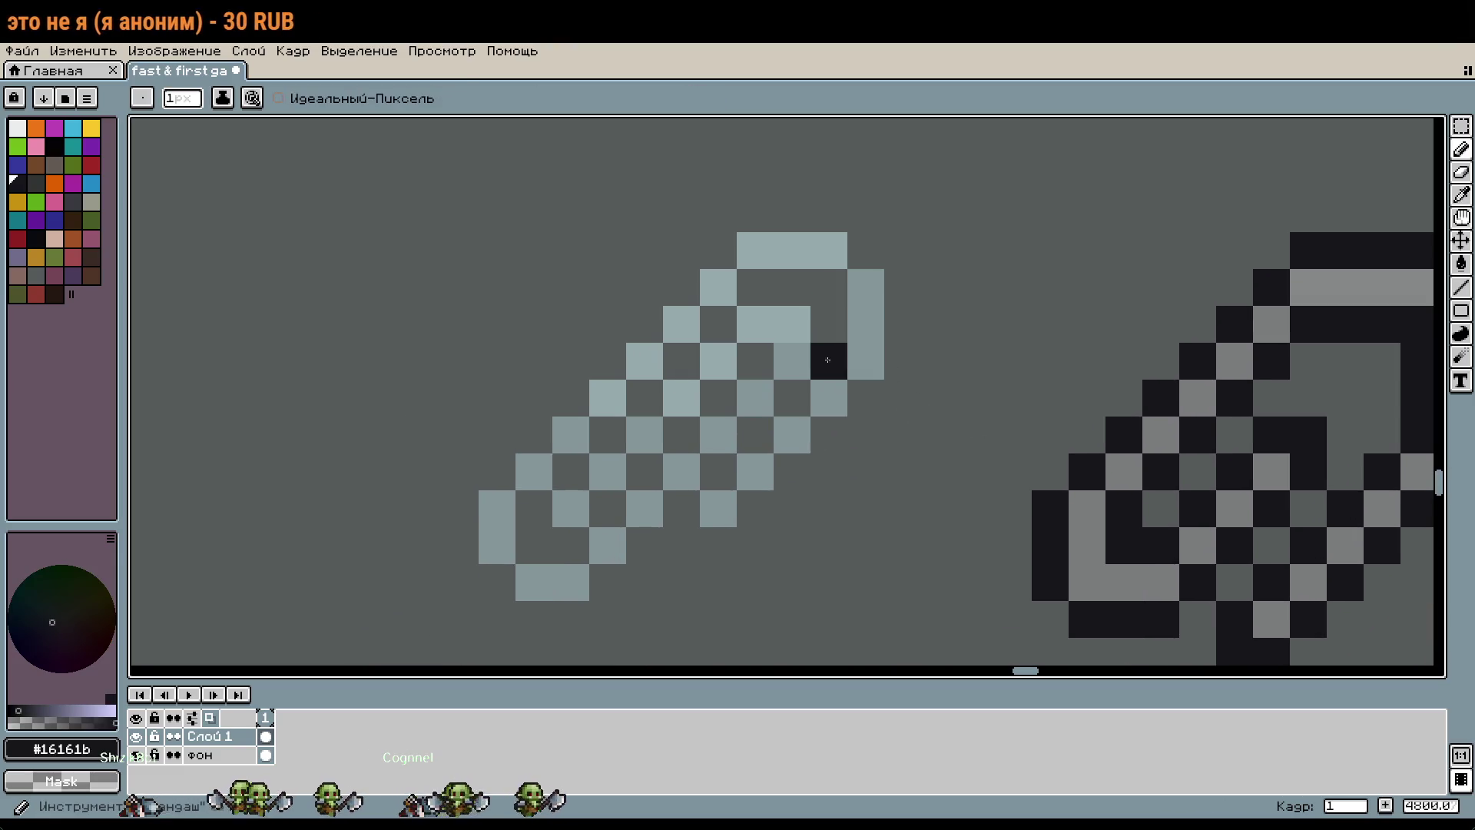
{"action": "left_click_drag", "start_coordinate": [827, 360], "coordinate": [776, 284]}
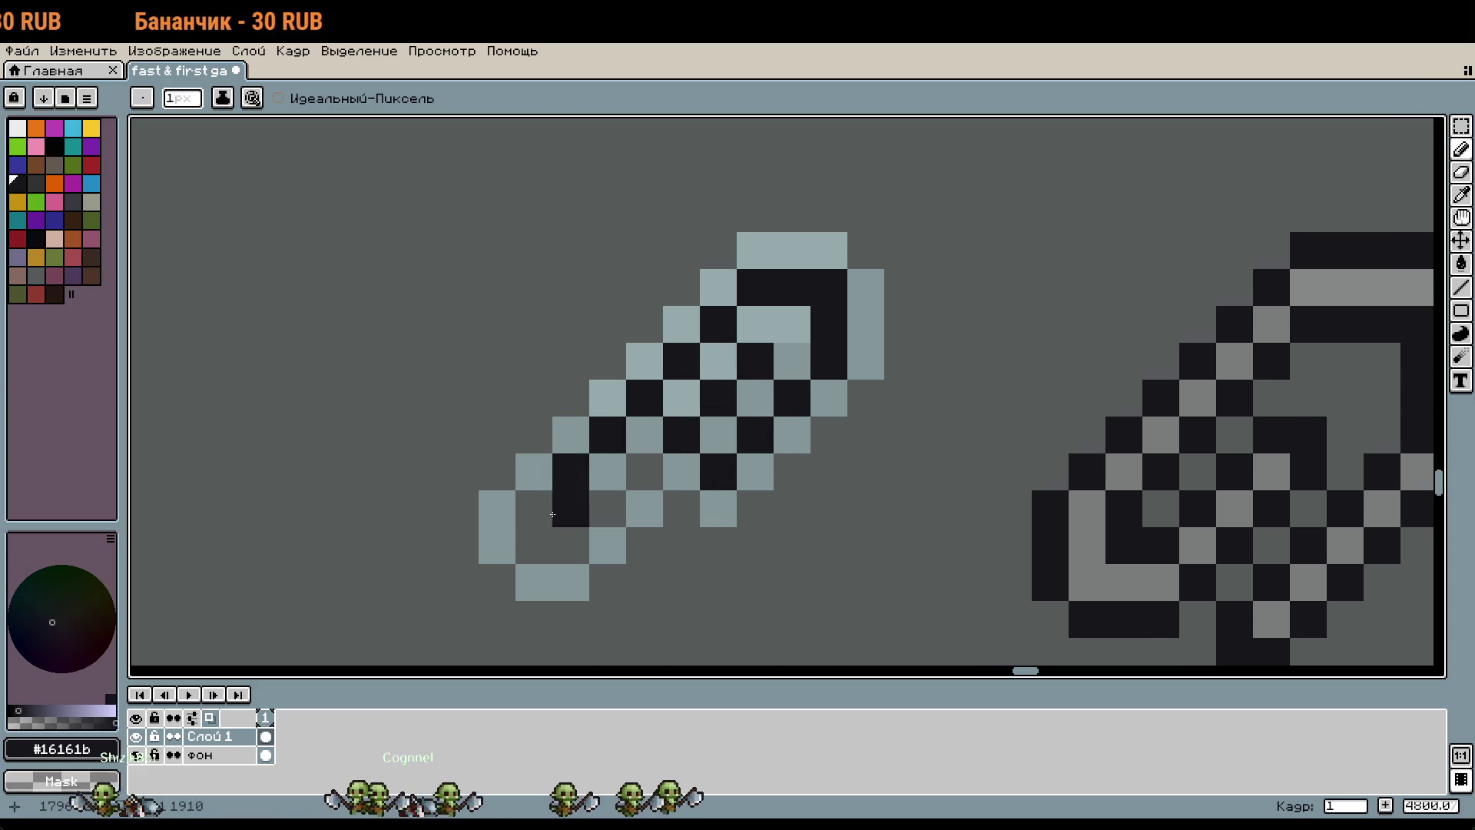
Step: Add dark pixels at the clip's end, check transparency, and undo a stray black pixel
{"action": "left_click_drag", "start_coordinate": [553, 514], "coordinate": [588, 524]}
{"action": "scroll", "coordinate": [848, 437], "scroll_direction": "down", "scroll_amount": 2}
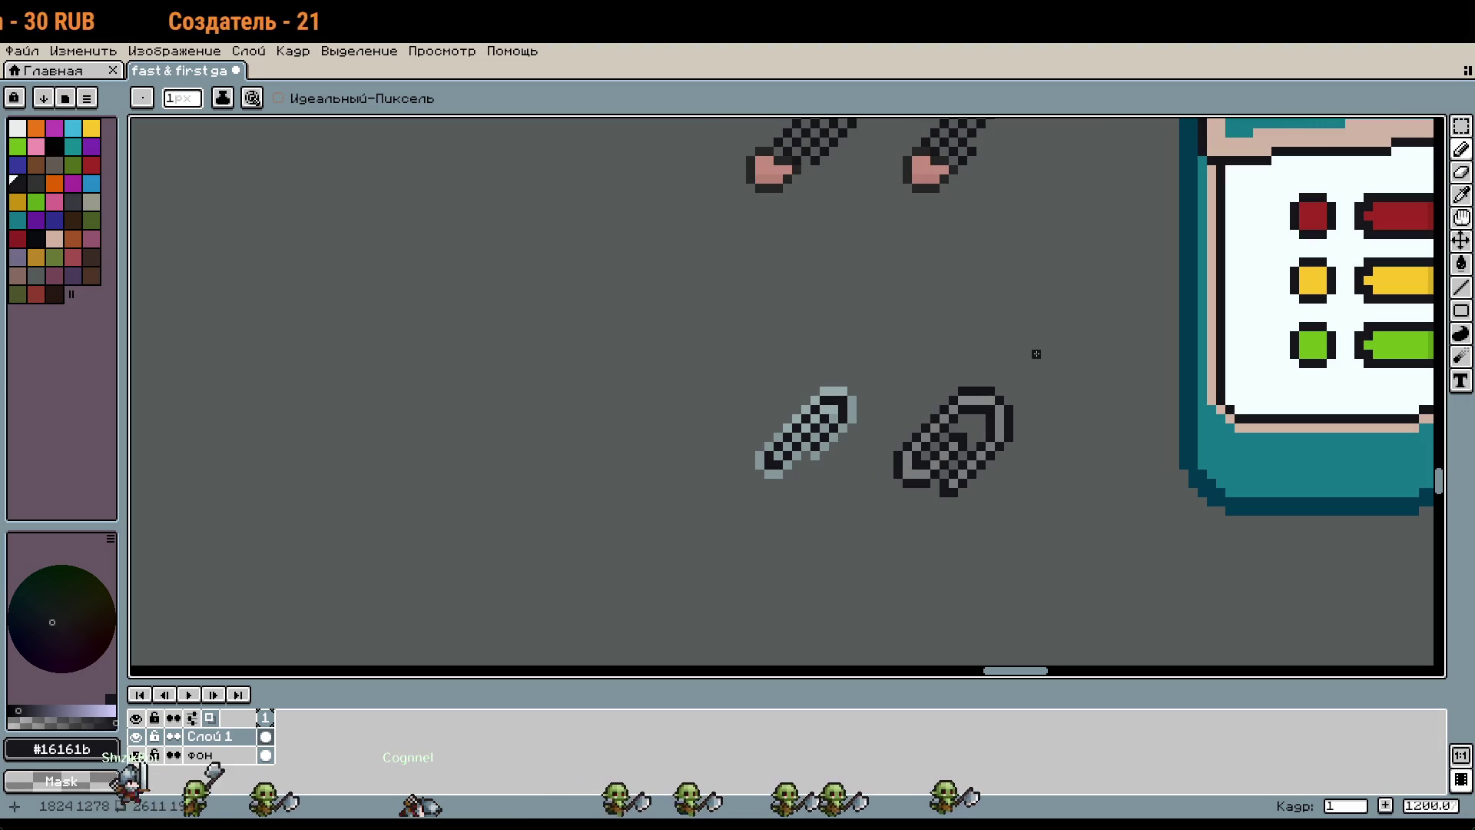
{"action": "scroll", "coordinate": [777, 404], "scroll_direction": "up", "scroll_amount": 3}
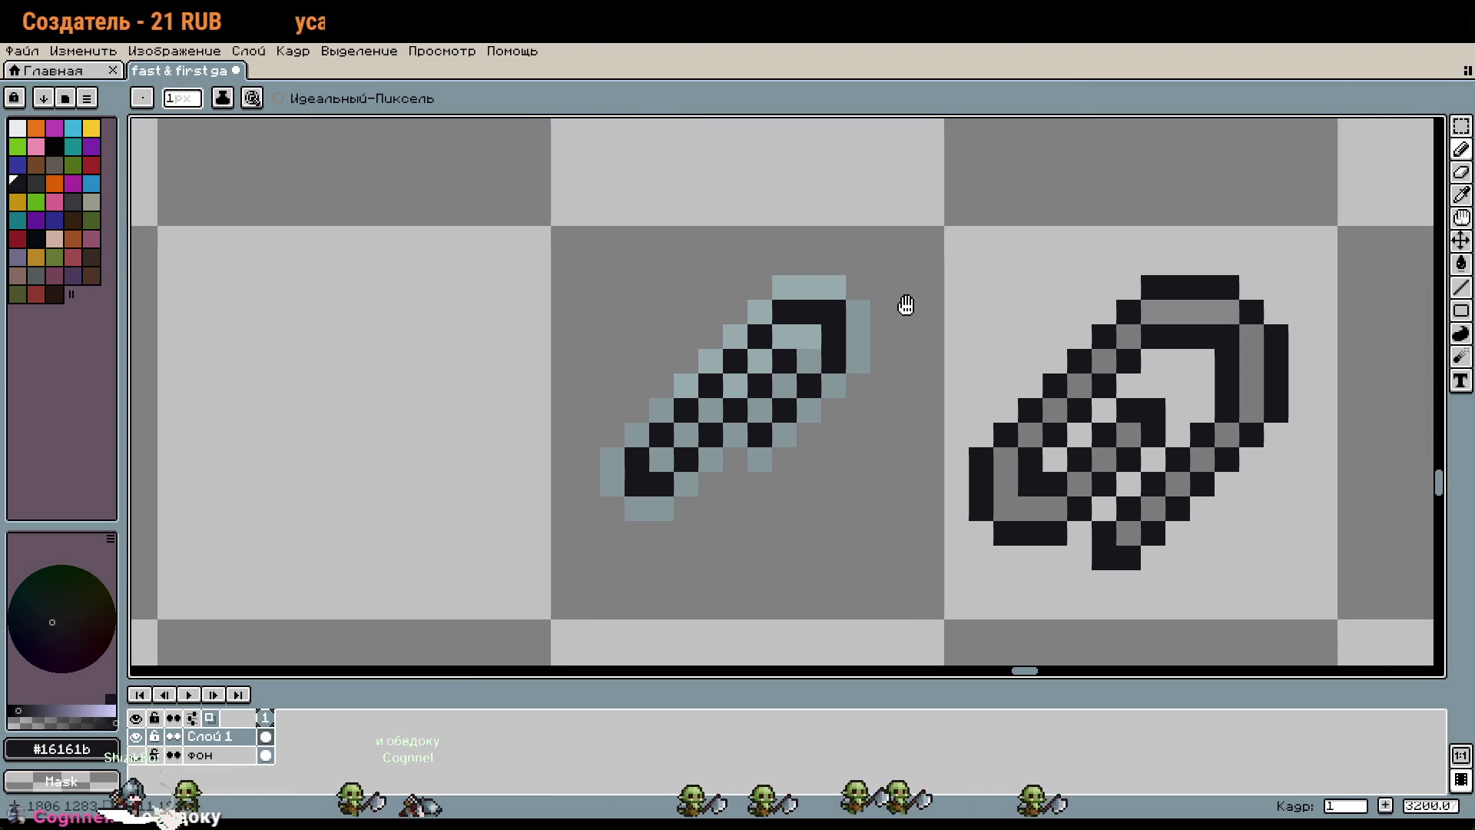
{"action": "left_click", "coordinate": [947, 356]}
{"action": "key", "text": "ctrl+z"}
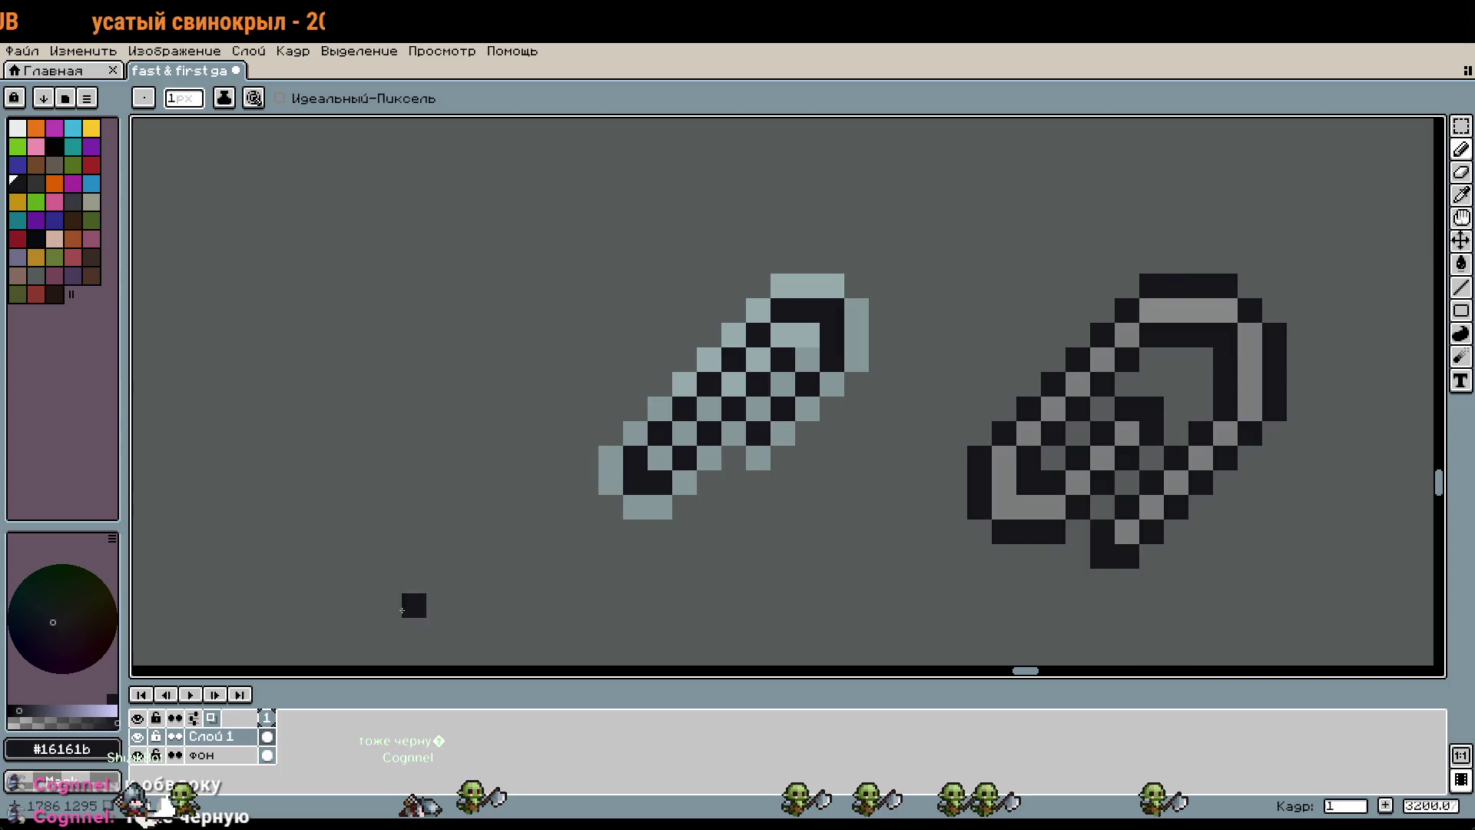
{"action": "scroll", "coordinate": [661, 530], "scroll_direction": "up", "scroll_amount": 3}
Step: Draw black outline along the clip's lower-left edge, lower diagonal and lower-right end
{"action": "mouse_move", "coordinate": [649, 542]}
{"action": "left_mouse_down"}
{"action": "mouse_move", "coordinate": [626, 263]}
{"action": "mouse_move", "coordinate": [660, 235]}
{"action": "left_mouse_up"}
{"action": "scroll", "coordinate": [659, 235], "scroll_direction": "up", "scroll_amount": 3}
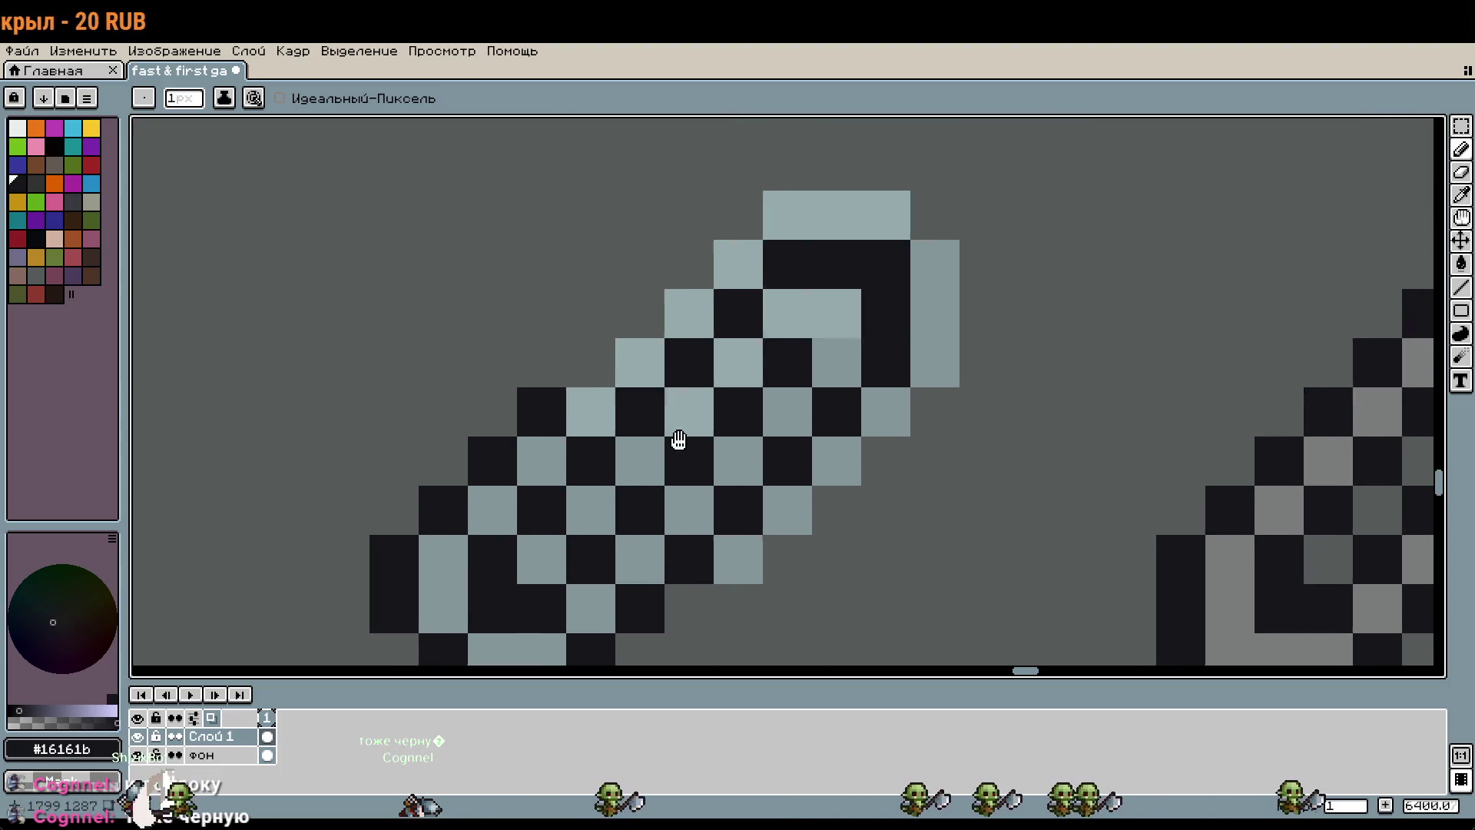
{"action": "scroll", "coordinate": [659, 235], "scroll_direction": "right", "scroll_amount": 2}
{"action": "mouse_move", "coordinate": [586, 389]}
{"action": "left_mouse_down"}
{"action": "mouse_move", "coordinate": [763, 199]}
{"action": "mouse_move", "coordinate": [917, 238]}
{"action": "mouse_move", "coordinate": [968, 288]}
{"action": "mouse_move", "coordinate": [968, 384]}
{"action": "mouse_move", "coordinate": [917, 436]}
{"action": "left_mouse_up"}
{"action": "mouse_move", "coordinate": [914, 549]}
{"action": "left_mouse_down"}
{"action": "mouse_move", "coordinate": [980, 436]}
{"action": "mouse_move", "coordinate": [883, 422]}
{"action": "mouse_move", "coordinate": [788, 518]}
{"action": "mouse_move", "coordinate": [905, 467]}
{"action": "left_mouse_up"}
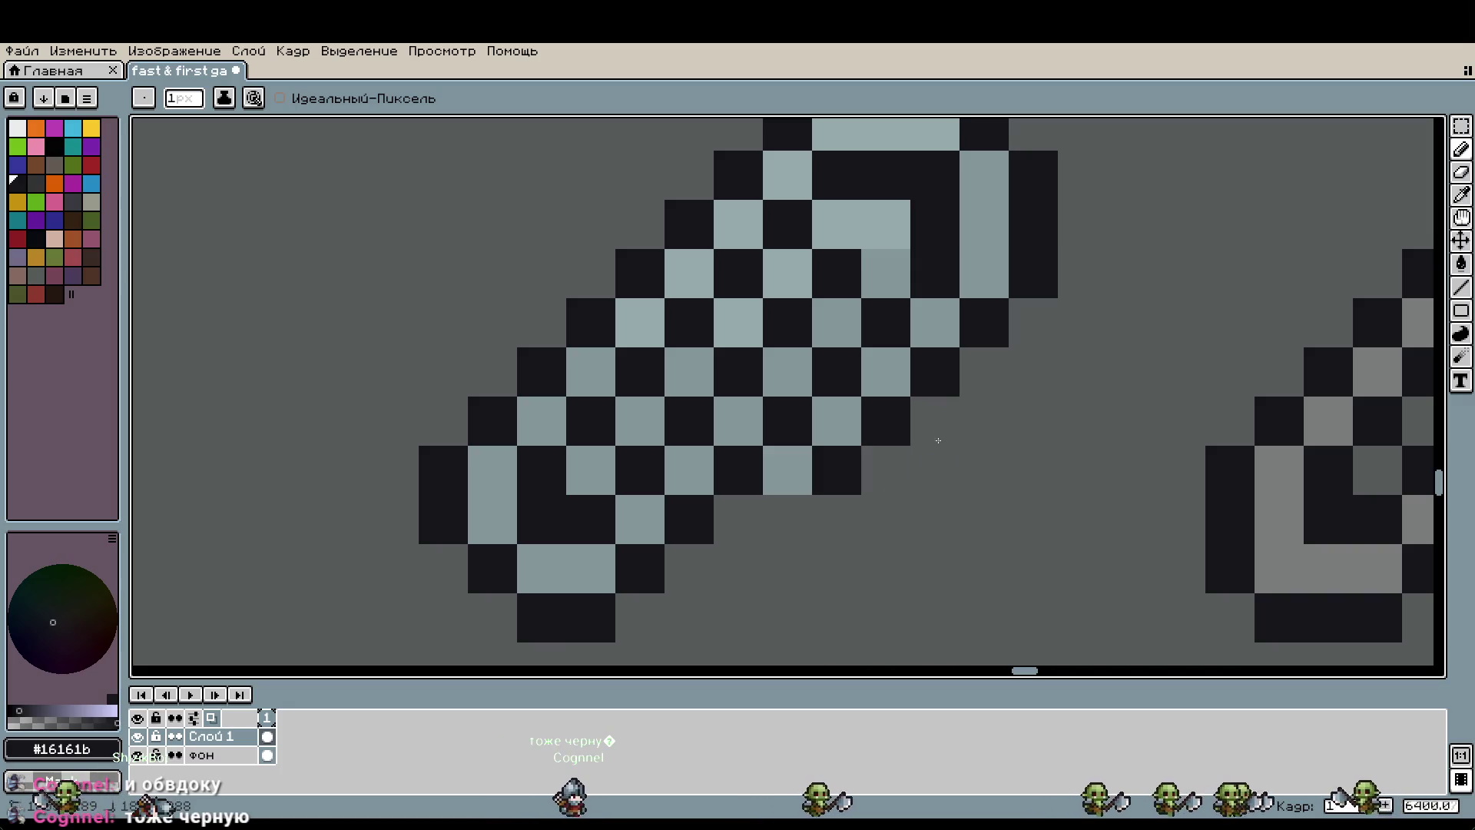
{"action": "scroll", "coordinate": [941, 444], "scroll_direction": "down", "scroll_amount": 3}
{"action": "scroll", "coordinate": [941, 444], "scroll_direction": "down", "scroll_amount": 2}
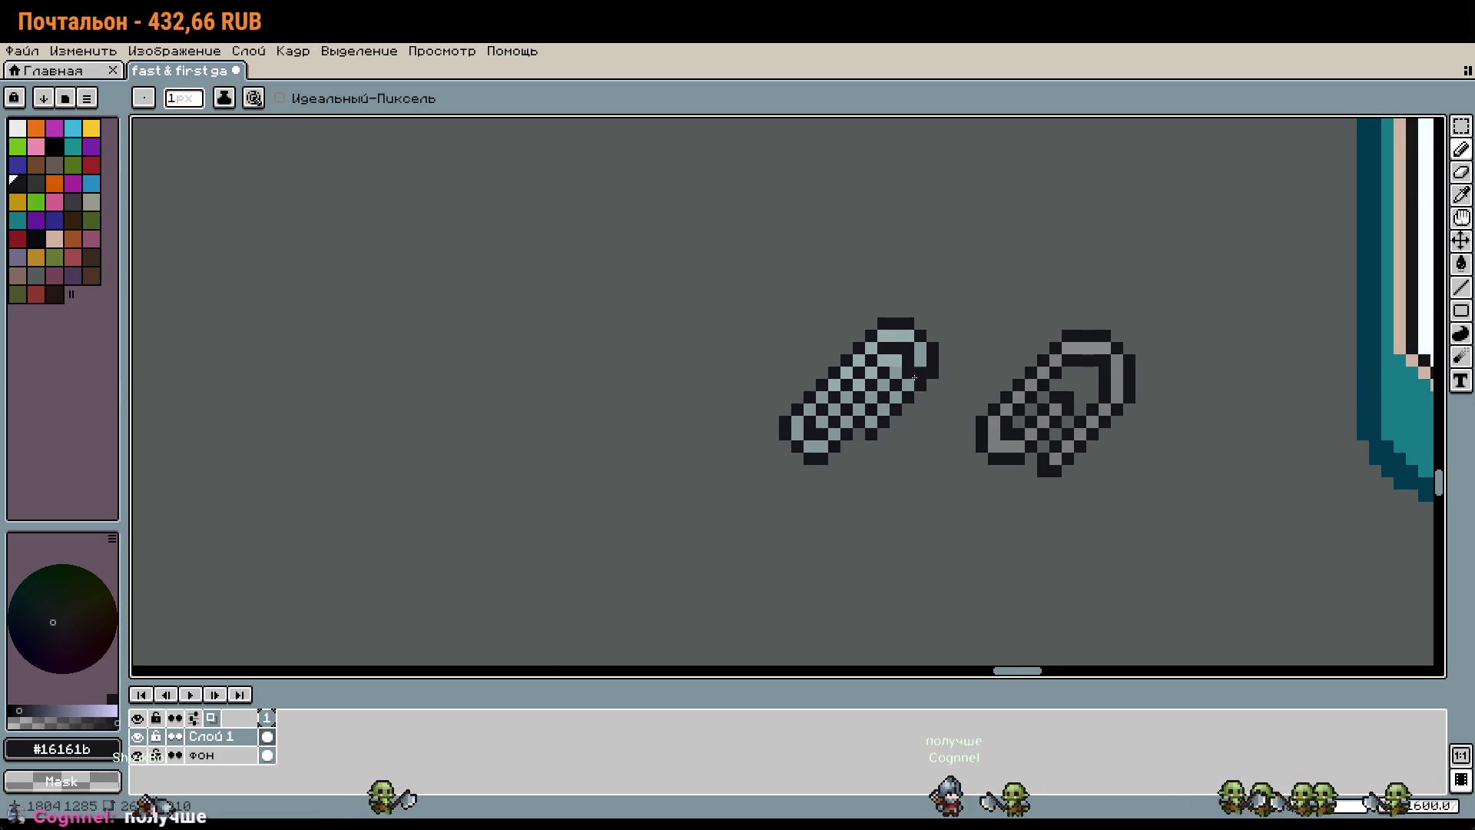
{"action": "scroll", "coordinate": [914, 378], "scroll_direction": "up", "scroll_amount": 3}
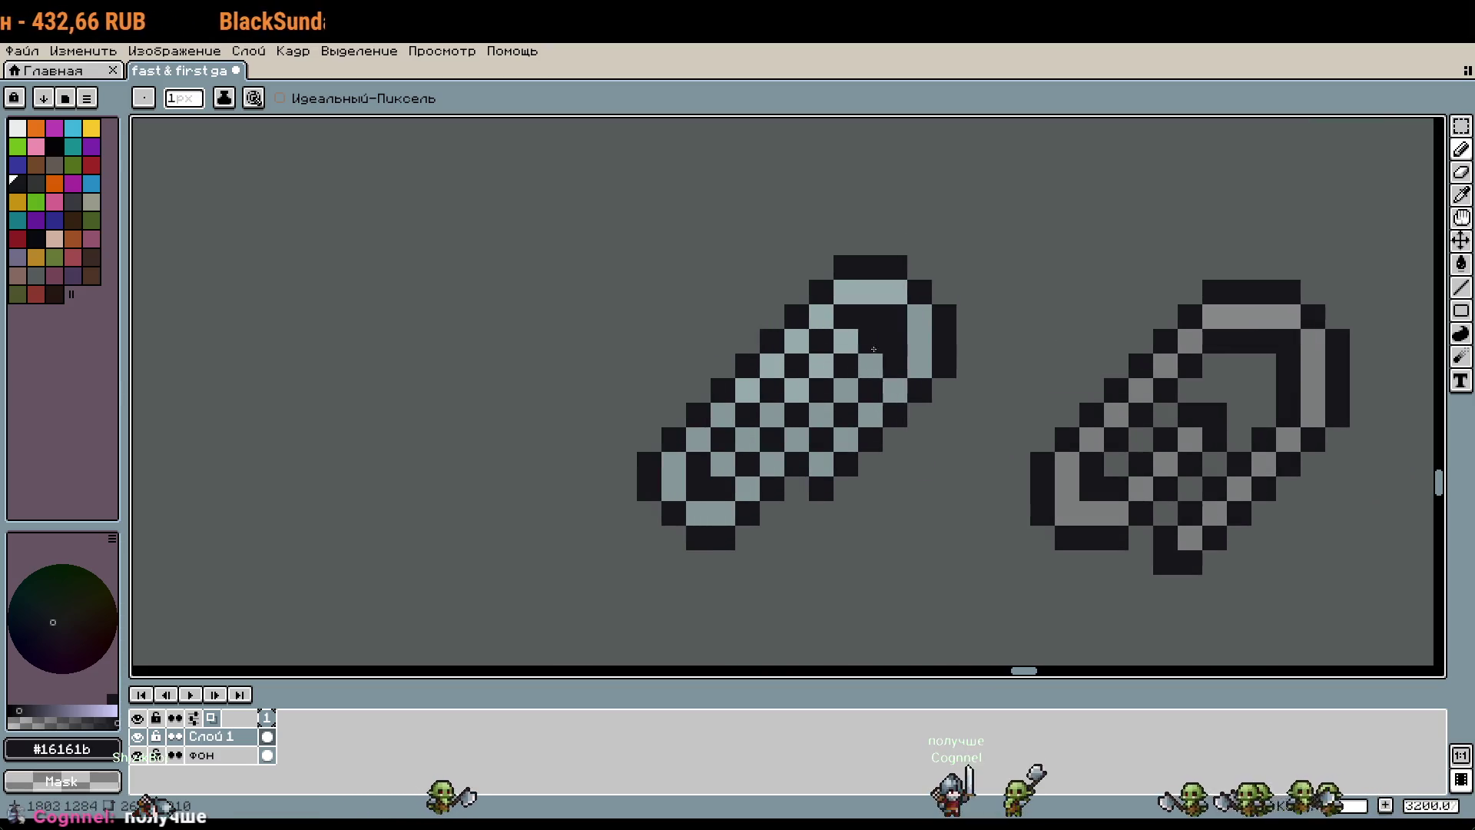
Step: Add a dark pixel on the paperclip's right side and recentre the view
{"action": "scroll", "coordinate": [873, 350], "scroll_direction": "up", "scroll_amount": 2}
{"action": "left_click", "coordinate": [1098, 476]}
{"action": "scroll", "coordinate": [1097, 476], "scroll_direction": "down", "scroll_amount": 2}
{"action": "left_click_drag", "start_coordinate": [1096, 477], "coordinate": [998, 339]}
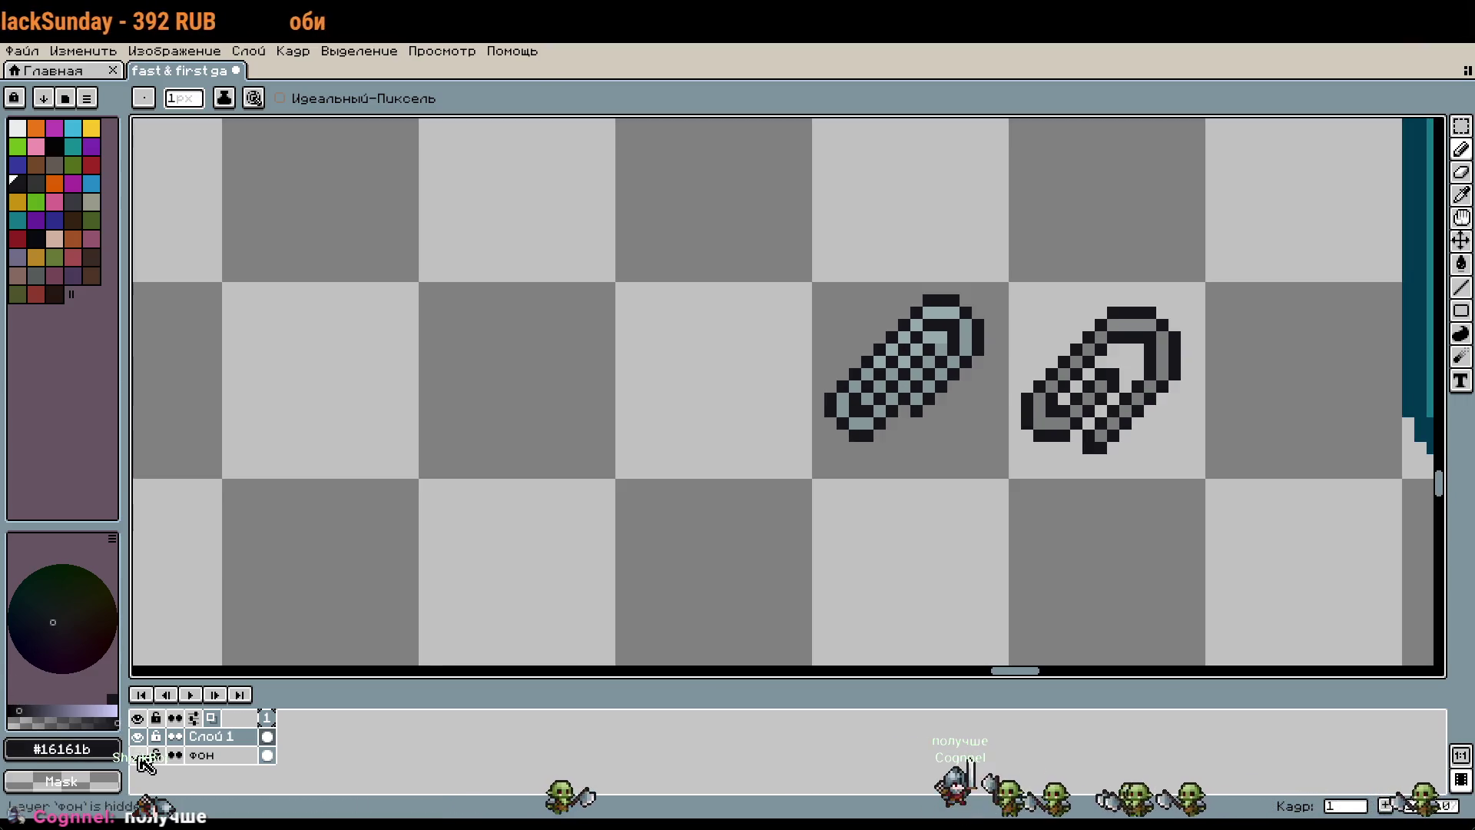
Step: Hide the 'фон' background layer and marquee-select the left paperclip's right side
{"action": "left_click_drag", "start_coordinate": [1297, 411], "coordinate": [1181, 445]}
{"action": "scroll", "coordinate": [996, 525], "scroll_direction": "down", "scroll_amount": 1}
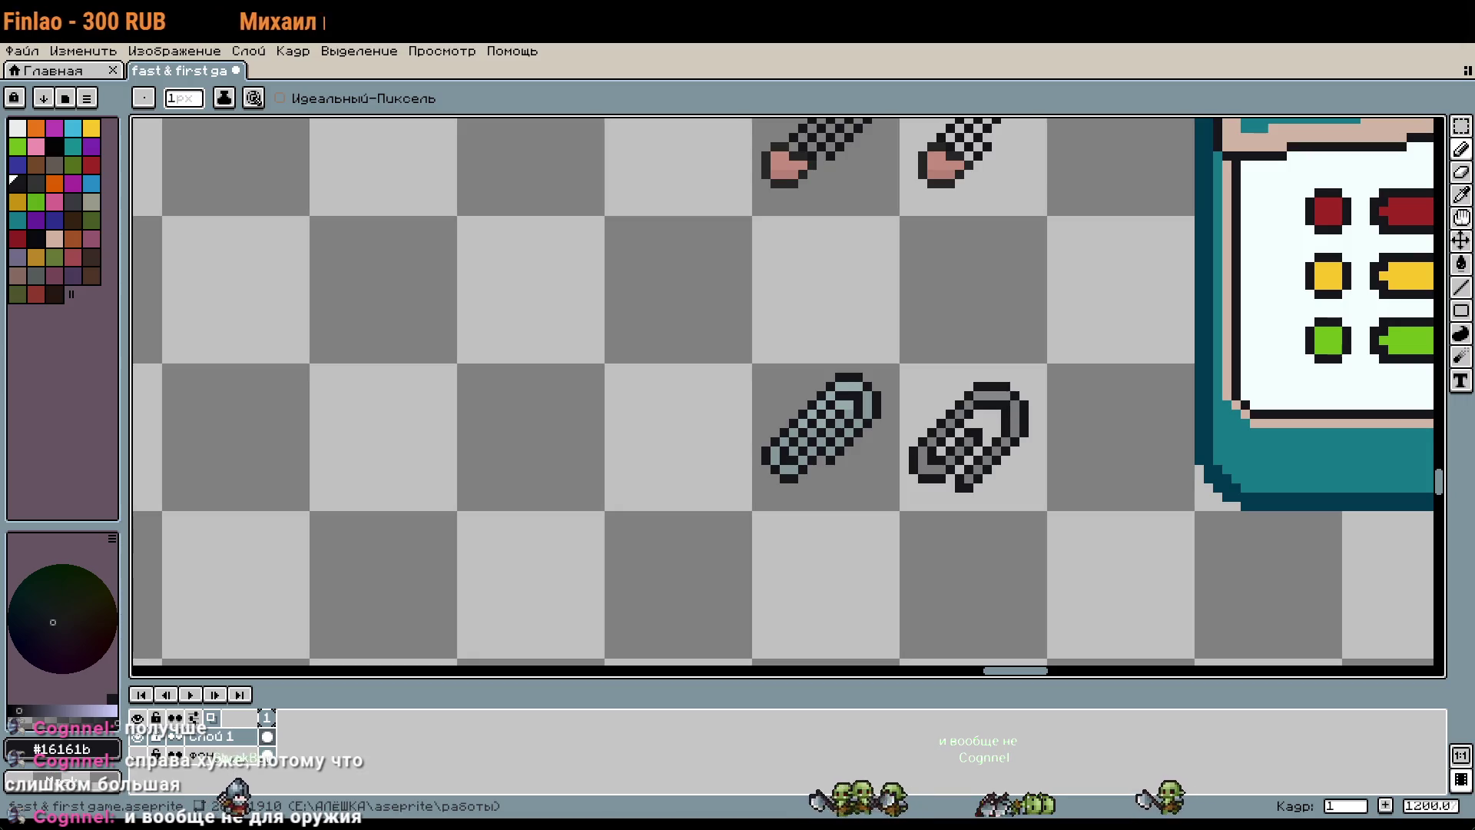
{"action": "left_click_drag", "start_coordinate": [1084, 327], "coordinate": [954, 320]}
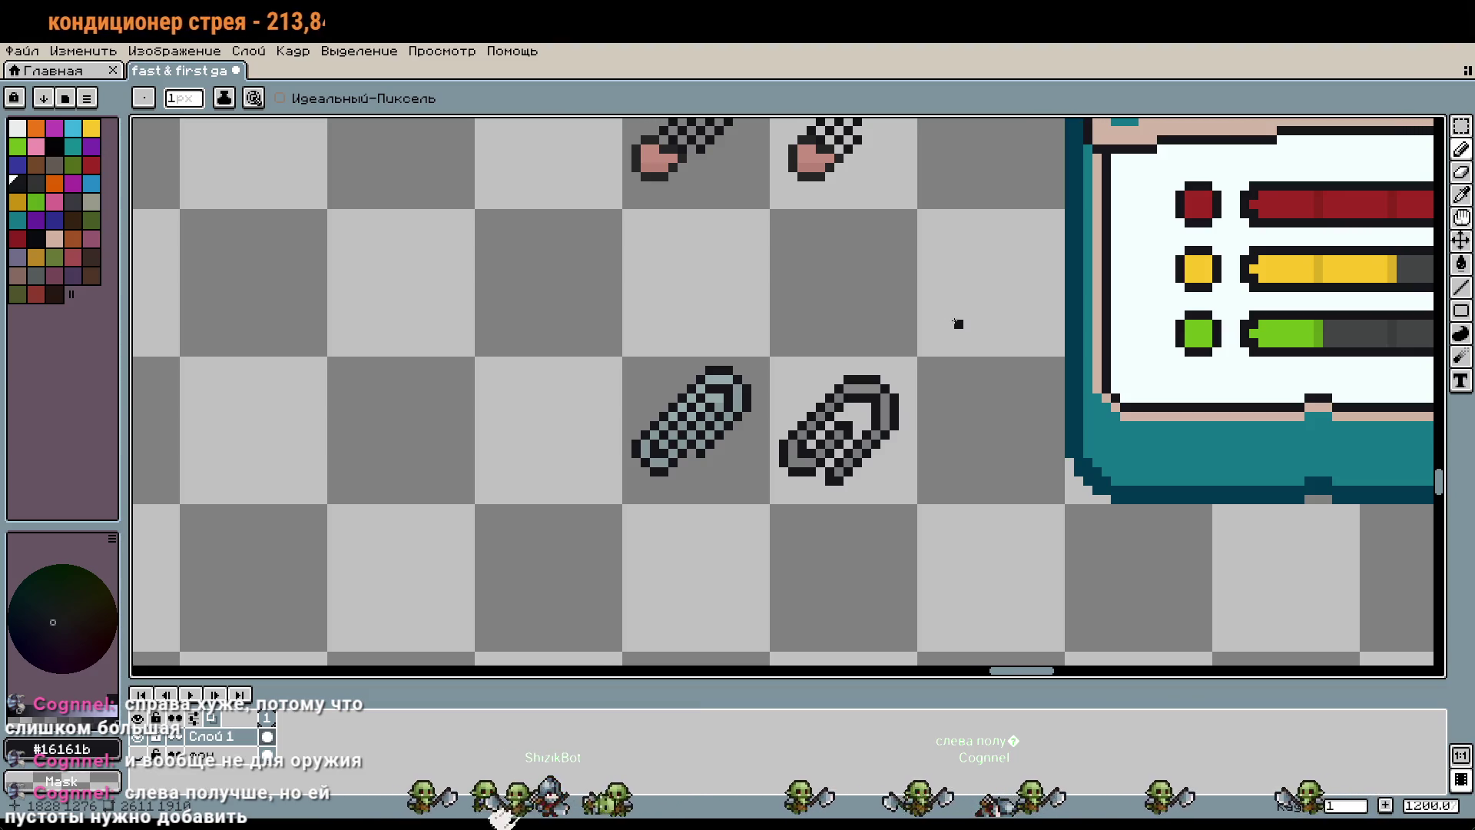
{"action": "scroll", "coordinate": [729, 418], "scroll_direction": "up", "scroll_amount": 1}
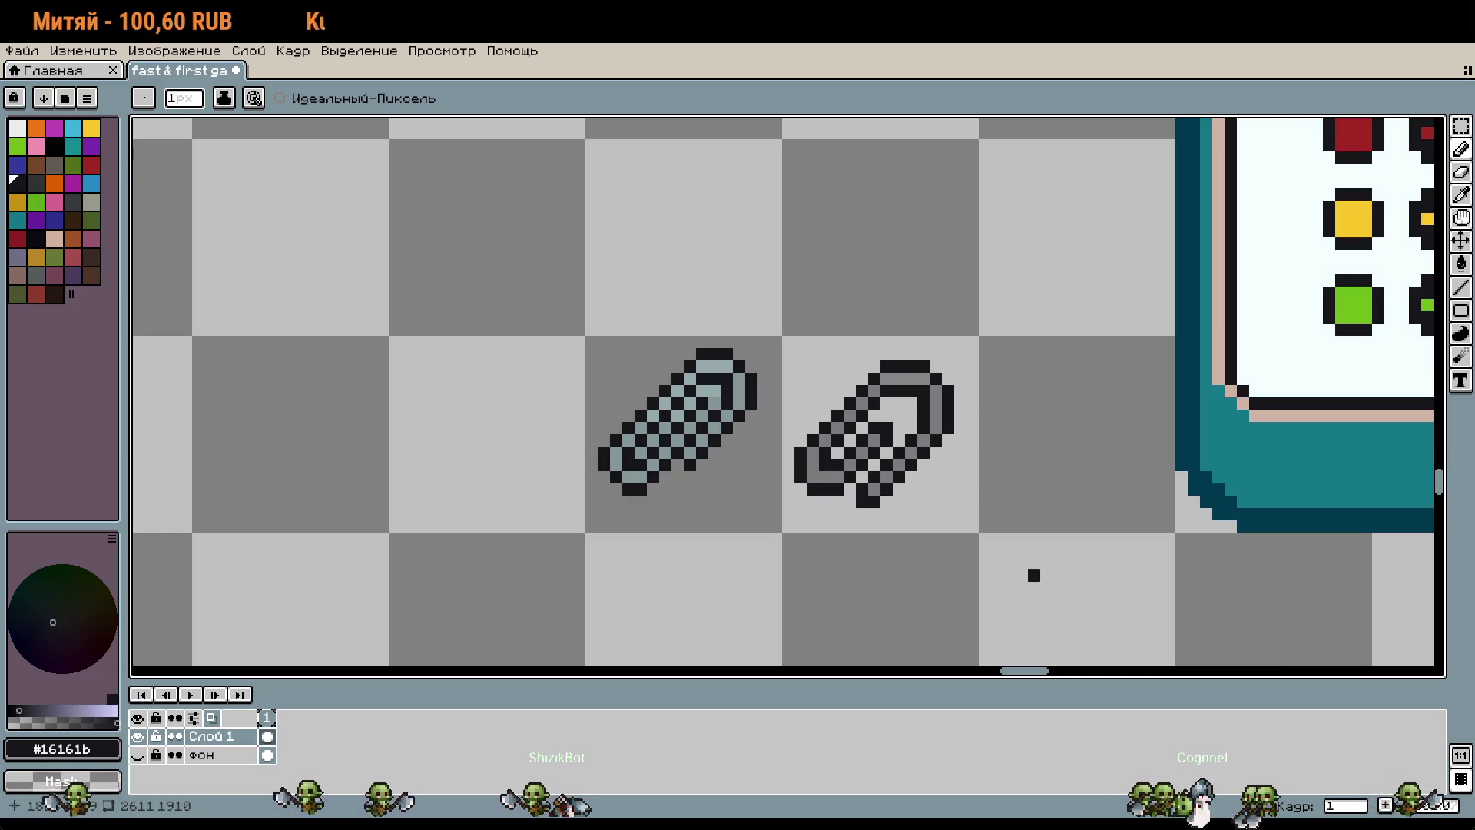
{"action": "scroll", "coordinate": [850, 563], "scroll_direction": "up", "scroll_amount": 2}
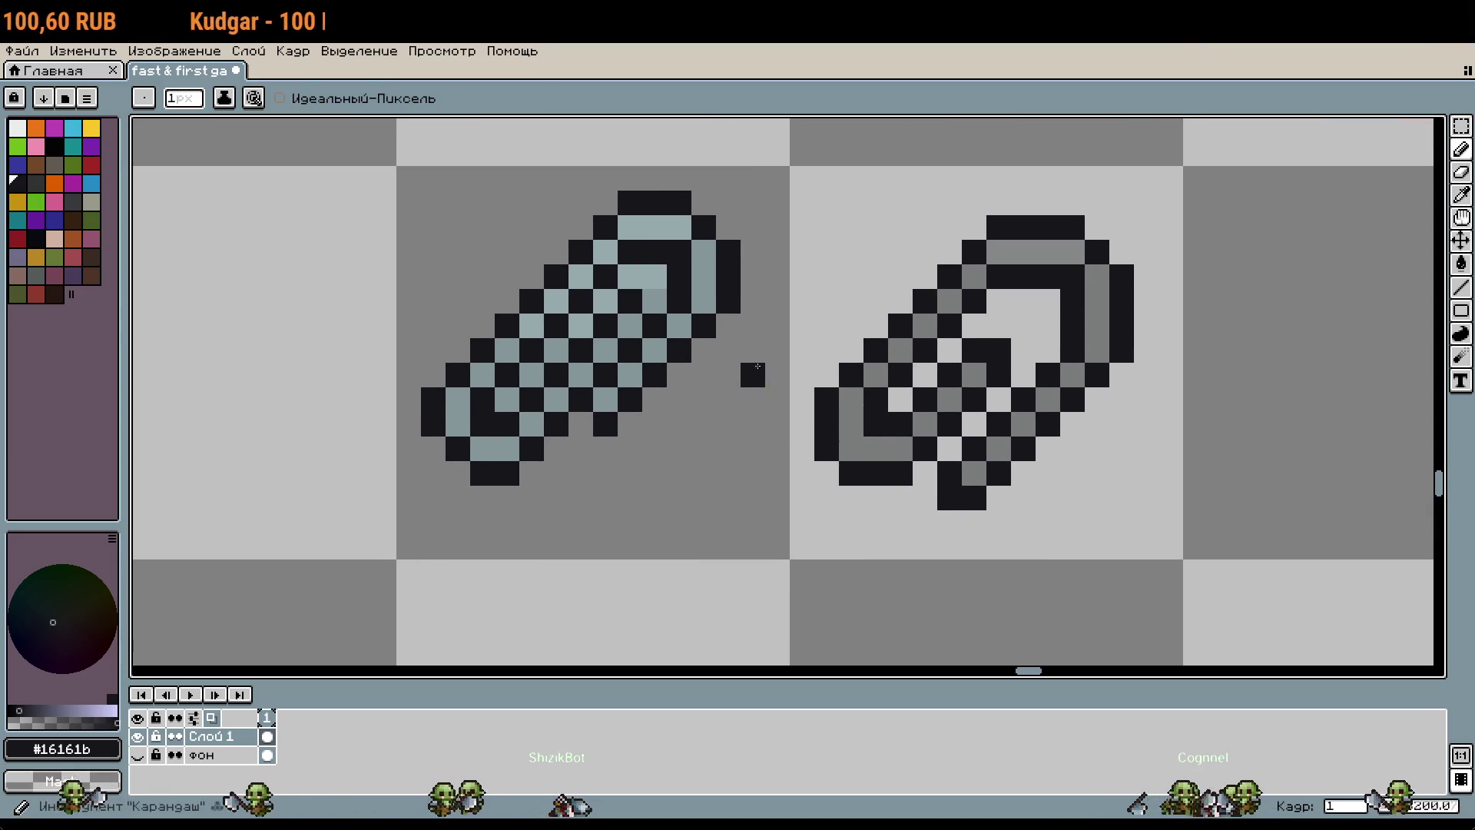
{"action": "key", "text": "m"}
{"action": "mouse_move", "coordinate": [744, 237]}
{"action": "left_mouse_down"}
{"action": "mouse_move", "coordinate": [664, 489]}
{"action": "mouse_move", "coordinate": [626, 310]}
{"action": "mouse_move", "coordinate": [558, 425]}
{"action": "mouse_move", "coordinate": [496, 413]}
{"action": "left_mouse_up"}
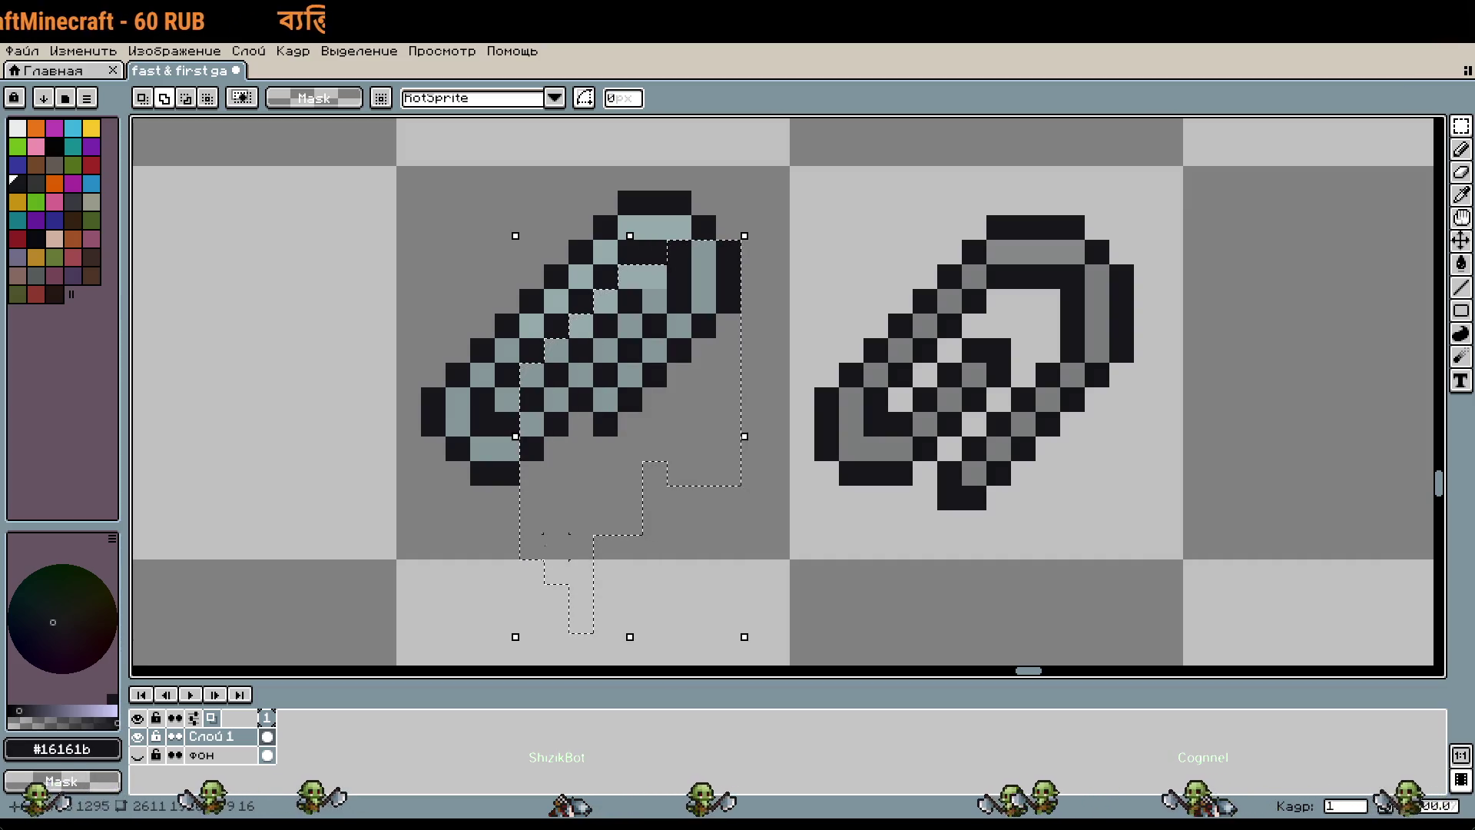
Step: Extend the selection over the lower part and move it one pixel right
{"action": "left_click_drag", "start_coordinate": [496, 412], "coordinate": [470, 434]}
{"action": "left_click_drag", "start_coordinate": [610, 461], "coordinate": [630, 470]}
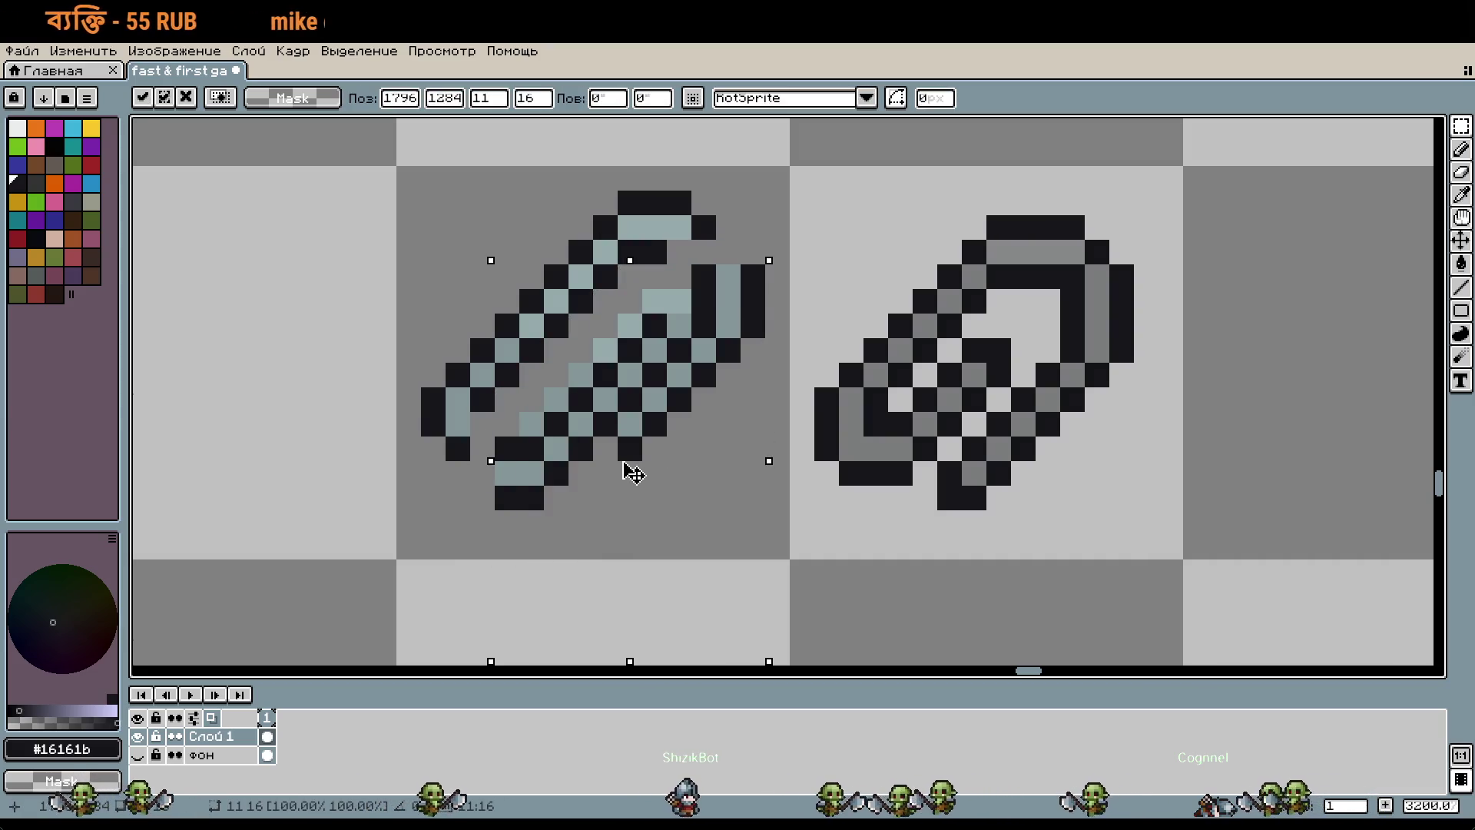
{"action": "key", "text": "Return"}
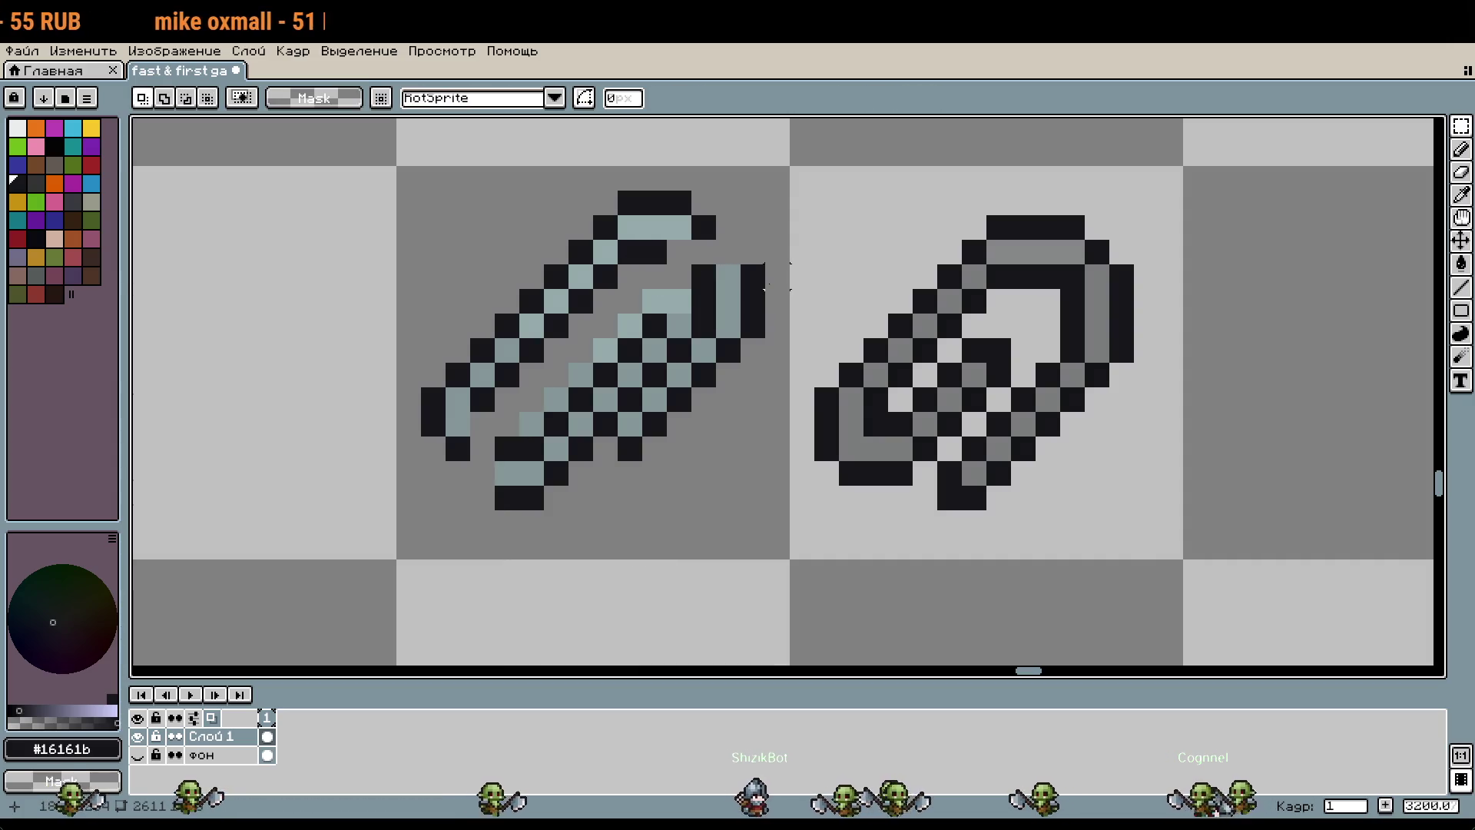
Step: Fix the top-right corner pixels, adding a dark pixel and lightening the corner
{"action": "scroll", "coordinate": [724, 295], "scroll_direction": "up", "scroll_amount": 1}
{"action": "key", "text": "b"}
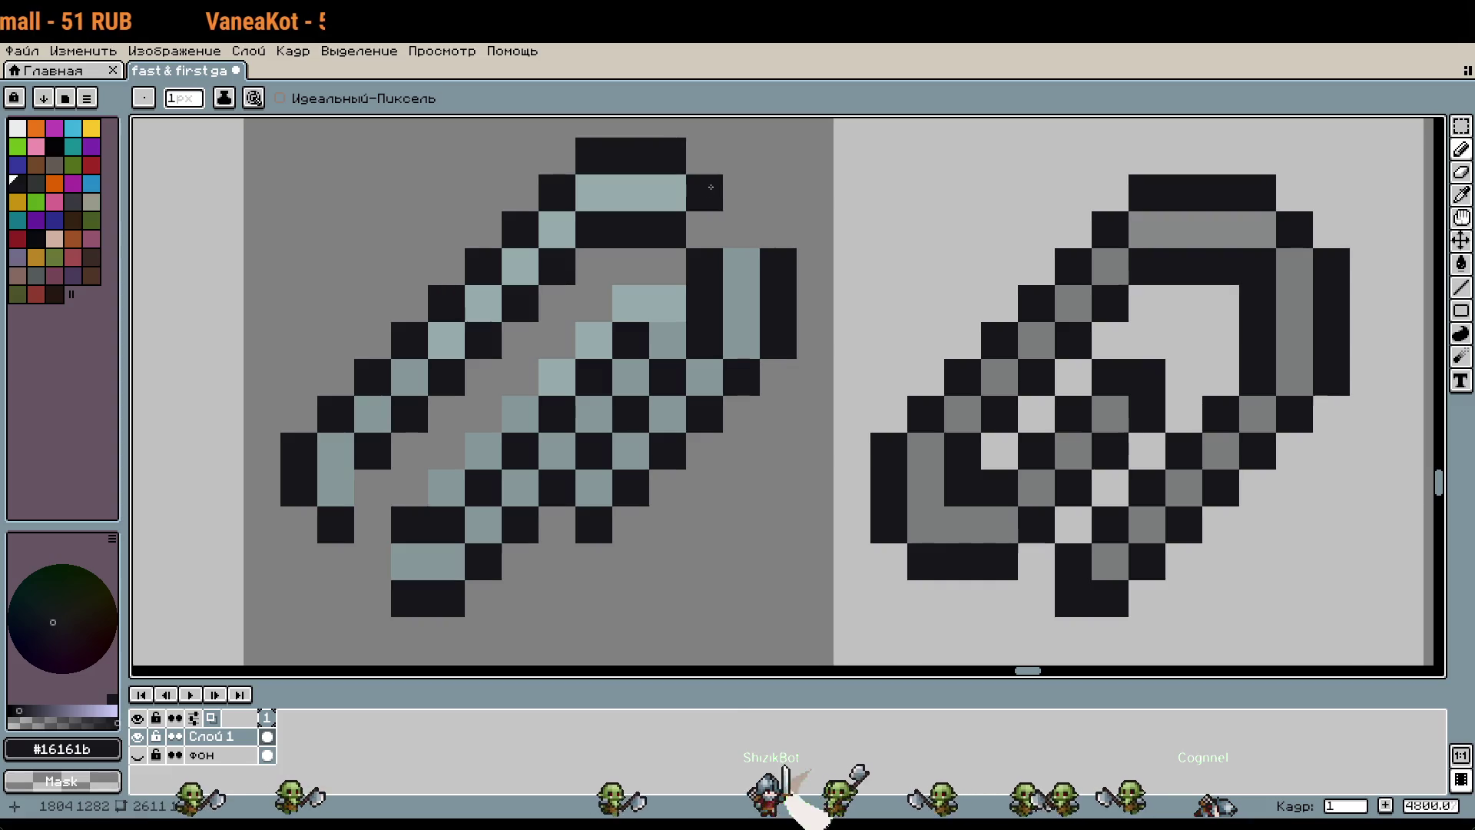
{"action": "left_click_drag", "start_coordinate": [710, 186], "coordinate": [773, 228]}
{"action": "left_click_drag", "start_coordinate": [661, 428], "coordinate": [759, 347]}
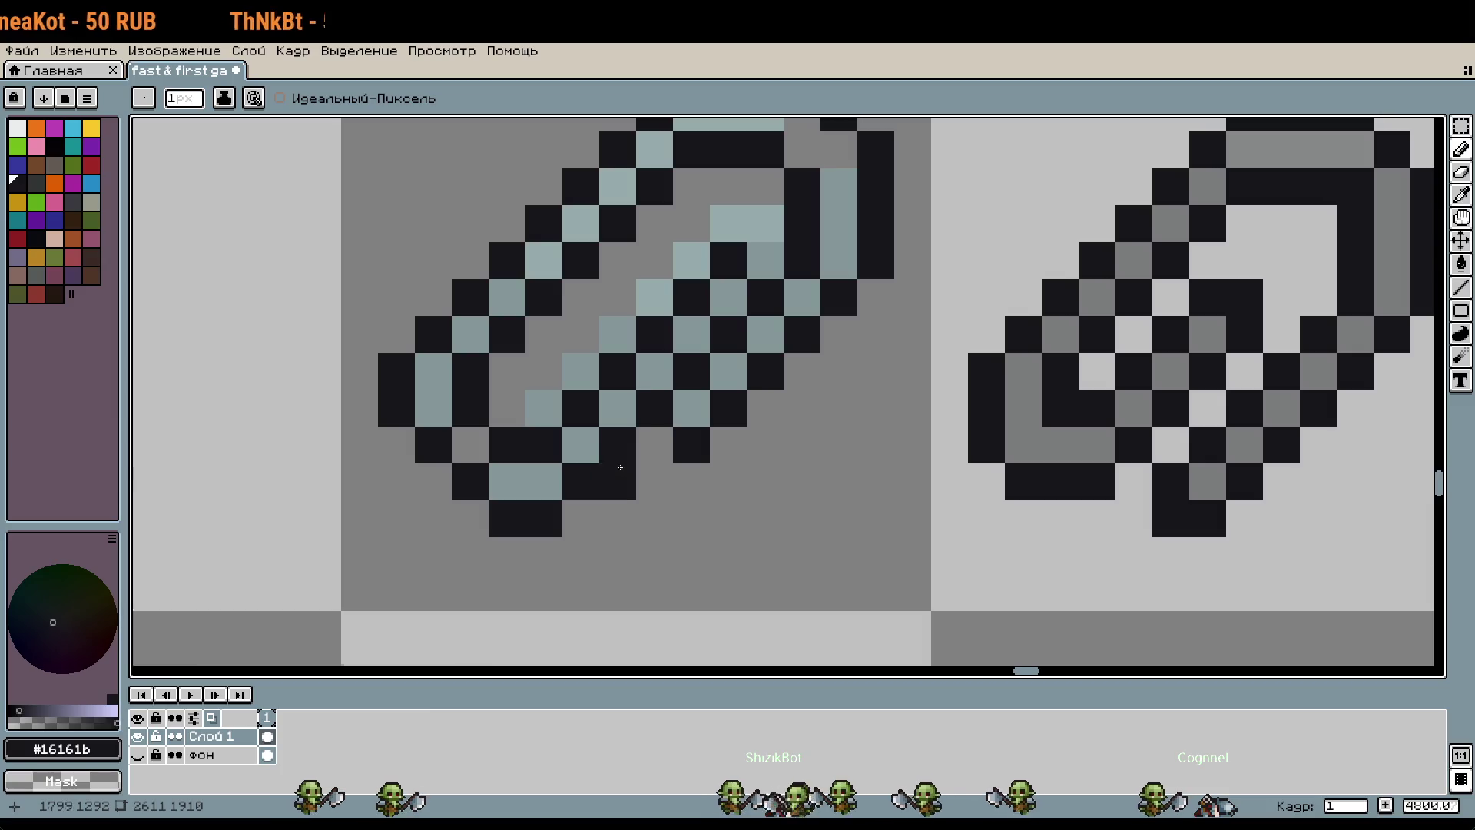
{"action": "key", "text": "i"}
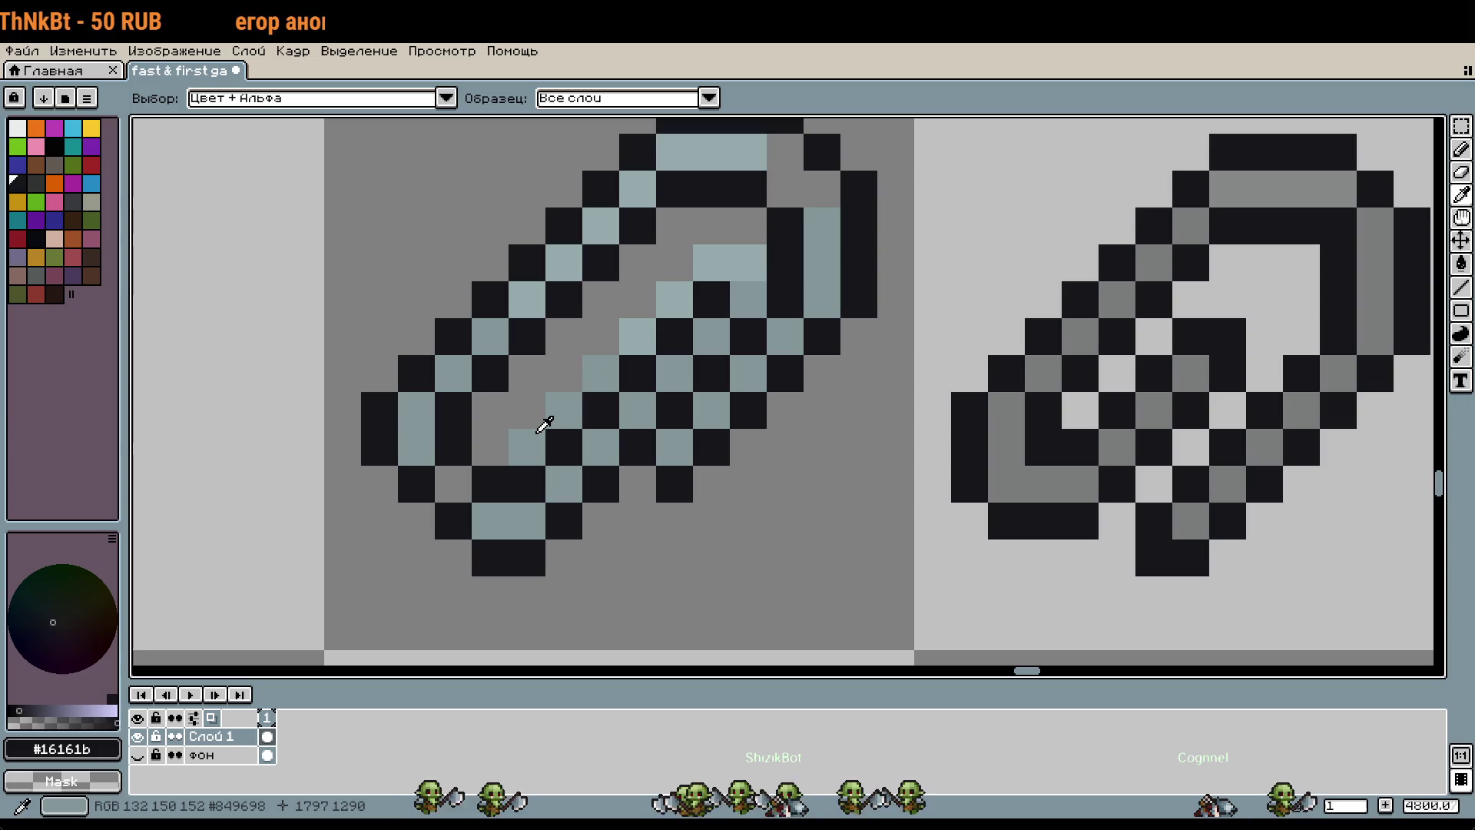
{"action": "scroll", "coordinate": [608, 446], "scroll_direction": "down", "scroll_amount": 1}
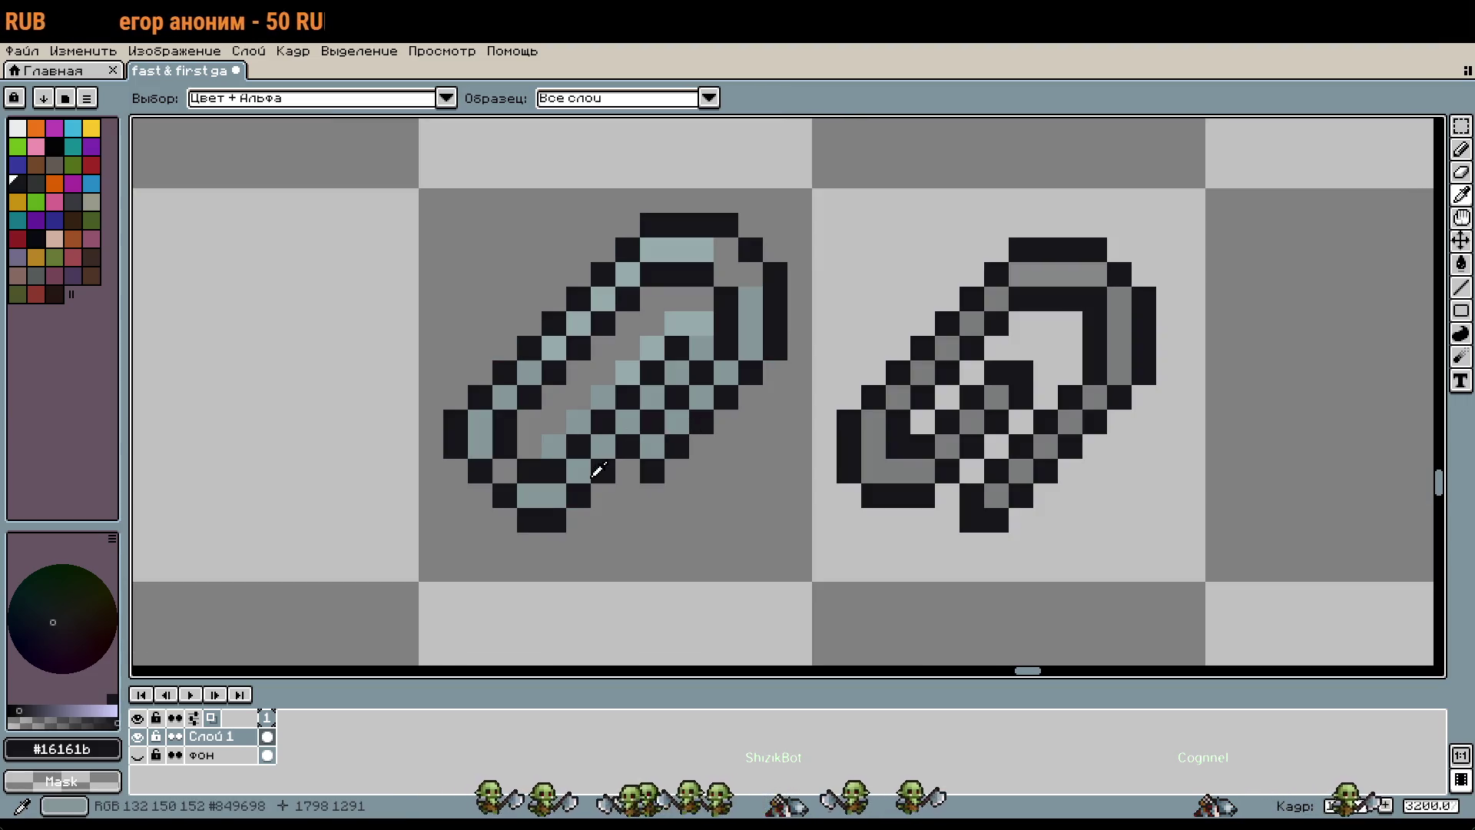
{"action": "key", "text": "b"}
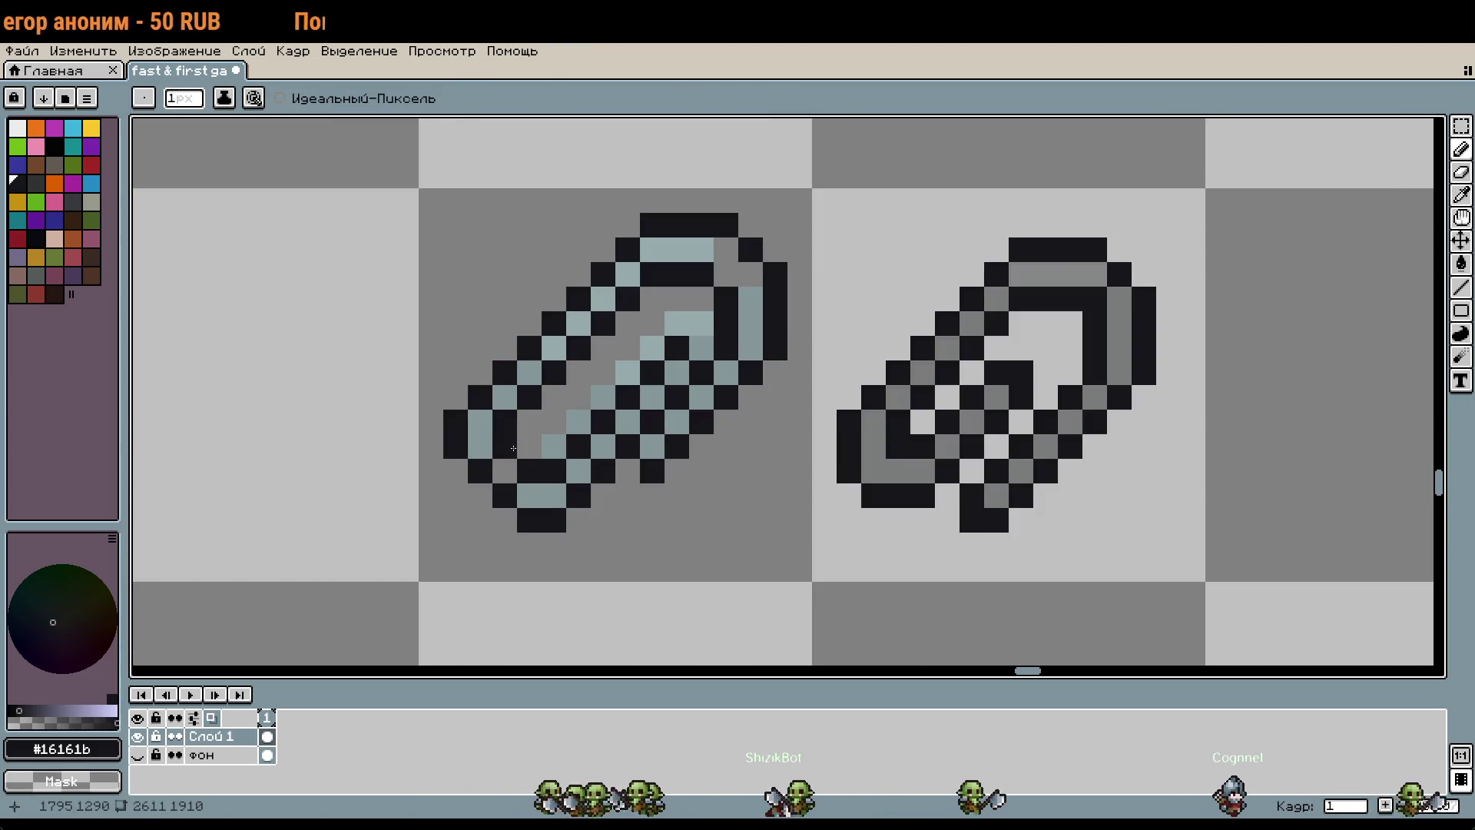
Step: Erase the dark diagonal inside the loop and paint a #849698 pixel on its lower left
{"action": "left_click", "coordinate": [526, 449]}
{"action": "right_click", "coordinate": [537, 469]}
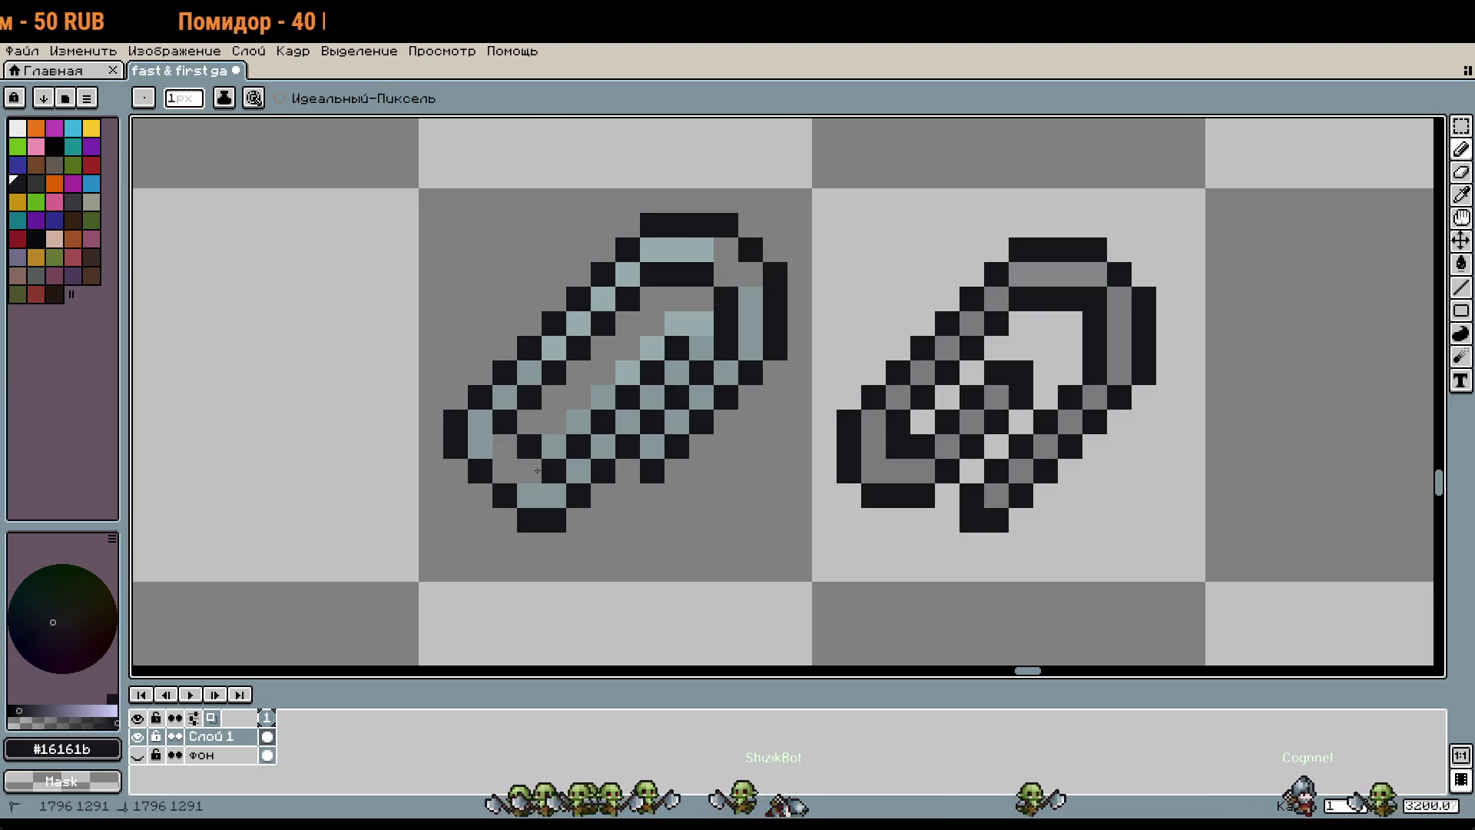
{"action": "left_click_drag", "start_coordinate": [541, 469], "coordinate": [584, 425]}
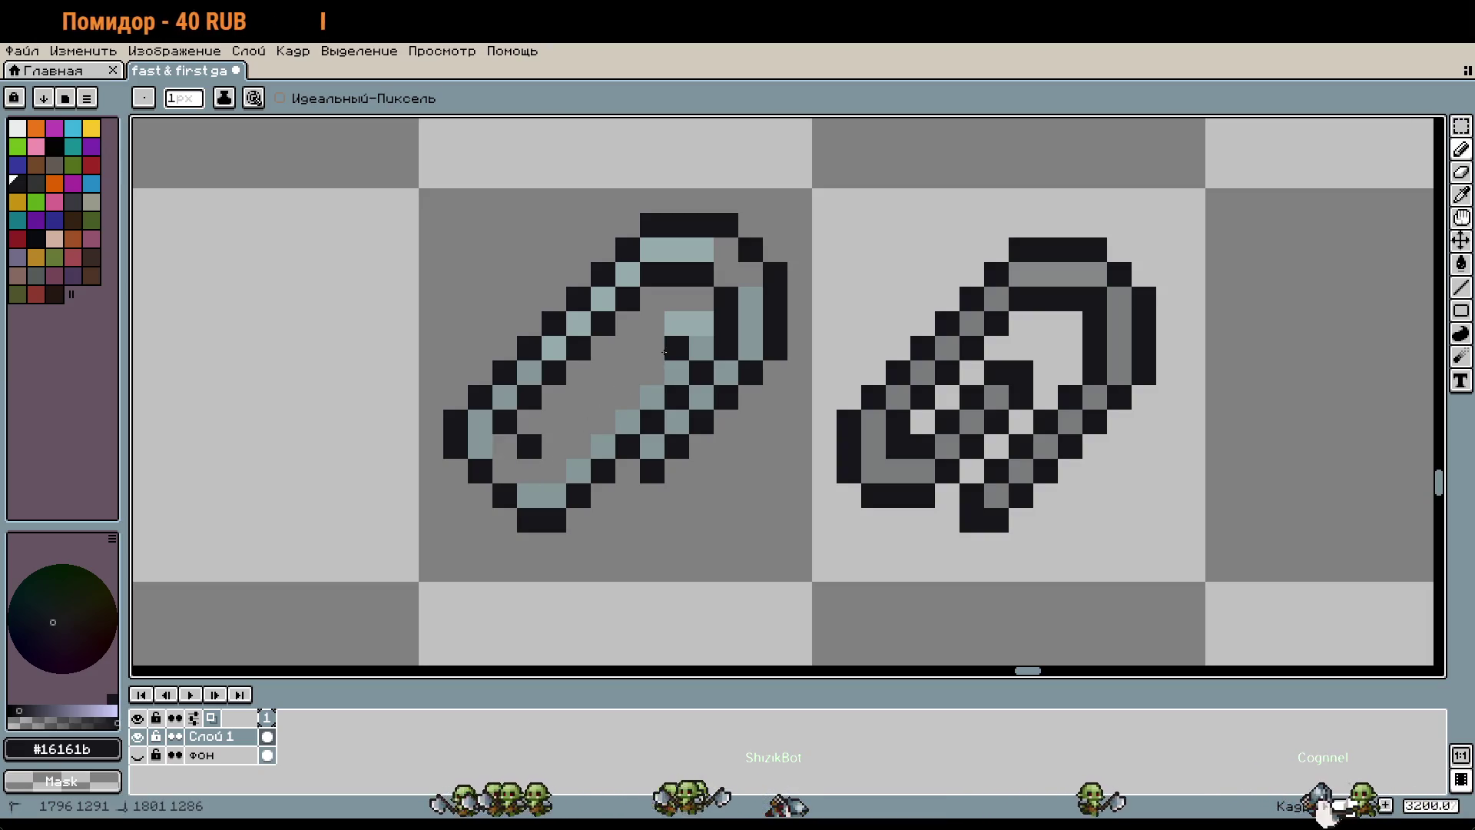
{"action": "scroll", "coordinate": [581, 444], "scroll_direction": "down", "scroll_amount": 1}
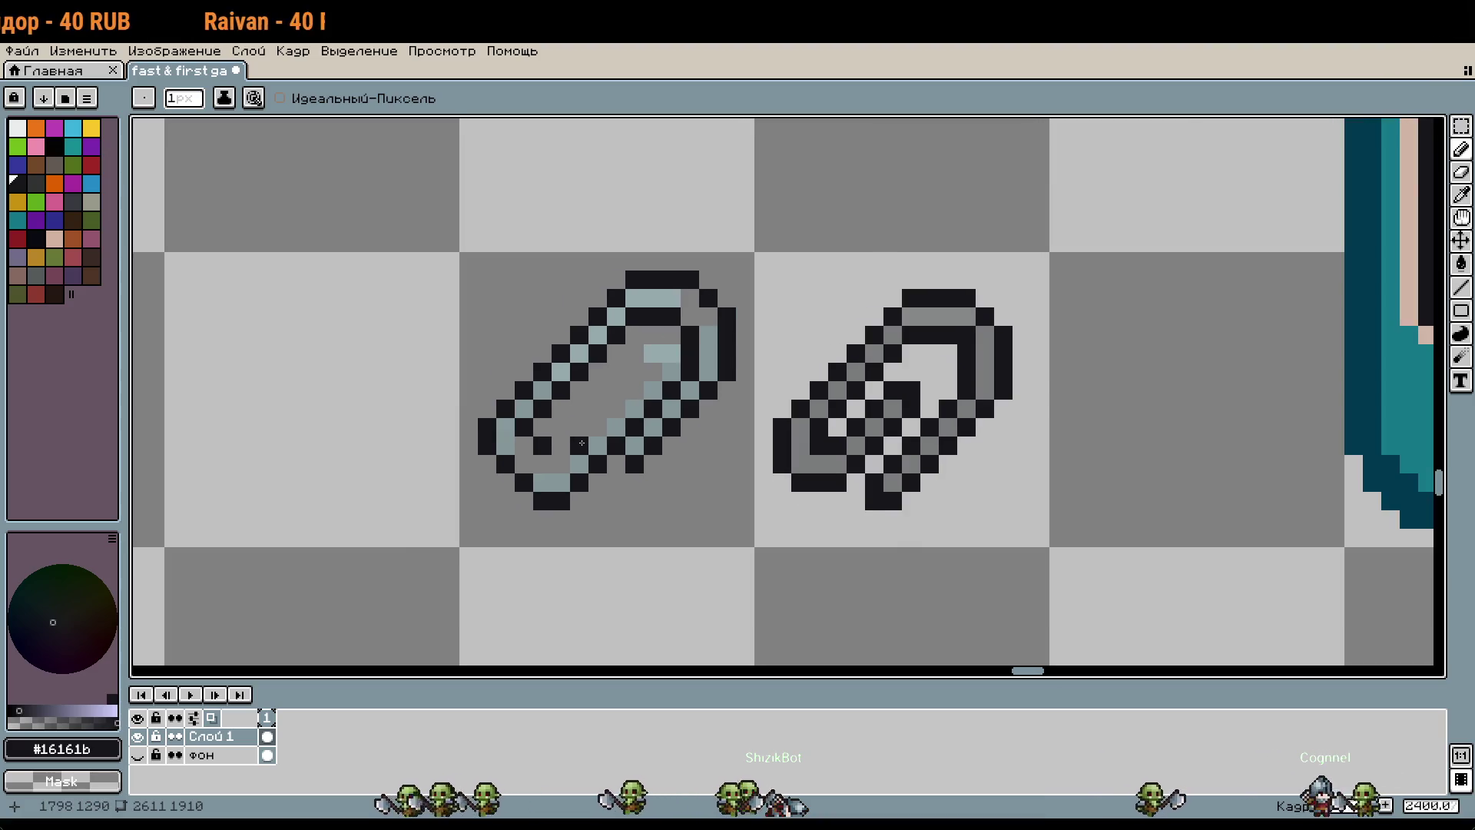
{"action": "scroll", "coordinate": [581, 443], "scroll_direction": "up", "scroll_amount": 2}
{"action": "left_click", "coordinate": [438, 432], "text": "alt"}
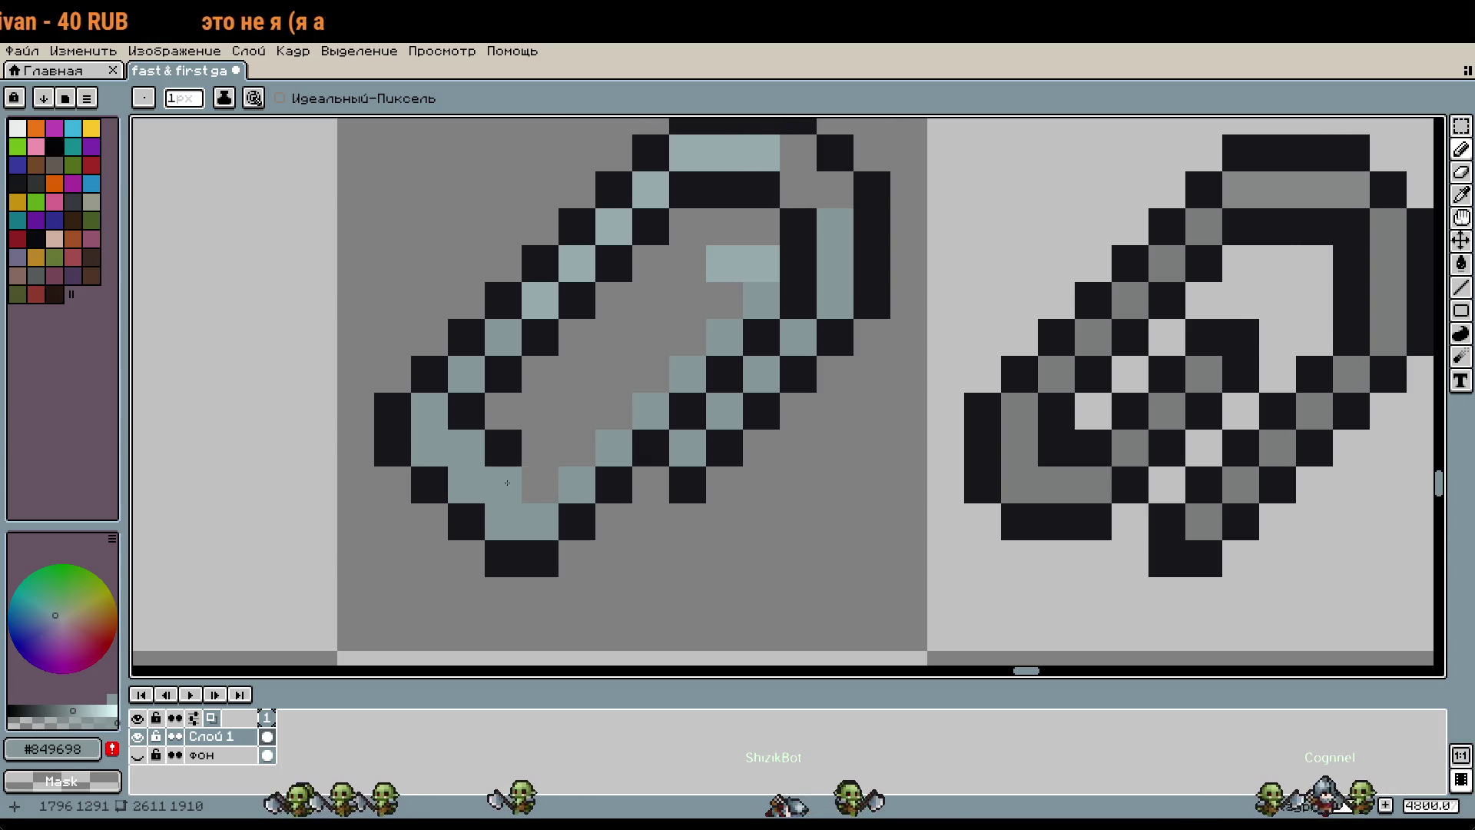
{"action": "left_click", "coordinate": [629, 563]}
{"action": "scroll", "coordinate": [827, 409], "scroll_direction": "down", "scroll_amount": 2}
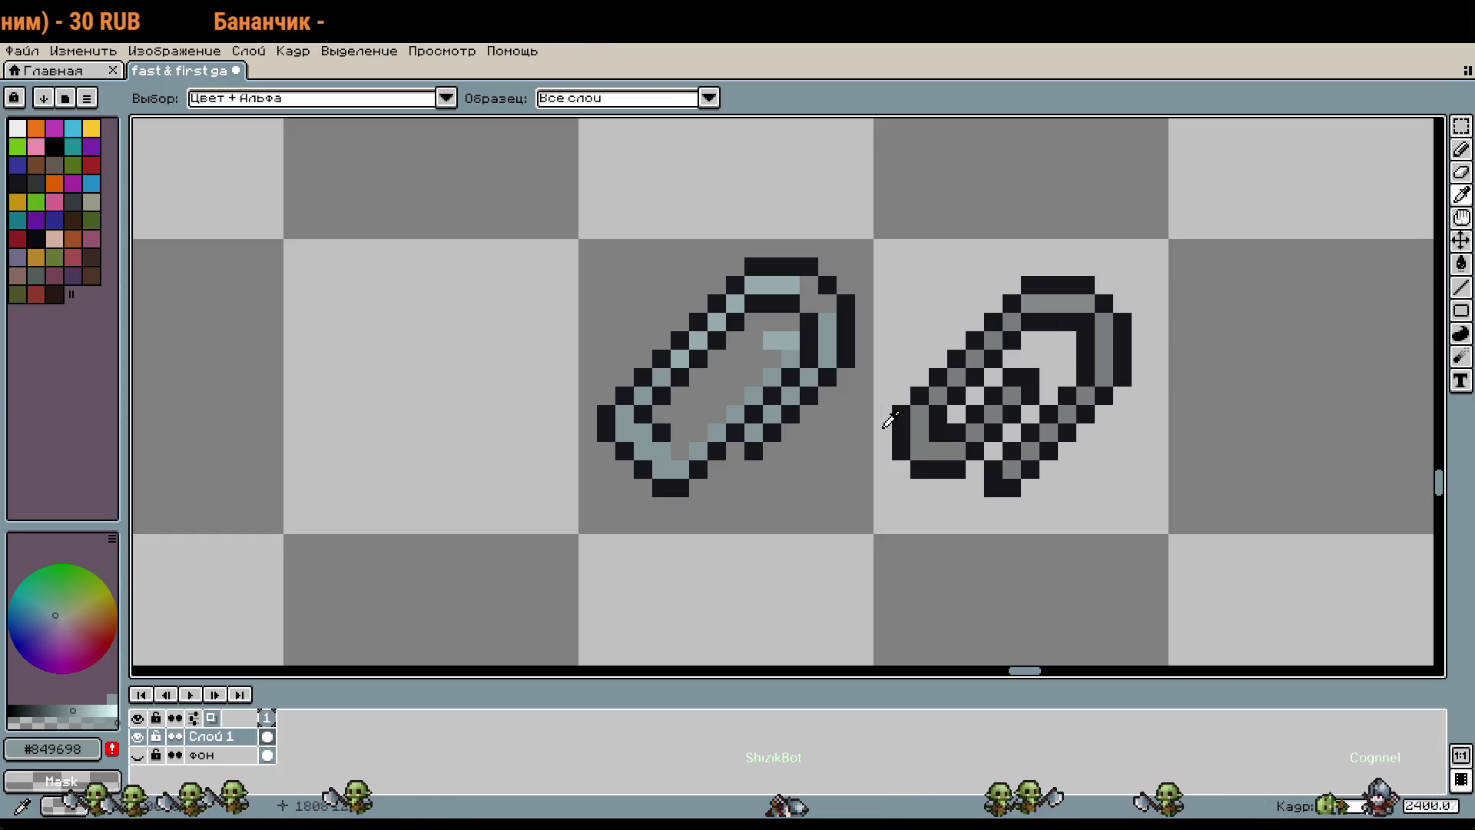
Step: Clear leftover pixels inside the loop and line its inner edge with black #16161b pixels
{"action": "scroll", "coordinate": [818, 345], "scroll_direction": "up", "scroll_amount": 2}
{"action": "left_click_drag", "start_coordinate": [812, 316], "coordinate": [787, 282]}
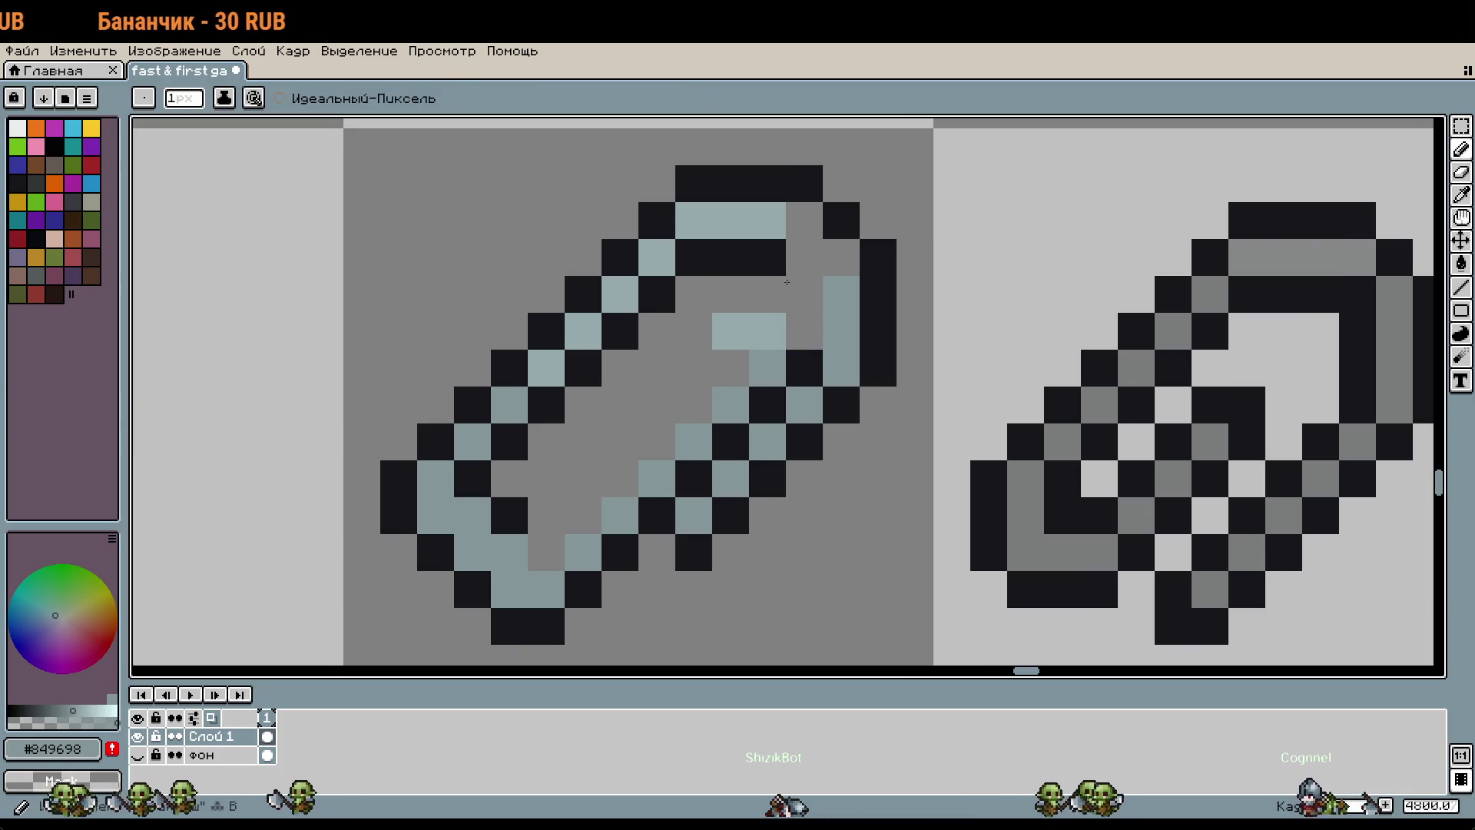
{"action": "right_click", "coordinate": [768, 331]}
{"action": "left_click", "coordinate": [807, 361], "text": "alt"}
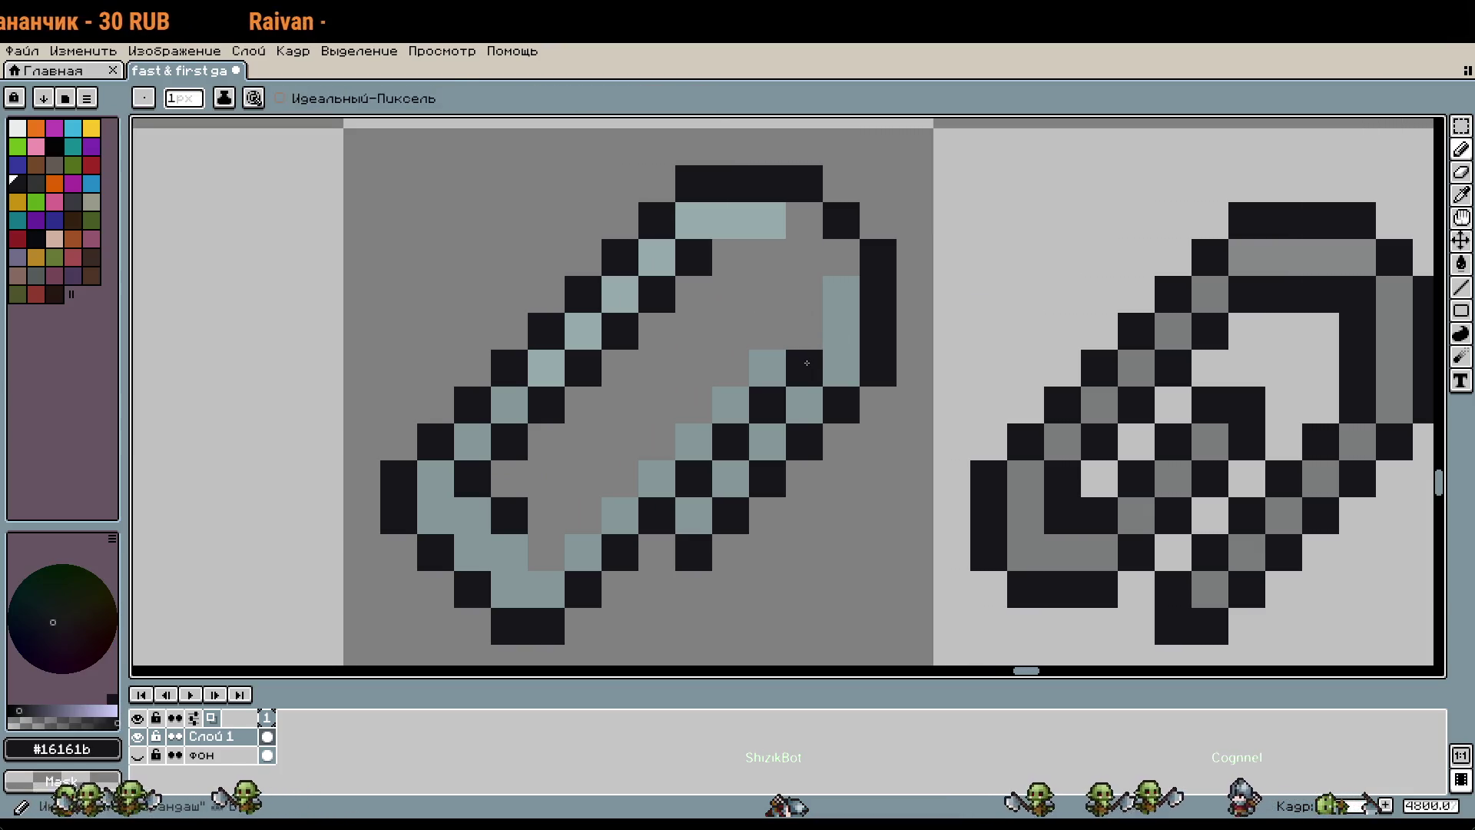
{"action": "left_click", "coordinate": [771, 343]}
{"action": "right_click", "coordinate": [767, 331]}
{"action": "right_click", "coordinate": [768, 368]}
{"action": "right_click", "coordinate": [804, 368]}
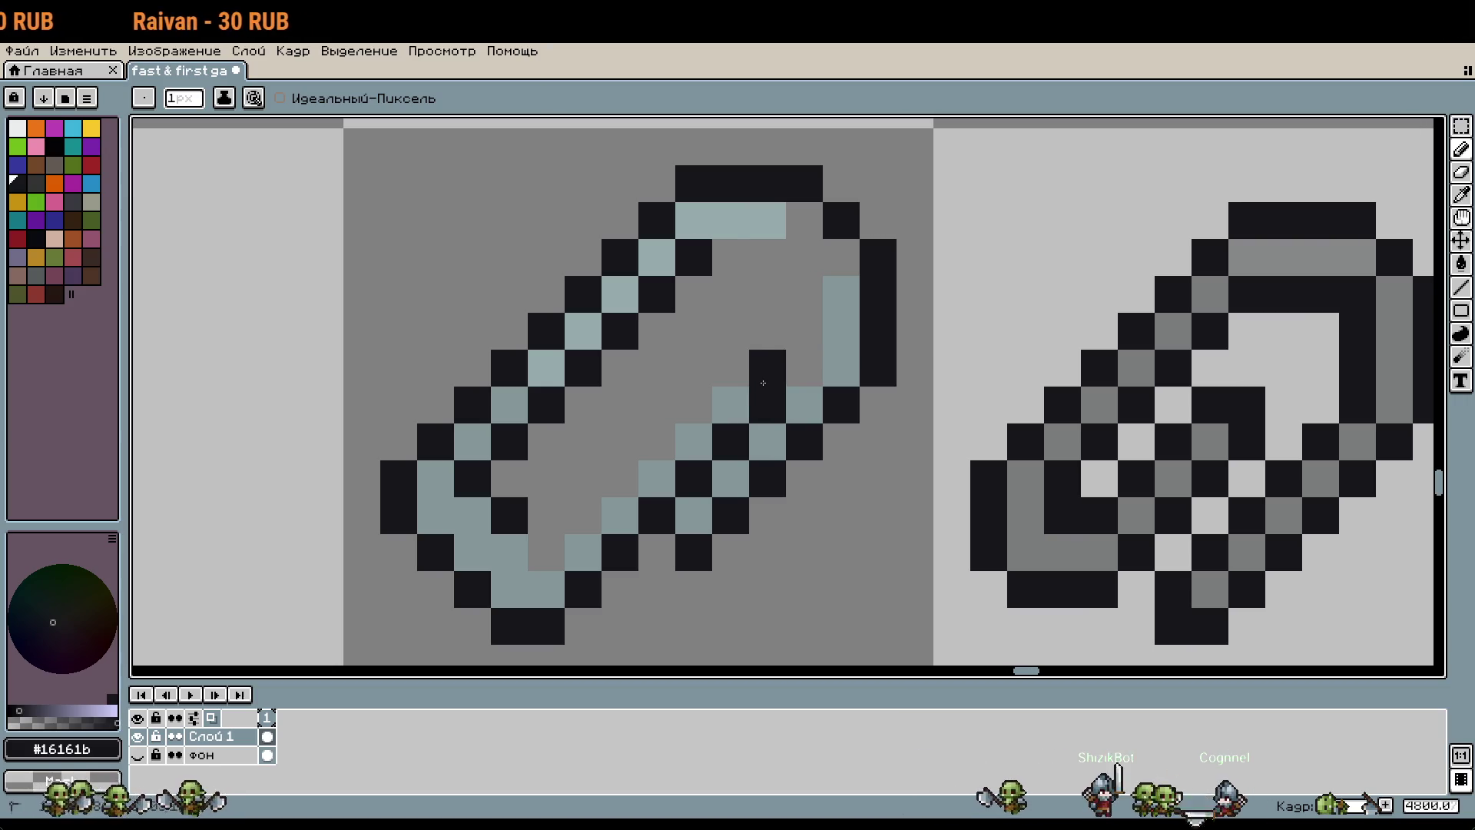
{"action": "left_click", "coordinate": [731, 368]}
{"action": "left_click", "coordinate": [708, 390]}
{"action": "left_click", "coordinate": [654, 456]}
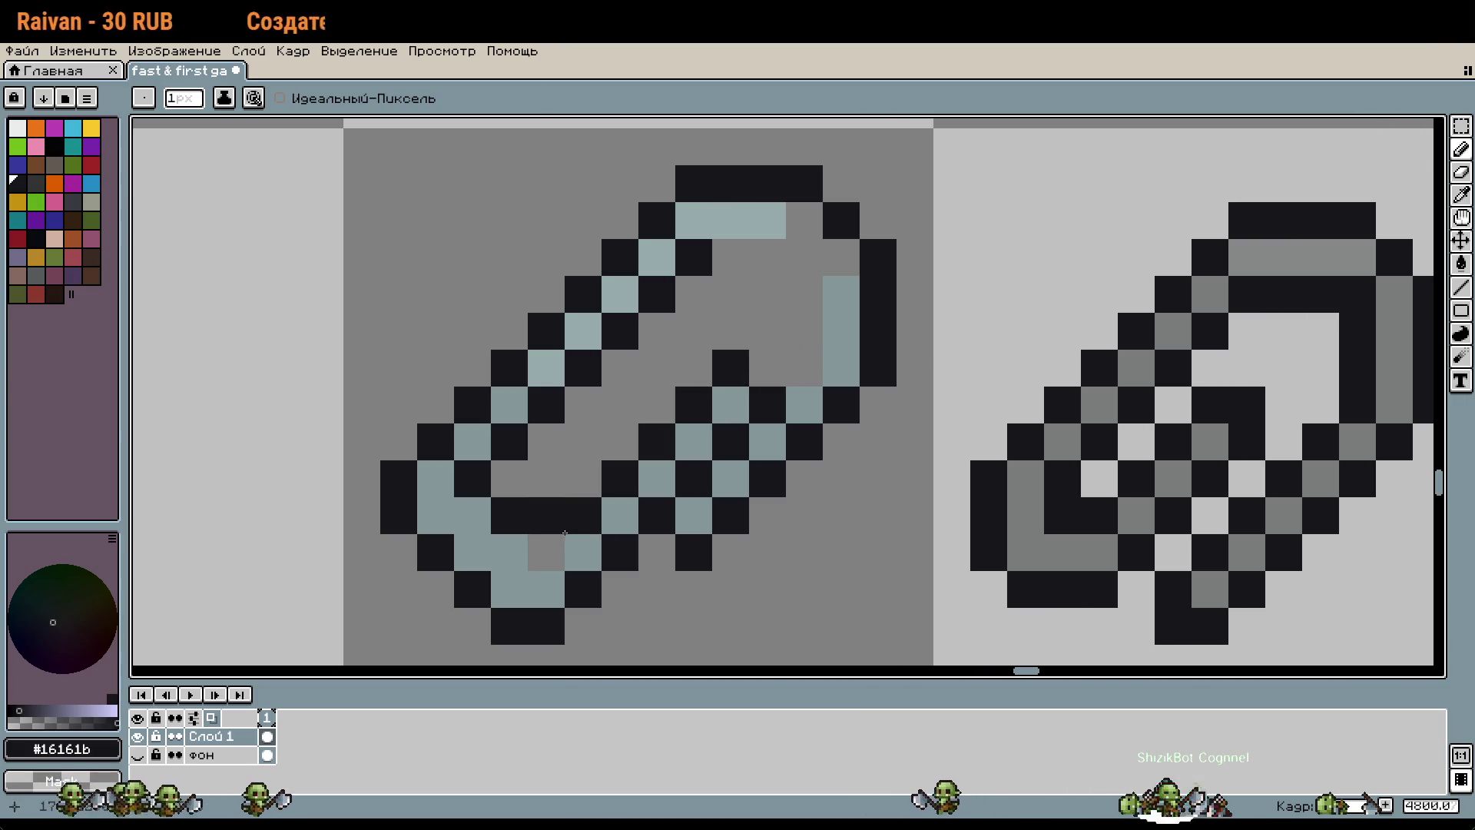
{"action": "left_click", "coordinate": [837, 456]}
{"action": "scroll", "coordinate": [836, 456], "scroll_direction": "down", "scroll_amount": 1}
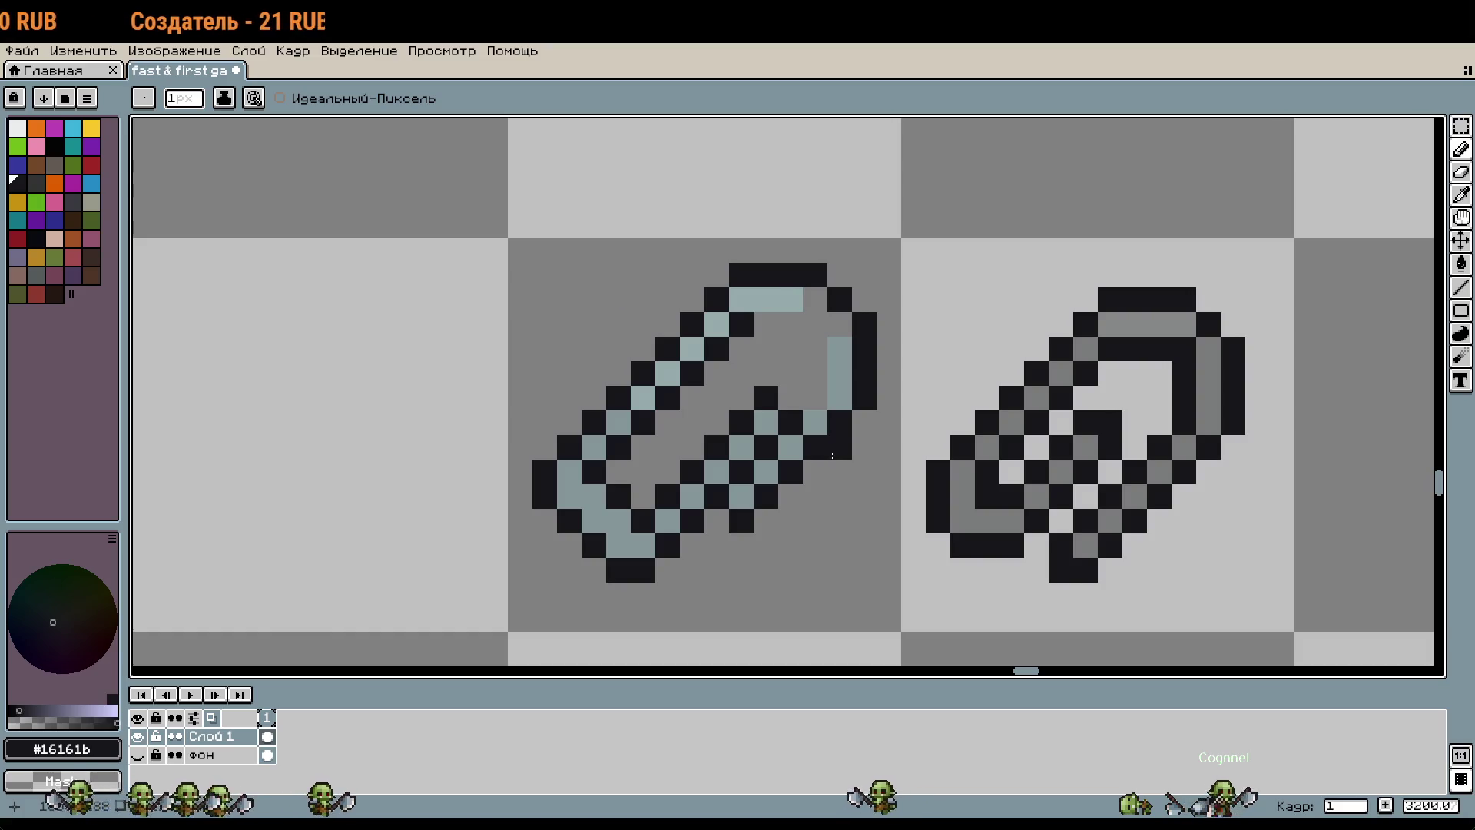
{"action": "left_click", "coordinate": [791, 324]}
Step: Recolour the upper-right corner pixels with #95a9ab and #849698 blue-grey
{"action": "left_click", "coordinate": [800, 303], "text": "alt"}
{"action": "left_click", "coordinate": [808, 309]}
{"action": "left_click", "coordinate": [839, 323]}
{"action": "left_click", "coordinate": [815, 323], "text": "alt"}
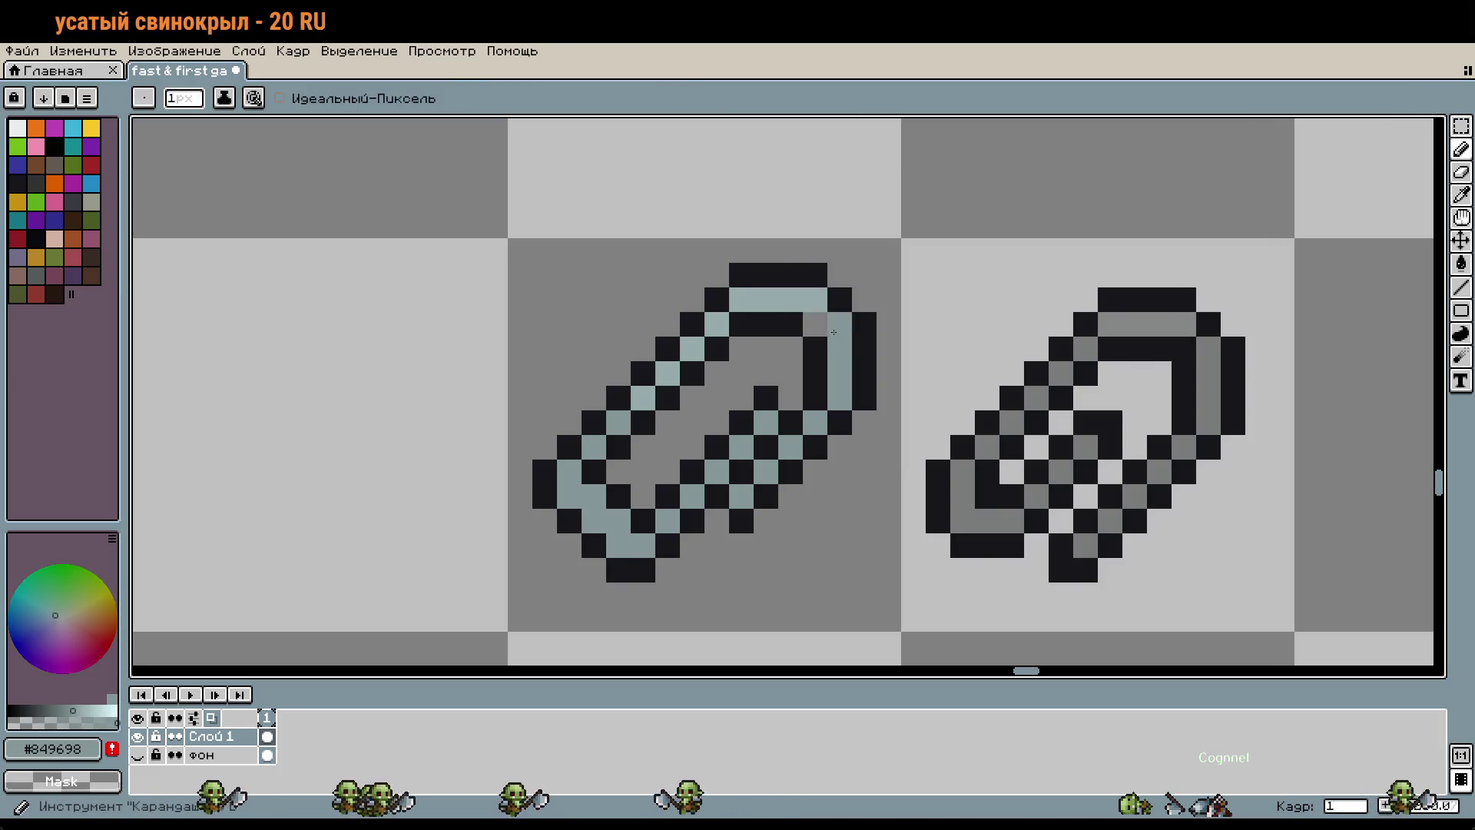
{"action": "scroll", "coordinate": [834, 331], "scroll_direction": "down", "scroll_amount": 1}
{"action": "scroll", "coordinate": [833, 332], "scroll_direction": "up", "scroll_amount": 1}
{"action": "left_click", "coordinate": [830, 337]}
{"action": "left_click", "coordinate": [832, 313]}
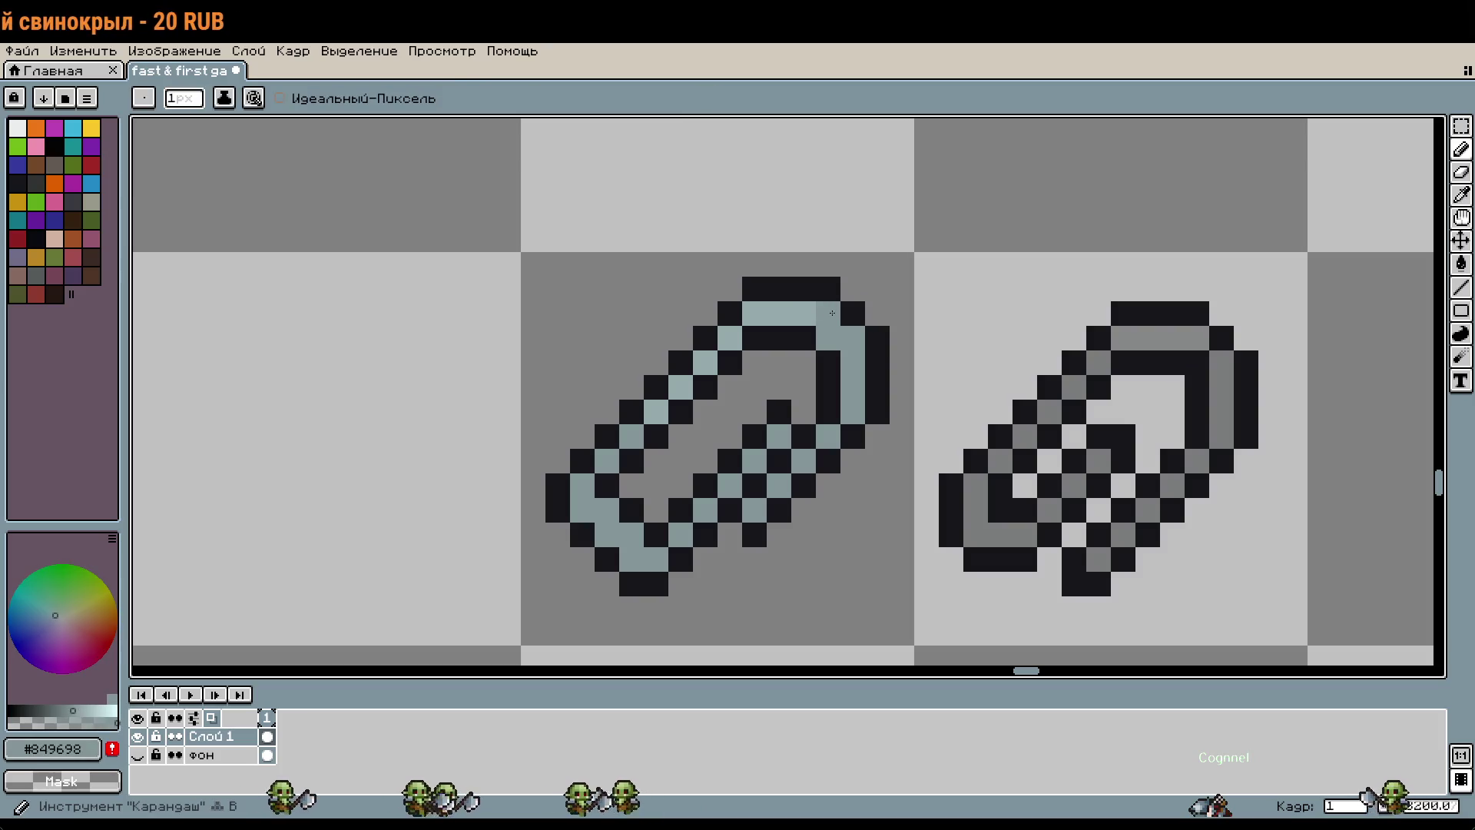
{"action": "left_click", "coordinate": [800, 307], "text": "alt"}
{"action": "scroll", "coordinate": [905, 339], "scroll_direction": "down", "scroll_amount": 1}
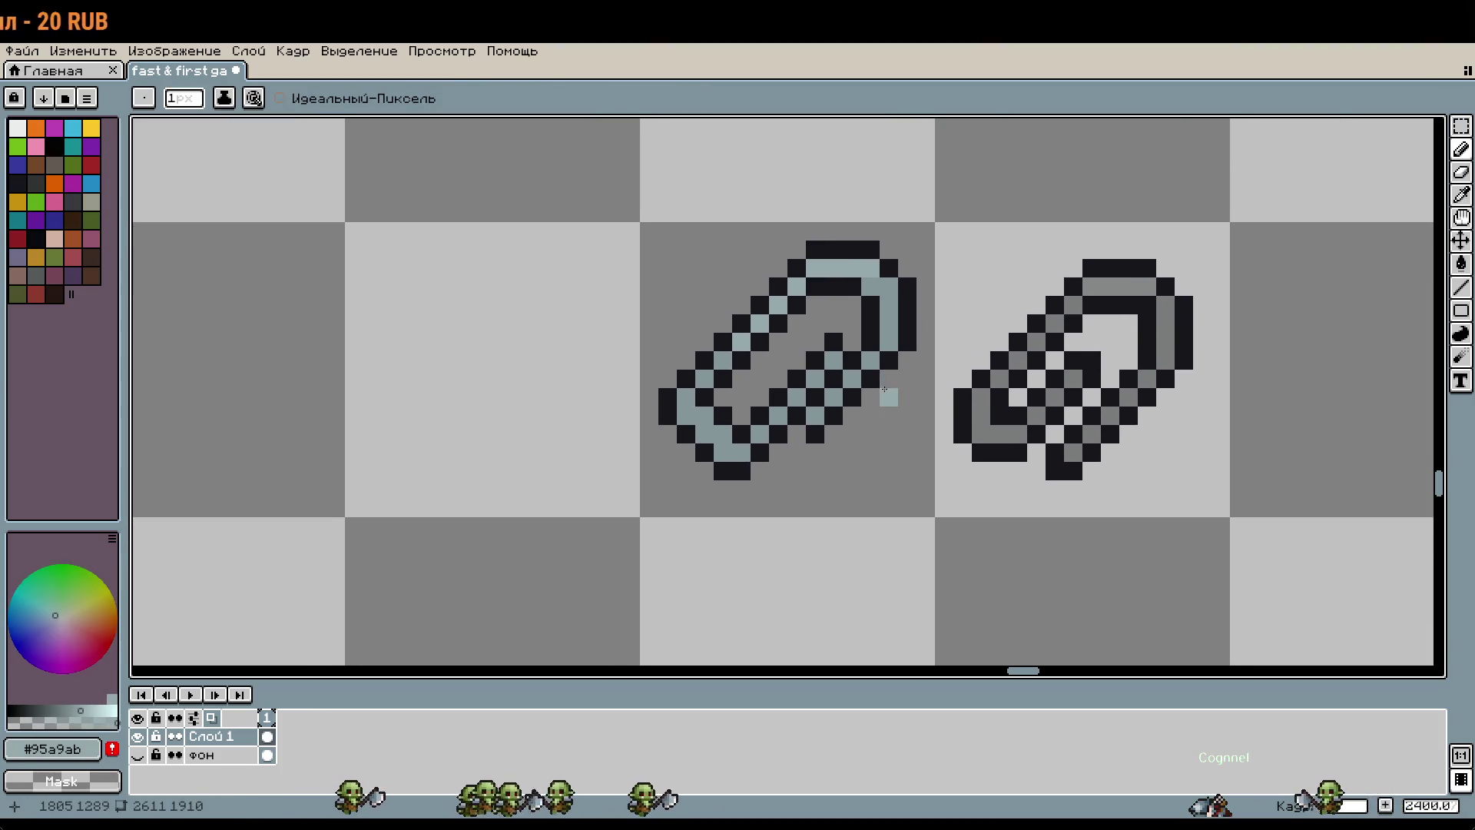
{"action": "scroll", "coordinate": [884, 390], "scroll_direction": "up", "scroll_amount": 1}
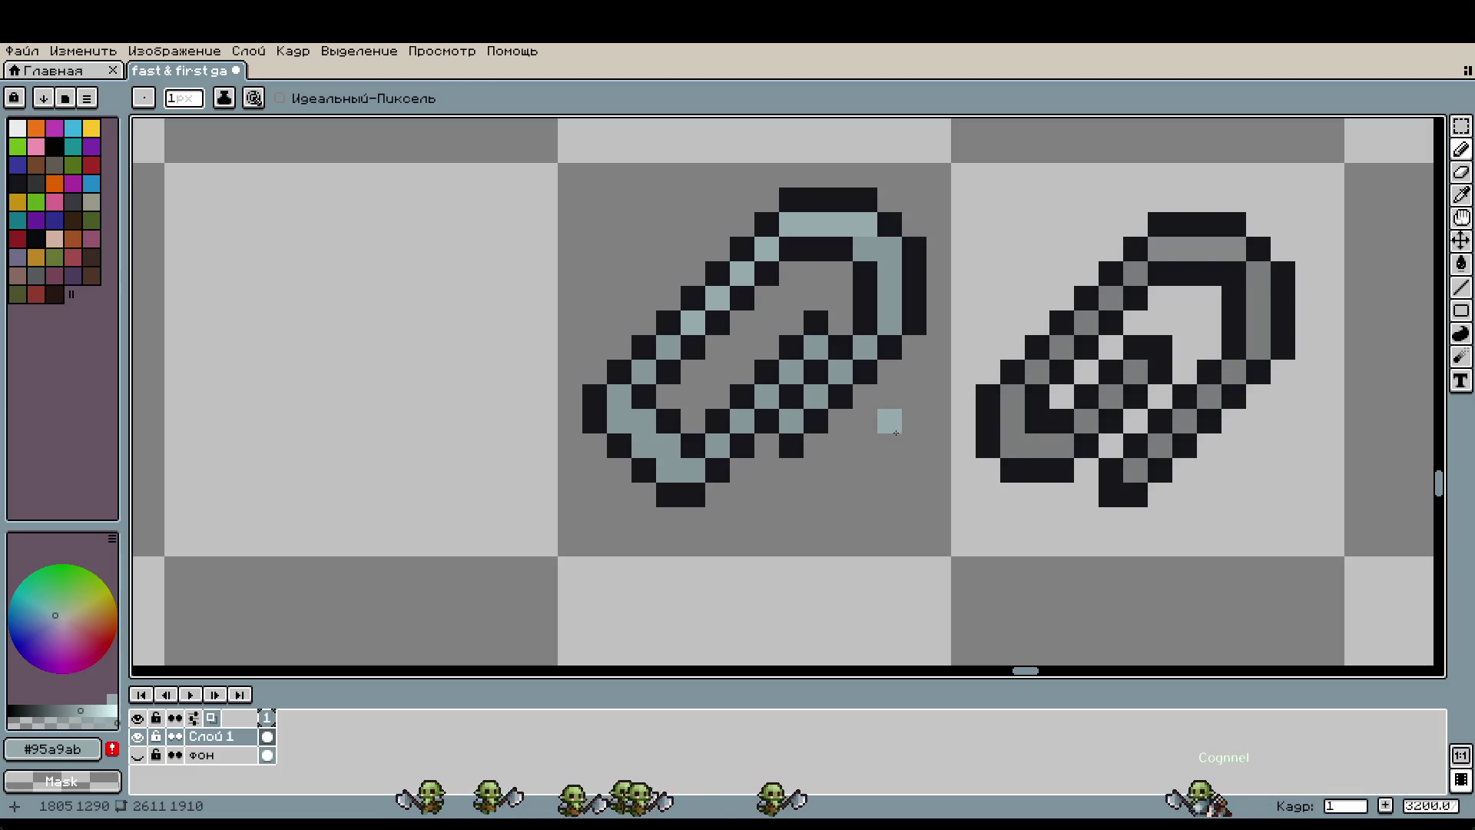
{"action": "scroll", "coordinate": [849, 391], "scroll_direction": "up", "scroll_amount": 1}
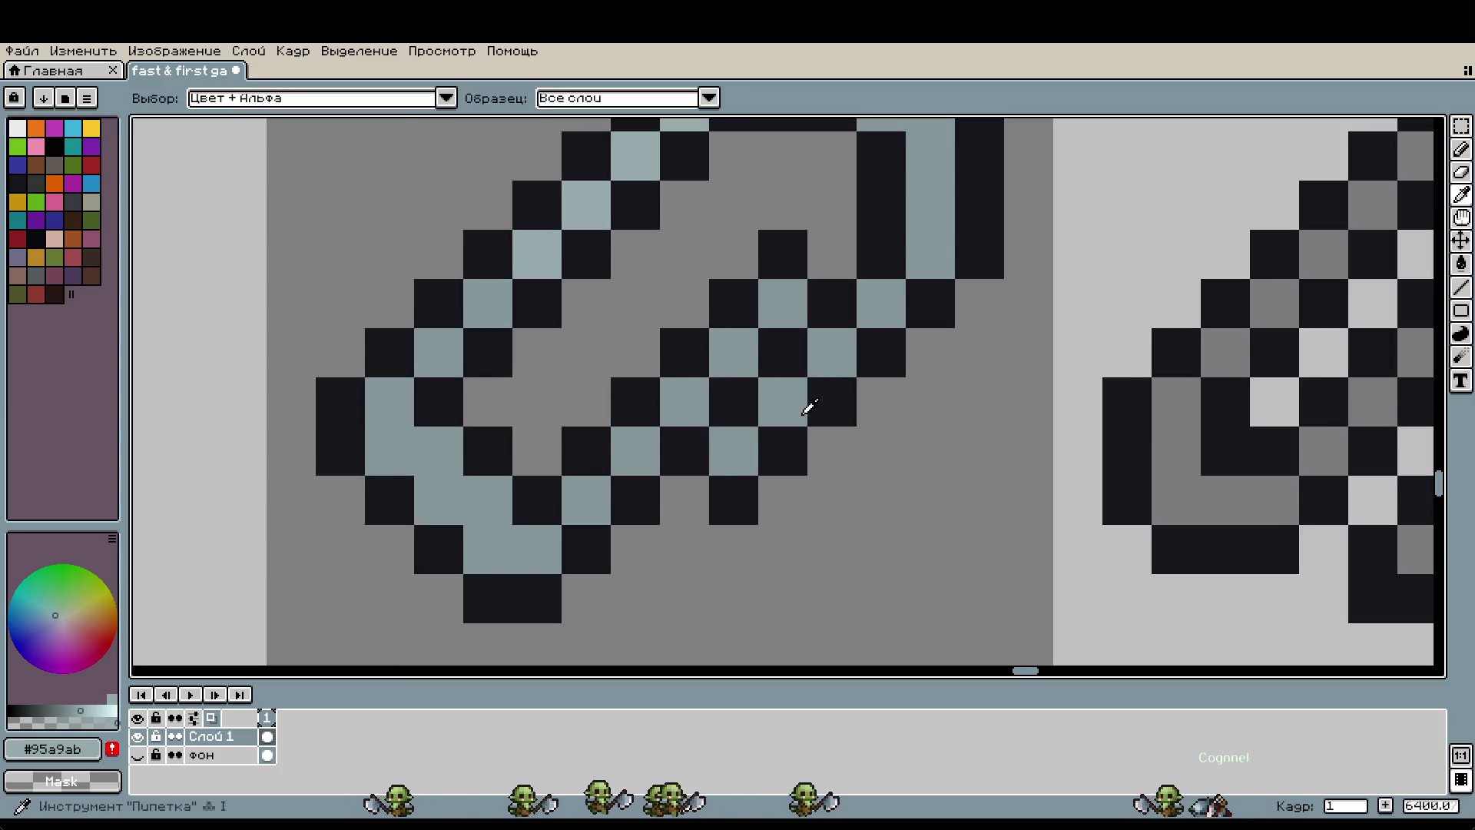
Step: Paint a blue-grey diagonal strand with a black diagonal beside it across the loop's middle
{"action": "left_click", "coordinate": [584, 498], "text": "alt"}
{"action": "mouse_move", "coordinate": [539, 489]}
{"action": "left_mouse_down"}
{"action": "mouse_move", "coordinate": [835, 308]}
{"action": "mouse_move", "coordinate": [530, 587]}
{"action": "left_mouse_up"}
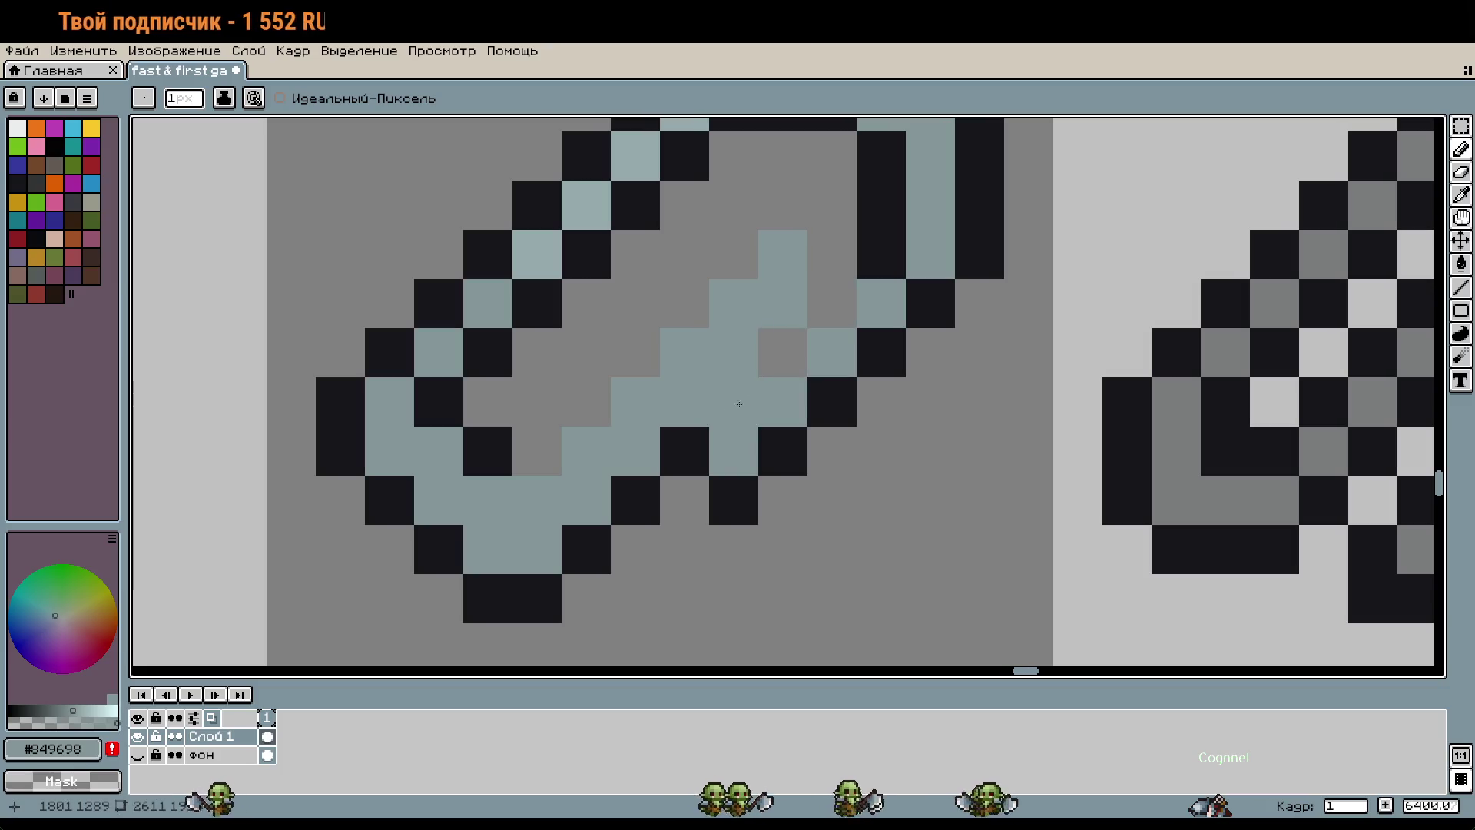
{"action": "left_click", "coordinate": [507, 584], "text": "alt"}
{"action": "mouse_move", "coordinate": [537, 550]}
{"action": "left_mouse_down"}
{"action": "mouse_move", "coordinate": [756, 341]}
{"action": "mouse_move", "coordinate": [672, 306]}
{"action": "left_mouse_up"}
{"action": "left_click_drag", "start_coordinate": [585, 401], "coordinate": [537, 451]}
{"action": "scroll", "coordinate": [649, 453], "scroll_direction": "down", "scroll_amount": 1}
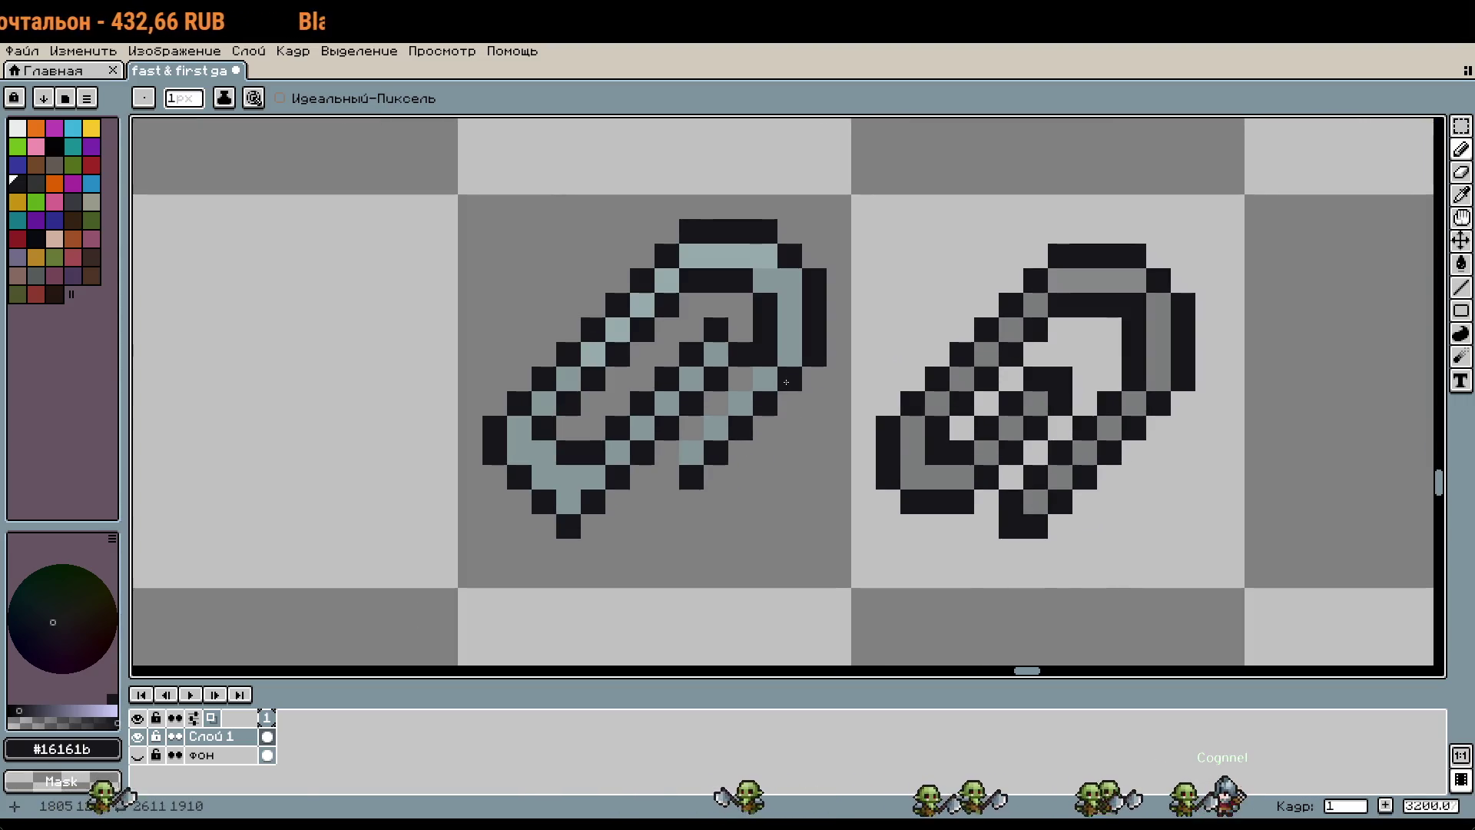
{"action": "left_click", "coordinate": [766, 451]}
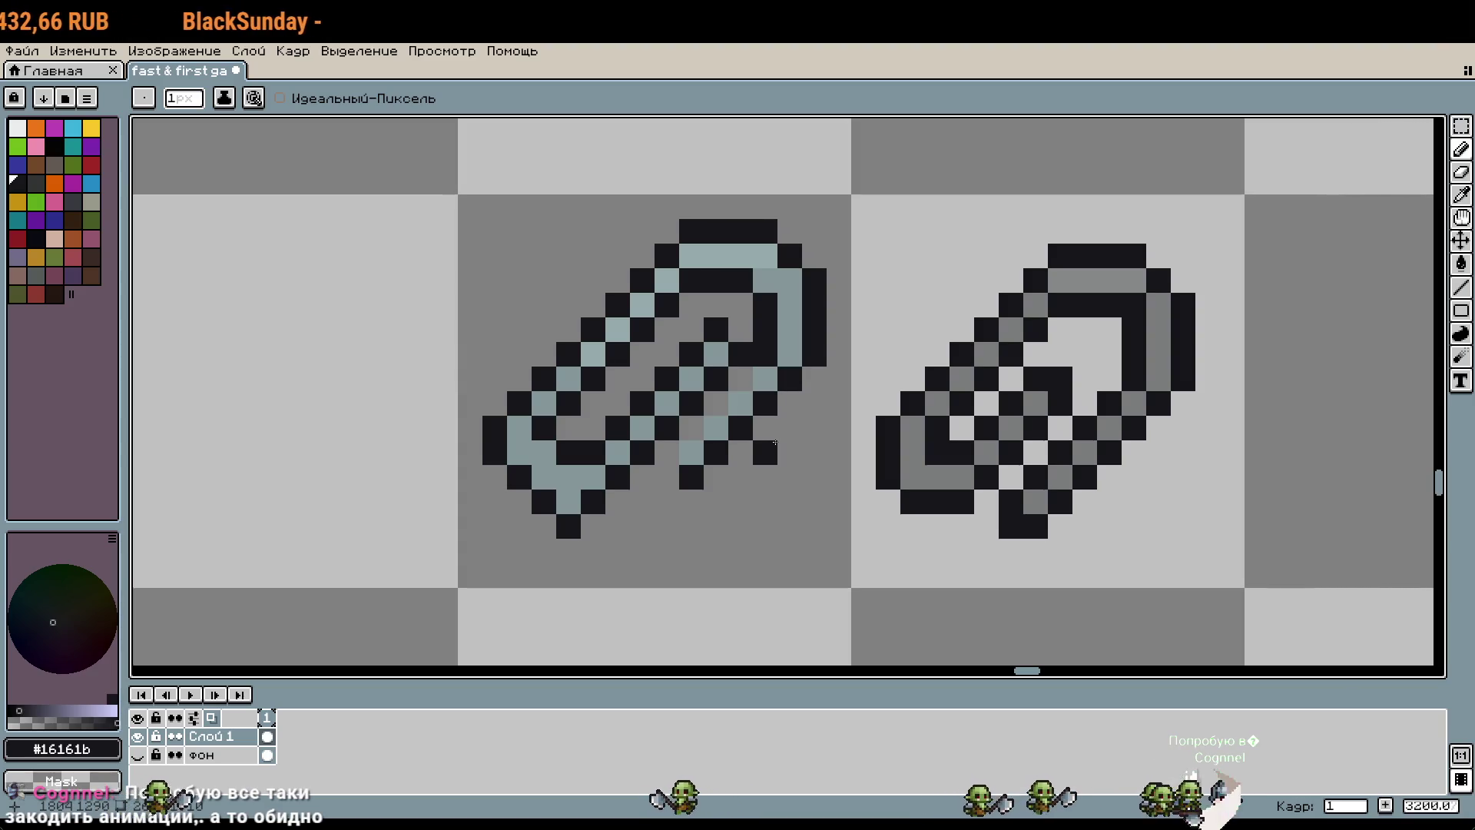
{"action": "key", "text": "ctrl+z"}
{"action": "left_click", "coordinate": [742, 379]}
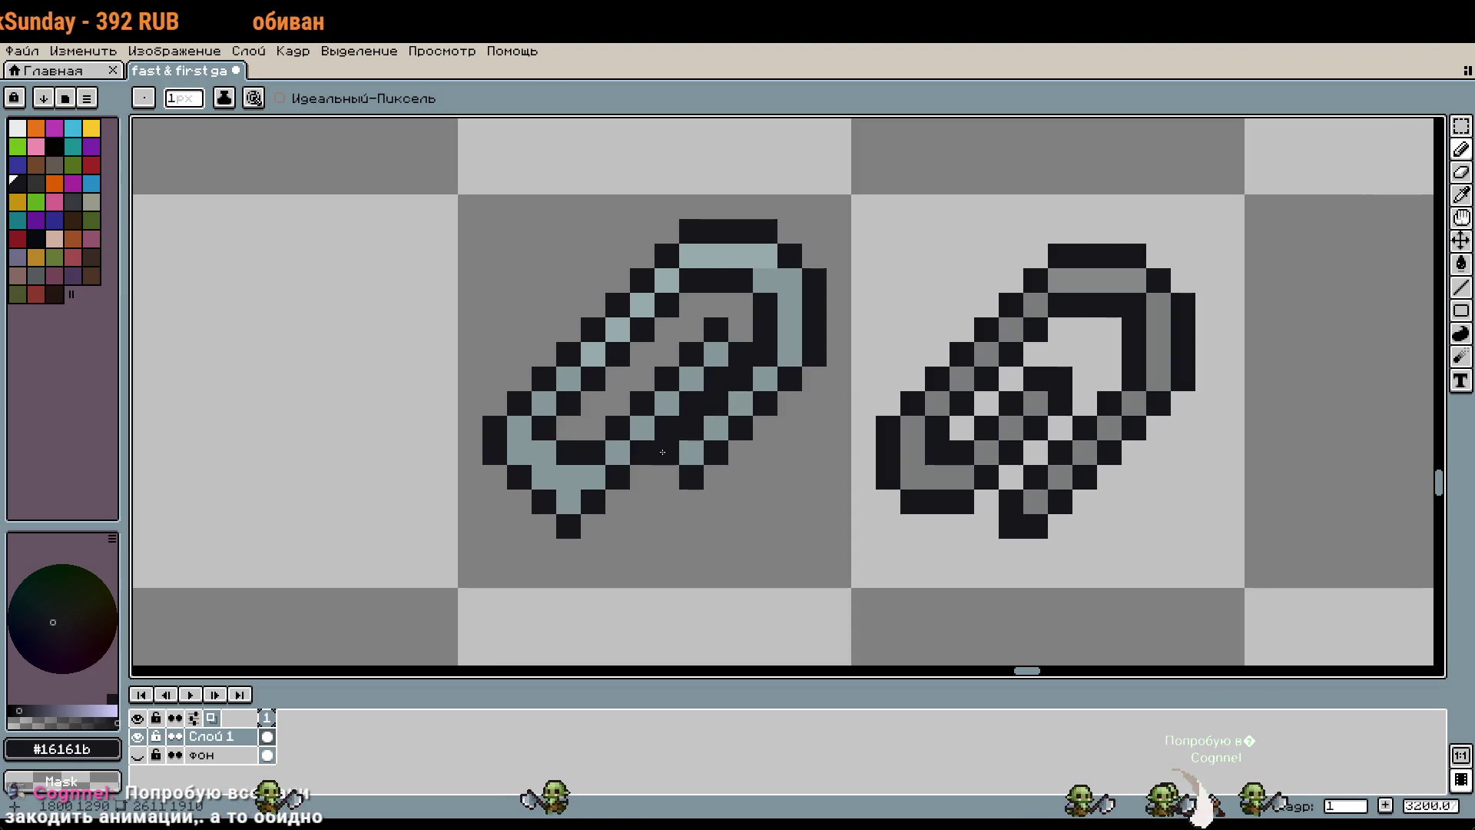
{"action": "scroll", "coordinate": [765, 509], "scroll_direction": "down", "scroll_amount": 1}
{"action": "scroll", "coordinate": [766, 509], "scroll_direction": "up", "scroll_amount": 2}
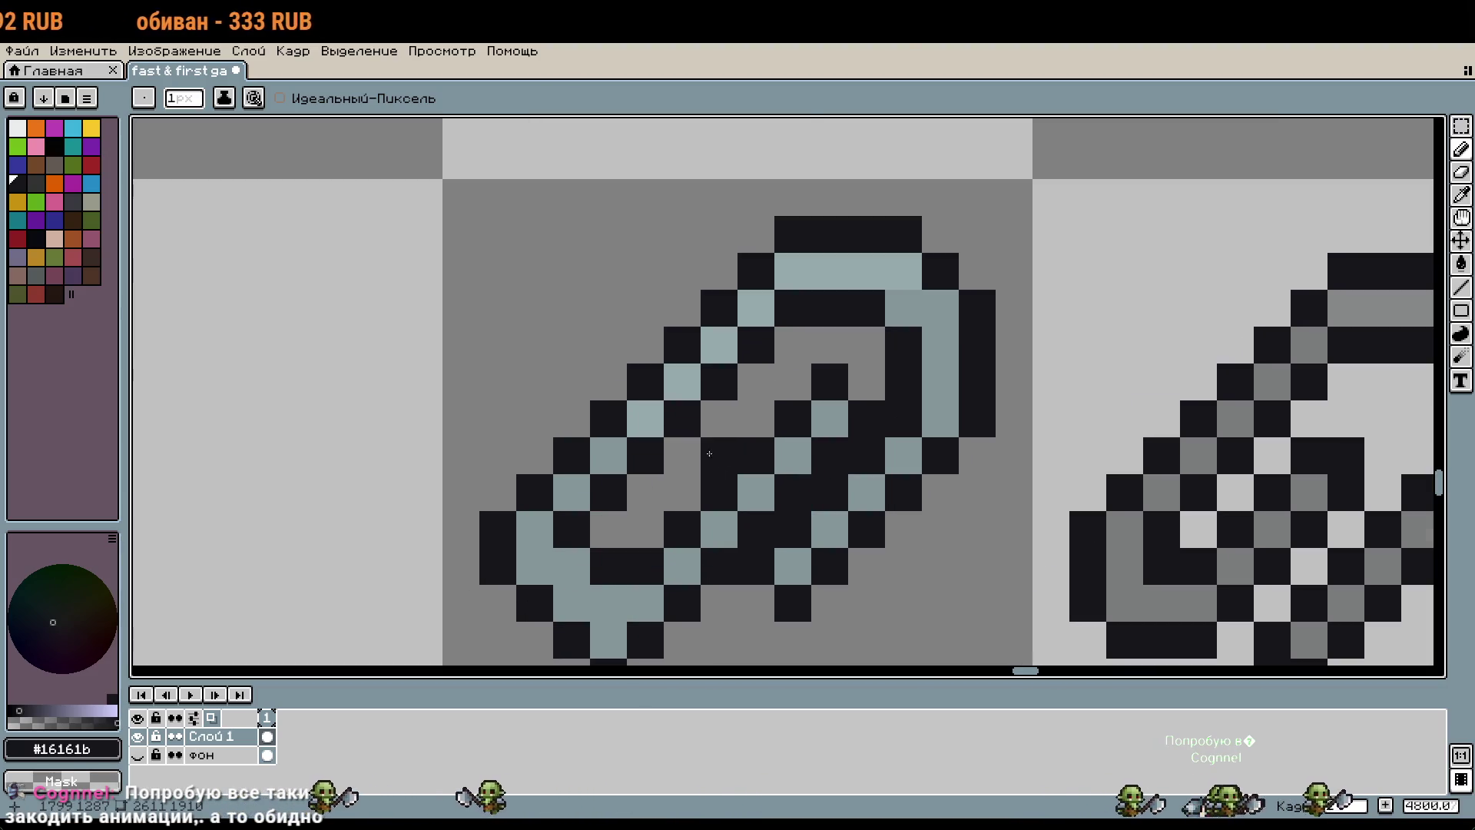
Step: Undo two stray strokes and nudge a 3x3 strand block one pixel left and down
{"action": "key", "text": "ctrl+z"}
{"action": "key", "text": "ctrl+z"}
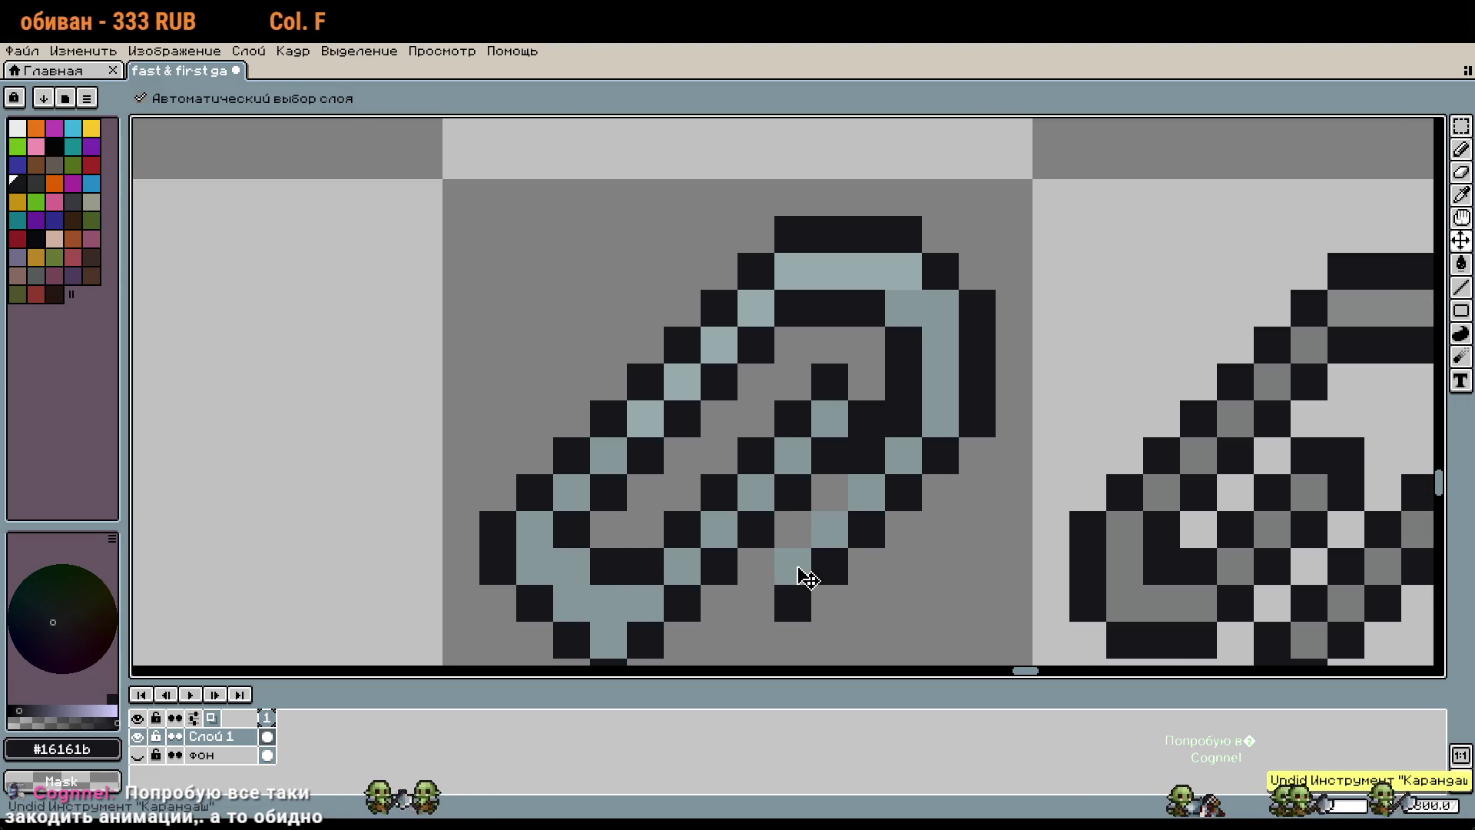
{"action": "key", "text": "ctrl+z"}
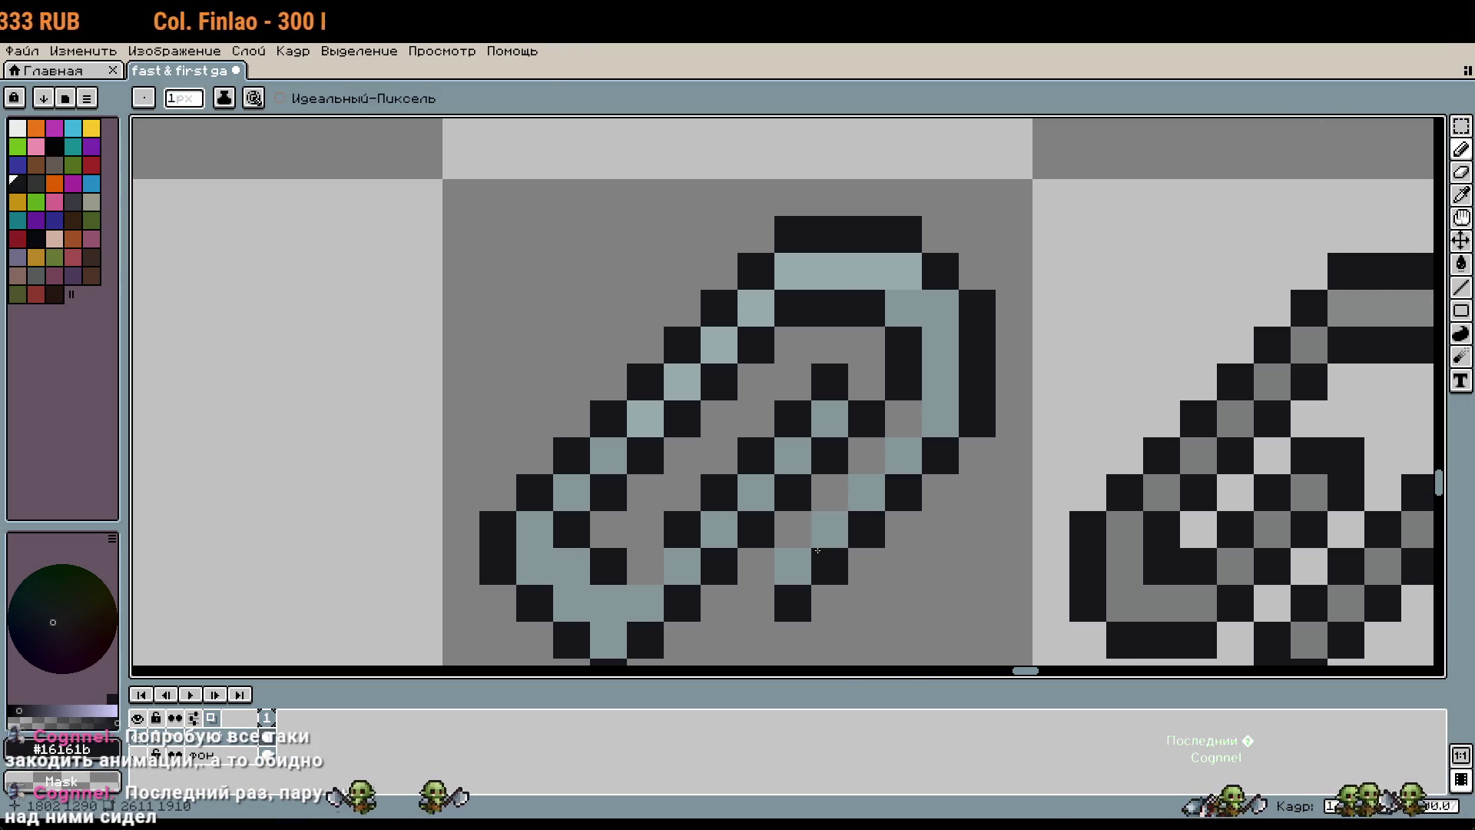
{"action": "left_click_drag", "start_coordinate": [862, 594], "coordinate": [901, 553]}
{"action": "key", "text": "m"}
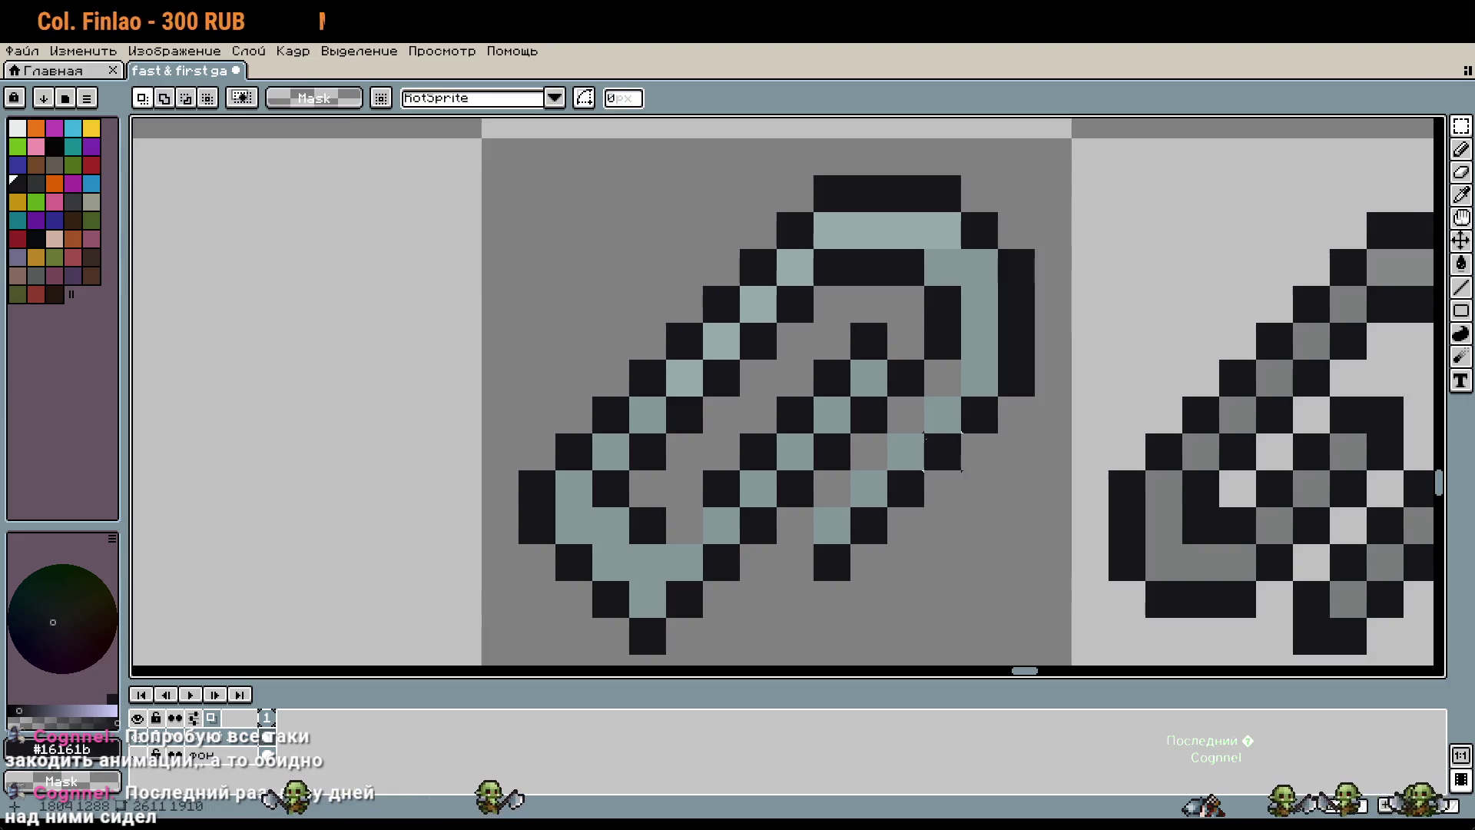
{"action": "mouse_move", "coordinate": [936, 367]}
{"action": "left_mouse_down"}
{"action": "mouse_move", "coordinate": [815, 432]}
{"action": "mouse_move", "coordinate": [862, 405]}
{"action": "left_mouse_up"}
{"action": "key", "text": "Left"}
{"action": "key", "text": "Down"}
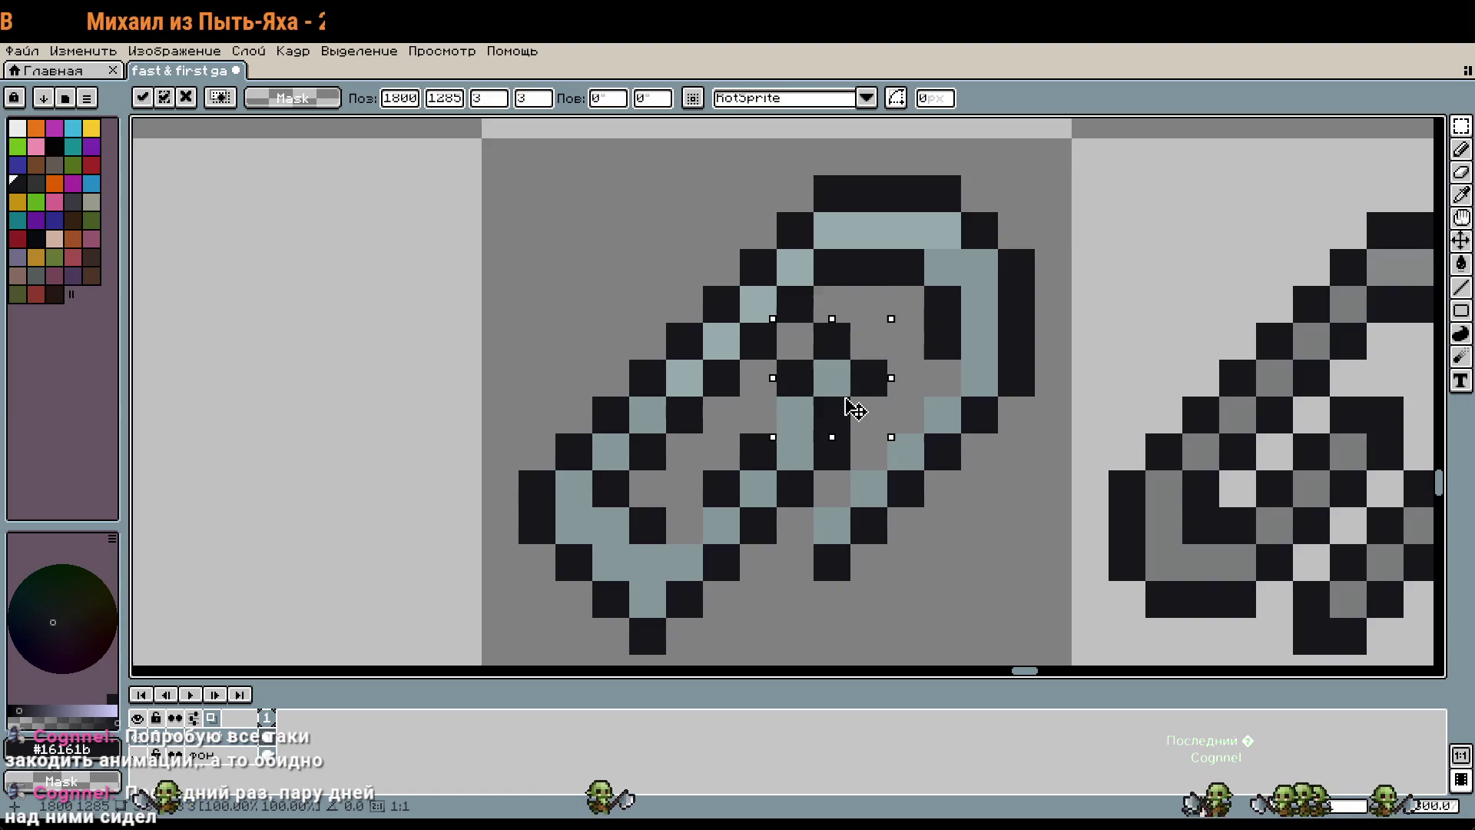
{"action": "key", "text": "Return"}
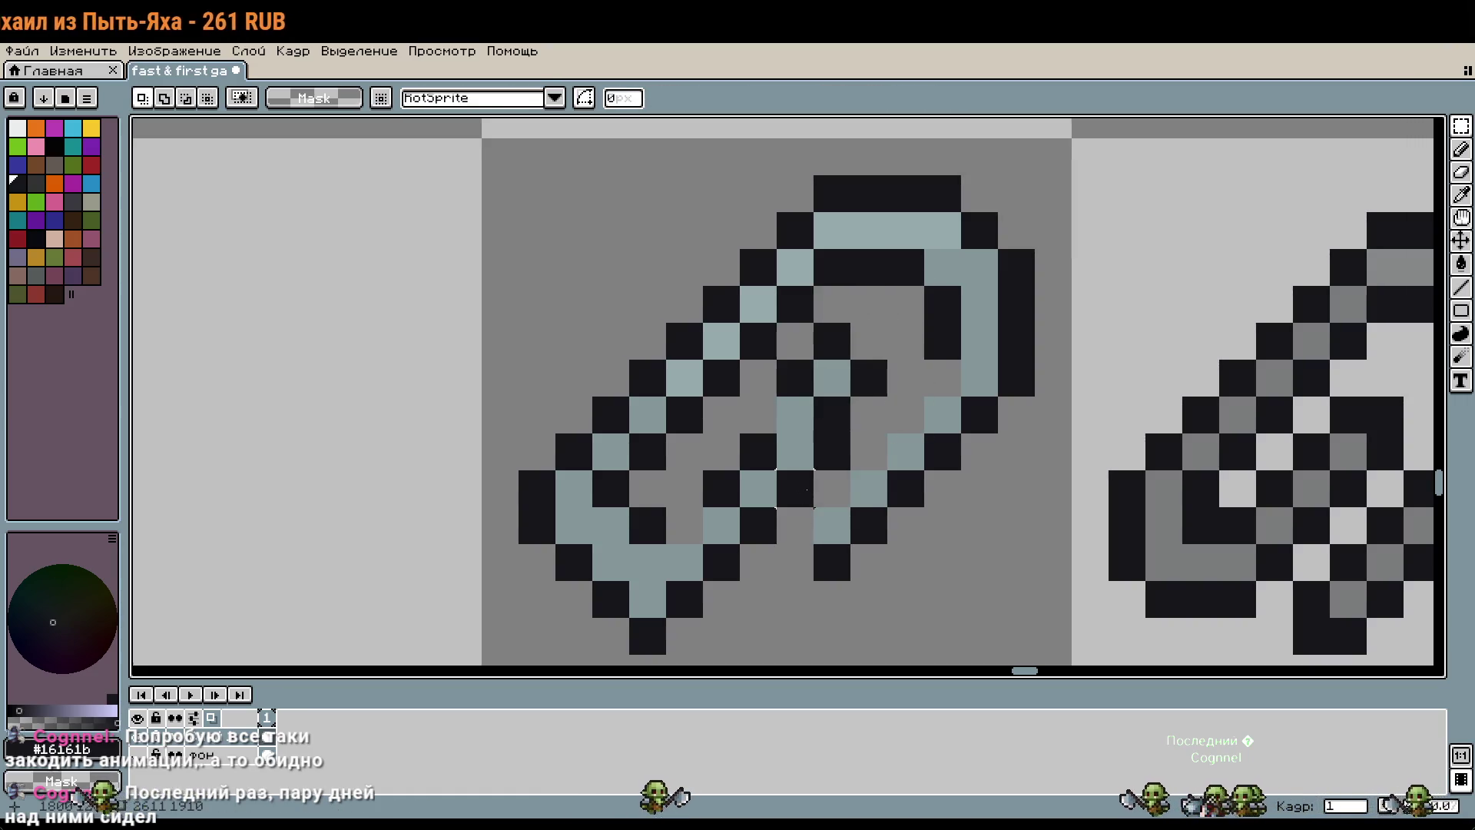
Step: Realign two lower strand blocks, moving the second one pixel up
{"action": "left_click_drag", "start_coordinate": [701, 470], "coordinate": [812, 544]}
{"action": "key", "text": "Up"}
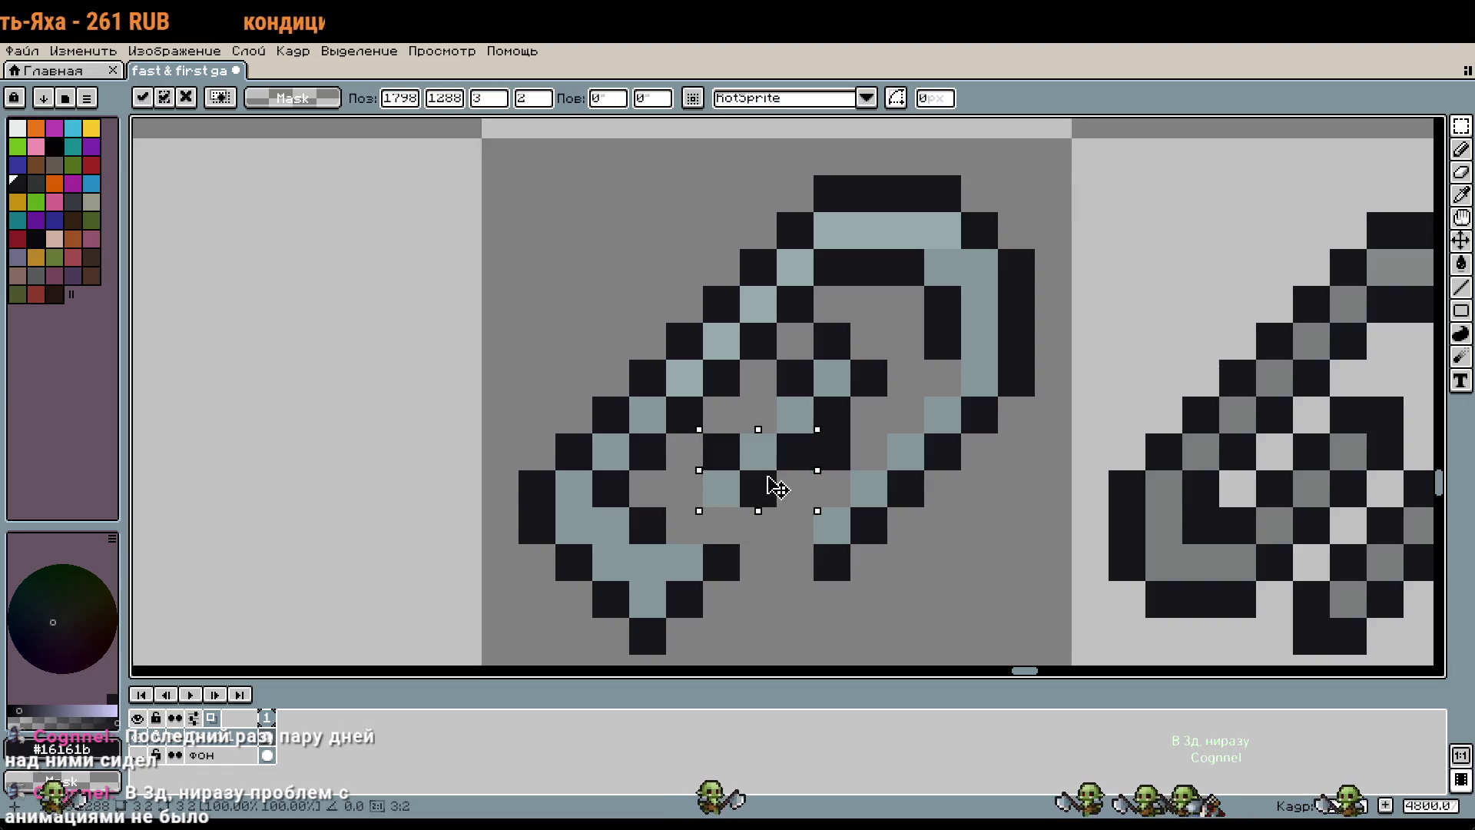
{"action": "key", "text": "Down"}
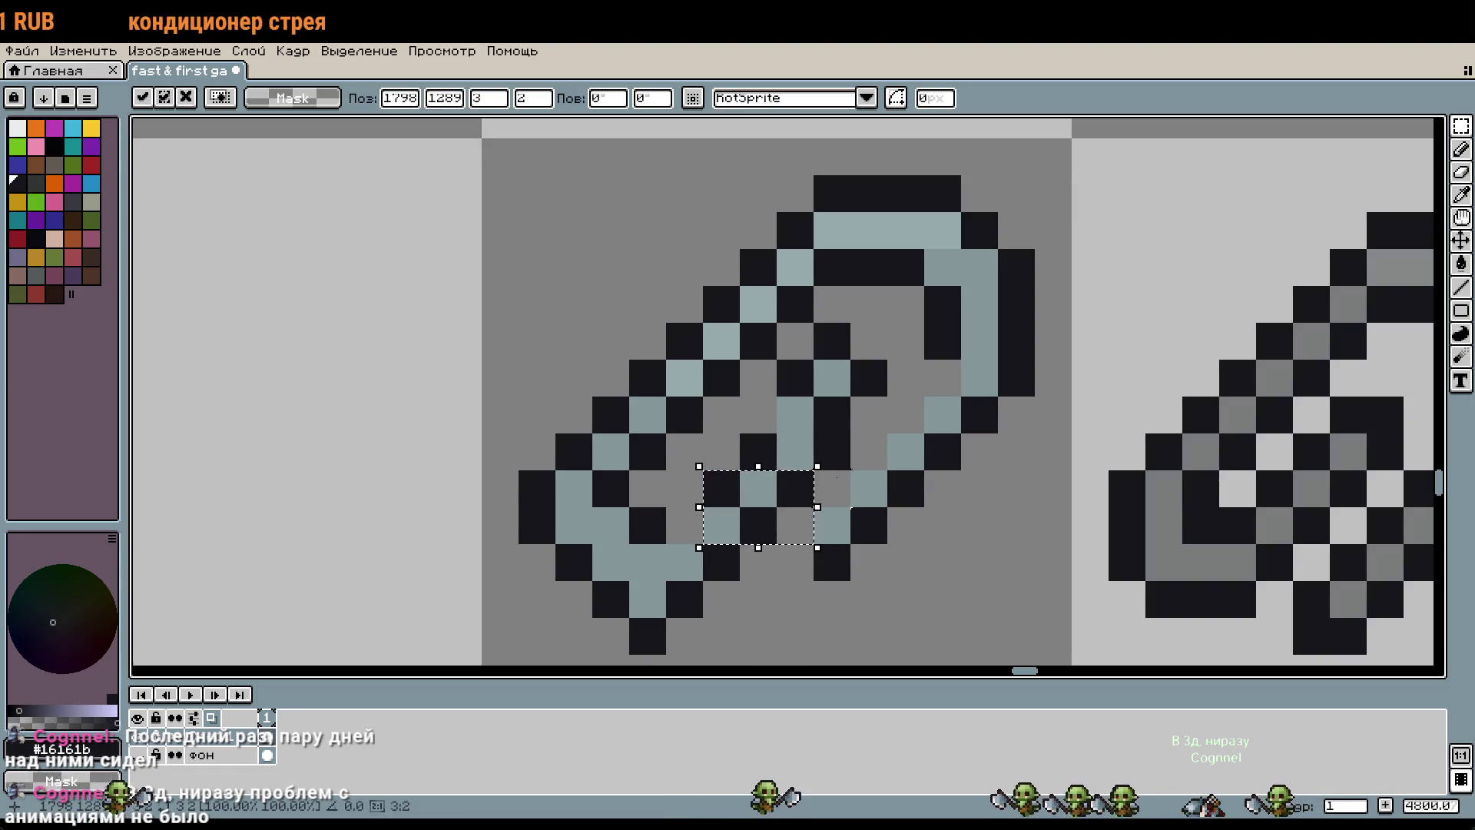
{"action": "key", "text": "Return"}
{"action": "left_click_drag", "start_coordinate": [812, 433], "coordinate": [701, 543]}
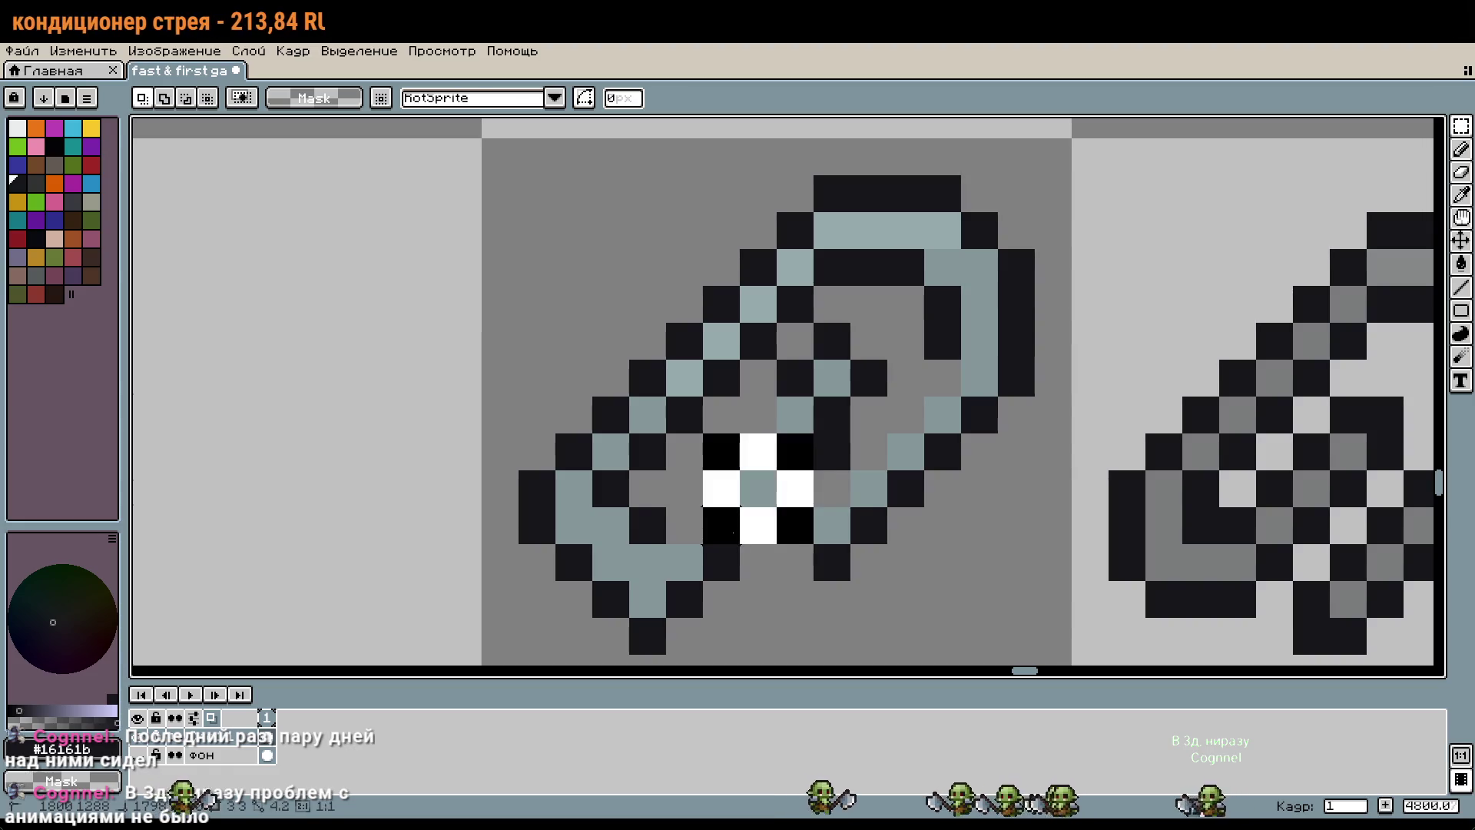
{"action": "key", "text": "Up"}
{"action": "key", "text": "Return"}
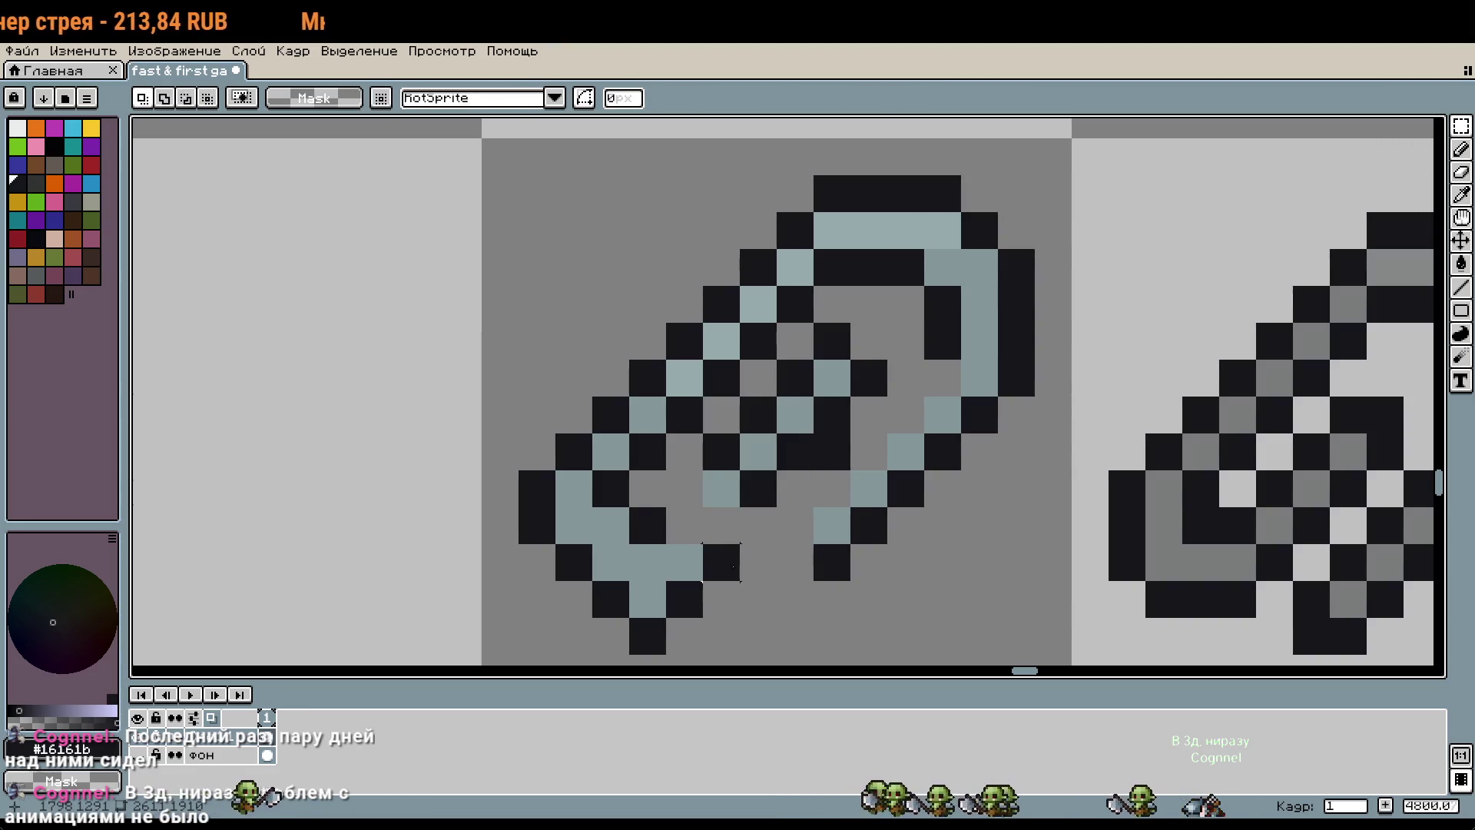
Step: Touch up the black outline pixels at the strand's lower end and pick the blue-grey
{"action": "key", "text": "i"}
{"action": "key", "text": "b"}
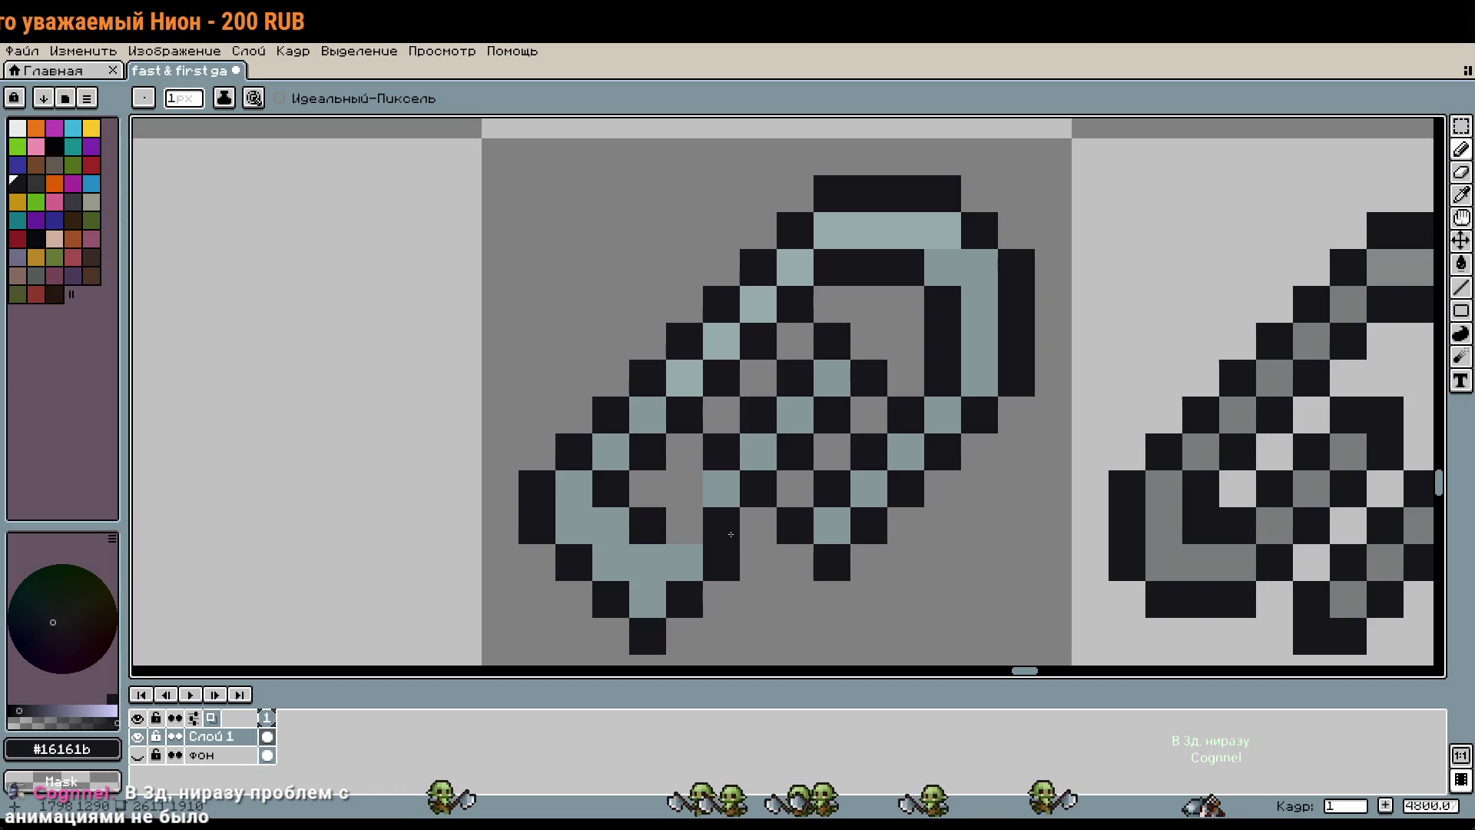
{"action": "left_click_drag", "start_coordinate": [722, 561], "coordinate": [616, 637]}
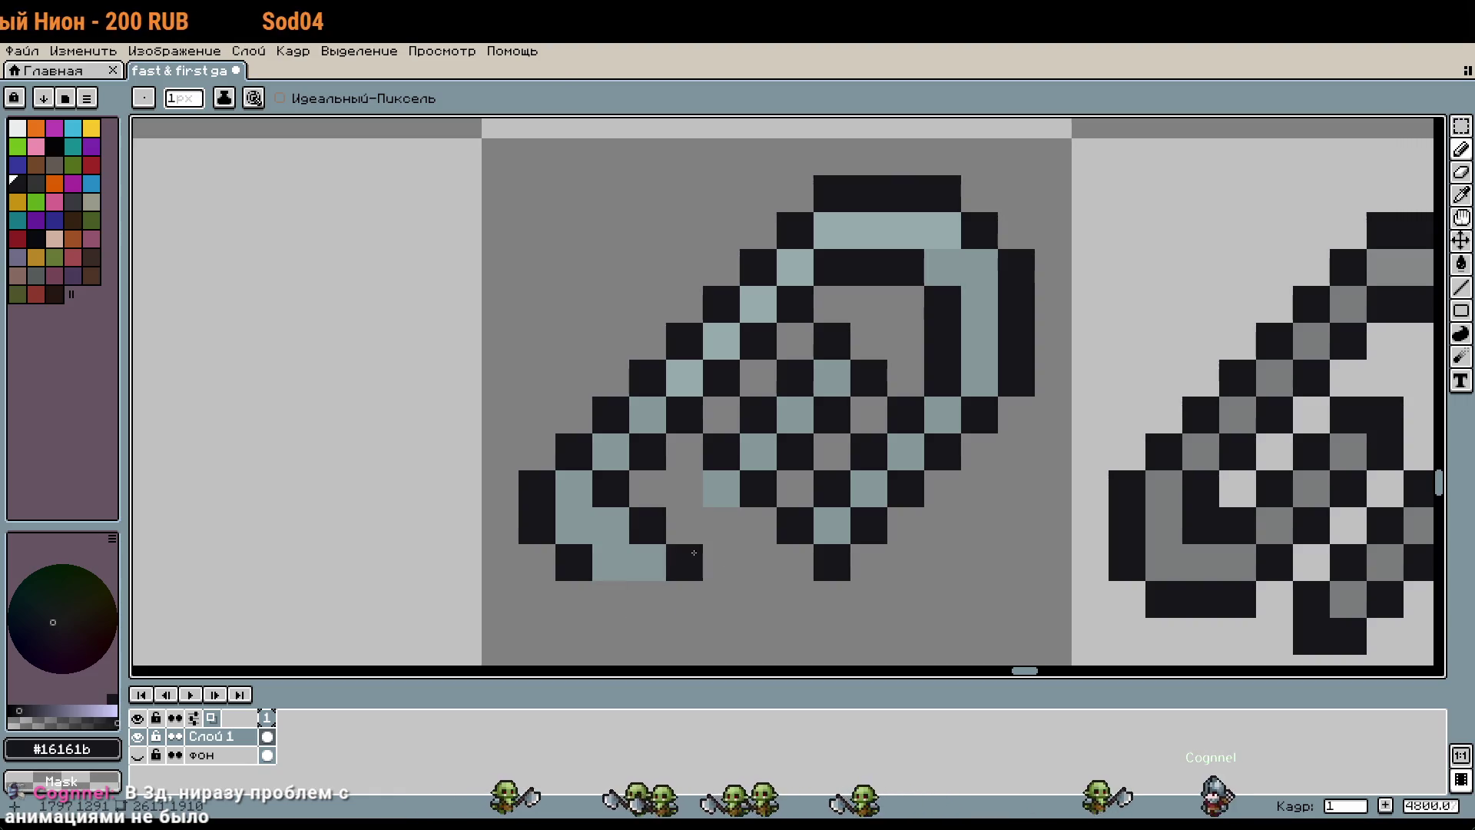
{"action": "left_click_drag", "start_coordinate": [722, 526], "coordinate": [668, 577]}
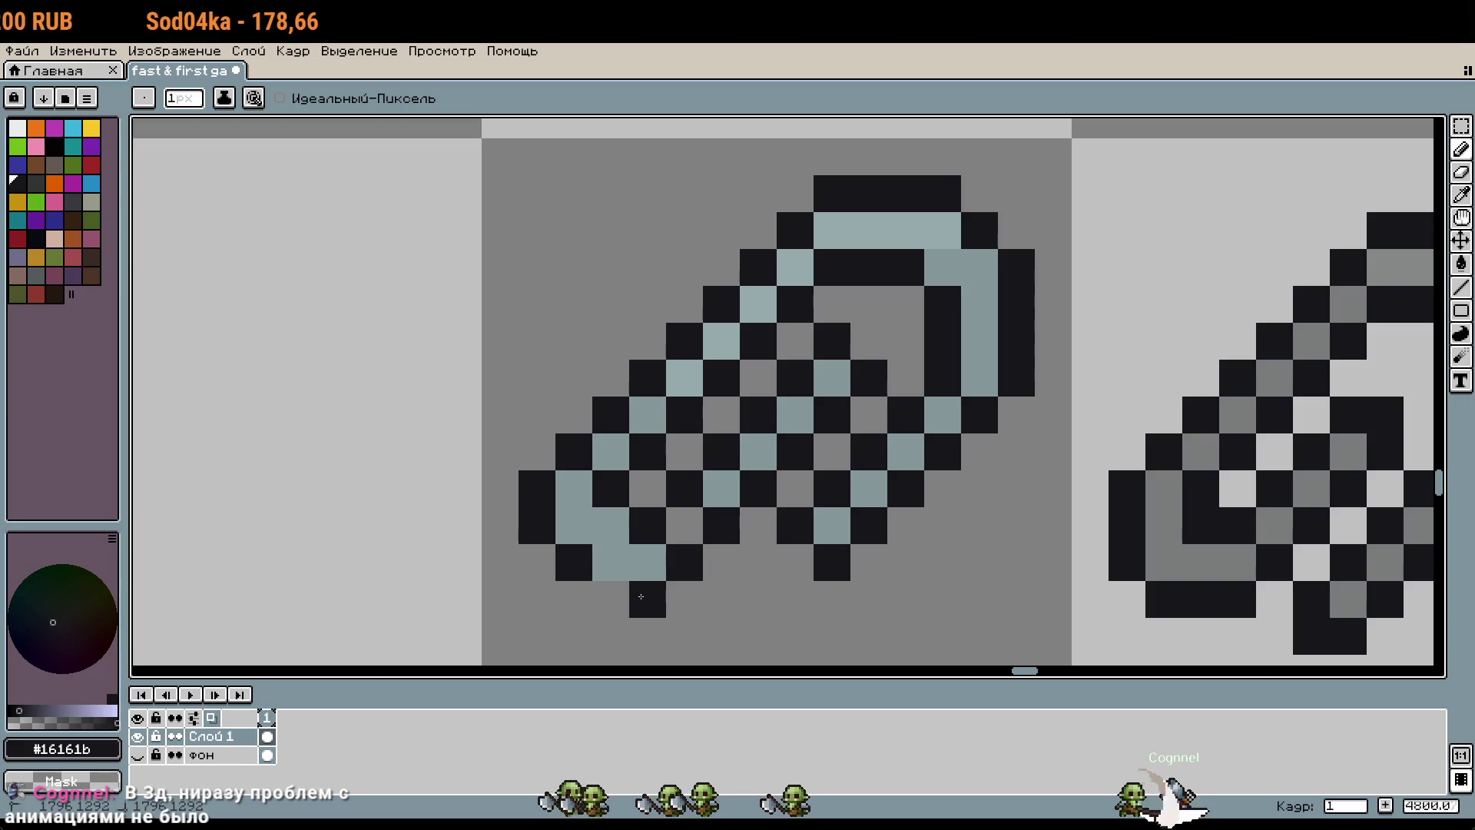
{"action": "left_click", "coordinate": [649, 561], "text": "alt"}
{"action": "scroll", "coordinate": [838, 541], "scroll_direction": "down", "scroll_amount": 3}
{"action": "scroll", "coordinate": [907, 540], "scroll_direction": "down", "scroll_amount": 2}
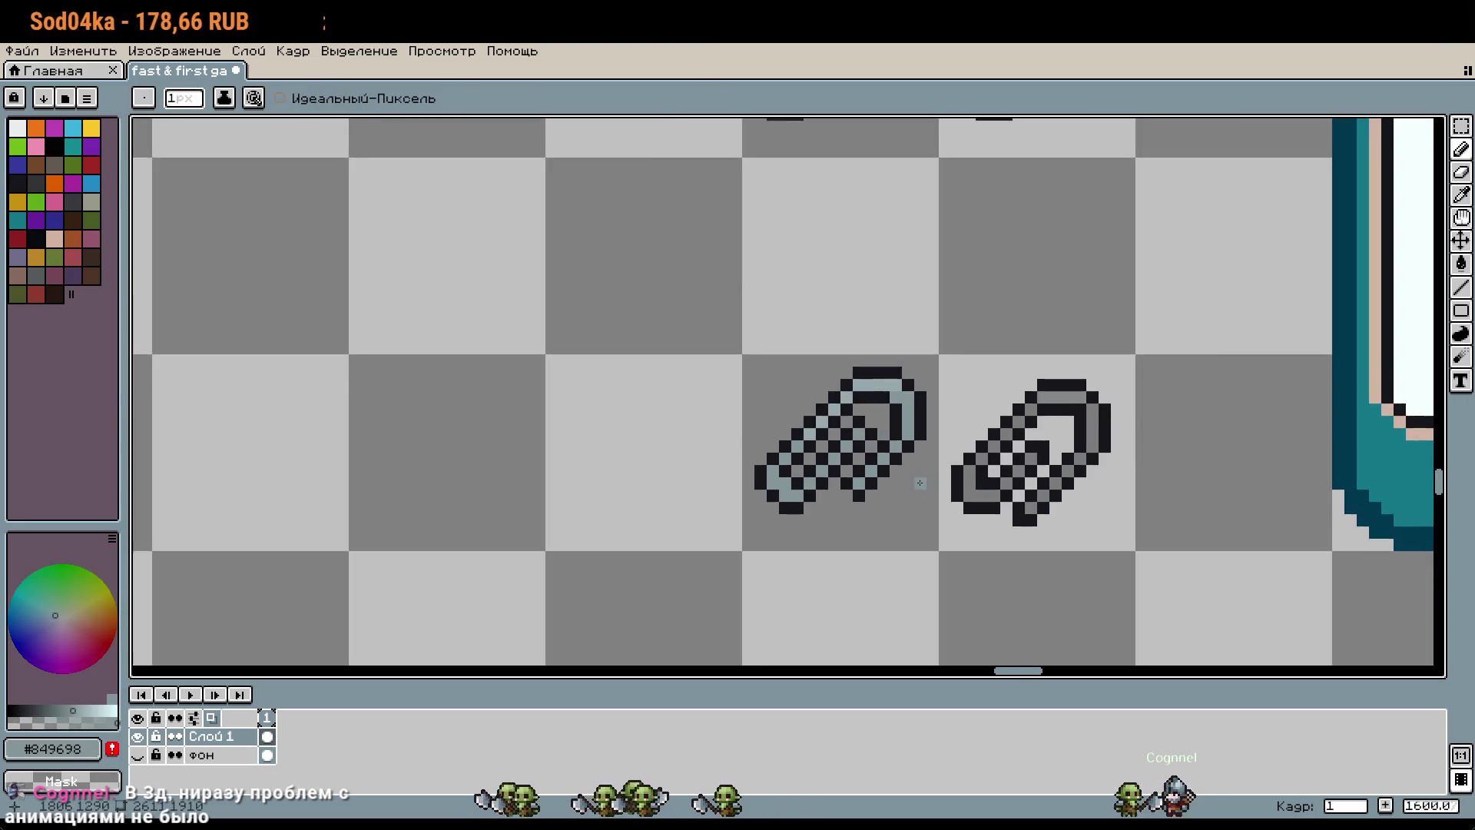
Step: Paint a few black outline pixels inside the paperclip's left loop
{"action": "scroll", "coordinate": [942, 440], "scroll_direction": "up", "scroll_amount": 4}
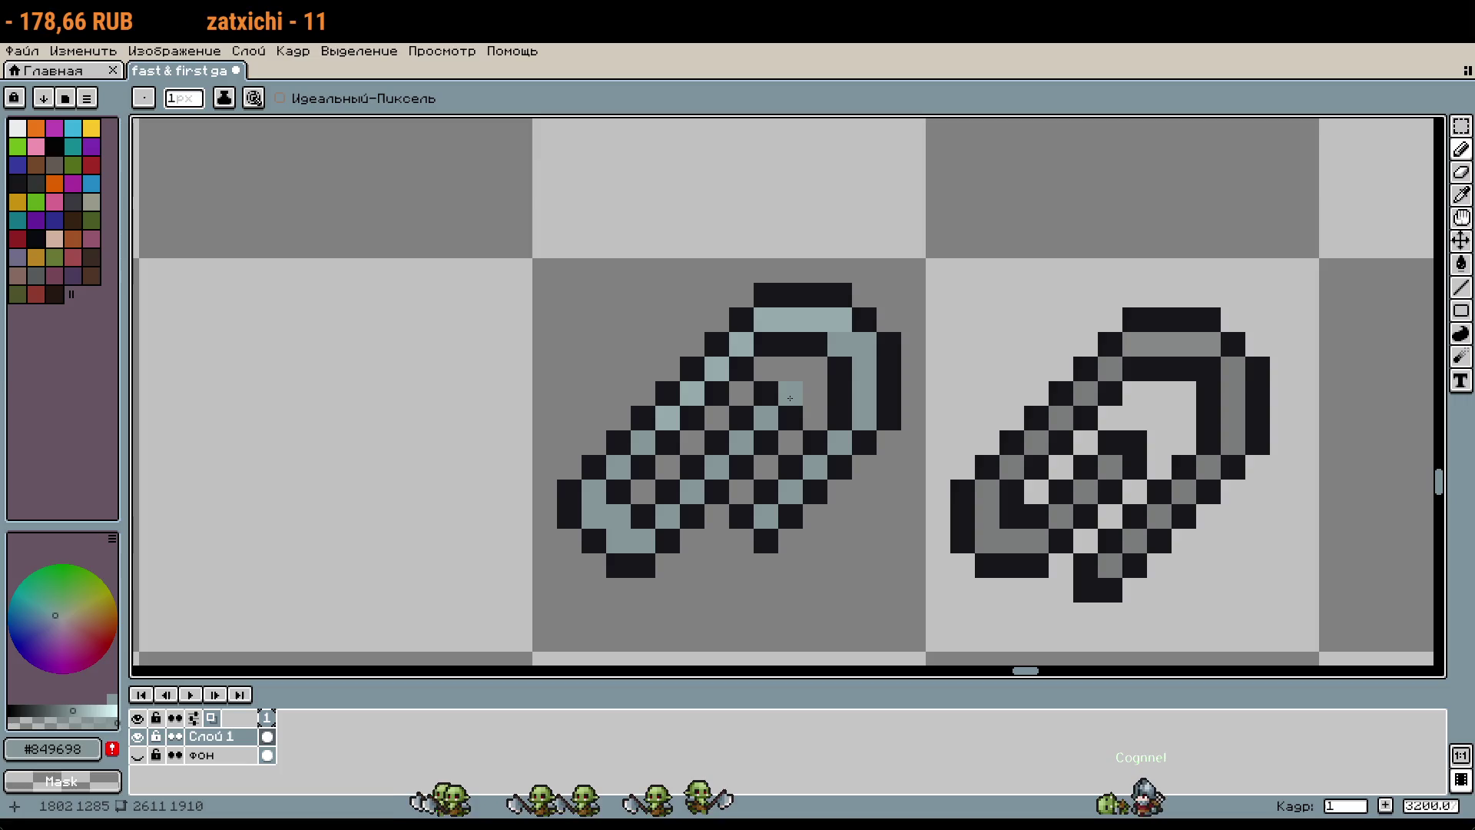
{"action": "left_click", "coordinate": [840, 400], "text": "alt"}
{"action": "left_click_drag", "start_coordinate": [790, 370], "coordinate": [822, 400]}
{"action": "scroll", "coordinate": [823, 400], "scroll_direction": "down", "scroll_amount": 2}
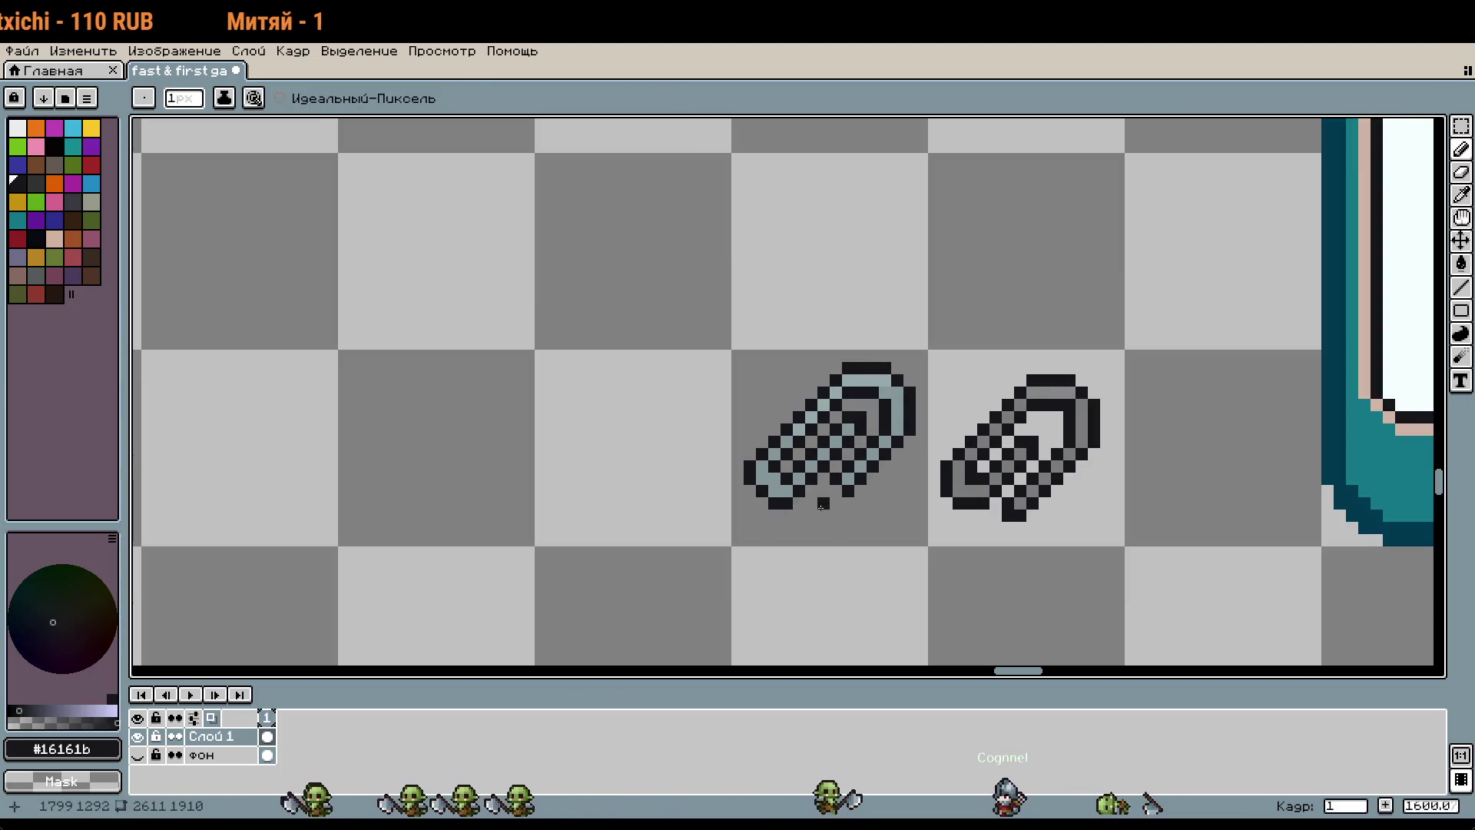
{"action": "scroll", "coordinate": [998, 473], "scroll_direction": "down", "scroll_amount": 4}
{"action": "scroll", "coordinate": [948, 461], "scroll_direction": "up", "scroll_amount": 3}
{"action": "scroll", "coordinate": [948, 460], "scroll_direction": "up", "scroll_amount": 1}
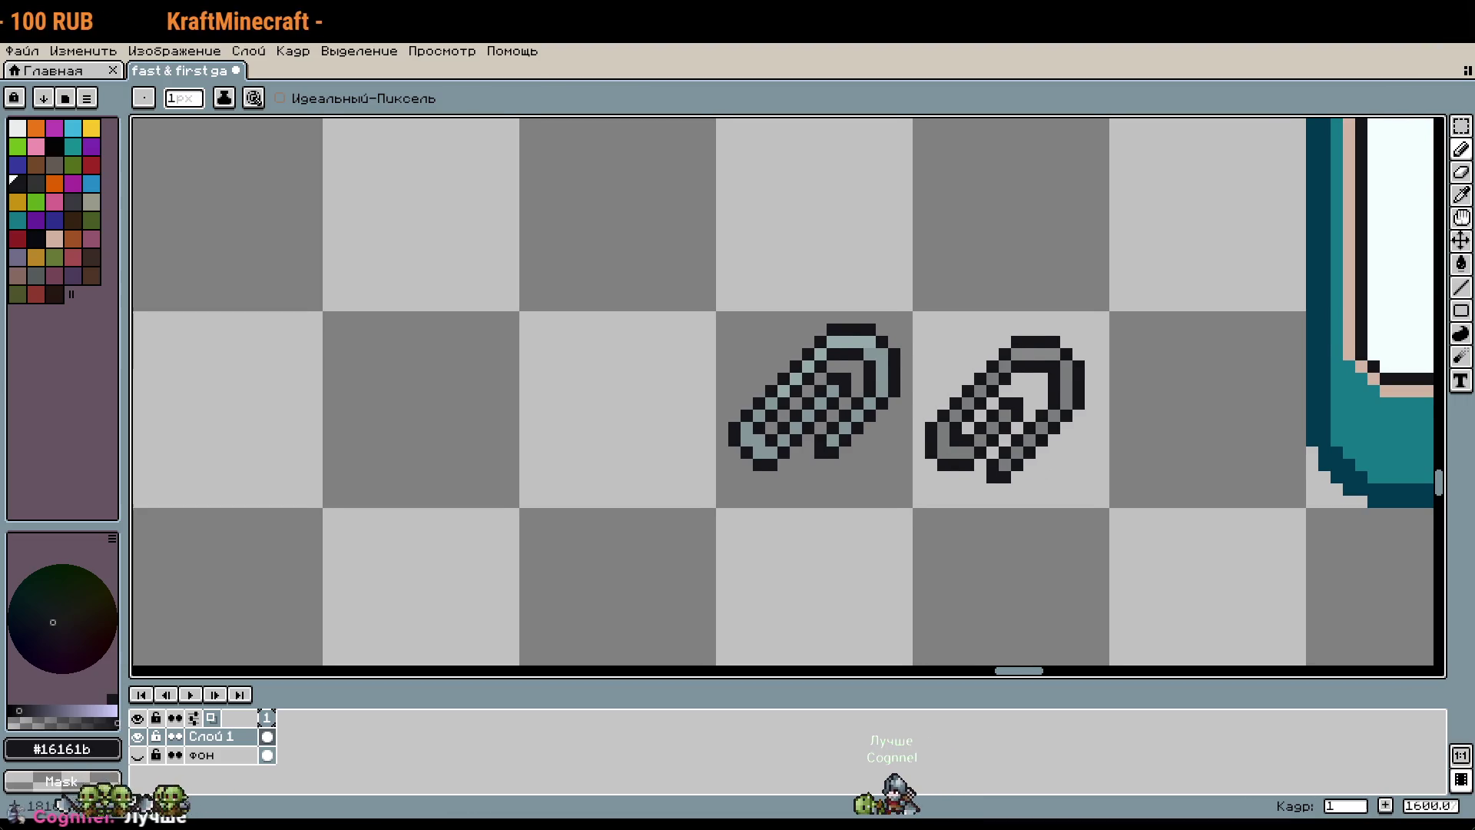
{"action": "scroll", "coordinate": [955, 498], "scroll_direction": "right", "scroll_amount": 1}
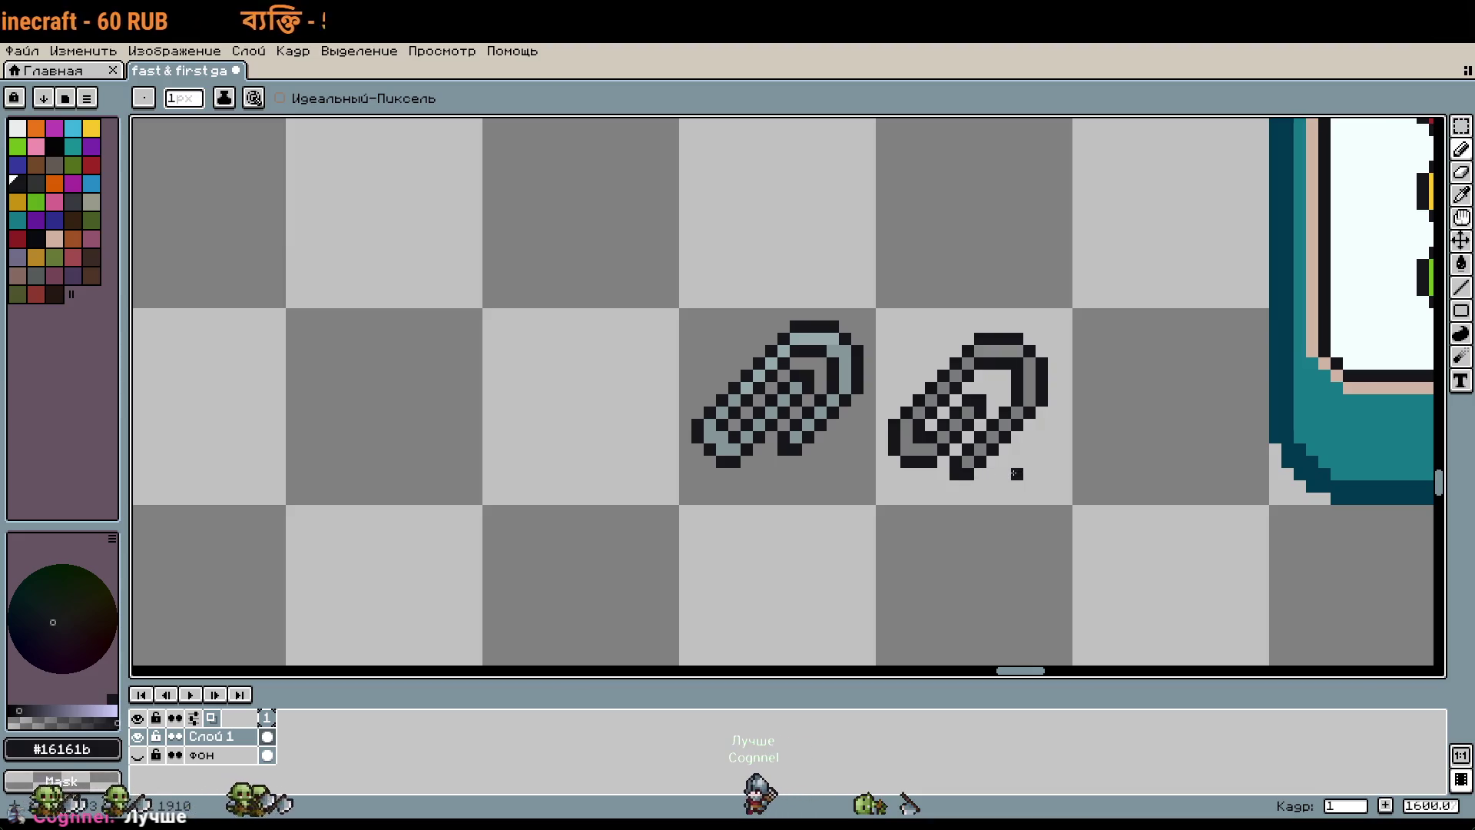
{"action": "left_click_drag", "start_coordinate": [1103, 499], "coordinate": [993, 500]}
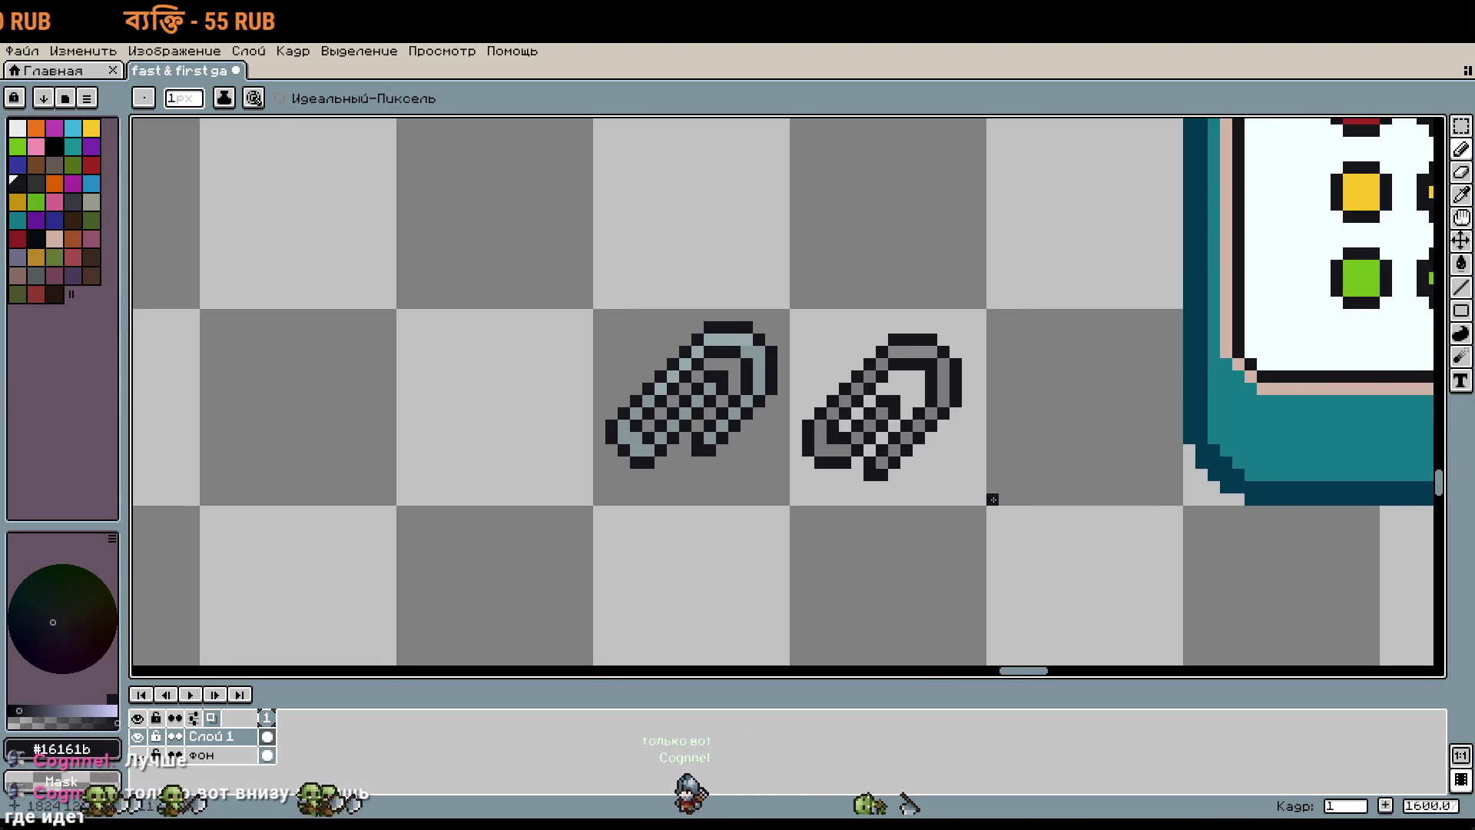
{"action": "scroll", "coordinate": [660, 488], "scroll_direction": "up", "scroll_amount": 2}
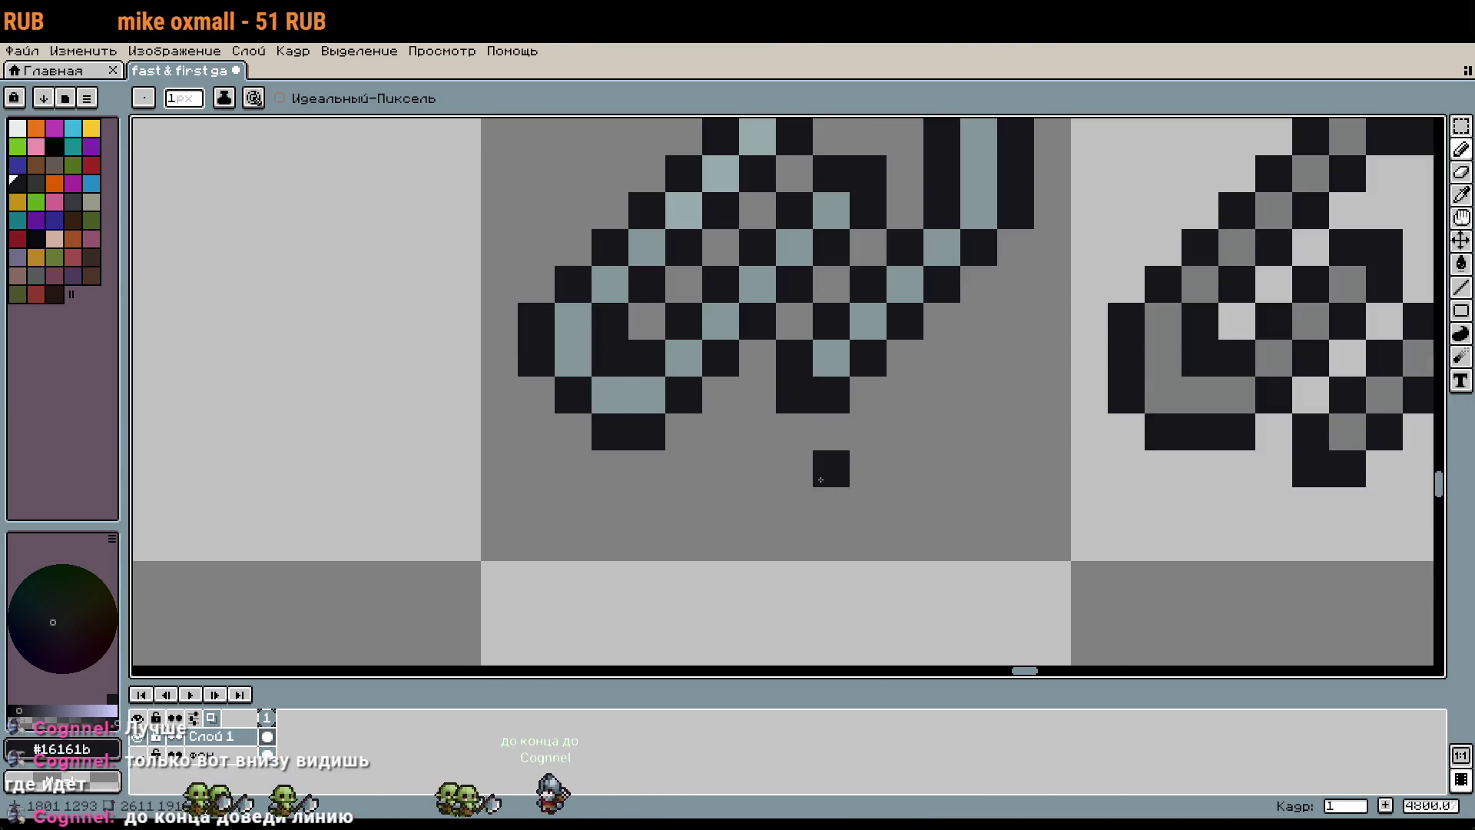
{"action": "scroll", "coordinate": [822, 492], "scroll_direction": "down", "scroll_amount": 1}
{"action": "scroll", "coordinate": [884, 500], "scroll_direction": "down", "scroll_amount": 1}
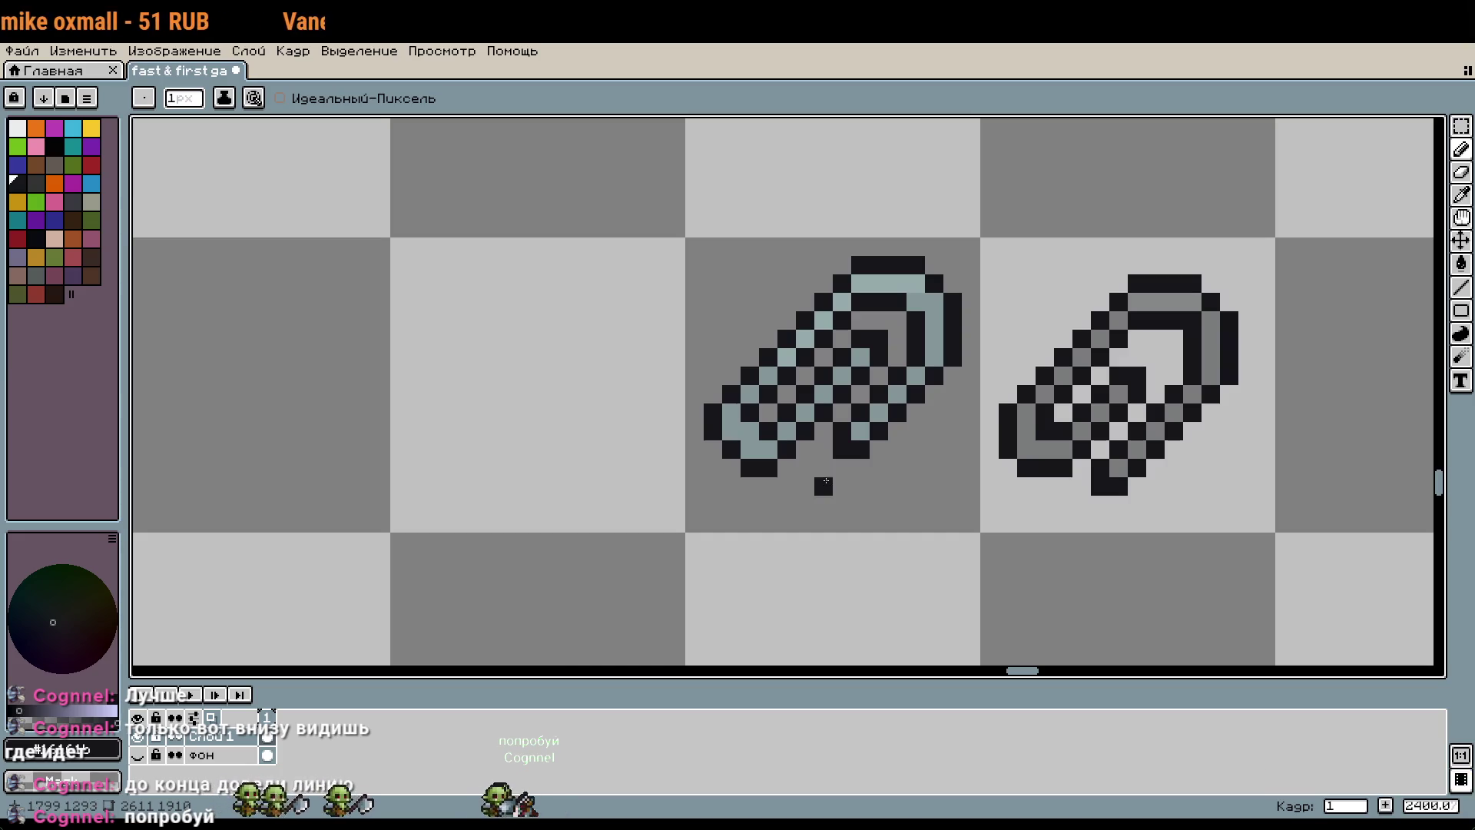
{"action": "scroll", "coordinate": [838, 461], "scroll_direction": "up", "scroll_amount": 3}
Step: Discard a stray outline stroke and extend the blue-grey strand down-left
{"action": "left_click_drag", "start_coordinate": [845, 435], "coordinate": [701, 576]}
{"action": "key", "text": "ctrl+z"}
{"action": "key", "text": "i"}
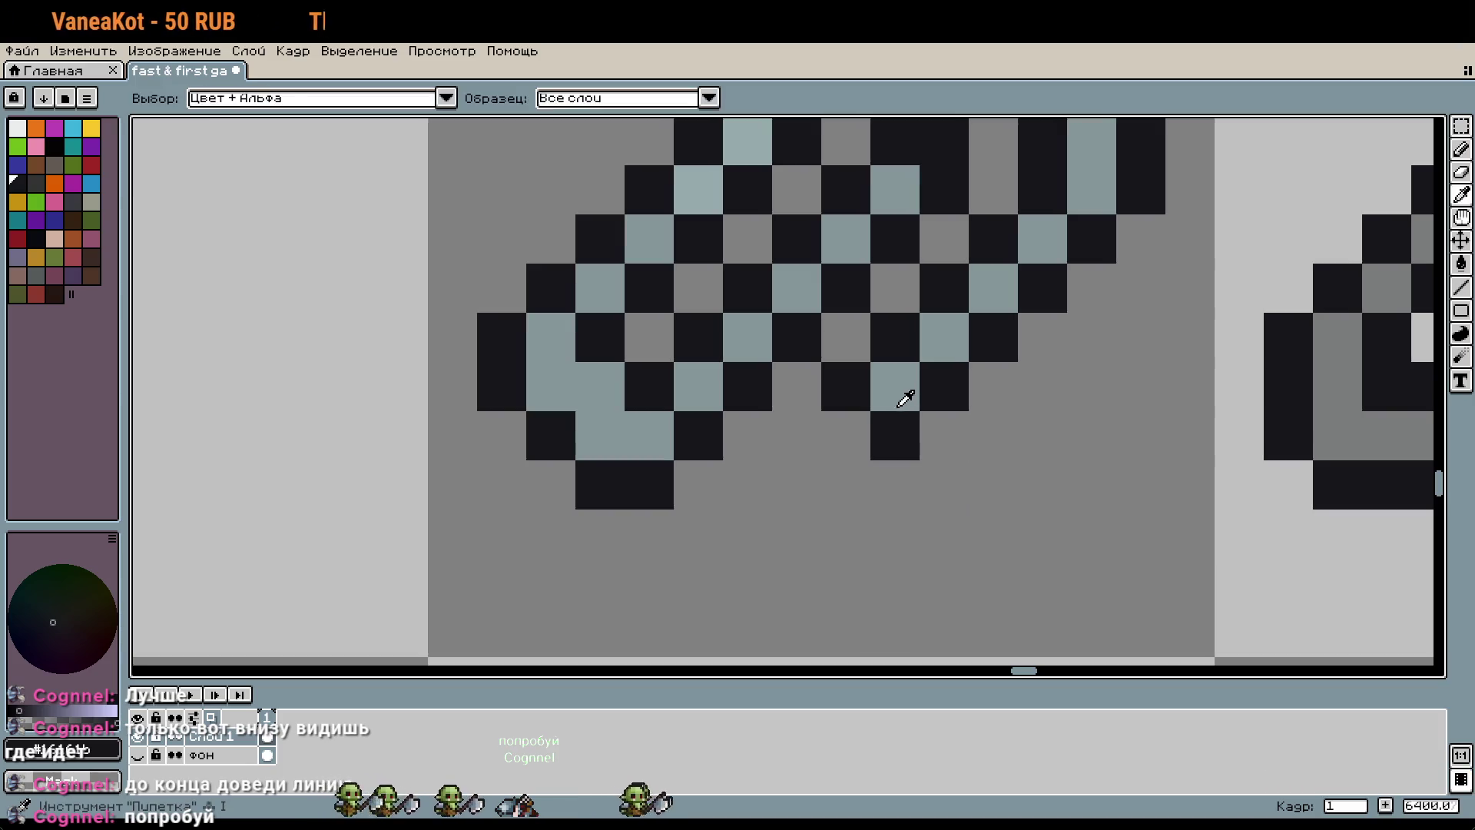
{"action": "left_click", "coordinate": [905, 398]}
{"action": "key", "text": "b"}
{"action": "left_click", "coordinate": [844, 435]}
{"action": "left_click_drag", "start_coordinate": [832, 435], "coordinate": [748, 533]}
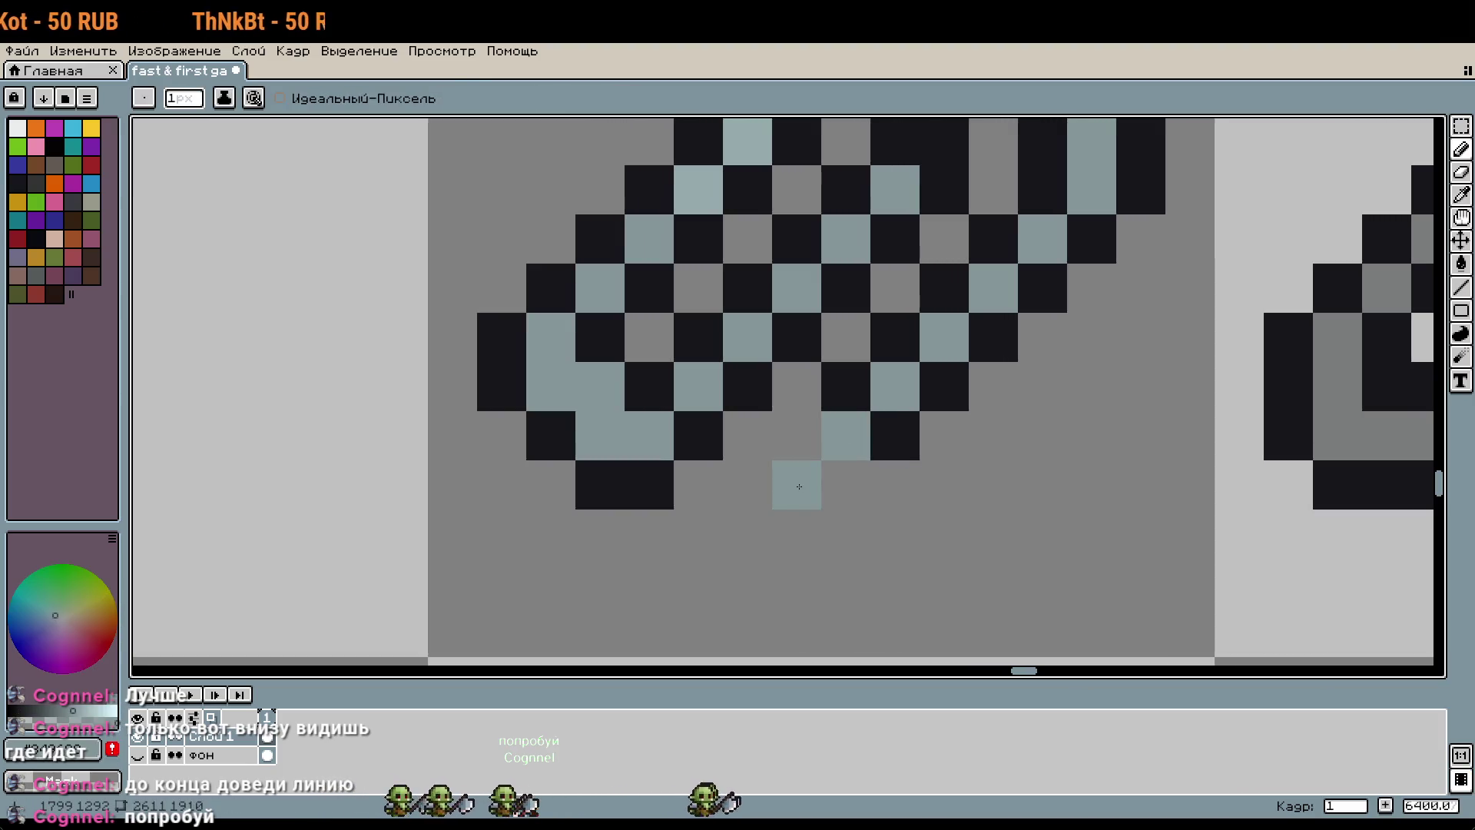
Step: Add black outline pixels beside the strand and below-left of its tip
{"action": "key", "text": "i"}
{"action": "left_click", "coordinate": [851, 383]}
{"action": "key", "text": "b"}
{"action": "left_click_drag", "start_coordinate": [796, 435], "coordinate": [832, 464]}
{"action": "left_click", "coordinate": [794, 514]}
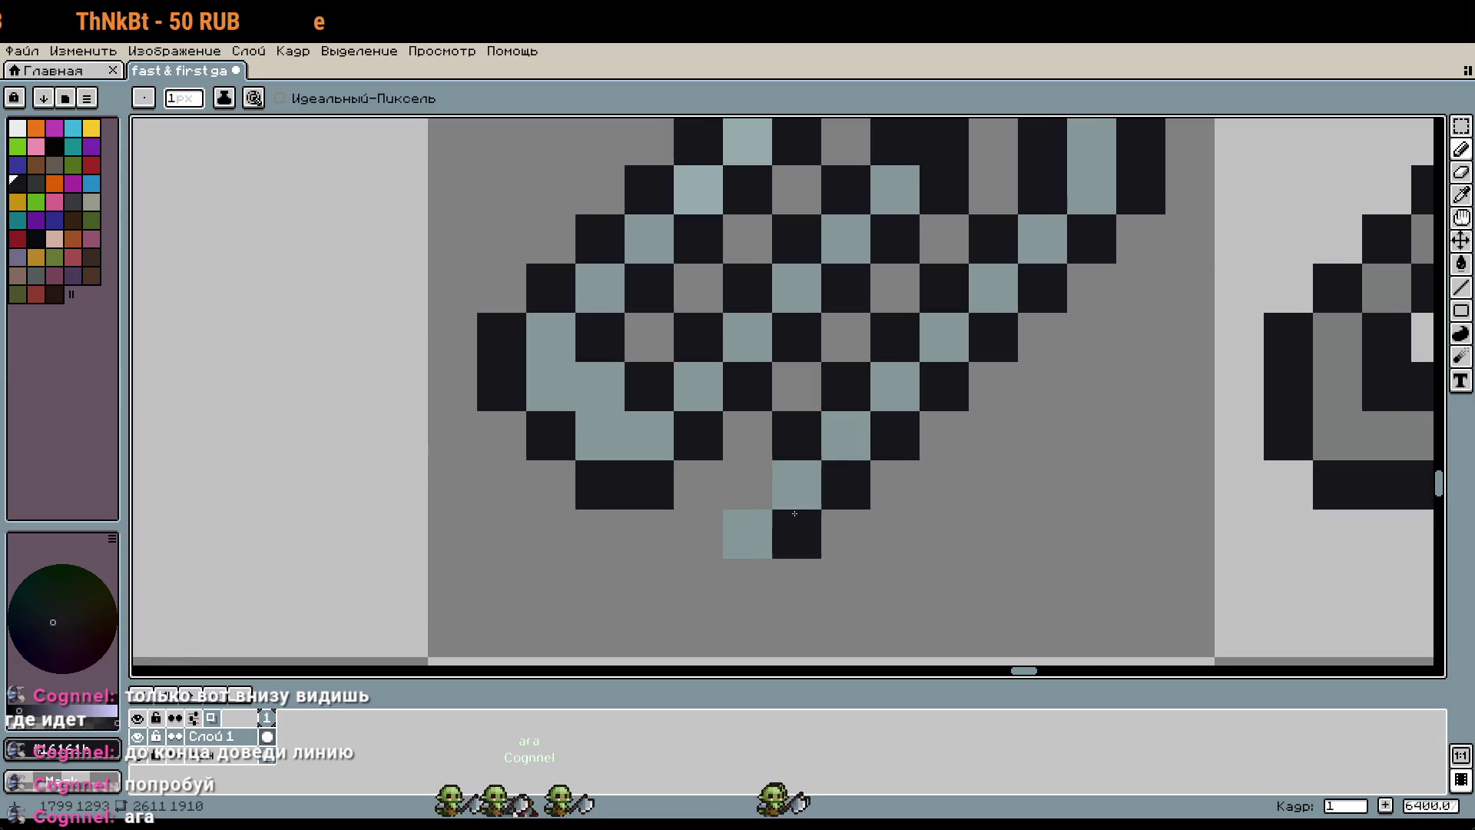
{"action": "left_click_drag", "start_coordinate": [698, 534], "coordinate": [745, 584]}
Step: Clear and recolour dark pixels inside the paperclip's upper loop
{"action": "scroll", "coordinate": [840, 580], "scroll_direction": "down", "scroll_amount": 1}
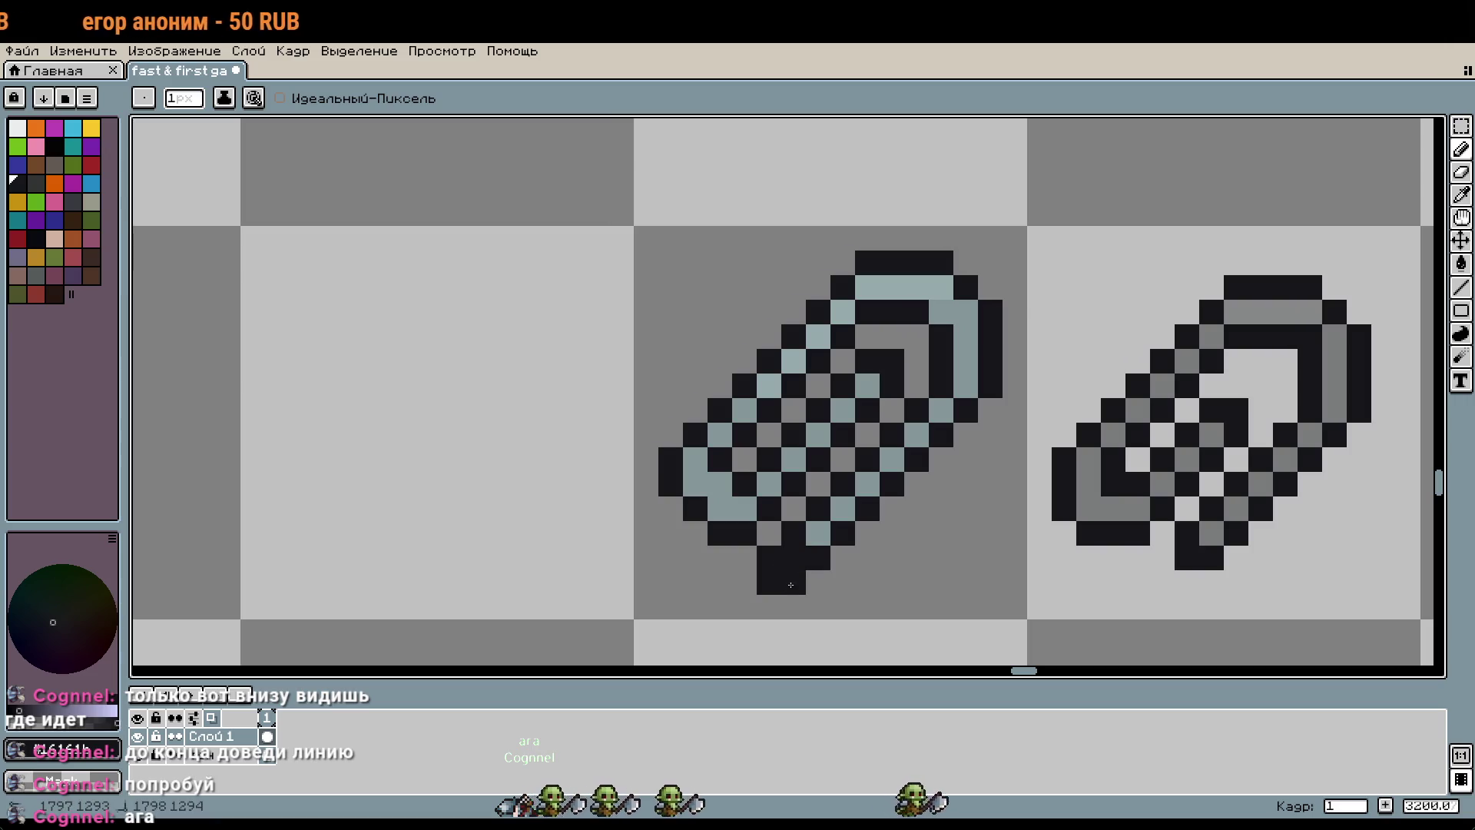
{"action": "scroll", "coordinate": [981, 563], "scroll_direction": "down", "scroll_amount": 1}
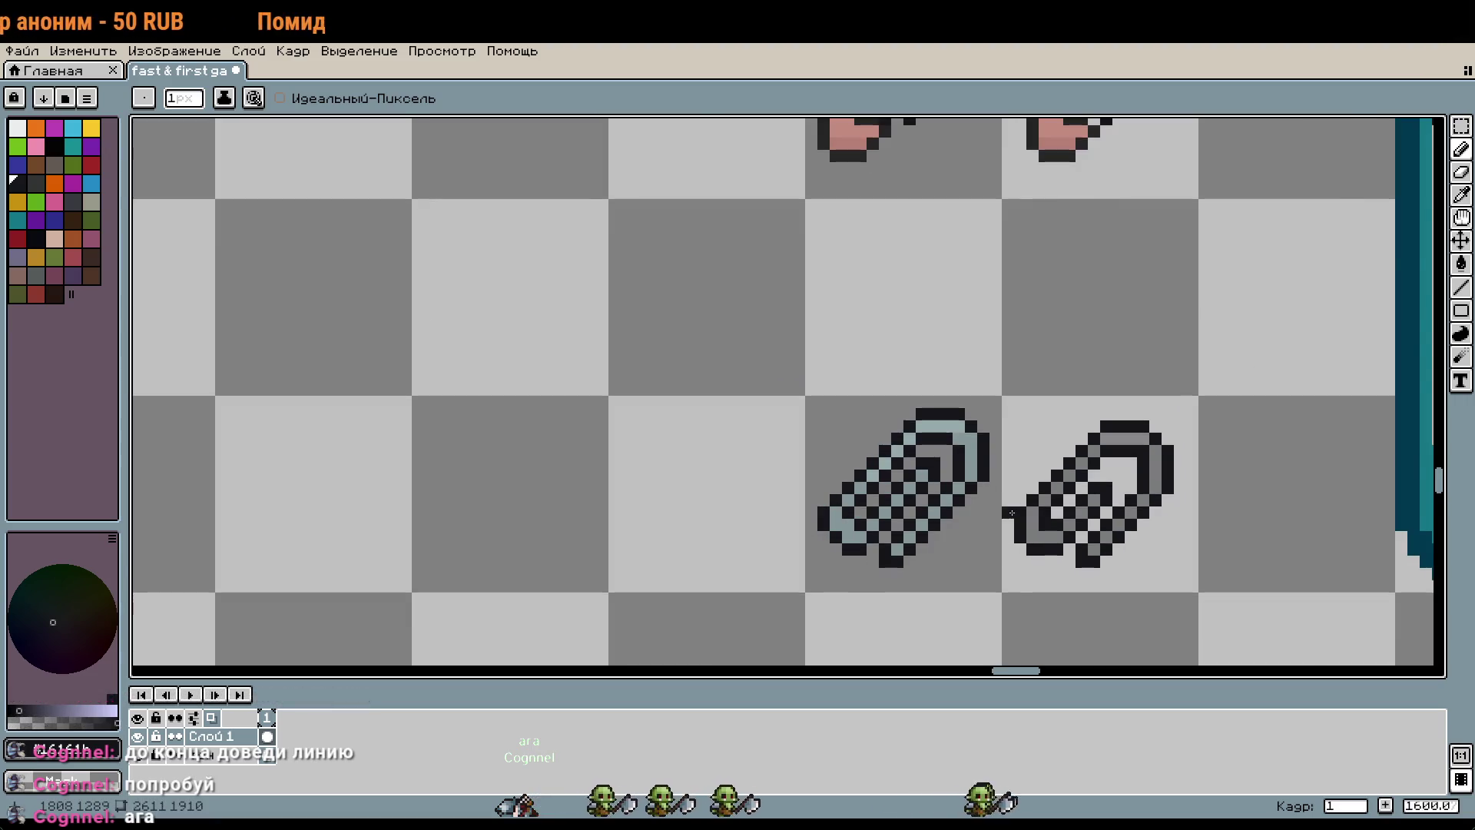
{"action": "scroll", "coordinate": [1011, 512], "scroll_direction": "down", "scroll_amount": 1}
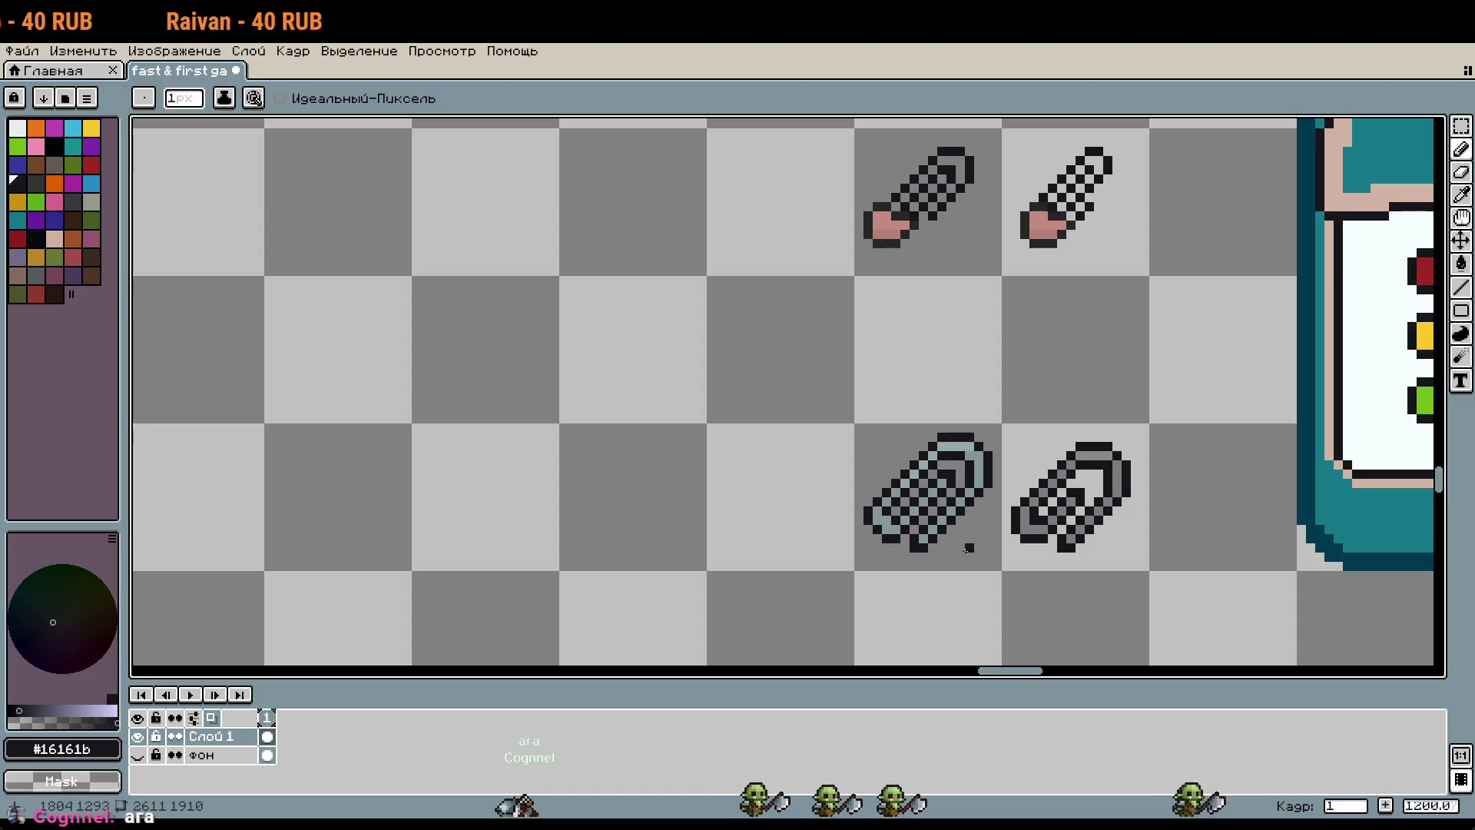
{"action": "scroll", "coordinate": [968, 548], "scroll_direction": "down", "scroll_amount": 1}
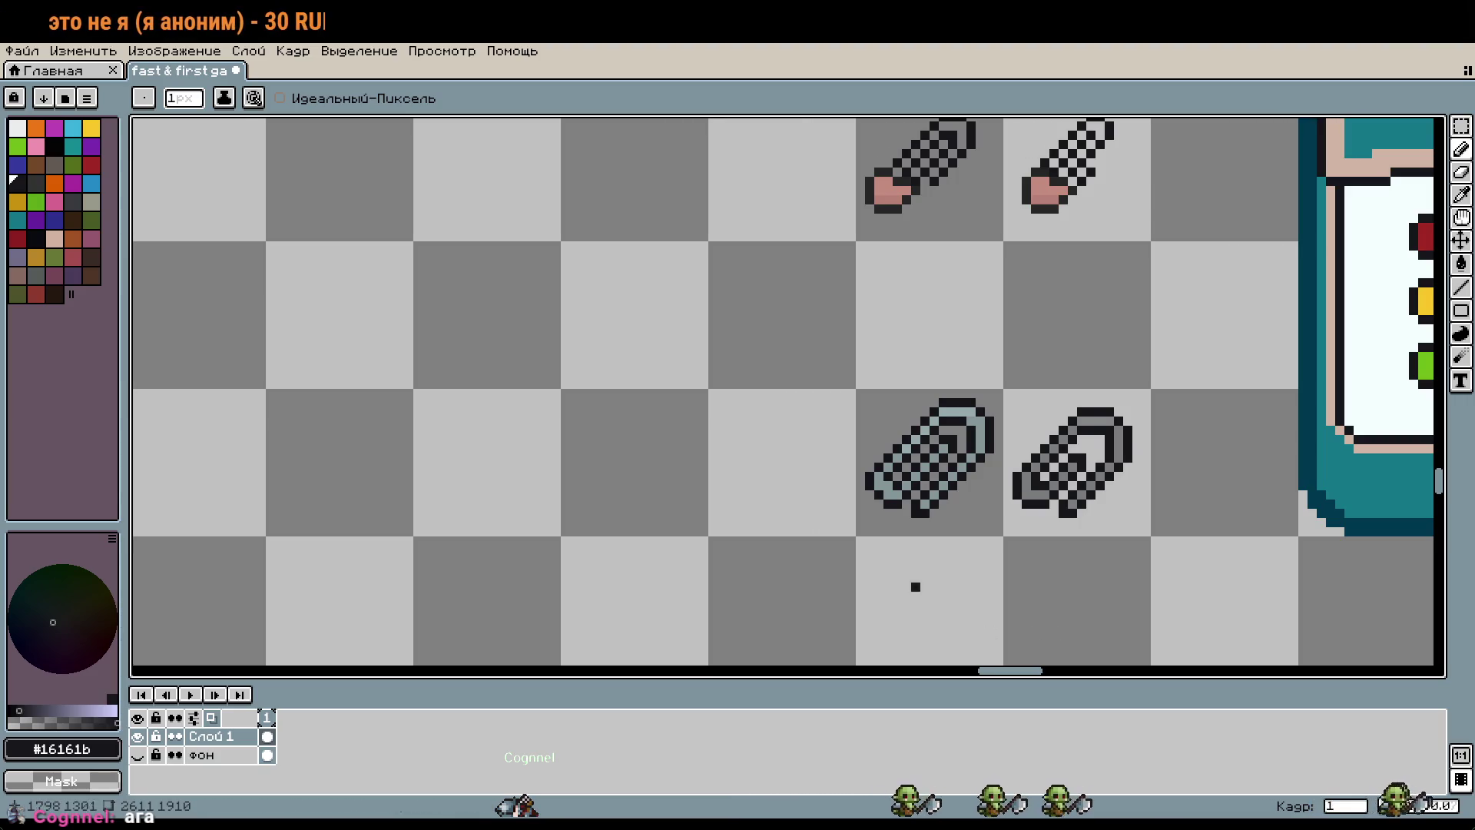
{"action": "scroll", "coordinate": [954, 611], "scroll_direction": "up", "scroll_amount": 5}
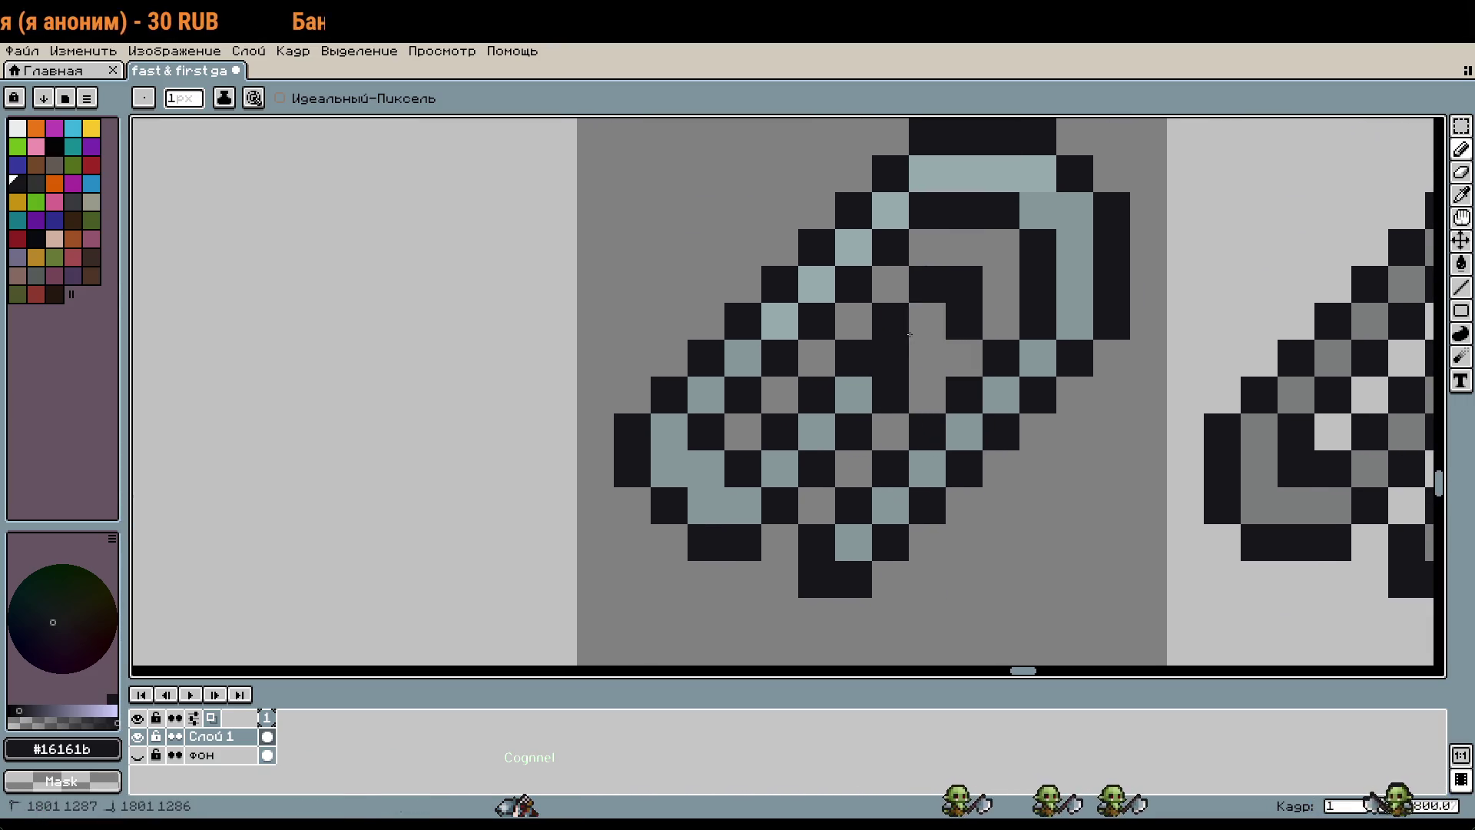
{"action": "left_click_drag", "start_coordinate": [910, 335], "coordinate": [964, 284]}
{"action": "left_click", "coordinate": [902, 509]}
Step: Erase dark pixels along the paperclip's bottom, then undo that last stroke
{"action": "left_click_drag", "start_coordinate": [865, 500], "coordinate": [816, 573]}
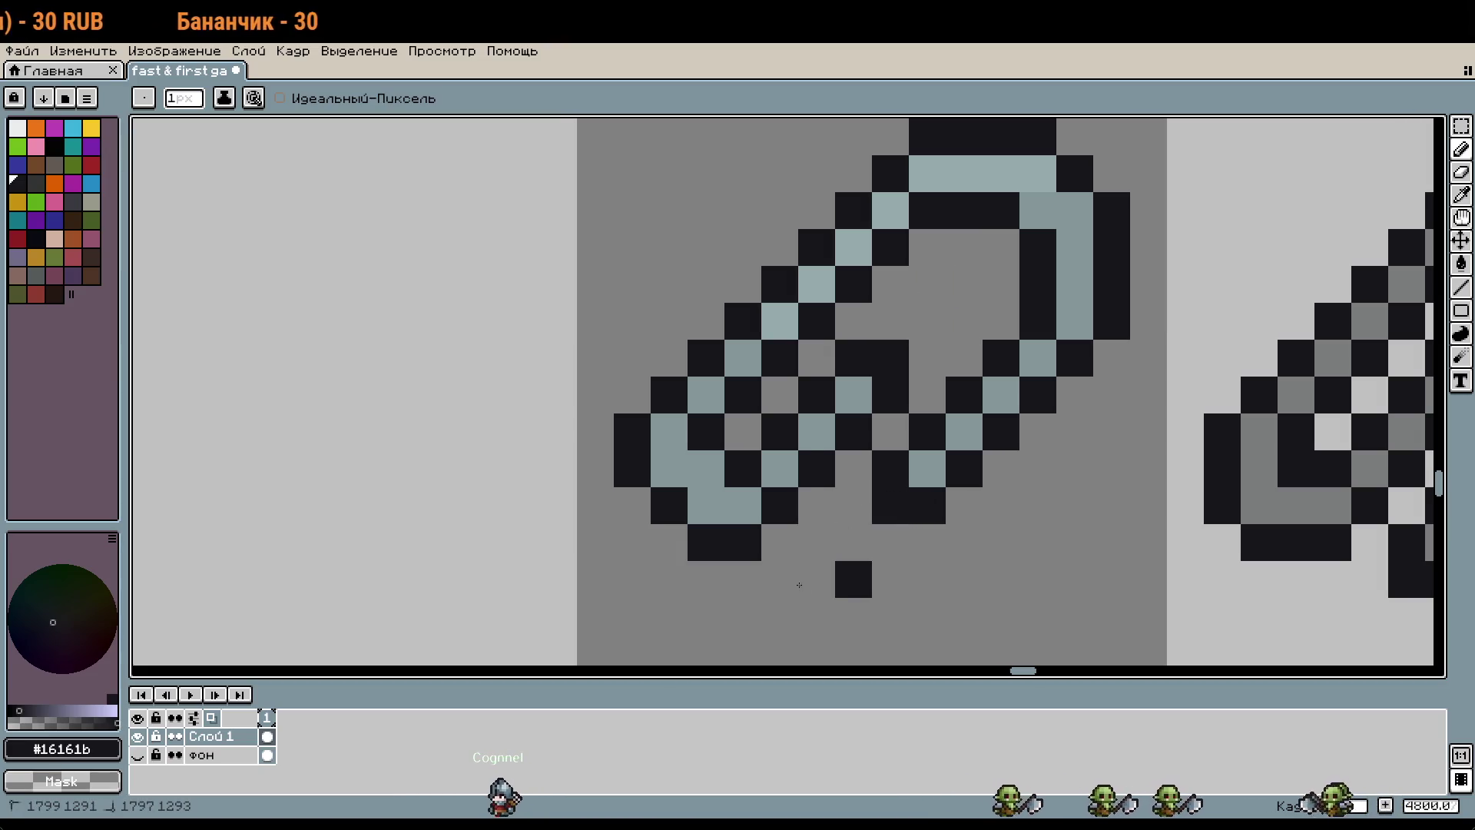
{"action": "left_click", "coordinate": [853, 579]}
{"action": "scroll", "coordinate": [962, 561], "scroll_direction": "down", "scroll_amount": 2}
{"action": "scroll", "coordinate": [962, 560], "scroll_direction": "down", "scroll_amount": 2}
{"action": "key", "text": "v"}
{"action": "key", "text": "ctrl+z"}
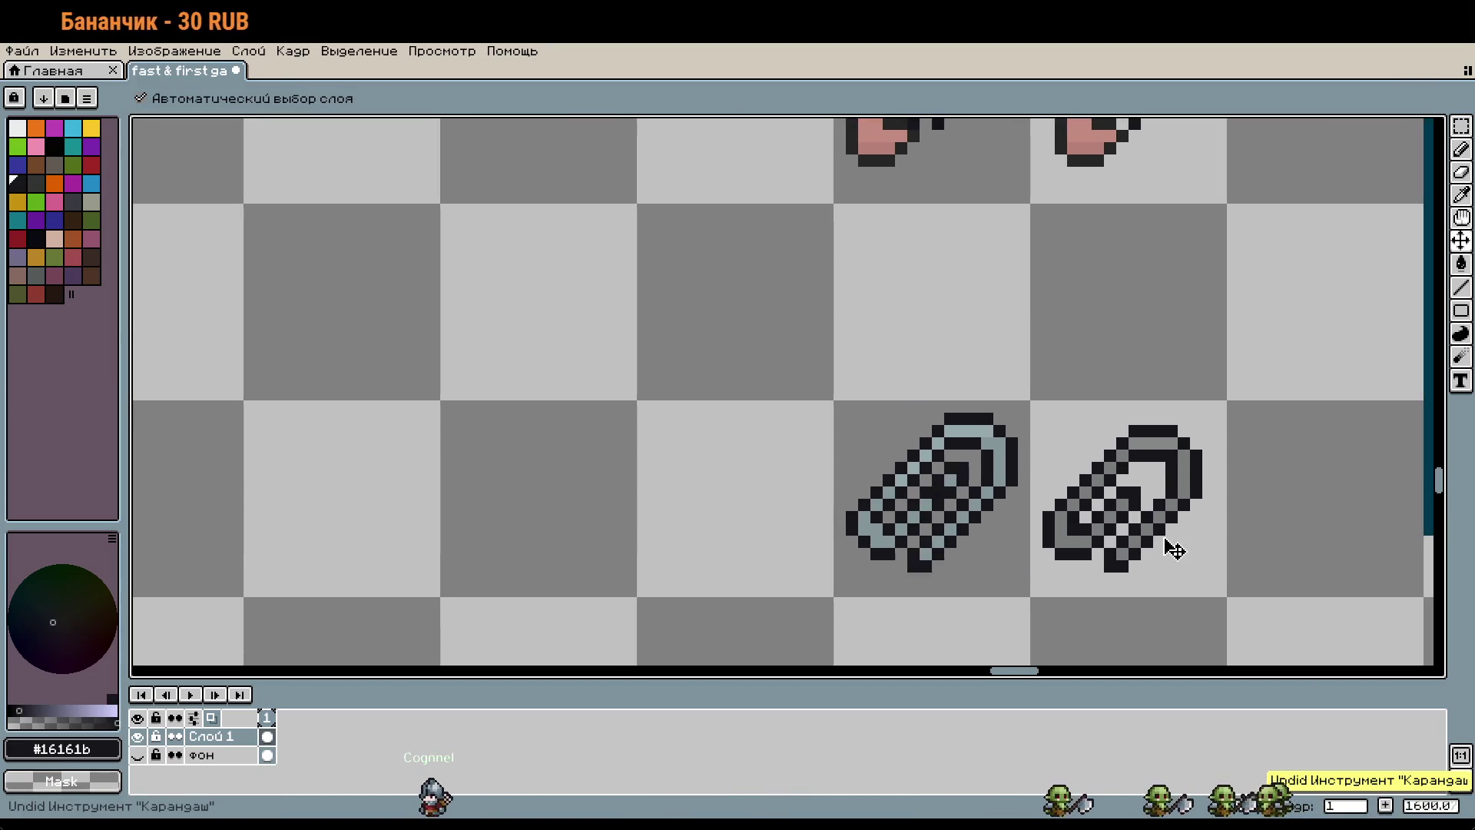
Step: Try painting the left paperclip's upper-right ring dark, then undo it
{"action": "key", "text": "b"}
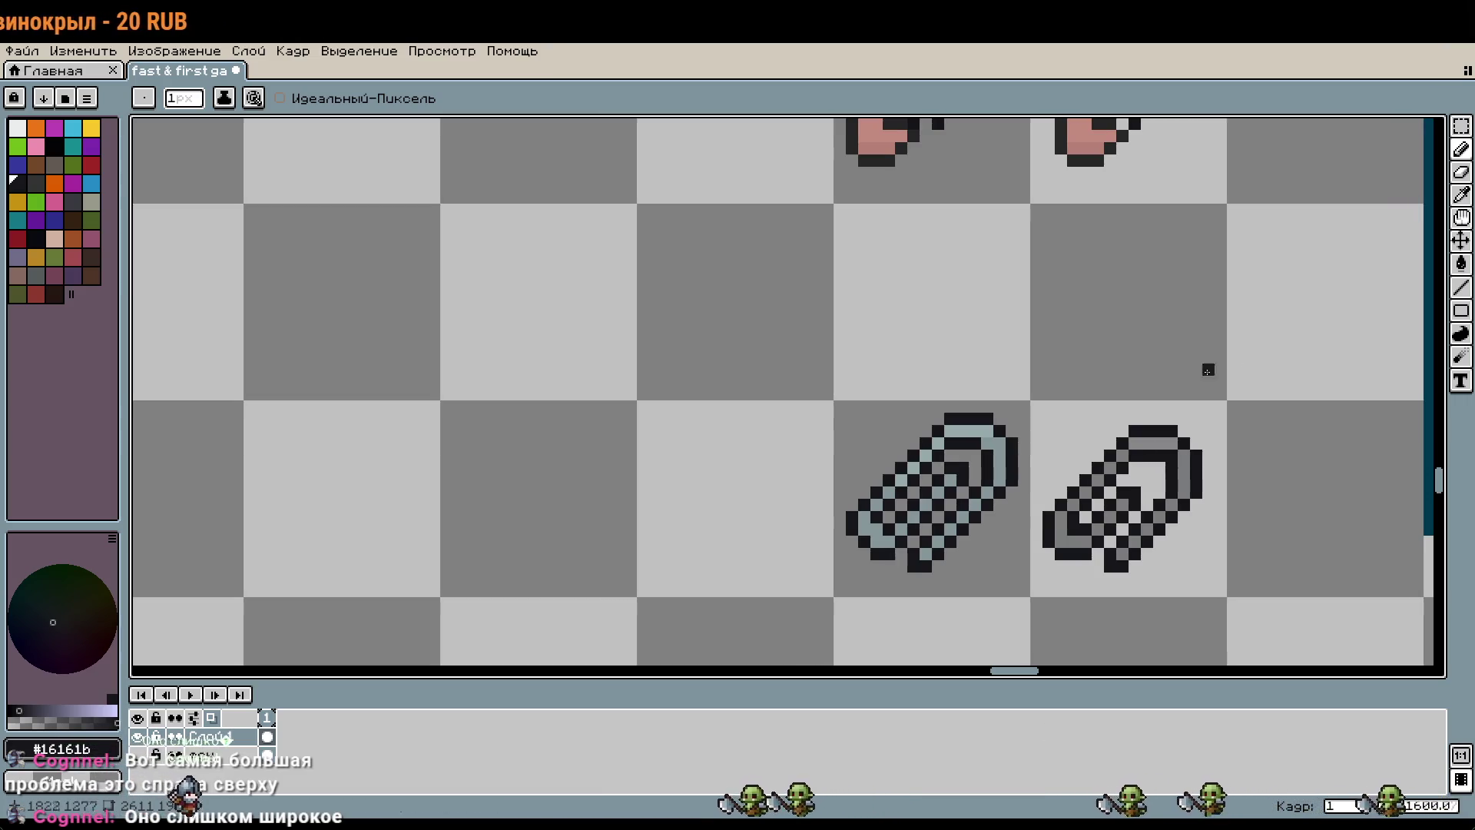
{"action": "left_click_drag", "start_coordinate": [964, 427], "coordinate": [1005, 477]}
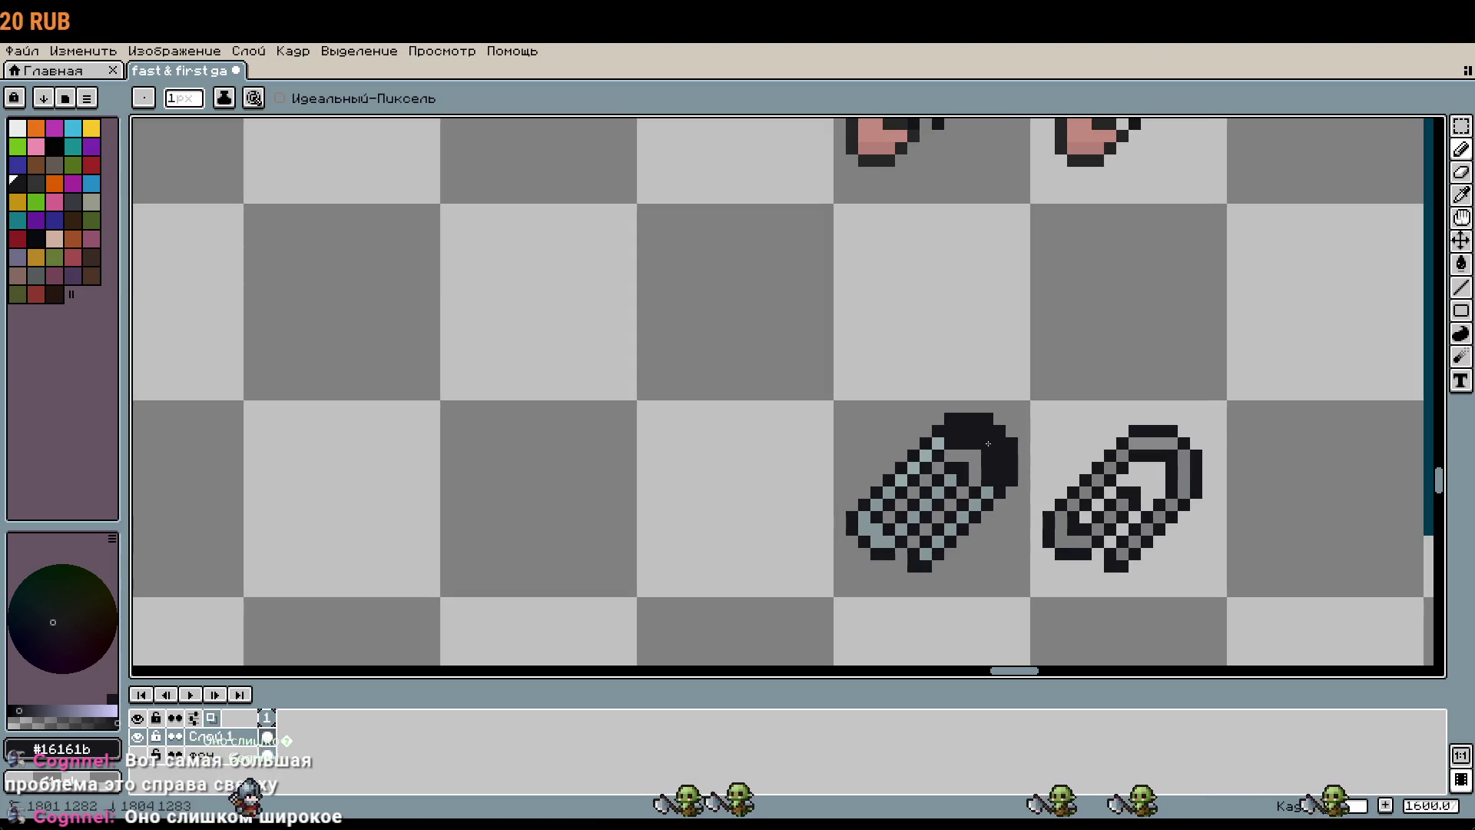
{"action": "key", "text": "ctrl+z"}
Step: Select the reference paperclip's cell and delete it, leaving a black test pixel
{"action": "key", "text": "m"}
{"action": "left_click_drag", "start_coordinate": [1080, 533], "coordinate": [1104, 438]}
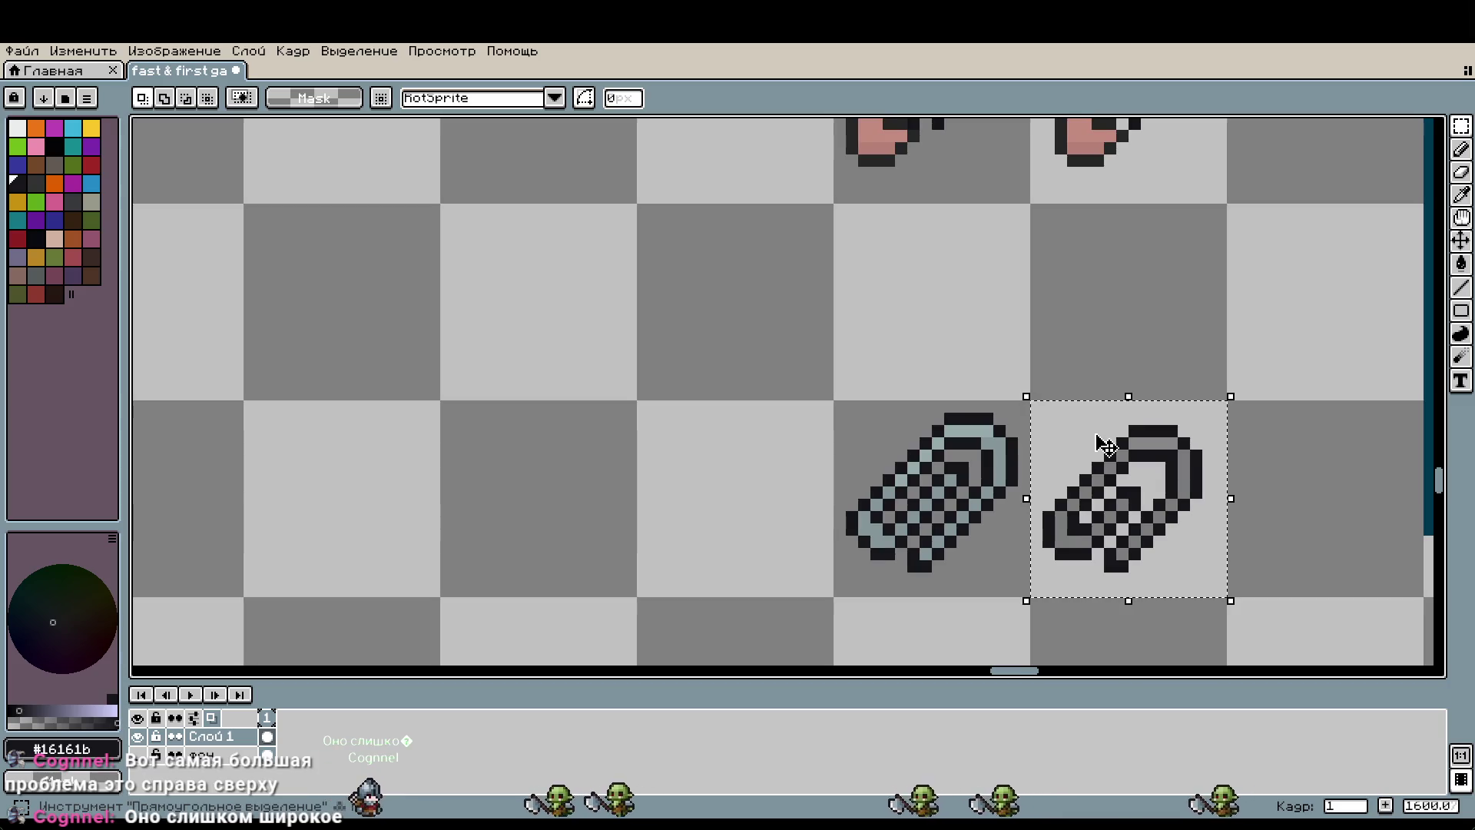
{"action": "scroll", "coordinate": [1104, 440], "scroll_direction": "up", "scroll_amount": 1}
{"action": "key", "text": "Delete"}
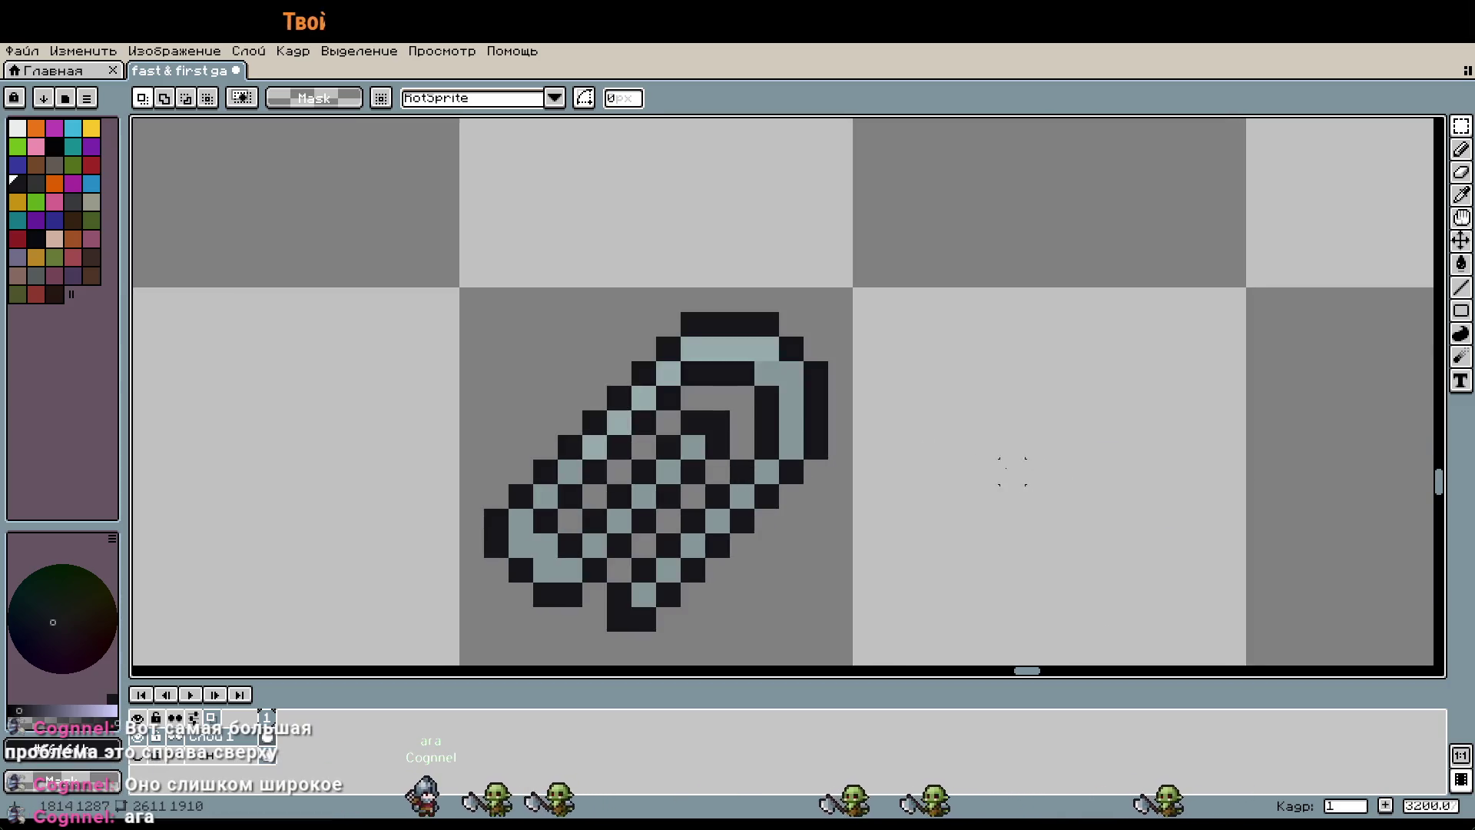
{"action": "key", "text": "i"}
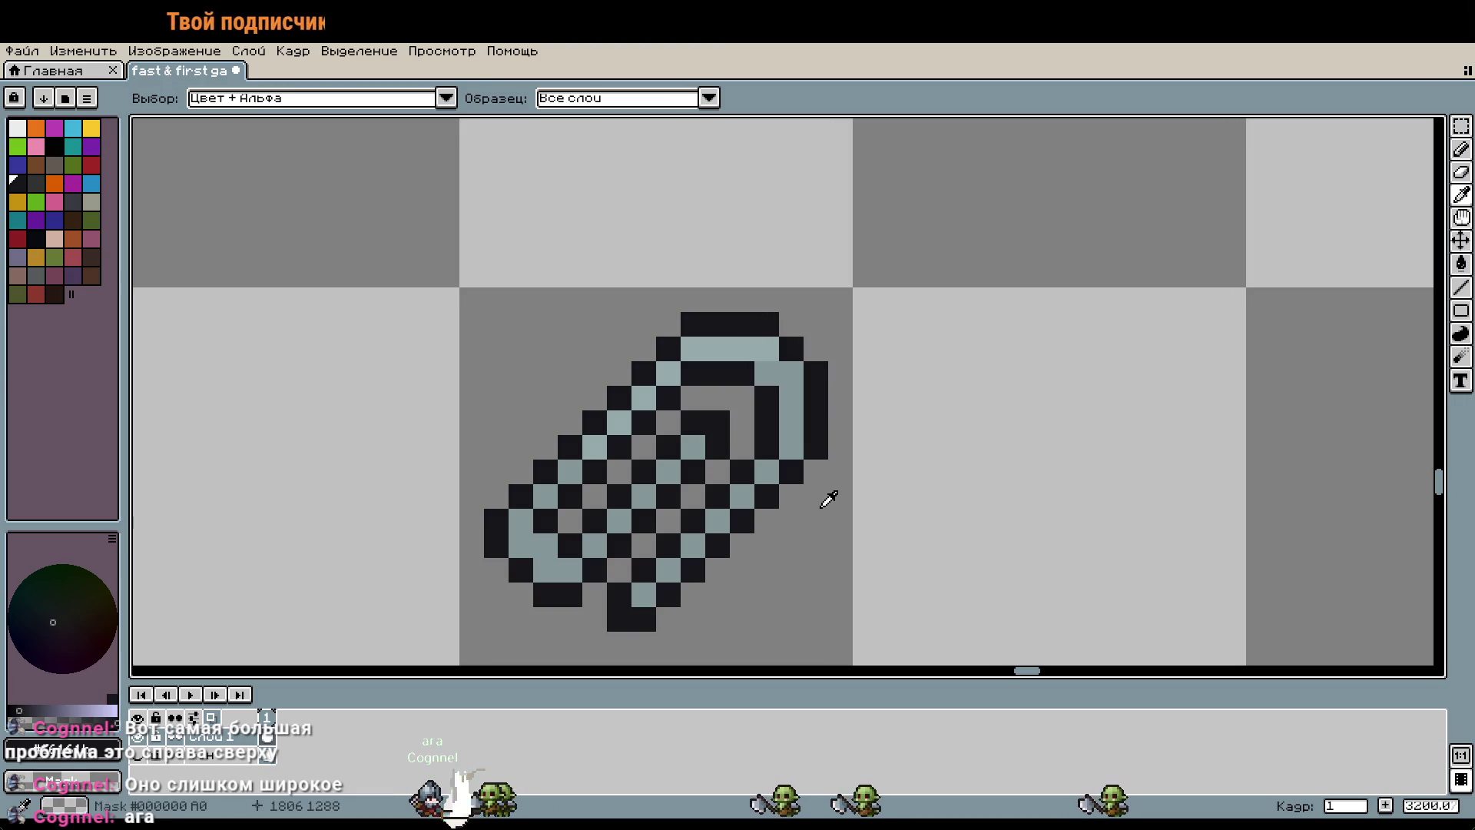
{"action": "key", "text": "b"}
{"action": "left_click", "coordinate": [907, 427]}
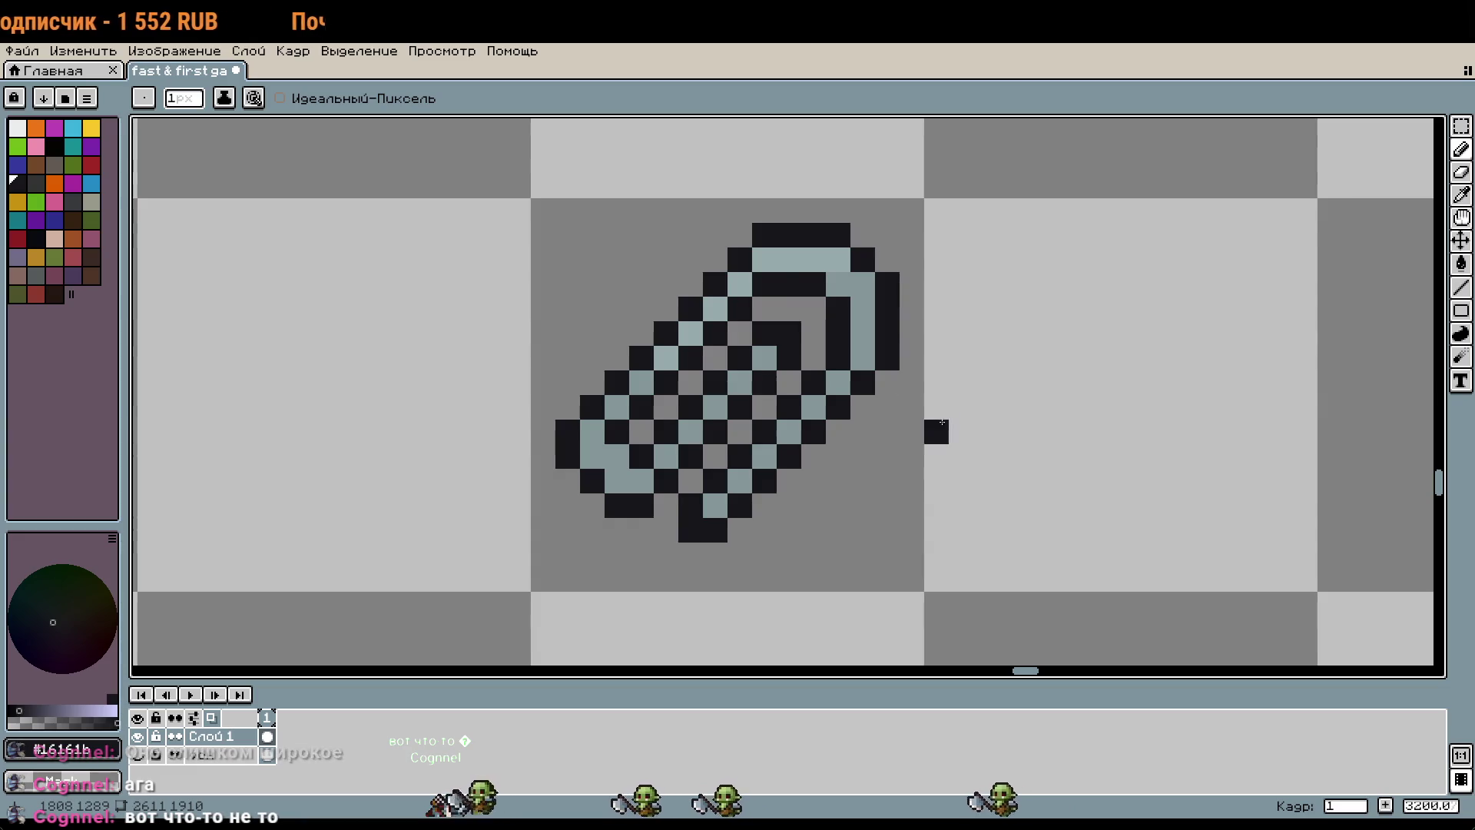
Step: Redraw dark pixels inside the loop and erase the dark outline along the top edge
{"action": "scroll", "coordinate": [903, 417], "scroll_direction": "down", "scroll_amount": 1}
{"action": "scroll", "coordinate": [922, 422], "scroll_direction": "down", "scroll_amount": 1}
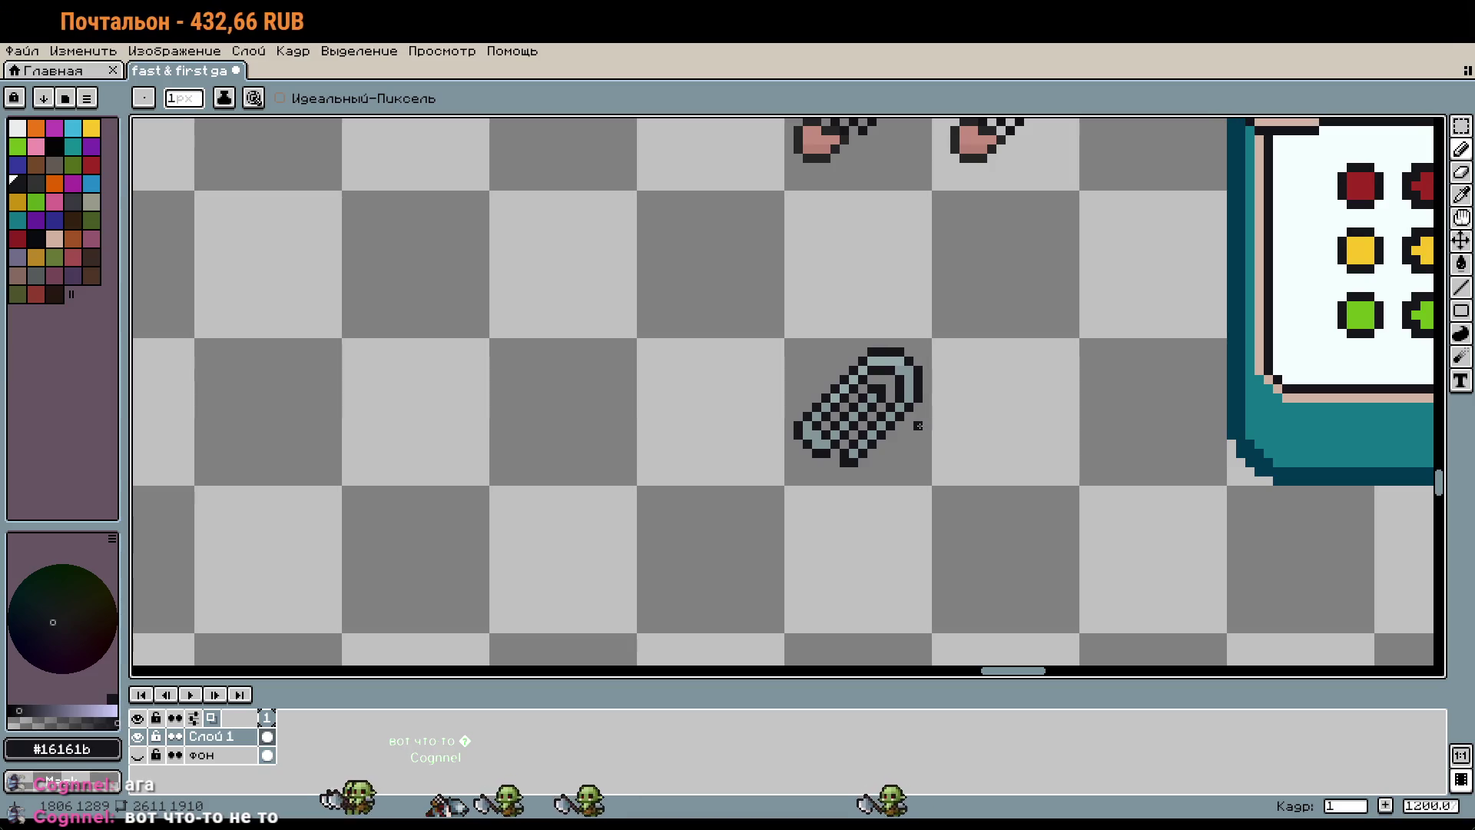
{"action": "scroll", "coordinate": [887, 419], "scroll_direction": "up", "scroll_amount": 1}
{"action": "scroll", "coordinate": [890, 400], "scroll_direction": "up", "scroll_amount": 1}
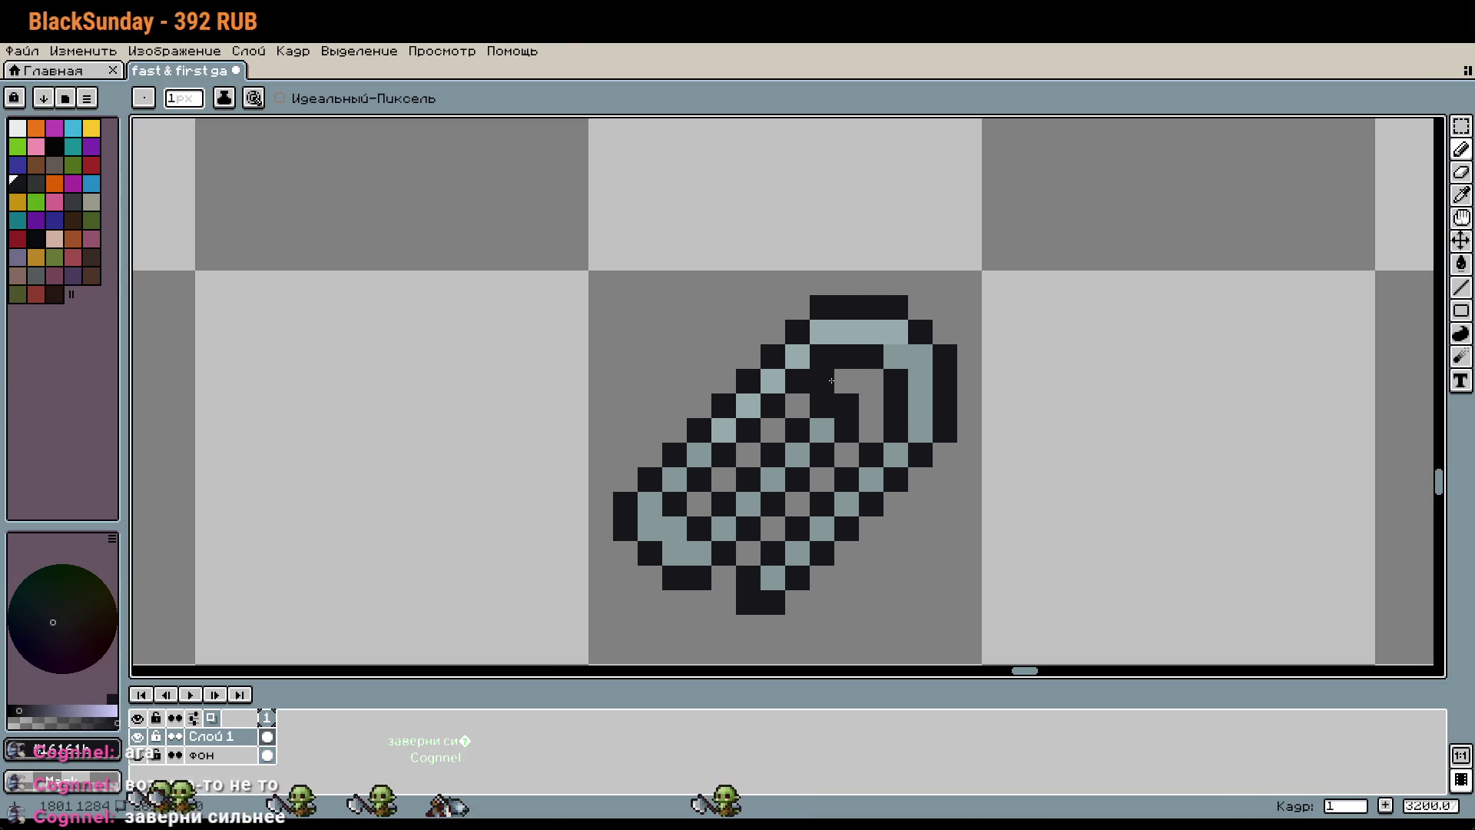
{"action": "left_click_drag", "start_coordinate": [827, 375], "coordinate": [864, 411]}
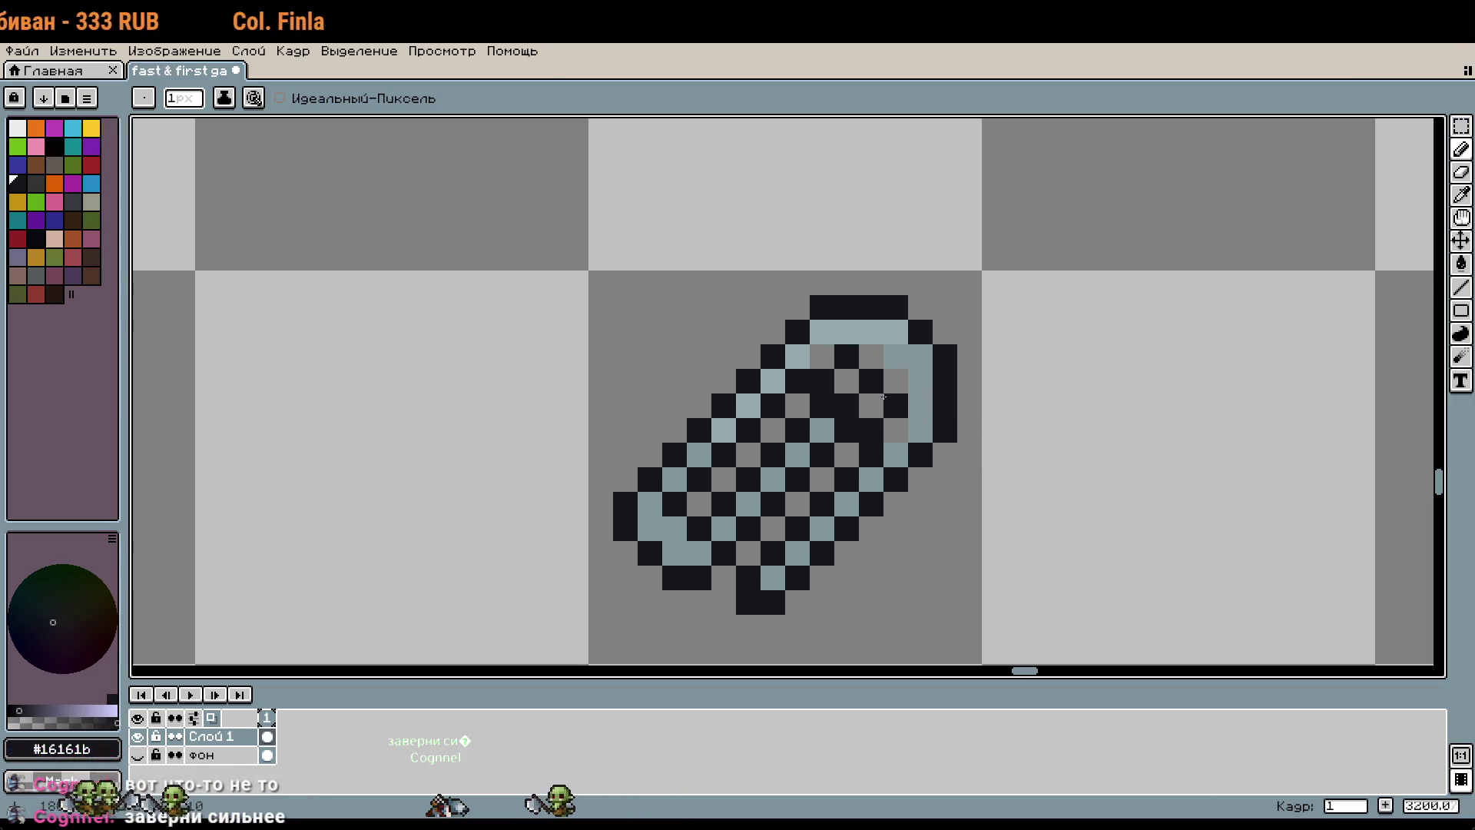
{"action": "scroll", "coordinate": [878, 364], "scroll_direction": "up", "scroll_amount": 3}
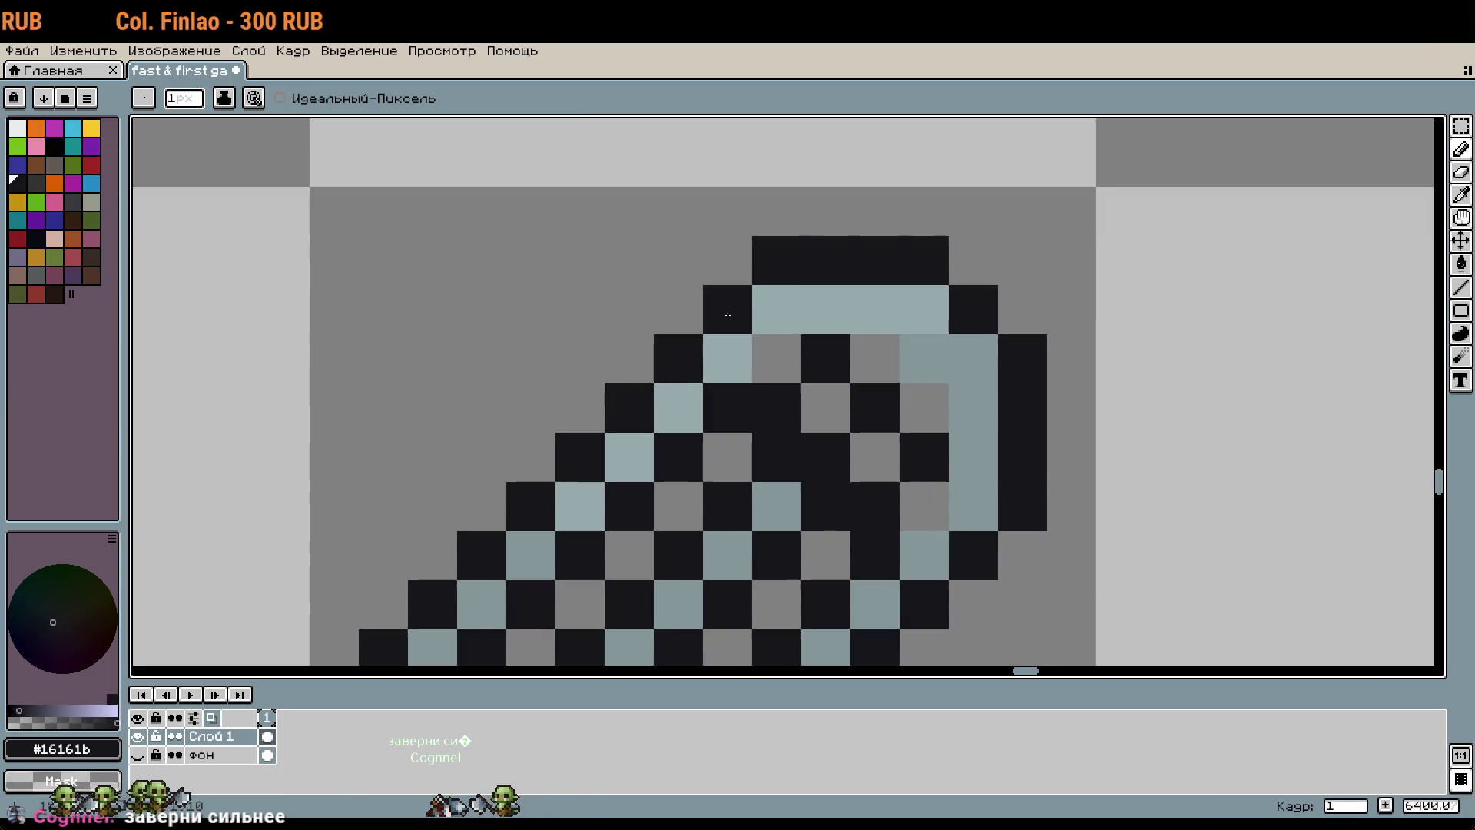
{"action": "left_click_drag", "start_coordinate": [727, 315], "coordinate": [1033, 438]}
{"action": "left_click_drag", "start_coordinate": [1032, 511], "coordinate": [993, 499]}
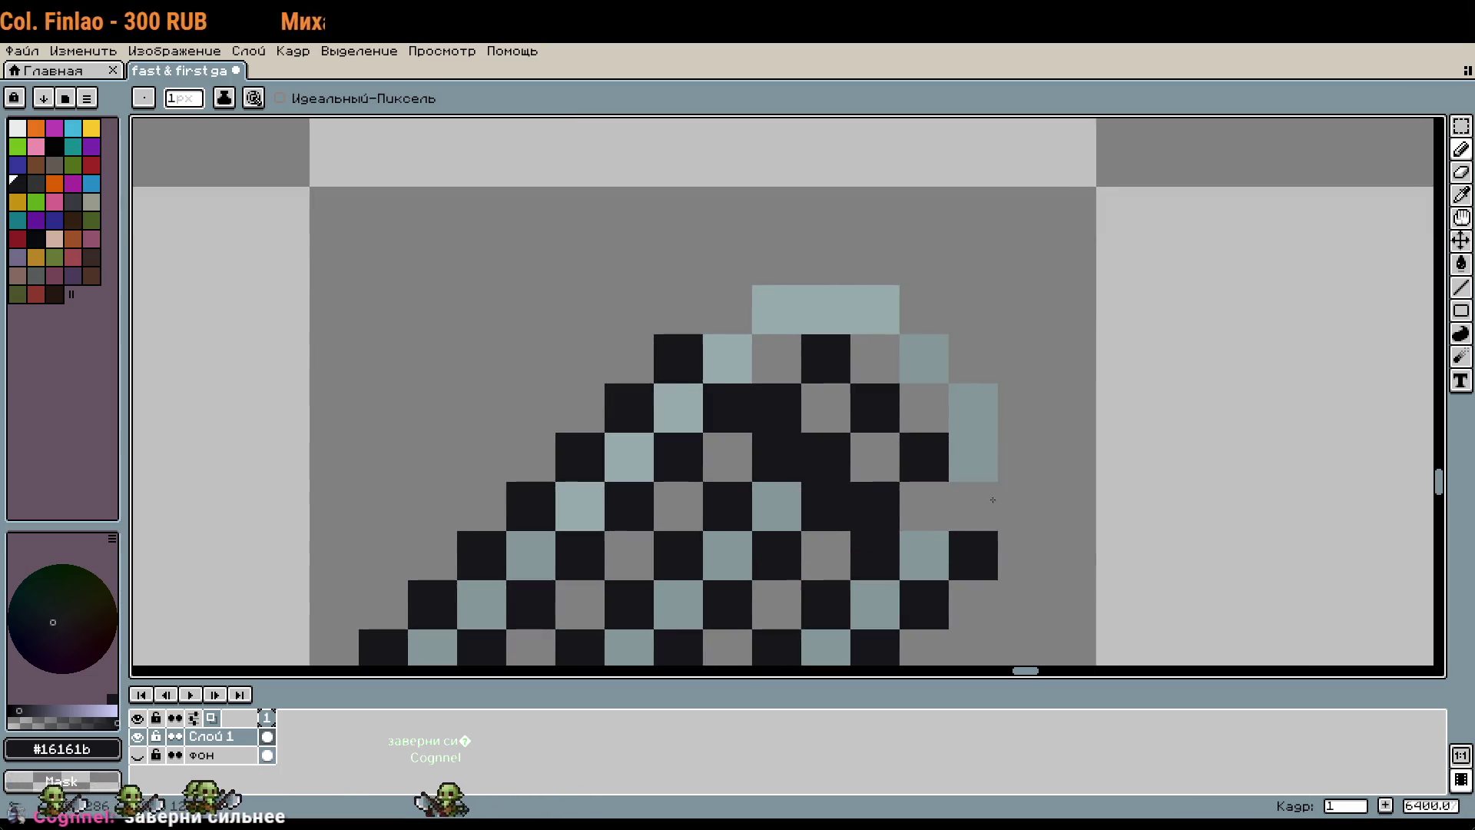
Step: Darken the light pixels along the sprite's top
{"action": "left_click", "coordinate": [826, 309]}
{"action": "left_click_drag", "start_coordinate": [777, 309], "coordinate": [728, 359]}
{"action": "scroll", "coordinate": [848, 291], "scroll_direction": "down", "scroll_amount": 3}
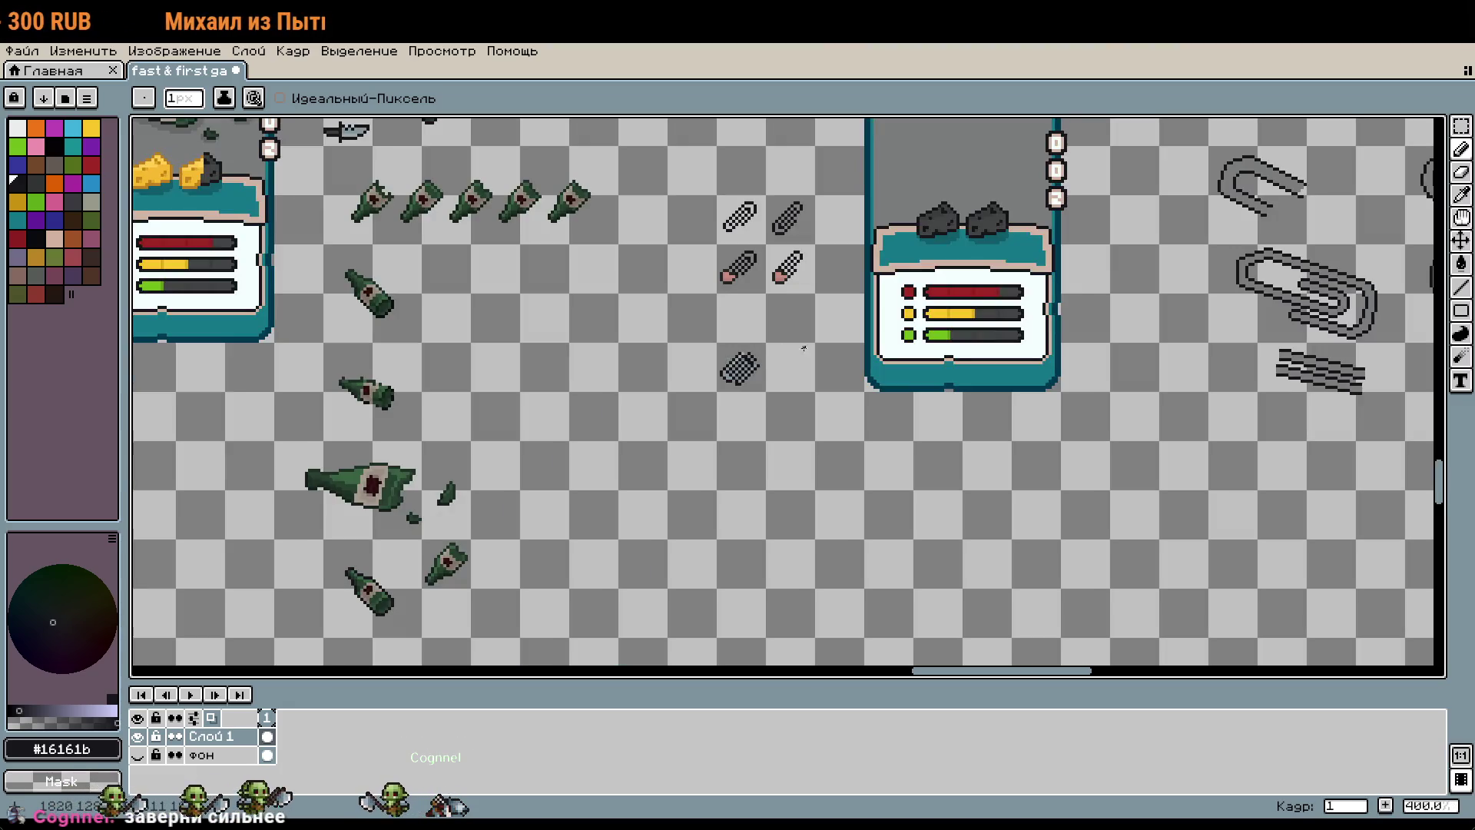
{"action": "scroll", "coordinate": [848, 292], "scroll_direction": "up", "scroll_amount": 2}
{"action": "scroll", "coordinate": [848, 291], "scroll_direction": "up", "scroll_amount": 3}
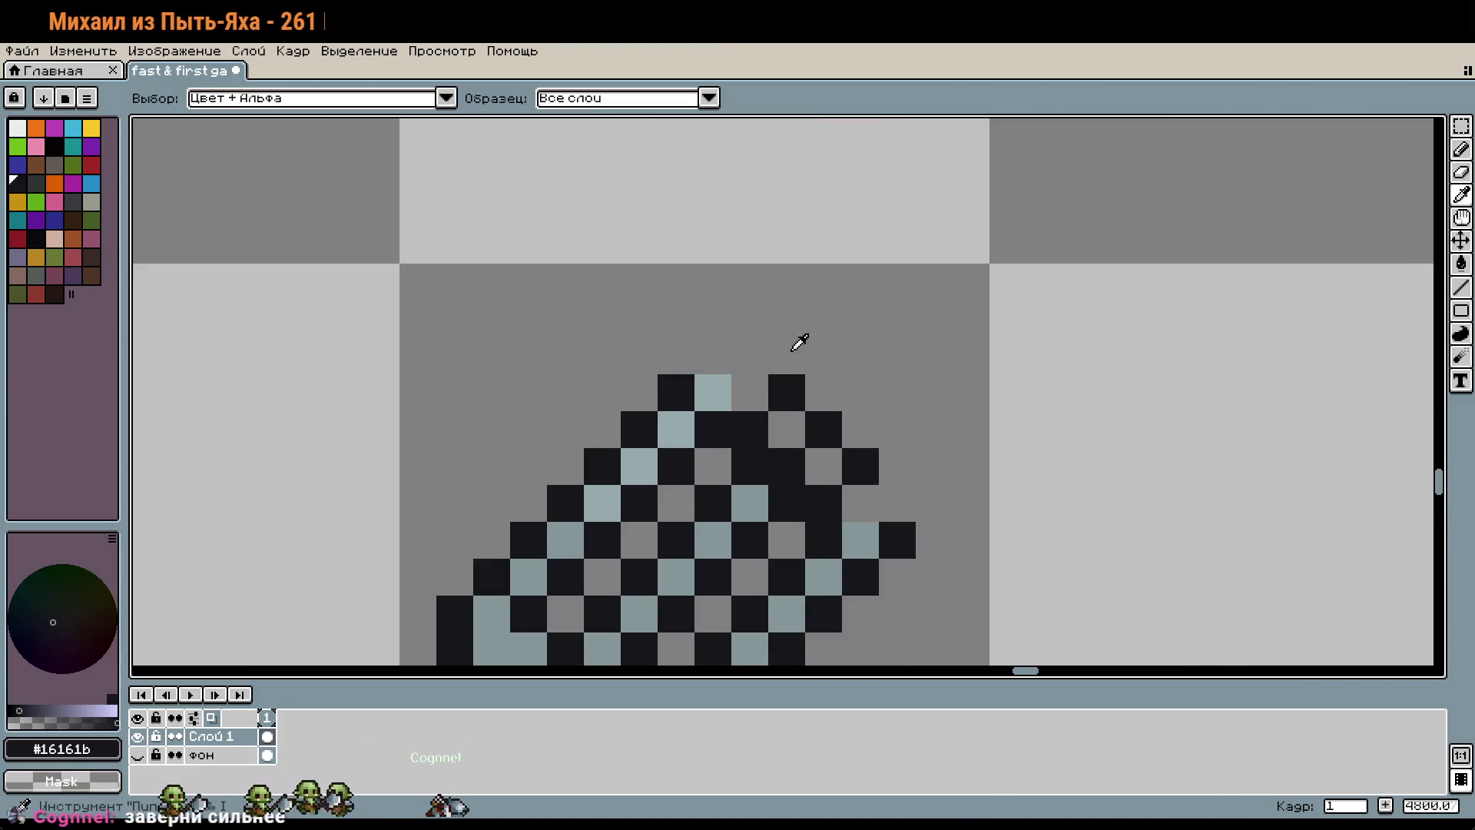
Step: Repaint top and right-edge pixels in light blue-grey #95a9ab and darker grey #849698
{"action": "left_click", "coordinate": [728, 380], "text": "alt"}
{"action": "left_click", "coordinate": [763, 396]}
{"action": "left_click", "coordinate": [792, 357]}
{"action": "right_click", "coordinate": [791, 392]}
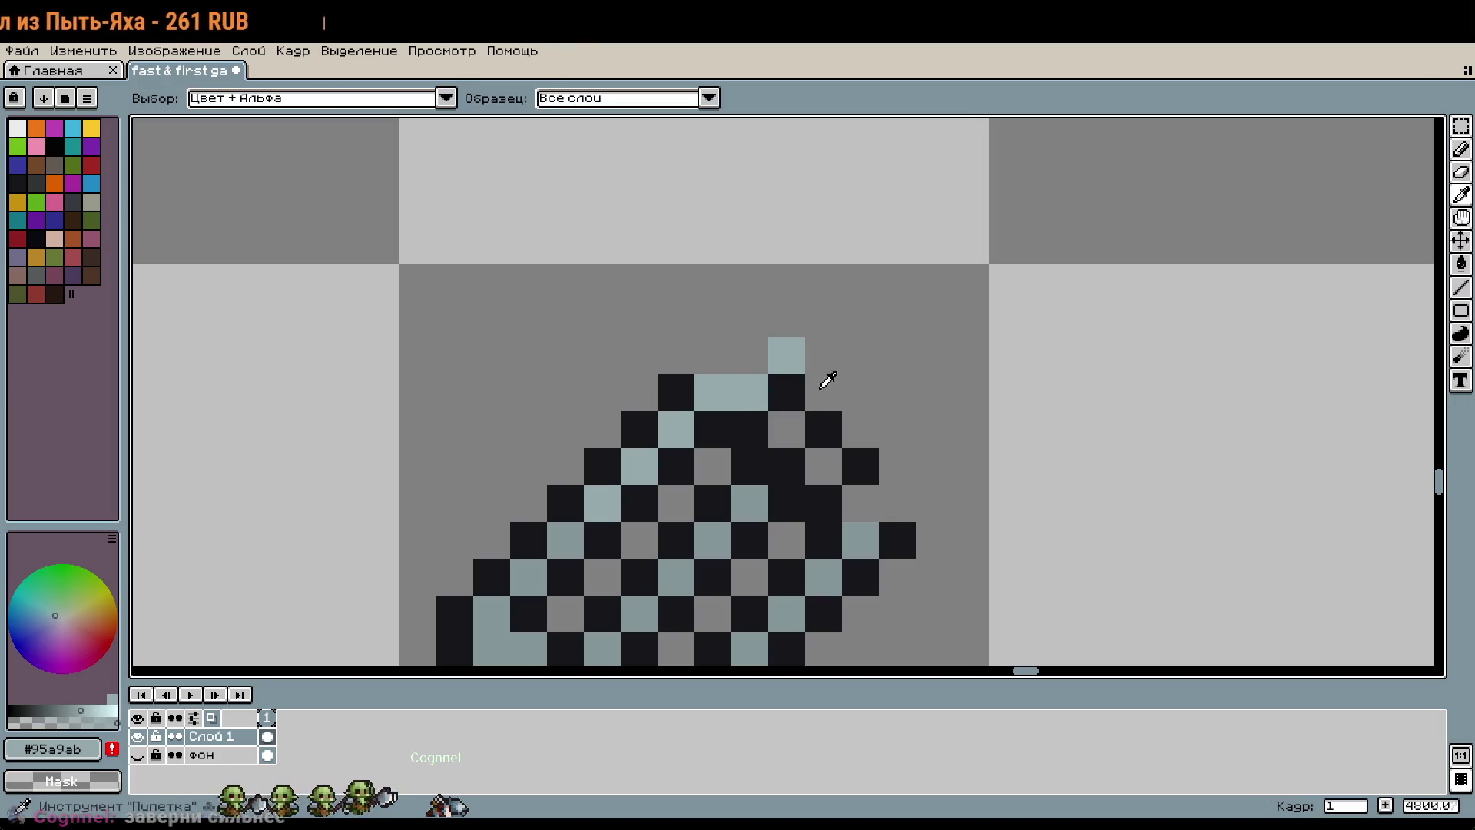
{"action": "left_click", "coordinate": [860, 503], "text": "alt"}
{"action": "left_click", "coordinate": [884, 503]}
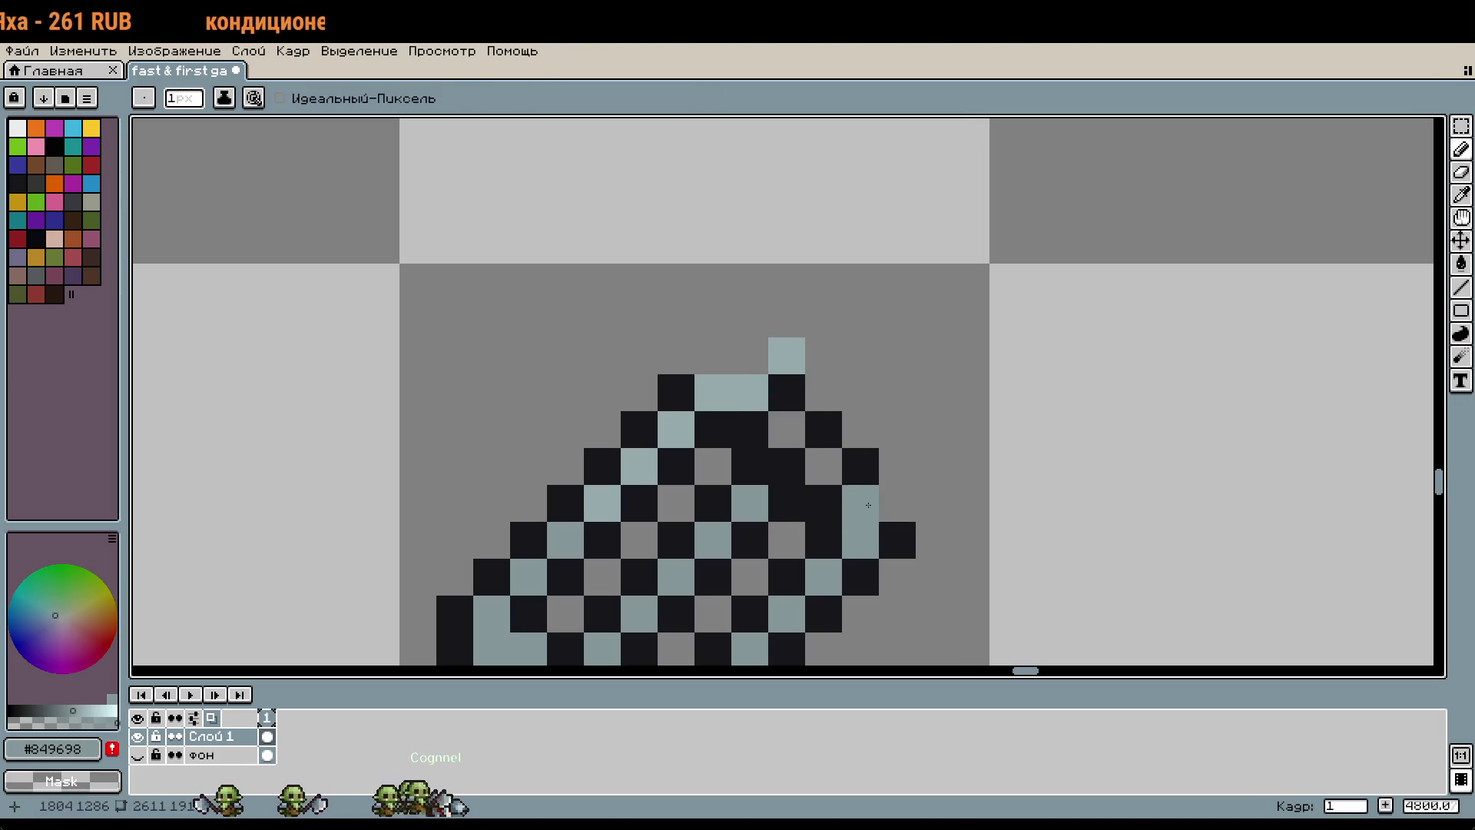
Step: Draw black #16161b pixels above the sprite's top, then undo the last strokes
{"action": "left_click", "coordinate": [791, 388], "text": "alt"}
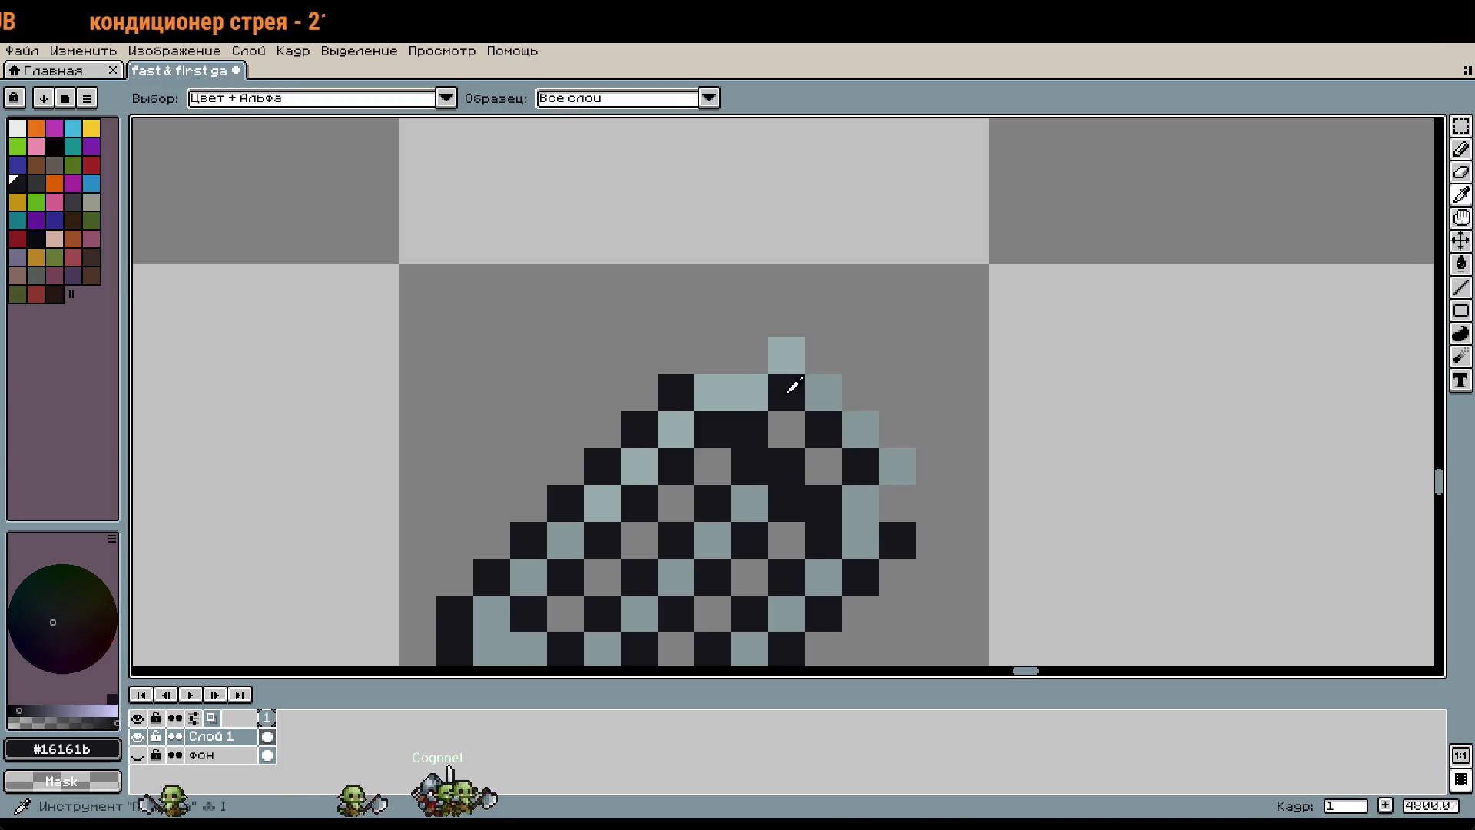
{"action": "left_click_drag", "start_coordinate": [713, 357], "coordinate": [732, 360]}
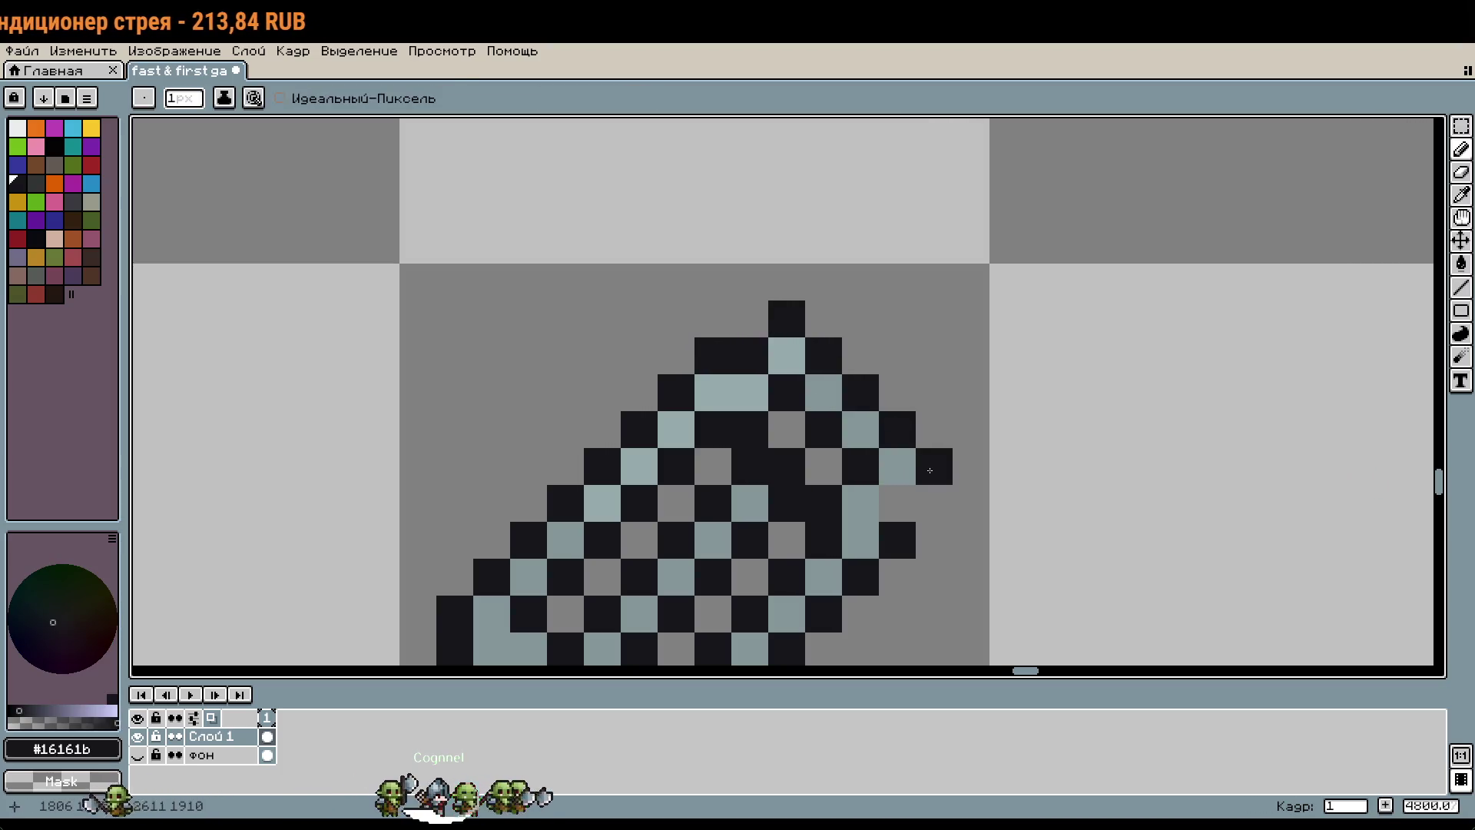
{"action": "scroll", "coordinate": [981, 307], "scroll_direction": "down", "scroll_amount": 3}
{"action": "key", "text": "v"}
{"action": "key", "text": "ctrl+z"}
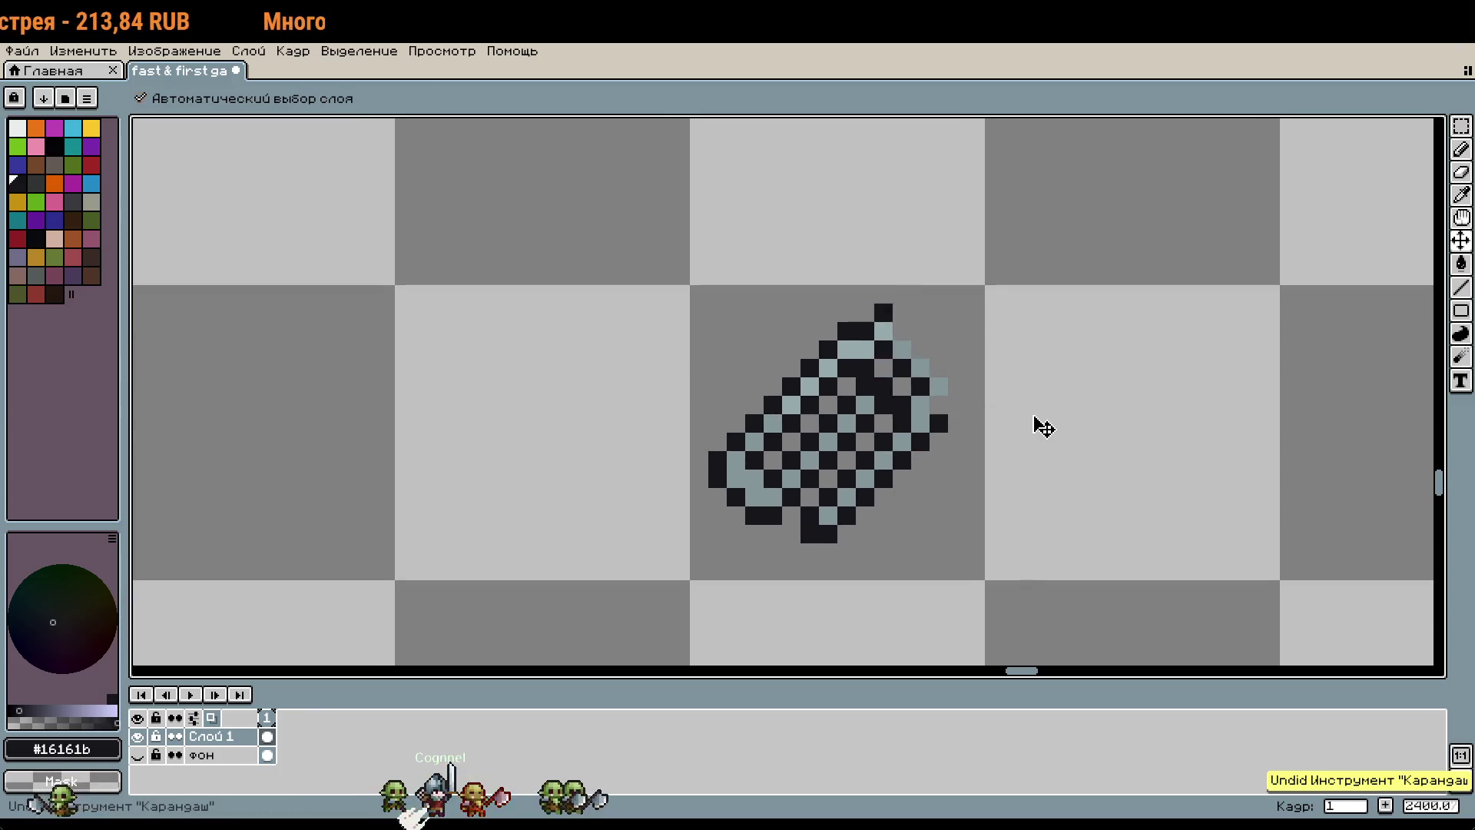
Step: Undo the remaining loop-top edits to restore the rounded outline, and recentre the paperclip
{"action": "key", "text": "ctrl+z"}
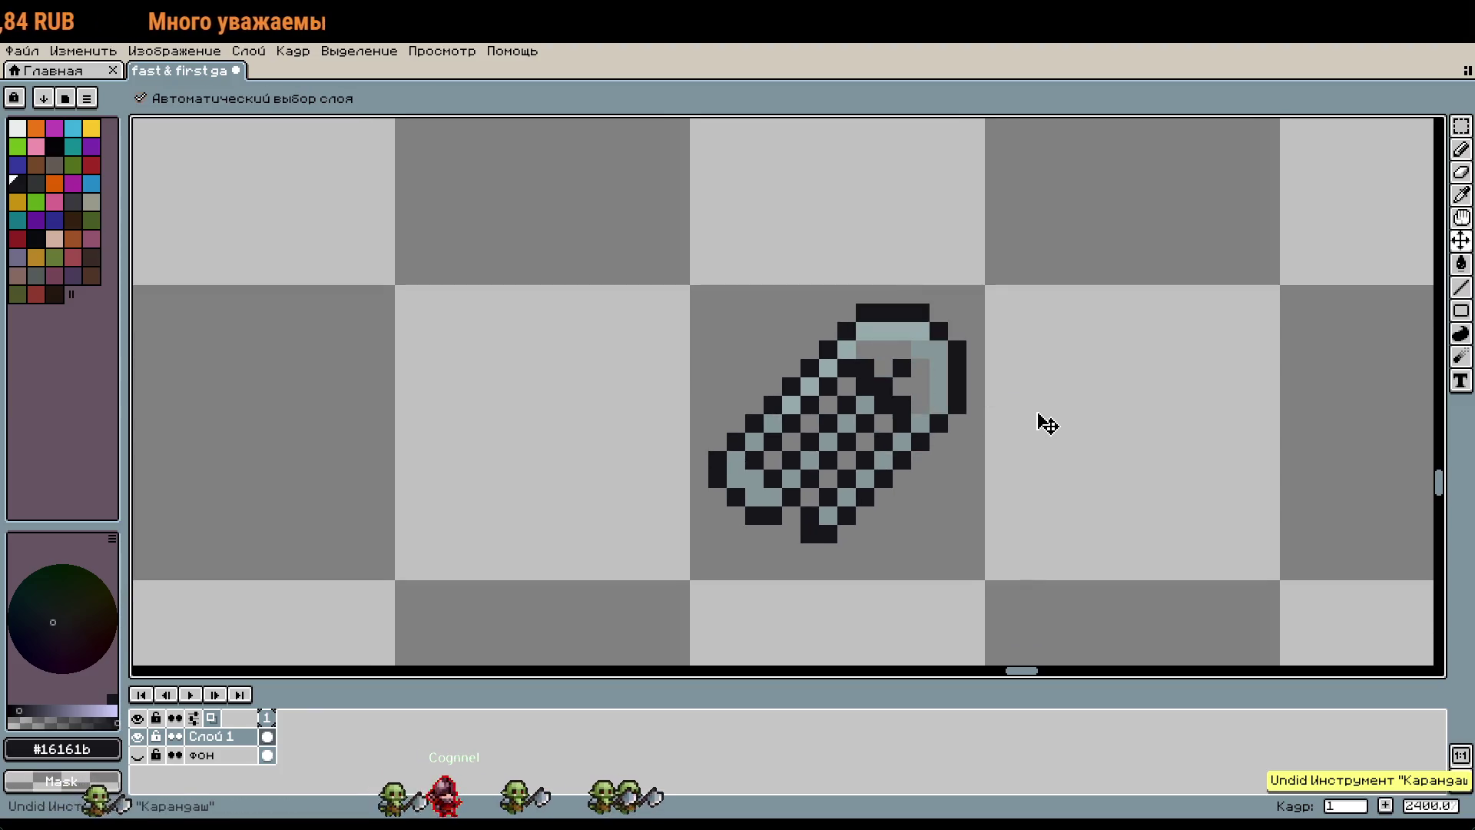
{"action": "key", "text": "ctrl+z"}
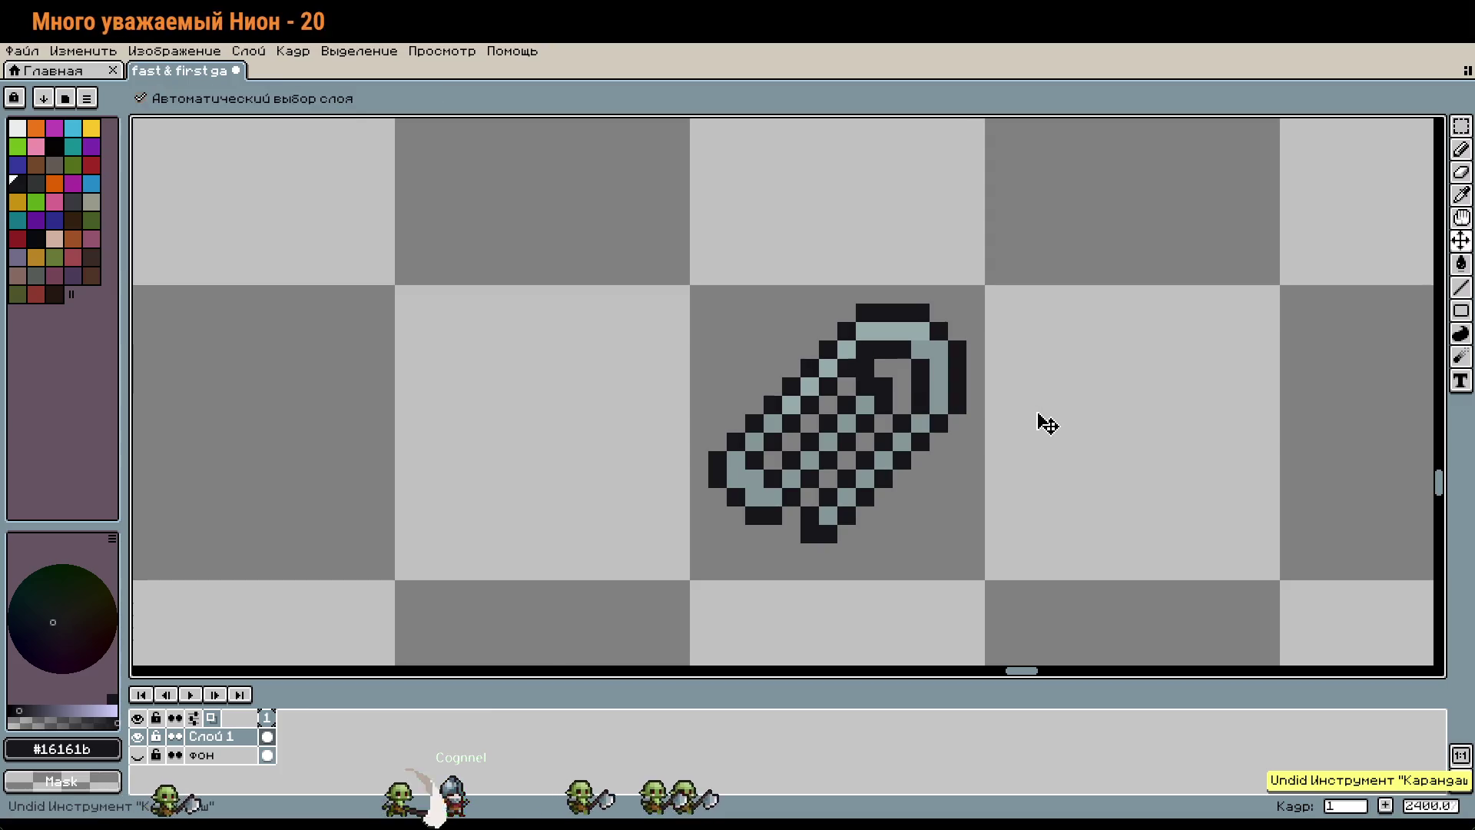
{"action": "key", "text": "b"}
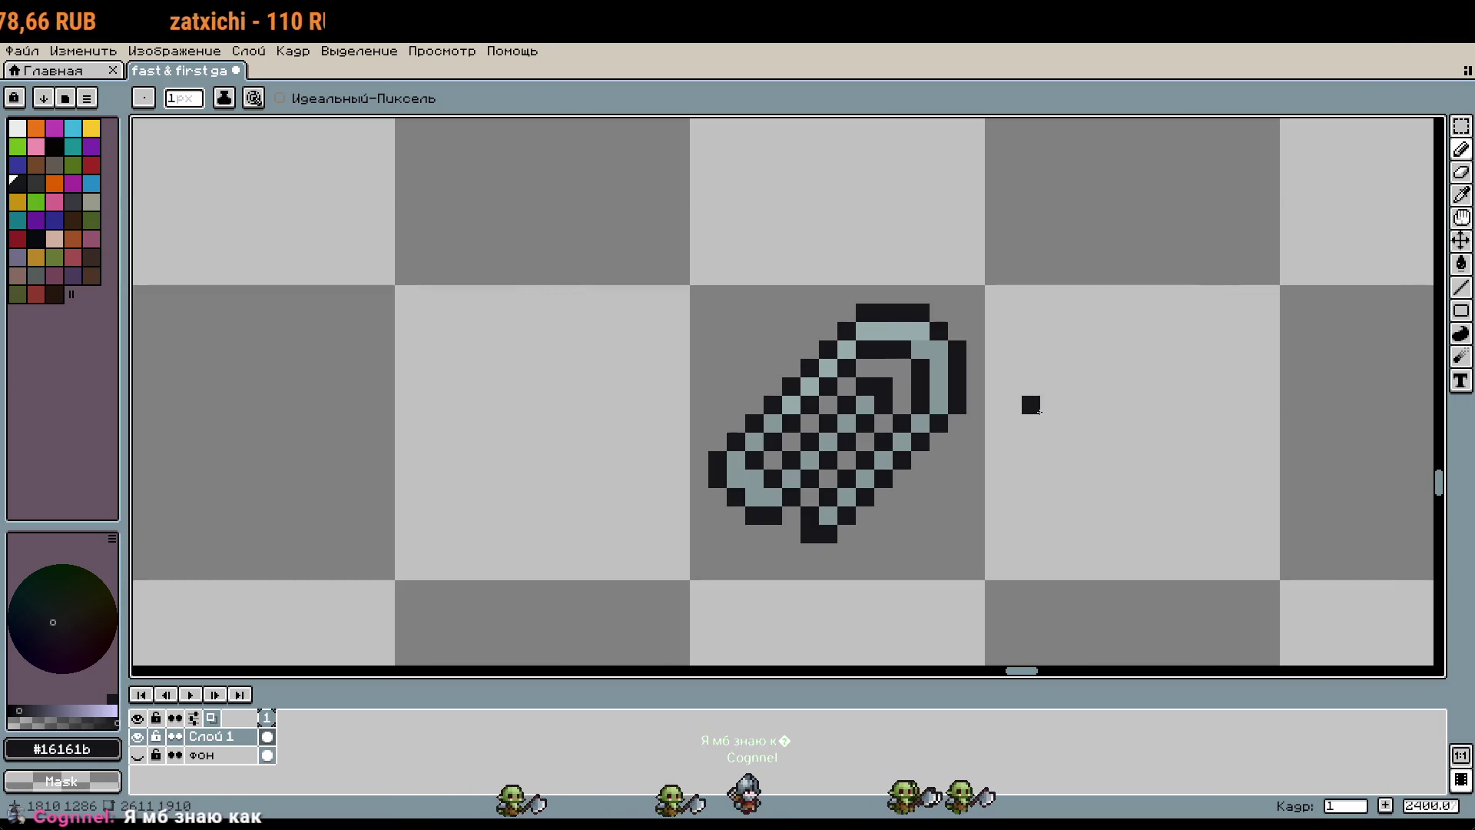
{"action": "left_click_drag", "start_coordinate": [1068, 460], "coordinate": [1011, 428]}
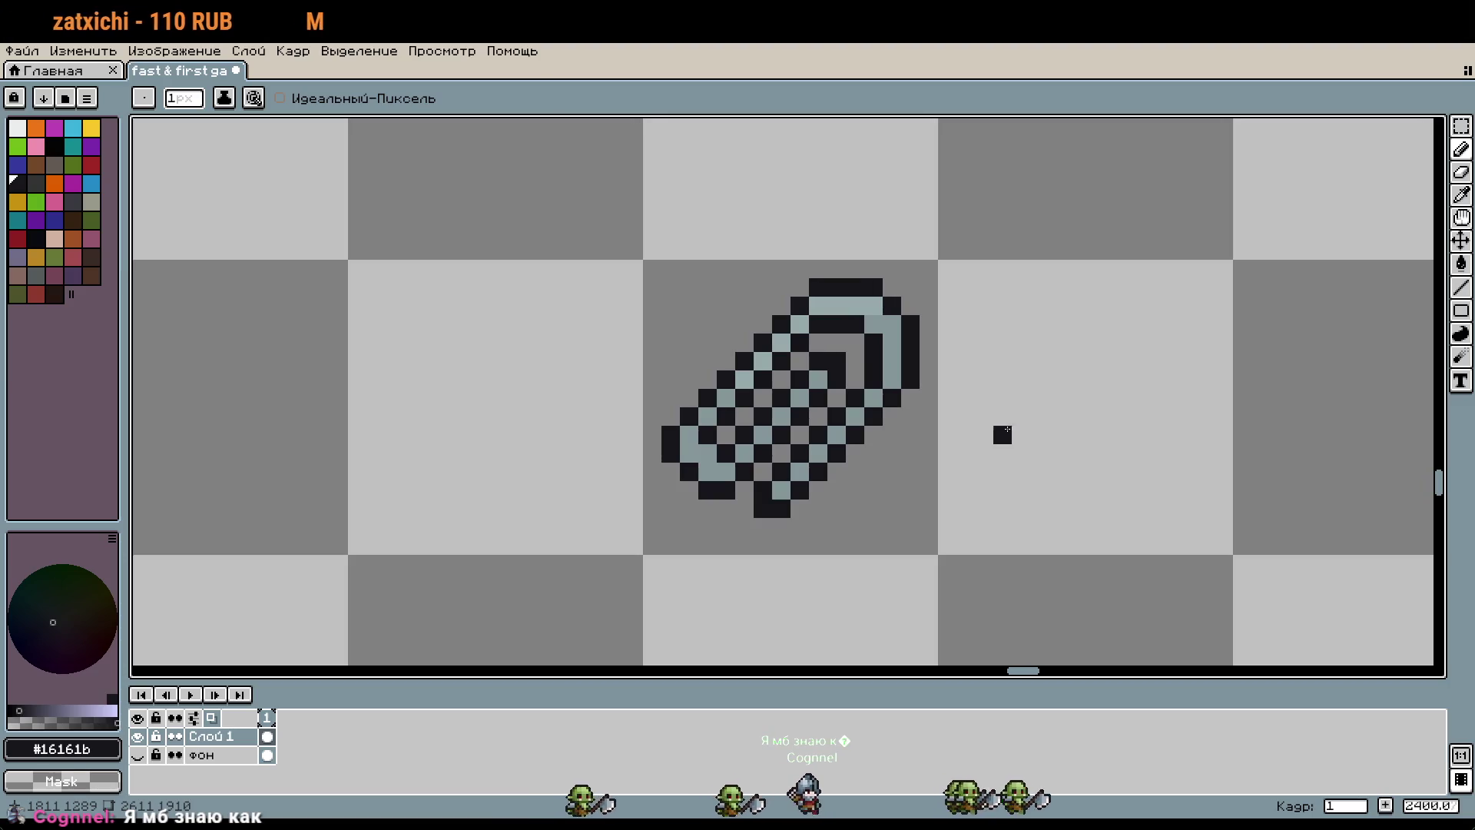
{"action": "scroll", "coordinate": [998, 421], "scroll_direction": "up", "scroll_amount": 1}
{"action": "scroll", "coordinate": [968, 422], "scroll_direction": "up", "scroll_amount": 1}
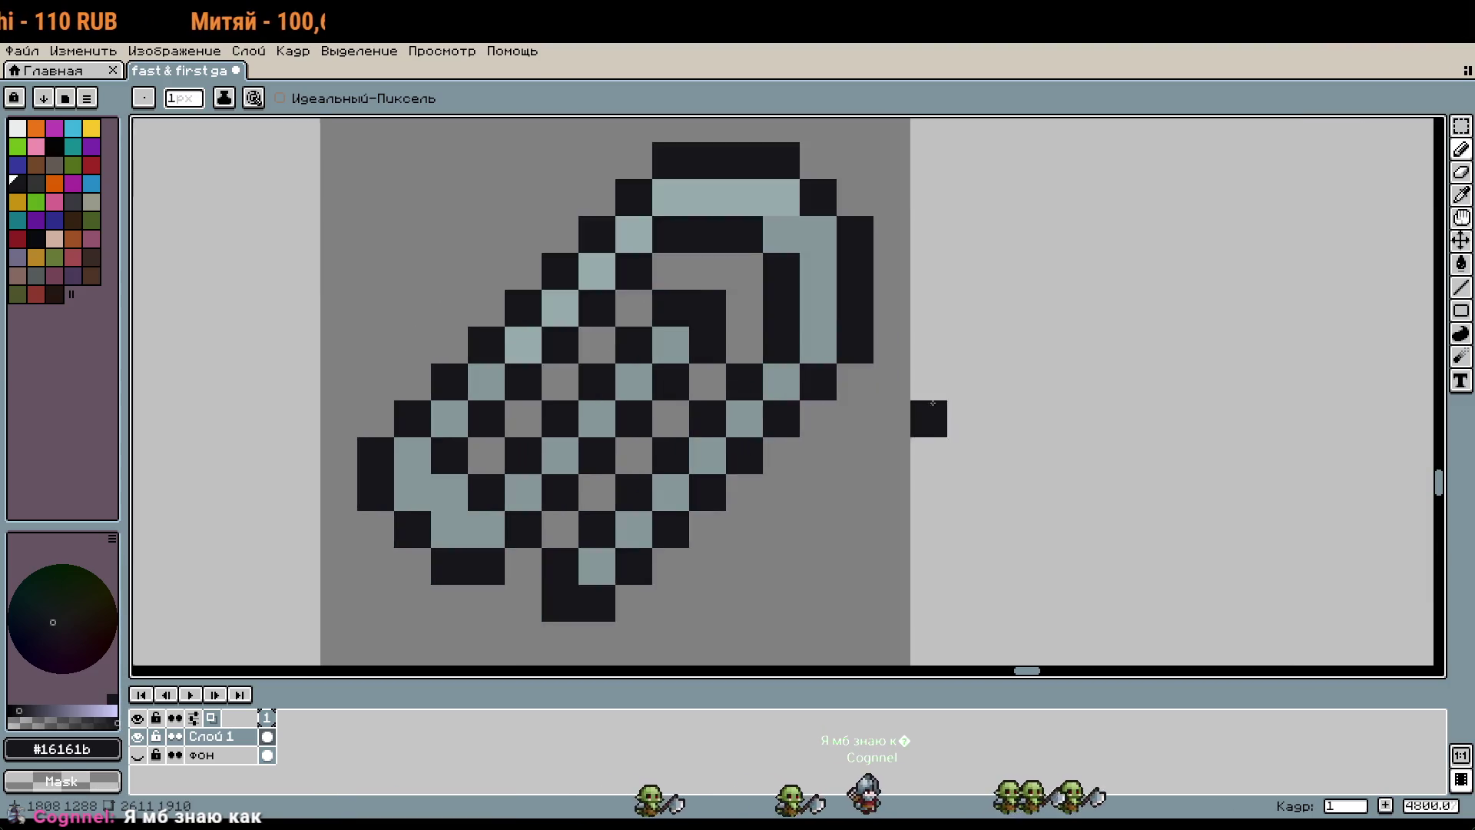
{"action": "scroll", "coordinate": [964, 430], "scroll_direction": "down", "scroll_amount": 1}
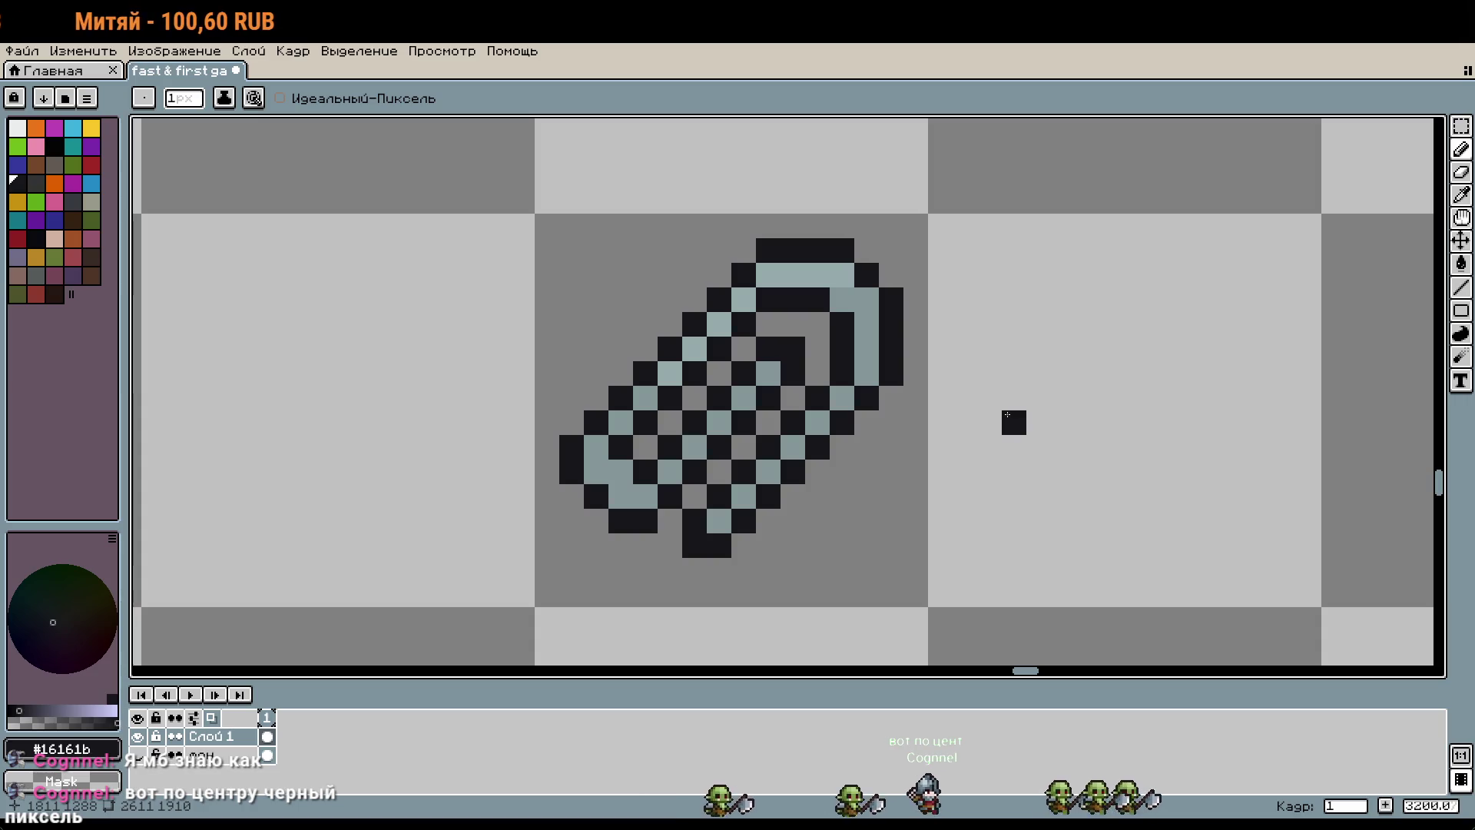
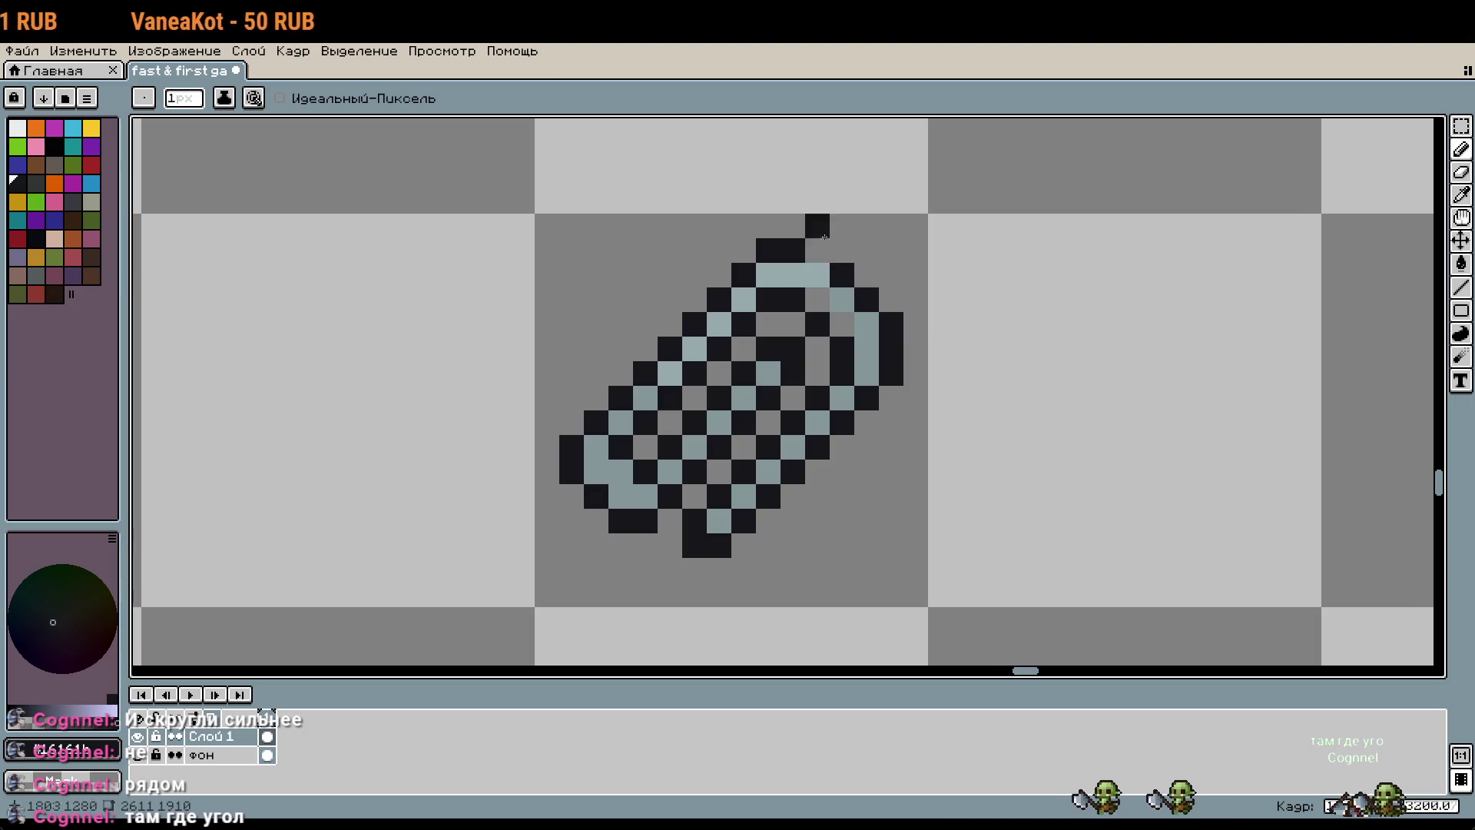
Step: Repaint the clip ring's top-right corner pixels in the light blue-grey ring colour
{"action": "scroll", "coordinate": [1013, 329], "scroll_direction": "up", "scroll_amount": 1}
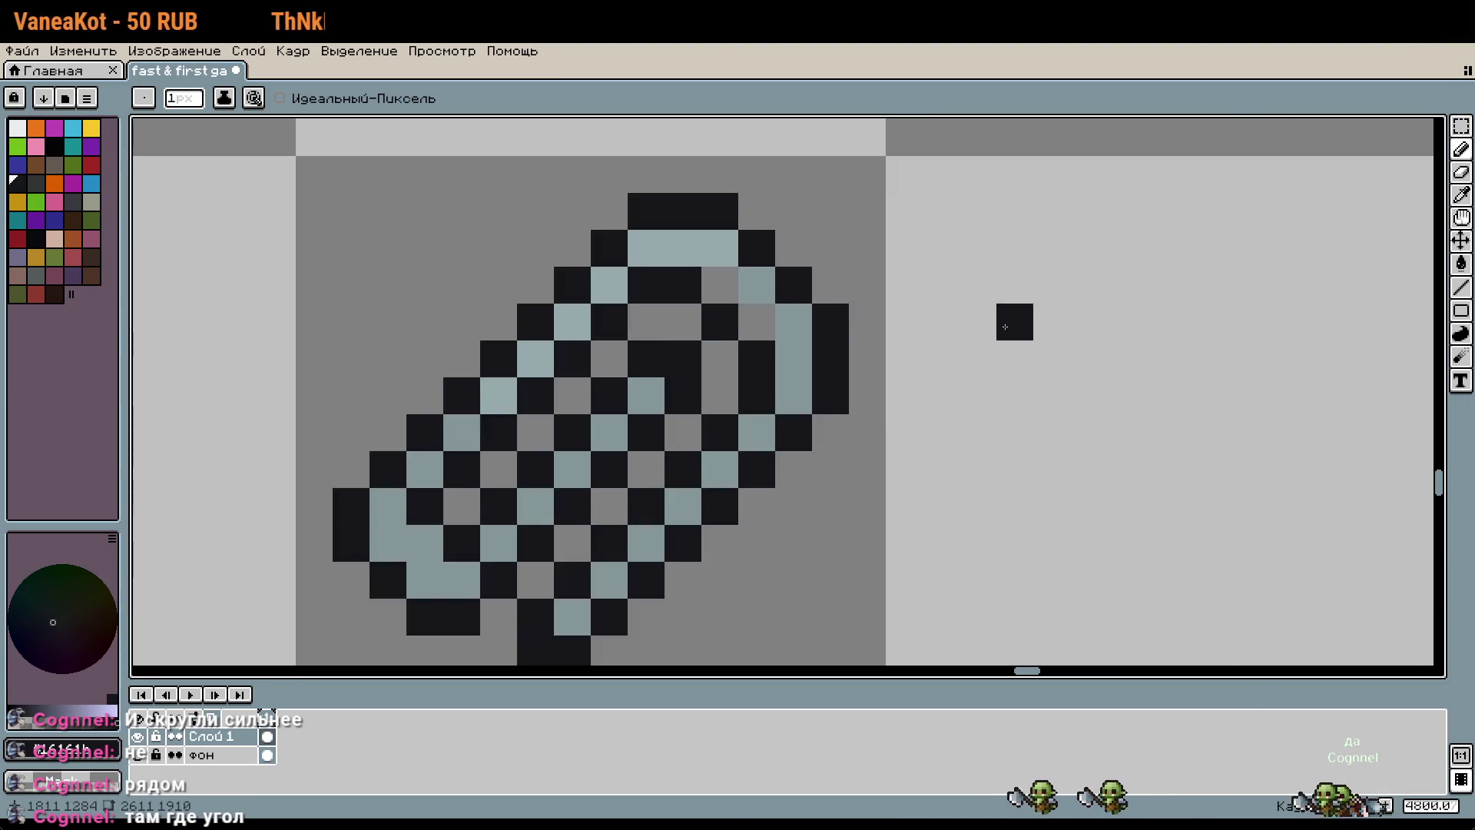
{"action": "left_click", "coordinate": [767, 290], "text": "alt"}
{"action": "left_click_drag", "start_coordinate": [772, 315], "coordinate": [725, 279]}
{"action": "scroll", "coordinate": [854, 319], "scroll_direction": "down", "scroll_amount": 2}
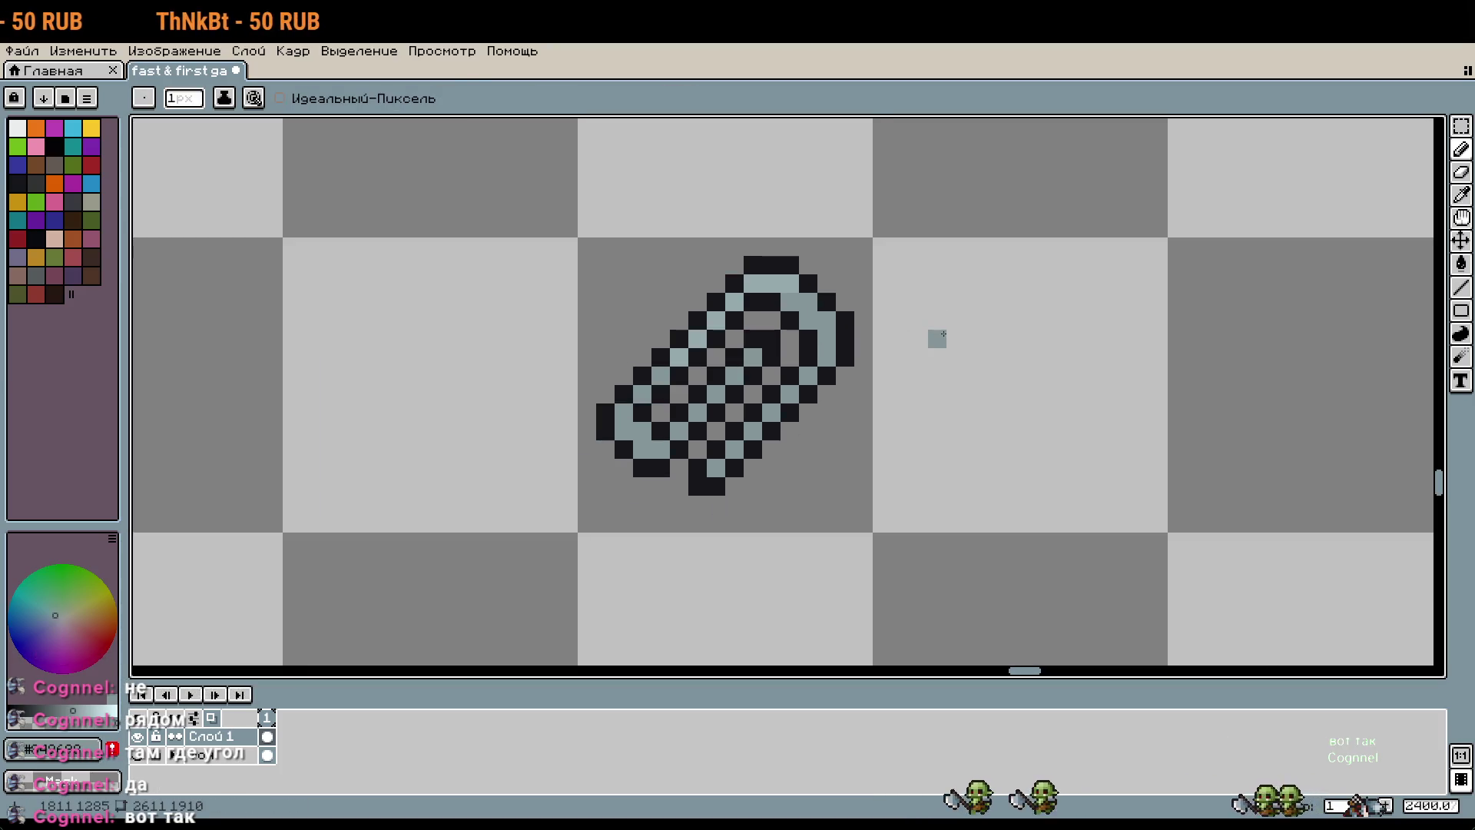
{"action": "left_click_drag", "start_coordinate": [956, 373], "coordinate": [998, 342]}
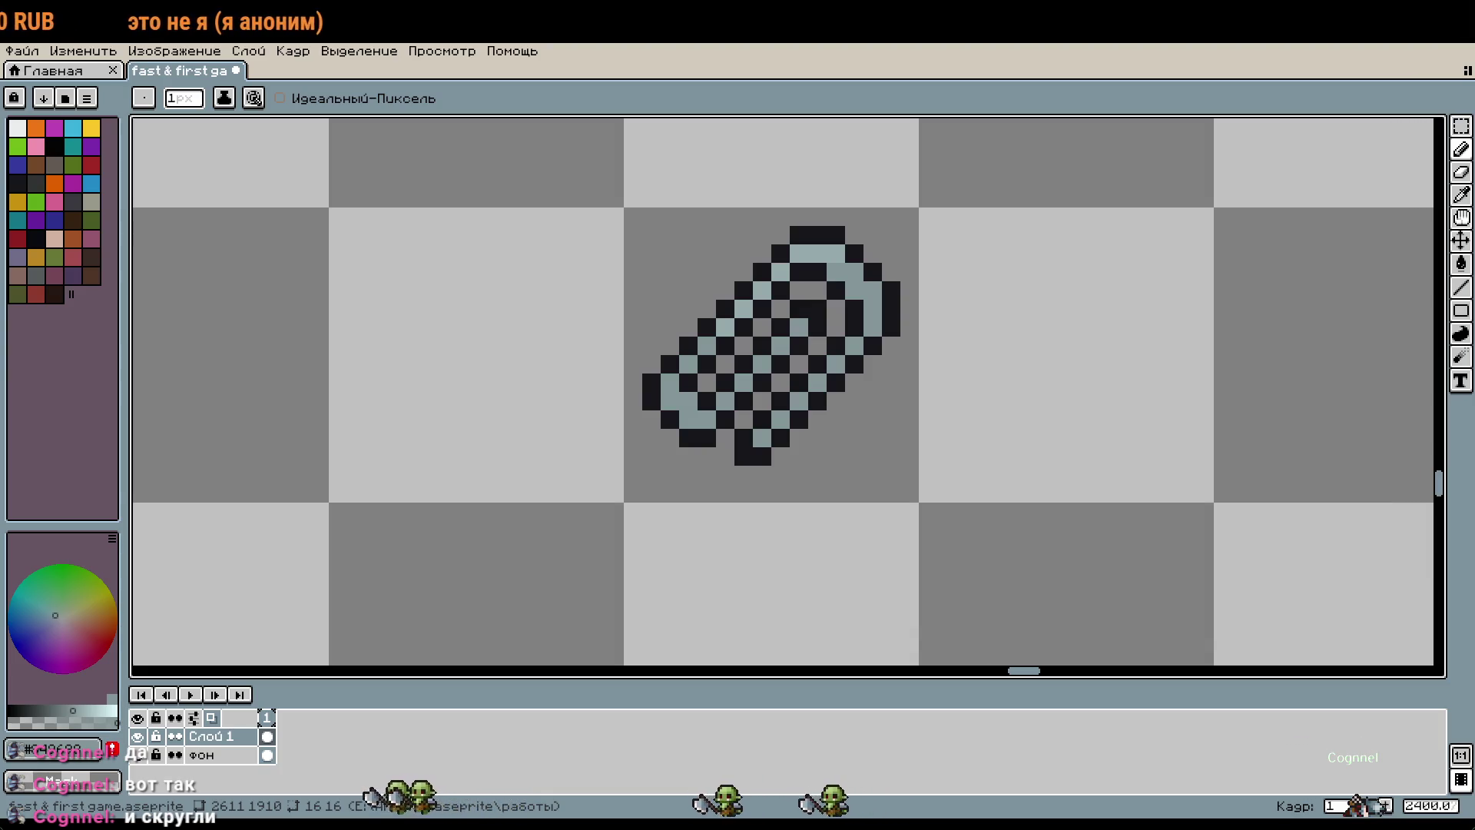
{"action": "left_click_drag", "start_coordinate": [1106, 220], "coordinate": [1069, 203]}
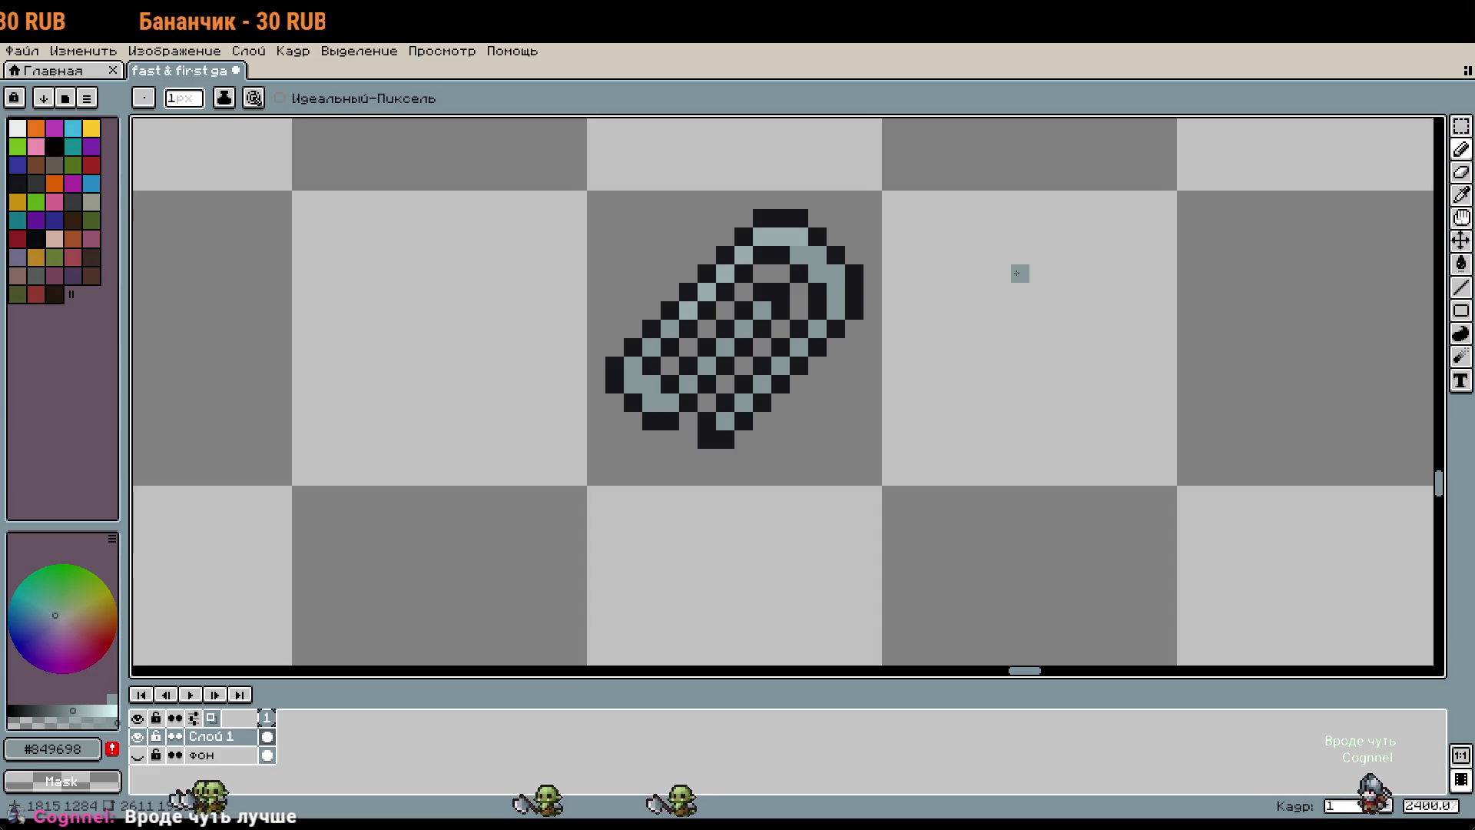
{"action": "scroll", "coordinate": [1019, 273], "scroll_direction": "down", "scroll_amount": 2}
{"action": "scroll", "coordinate": [1018, 275], "scroll_direction": "down", "scroll_amount": 1}
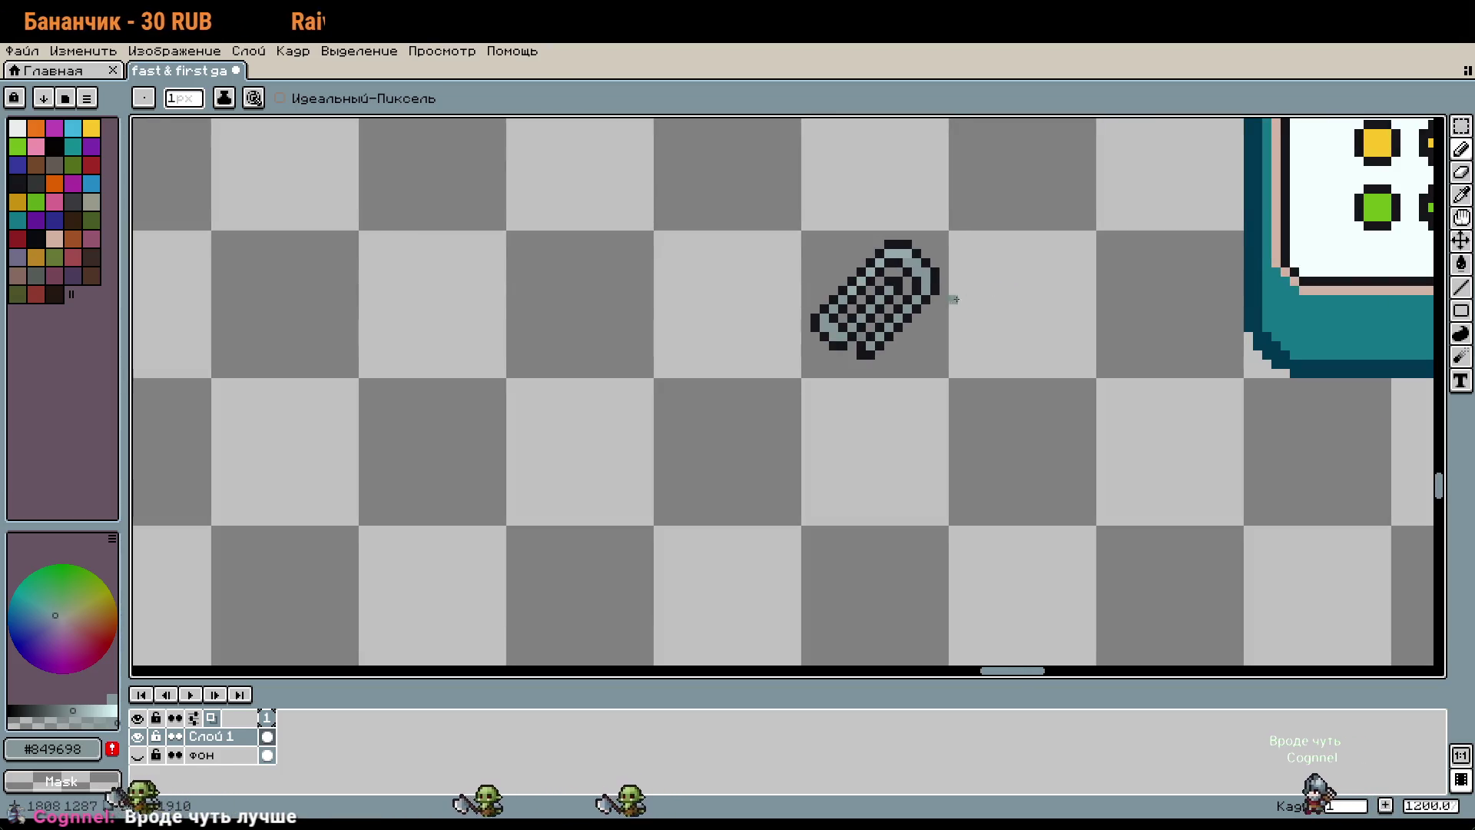
{"action": "scroll", "coordinate": [954, 299], "scroll_direction": "up", "scroll_amount": 3}
{"action": "scroll", "coordinate": [1074, 306], "scroll_direction": "up", "scroll_amount": 1}
{"action": "scroll", "coordinate": [1051, 379], "scroll_direction": "up", "scroll_amount": 1}
{"action": "left_click_drag", "start_coordinate": [1051, 379], "coordinate": [1047, 381]}
{"action": "key", "text": "i"}
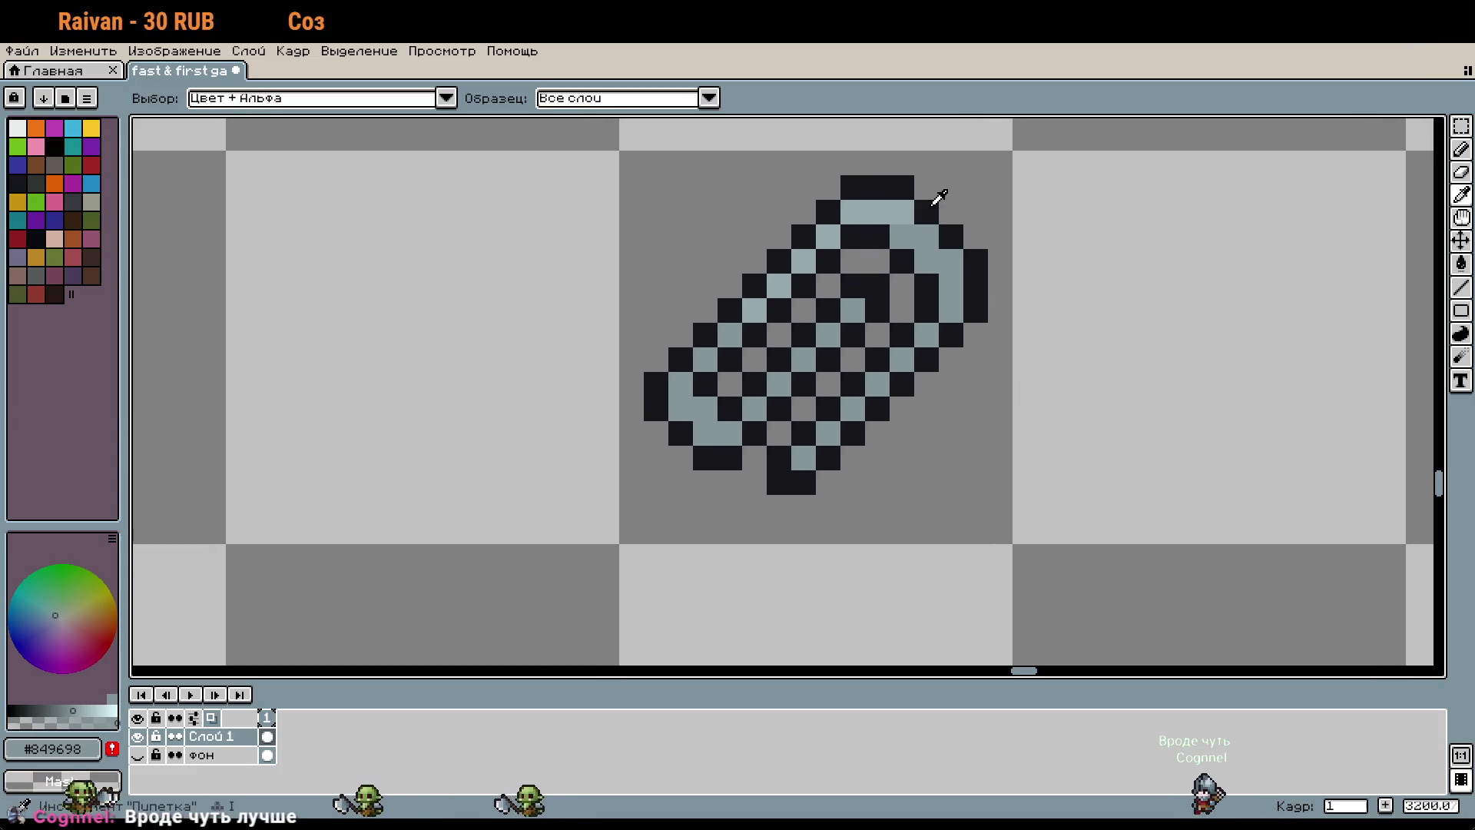
{"action": "left_click", "coordinate": [933, 204]}
{"action": "key", "text": "b"}
{"action": "left_click_drag", "start_coordinate": [904, 212], "coordinate": [932, 233]}
{"action": "key", "text": "ctrl+z"}
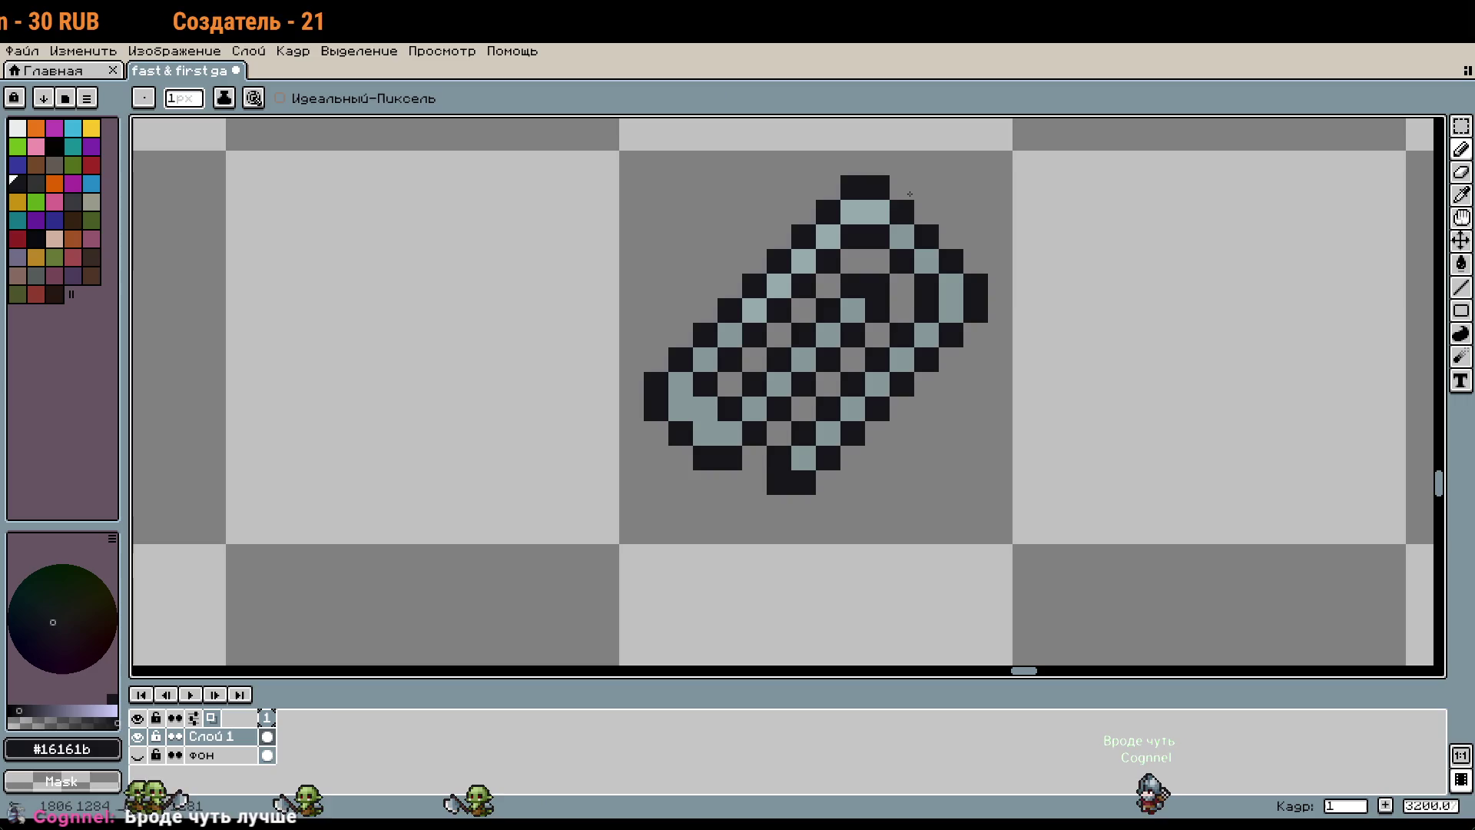
{"action": "scroll", "coordinate": [1063, 281], "scroll_direction": "down", "scroll_amount": 1}
{"action": "scroll", "coordinate": [958, 336], "scroll_direction": "up", "scroll_amount": 1}
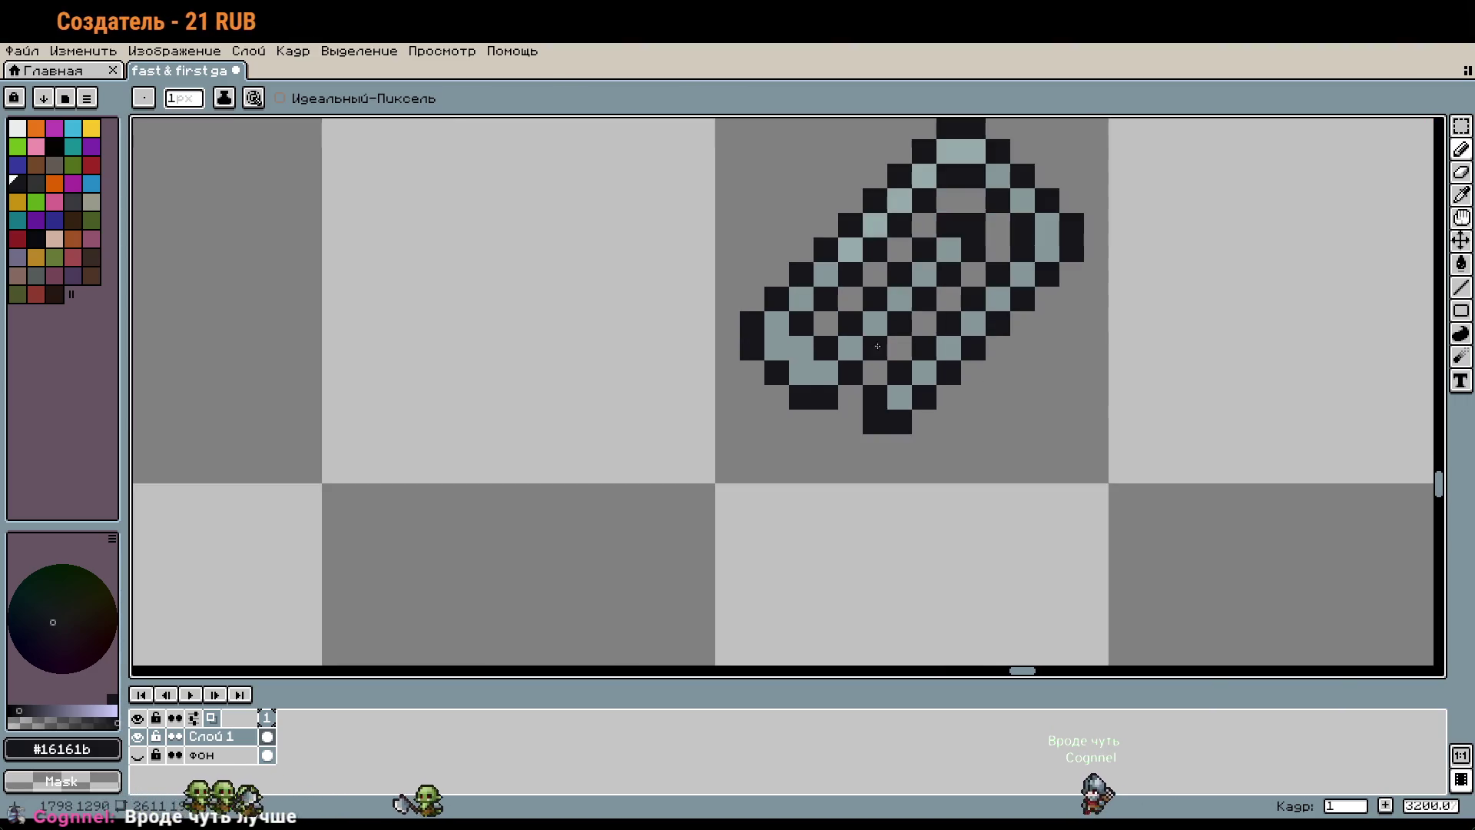
{"action": "scroll", "coordinate": [1103, 444], "scroll_direction": "down", "scroll_amount": 1}
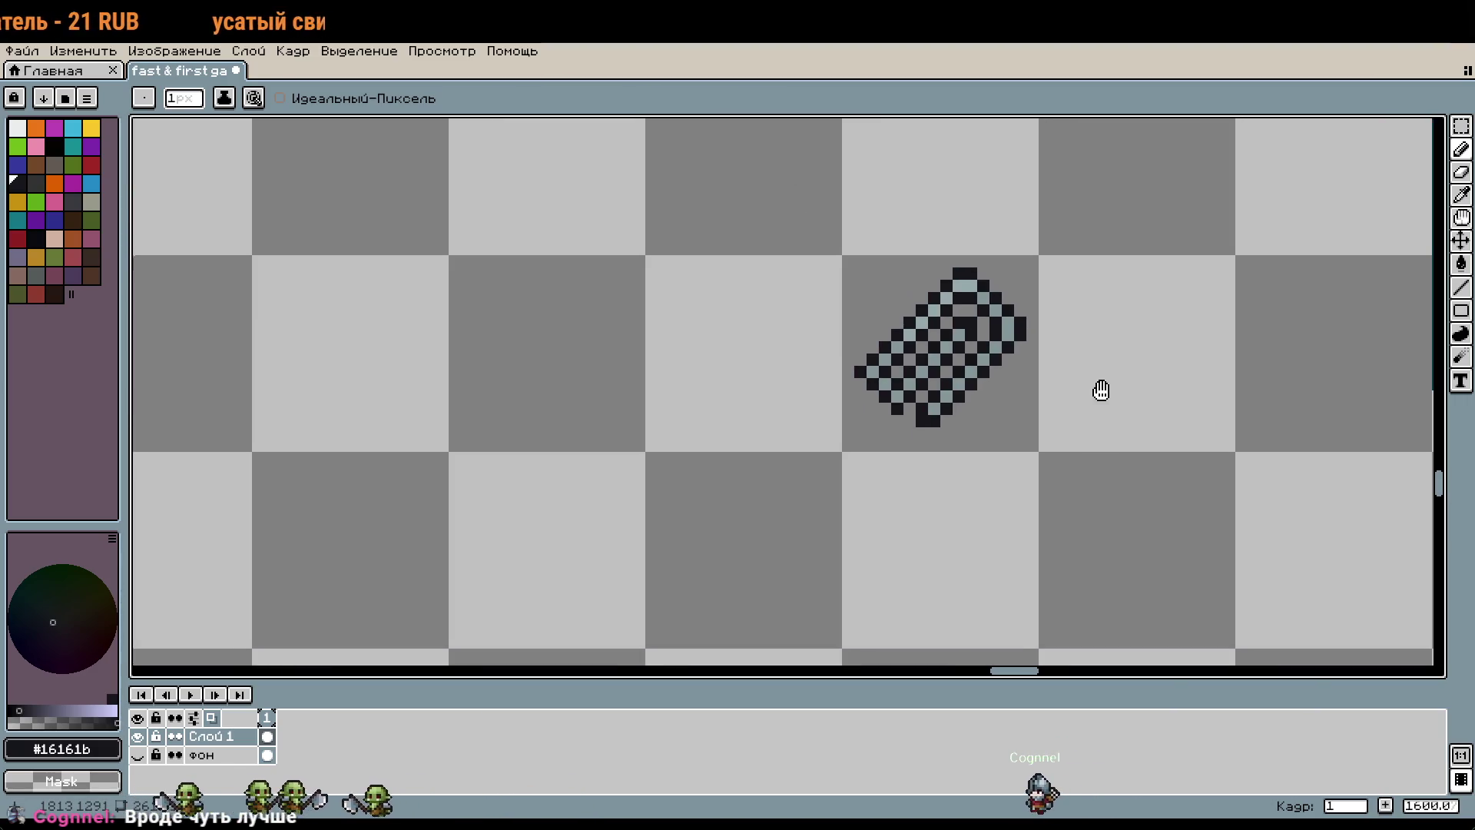
{"action": "key", "text": "ctrl+z"}
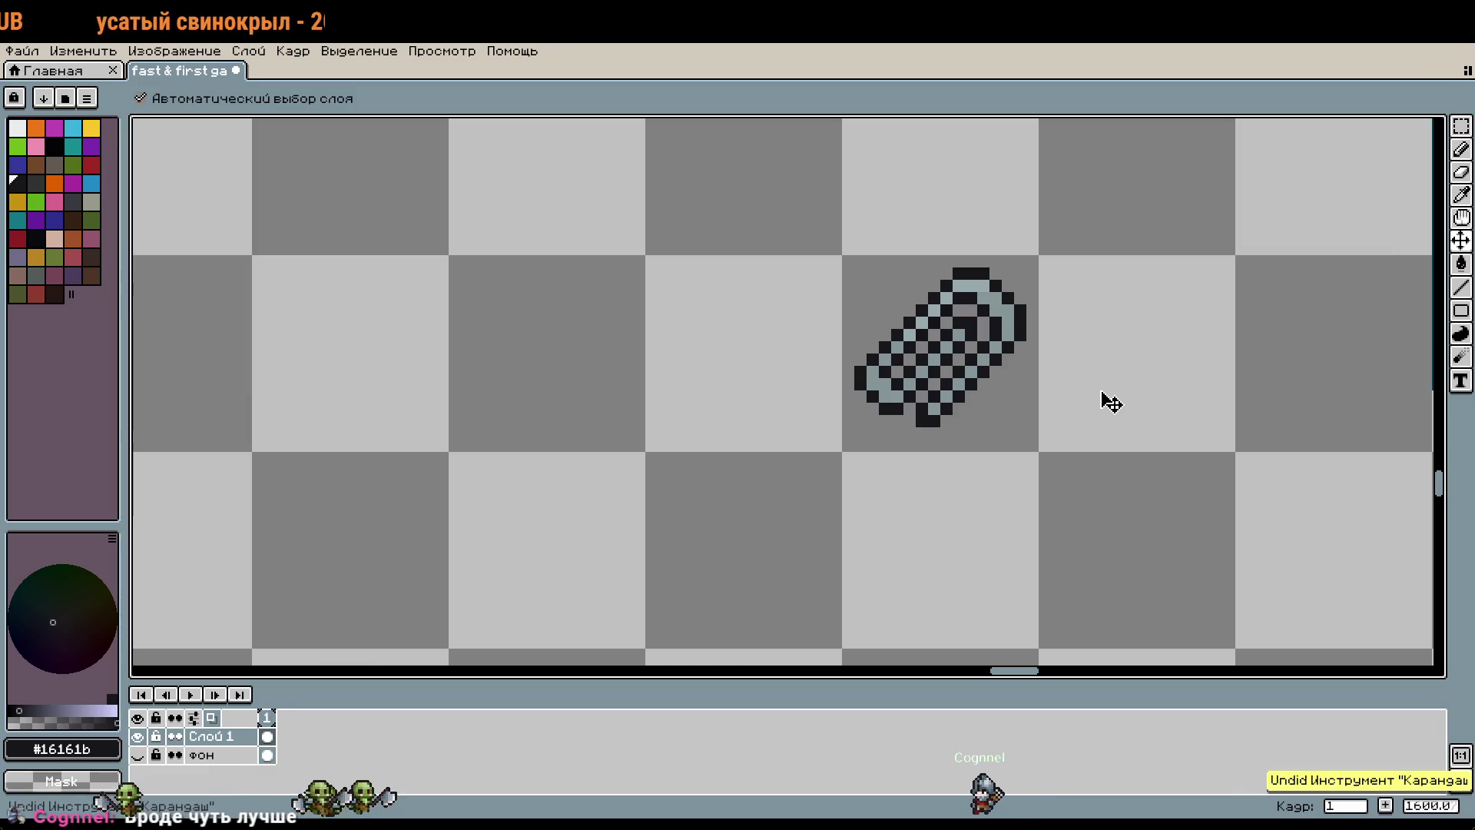
{"action": "scroll", "coordinate": [1106, 398], "scroll_direction": "down", "scroll_amount": 1}
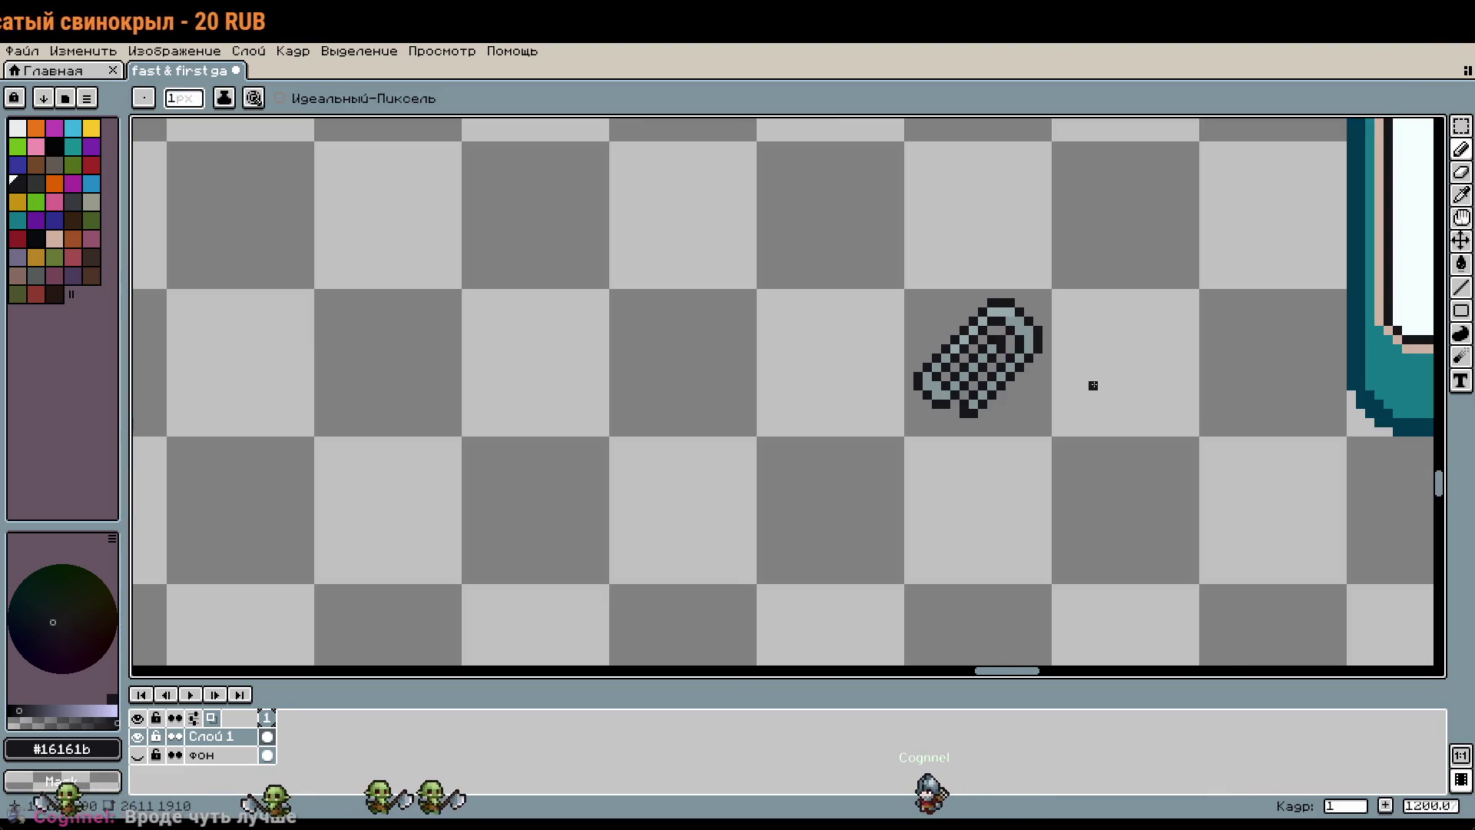
{"action": "scroll", "coordinate": [1093, 385], "scroll_direction": "down", "scroll_amount": 4}
{"action": "left_click_drag", "start_coordinate": [1093, 385], "coordinate": [1211, 661]}
{"action": "scroll", "coordinate": [1211, 661], "scroll_direction": "up", "scroll_amount": 2}
Step: Select the rat's pink paw piece with the rectangular marquee
{"action": "scroll", "coordinate": [945, 292], "scroll_direction": "up", "scroll_amount": 1}
{"action": "scroll", "coordinate": [998, 355], "scroll_direction": "up", "scroll_amount": 1}
{"action": "scroll", "coordinate": [1076, 499], "scroll_direction": "up", "scroll_amount": 5}
{"action": "key", "text": "m"}
{"action": "scroll", "coordinate": [1088, 492], "scroll_direction": "up", "scroll_amount": 2}
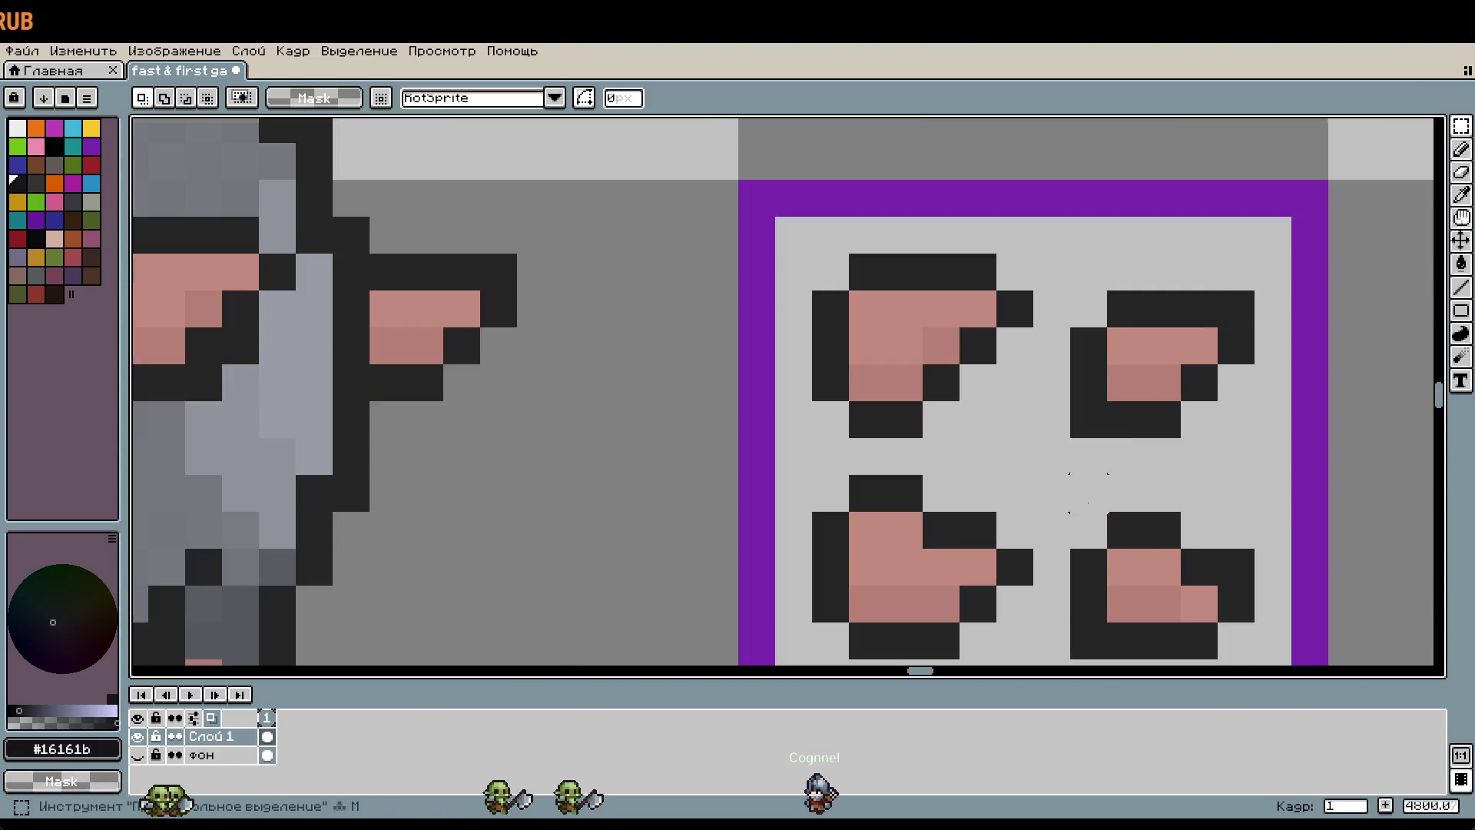
{"action": "left_click_drag", "start_coordinate": [796, 389], "coordinate": [1029, 584]}
{"action": "scroll", "coordinate": [1159, 601], "scroll_direction": "down", "scroll_amount": 3}
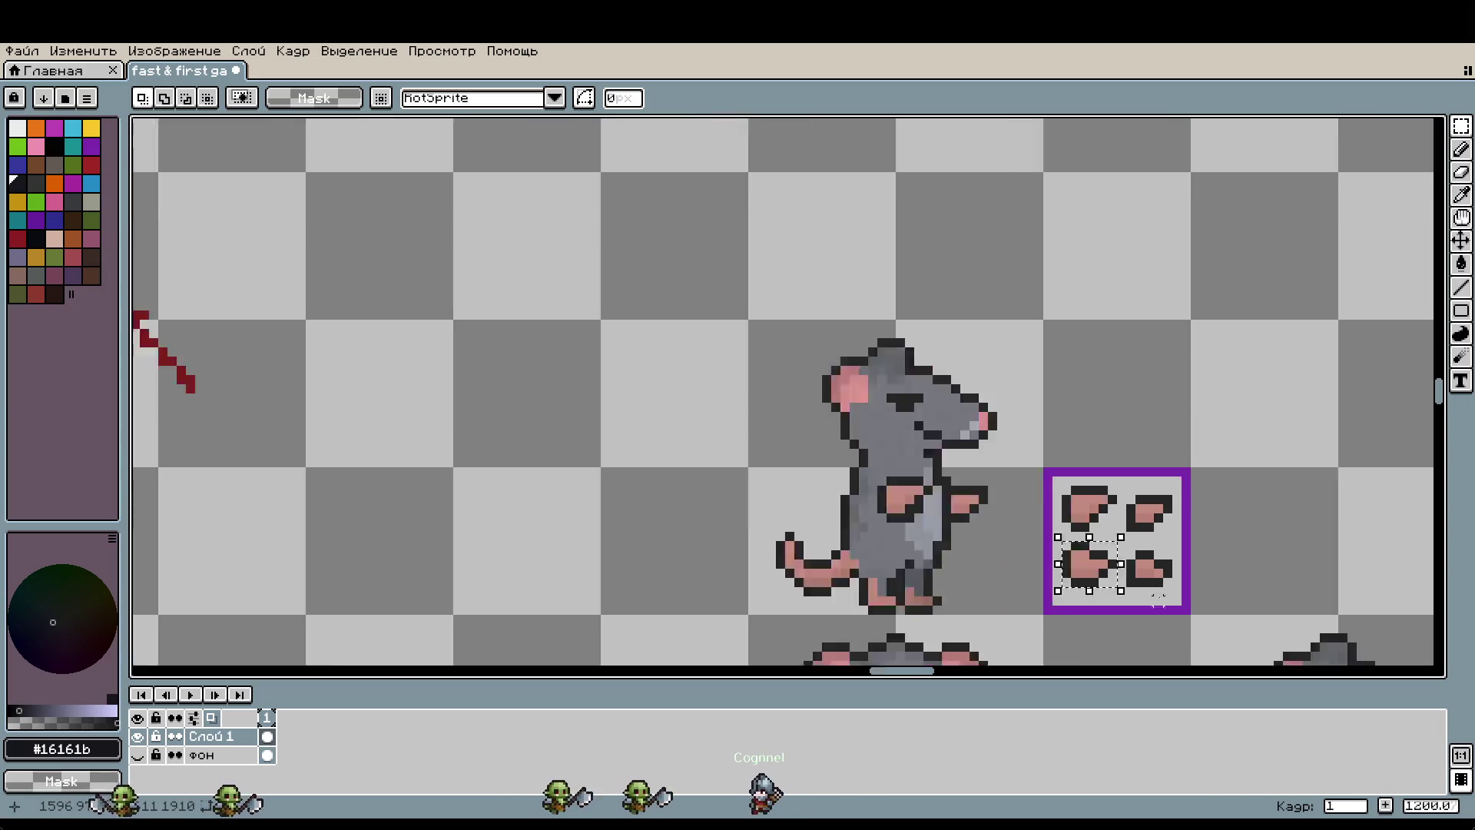
{"action": "scroll", "coordinate": [1158, 601], "scroll_direction": "down", "scroll_amount": 3}
{"action": "scroll", "coordinate": [1076, 461], "scroll_direction": "up", "scroll_amount": 1}
Step: Paste the pink paw and place it on the clip's lower end
{"action": "mouse_move", "coordinate": [1337, 661]}
{"action": "left_mouse_down"}
{"action": "mouse_move", "coordinate": [852, 166]}
{"action": "mouse_move", "coordinate": [968, 283]}
{"action": "left_mouse_up"}
{"action": "scroll", "coordinate": [968, 283], "scroll_direction": "up", "scroll_amount": 3}
{"action": "scroll", "coordinate": [1069, 277], "scroll_direction": "up", "scroll_amount": 3}
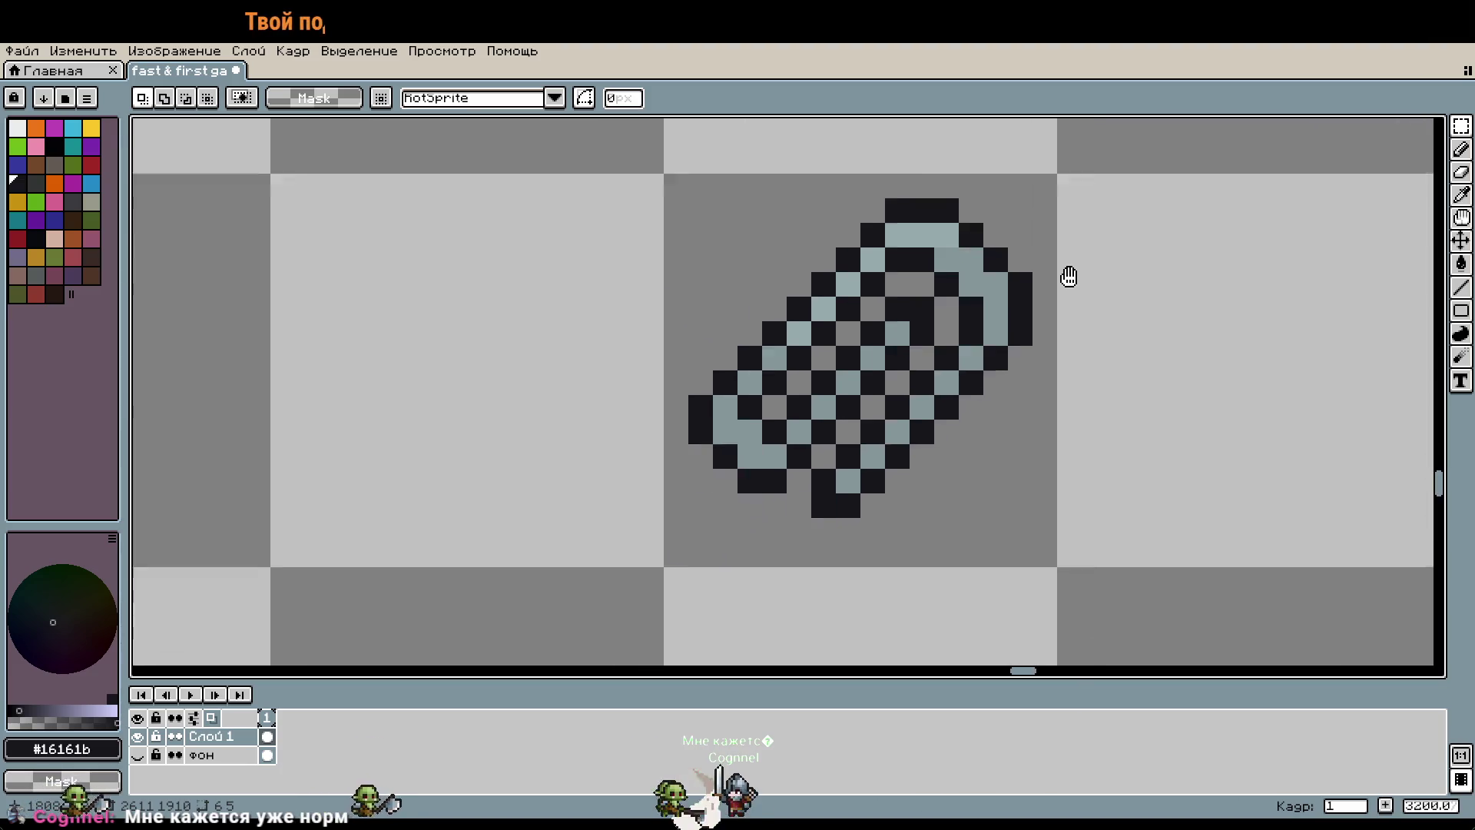
{"action": "key", "text": "ctrl+v"}
{"action": "left_click_drag", "start_coordinate": [830, 418], "coordinate": [851, 419]}
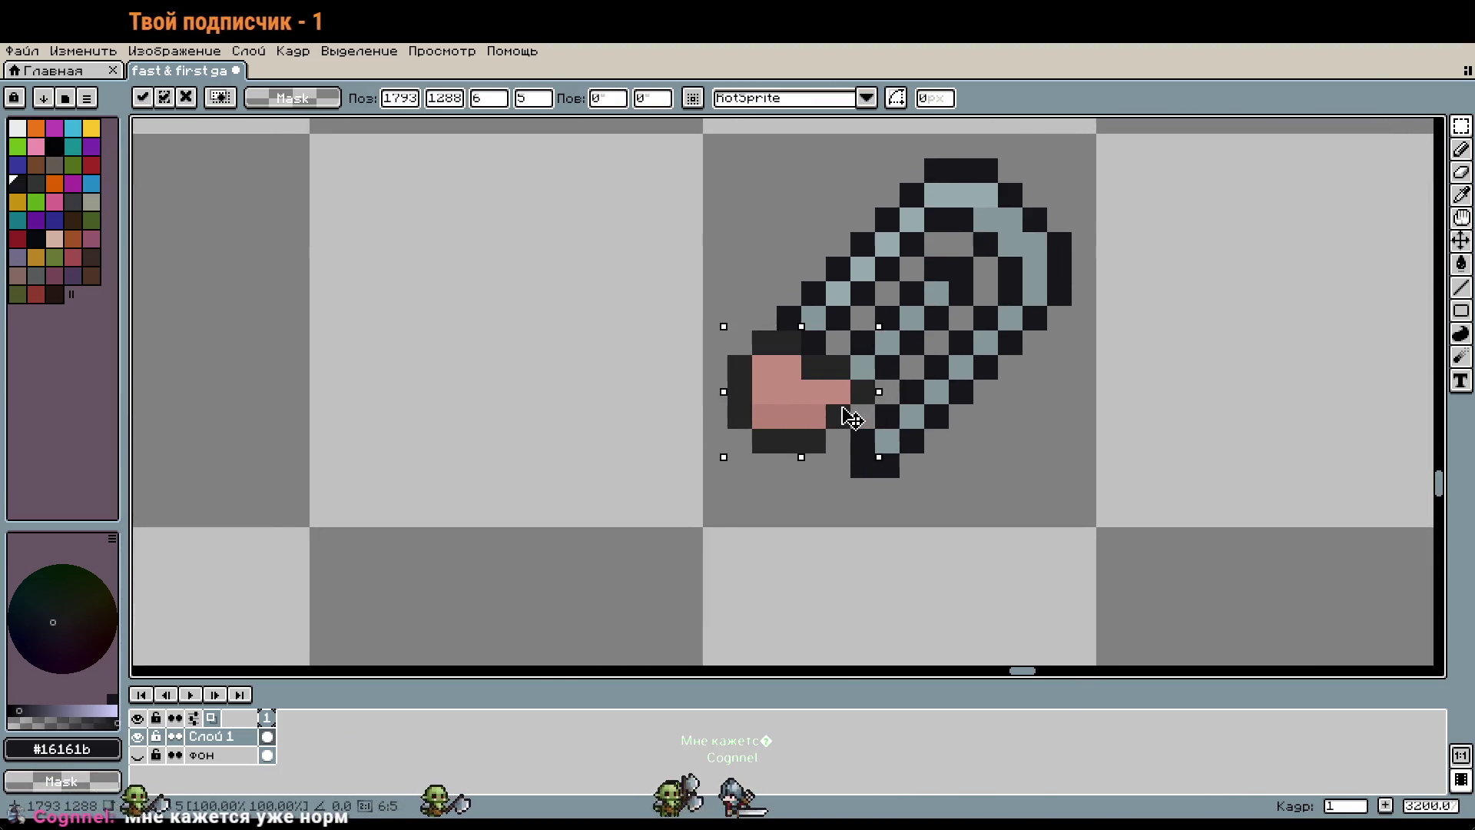
{"action": "key", "text": "Return"}
Step: Undo that placement and re-paste the pink paw onto the clip's lower-left end
{"action": "scroll", "coordinate": [1038, 428], "scroll_direction": "down", "scroll_amount": 3}
{"action": "left_click_drag", "start_coordinate": [1088, 461], "coordinate": [1074, 412]}
{"action": "key", "text": "ctrl+z"}
{"action": "key", "text": "ctrl+v"}
{"action": "mouse_move", "coordinate": [785, 402]}
{"action": "left_mouse_down"}
{"action": "mouse_move", "coordinate": [883, 377]}
{"action": "mouse_move", "coordinate": [922, 388]}
{"action": "left_mouse_up"}
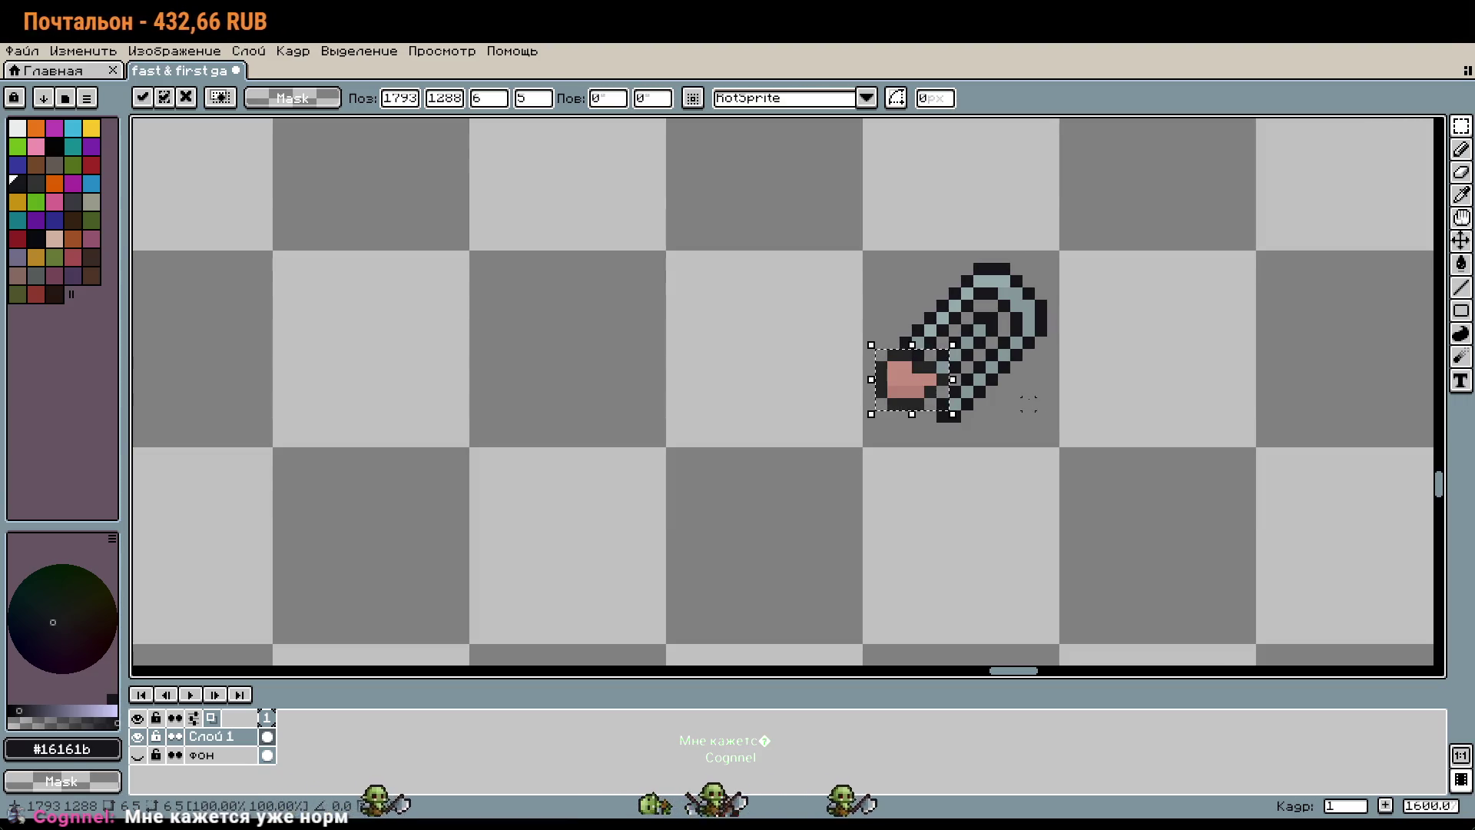
{"action": "key", "text": "Return"}
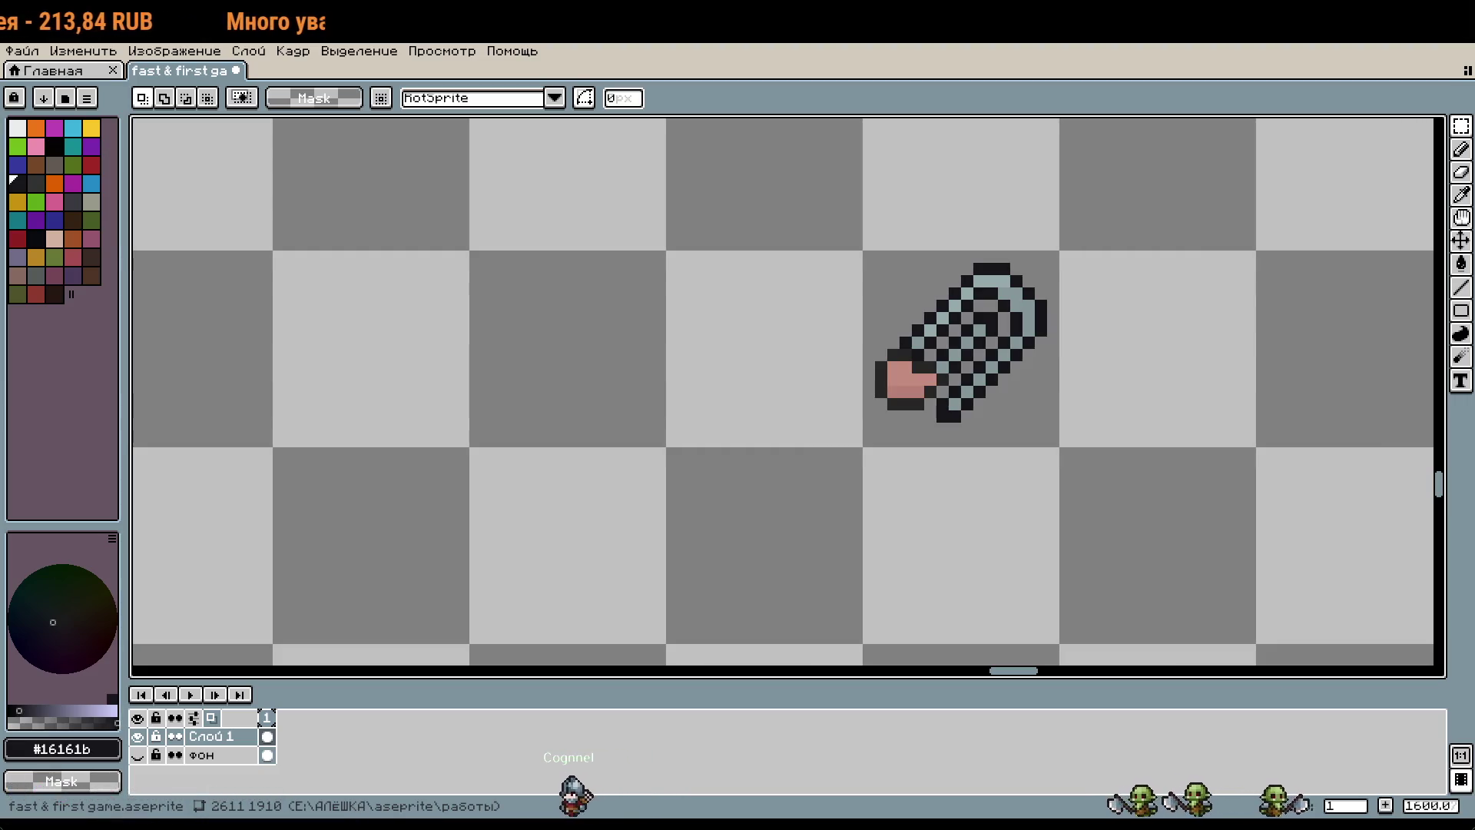
Step: Pencil the ring's top-right edge pixels dark, then repaint two in light grey-blue
{"action": "scroll", "coordinate": [978, 303], "scroll_direction": "up", "scroll_amount": 1}
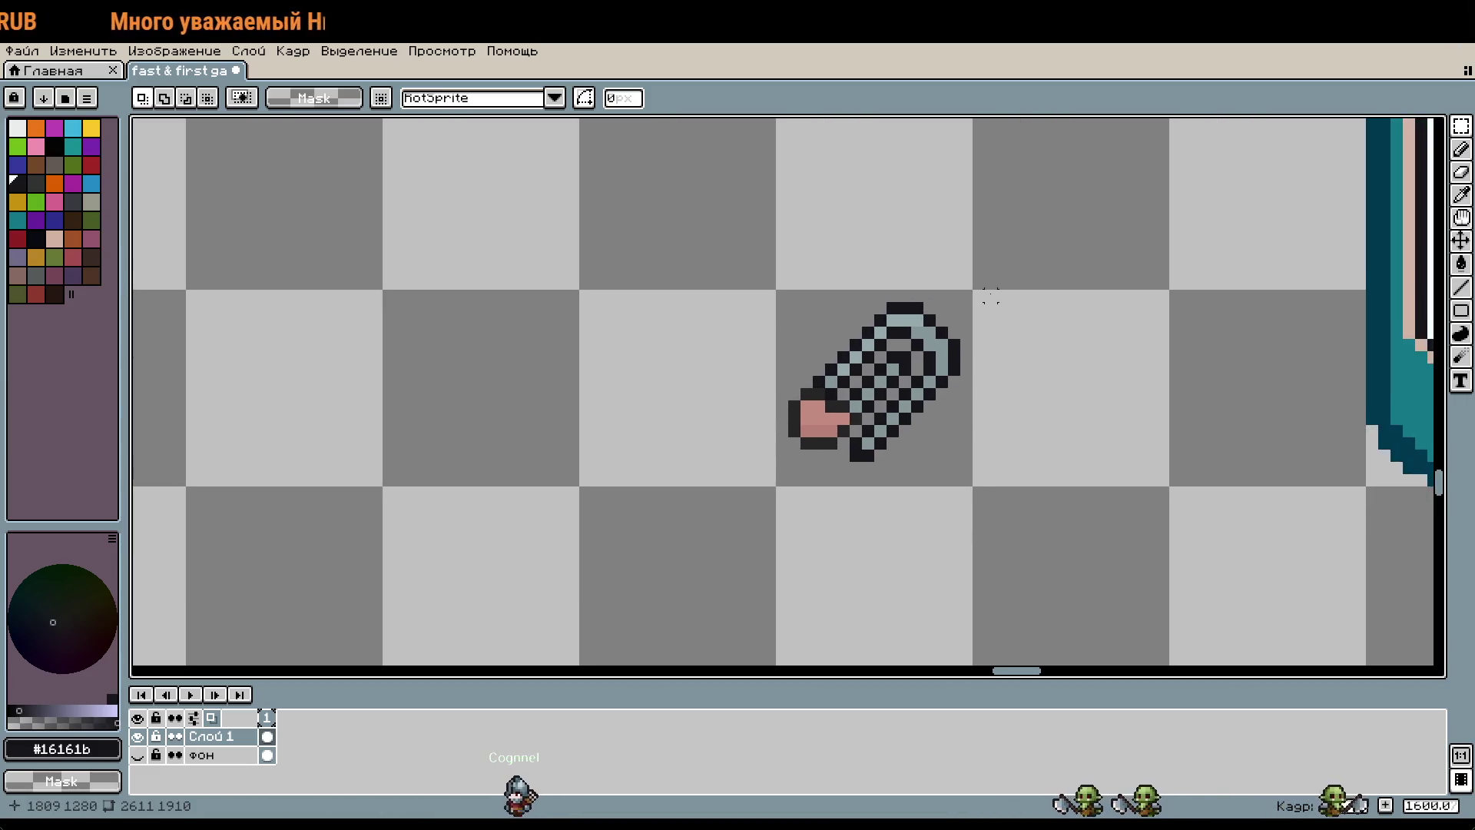
{"action": "scroll", "coordinate": [953, 298], "scroll_direction": "up", "scroll_amount": 4}
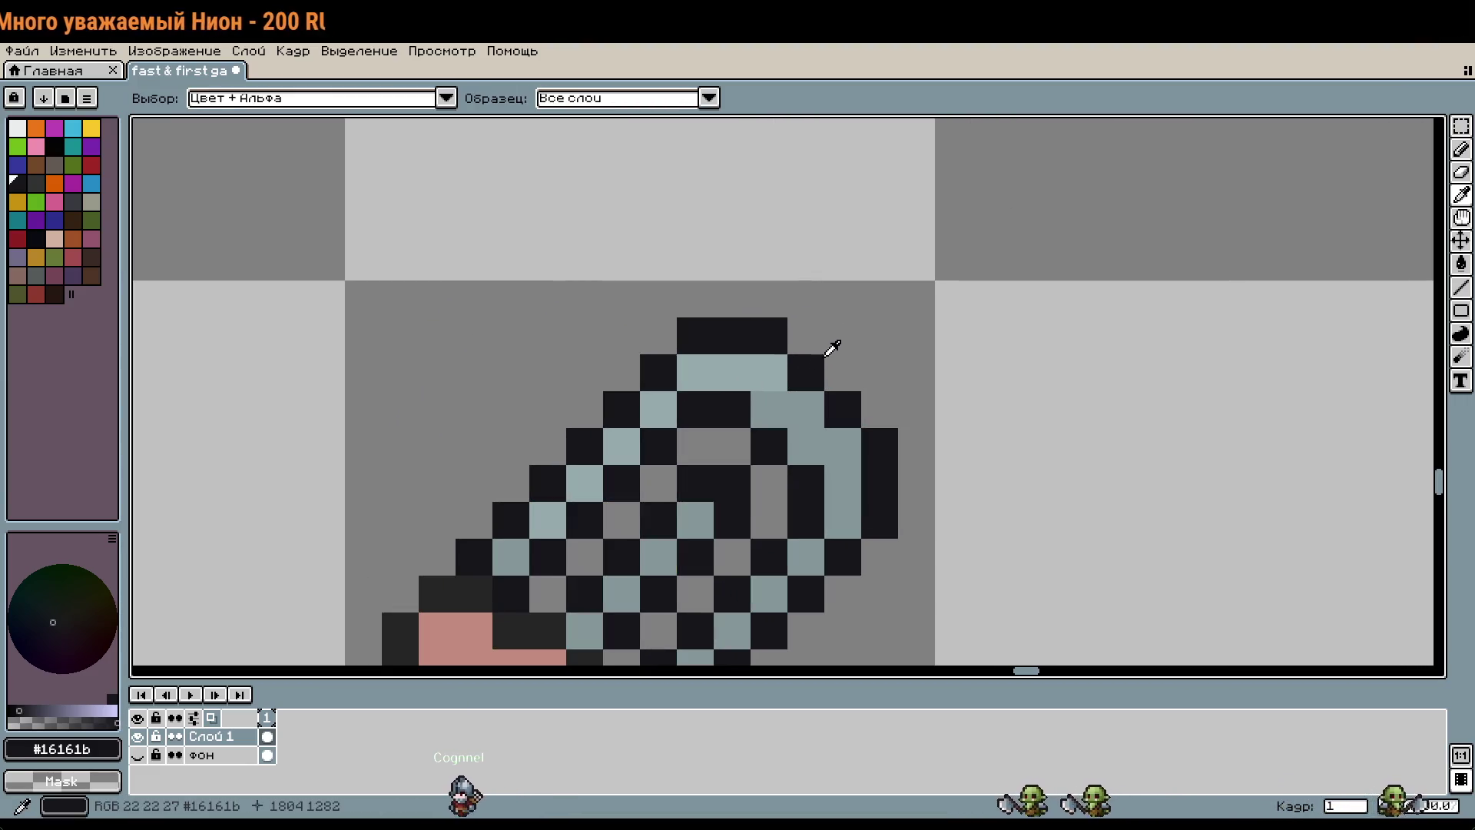
{"action": "key", "text": "b"}
{"action": "left_click", "coordinate": [807, 336]}
{"action": "left_click", "coordinate": [845, 373]}
{"action": "left_click", "coordinate": [879, 409]}
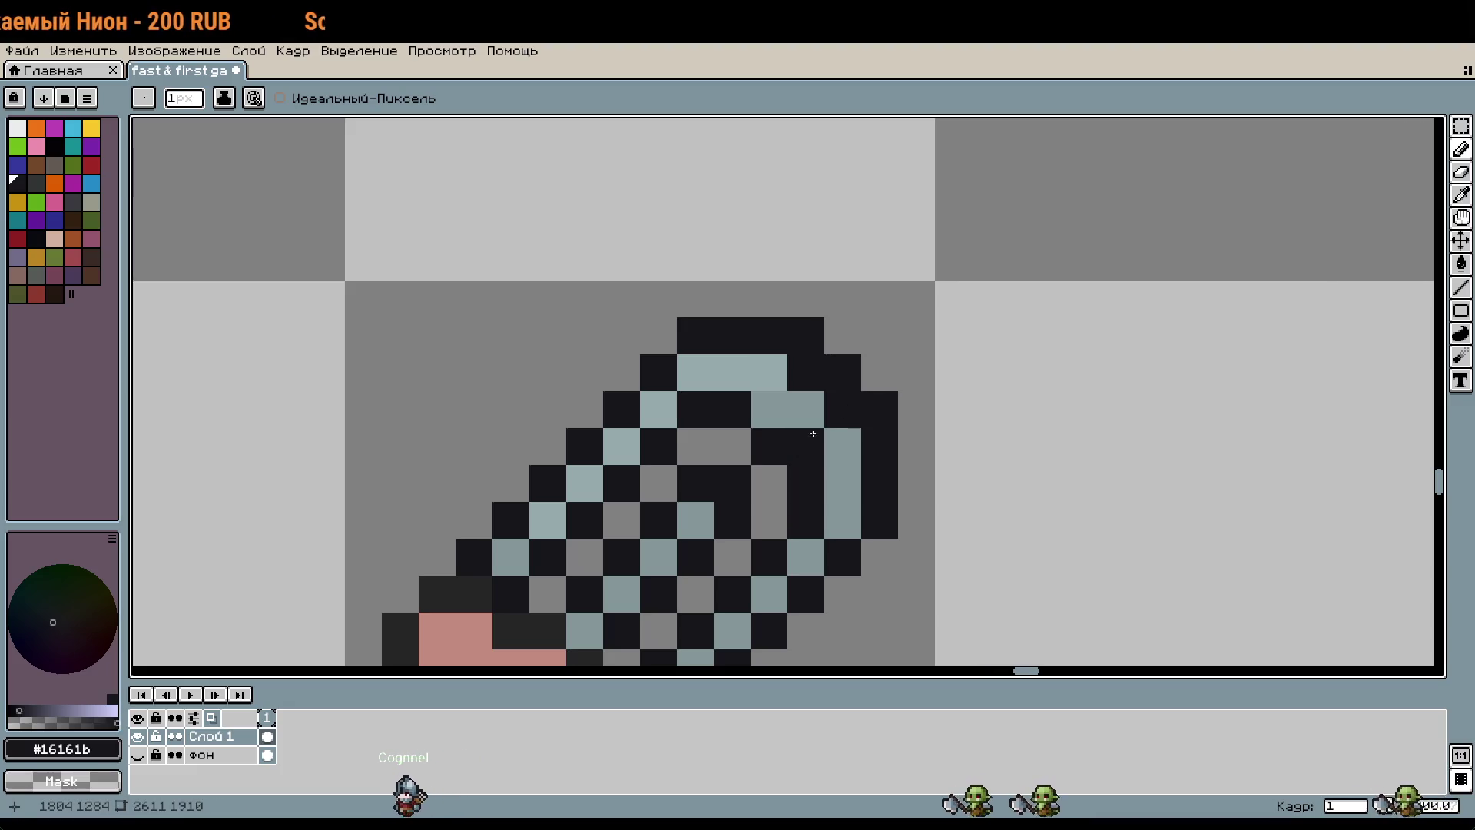
{"action": "left_click", "coordinate": [769, 410]}
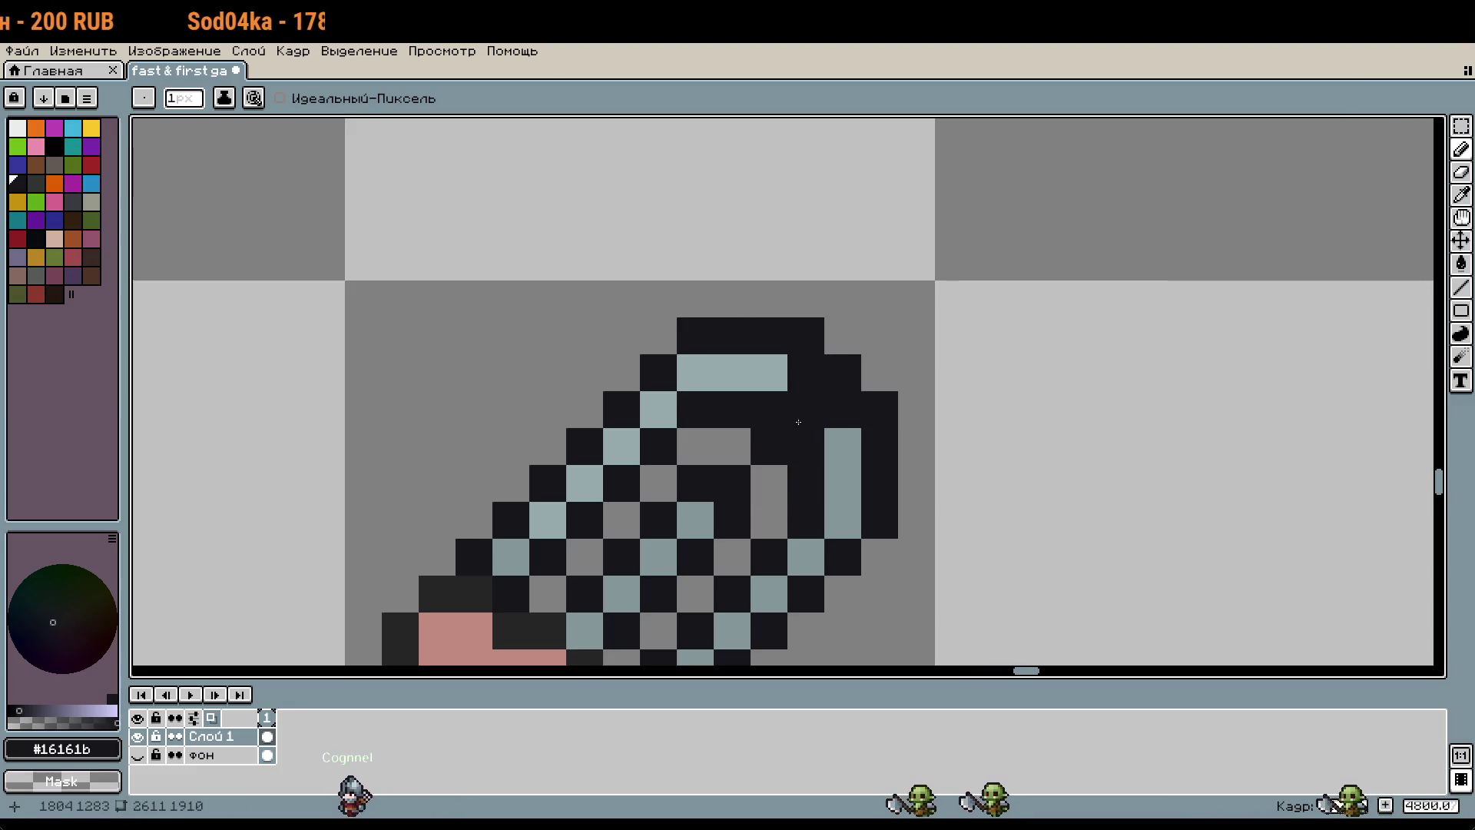
{"action": "left_click", "coordinate": [810, 393], "text": "alt"}
{"action": "left_click", "coordinate": [843, 410]}
{"action": "left_click", "coordinate": [880, 446]}
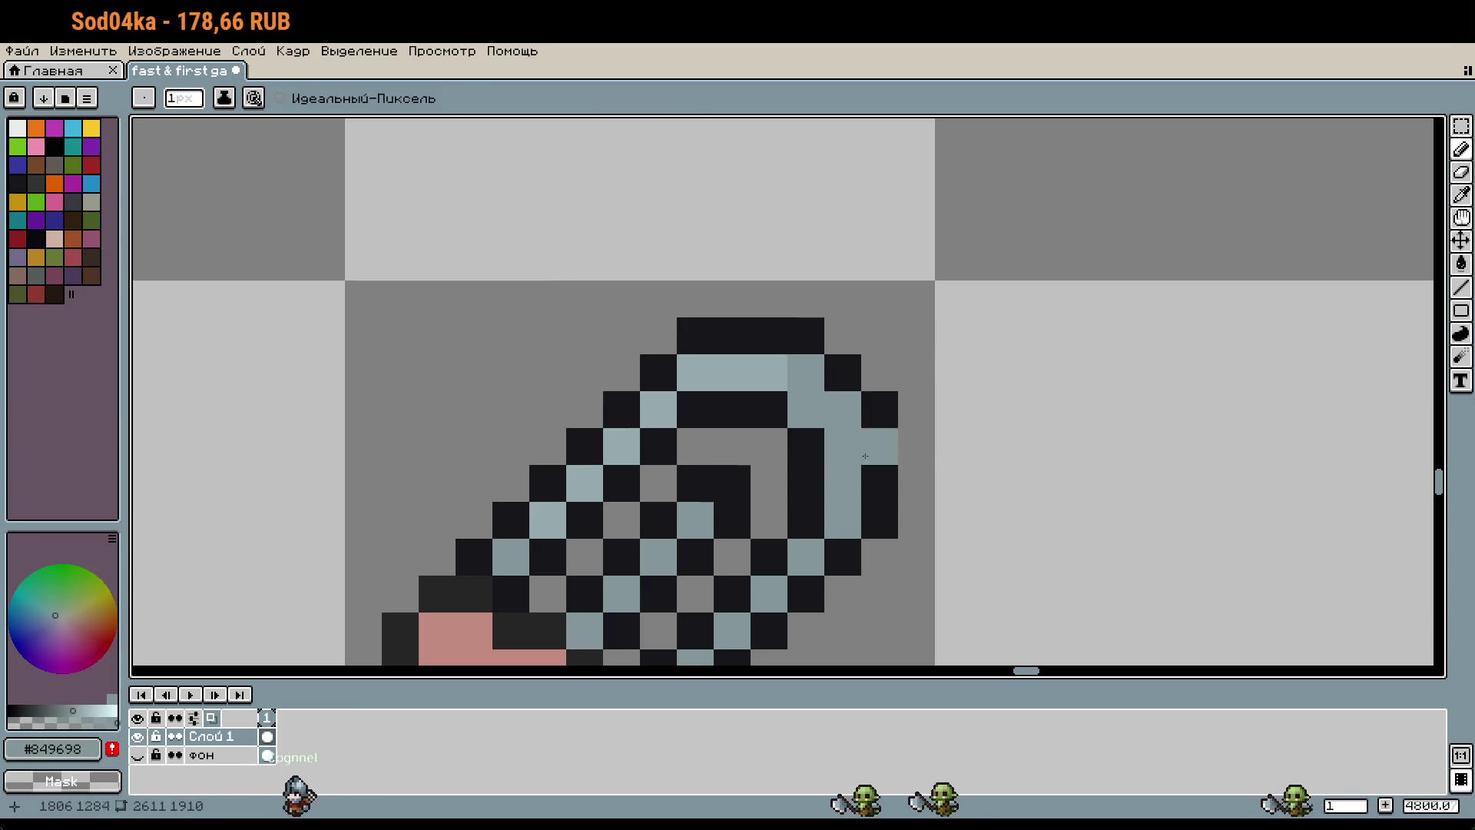
Step: Undo the latest ring edit and return to the Pencil
{"action": "scroll", "coordinate": [1006, 444], "scroll_direction": "down", "scroll_amount": 3}
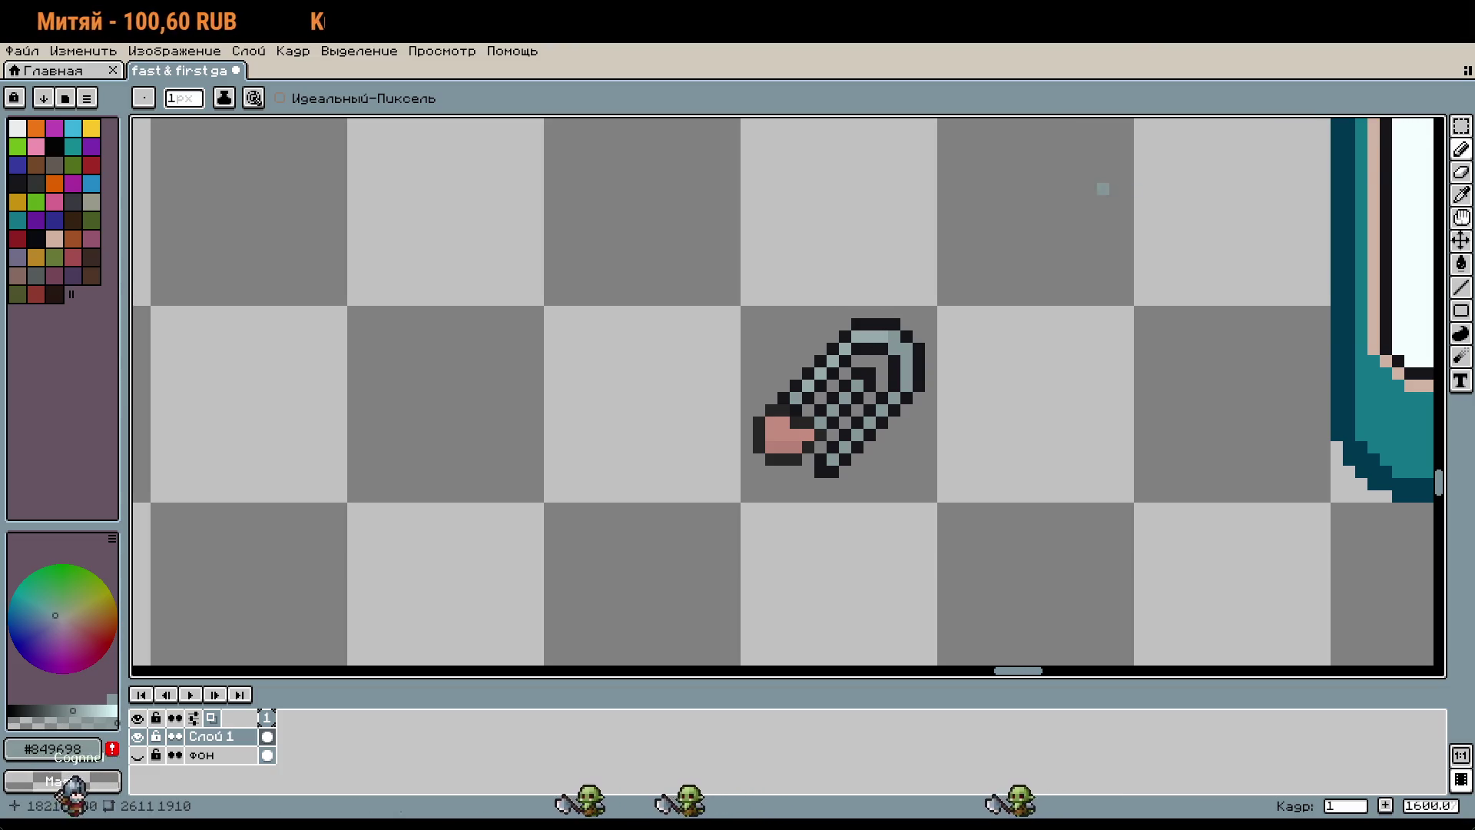
{"action": "scroll", "coordinate": [1060, 238], "scroll_direction": "down", "scroll_amount": 1}
{"action": "key", "text": "v"}
{"action": "key", "text": "ctrl+z"}
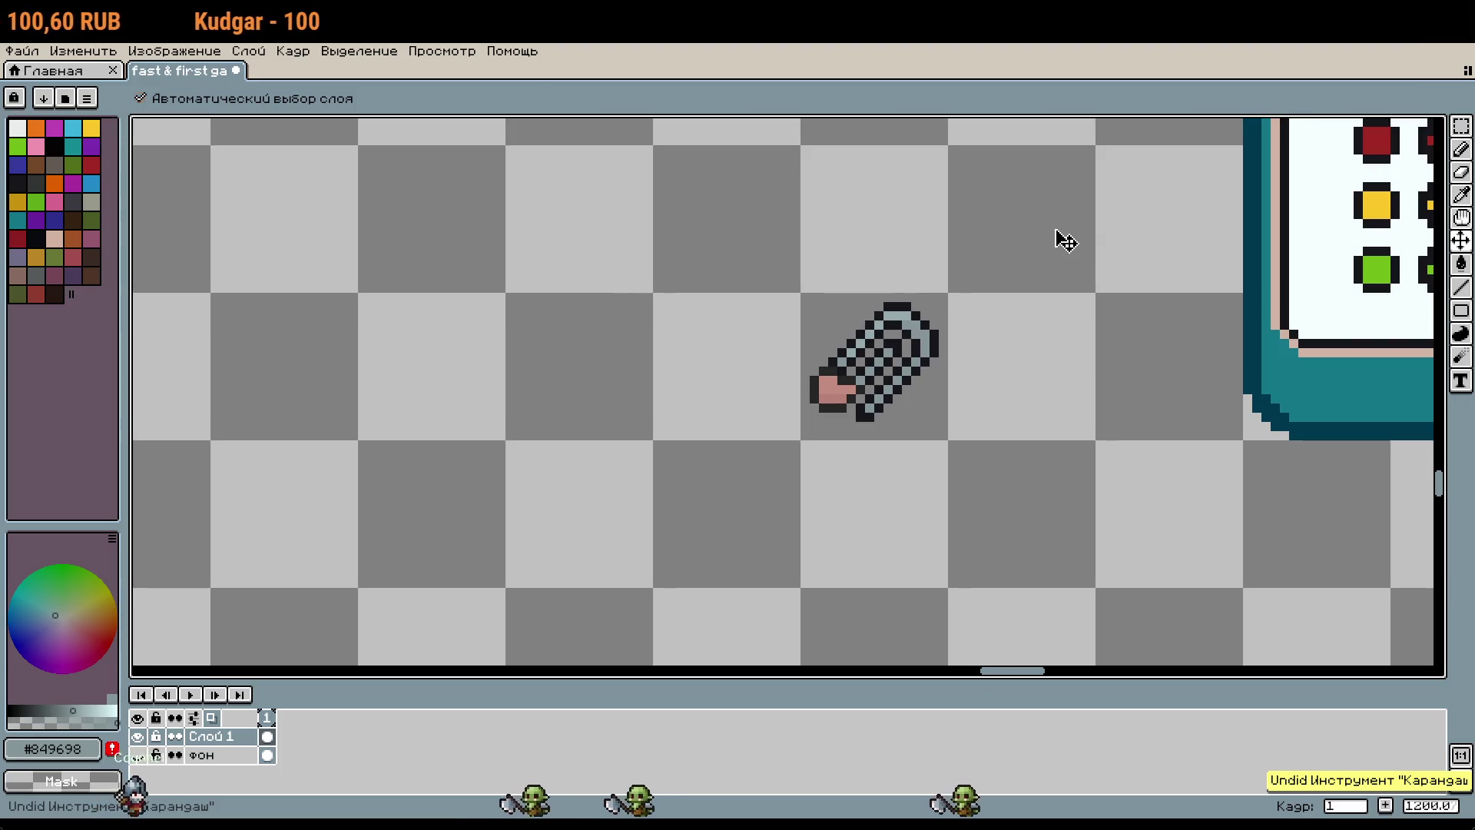
{"action": "key", "text": "b"}
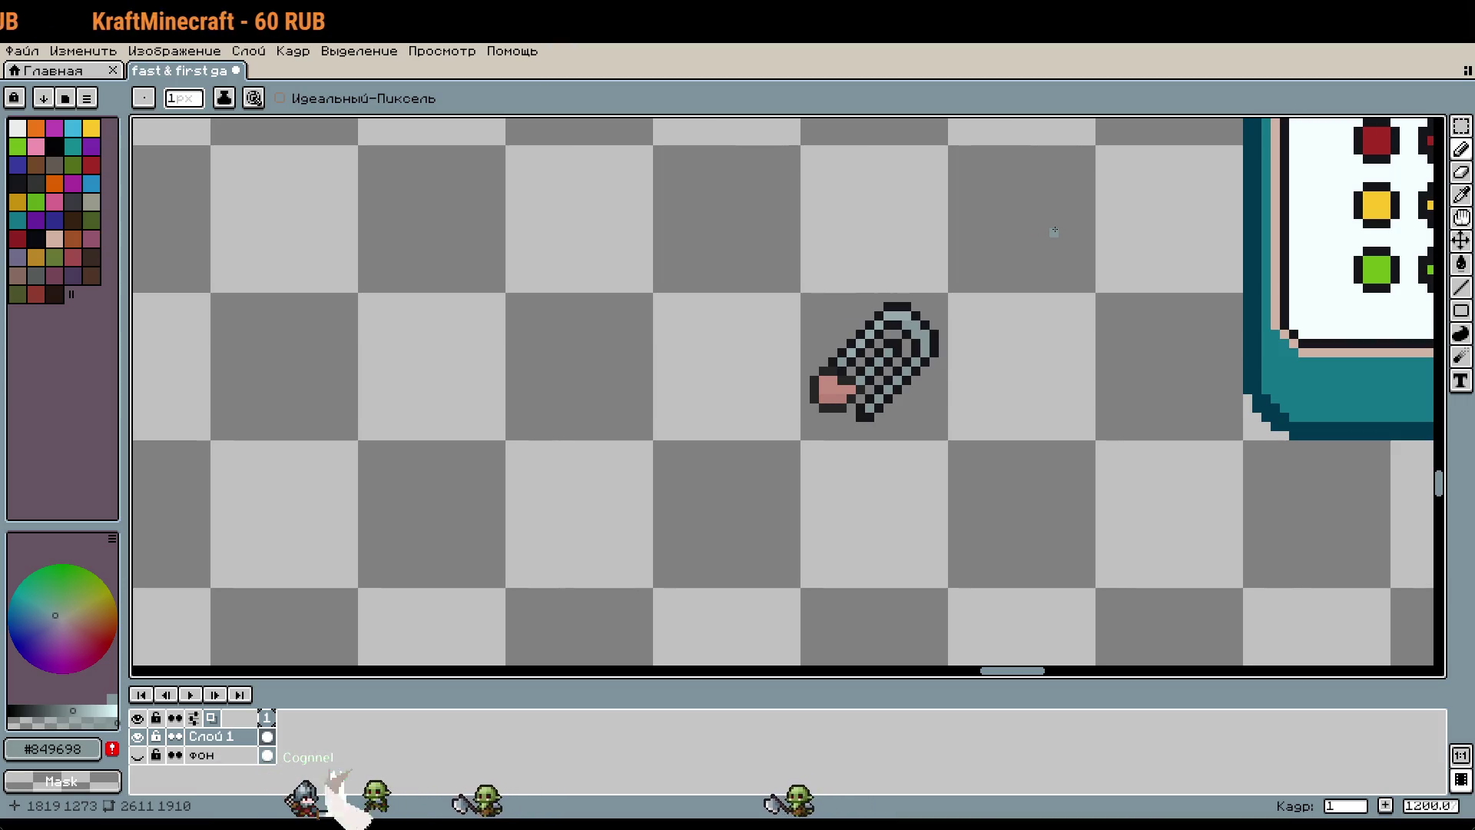
Step: Darken a pixel at the clip's lower tip with the eyedropped dark outline colour
{"action": "scroll", "coordinate": [915, 388], "scroll_direction": "up", "scroll_amount": 3}
{"action": "scroll", "coordinate": [873, 421], "scroll_direction": "up", "scroll_amount": 2}
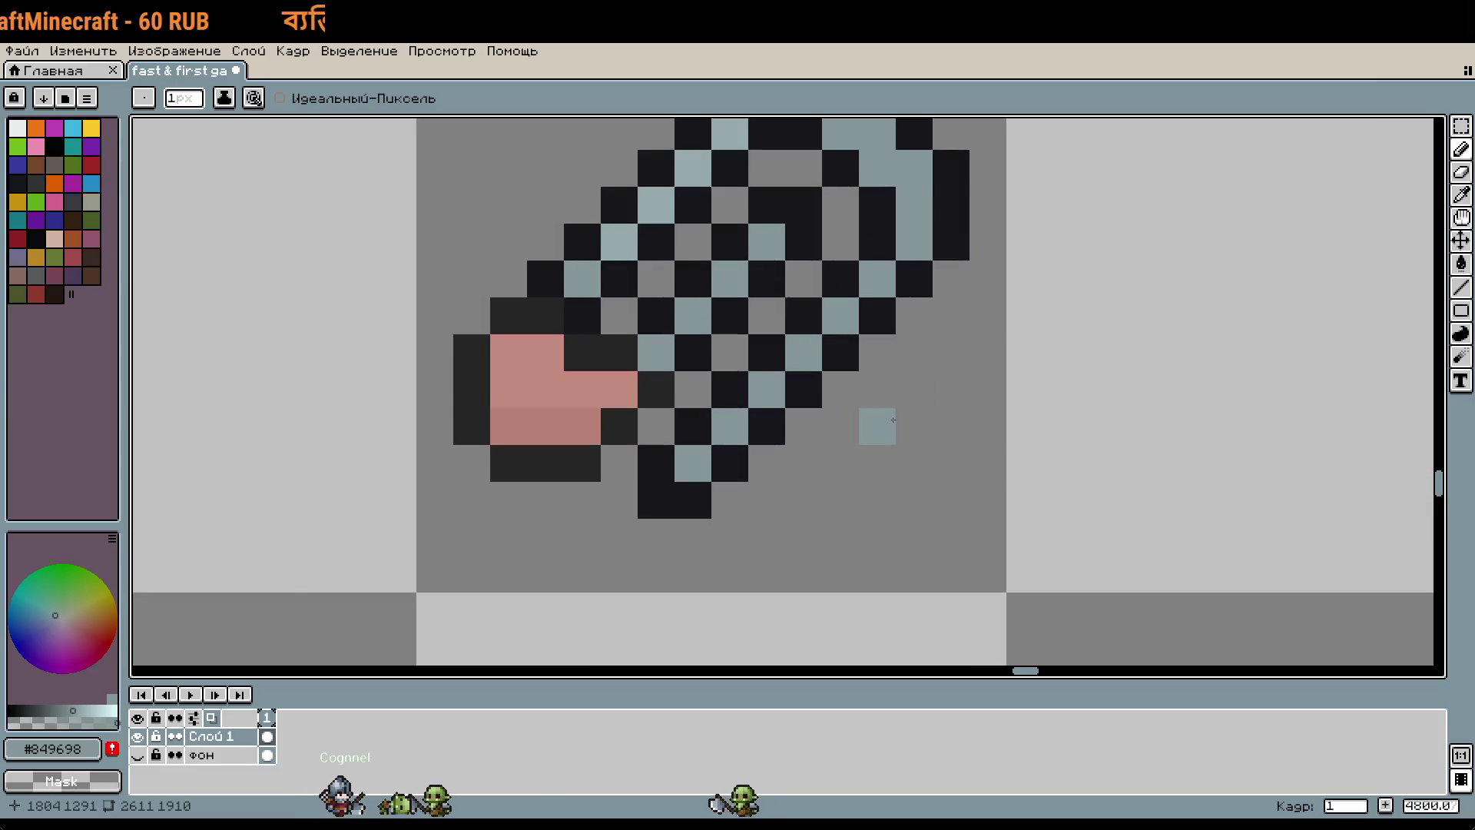
{"action": "left_click", "coordinate": [774, 351], "text": "alt"}
{"action": "left_click", "coordinate": [684, 477]}
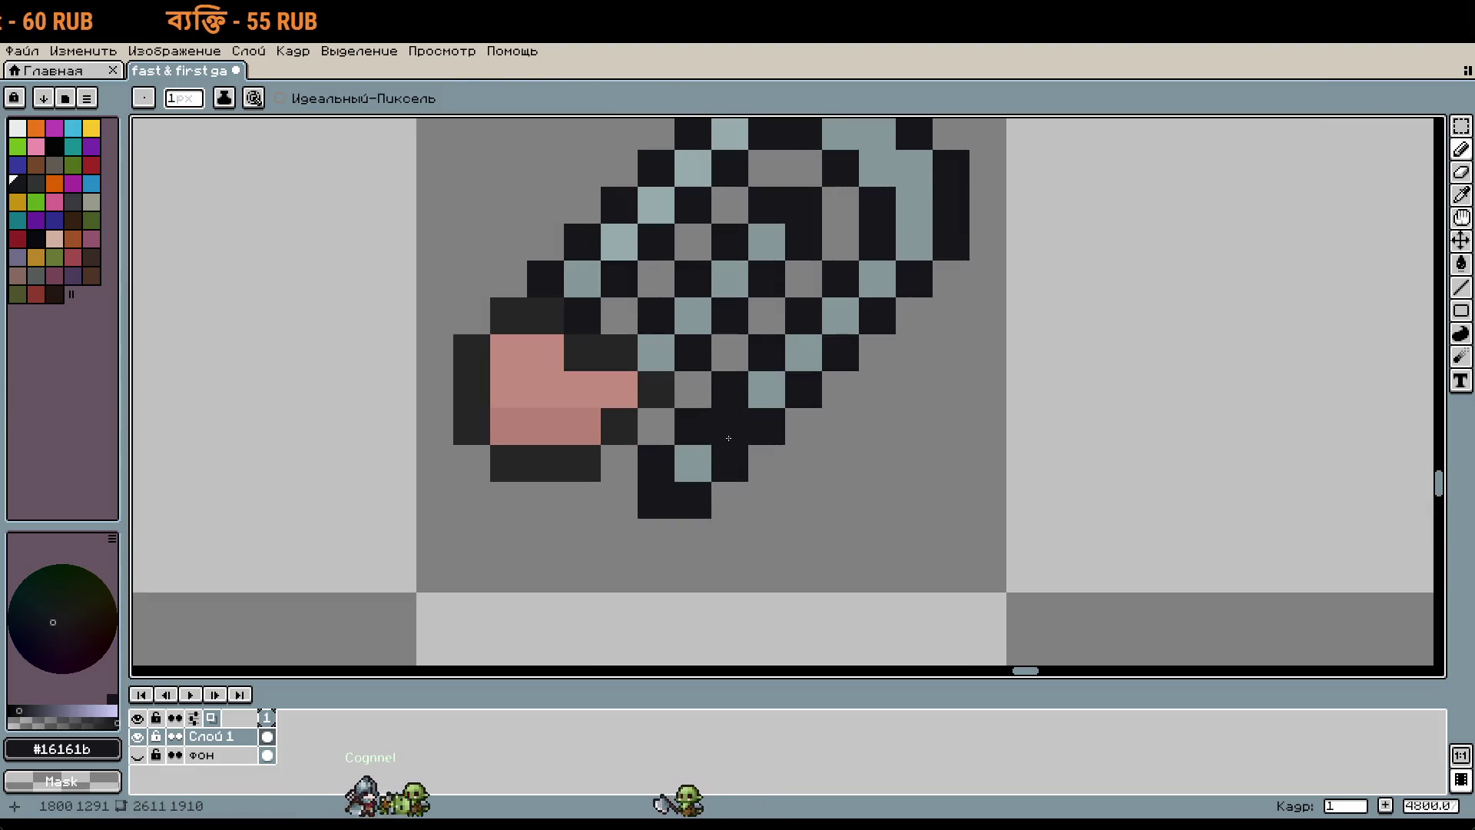
{"action": "key", "text": "ctrl+z"}
{"action": "left_click", "coordinate": [766, 463]}
{"action": "scroll", "coordinate": [960, 496], "scroll_direction": "down", "scroll_amount": 4}
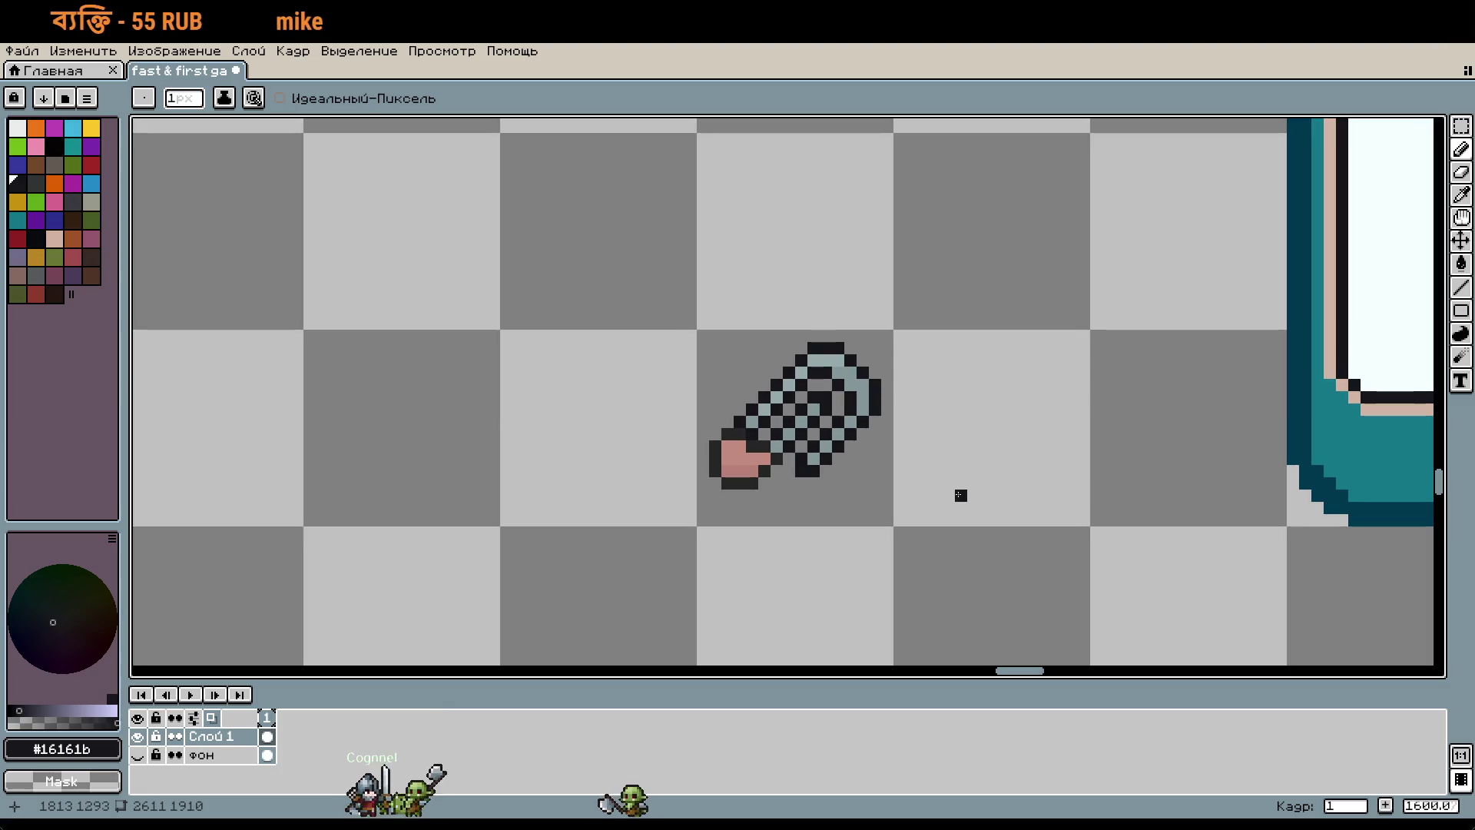
{"action": "scroll", "coordinate": [899, 505], "scroll_direction": "up", "scroll_amount": 2}
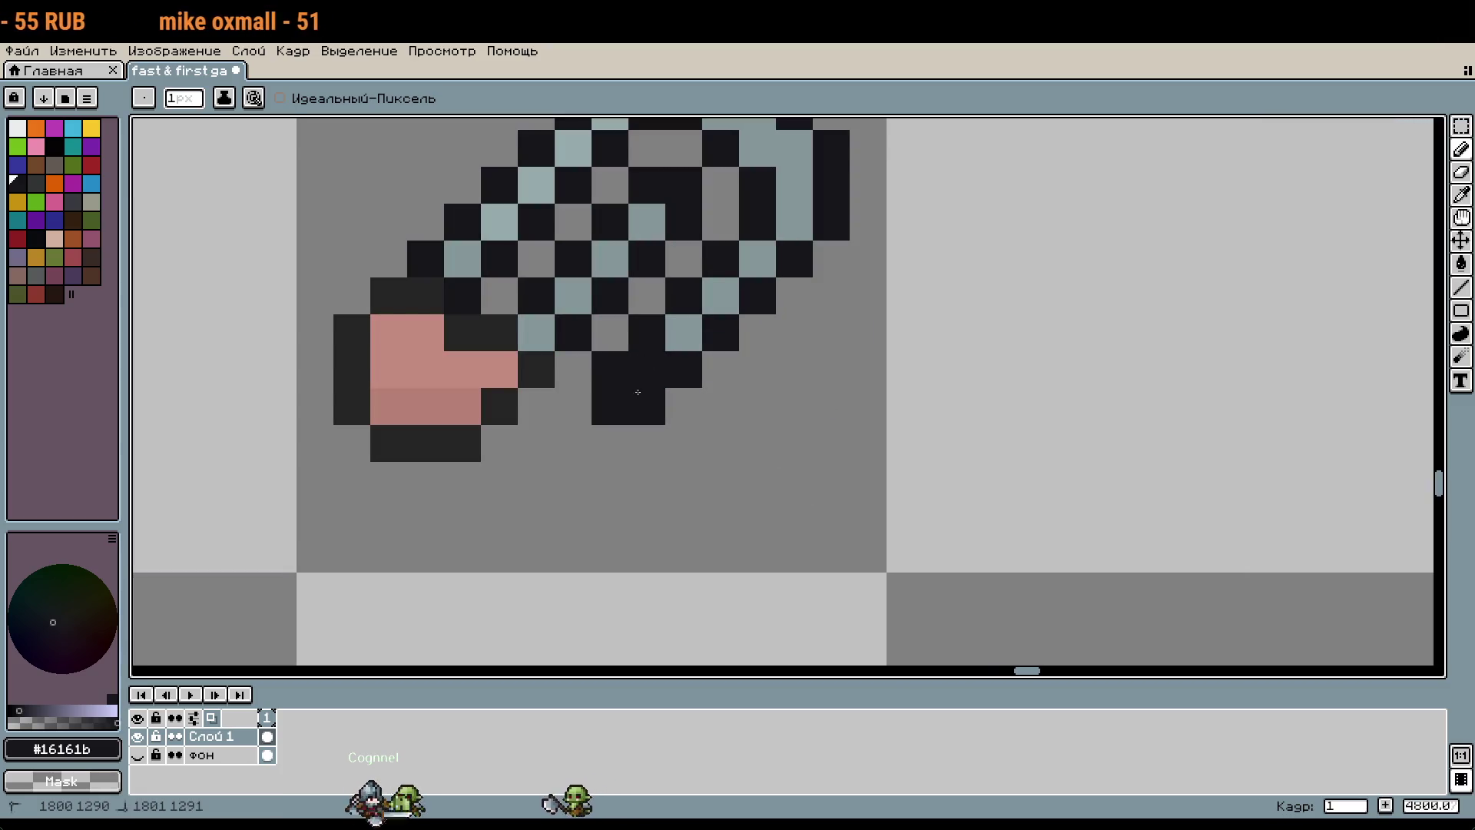
{"action": "scroll", "coordinate": [693, 424], "scroll_direction": "down", "scroll_amount": 2}
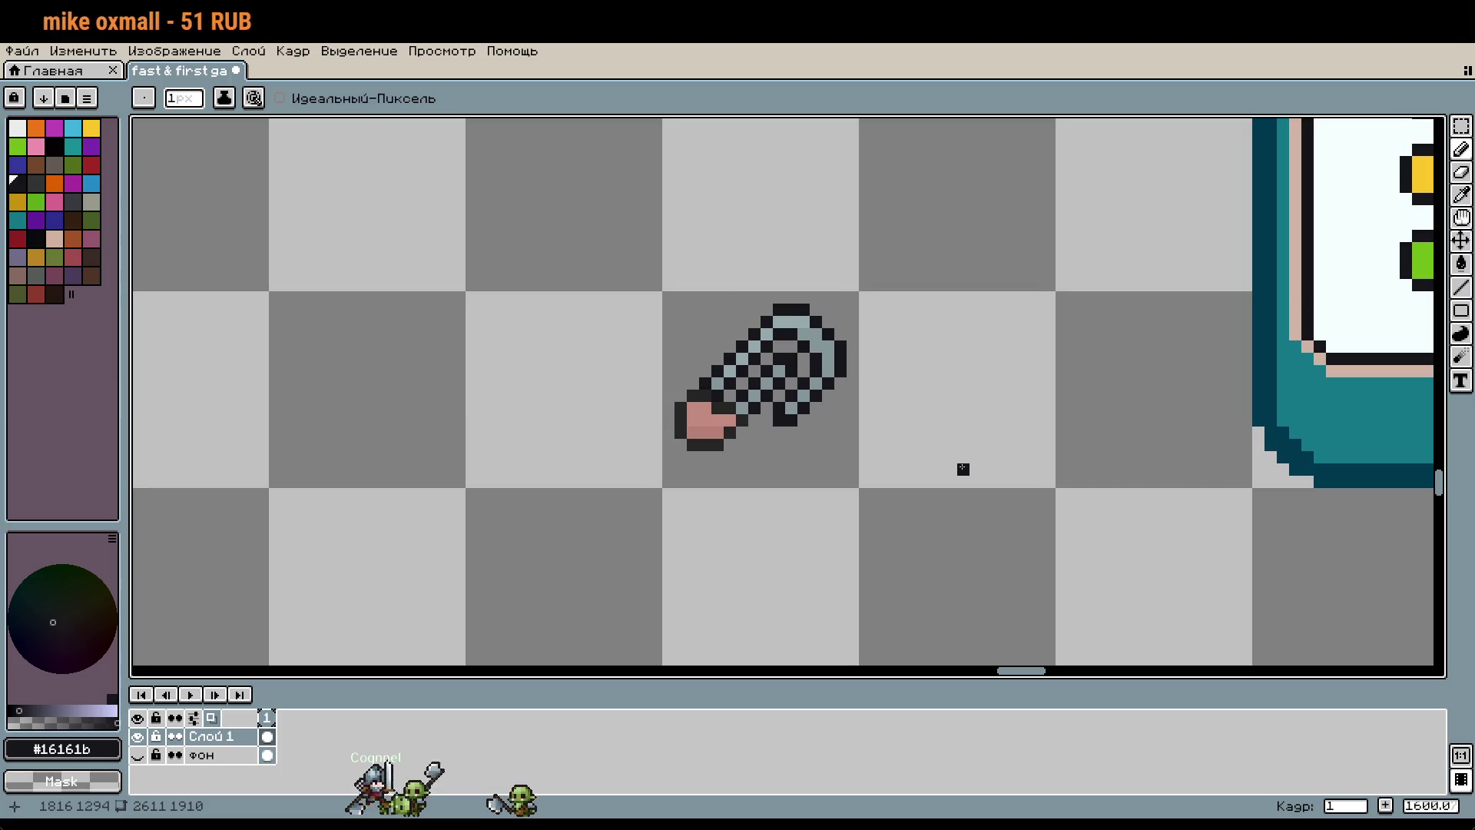
{"action": "key", "text": "v"}
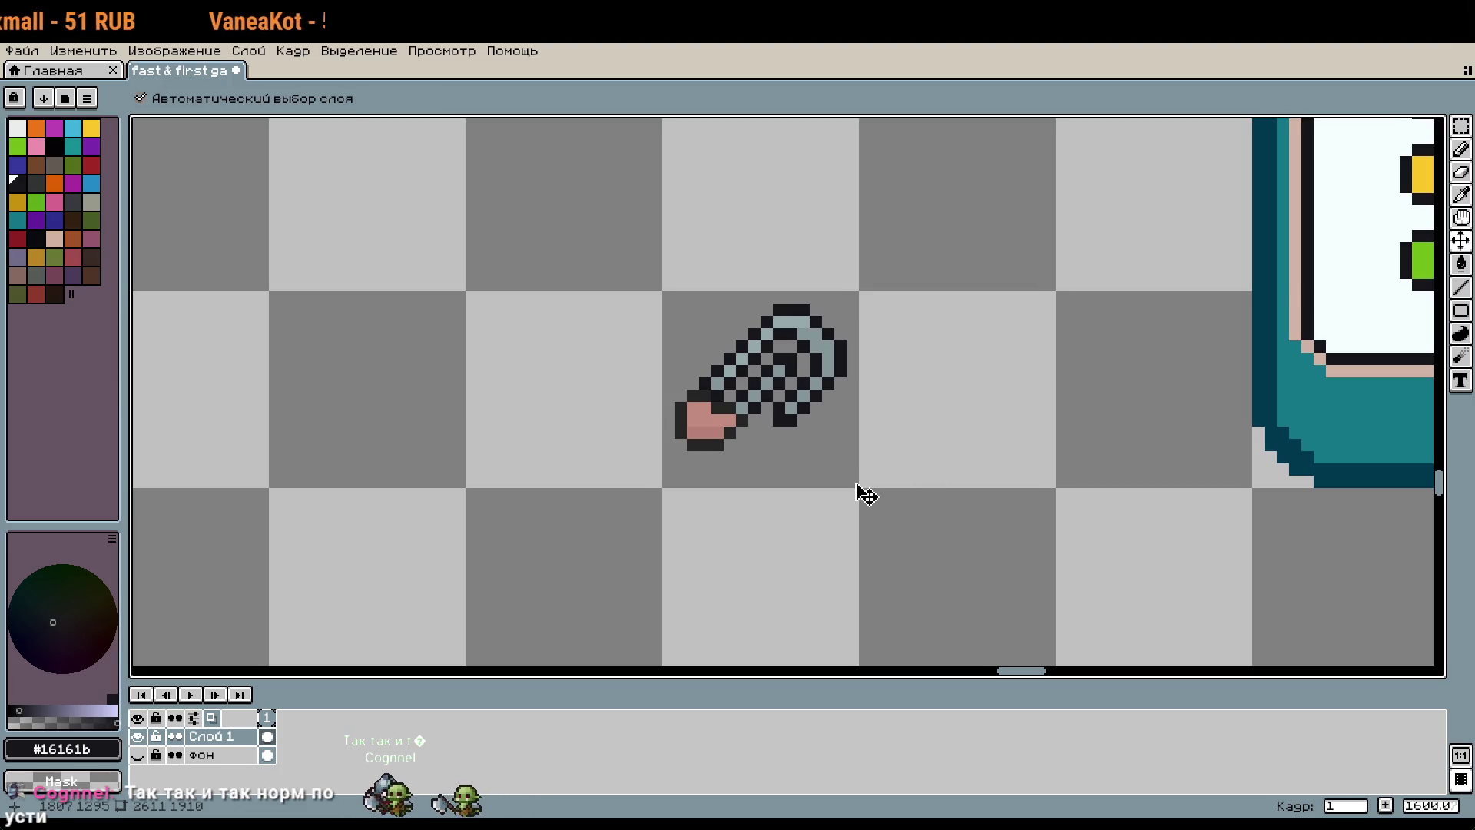
{"action": "key", "text": "ctrl+z"}
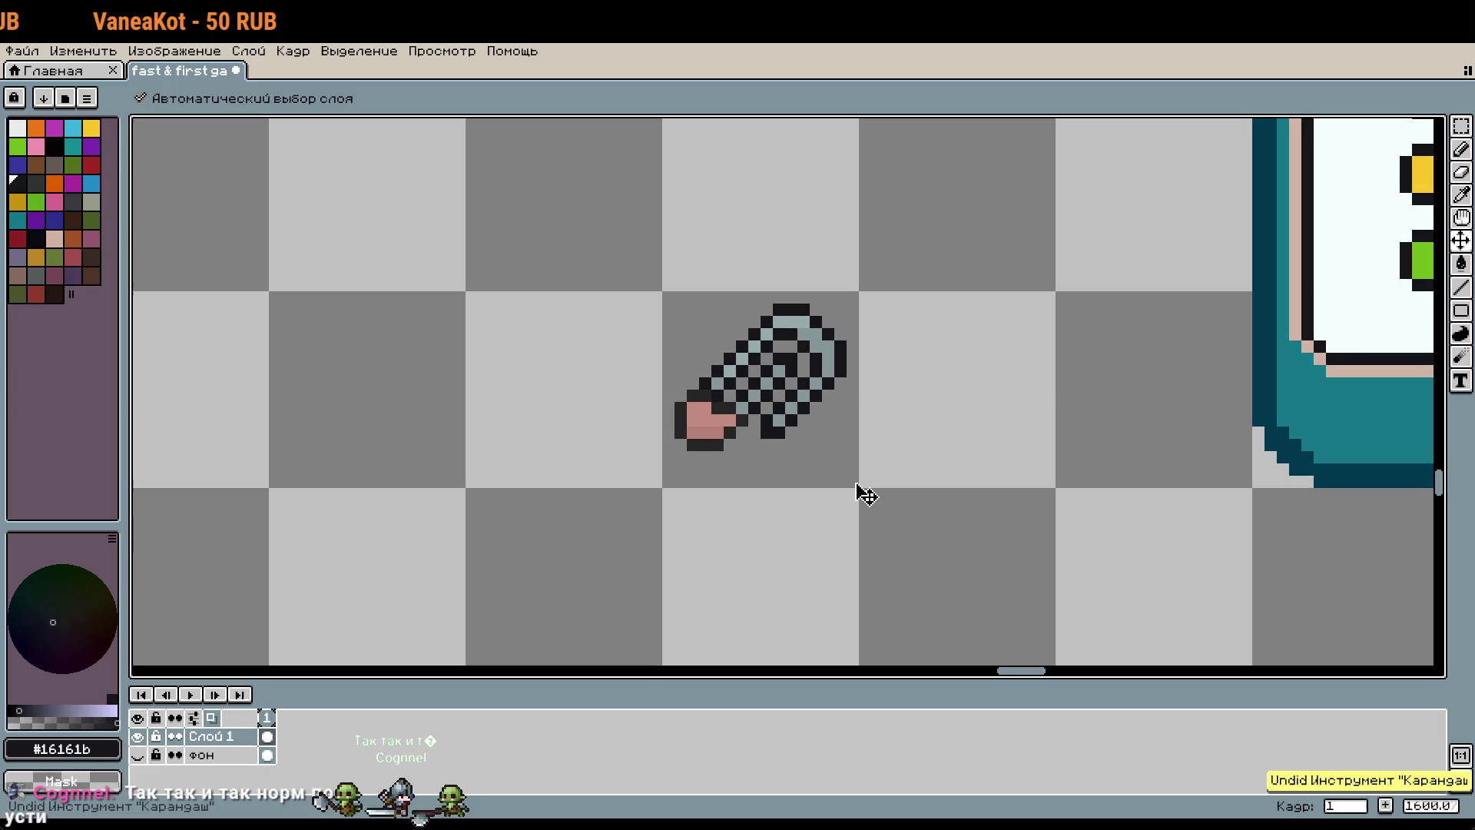
Step: Undo back to remove the pasted pink tip from the ring sprite
{"action": "key", "text": "ctrl+z"}
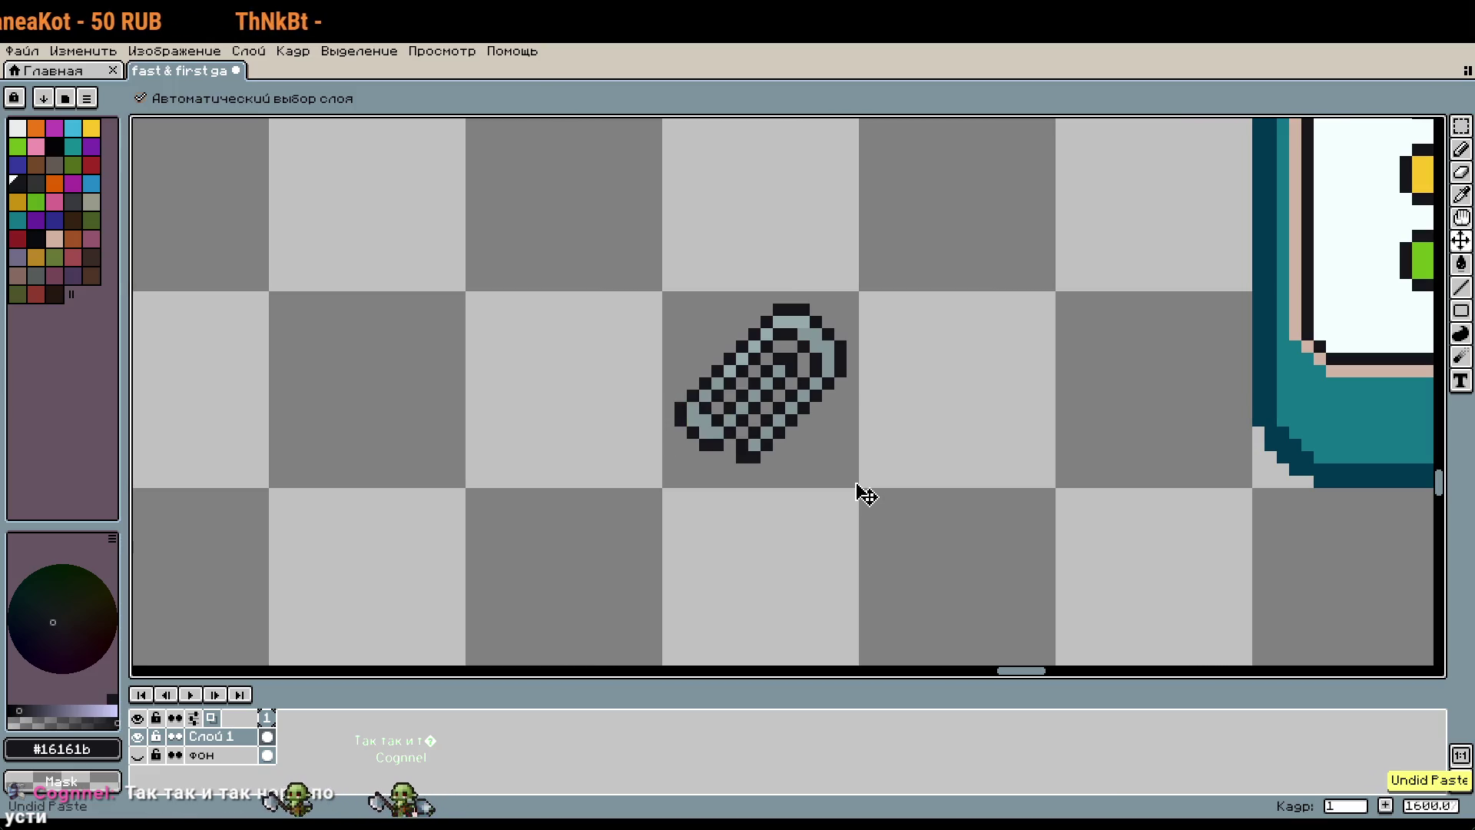
{"action": "key", "text": "ctrl+z"}
{"action": "key", "text": "b"}
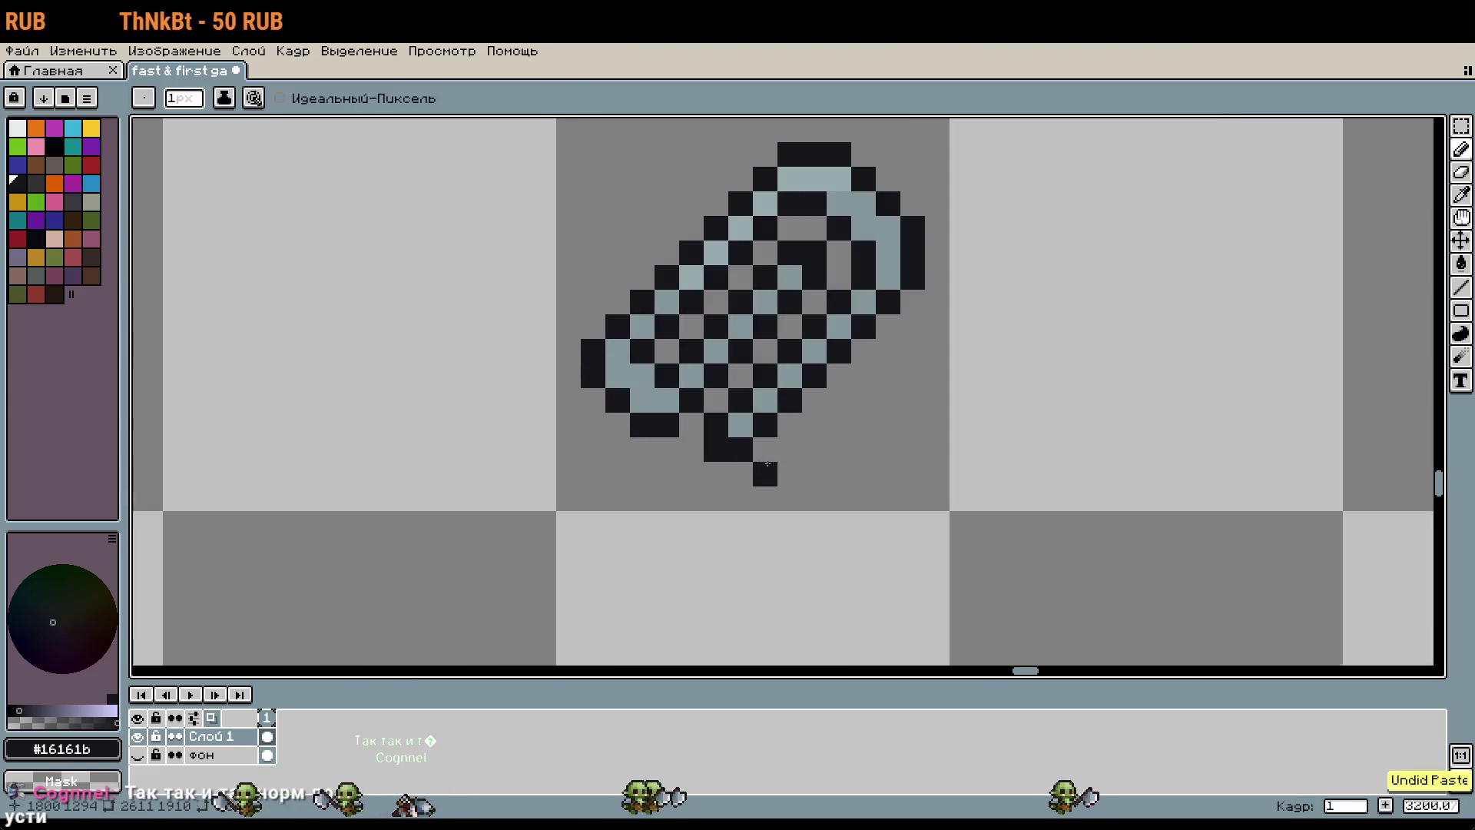
{"action": "scroll", "coordinate": [768, 491], "scroll_direction": "up", "scroll_amount": 1}
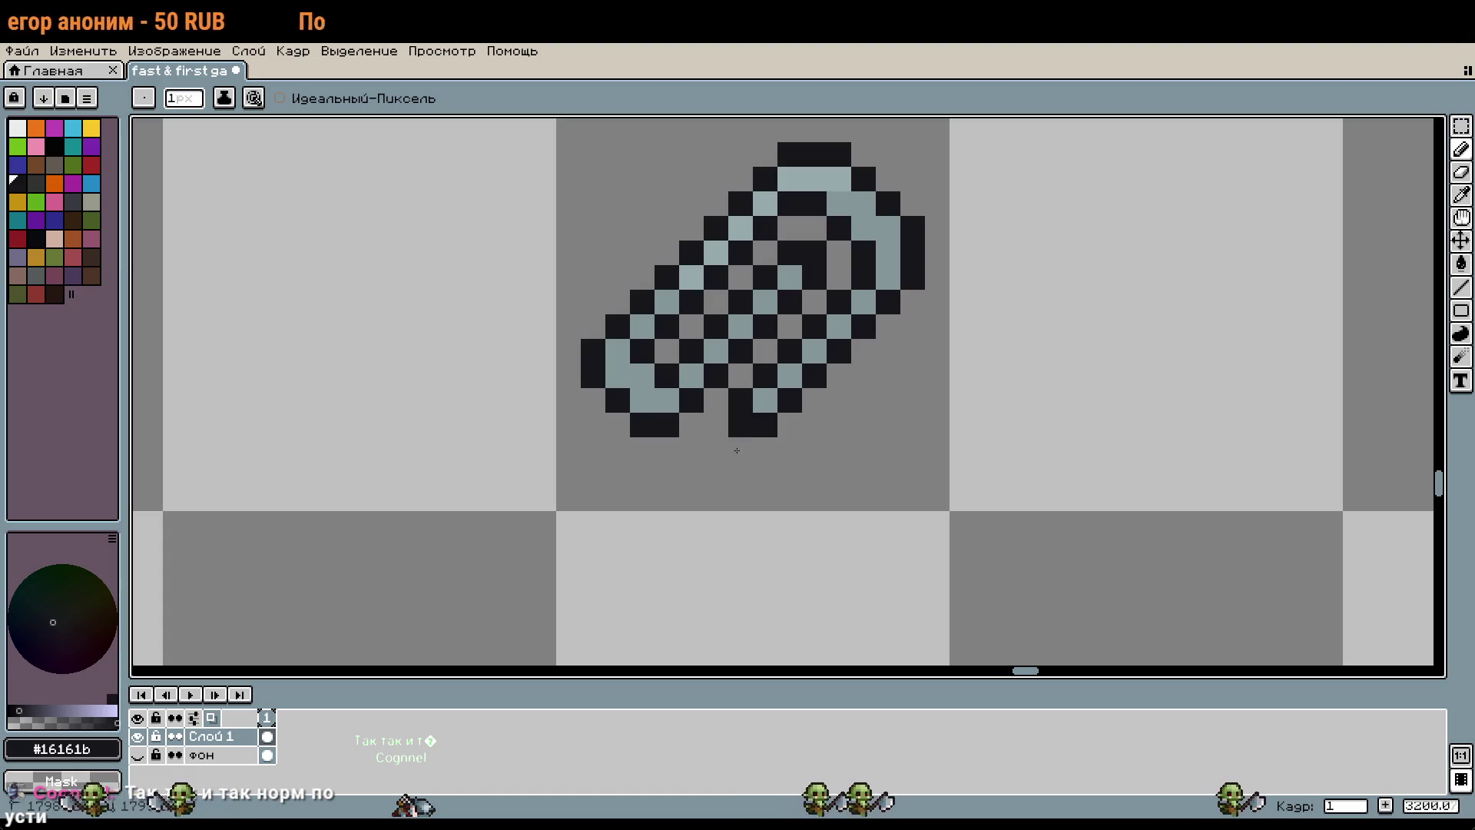
{"action": "scroll", "coordinate": [736, 450], "scroll_direction": "down", "scroll_amount": 1}
Step: Duplicate the ring sprite one tile to the right
{"action": "key", "text": "m"}
{"action": "left_click_drag", "start_coordinate": [715, 312], "coordinate": [899, 499]}
{"action": "key", "text": "ctrl+c"}
{"action": "key", "text": "ctrl+v"}
{"action": "key", "text": "shift+Right"}
{"action": "left_click", "coordinate": [861, 461]}
{"action": "scroll", "coordinate": [1108, 363], "scroll_direction": "up", "scroll_amount": 2}
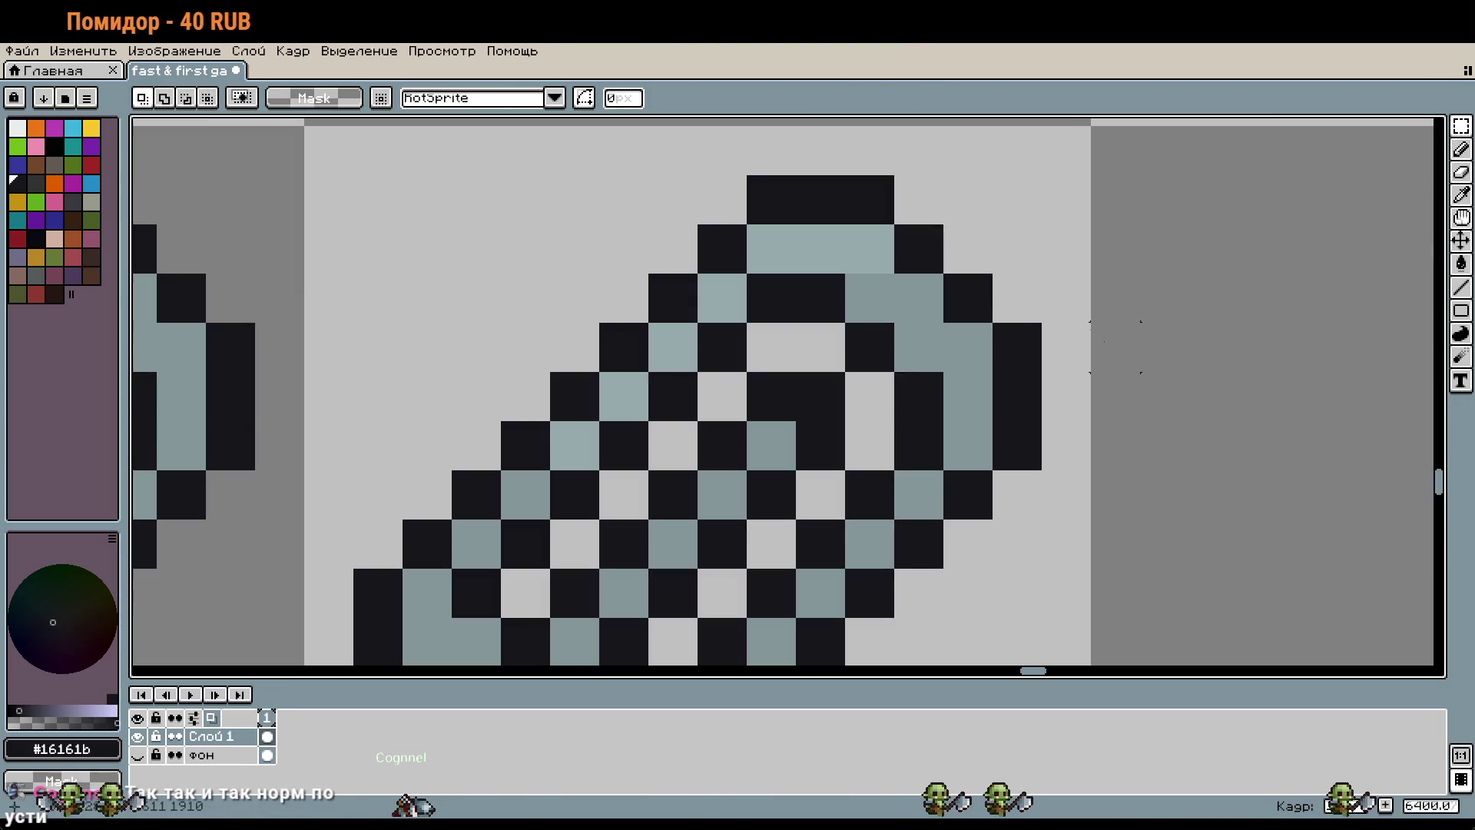
Step: Redraw the copy's top-right ring edge with dark pixels, erasing stray ones
{"action": "key", "text": "w"}
{"action": "key", "text": "b"}
{"action": "left_click_drag", "start_coordinate": [919, 347], "coordinate": [869, 297]}
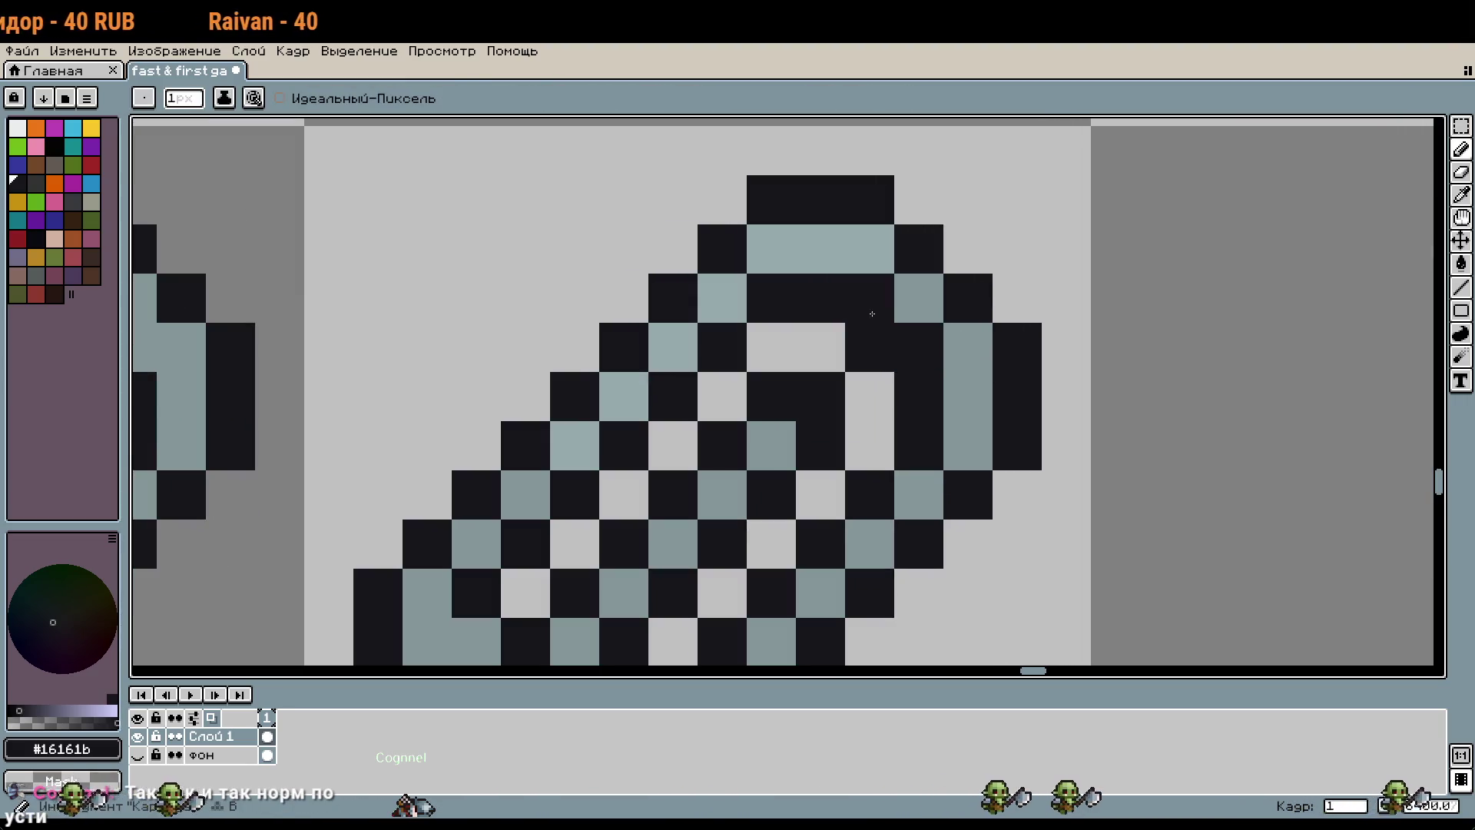
{"action": "right_click", "coordinate": [919, 249]}
{"action": "right_click", "coordinate": [968, 298]}
{"action": "left_click", "coordinate": [968, 249]}
{"action": "left_click_drag", "start_coordinate": [919, 200], "coordinate": [1016, 298]}
{"action": "right_click", "coordinate": [946, 222]}
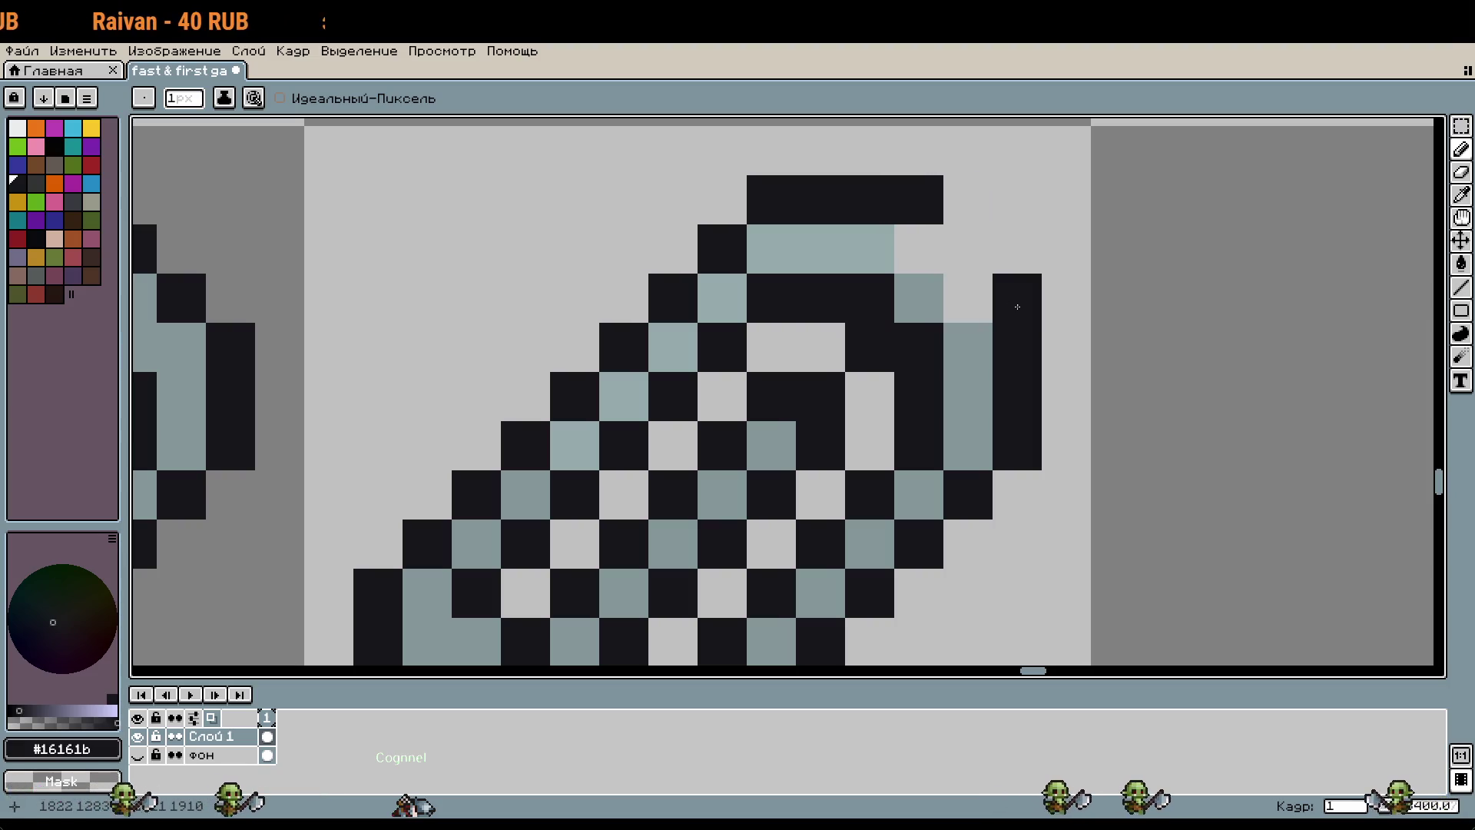
Step: Paint two ring pixels grey #849698 and sample the lighter grey #95a9ab
{"action": "left_click", "coordinate": [935, 299], "text": "alt"}
{"action": "left_click", "coordinate": [968, 298]}
{"action": "left_click", "coordinate": [926, 266]}
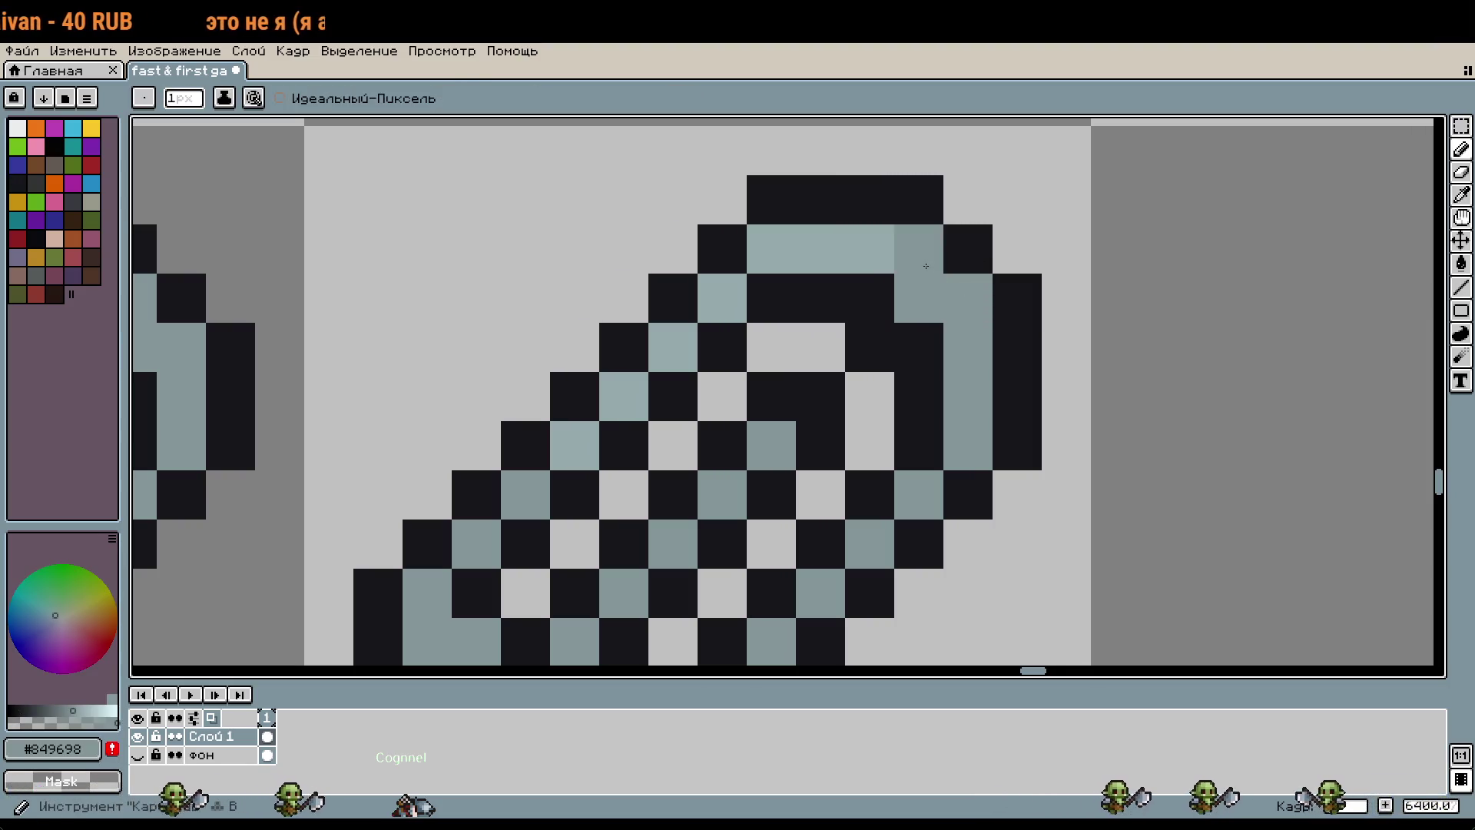
{"action": "scroll", "coordinate": [953, 275], "scroll_direction": "down", "scroll_amount": 2}
{"action": "left_click", "coordinate": [906, 251], "text": "alt"}
{"action": "scroll", "coordinate": [953, 282], "scroll_direction": "down", "scroll_amount": 3}
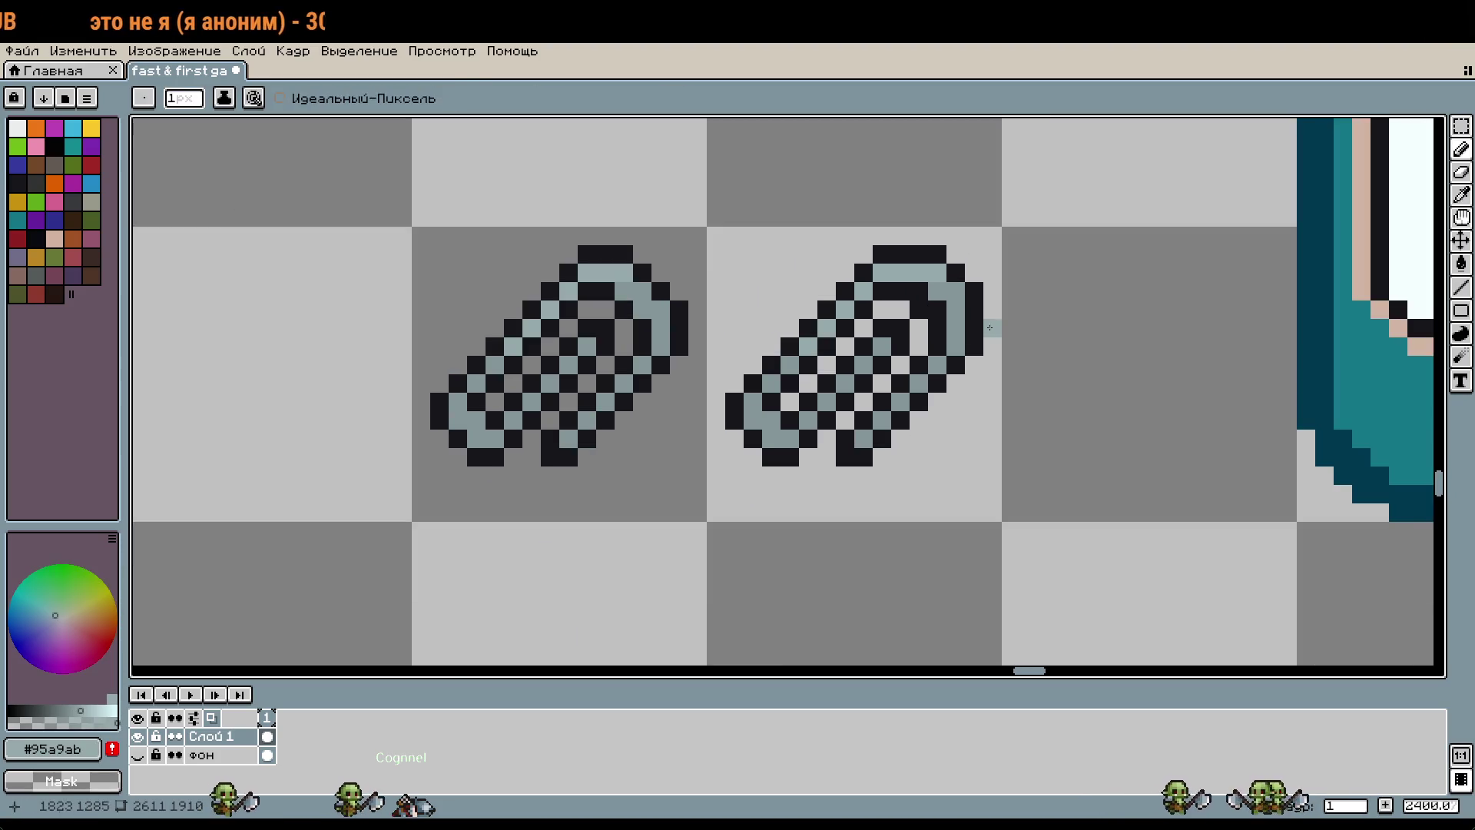
{"action": "scroll", "coordinate": [945, 289], "scroll_direction": "down", "scroll_amount": 3}
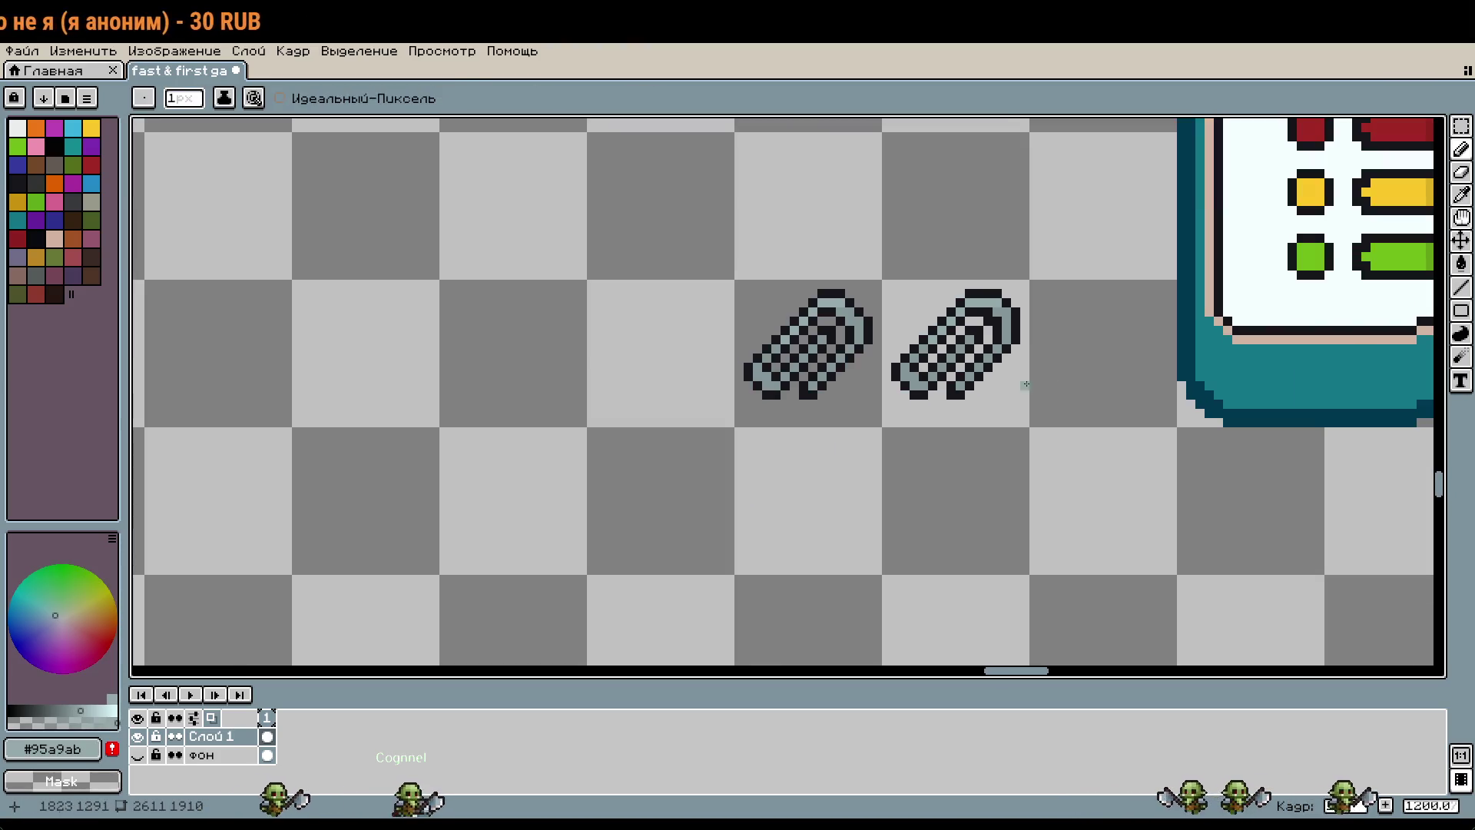
Step: Marquee-select the left and right ring sprites, then clear the selection
{"action": "key", "text": "m"}
{"action": "left_click_drag", "start_coordinate": [712, 220], "coordinate": [886, 477]}
{"action": "left_click_drag", "start_coordinate": [911, 236], "coordinate": [1060, 458]}
{"action": "left_click", "coordinate": [1127, 496]}
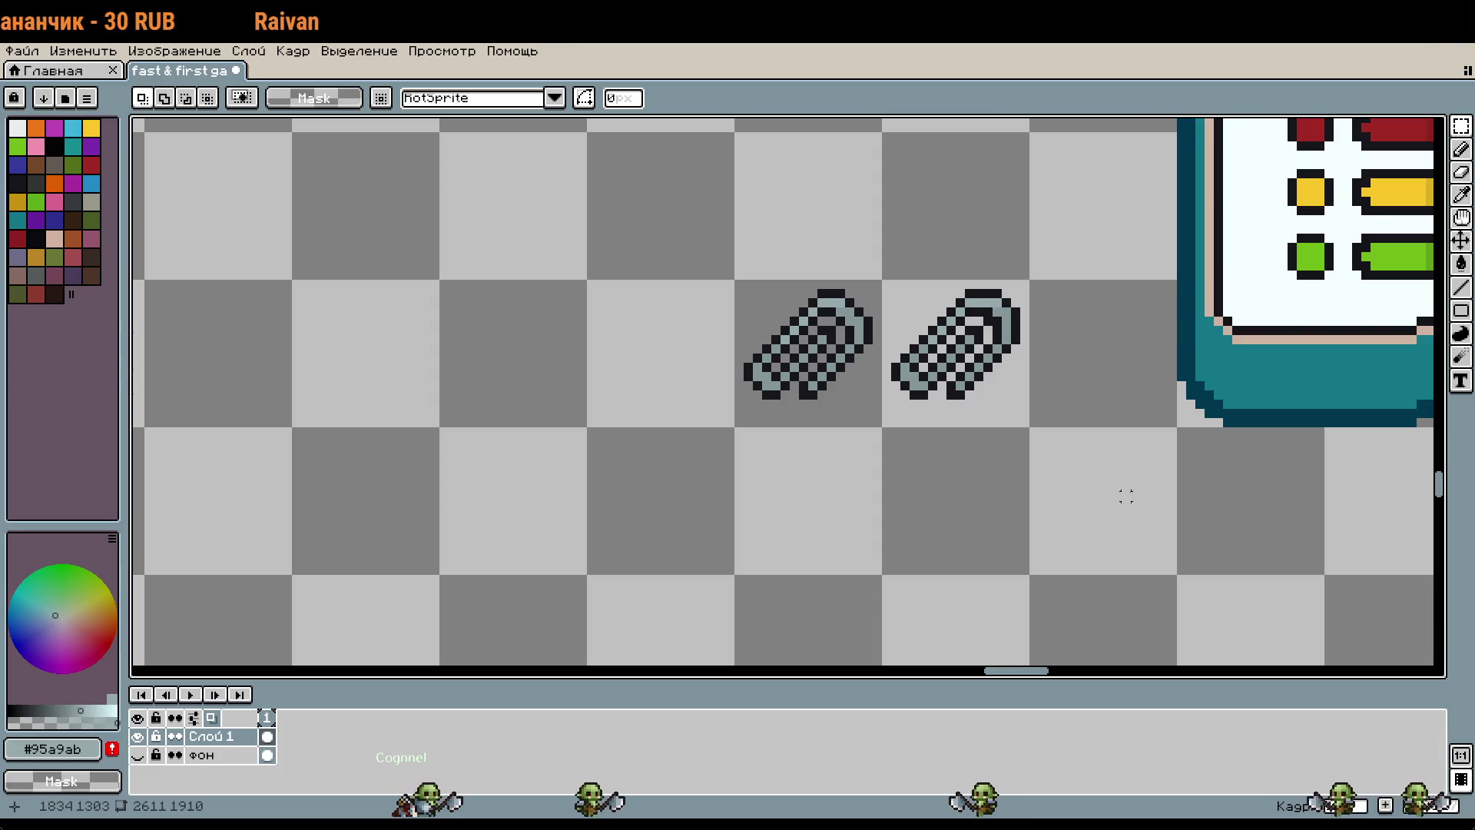
{"action": "scroll", "coordinate": [1126, 496], "scroll_direction": "down", "scroll_amount": 2}
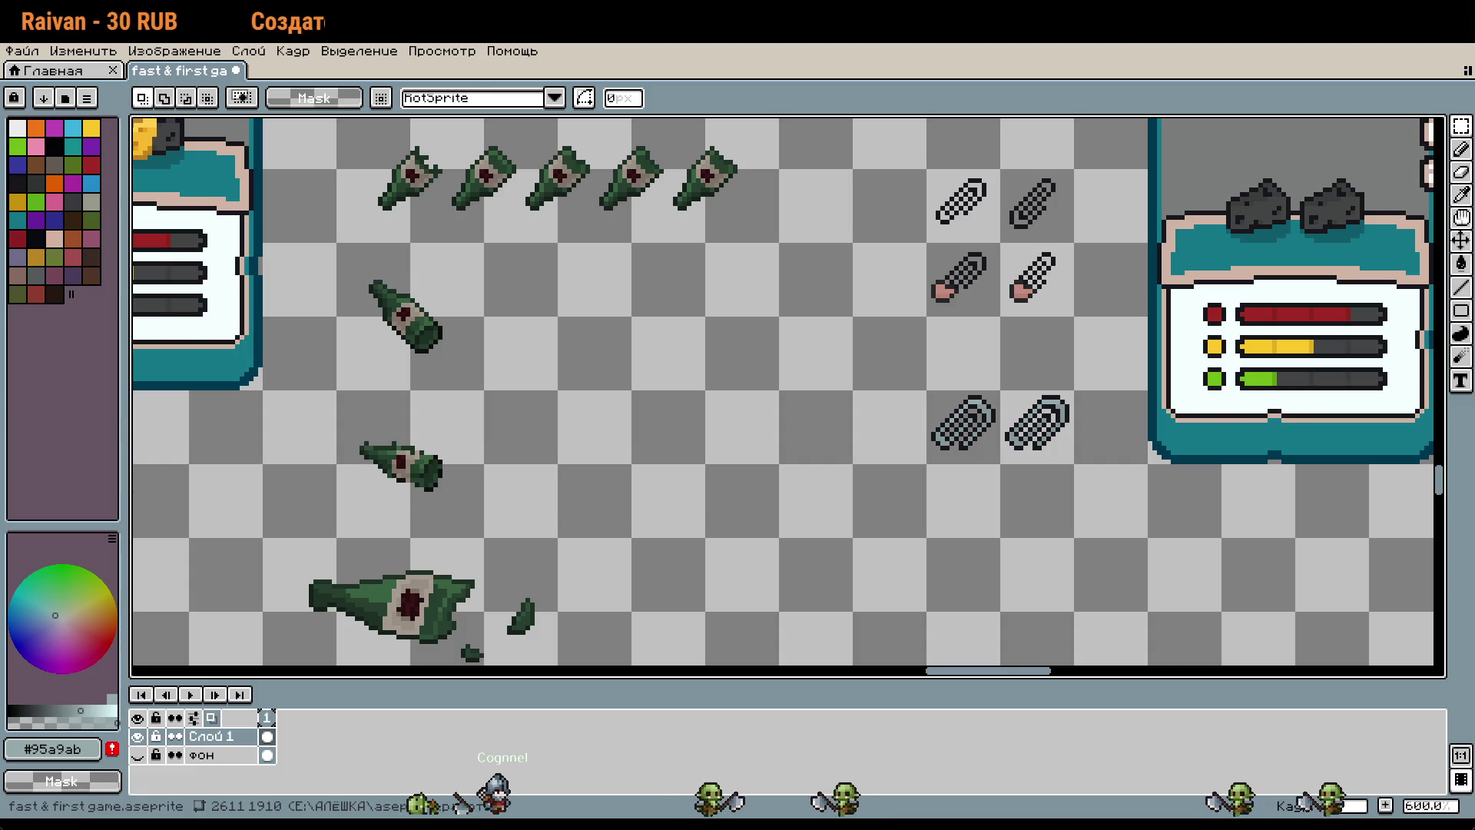
Step: Place the two lower ring-headed sprites into the list's third row
{"action": "mouse_move", "coordinate": [1044, 491]}
{"action": "left_mouse_down"}
{"action": "mouse_move", "coordinate": [925, 459]}
{"action": "mouse_move", "coordinate": [808, 357]}
{"action": "left_mouse_up"}
{"action": "left_click_drag", "start_coordinate": [1176, 385], "coordinate": [729, 442]}
{"action": "scroll", "coordinate": [729, 442], "scroll_direction": "down", "scroll_amount": 3}
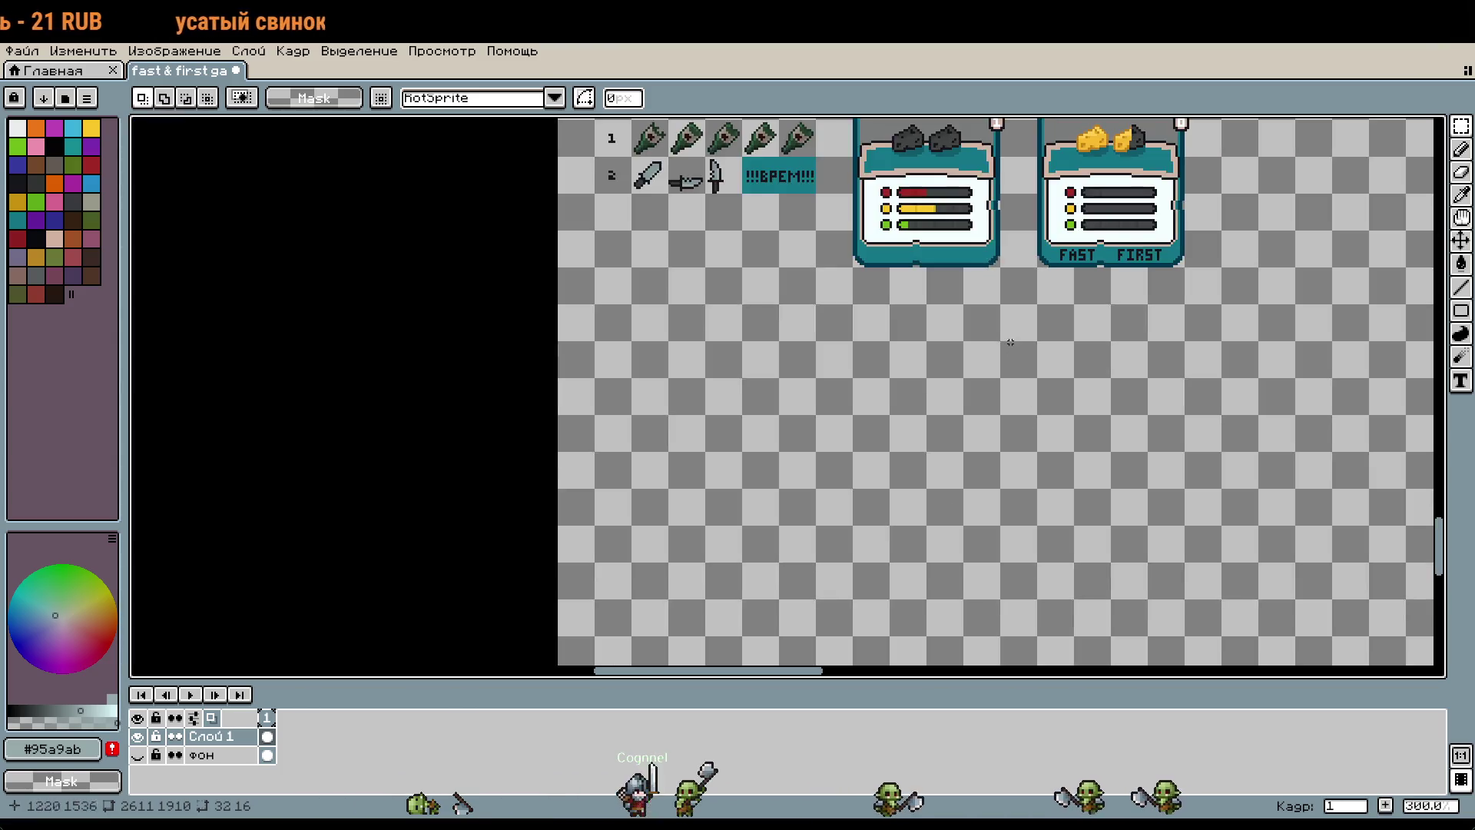
{"action": "scroll", "coordinate": [780, 346], "scroll_direction": "up", "scroll_amount": 3}
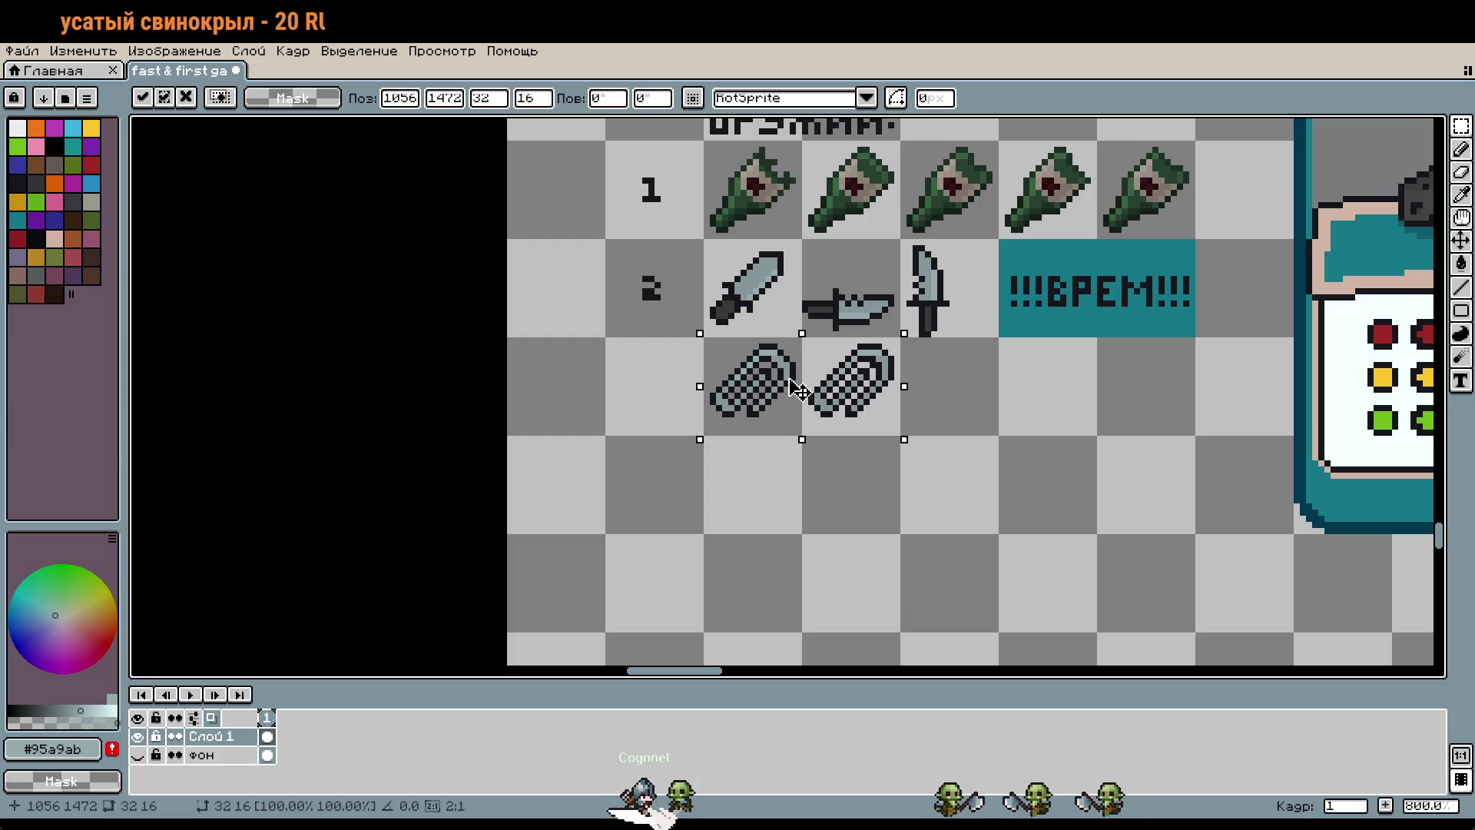
{"action": "left_click", "coordinate": [768, 451]}
{"action": "scroll", "coordinate": [646, 340], "scroll_direction": "up", "scroll_amount": 3}
Step: Pencil a numeral 3 beside the row in dark outline colour #16161b
{"action": "key", "text": "i"}
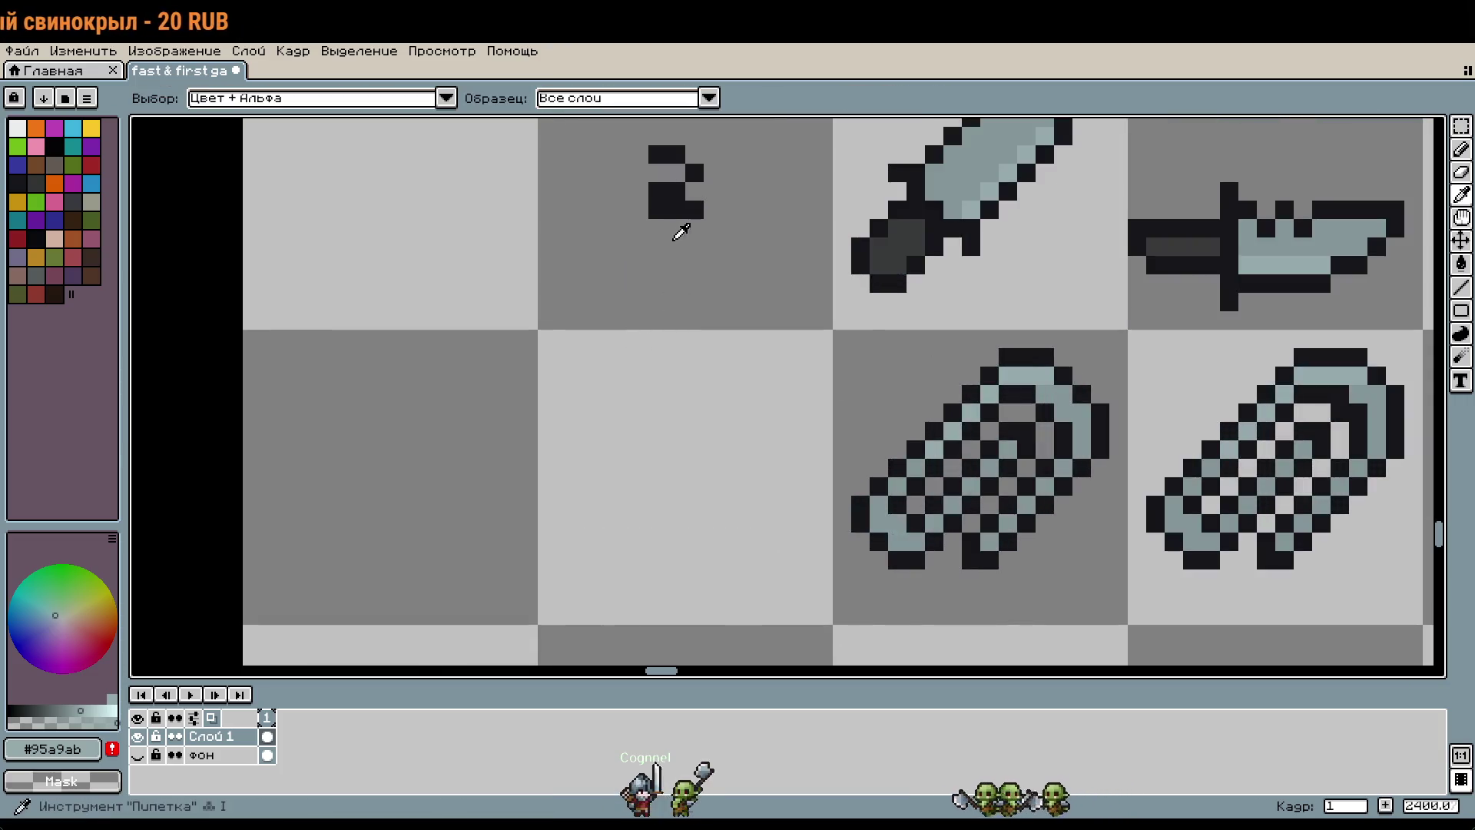
{"action": "left_click", "coordinate": [676, 212]}
{"action": "key", "text": "b"}
{"action": "left_click", "coordinate": [676, 431]}
{"action": "left_click", "coordinate": [658, 431]}
{"action": "left_click", "coordinate": [694, 449]}
{"action": "left_click", "coordinate": [676, 468]}
{"action": "left_click", "coordinate": [658, 467]}
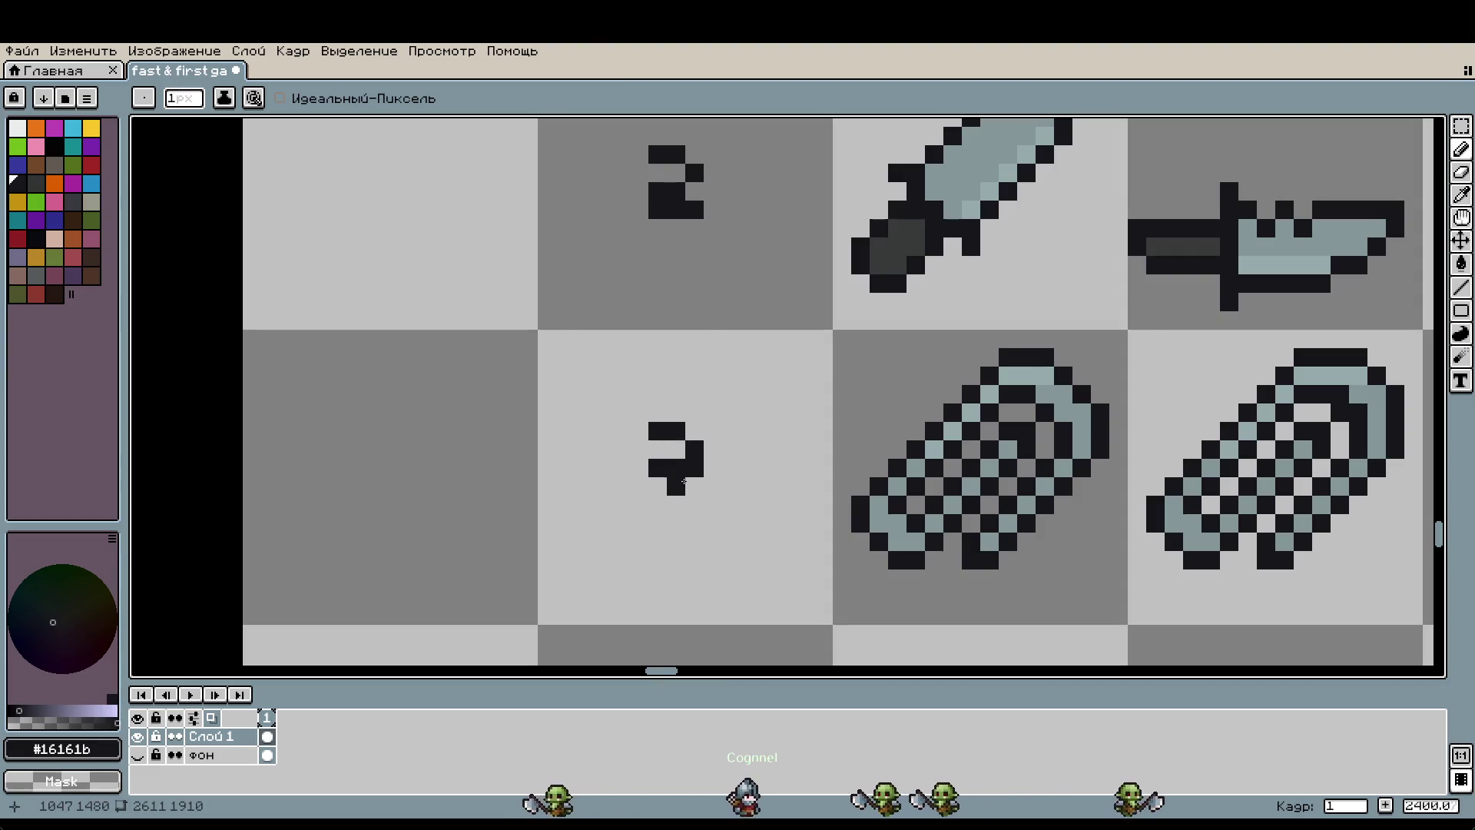
{"action": "key", "text": "ctrl+z"}
{"action": "left_click_drag", "start_coordinate": [658, 486], "coordinate": [694, 486]}
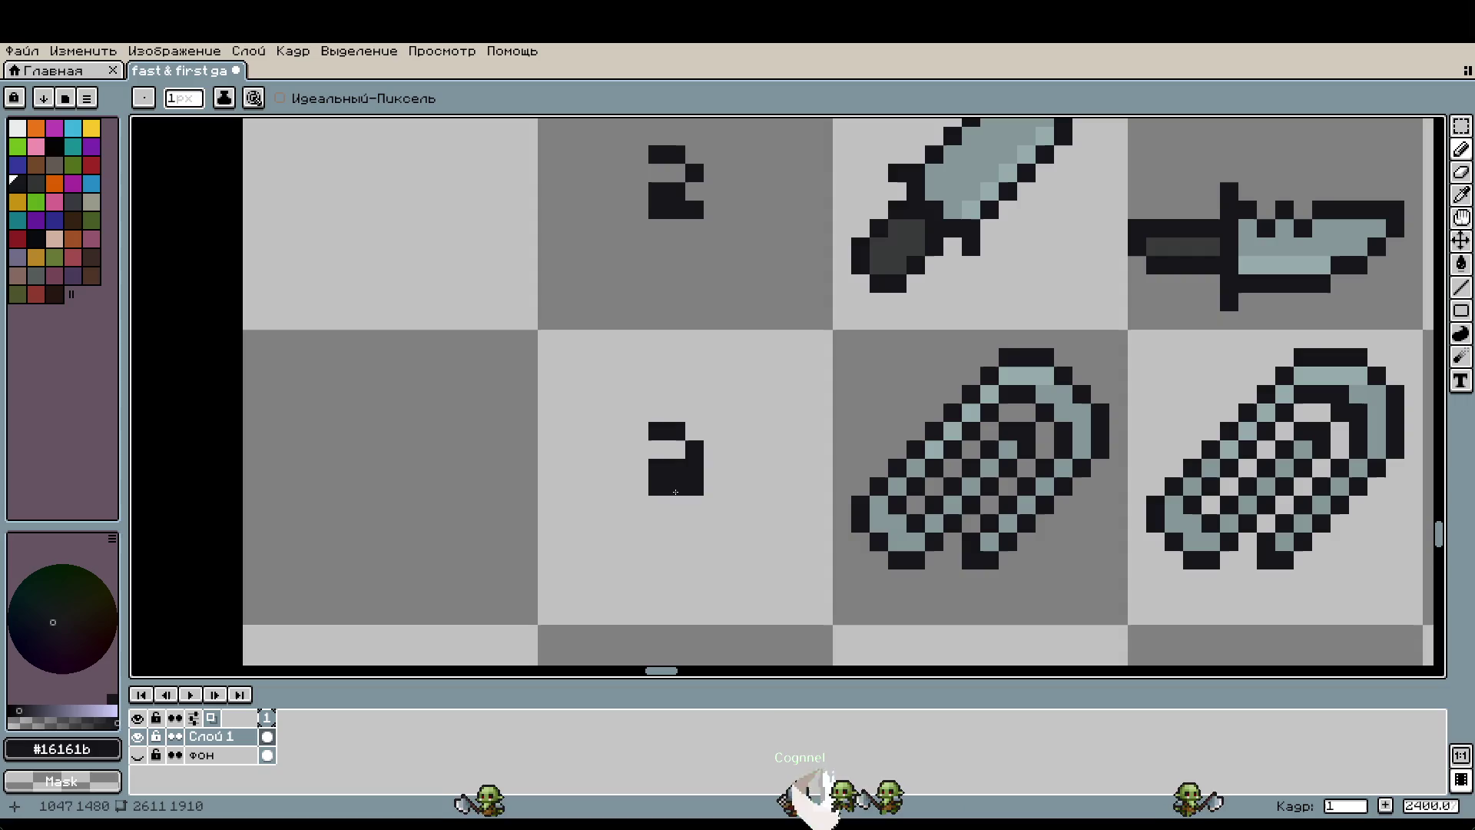
{"action": "scroll", "coordinate": [738, 533], "scroll_direction": "down", "scroll_amount": 2}
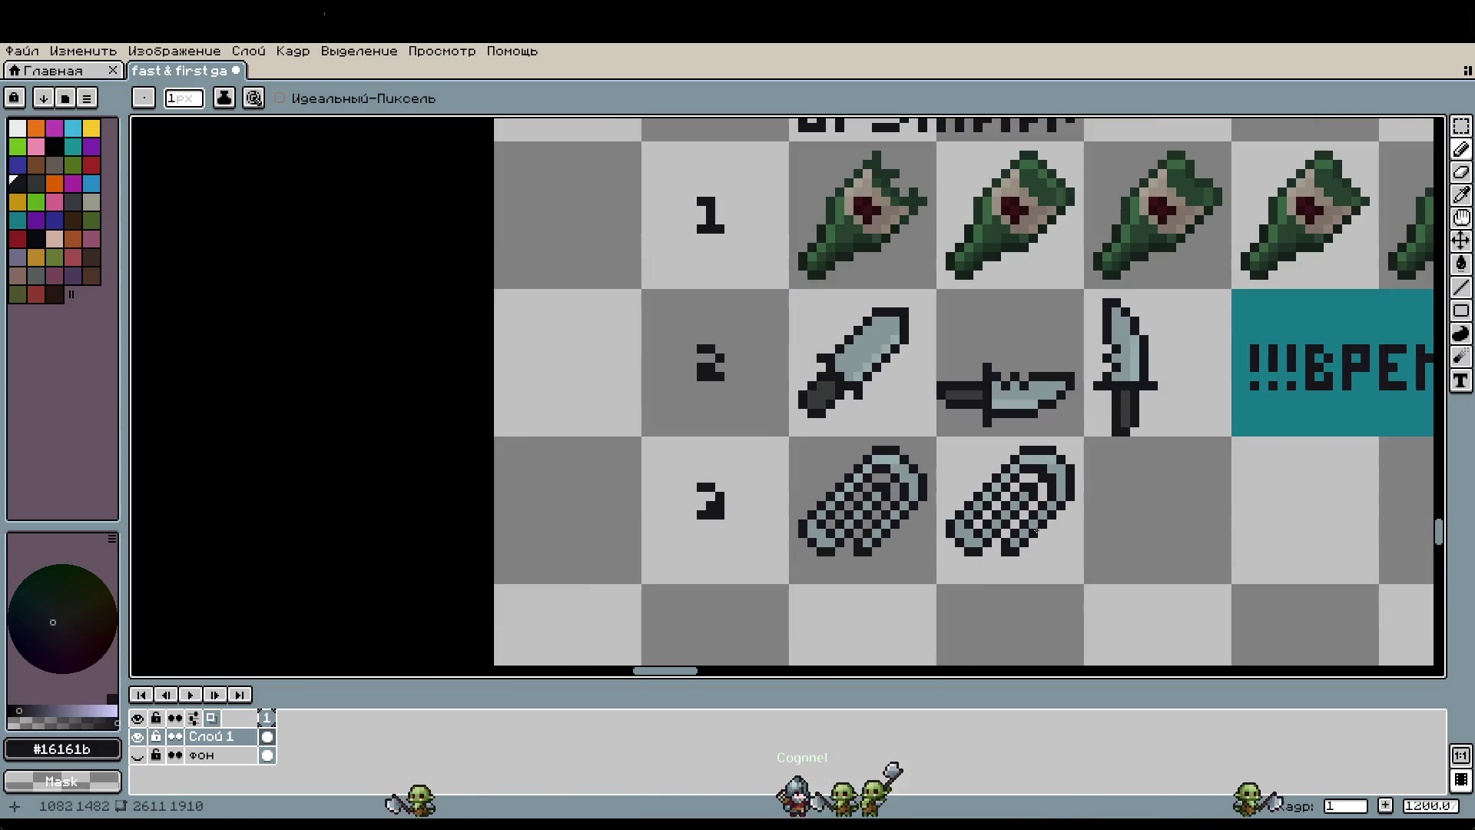
Step: Move the grey card and the large clip drafts further right
{"action": "scroll", "coordinate": [1304, 481], "scroll_direction": "down", "scroll_amount": 3}
{"action": "scroll", "coordinate": [1304, 480], "scroll_direction": "right", "scroll_amount": 5}
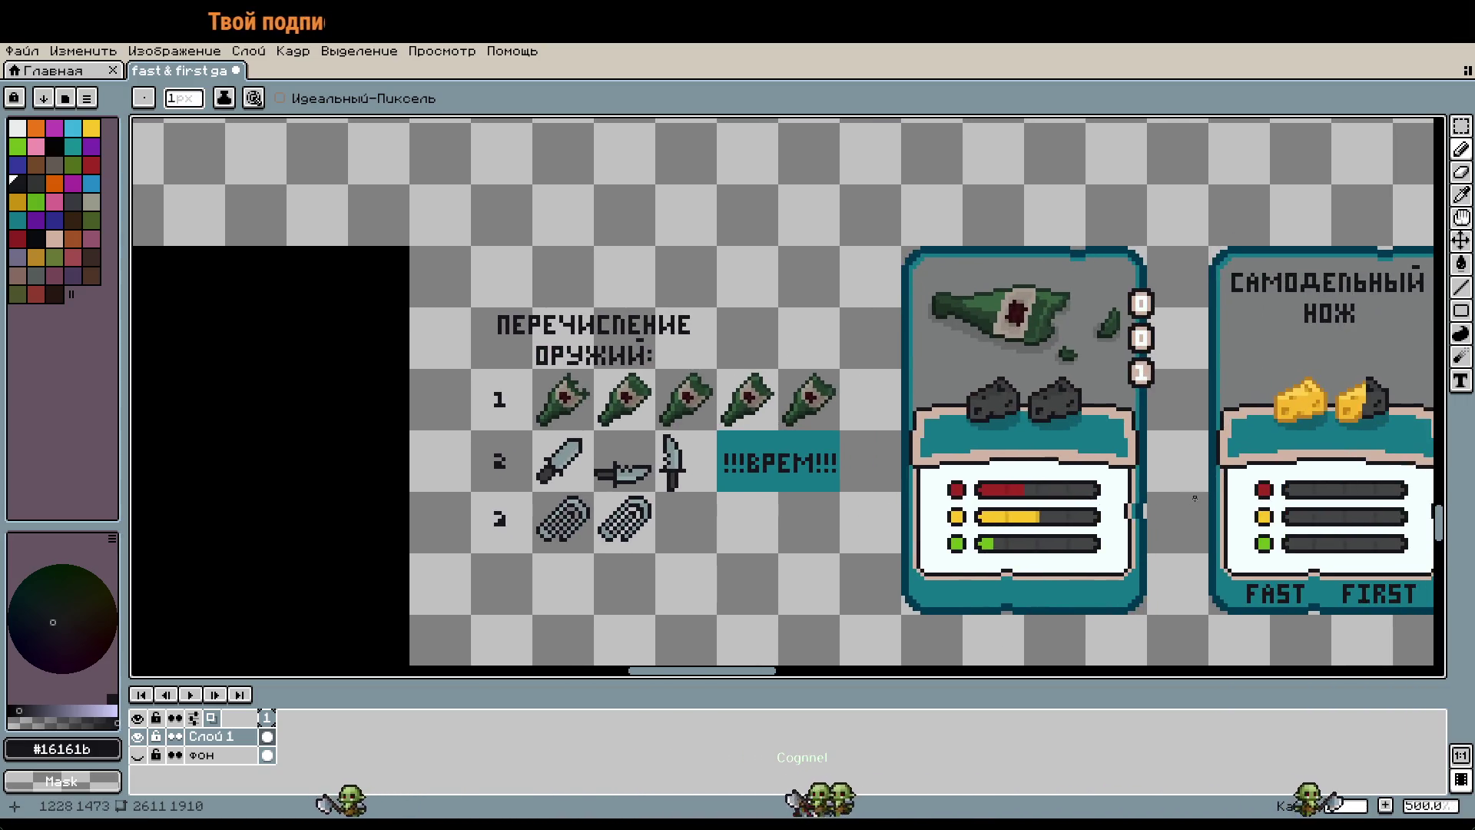
{"action": "scroll", "coordinate": [1195, 498], "scroll_direction": "right", "scroll_amount": 5}
{"action": "scroll", "coordinate": [999, 500], "scroll_direction": "down", "scroll_amount": 1}
{"action": "scroll", "coordinate": [879, 538], "scroll_direction": "down", "scroll_amount": 2}
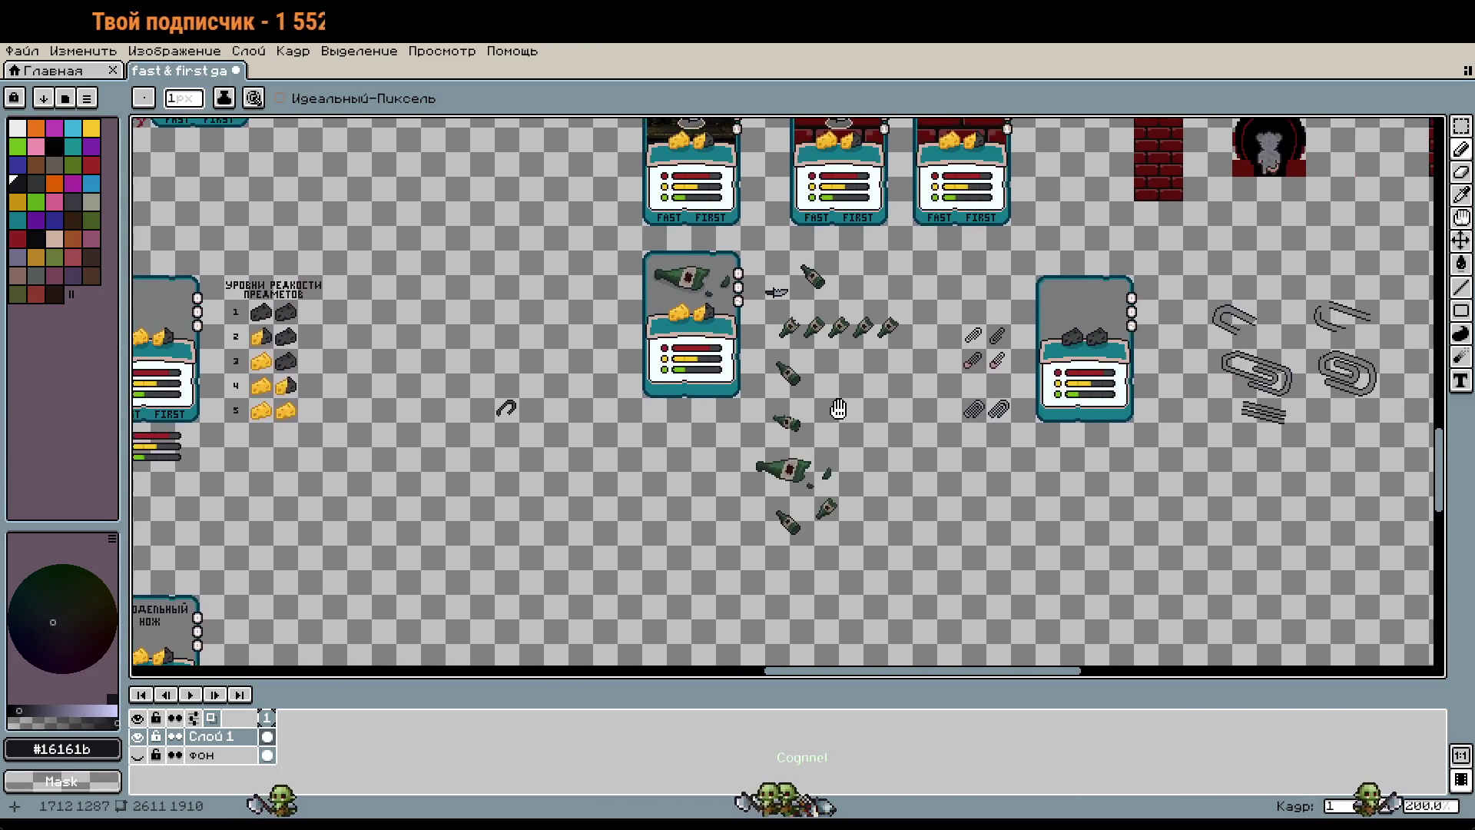
{"action": "scroll", "coordinate": [946, 411], "scroll_direction": "right", "scroll_amount": 3}
{"action": "scroll", "coordinate": [947, 411], "scroll_direction": "down", "scroll_amount": 1}
{"action": "scroll", "coordinate": [1083, 344], "scroll_direction": "up", "scroll_amount": 3}
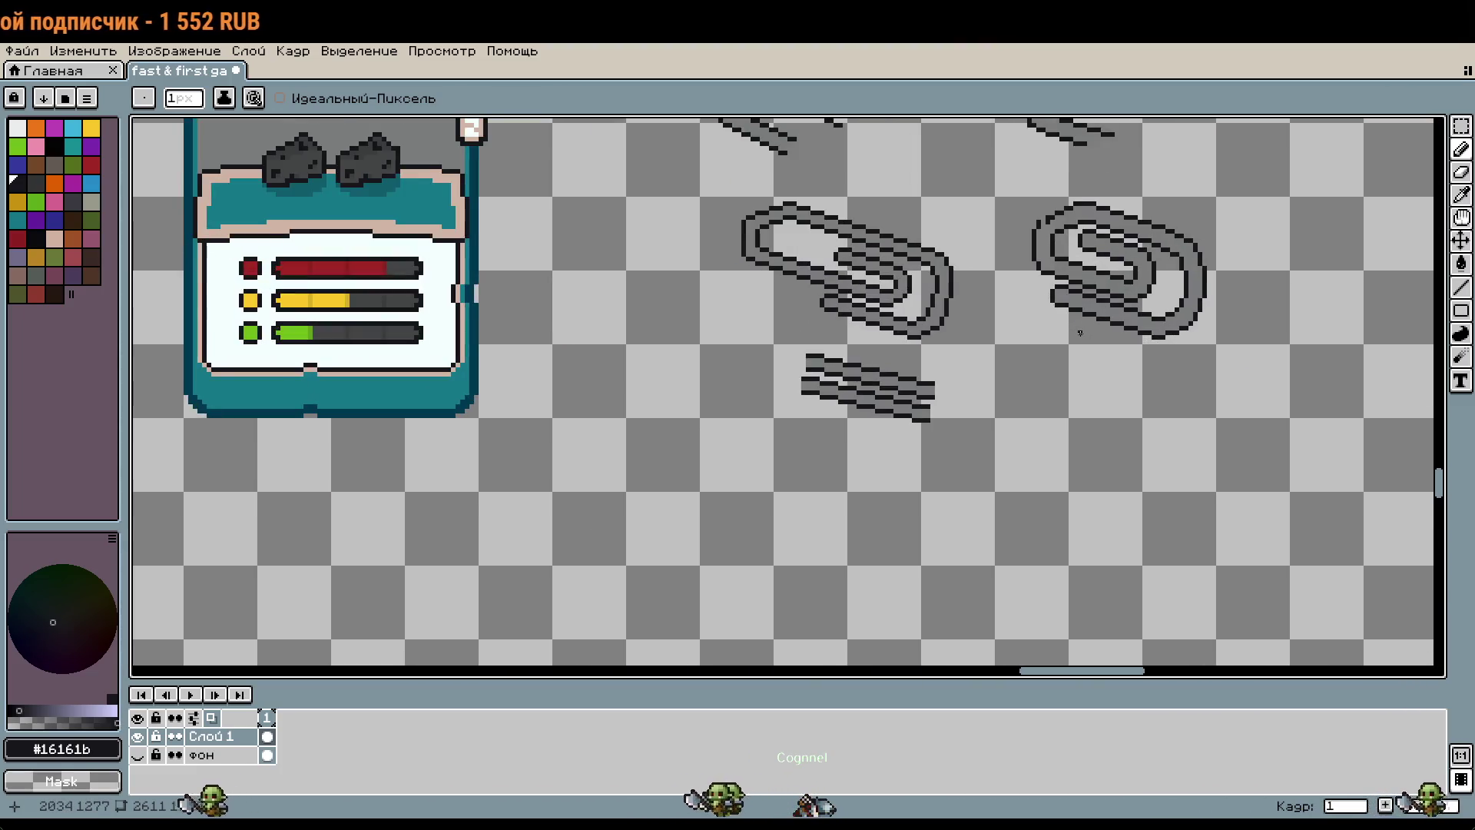
{"action": "scroll", "coordinate": [1079, 333], "scroll_direction": "down", "scroll_amount": 1}
{"action": "scroll", "coordinate": [1065, 551], "scroll_direction": "up", "scroll_amount": 1}
{"action": "scroll", "coordinate": [1065, 552], "scroll_direction": "left", "scroll_amount": 1}
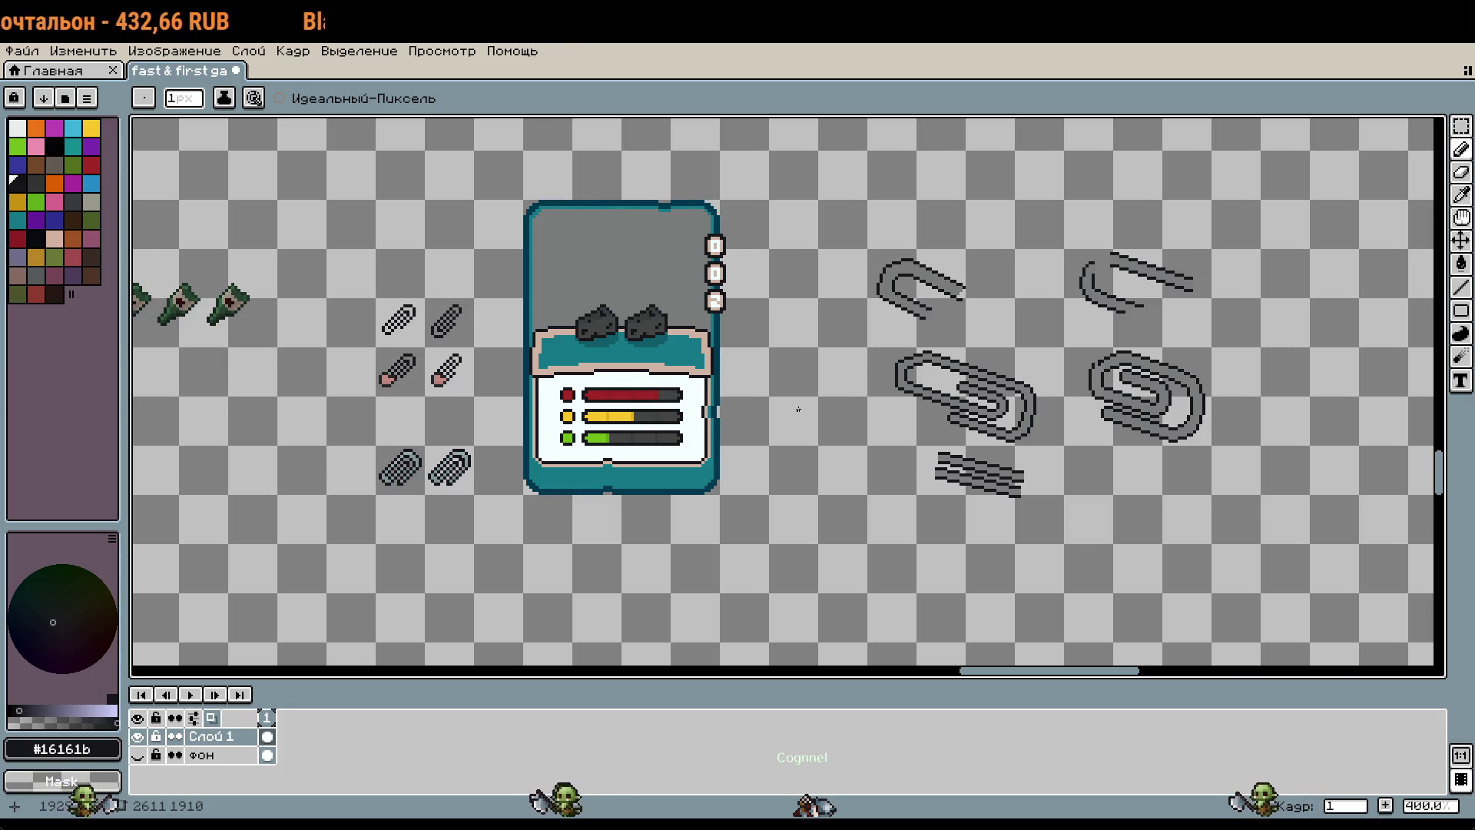
{"action": "scroll", "coordinate": [798, 410], "scroll_direction": "left", "scroll_amount": 1}
{"action": "key", "text": "m"}
{"action": "mouse_move", "coordinate": [632, 209]}
{"action": "left_mouse_down"}
{"action": "mouse_move", "coordinate": [1317, 455]}
{"action": "mouse_move", "coordinate": [1318, 505]}
{"action": "left_mouse_up"}
{"action": "left_click_drag", "start_coordinate": [1147, 478], "coordinate": [1344, 478]}
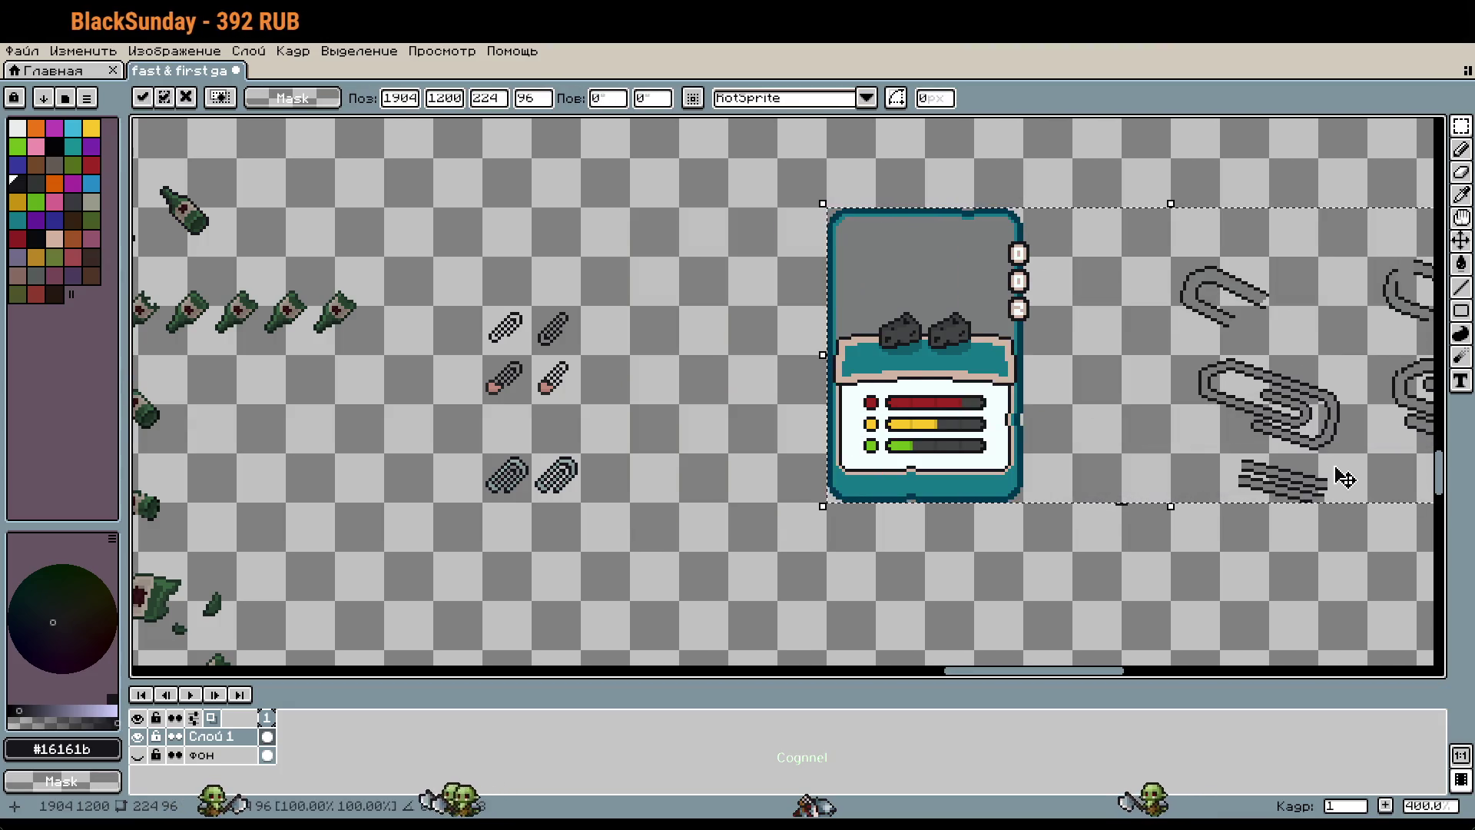
Step: Select the six small clip sprites and shift them right
{"action": "scroll", "coordinate": [905, 487], "scroll_direction": "left", "scroll_amount": 2}
{"action": "scroll", "coordinate": [905, 488], "scroll_direction": "left", "scroll_amount": 1}
{"action": "mouse_move", "coordinate": [772, 306]}
{"action": "left_mouse_down"}
{"action": "mouse_move", "coordinate": [861, 492]}
{"action": "mouse_move", "coordinate": [1059, 496]}
{"action": "left_mouse_up"}
{"action": "scroll", "coordinate": [950, 486], "scroll_direction": "right", "scroll_amount": 1}
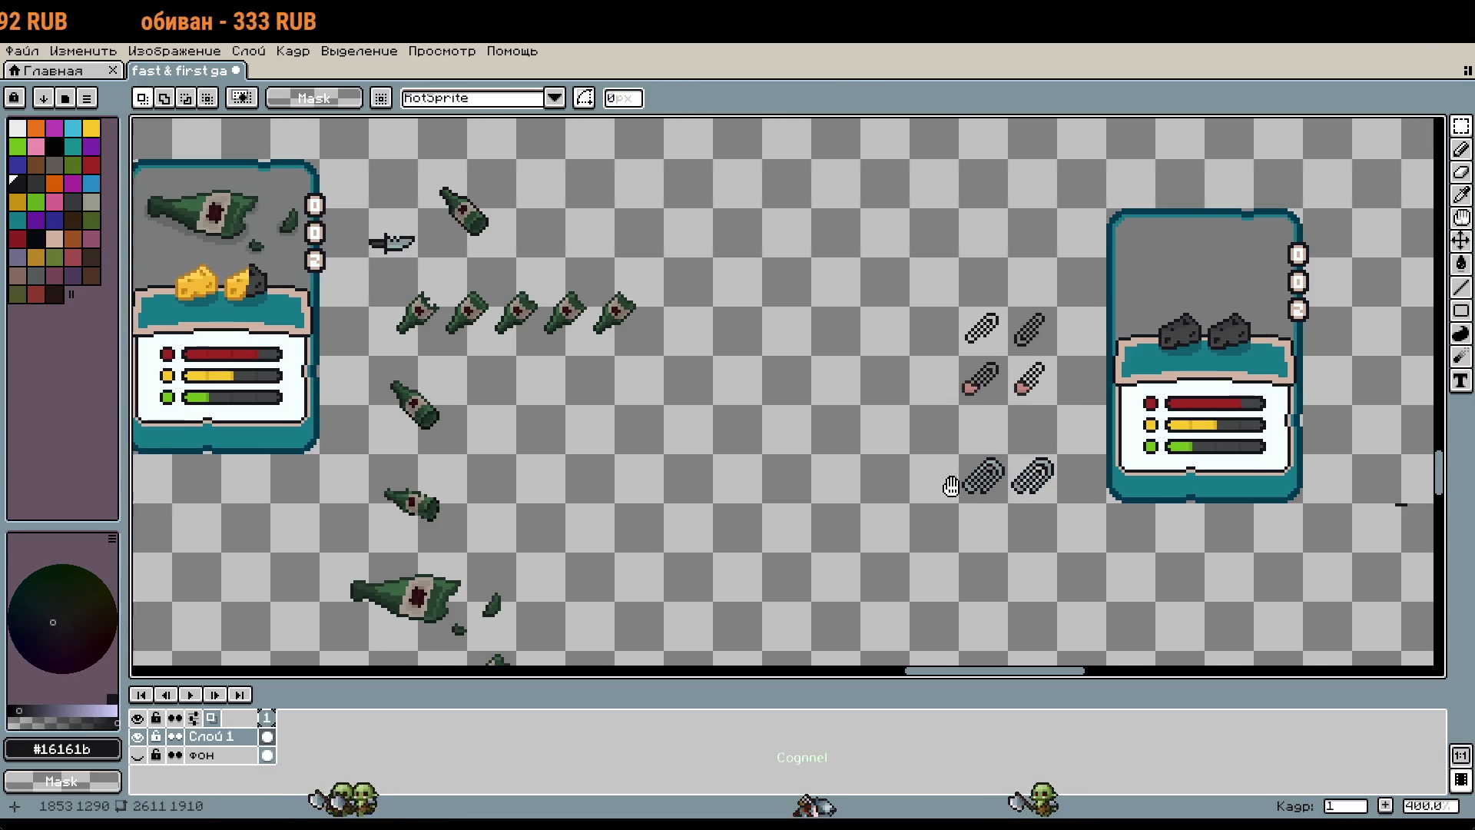
{"action": "scroll", "coordinate": [950, 486], "scroll_direction": "right", "scroll_amount": 7}
{"action": "scroll", "coordinate": [999, 384], "scroll_direction": "left", "scroll_amount": 4}
{"action": "scroll", "coordinate": [1052, 315], "scroll_direction": "up", "scroll_amount": 2}
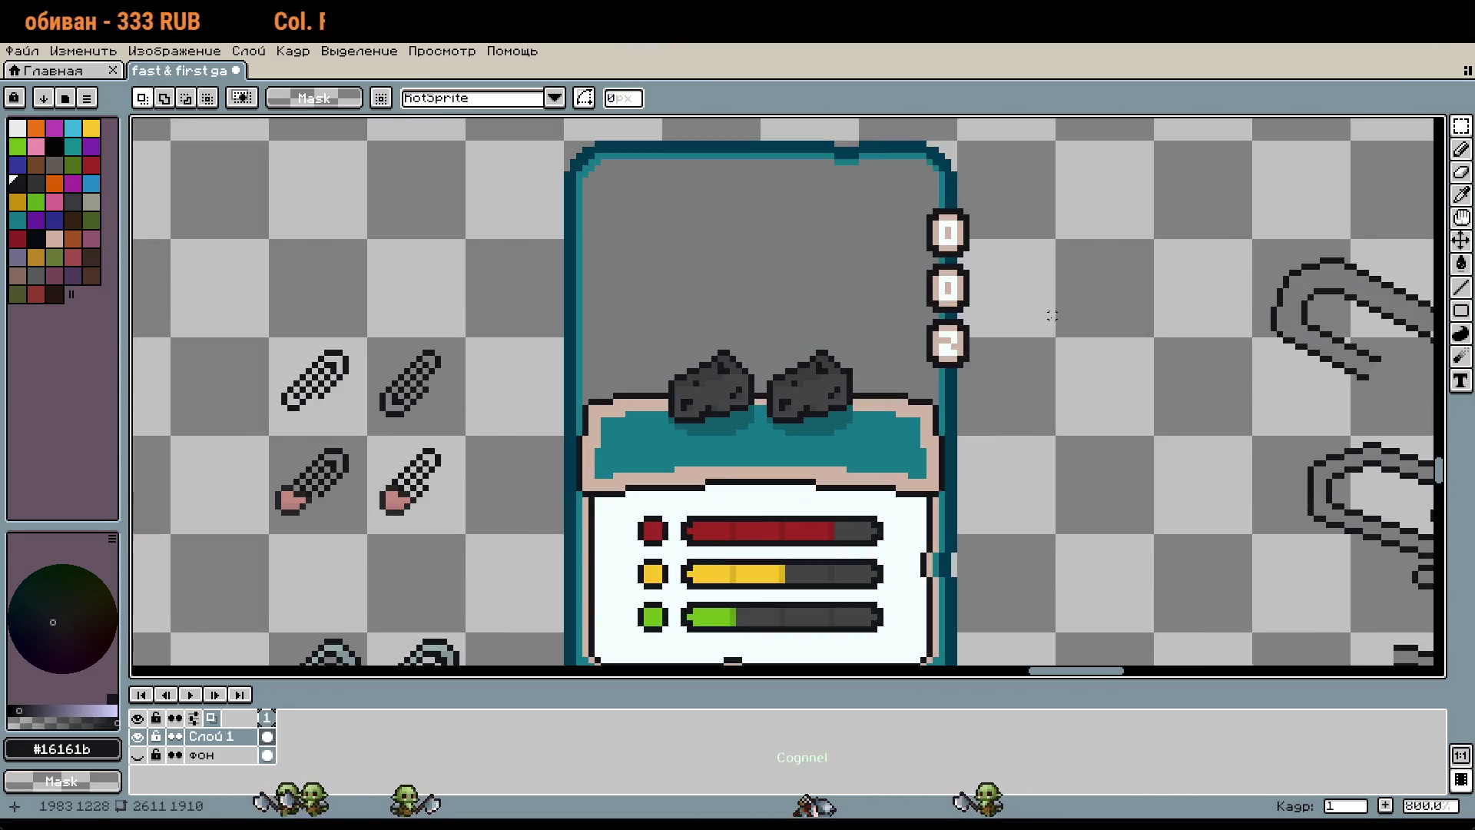
{"action": "scroll", "coordinate": [1052, 315], "scroll_direction": "down", "scroll_amount": 1}
{"action": "scroll", "coordinate": [1075, 461], "scroll_direction": "down", "scroll_amount": 1}
{"action": "scroll", "coordinate": [1075, 461], "scroll_direction": "right", "scroll_amount": 1}
{"action": "left_click_drag", "start_coordinate": [1034, 536], "coordinate": [1111, 589]}
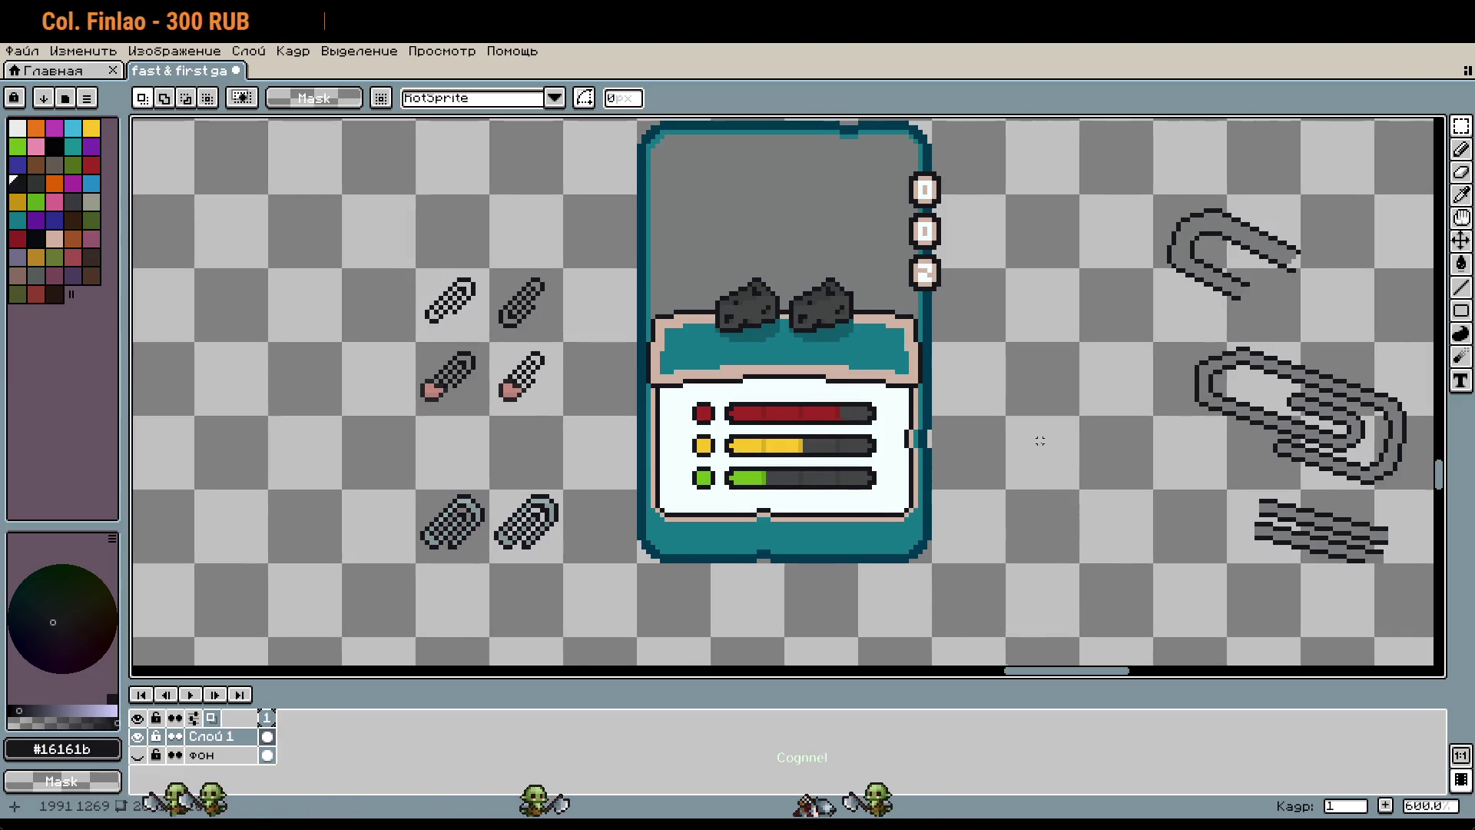
{"action": "scroll", "coordinate": [1040, 440], "scroll_direction": "up", "scroll_amount": 3}
{"action": "scroll", "coordinate": [1040, 440], "scroll_direction": "left", "scroll_amount": 3}
{"action": "scroll", "coordinate": [1057, 406], "scroll_direction": "up", "scroll_amount": 3}
{"action": "key", "text": "i"}
{"action": "scroll", "coordinate": [1121, 377], "scroll_direction": "up", "scroll_amount": 1}
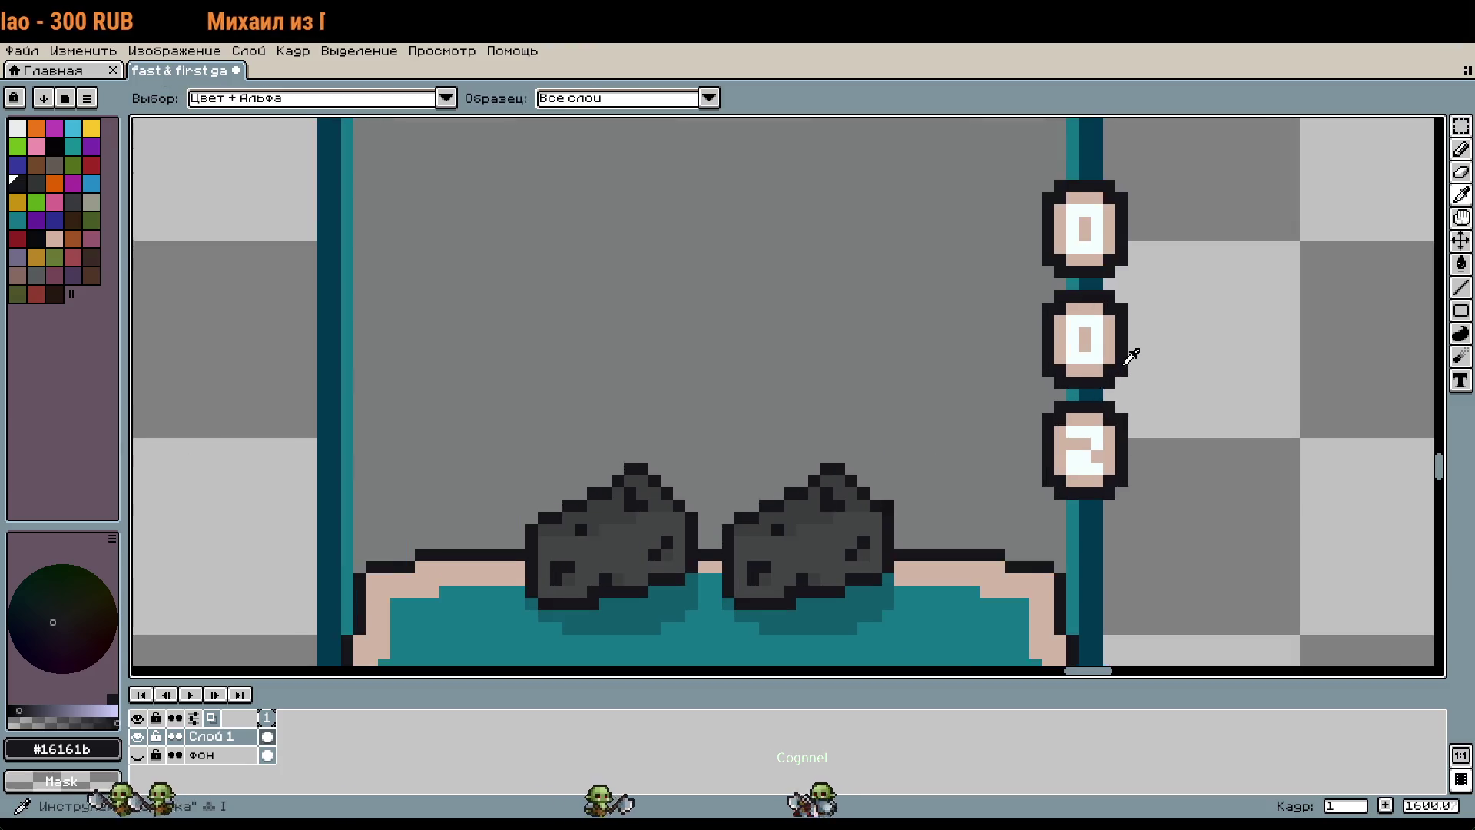
{"action": "scroll", "coordinate": [1057, 422], "scroll_direction": "up", "scroll_amount": 4}
{"action": "left_click", "coordinate": [1080, 486]}
{"action": "key", "text": "b"}
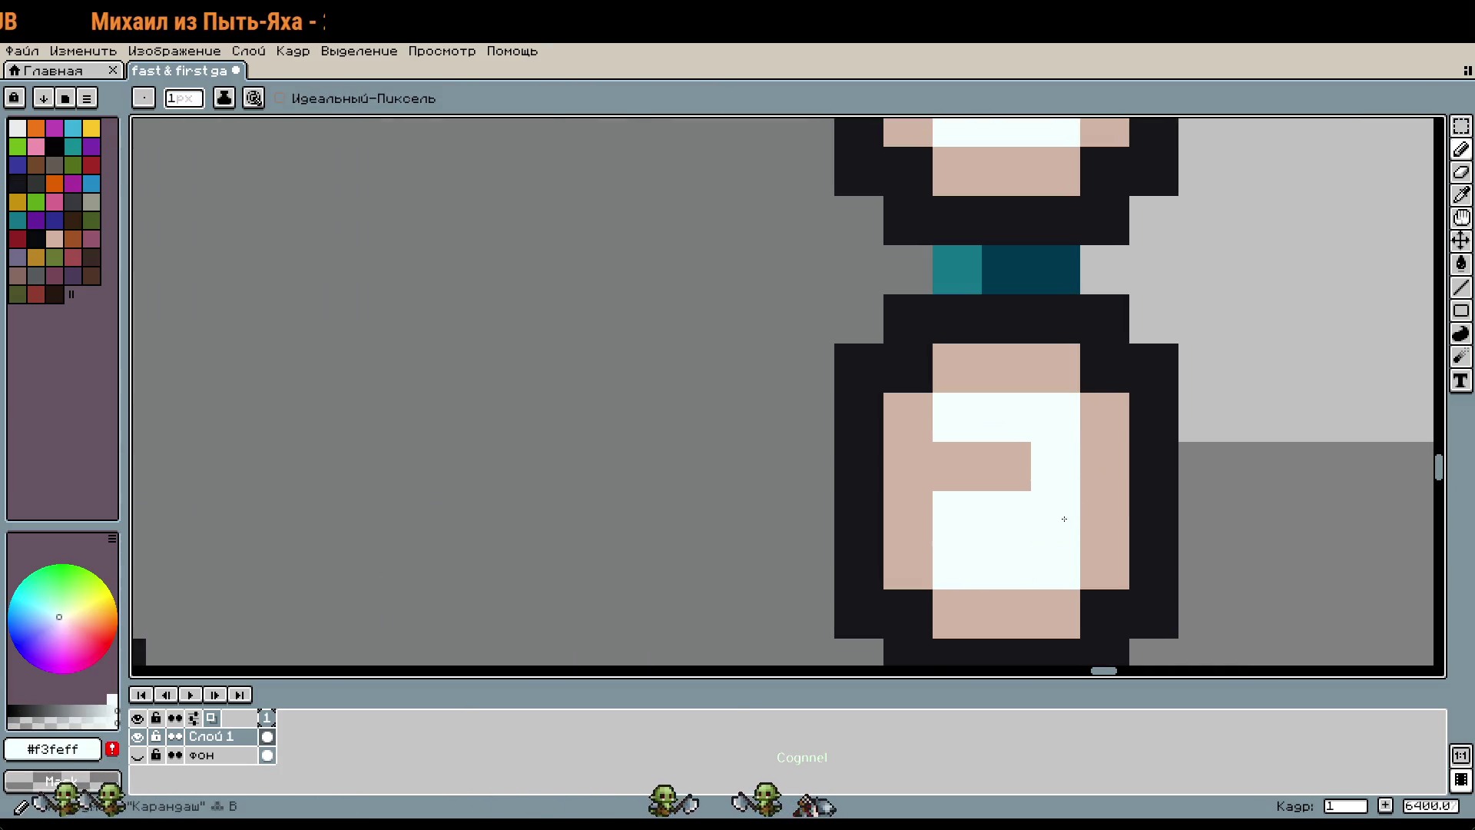
{"action": "left_click", "coordinate": [1063, 516], "text": "alt"}
{"action": "scroll", "coordinate": [1064, 516], "scroll_direction": "down", "scroll_amount": 3}
{"action": "scroll", "coordinate": [1234, 471], "scroll_direction": "down", "scroll_amount": 2}
{"action": "scroll", "coordinate": [1234, 471], "scroll_direction": "down", "scroll_amount": 1}
{"action": "left_click_drag", "start_coordinate": [1234, 471], "coordinate": [1177, 388]}
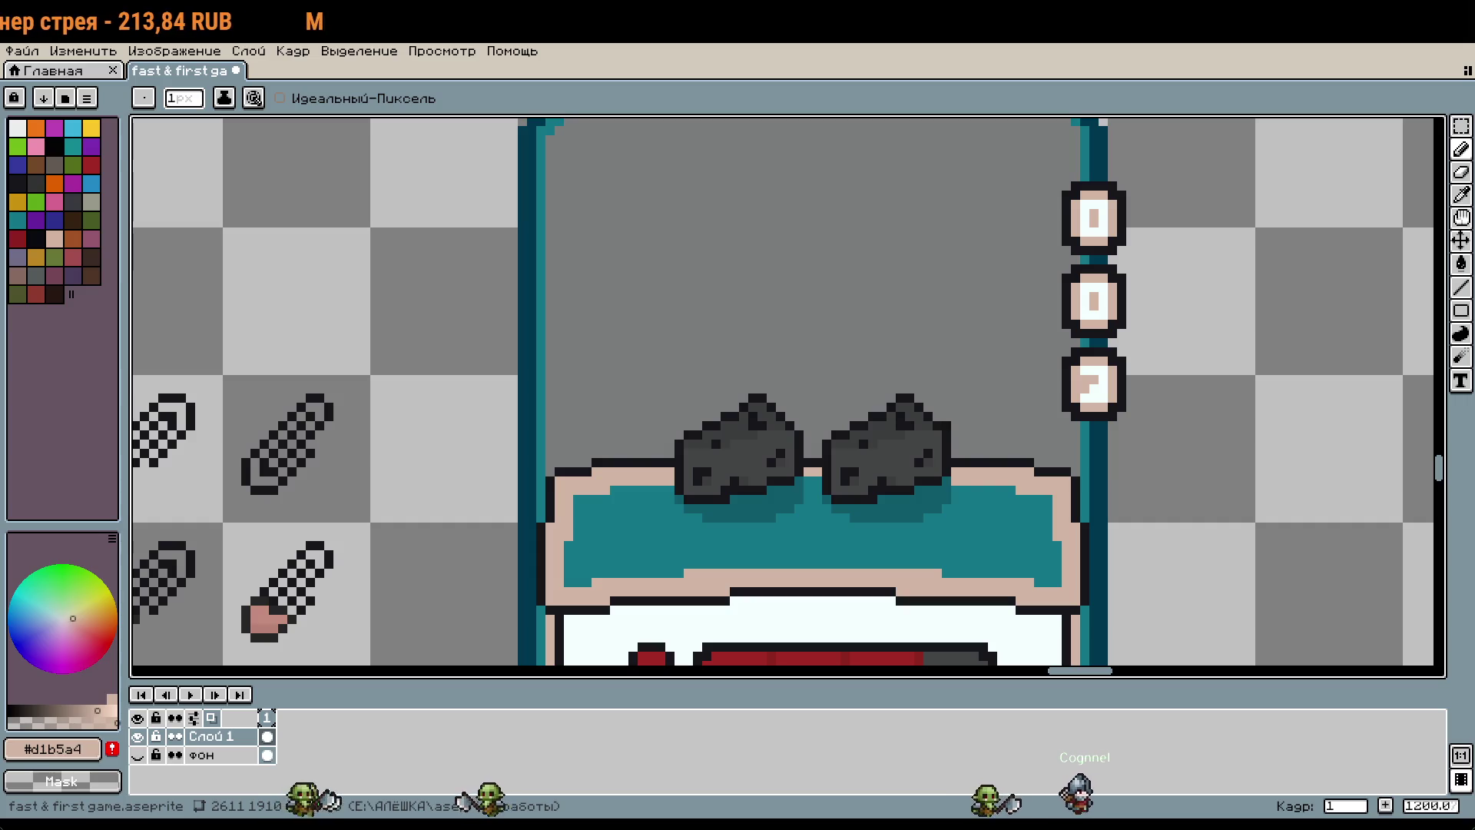
{"action": "scroll", "coordinate": [1039, 434], "scroll_direction": "down", "scroll_amount": 4}
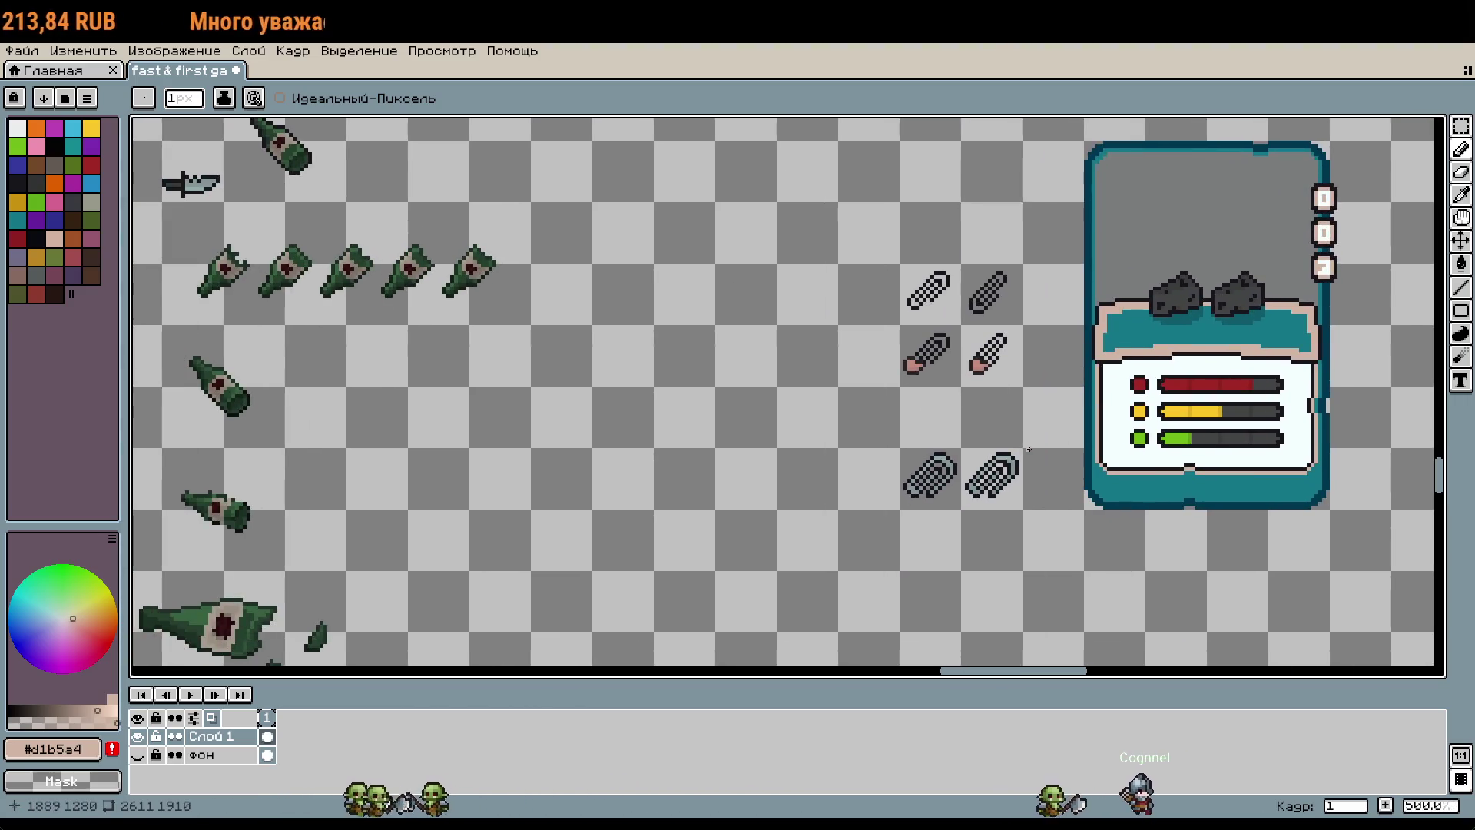
{"action": "scroll", "coordinate": [1031, 347], "scroll_direction": "up", "scroll_amount": 5}
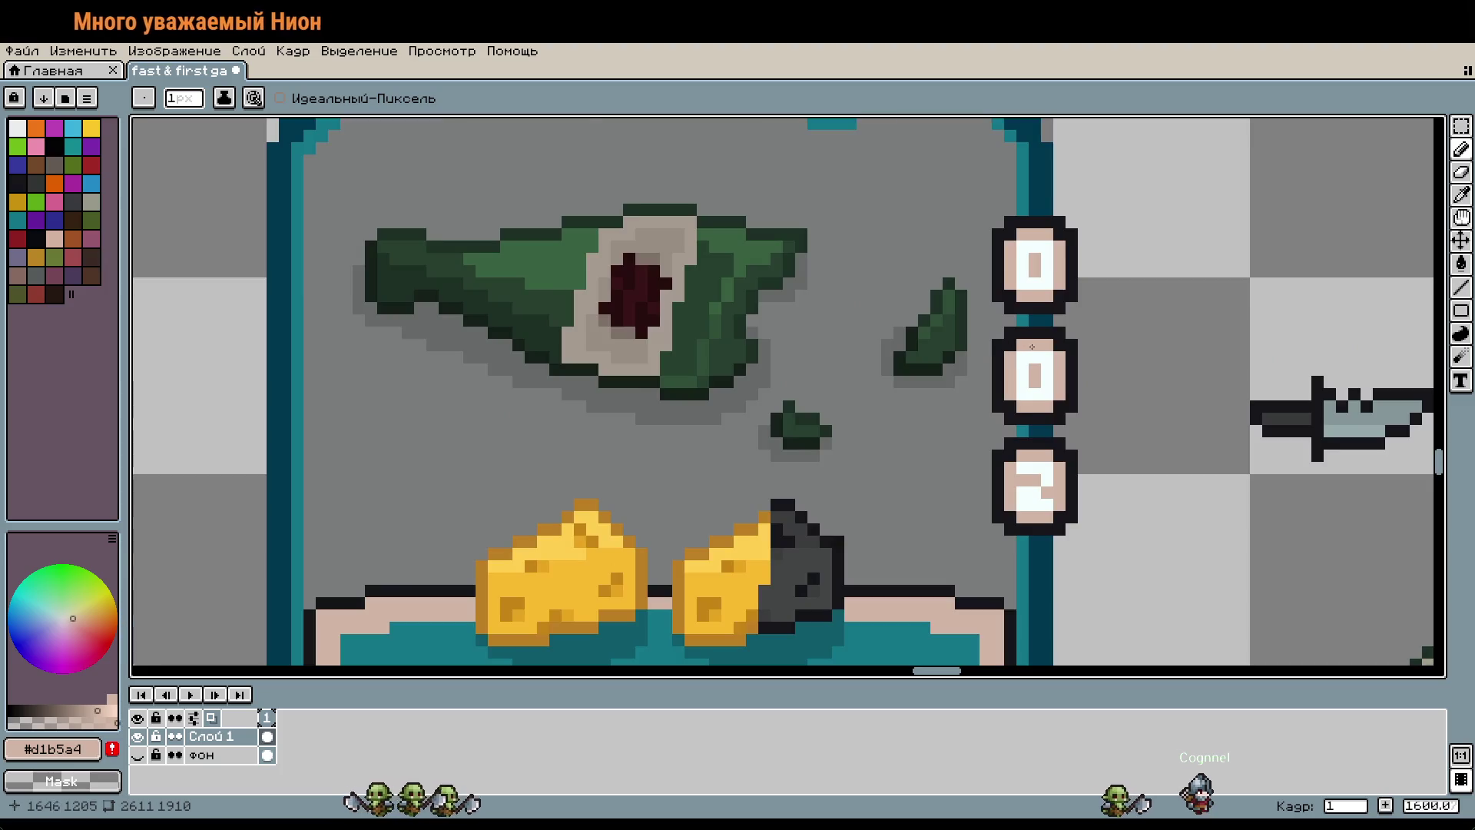
{"action": "scroll", "coordinate": [1032, 348], "scroll_direction": "down", "scroll_amount": 5}
{"action": "left_click_drag", "start_coordinate": [1032, 348], "coordinate": [631, 265]}
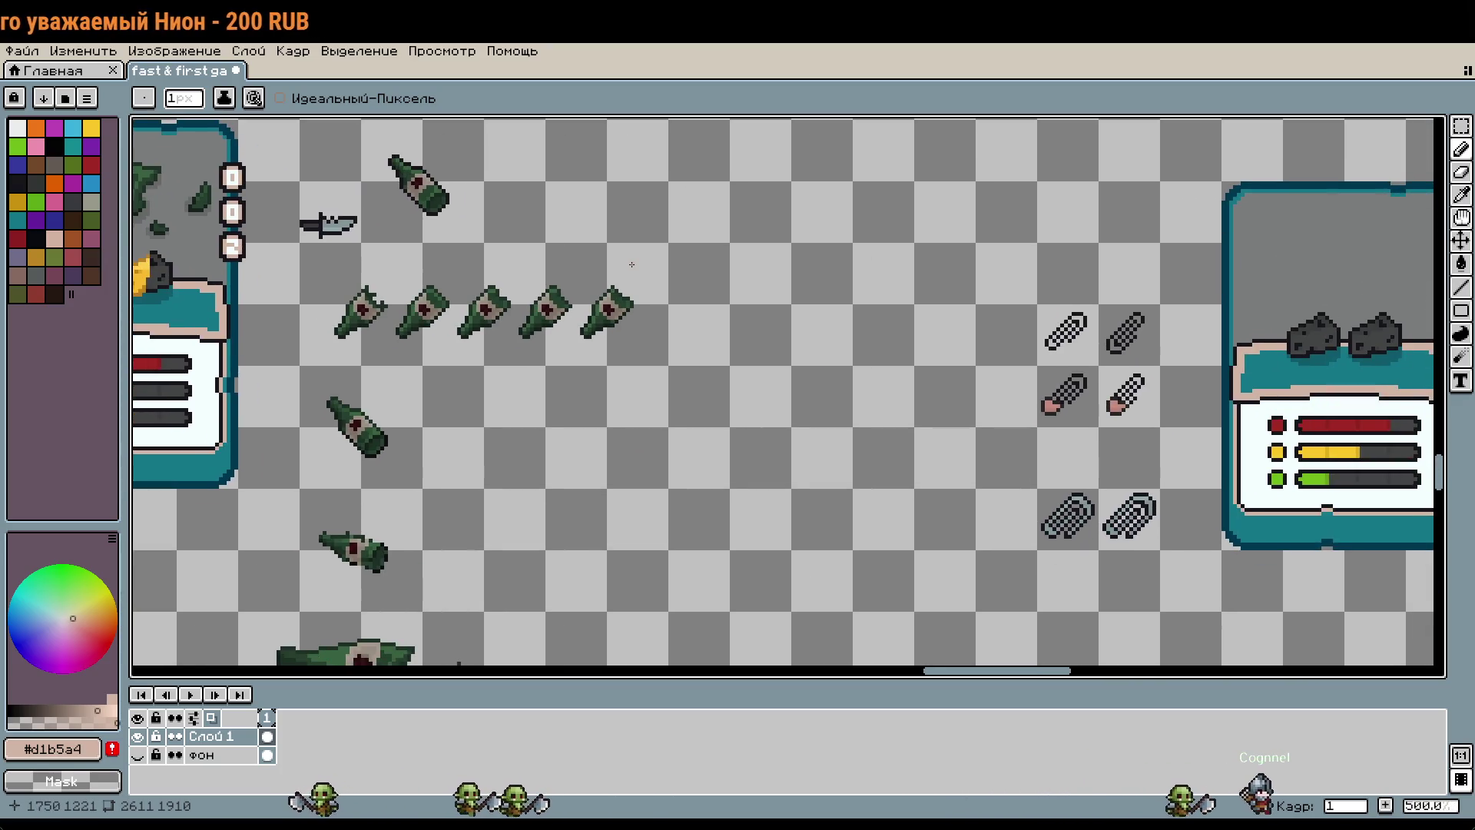
{"action": "scroll", "coordinate": [1187, 598], "scroll_direction": "up", "scroll_amount": 5}
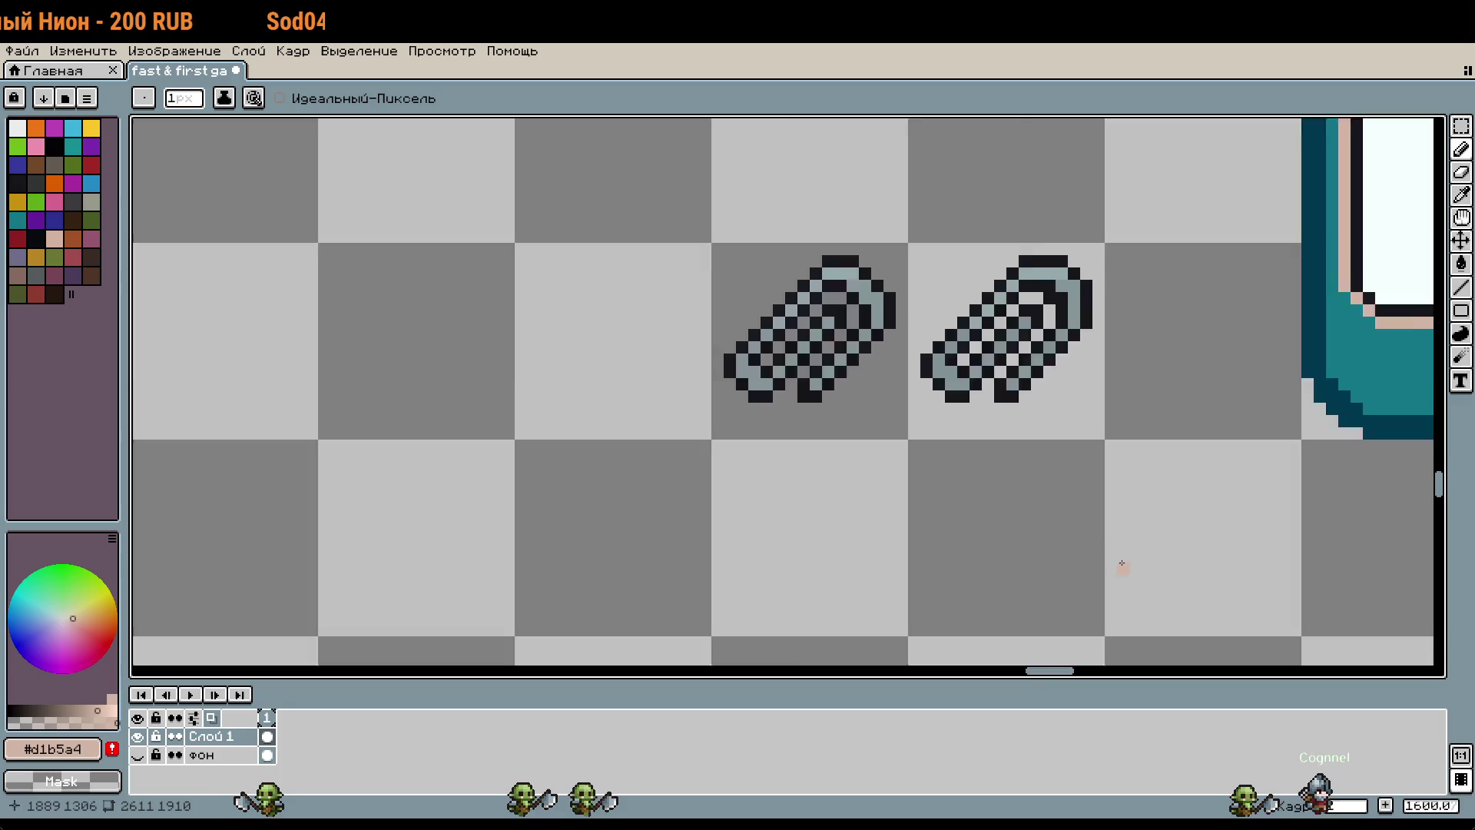
{"action": "scroll", "coordinate": [1083, 357], "scroll_direction": "down", "scroll_amount": 1}
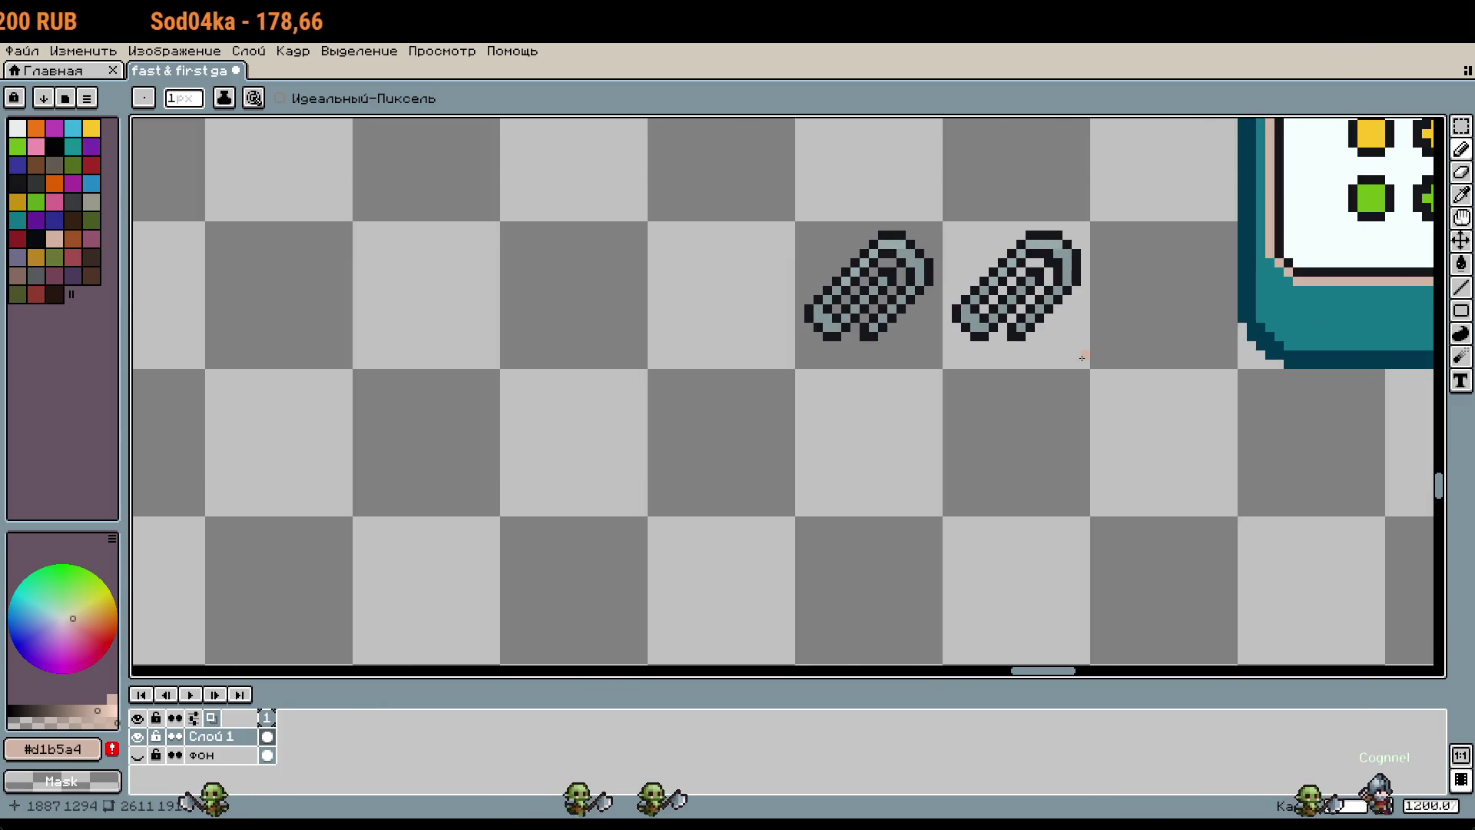
{"action": "scroll", "coordinate": [1082, 358], "scroll_direction": "down", "scroll_amount": 4}
{"action": "left_click_drag", "start_coordinate": [1072, 311], "coordinate": [826, 361]}
{"action": "key", "text": "w"}
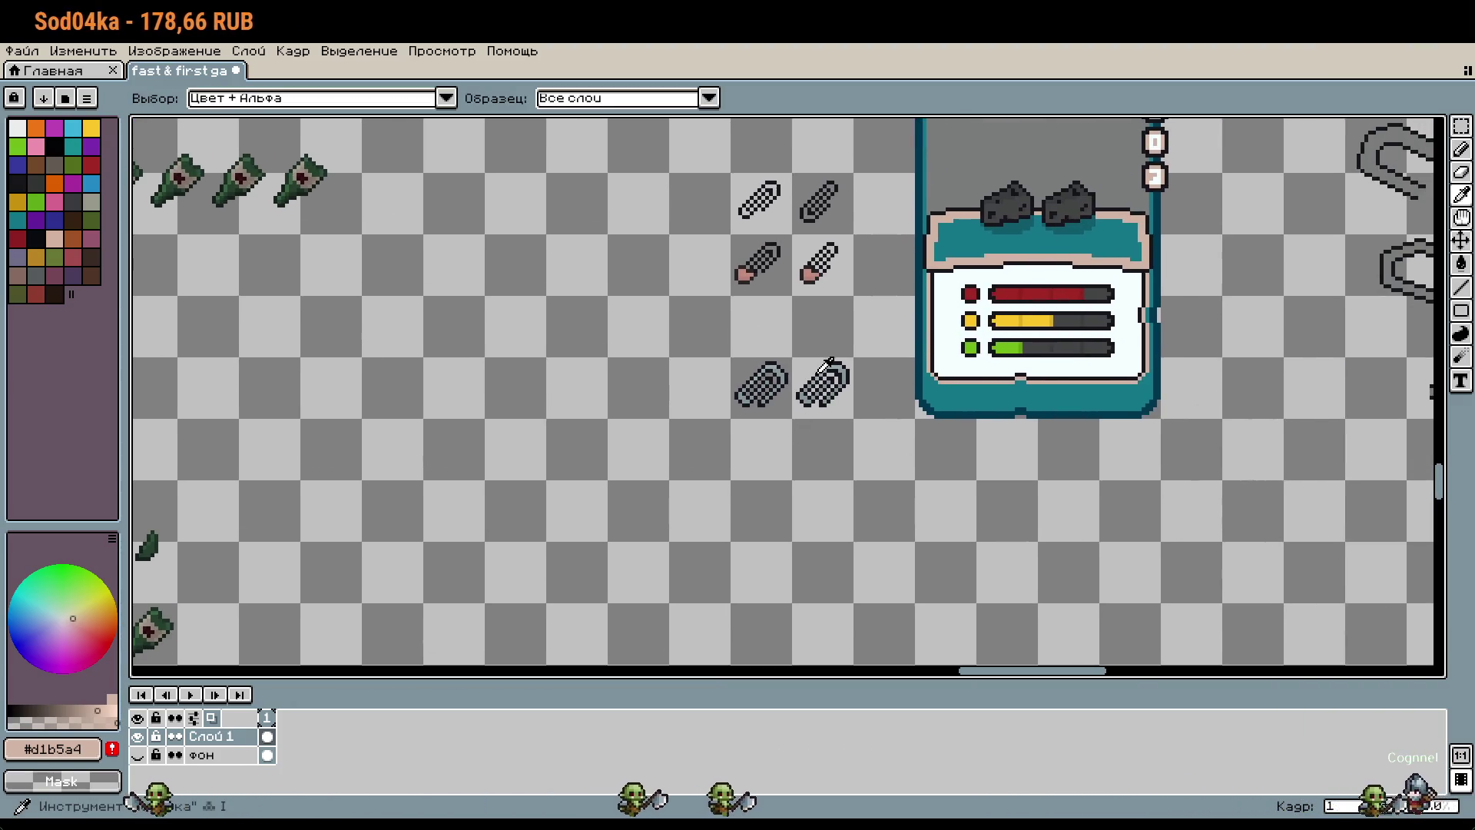
Step: With the Pencil in dark #16161b, draw a plus and a minus after the two paperclips
{"action": "scroll", "coordinate": [828, 361], "scroll_direction": "up", "scroll_amount": 4}
{"action": "left_click", "coordinate": [839, 354], "text": "alt"}
{"action": "key", "text": "b"}
{"action": "scroll", "coordinate": [901, 427], "scroll_direction": "down", "scroll_amount": 4}
{"action": "scroll", "coordinate": [901, 426], "scroll_direction": "down", "scroll_amount": 3}
{"action": "scroll", "coordinate": [901, 426], "scroll_direction": "down", "scroll_amount": 2}
{"action": "left_click_drag", "start_coordinate": [901, 426], "coordinate": [946, 385]}
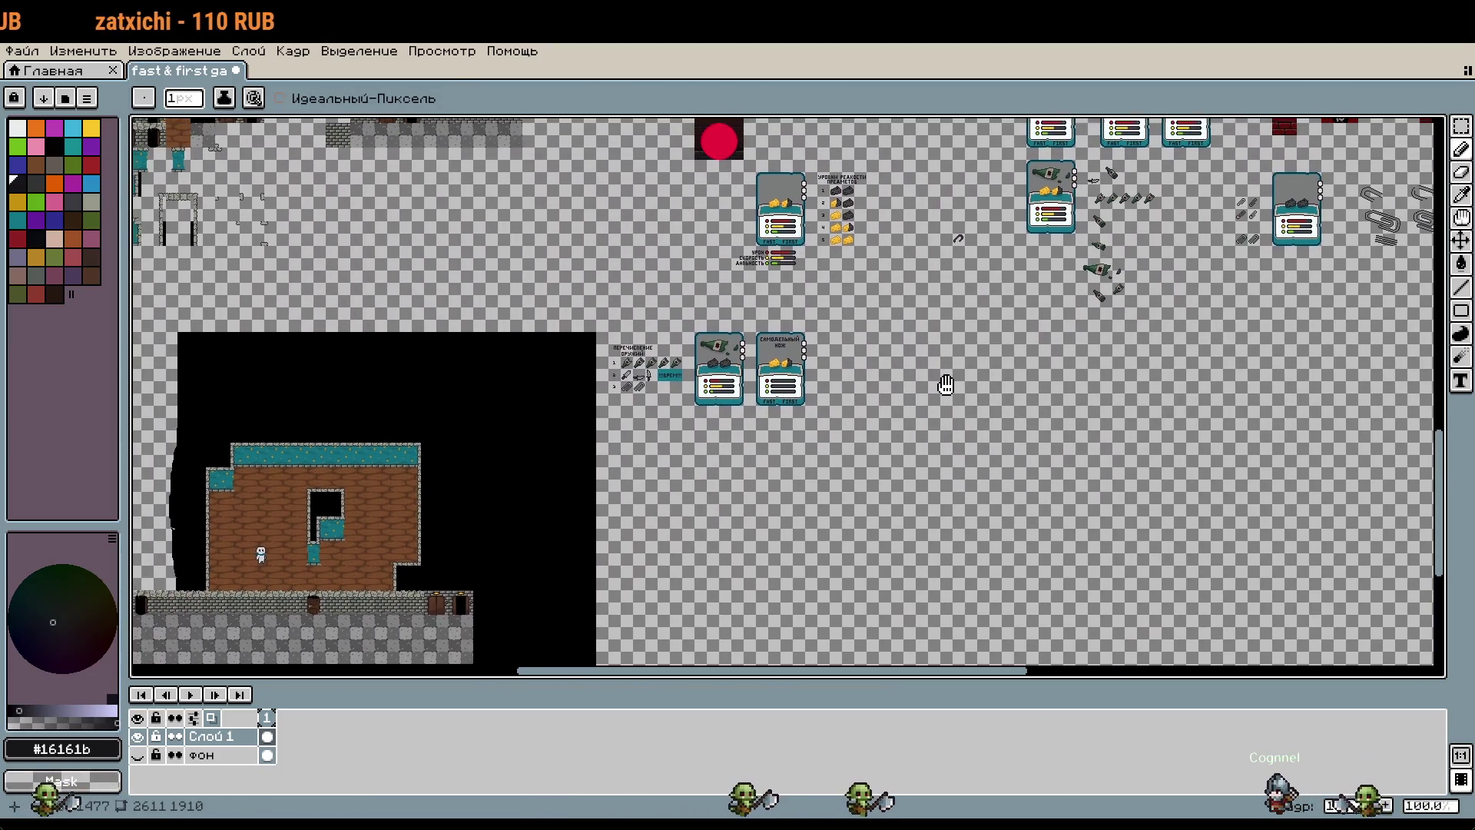
{"action": "scroll", "coordinate": [667, 388], "scroll_direction": "up", "scroll_amount": 5}
{"action": "left_click_drag", "start_coordinate": [680, 431], "coordinate": [675, 463]}
{"action": "key", "text": "ctrl+z"}
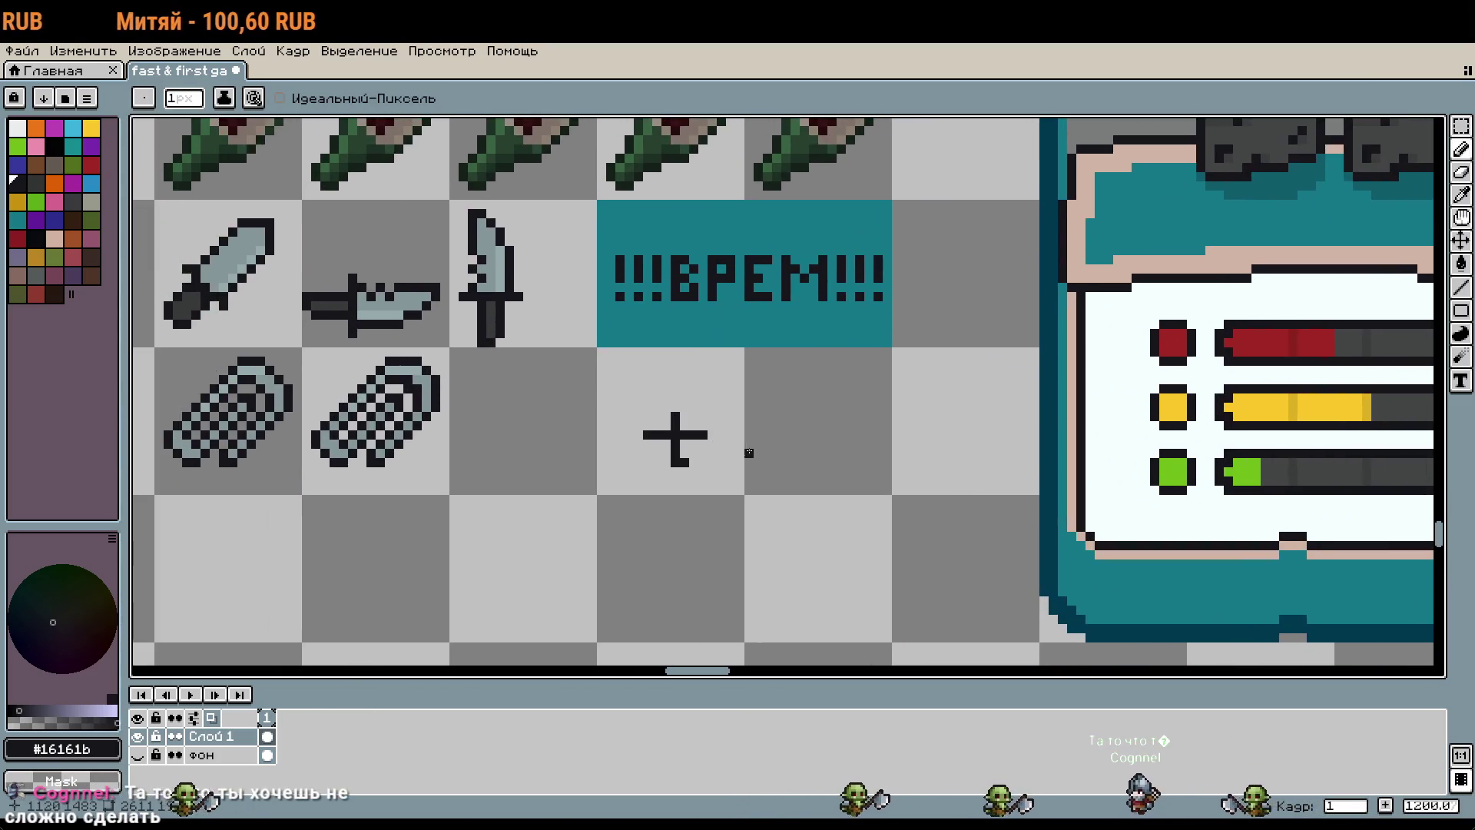
{"action": "left_click_drag", "start_coordinate": [783, 435], "coordinate": [816, 435]}
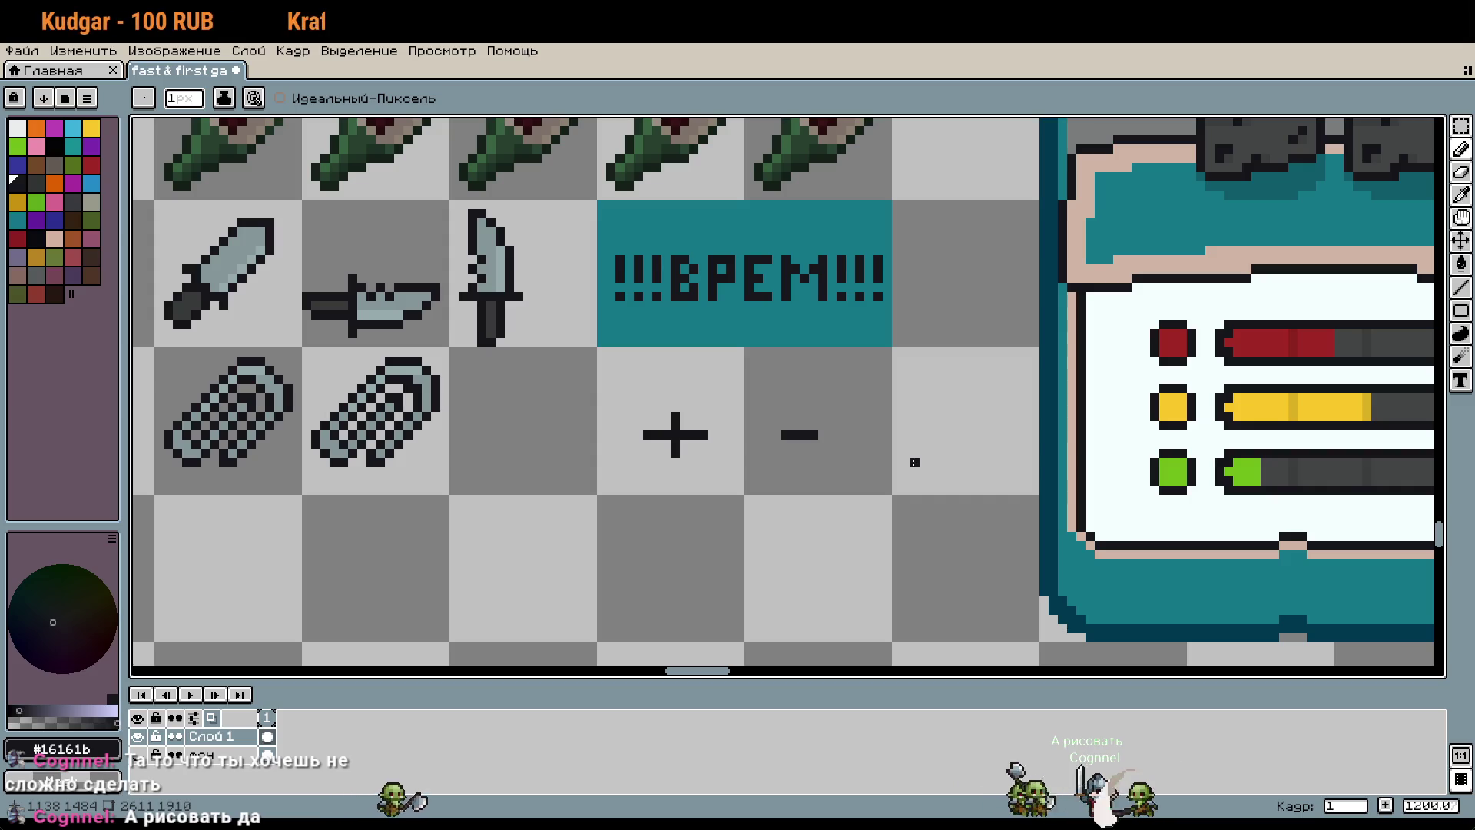
Step: Undo the minus and the off-centre plus, then redraw the plus centred in its cell
{"action": "scroll", "coordinate": [847, 428], "scroll_direction": "down", "scroll_amount": 2}
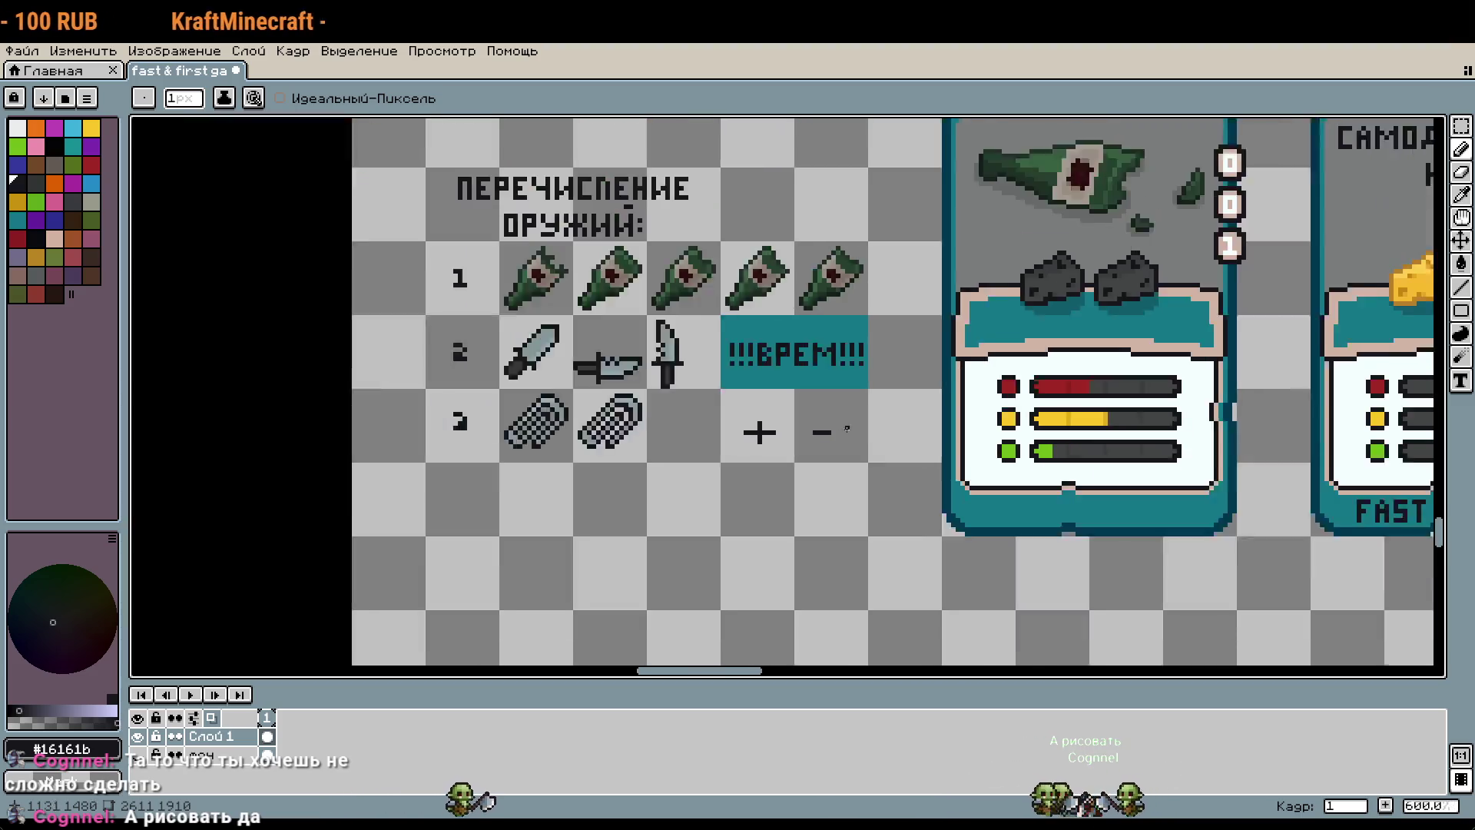
{"action": "scroll", "coordinate": [791, 438], "scroll_direction": "down", "scroll_amount": 1}
{"action": "scroll", "coordinate": [791, 438], "scroll_direction": "down", "scroll_amount": 1}
{"action": "scroll", "coordinate": [698, 435], "scroll_direction": "up", "scroll_amount": 5}
{"action": "key", "text": "ctrl+z"}
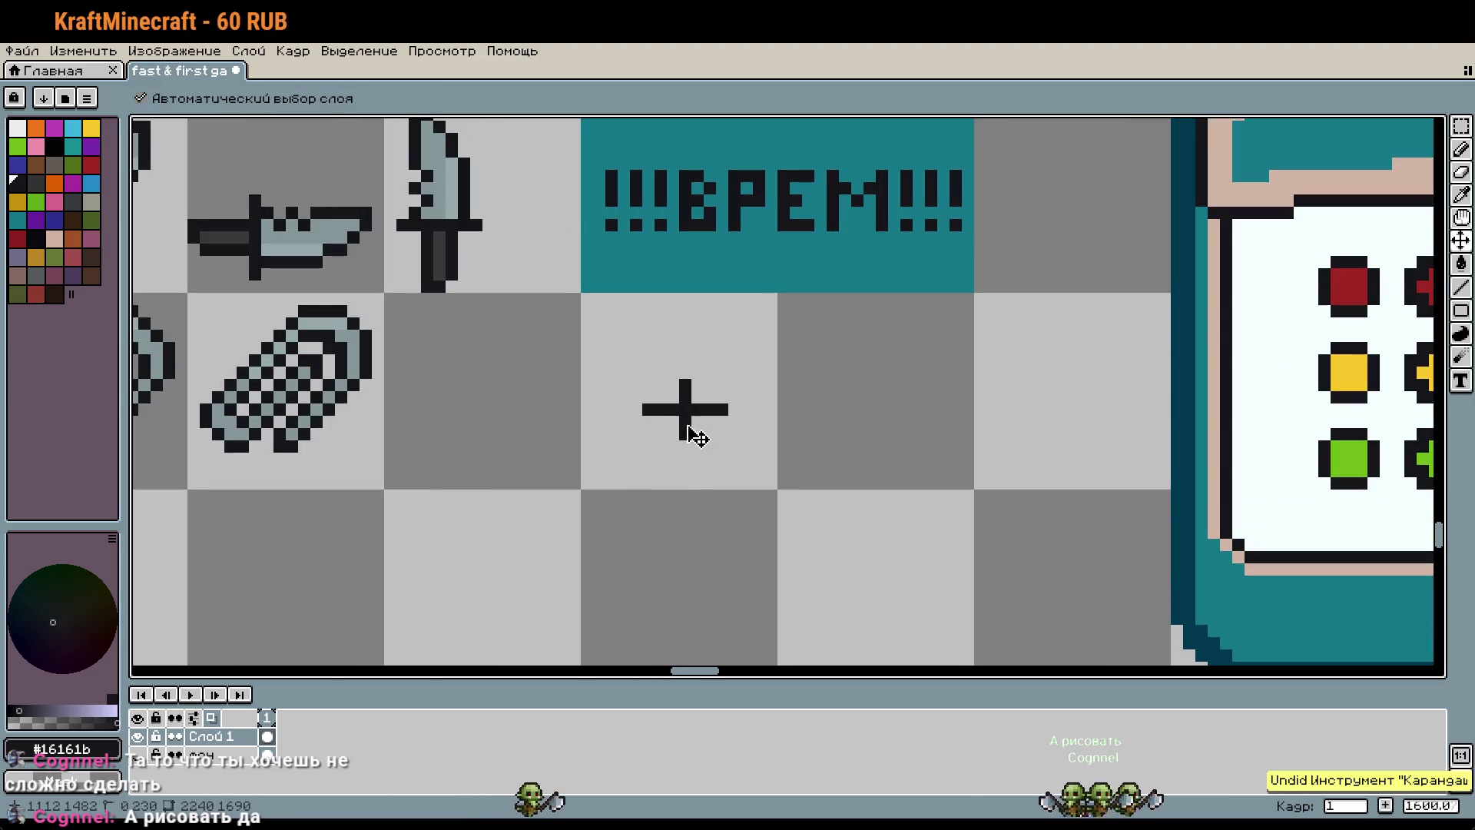
{"action": "key", "text": "ctrl+z"}
{"action": "key", "text": "ctrl+z"}
{"action": "mouse_move", "coordinate": [624, 385]}
{"action": "left_mouse_down"}
{"action": "mouse_move", "coordinate": [624, 434]}
{"action": "mouse_move", "coordinate": [652, 413]}
{"action": "mouse_move", "coordinate": [725, 413]}
{"action": "left_mouse_up"}
{"action": "scroll", "coordinate": [1017, 485], "scroll_direction": "down", "scroll_amount": 4}
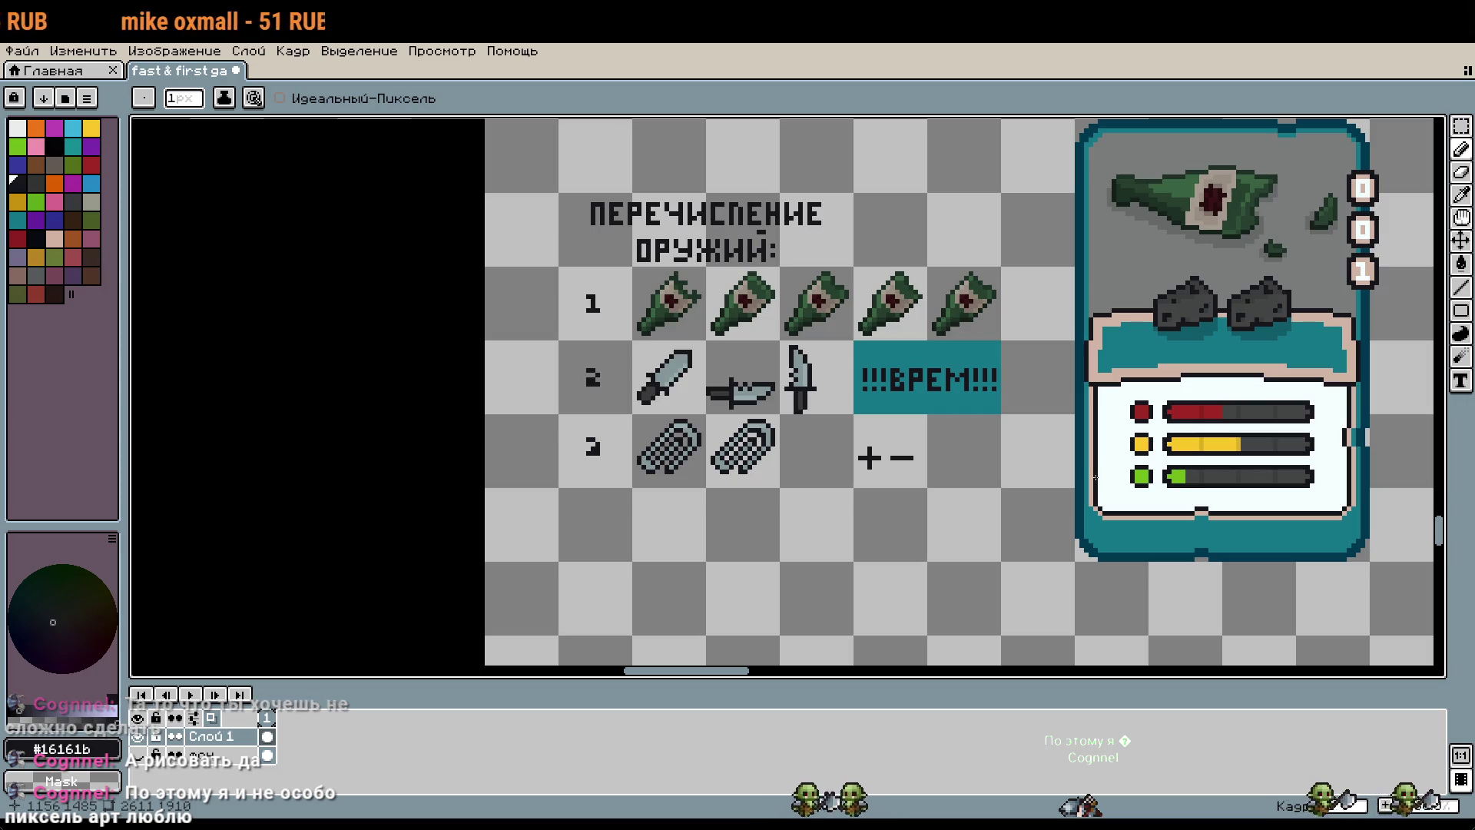
{"action": "scroll", "coordinate": [1137, 480], "scroll_direction": "right", "scroll_amount": 3}
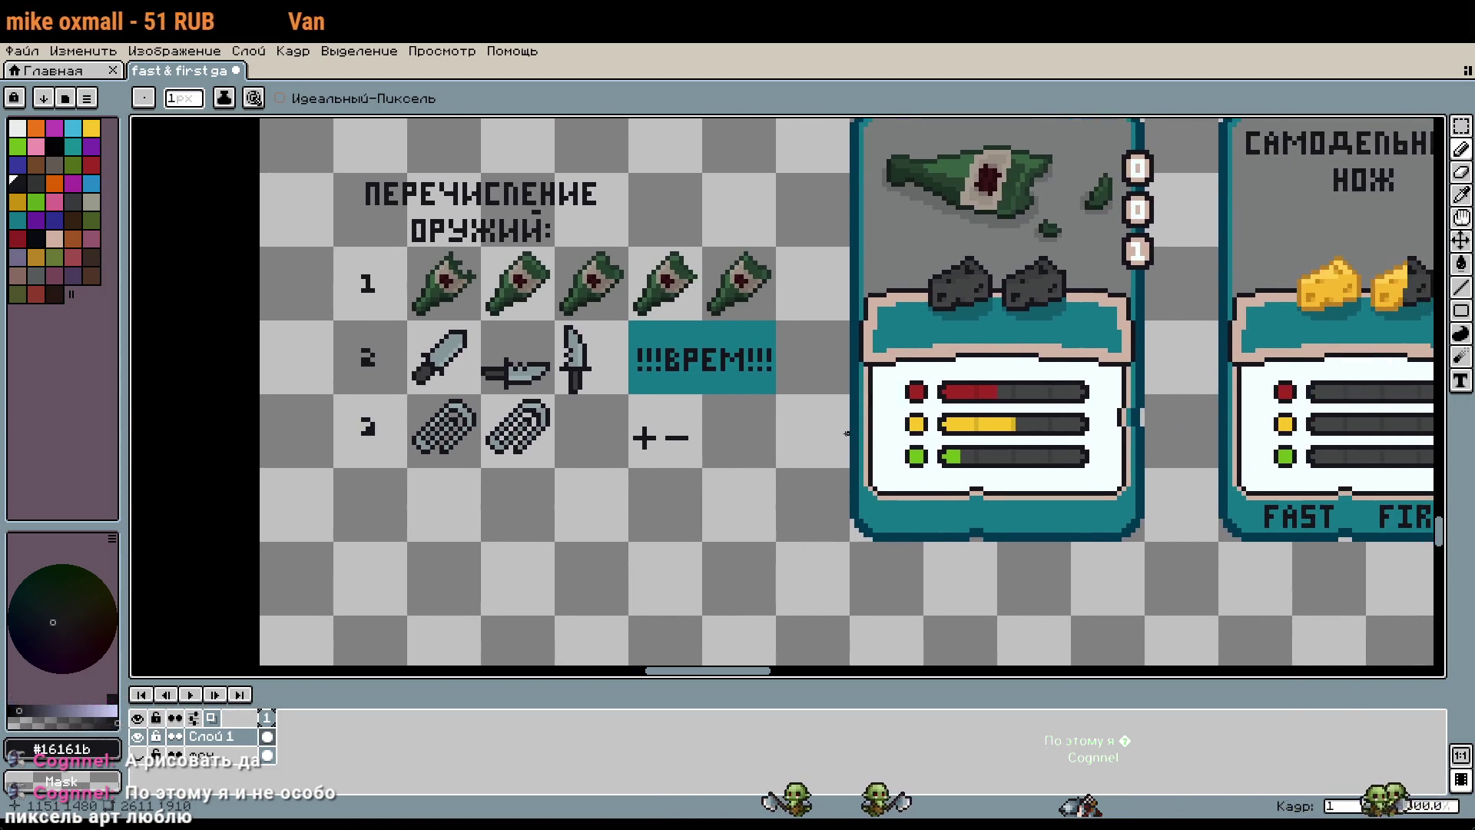
{"action": "scroll", "coordinate": [858, 425], "scroll_direction": "down", "scroll_amount": 1}
{"action": "scroll", "coordinate": [858, 425], "scroll_direction": "down", "scroll_amount": 2}
{"action": "scroll", "coordinate": [875, 419], "scroll_direction": "down", "scroll_amount": 1}
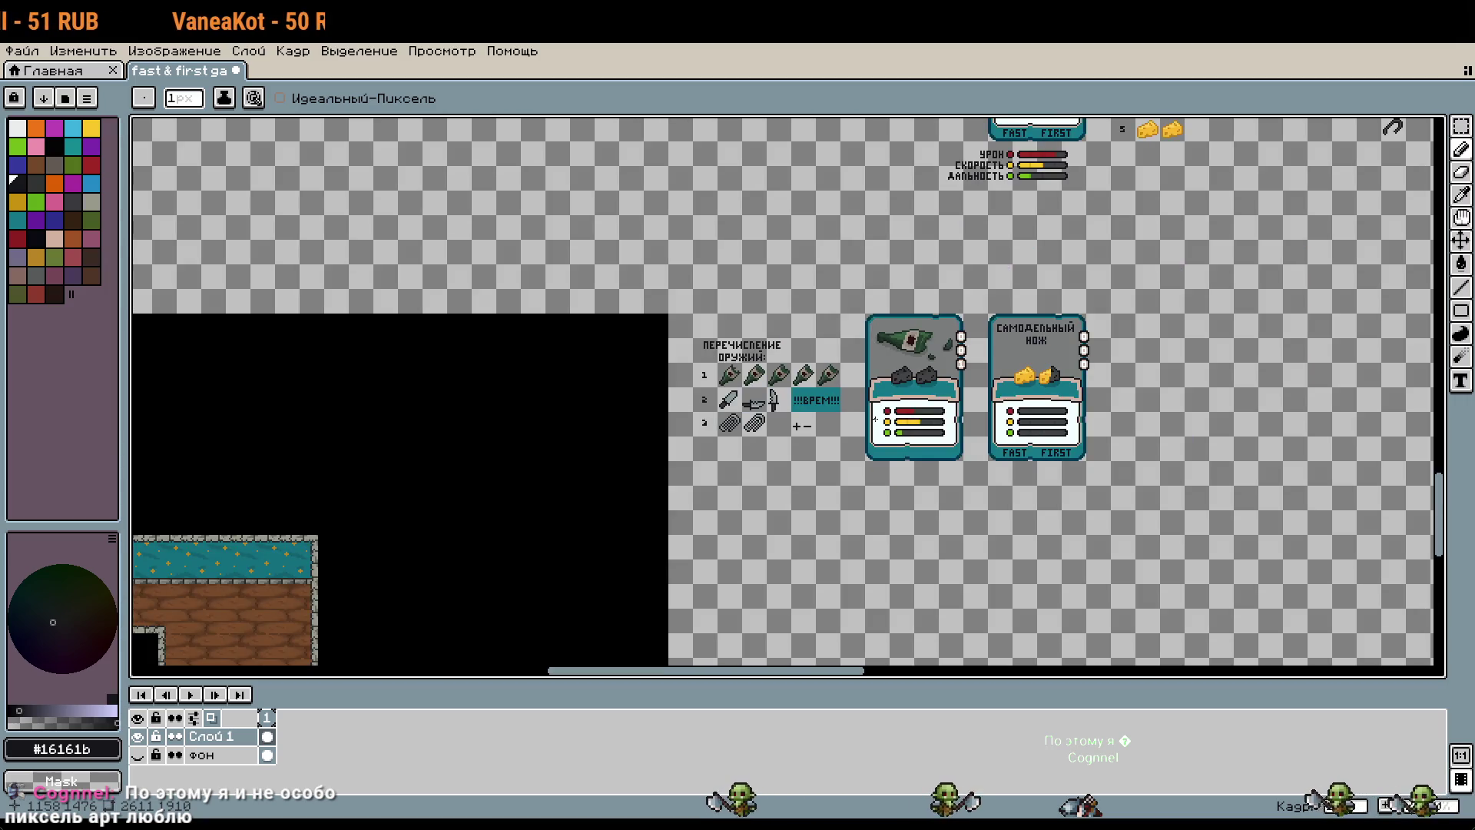
{"action": "scroll", "coordinate": [1151, 369], "scroll_direction": "down", "scroll_amount": 2}
{"action": "scroll", "coordinate": [1151, 370], "scroll_direction": "down", "scroll_amount": 2}
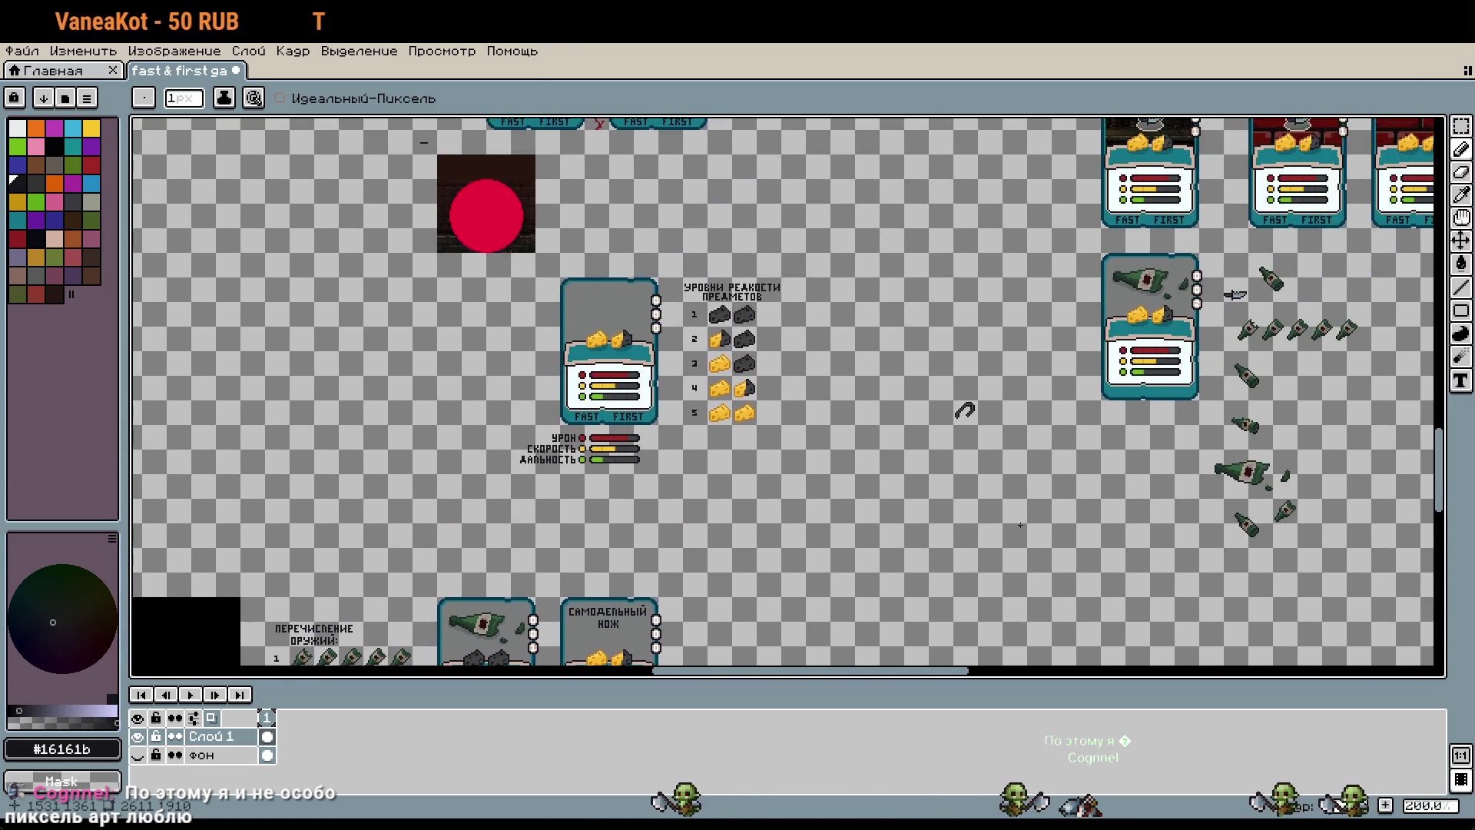
{"action": "scroll", "coordinate": [1150, 369], "scroll_direction": "down", "scroll_amount": 1}
{"action": "scroll", "coordinate": [1032, 495], "scroll_direction": "up", "scroll_amount": 2}
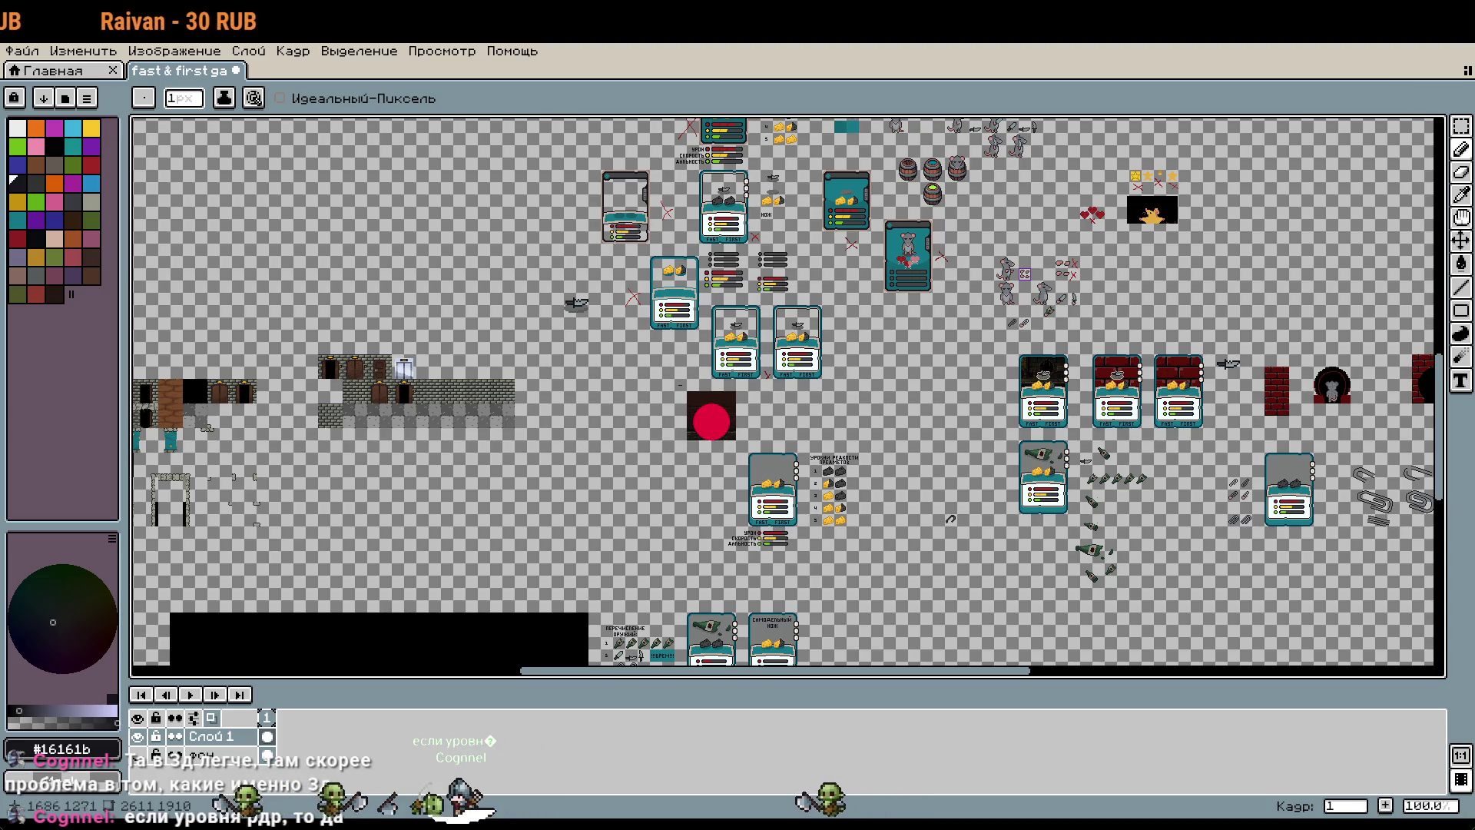
{"action": "scroll", "coordinate": [786, 397], "scroll_direction": "right", "scroll_amount": 2}
{"action": "scroll", "coordinate": [787, 396], "scroll_direction": "down", "scroll_amount": 1}
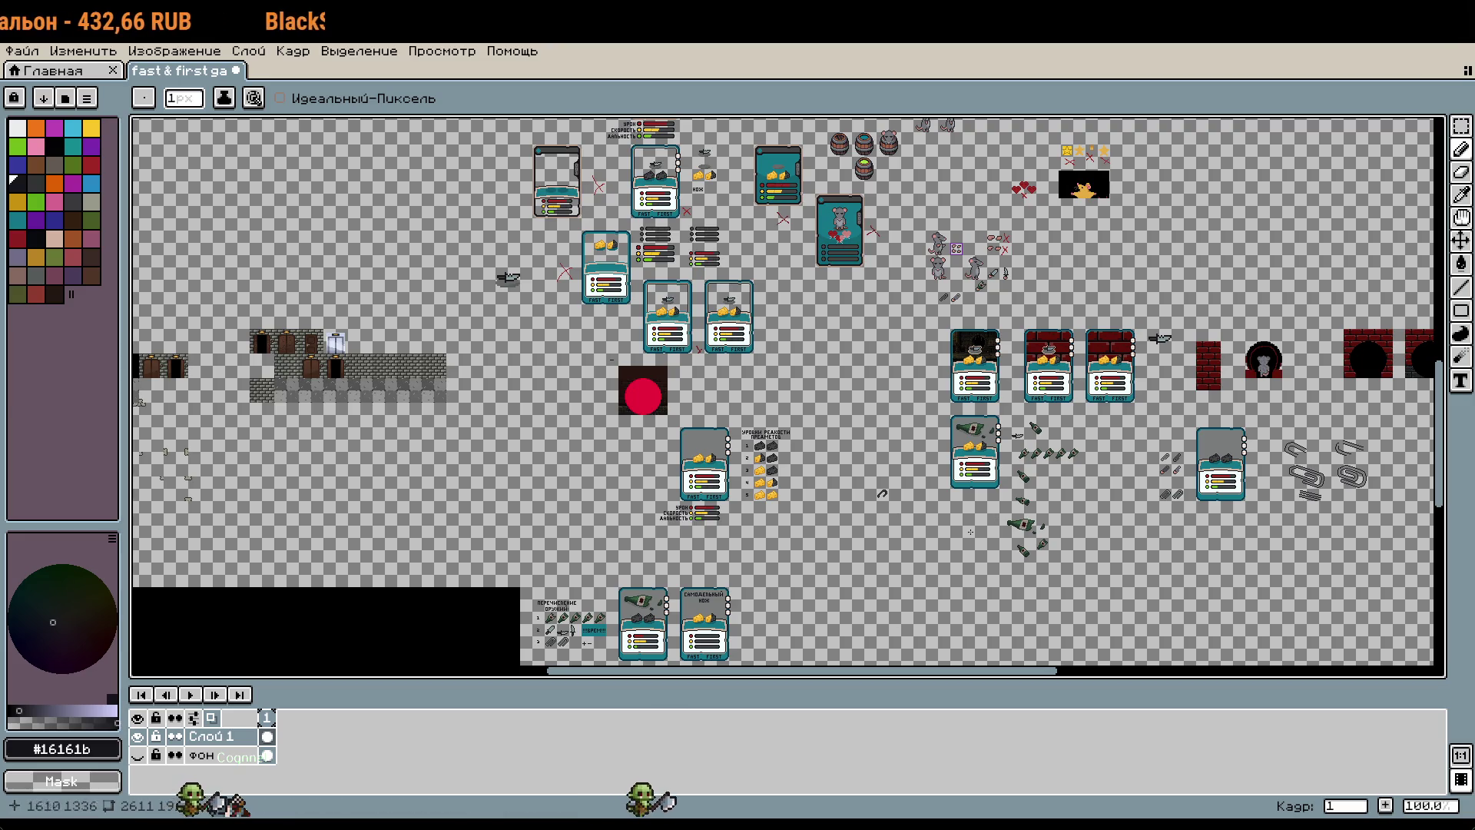
{"action": "scroll", "coordinate": [970, 531], "scroll_direction": "up", "scroll_amount": 3}
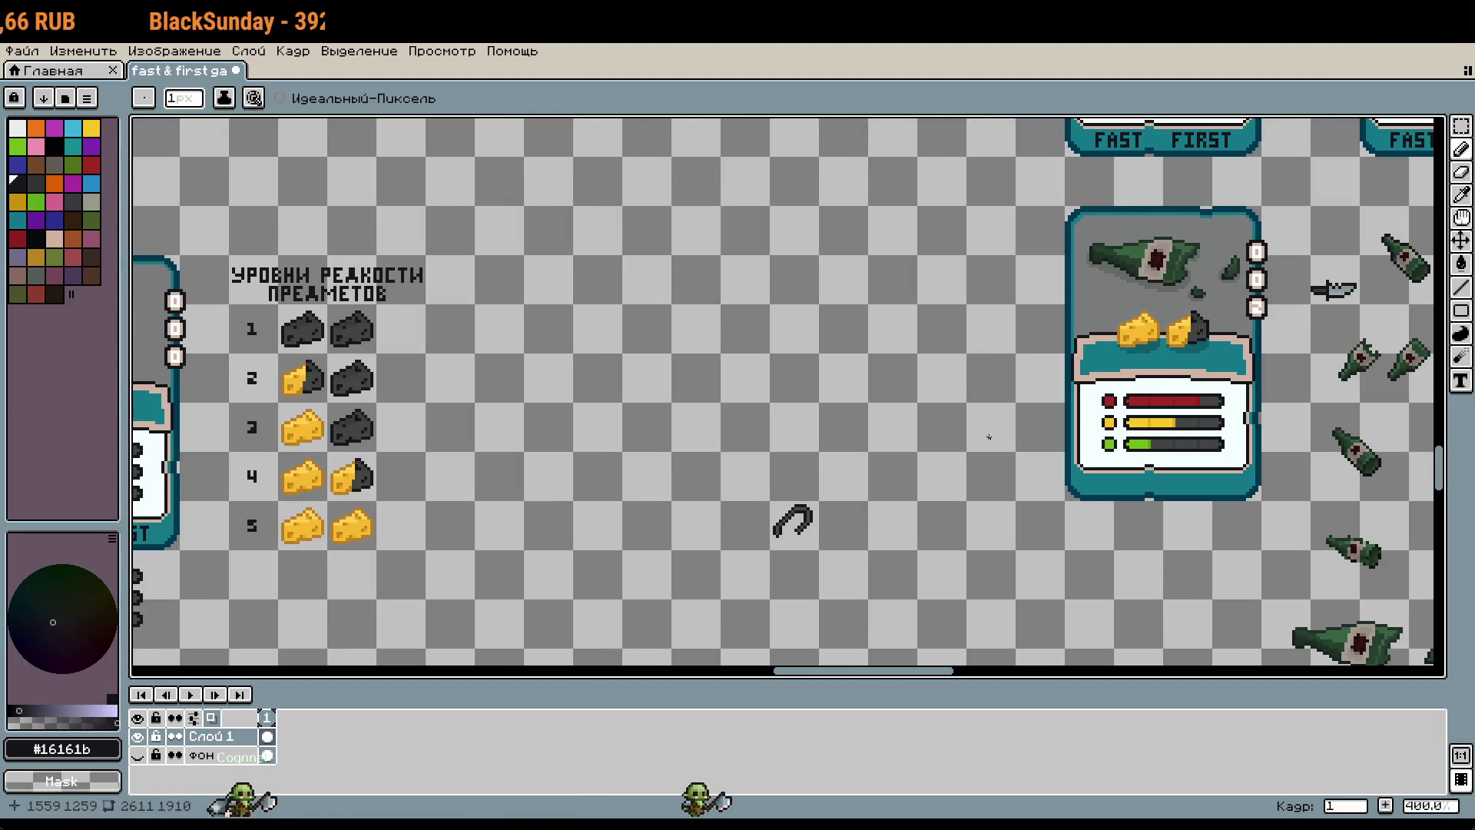
{"action": "scroll", "coordinate": [990, 438], "scroll_direction": "down", "scroll_amount": 4}
{"action": "scroll", "coordinate": [976, 445], "scroll_direction": "up", "scroll_amount": 1}
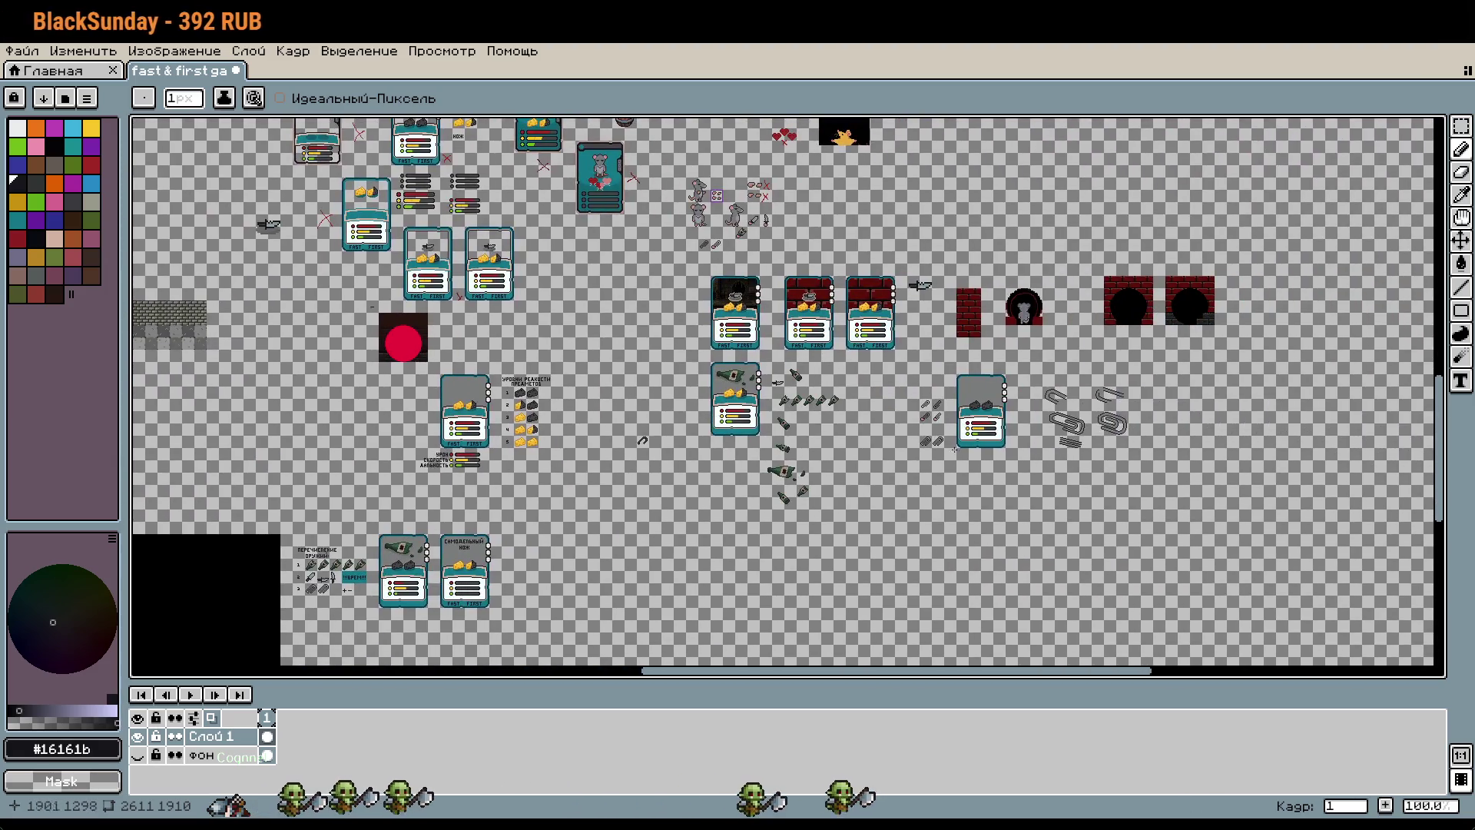
{"action": "scroll", "coordinate": [962, 452], "scroll_direction": "up", "scroll_amount": 1}
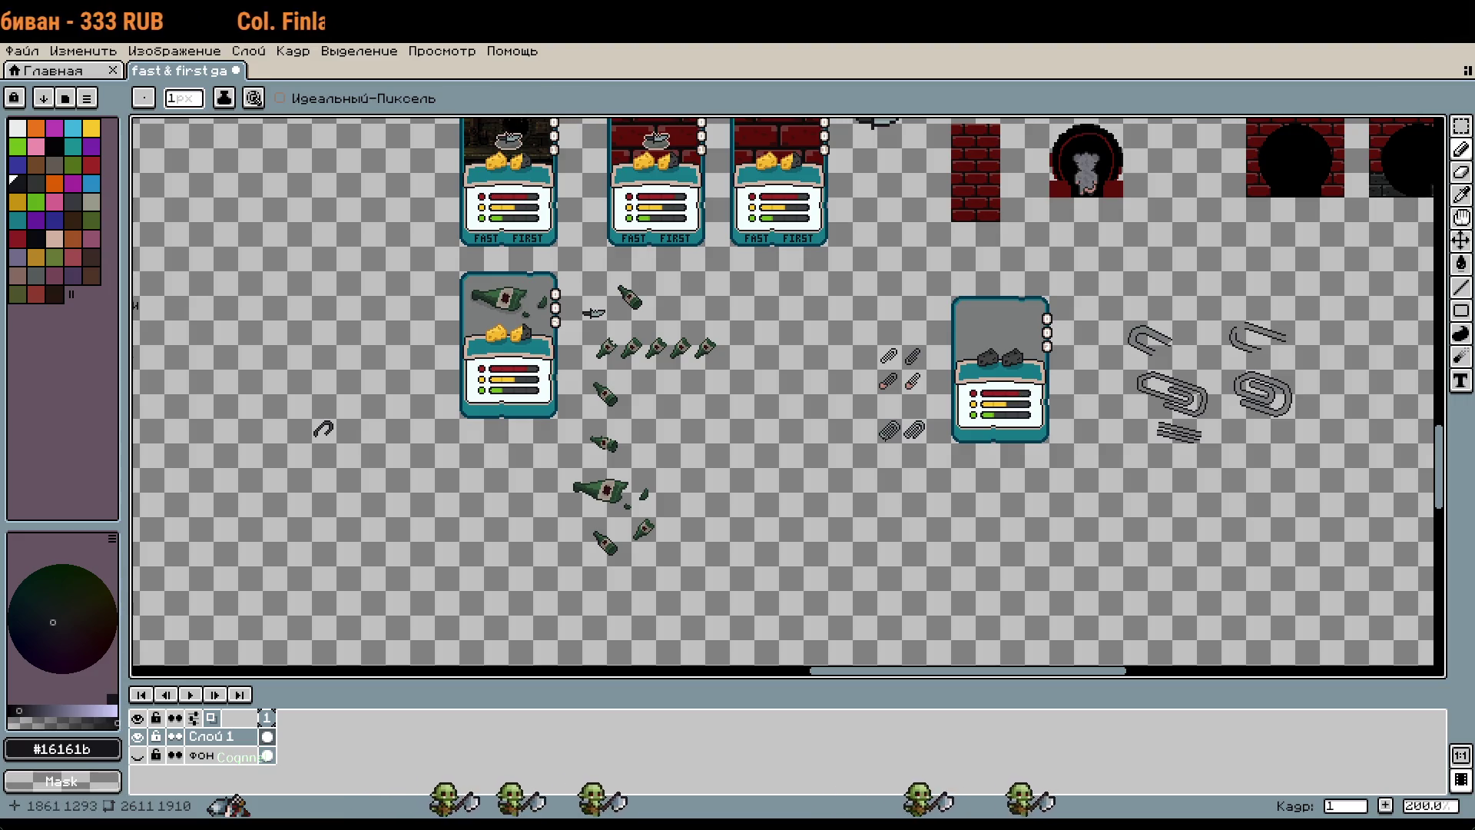
{"action": "left_click_drag", "start_coordinate": [974, 529], "coordinate": [1011, 473]}
Step: Try rectangular selections around the grey-rock card, then clear the selection
{"action": "scroll", "coordinate": [981, 395], "scroll_direction": "up", "scroll_amount": 2}
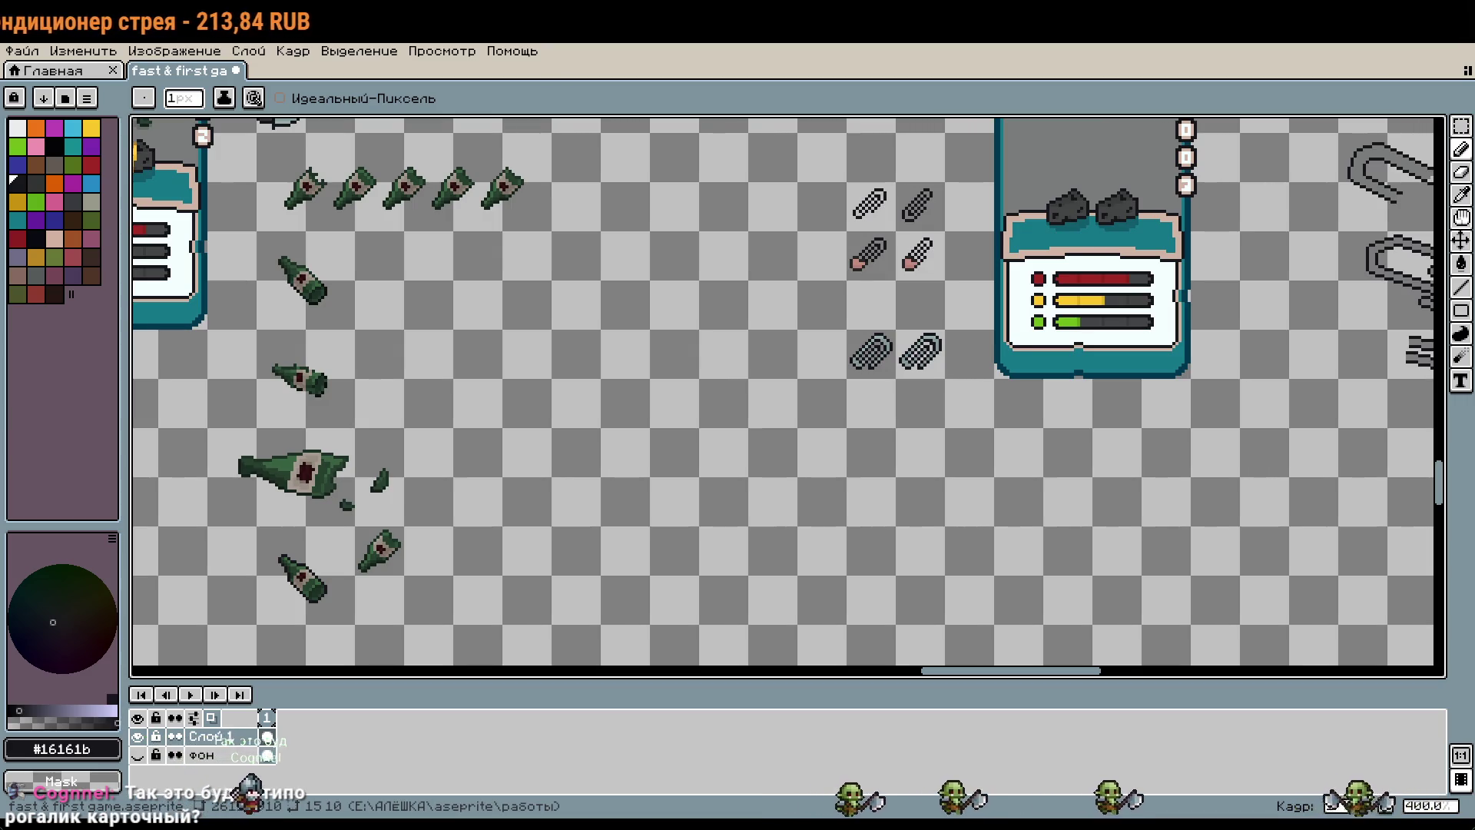
{"action": "scroll", "coordinate": [969, 401], "scroll_direction": "up", "scroll_amount": 5}
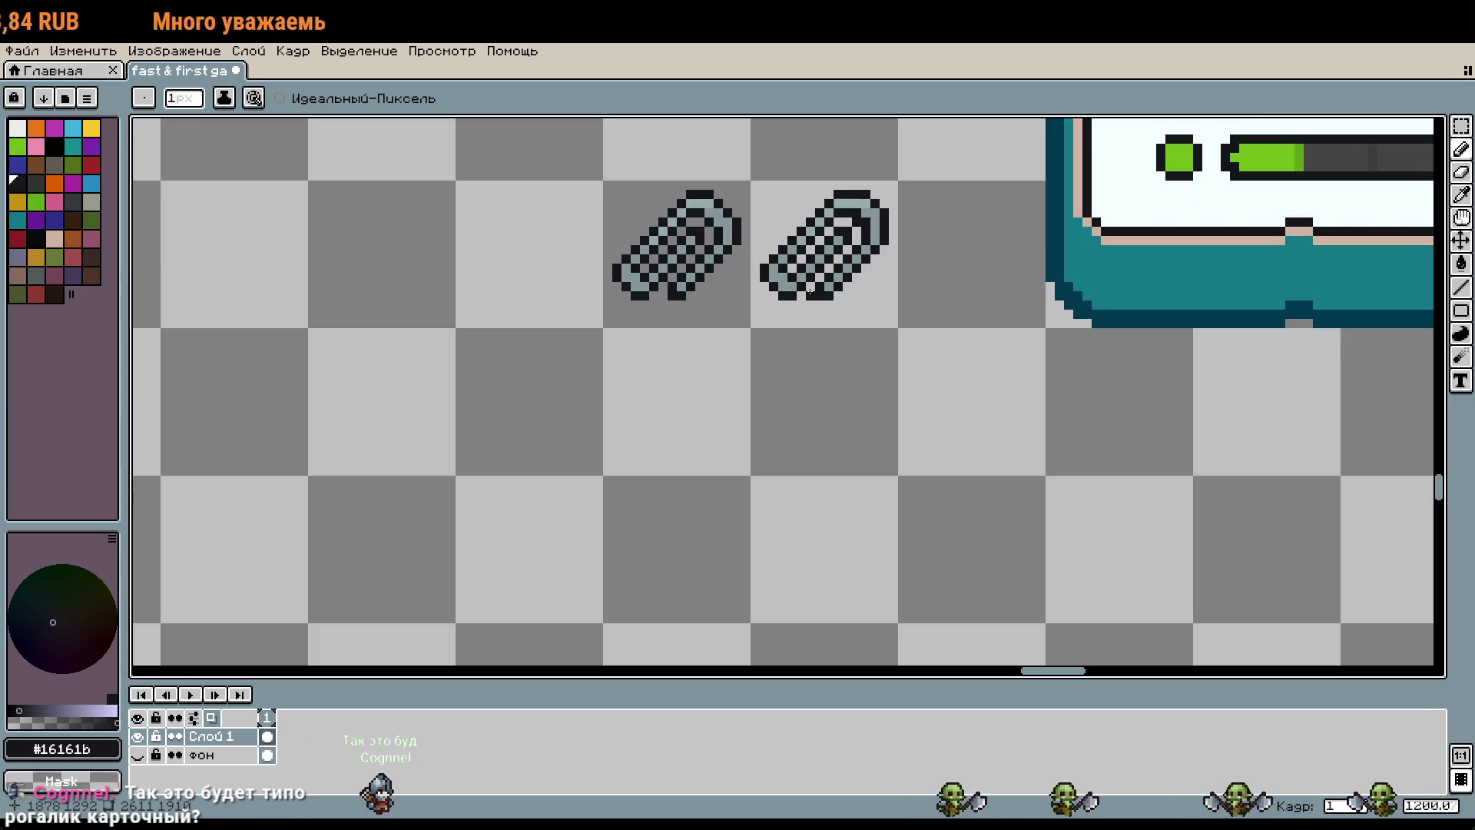
{"action": "scroll", "coordinate": [809, 291], "scroll_direction": "down", "scroll_amount": 2}
{"action": "scroll", "coordinate": [809, 291], "scroll_direction": "down", "scroll_amount": 2}
{"action": "scroll", "coordinate": [744, 211], "scroll_direction": "up", "scroll_amount": 1}
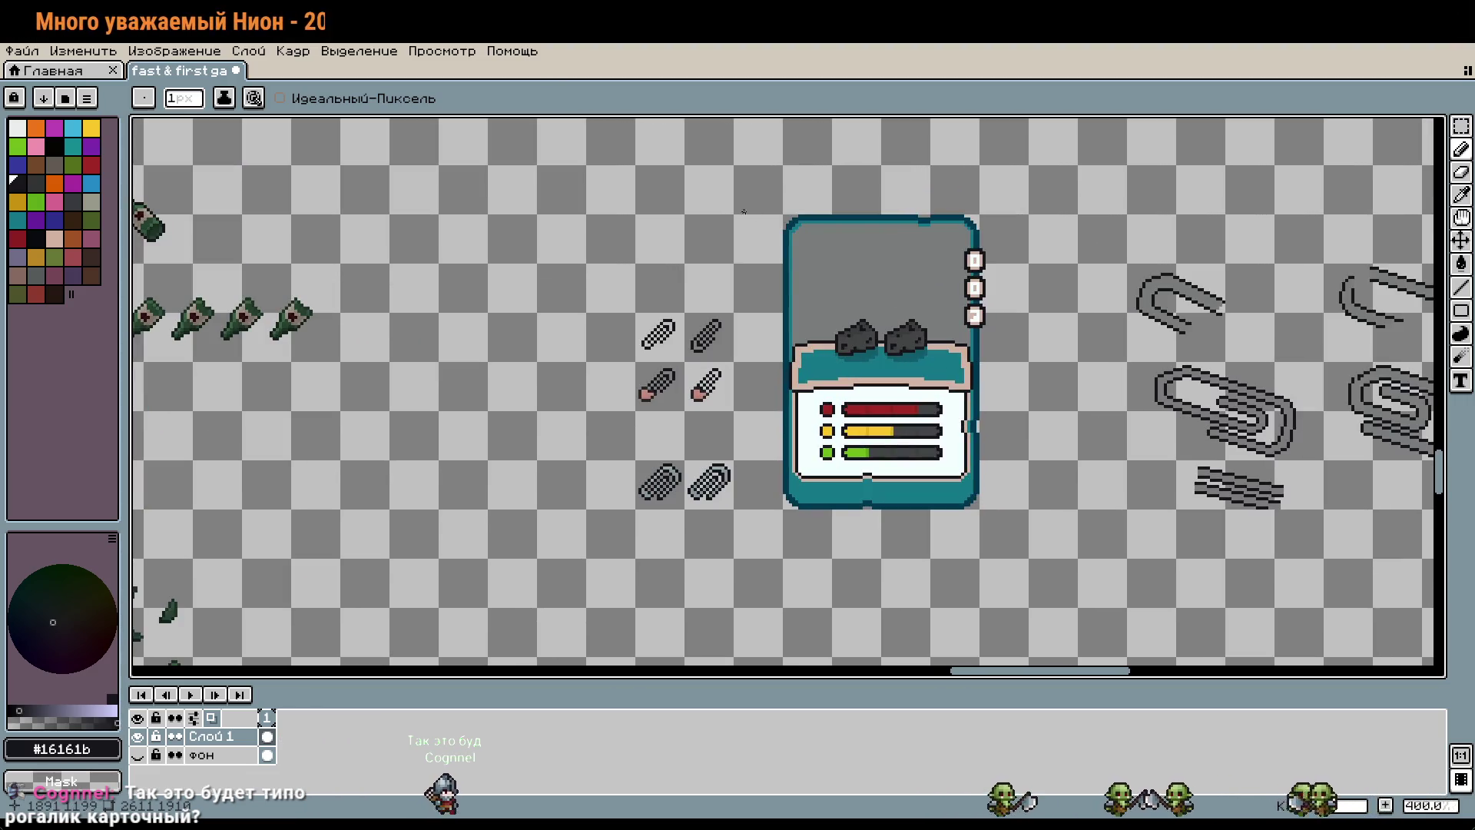
{"action": "key", "text": "m"}
{"action": "left_click_drag", "start_coordinate": [782, 215], "coordinate": [980, 510]}
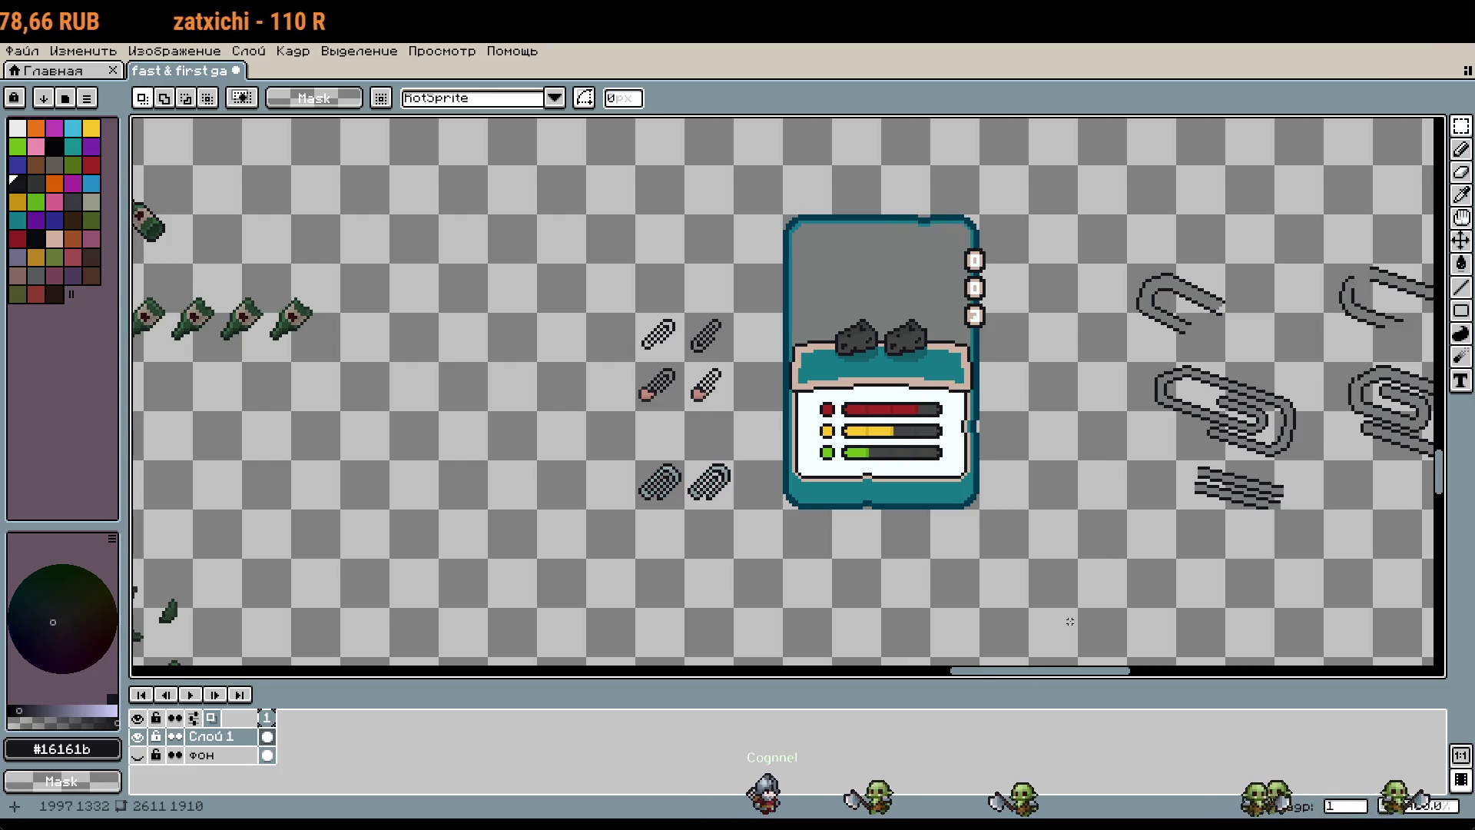
{"action": "left_click_drag", "start_coordinate": [780, 212], "coordinate": [1055, 520]}
{"action": "left_click", "coordinate": [1054, 520]}
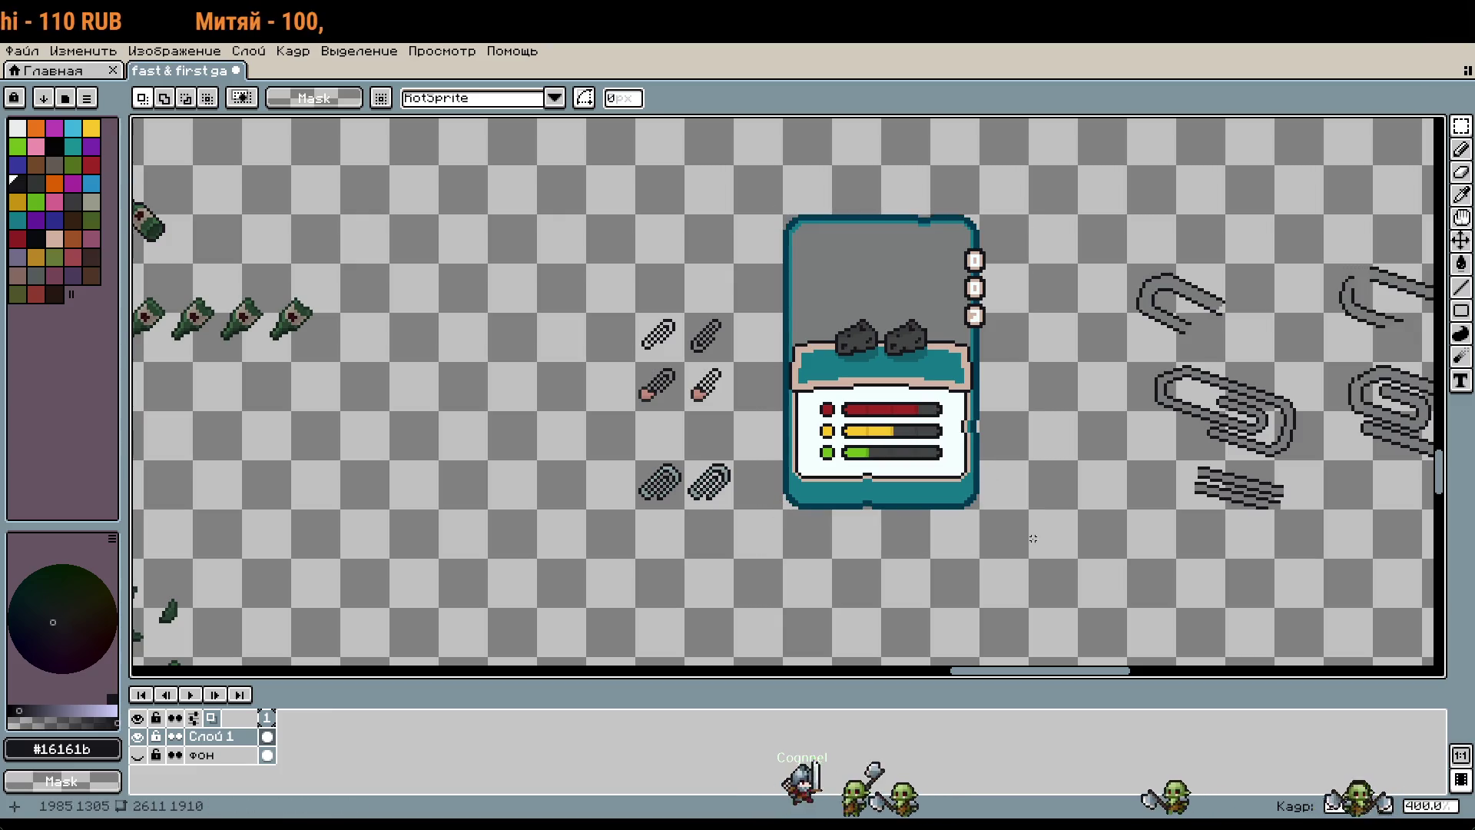
Step: Select the full 80×96 rock card and paste a copy of it
{"action": "scroll", "coordinate": [1029, 532], "scroll_direction": "down", "scroll_amount": 3}
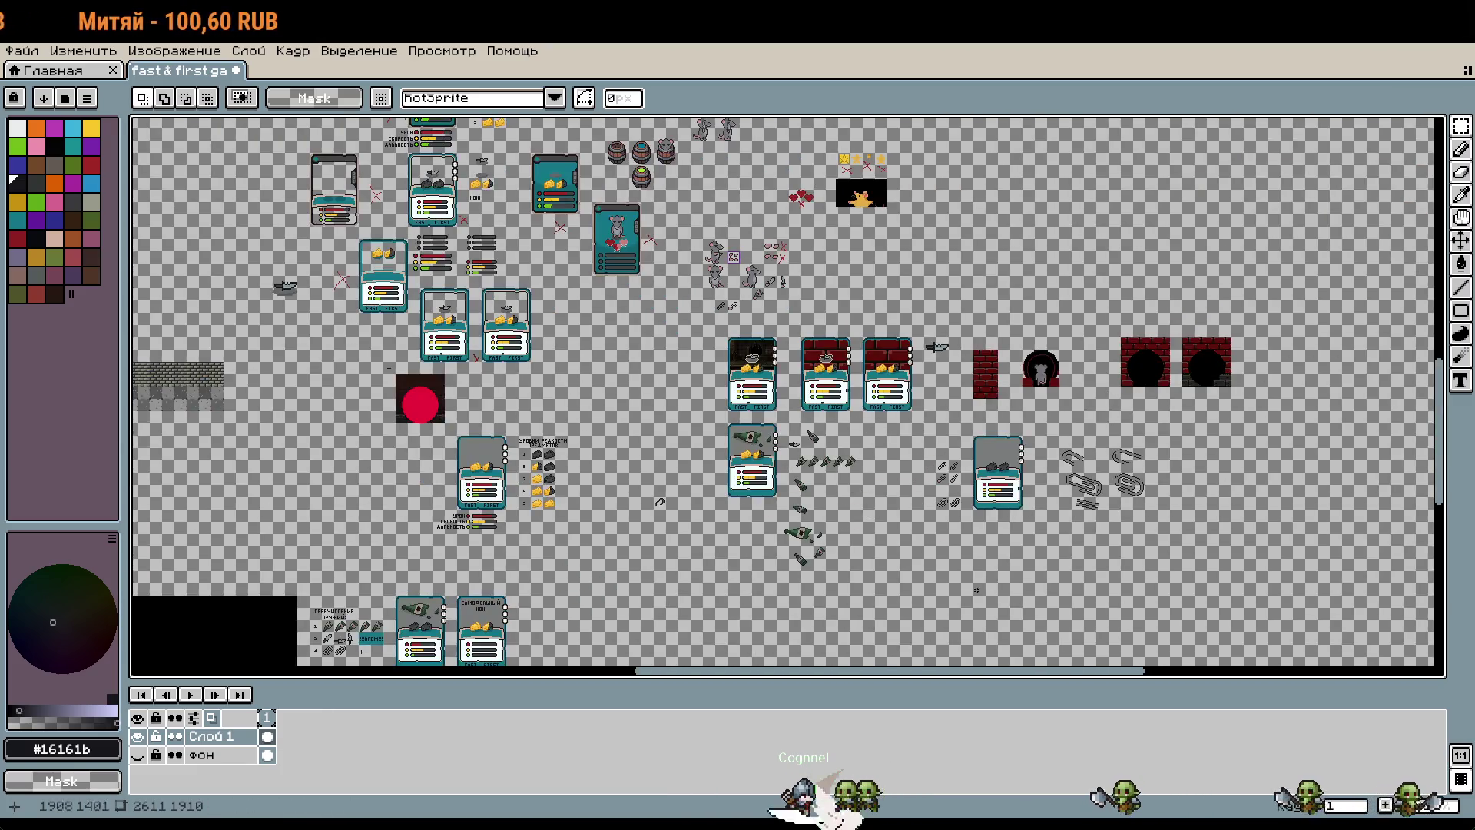
{"action": "scroll", "coordinate": [1262, 402], "scroll_direction": "down", "scroll_amount": 1}
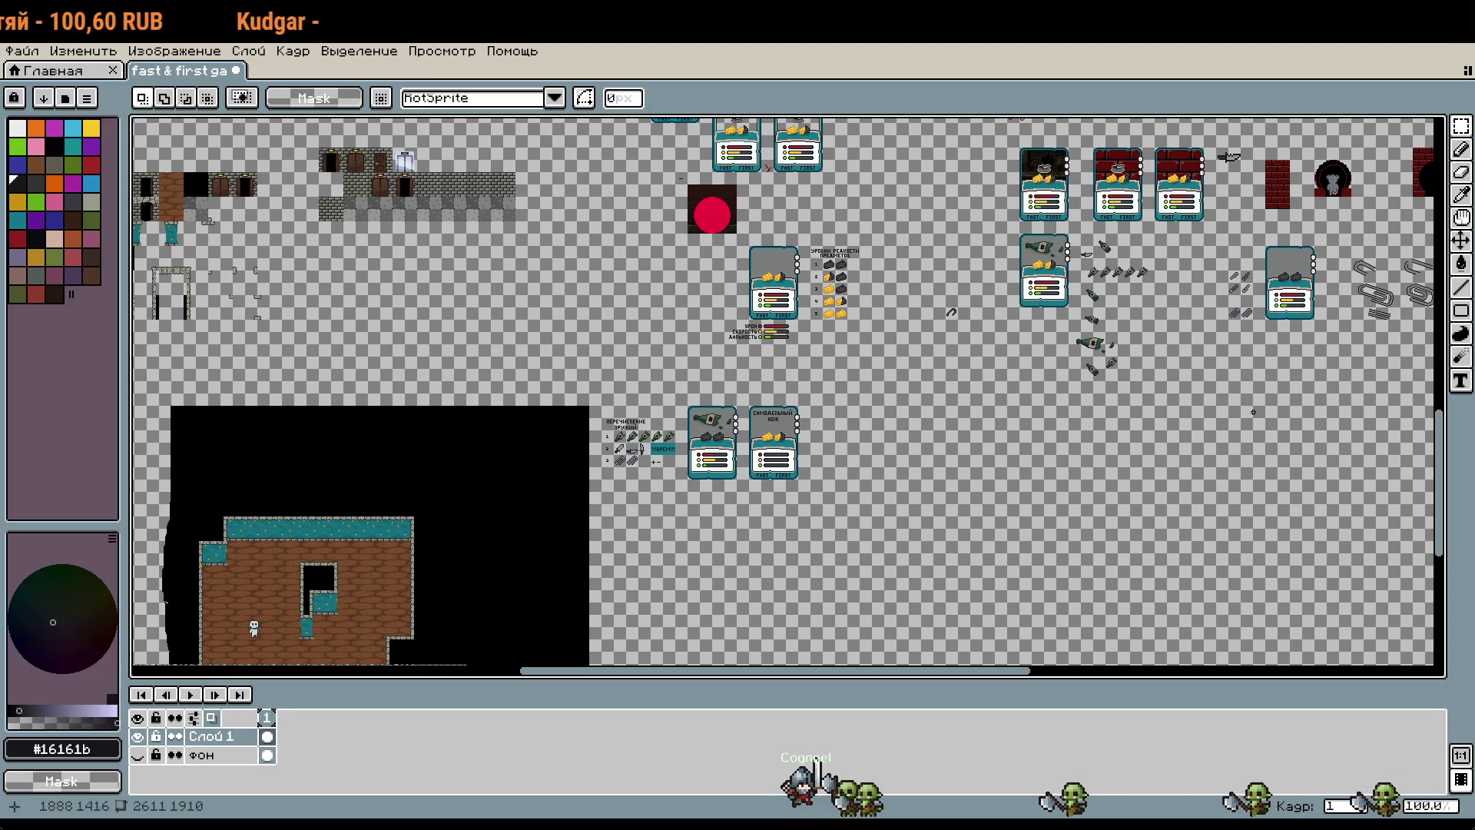
{"action": "mouse_move", "coordinate": [1160, 464]}
{"action": "left_mouse_down"}
{"action": "mouse_move", "coordinate": [1232, 382]}
{"action": "mouse_move", "coordinate": [969, 417]}
{"action": "left_mouse_up"}
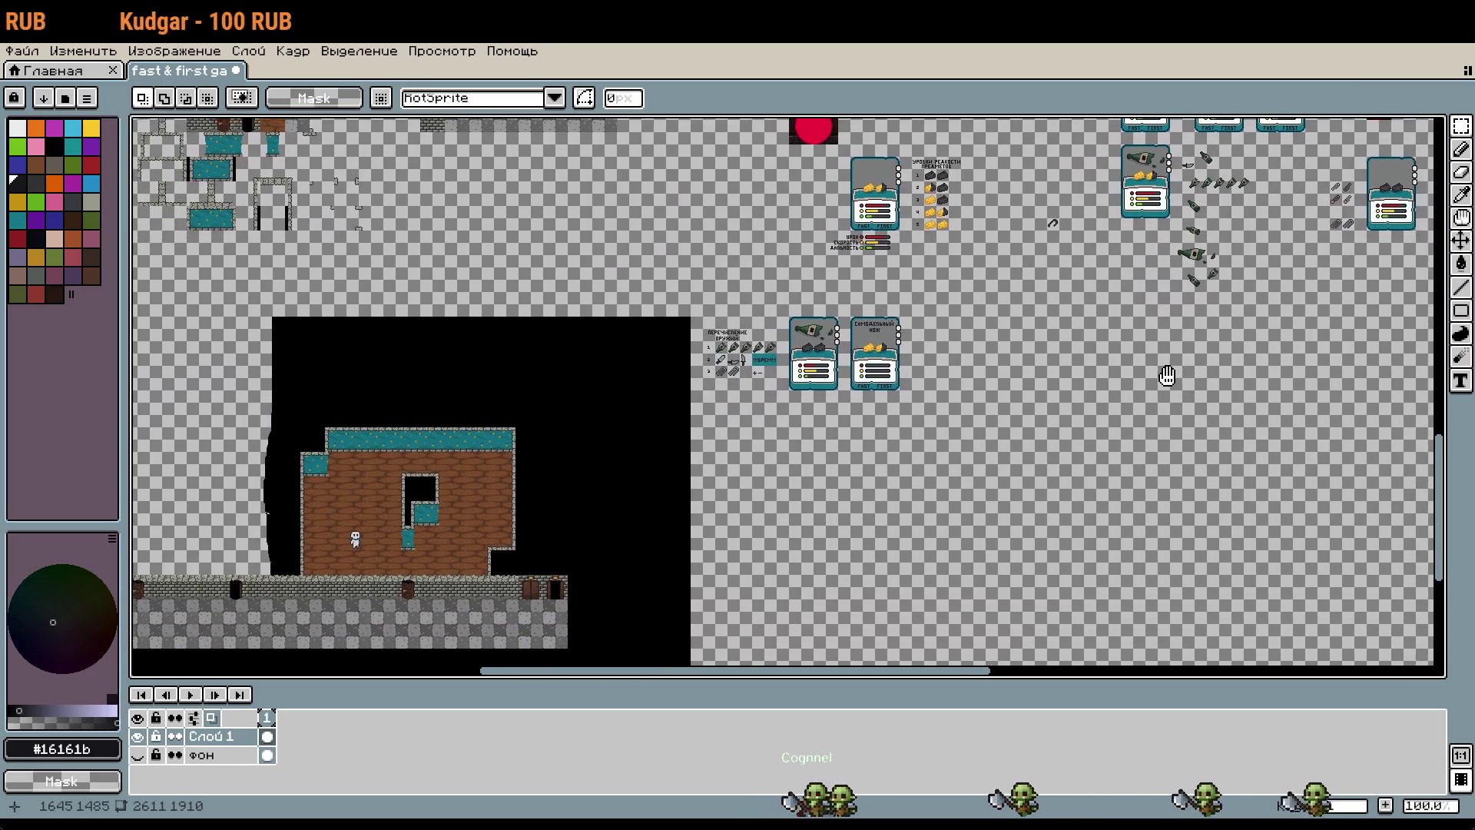
{"action": "left_click_drag", "start_coordinate": [1135, 352], "coordinate": [997, 407]}
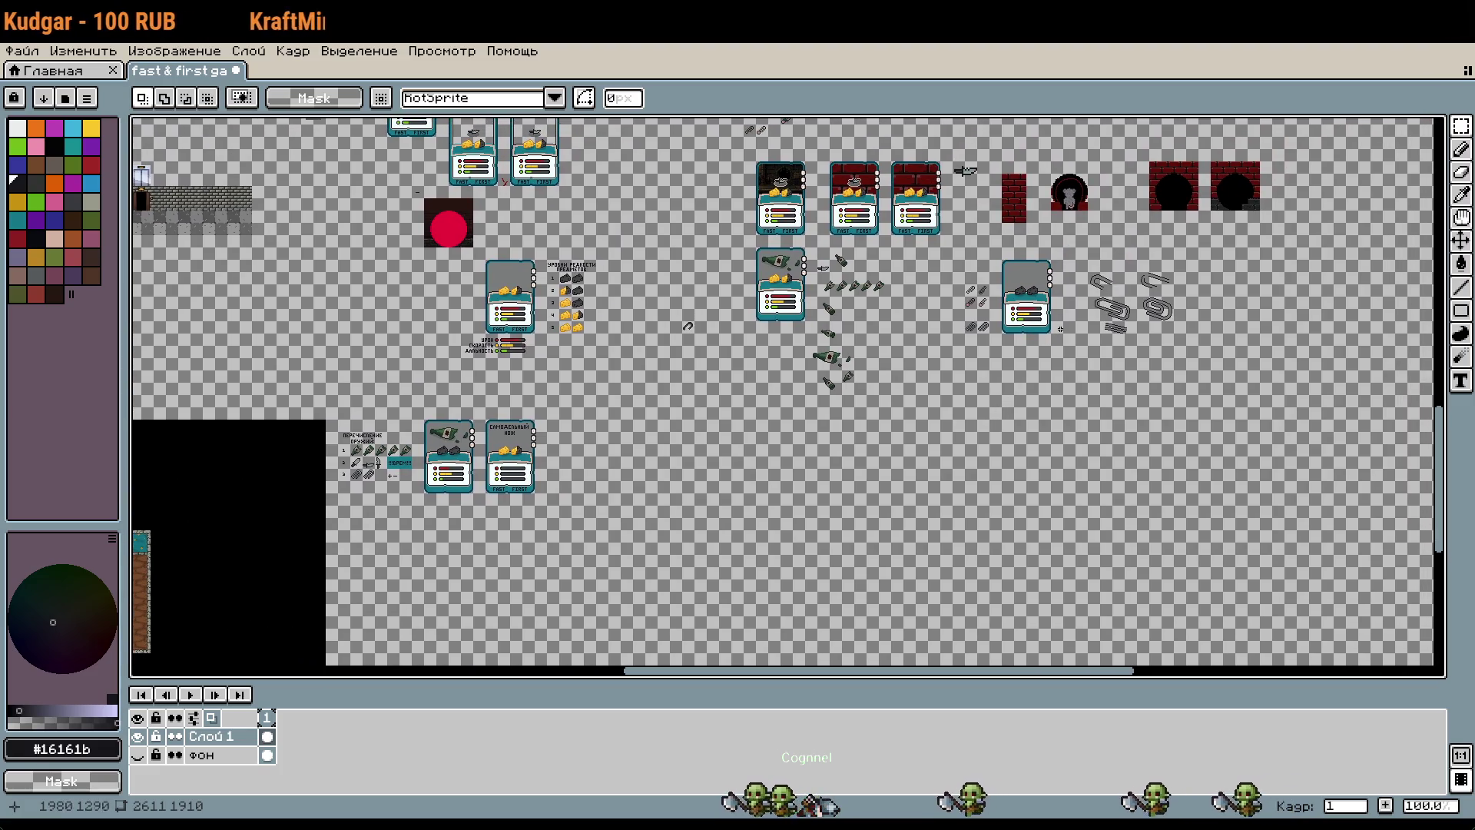
{"action": "scroll", "coordinate": [1061, 328], "scroll_direction": "up", "scroll_amount": 4}
{"action": "left_click_drag", "start_coordinate": [828, 199], "coordinate": [1081, 525]}
{"action": "scroll", "coordinate": [1081, 525], "scroll_direction": "down", "scroll_amount": 3}
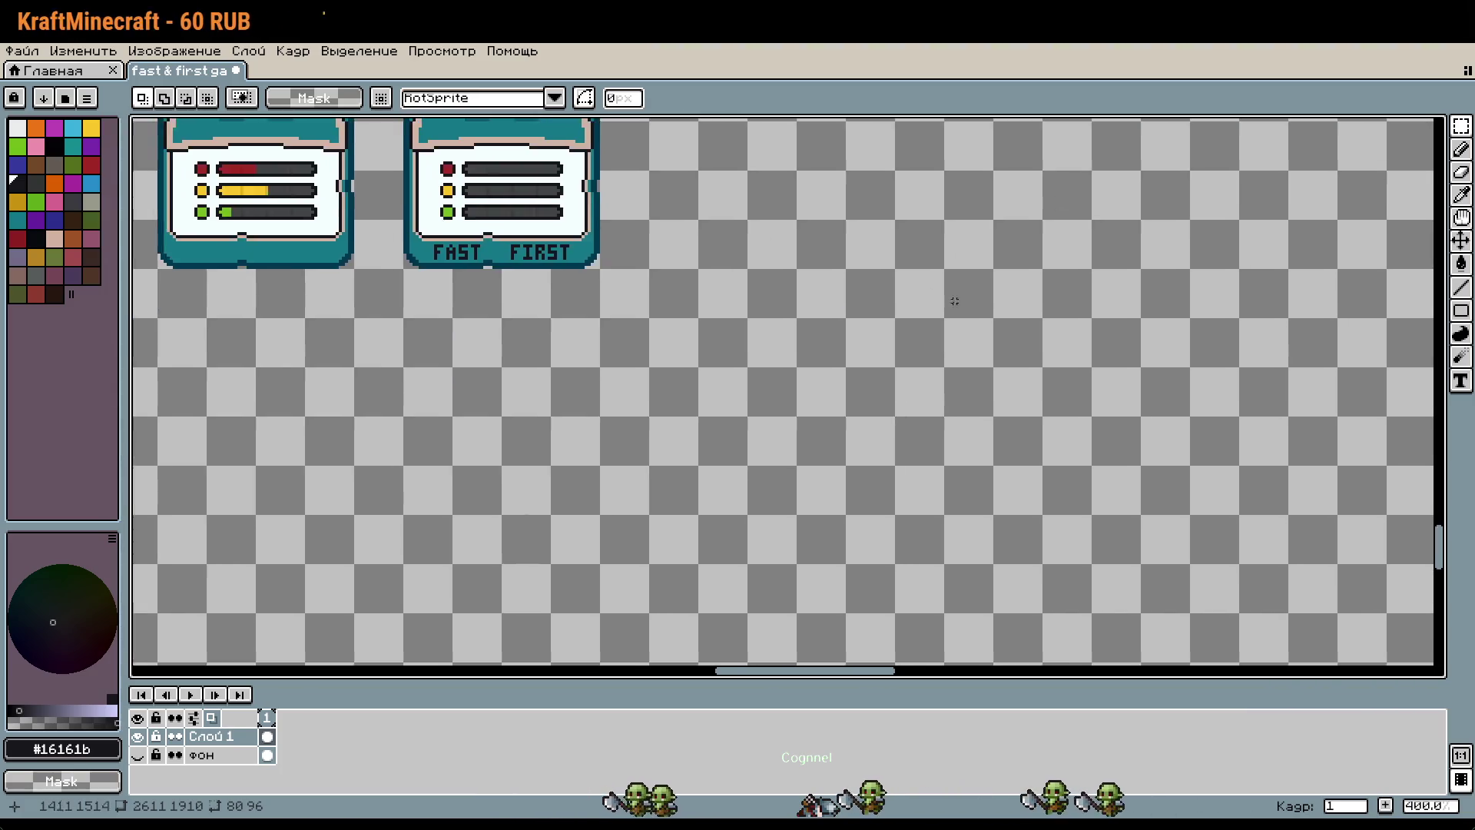
{"action": "scroll", "coordinate": [882, 359], "scroll_direction": "up", "scroll_amount": 3}
{"action": "key", "text": "ctrl+v"}
Step: Move the pasted rock card beside the bottle card and commit it
{"action": "mouse_move", "coordinate": [681, 362]}
{"action": "left_mouse_down"}
{"action": "mouse_move", "coordinate": [816, 335]}
{"action": "mouse_move", "coordinate": [665, 342]}
{"action": "left_mouse_up"}
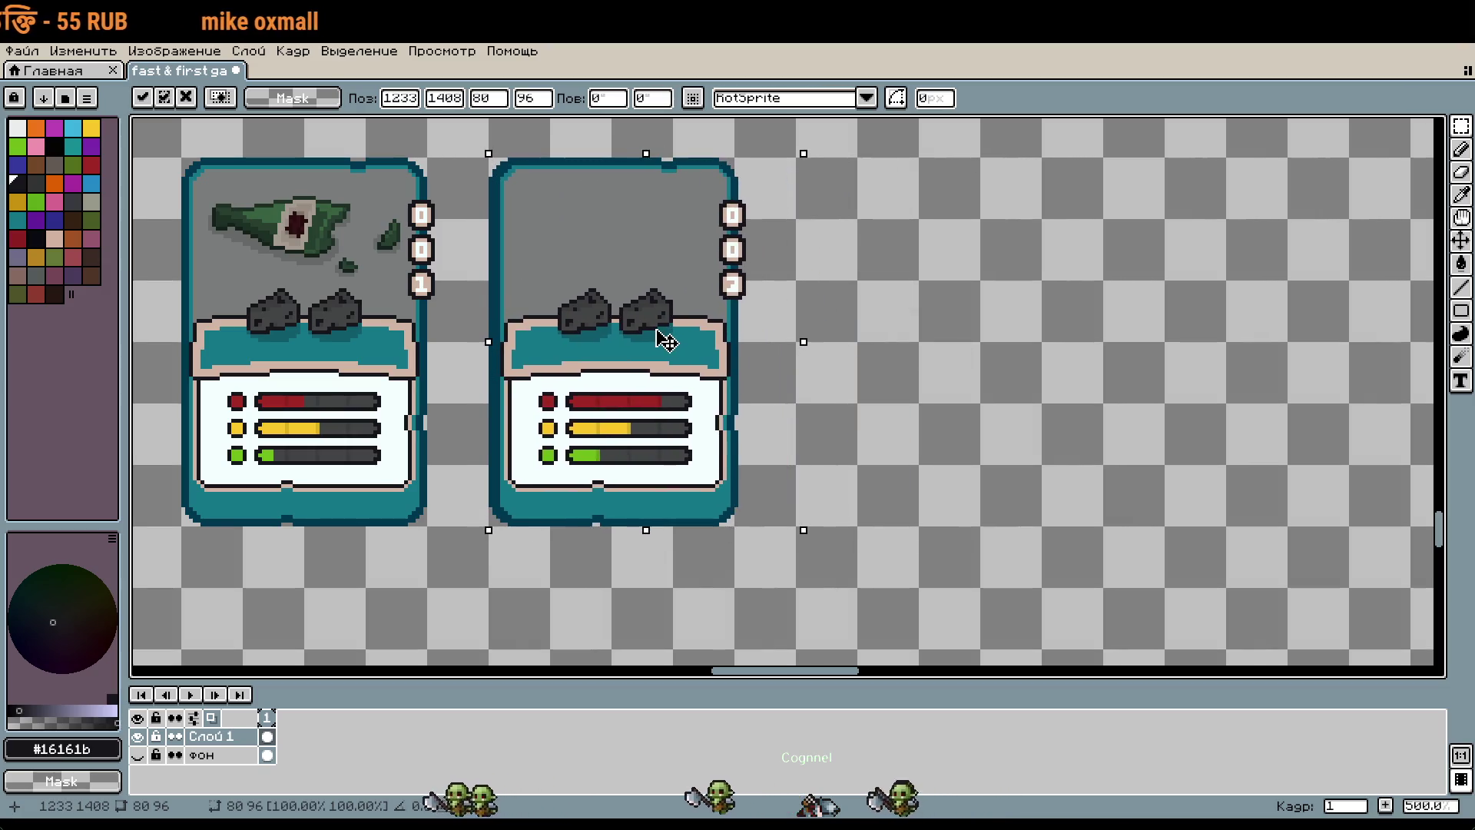
{"action": "key", "text": "Return"}
{"action": "scroll", "coordinate": [764, 256], "scroll_direction": "up", "scroll_amount": 6}
{"action": "scroll", "coordinate": [731, 310], "scroll_direction": "up", "scroll_amount": 3}
Step: Repaint the '2' counter pixels using white and beige sampled from the card
{"action": "key", "text": "i"}
{"action": "left_click", "coordinate": [654, 354]}
{"action": "key", "text": "b"}
{"action": "left_click", "coordinate": [577, 417]}
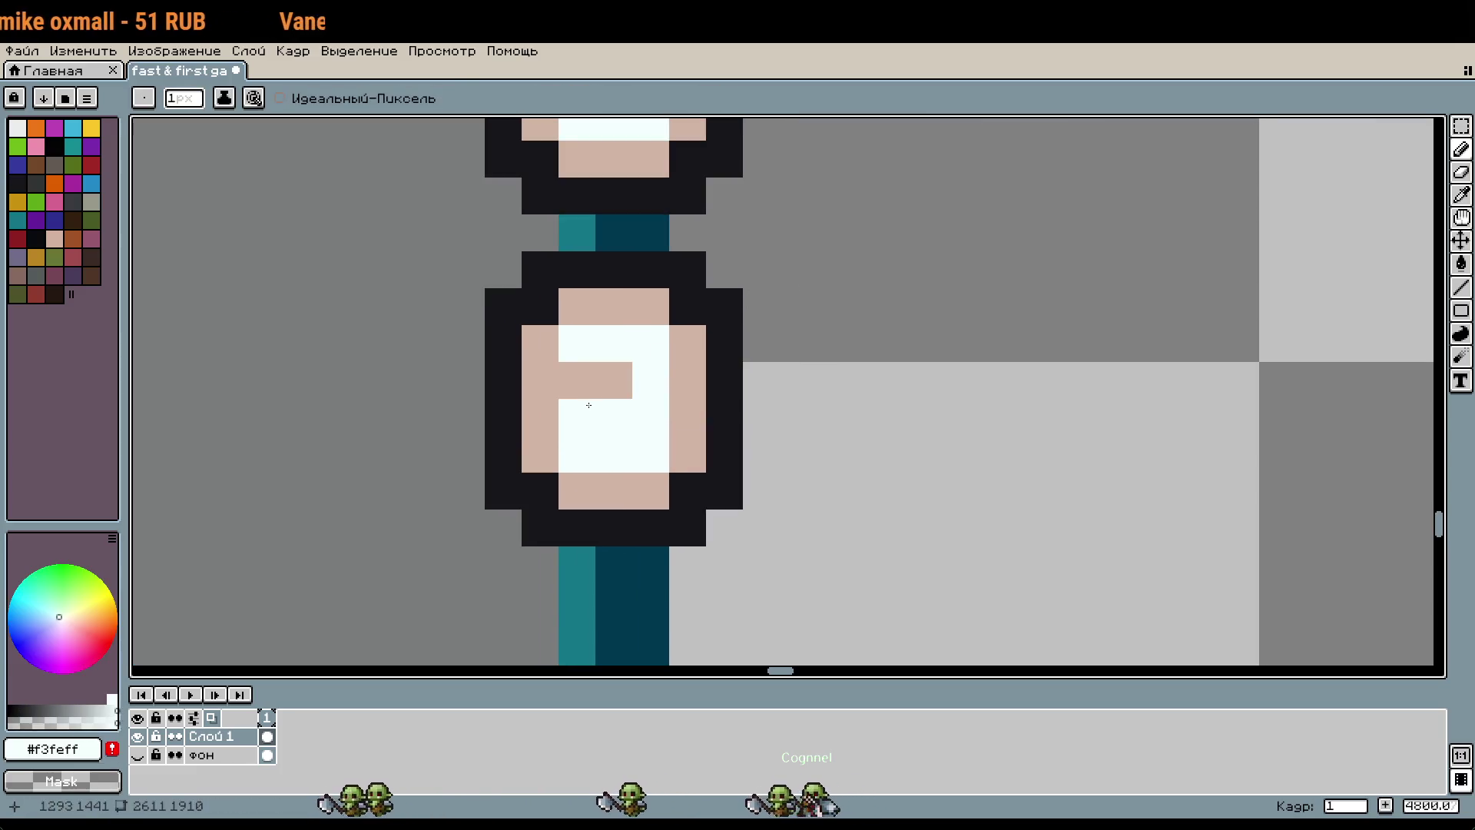
{"action": "right_click", "coordinate": [680, 402], "text": "alt"}
{"action": "left_click", "coordinate": [692, 405], "text": "alt"}
Step: Sample the dark outline colour from a rock and dismiss the Canvas Size dialog
{"action": "scroll", "coordinate": [692, 405], "scroll_direction": "down", "scroll_amount": 3}
{"action": "scroll", "coordinate": [909, 438], "scroll_direction": "down", "scroll_amount": 1}
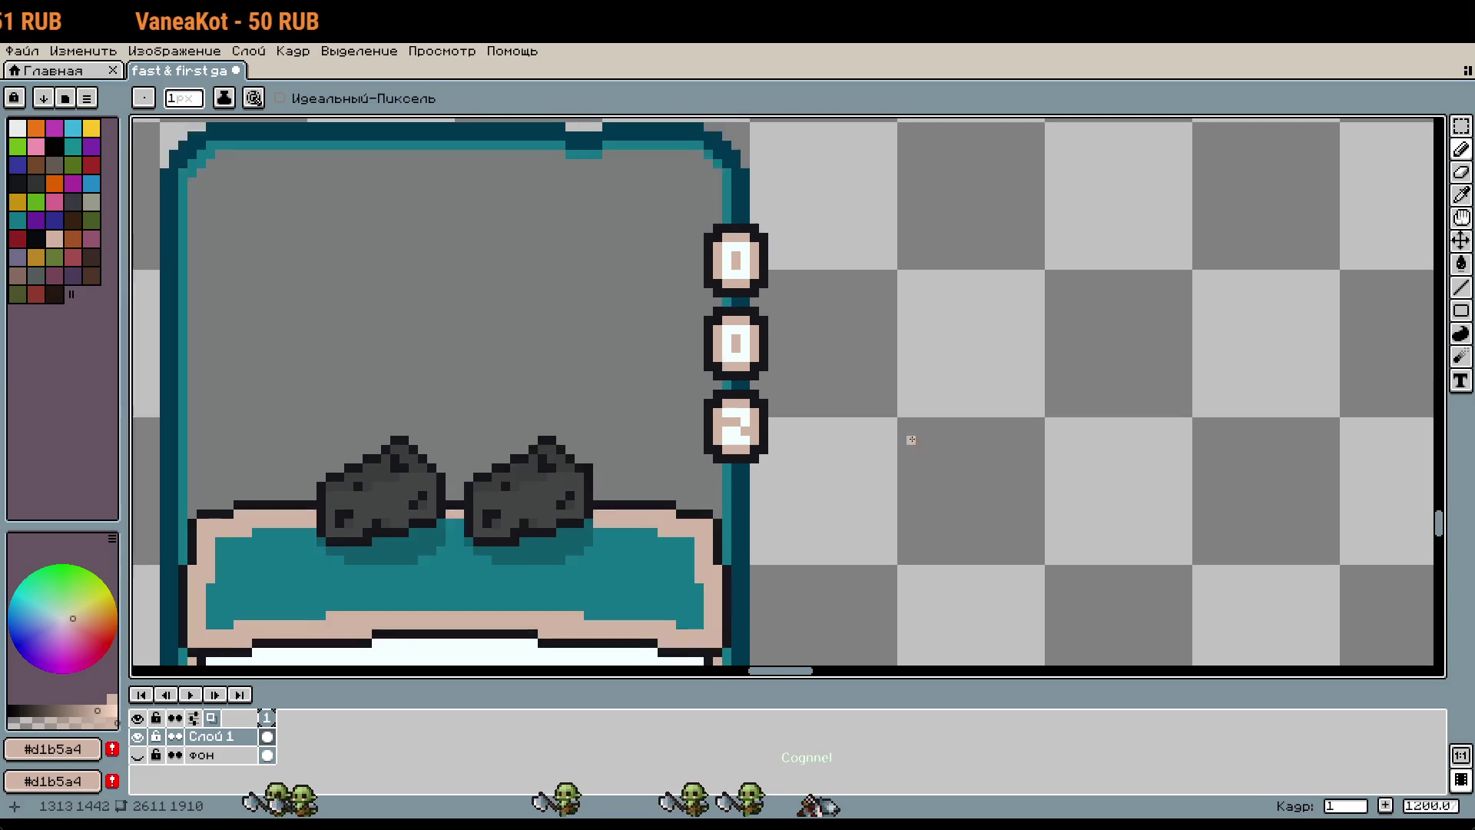
{"action": "scroll", "coordinate": [995, 320], "scroll_direction": "left", "scroll_amount": 3}
{"action": "key", "text": "i"}
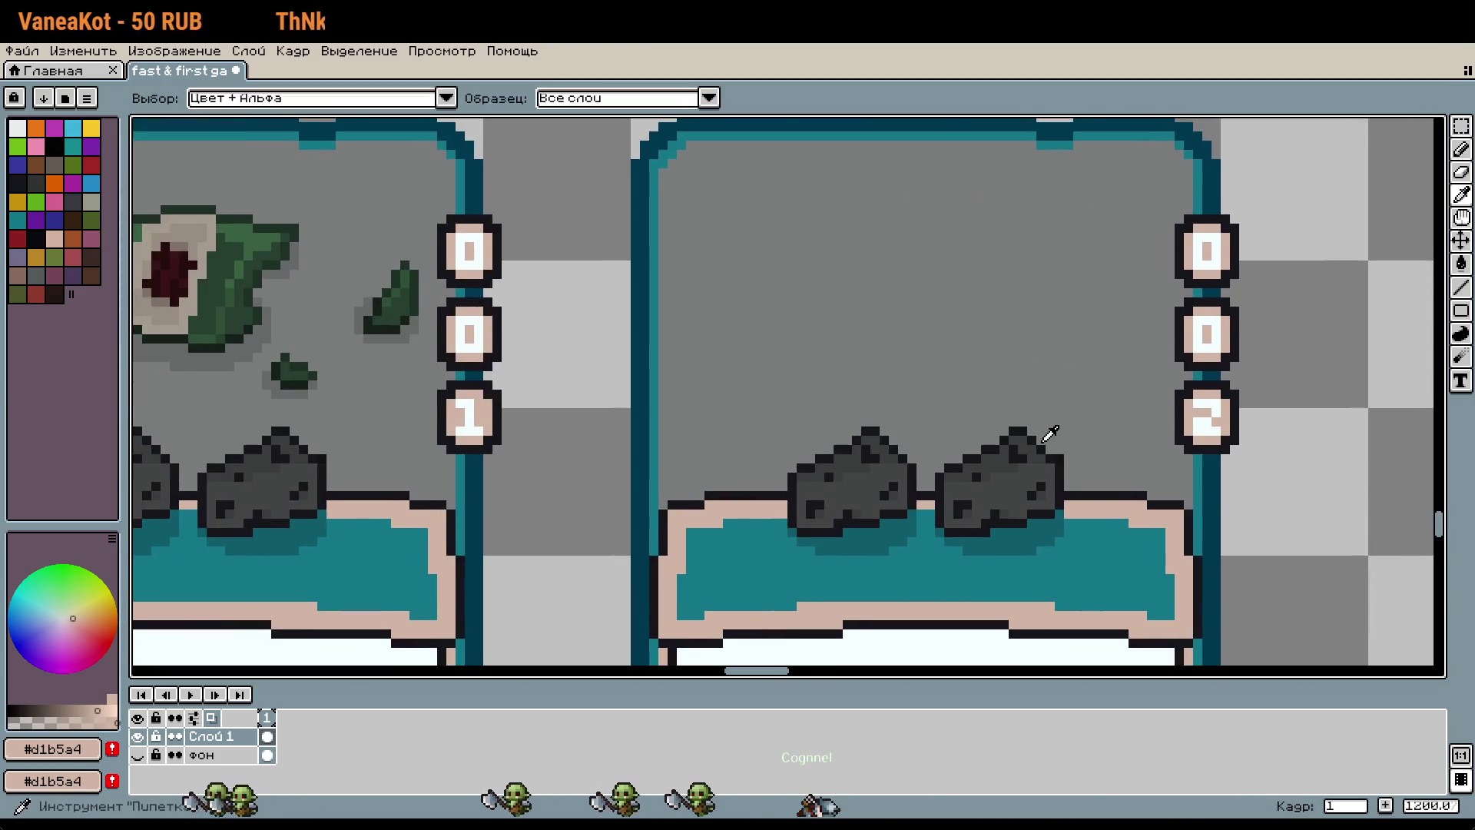
{"action": "left_click", "coordinate": [1033, 439]}
{"action": "key", "text": "ctrl+alt+c"}
{"action": "key", "text": "Escape"}
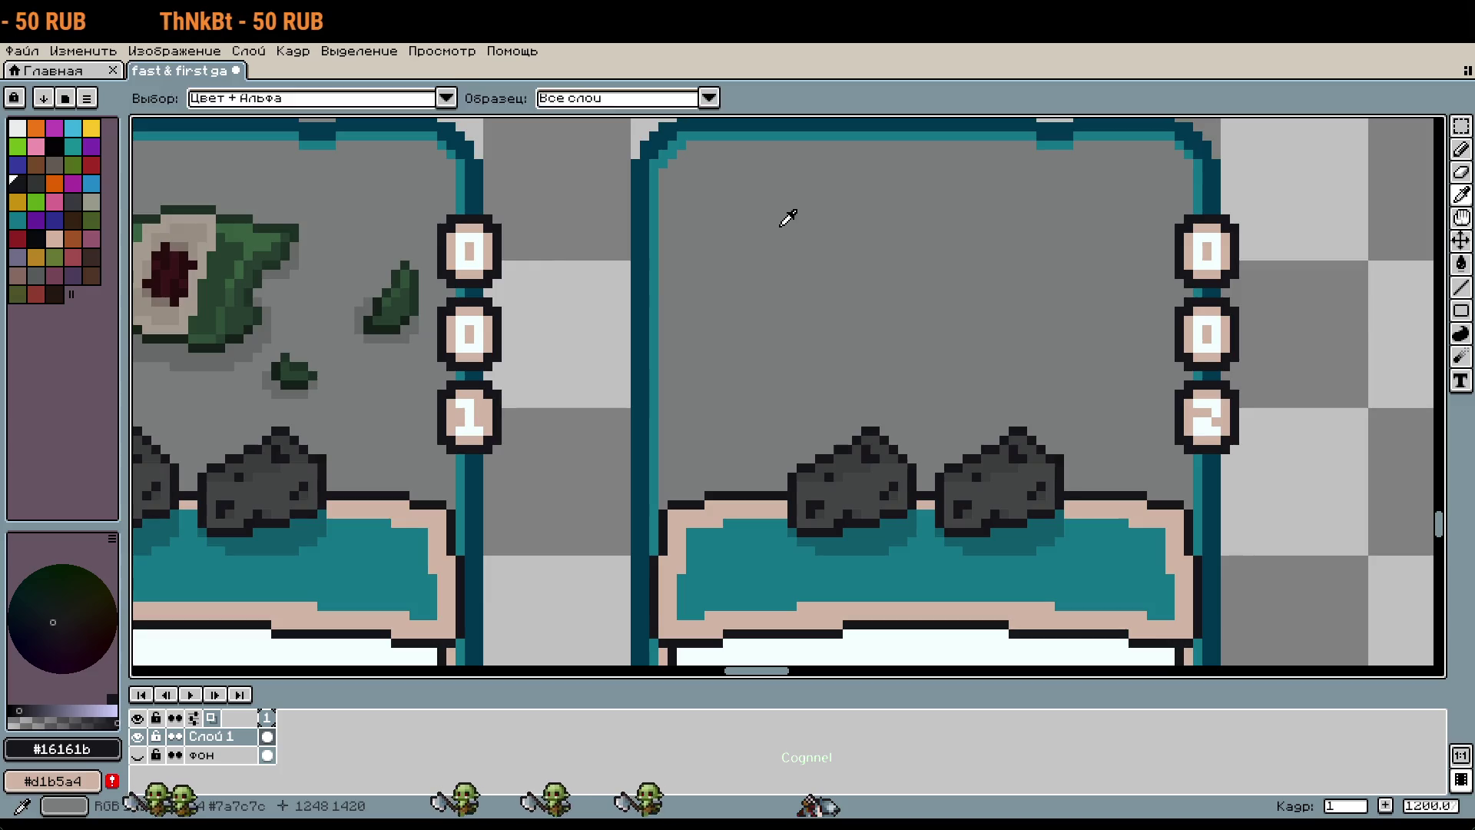
{"action": "scroll", "coordinate": [776, 216], "scroll_direction": "up", "scroll_amount": 5}
Step: Draw the first title letters С, К and Р in dark pencil pixels
{"action": "key", "text": "b"}
{"action": "mouse_move", "coordinate": [789, 207]}
{"action": "left_mouse_down"}
{"action": "mouse_move", "coordinate": [735, 325]}
{"action": "mouse_move", "coordinate": [787, 326]}
{"action": "left_mouse_up"}
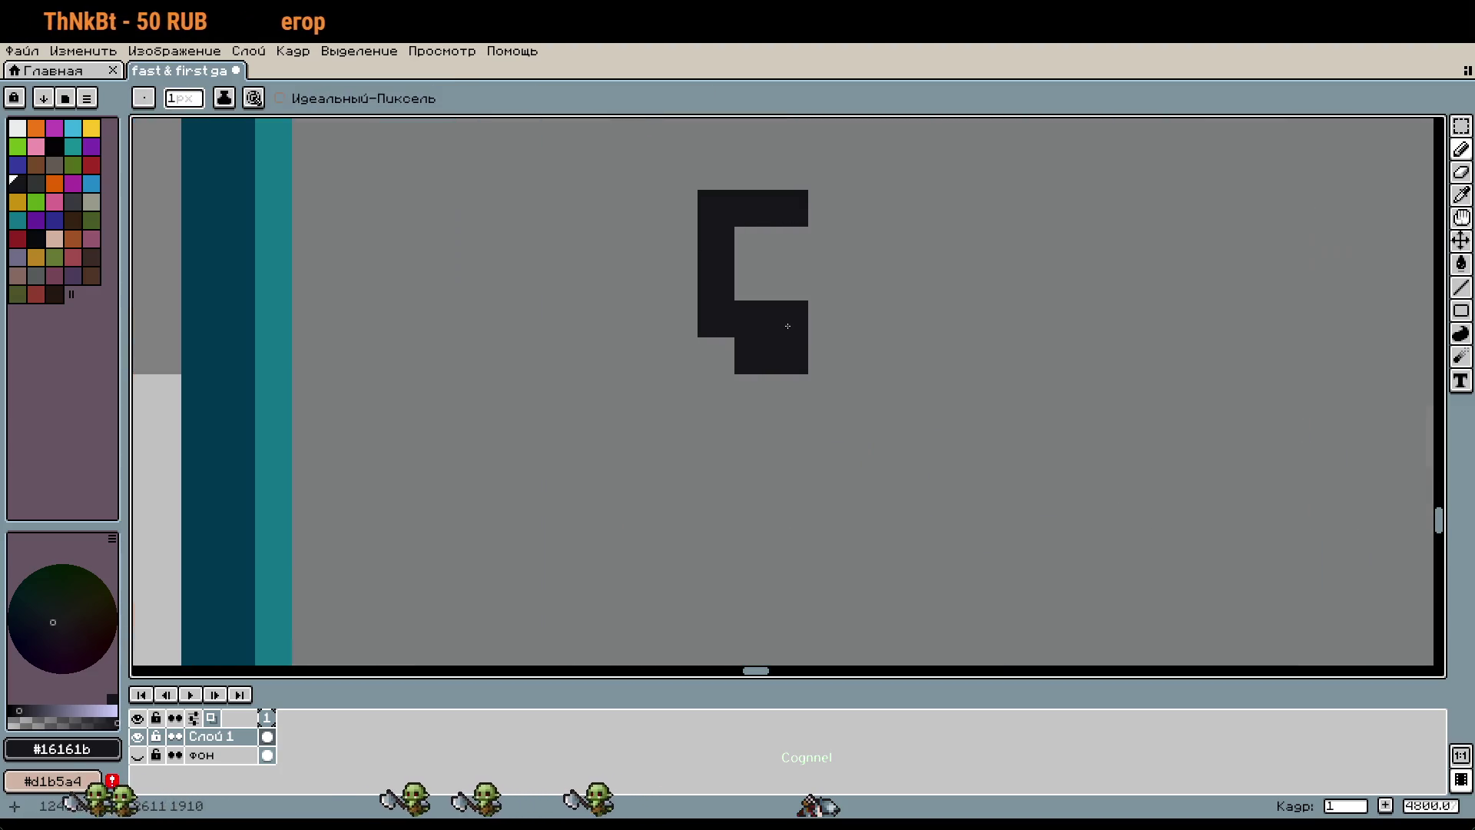
{"action": "left_click_drag", "start_coordinate": [883, 289], "coordinate": [678, 301]}
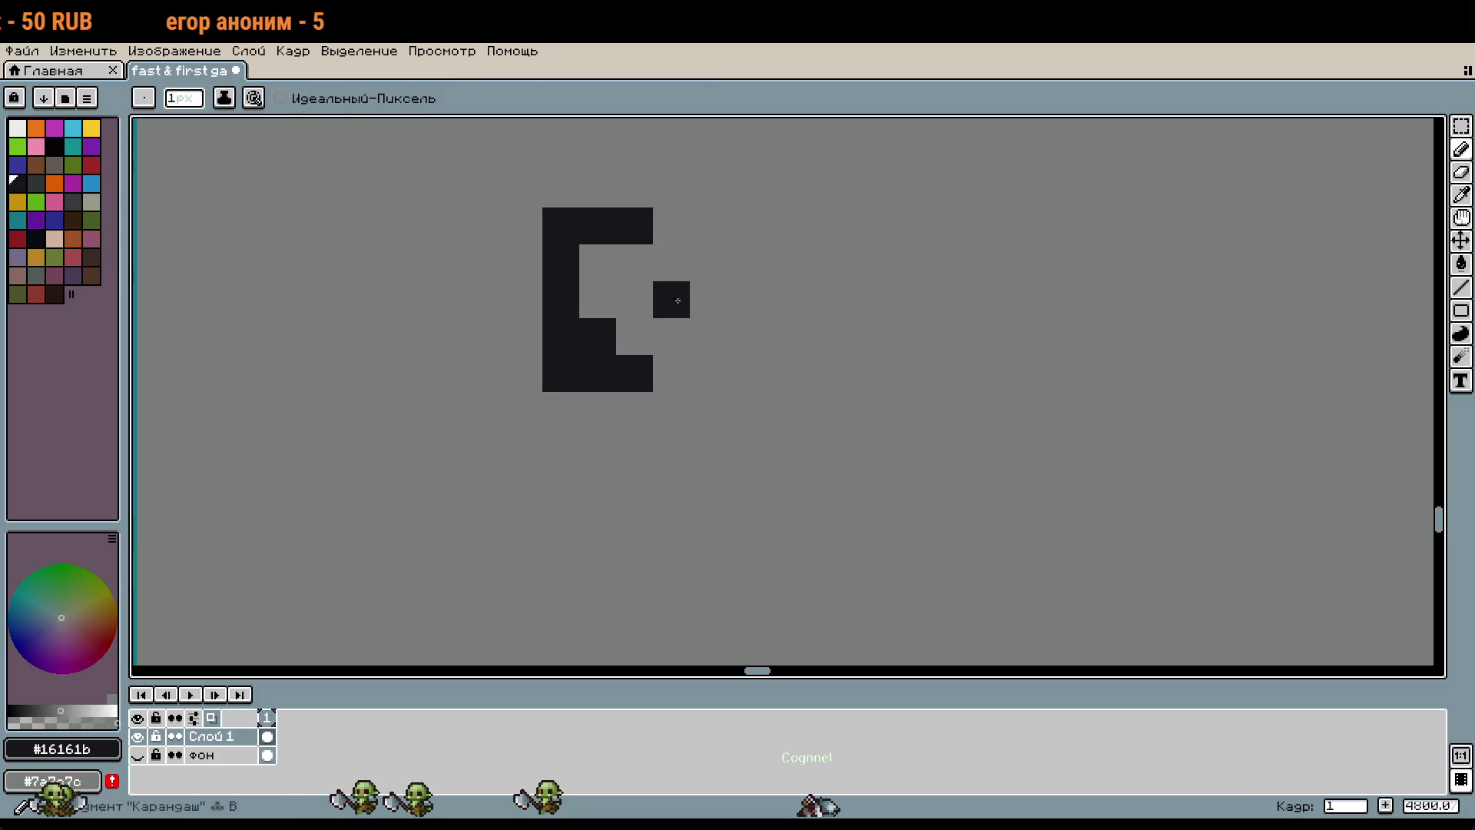
{"action": "left_click_drag", "start_coordinate": [710, 233], "coordinate": [703, 377]}
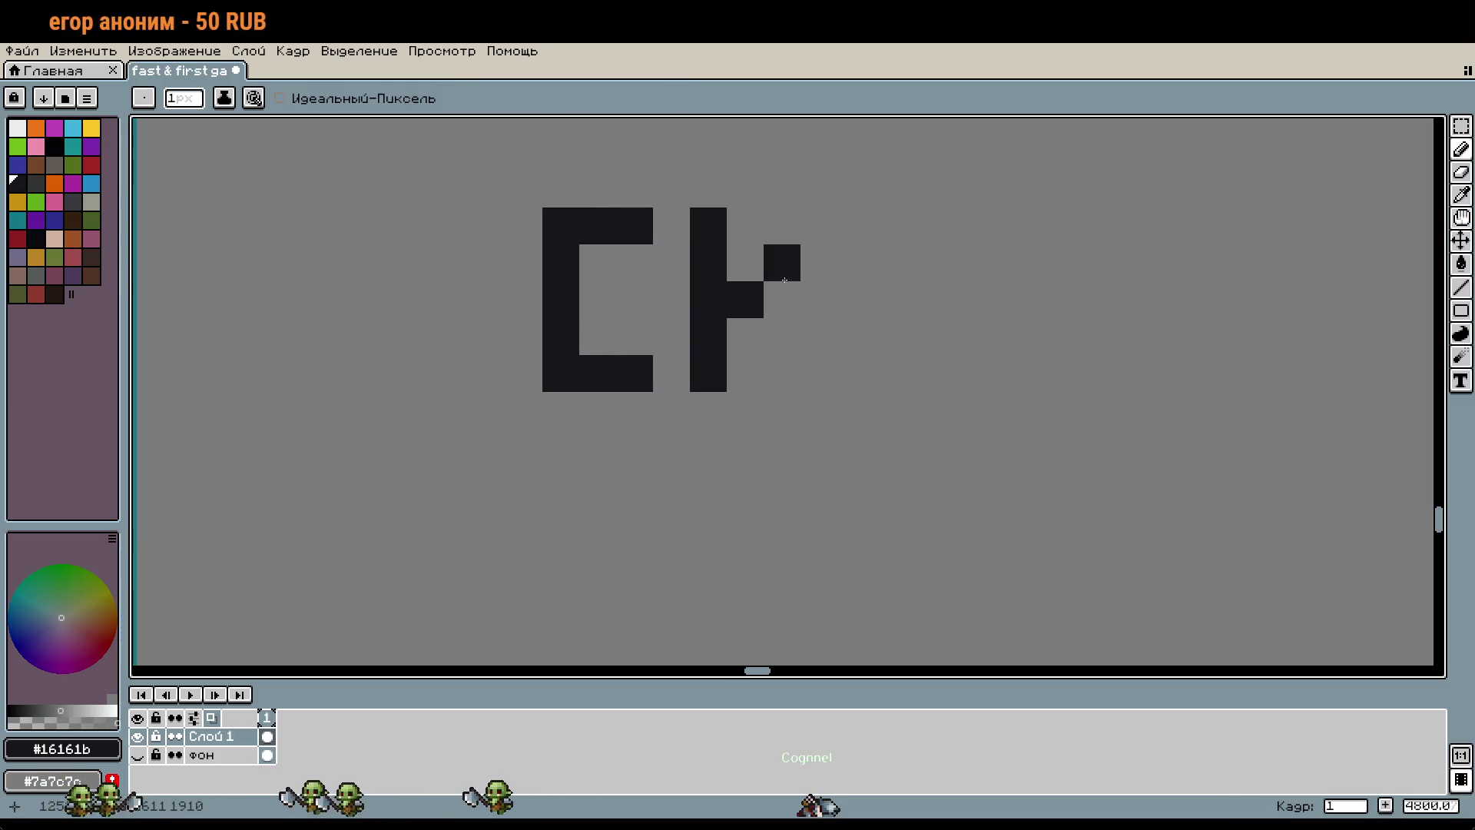
{"action": "left_click_drag", "start_coordinate": [886, 338], "coordinate": [770, 345]}
{"action": "left_click_drag", "start_coordinate": [740, 269], "coordinate": [740, 380]}
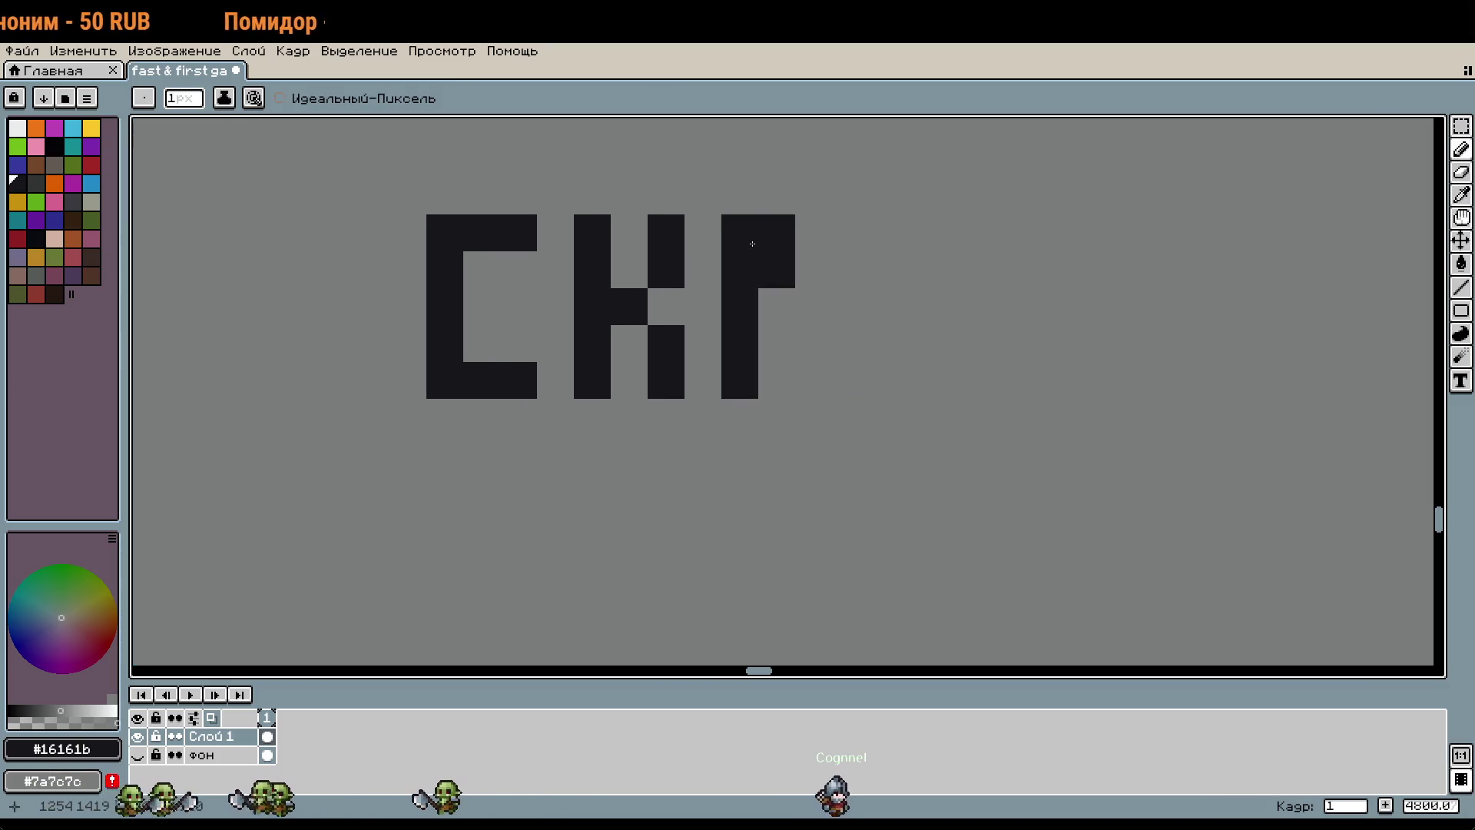
{"action": "left_click_drag", "start_coordinate": [740, 233], "coordinate": [777, 306]}
Step: Finish the title with Е, П, К and А, erasing stray pixels, then zoom out
{"action": "left_click_drag", "start_coordinate": [962, 270], "coordinate": [777, 281]}
{"action": "left_click_drag", "start_coordinate": [740, 281], "coordinate": [739, 396]}
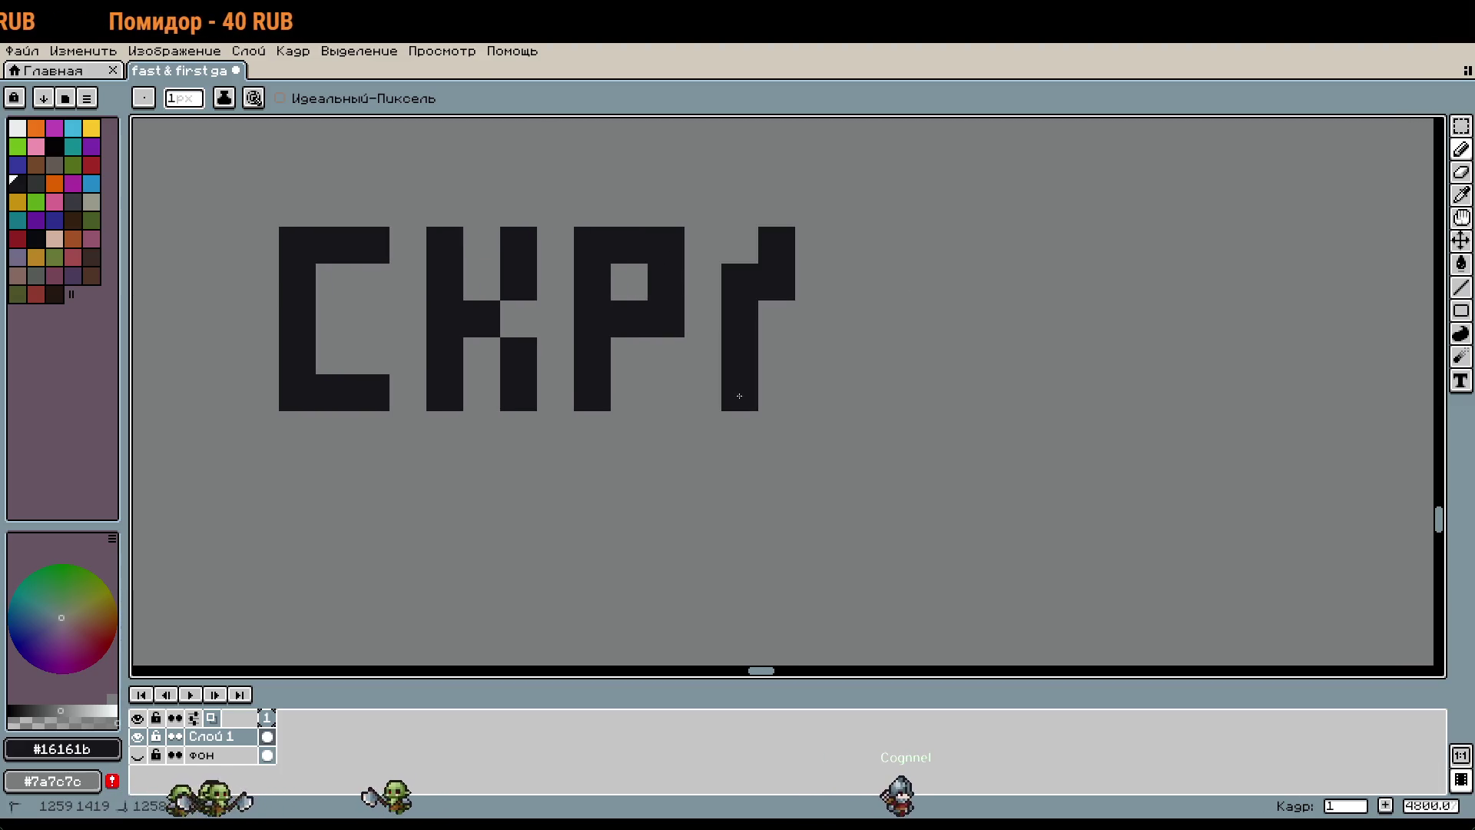
{"action": "right_click", "coordinate": [791, 279]}
{"action": "left_click_drag", "start_coordinate": [996, 319], "coordinate": [810, 319]}
{"action": "left_click_drag", "start_coordinate": [738, 244], "coordinate": [738, 281]}
{"action": "left_click_drag", "start_coordinate": [702, 281], "coordinate": [705, 347]}
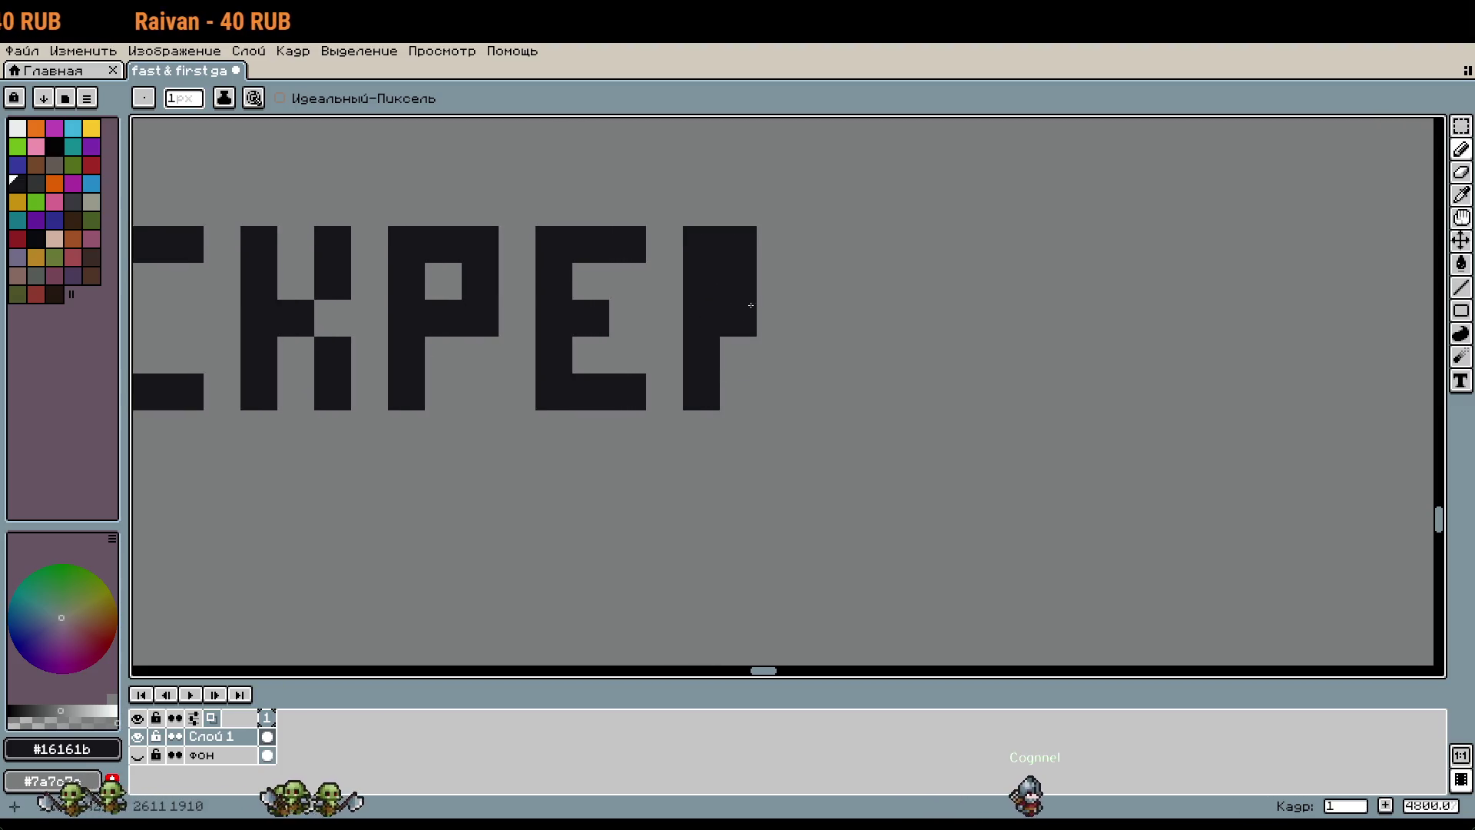
{"action": "left_click_drag", "start_coordinate": [776, 244], "coordinate": [776, 391]}
{"action": "left_click_drag", "start_coordinate": [849, 244], "coordinate": [843, 392]}
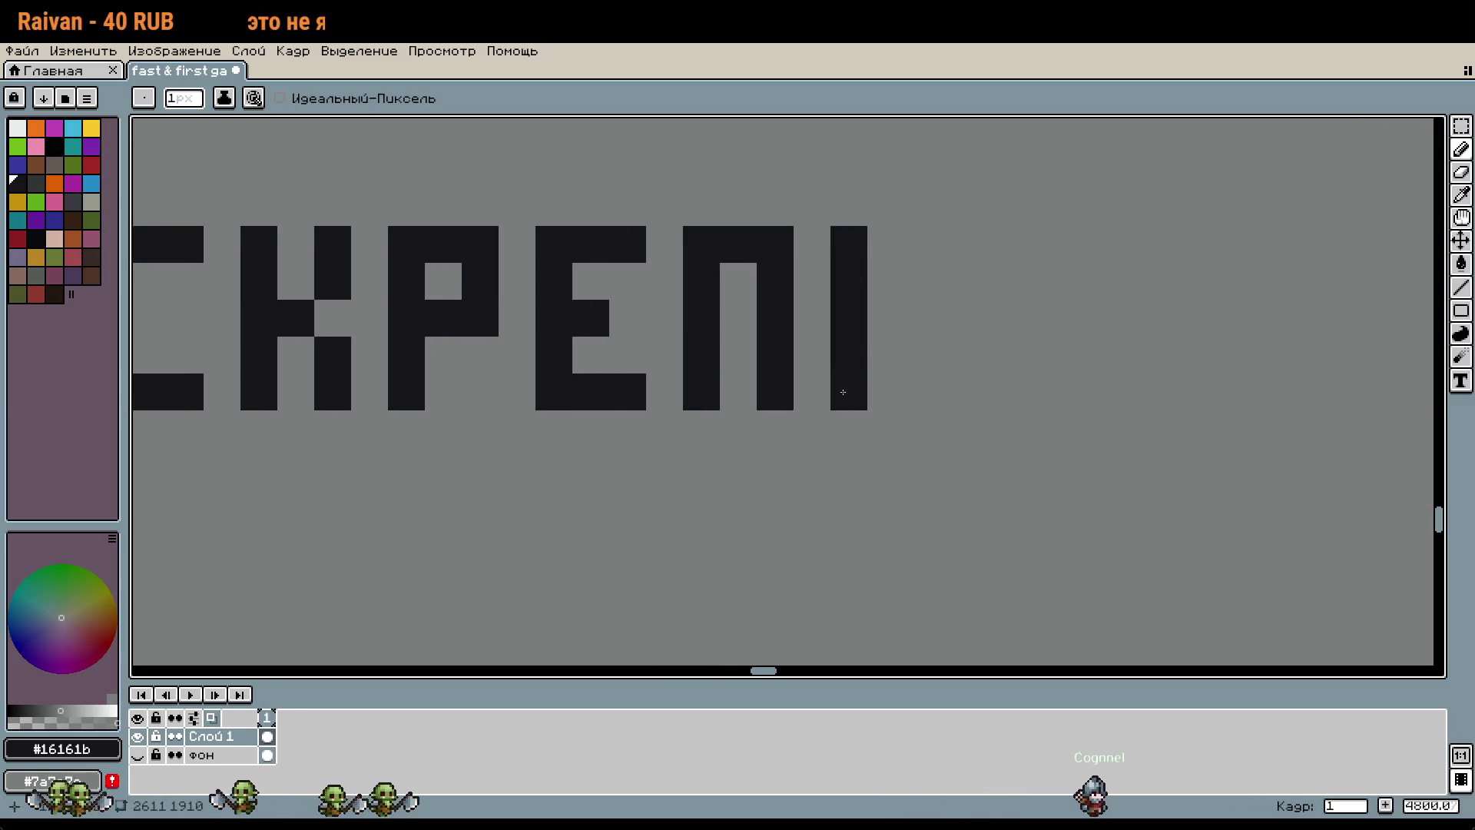
{"action": "left_click_drag", "start_coordinate": [1100, 360], "coordinate": [927, 371]}
{"action": "left_click_drag", "start_coordinate": [823, 327], "coordinate": [824, 401]}
{"action": "mouse_move", "coordinate": [824, 290]}
{"action": "left_mouse_down"}
{"action": "mouse_move", "coordinate": [862, 276]}
{"action": "mouse_move", "coordinate": [897, 439]}
{"action": "left_mouse_up"}
{"action": "left_click", "coordinate": [860, 253]}
{"action": "right_click", "coordinate": [860, 292]}
{"action": "left_click", "coordinate": [870, 361]}
{"action": "scroll", "coordinate": [913, 445], "scroll_direction": "down", "scroll_amount": 3}
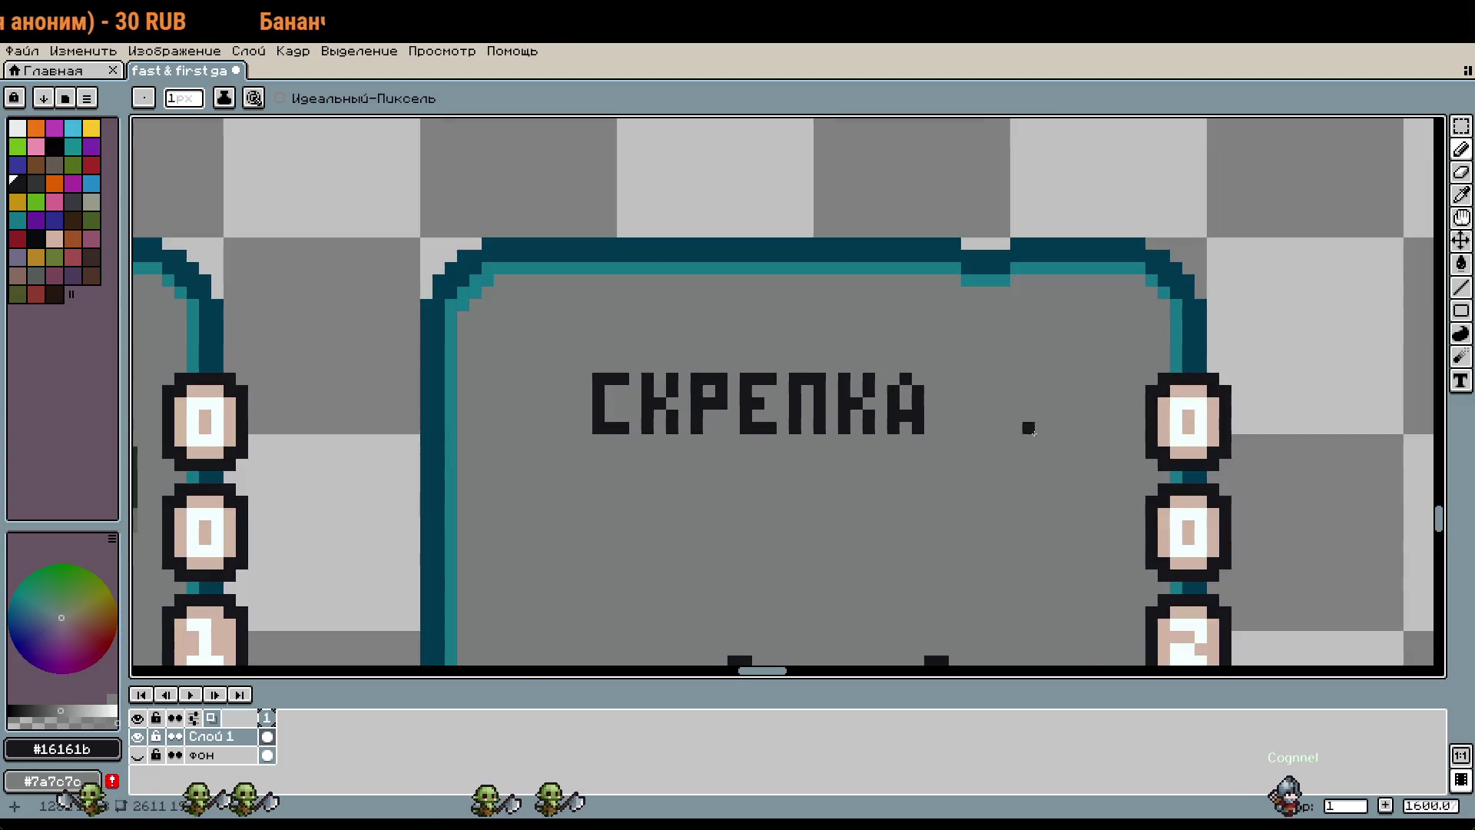
{"action": "scroll", "coordinate": [1054, 422], "scroll_direction": "down", "scroll_amount": 1}
{"action": "scroll", "coordinate": [999, 407], "scroll_direction": "down", "scroll_amount": 2}
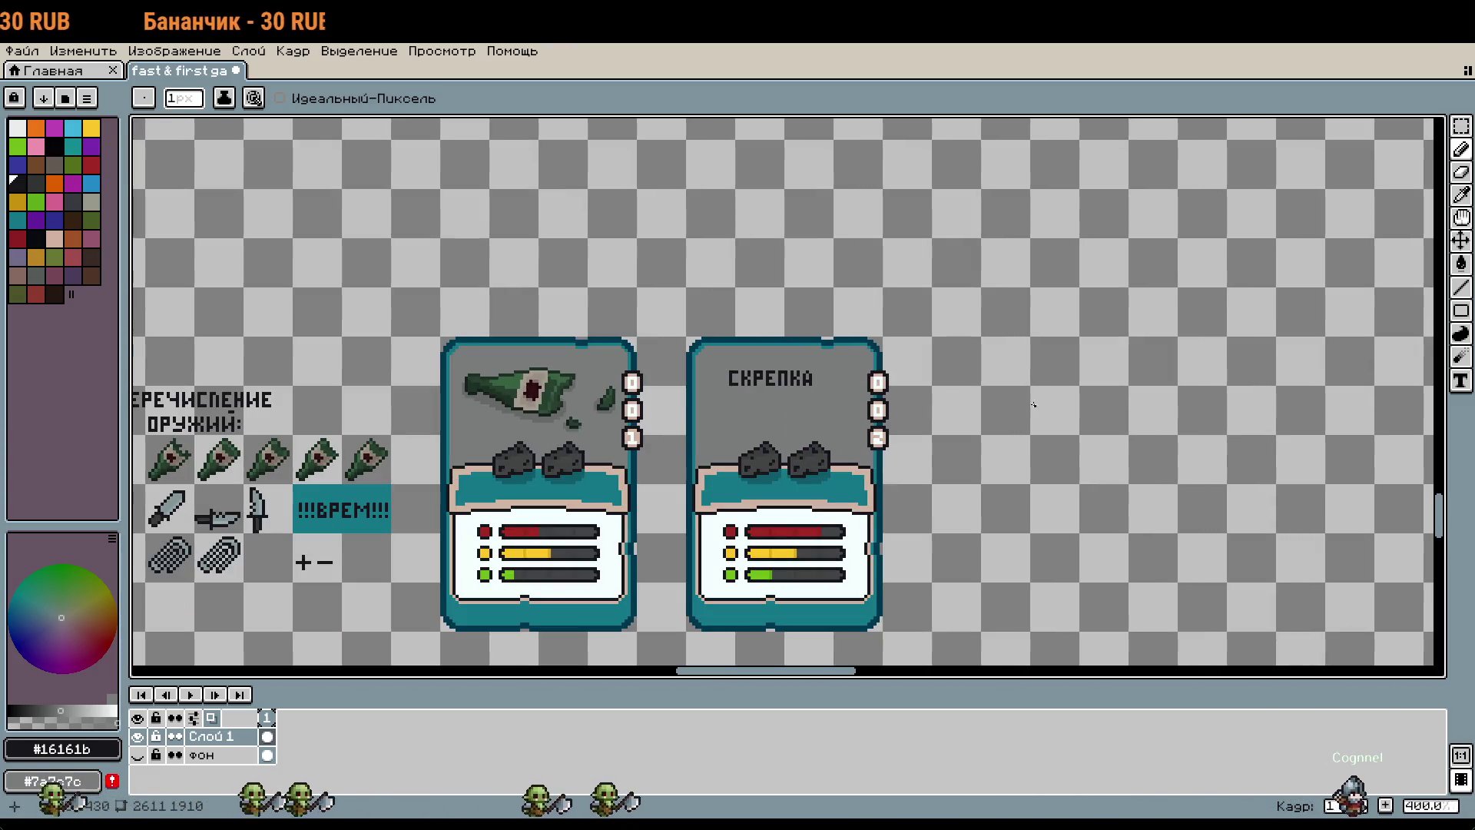
Step: Pan over the sheet to the bottle sprites and paperclip card, select Magic Wand, and switch to Steam
{"action": "left_click_drag", "start_coordinate": [1025, 400], "coordinate": [717, 657]}
{"action": "scroll", "coordinate": [791, 380], "scroll_direction": "down", "scroll_amount": 1}
{"action": "left_click_drag", "start_coordinate": [791, 380], "coordinate": [789, 382]}
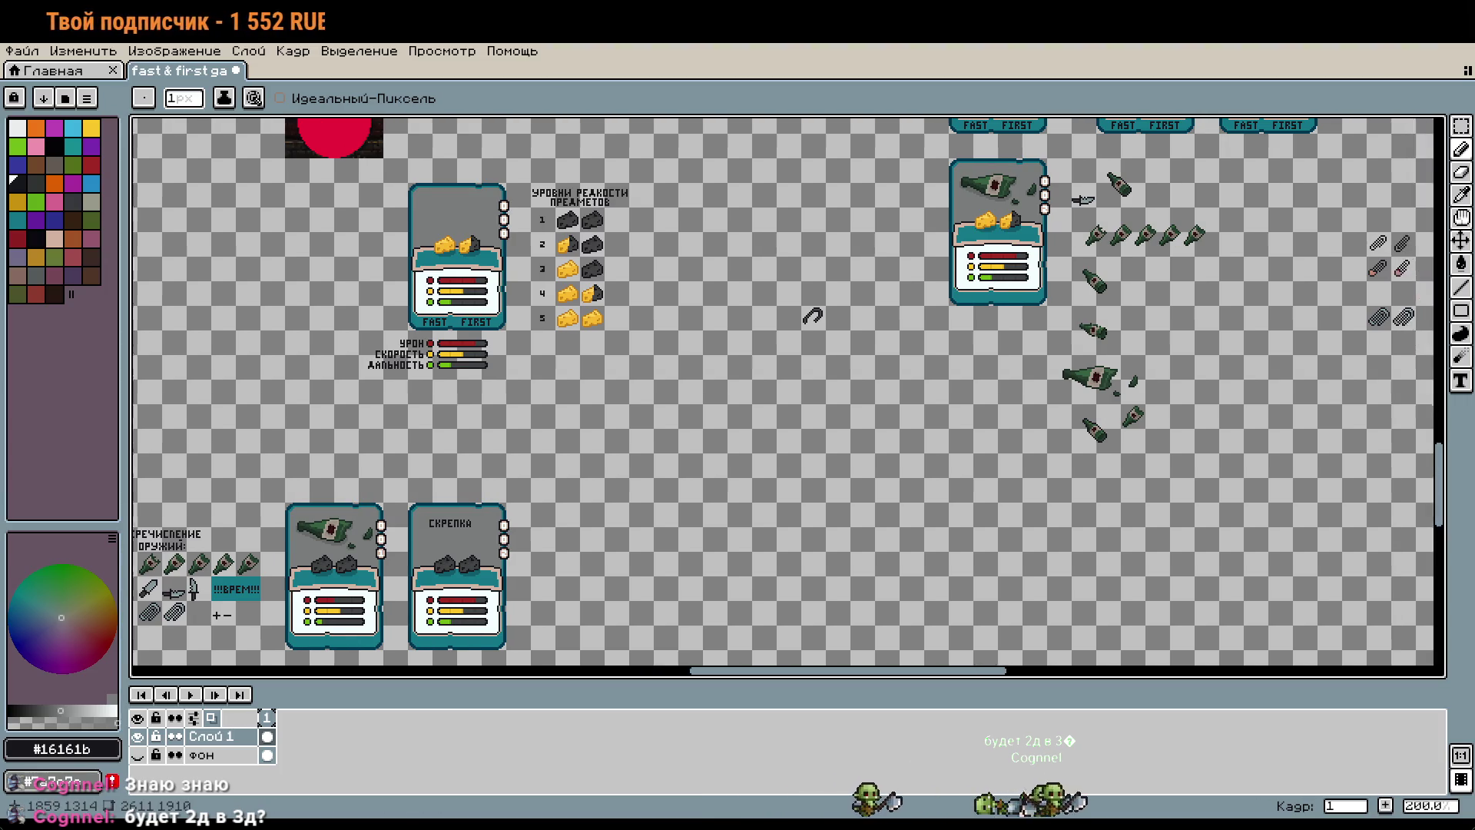
{"action": "left_click_drag", "start_coordinate": [1228, 182], "coordinate": [865, 215]}
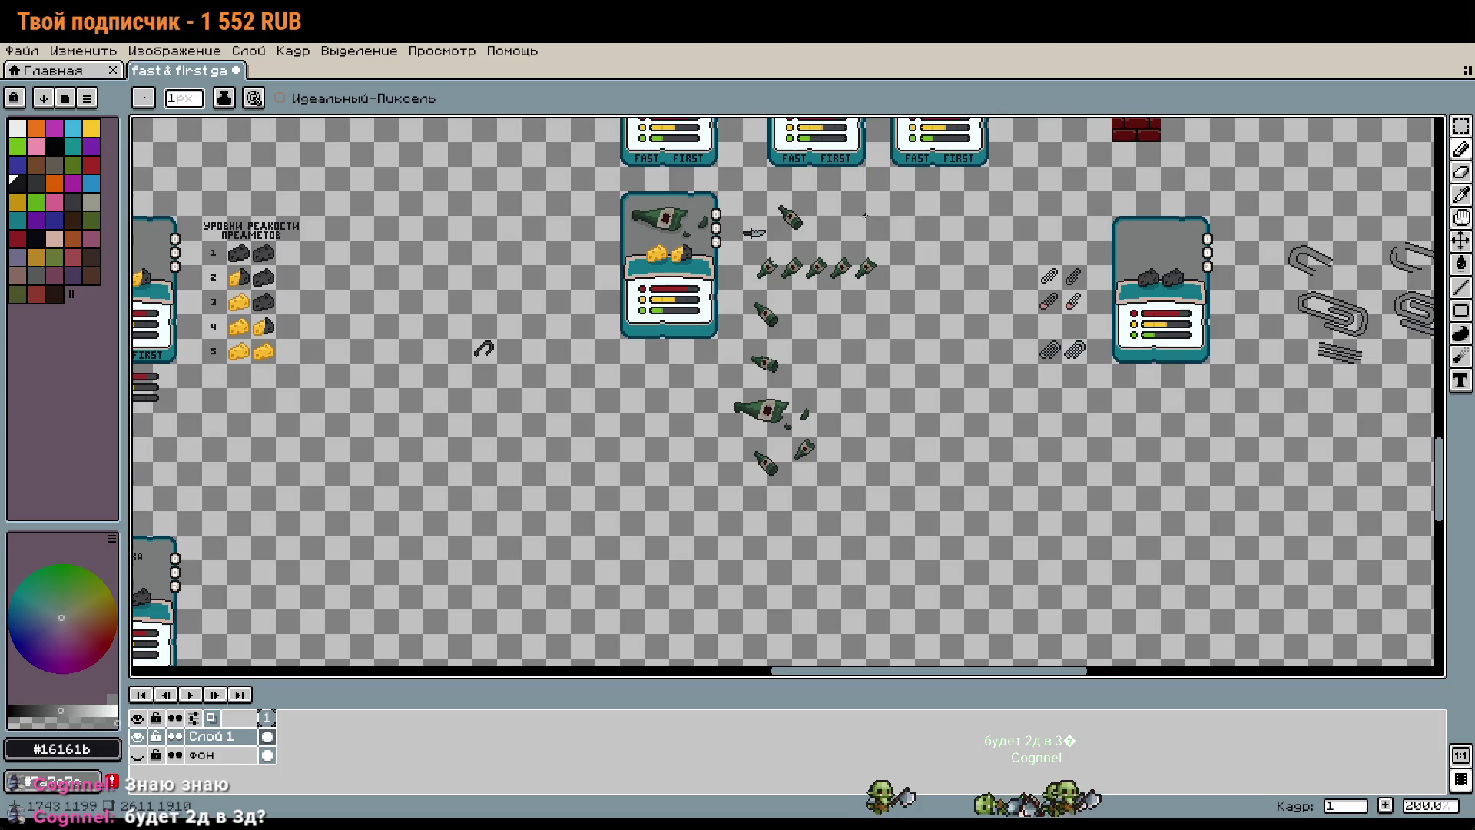
{"action": "key", "text": "w"}
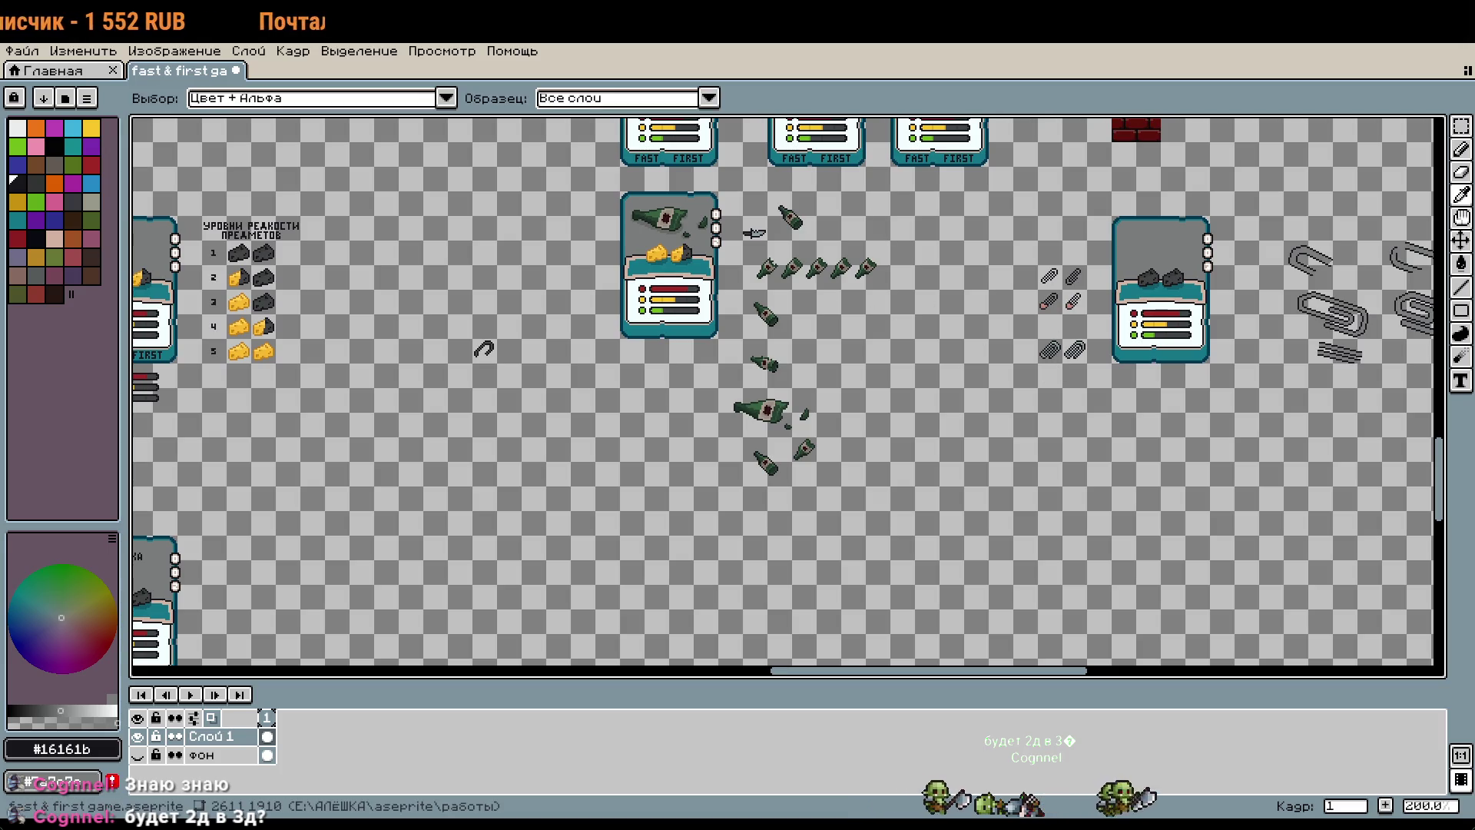
{"action": "key", "text": "alt+Tab"}
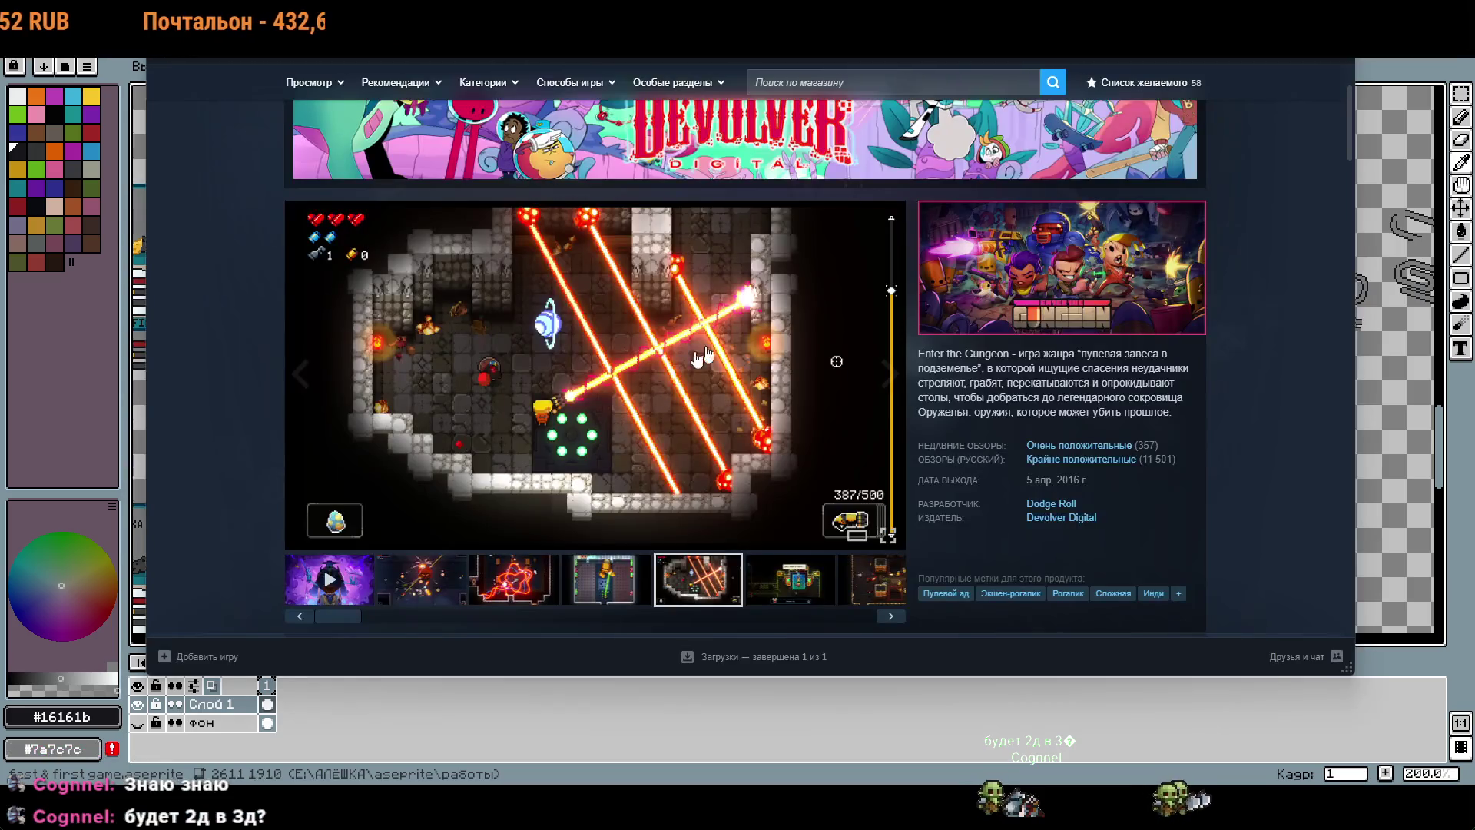
Step: View the arcade, bullet-boss and red laser room screenshots, then return to Aseprite
{"action": "left_click", "coordinate": [767, 603]}
{"action": "left_click", "coordinate": [620, 576]}
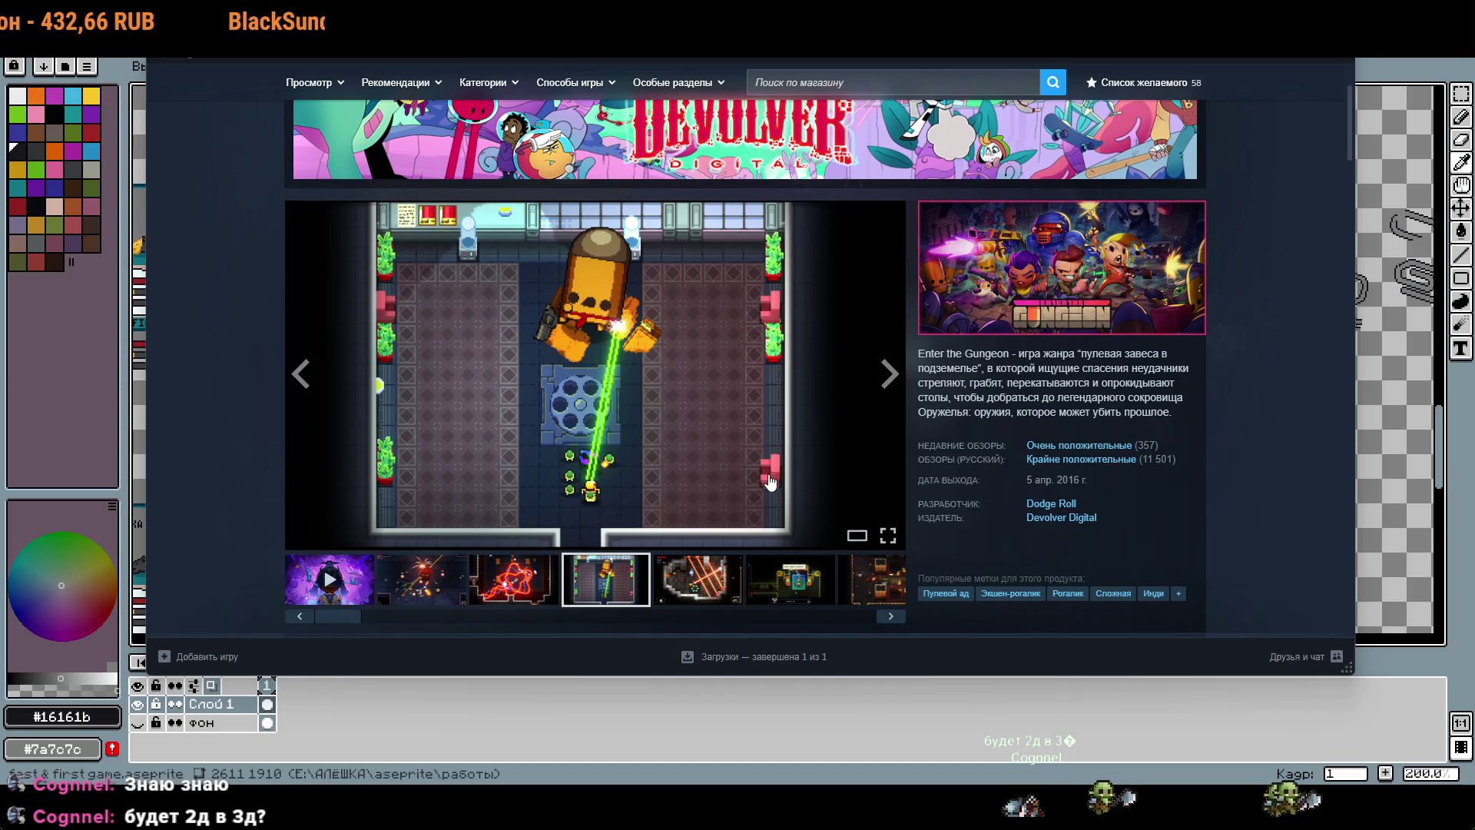
{"action": "left_click", "coordinate": [514, 578]}
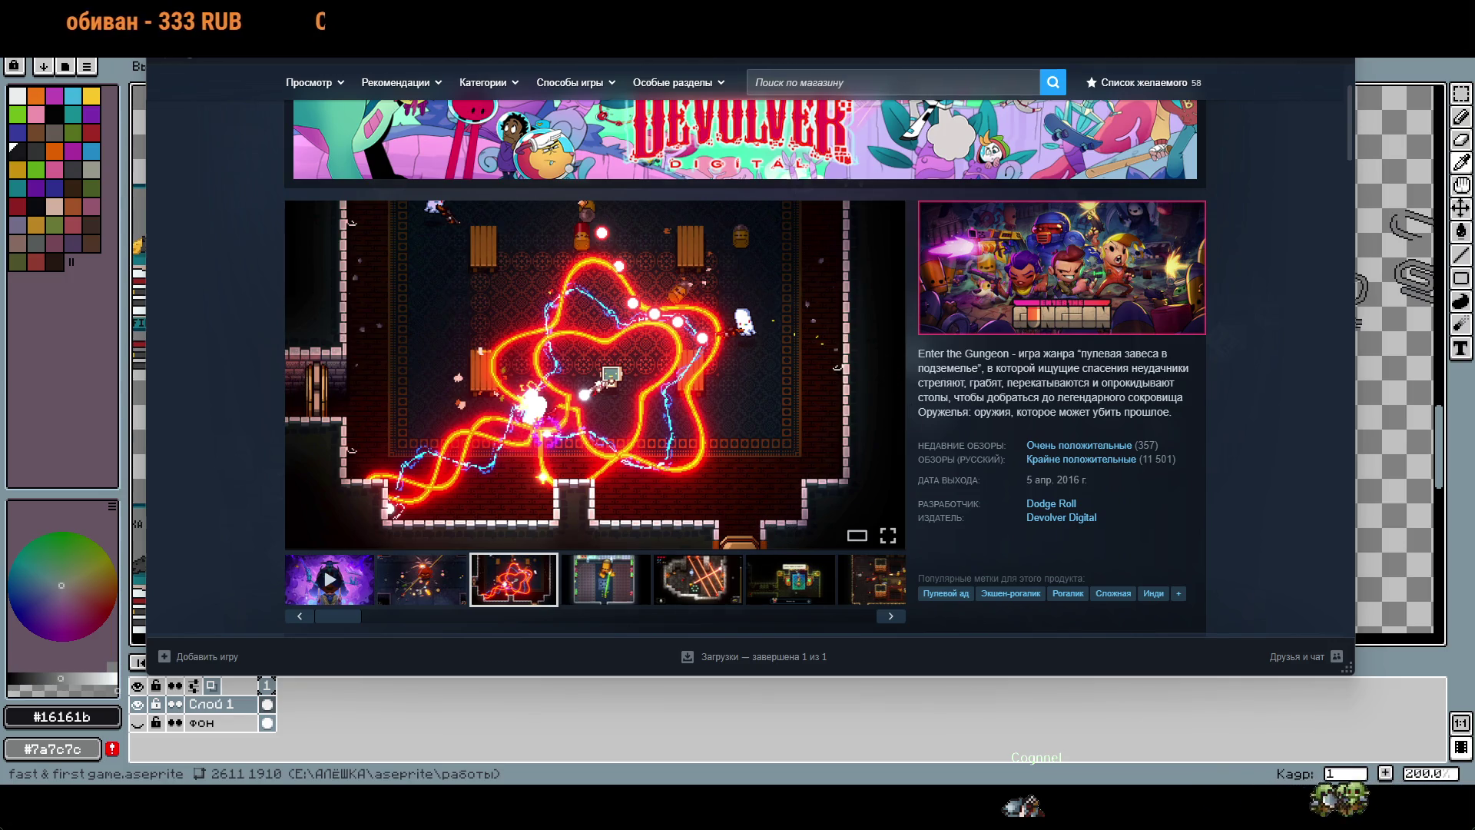
{"action": "key", "text": "alt+Tab"}
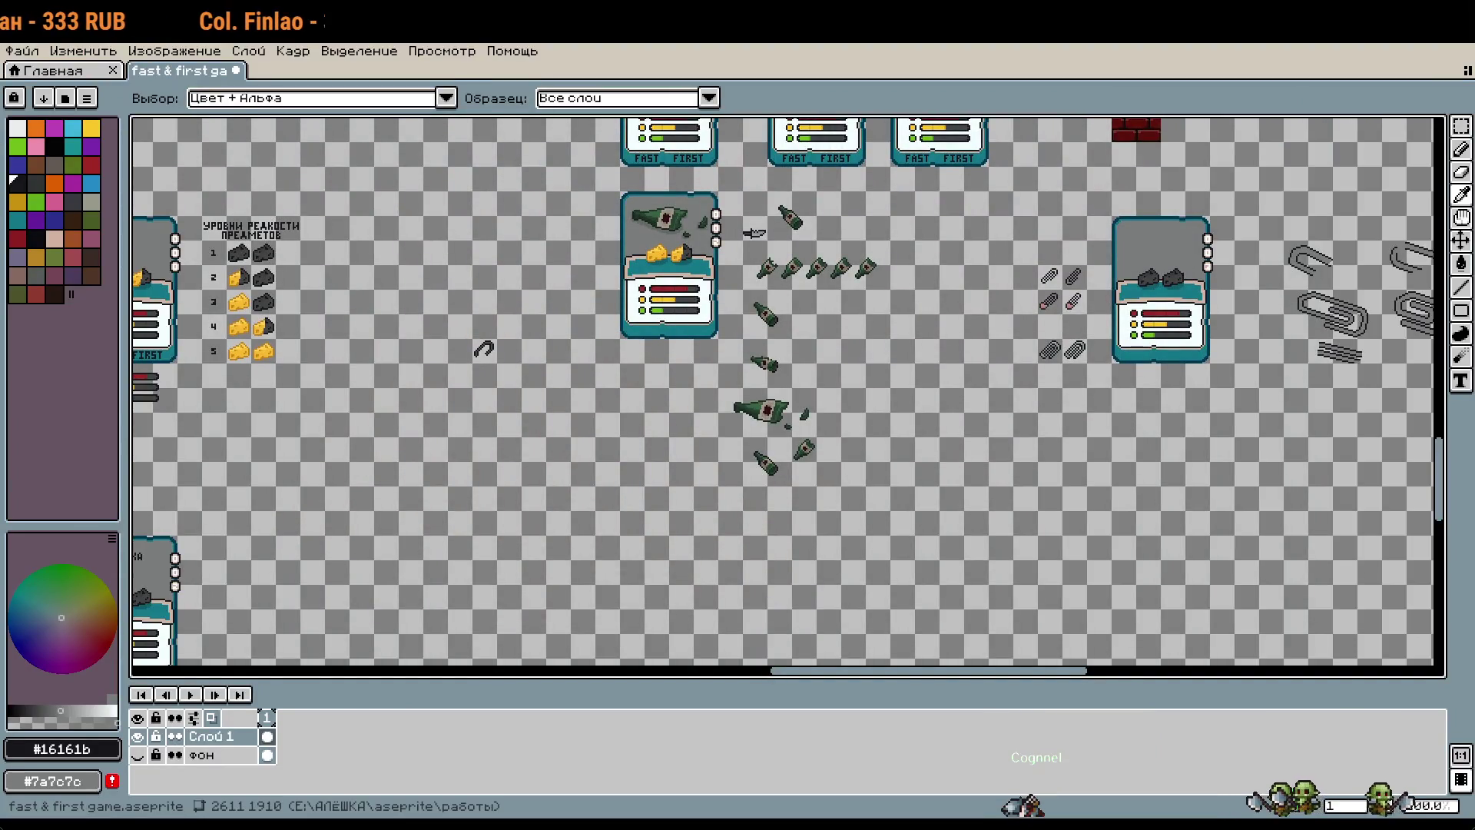
Step: Select the paperclip card with its small and large clips and drop the group further right
{"action": "key", "text": "b"}
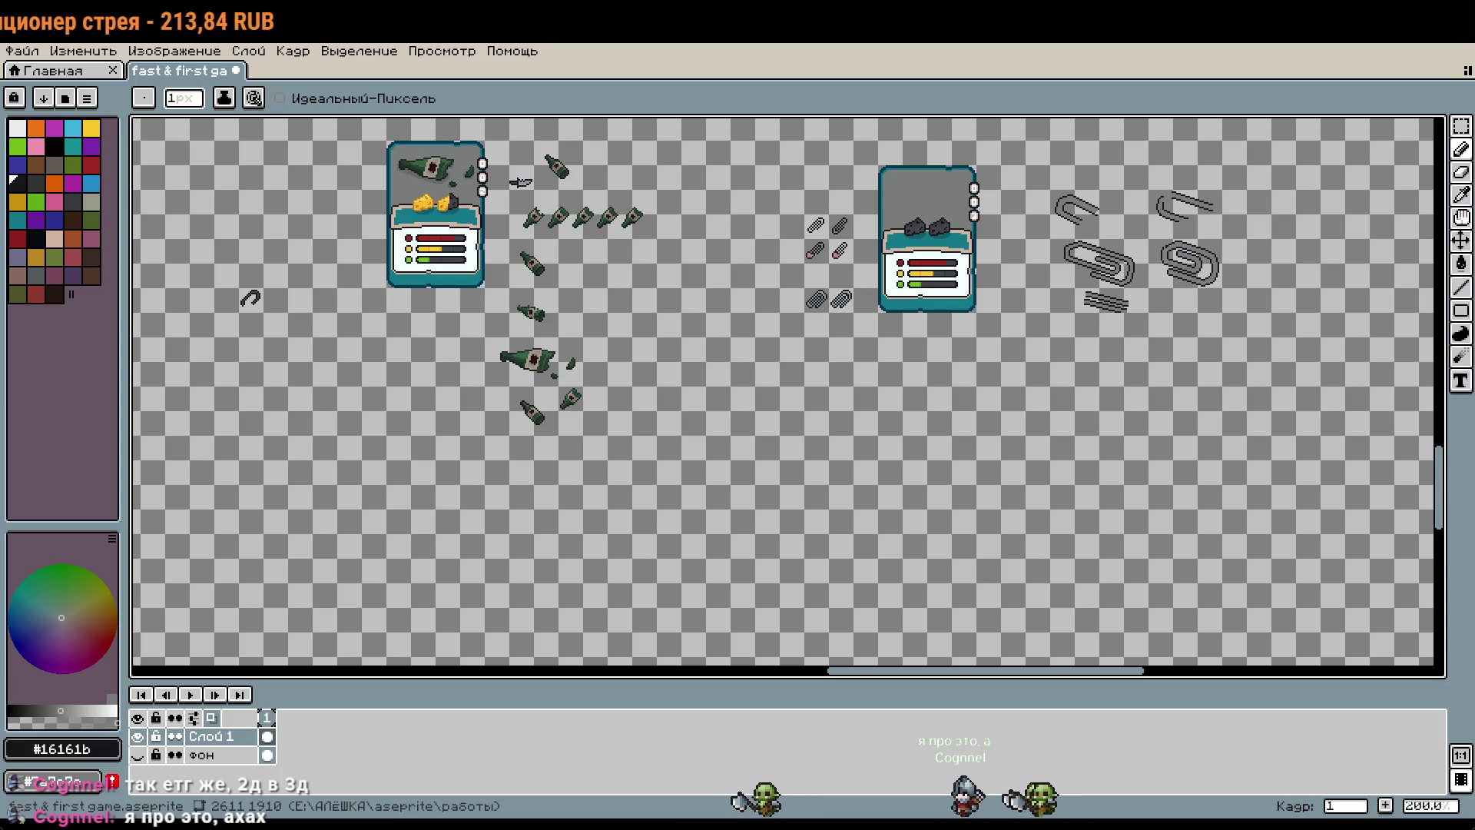
{"action": "left_click_drag", "start_coordinate": [1045, 252], "coordinate": [1053, 385]}
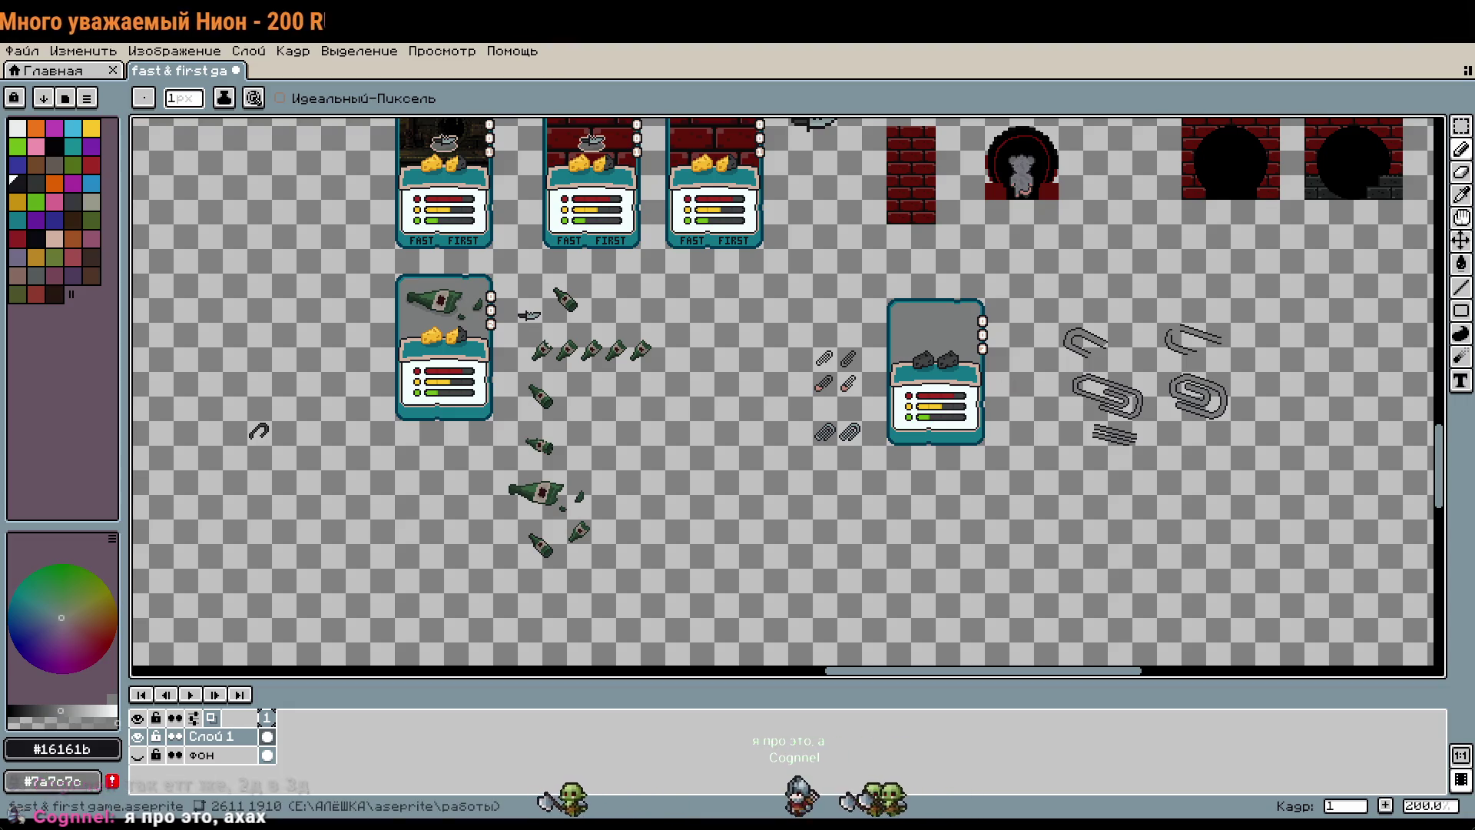
{"action": "left_click_drag", "start_coordinate": [1076, 461], "coordinate": [1167, 466]}
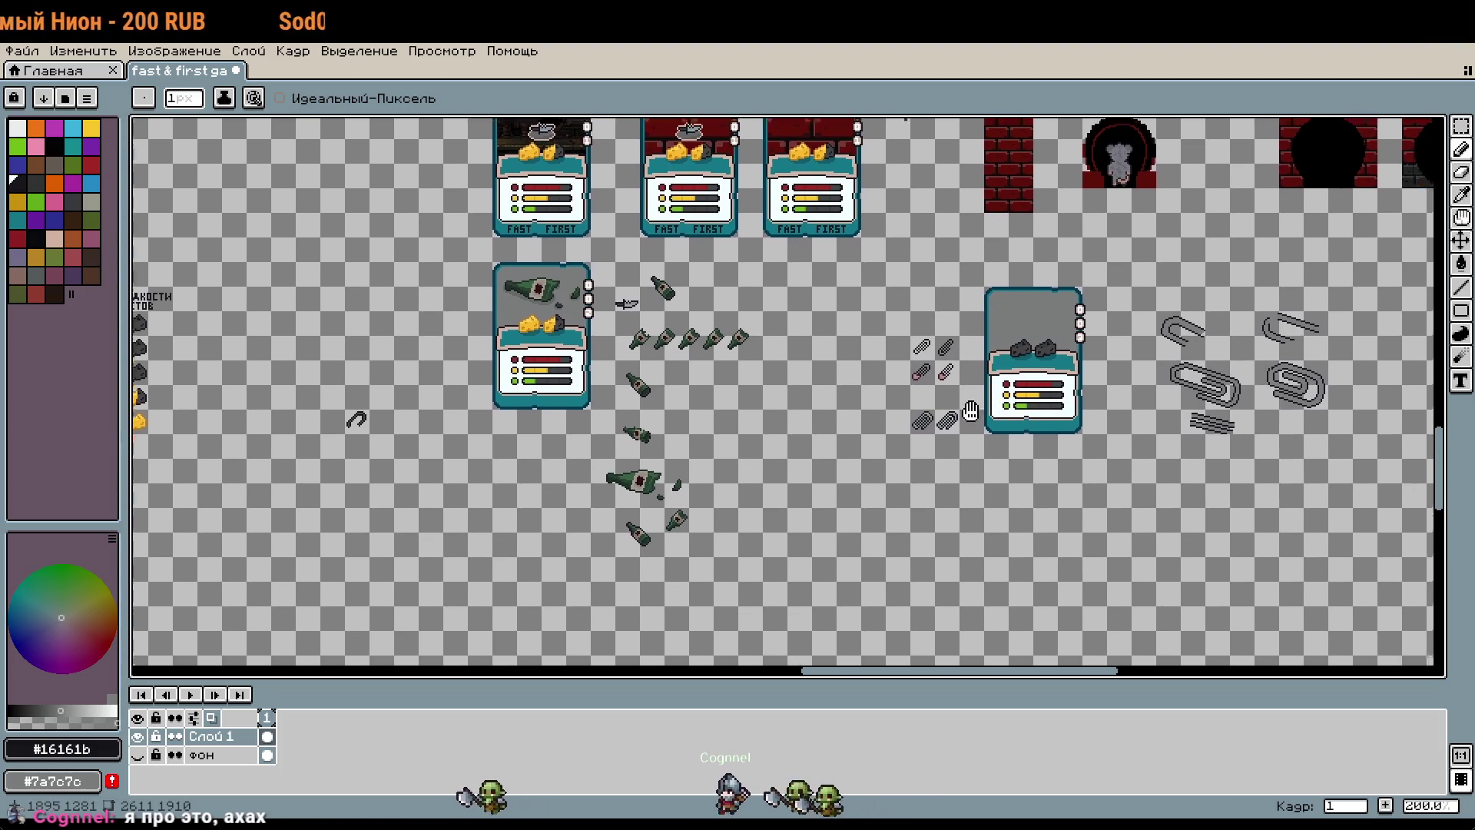
{"action": "key", "text": "m"}
{"action": "mouse_move", "coordinate": [912, 318]}
{"action": "left_mouse_down"}
{"action": "mouse_move", "coordinate": [689, 364]}
{"action": "mouse_move", "coordinate": [1102, 499]}
{"action": "mouse_move", "coordinate": [1218, 489]}
{"action": "left_mouse_up"}
{"action": "left_click", "coordinate": [691, 542]}
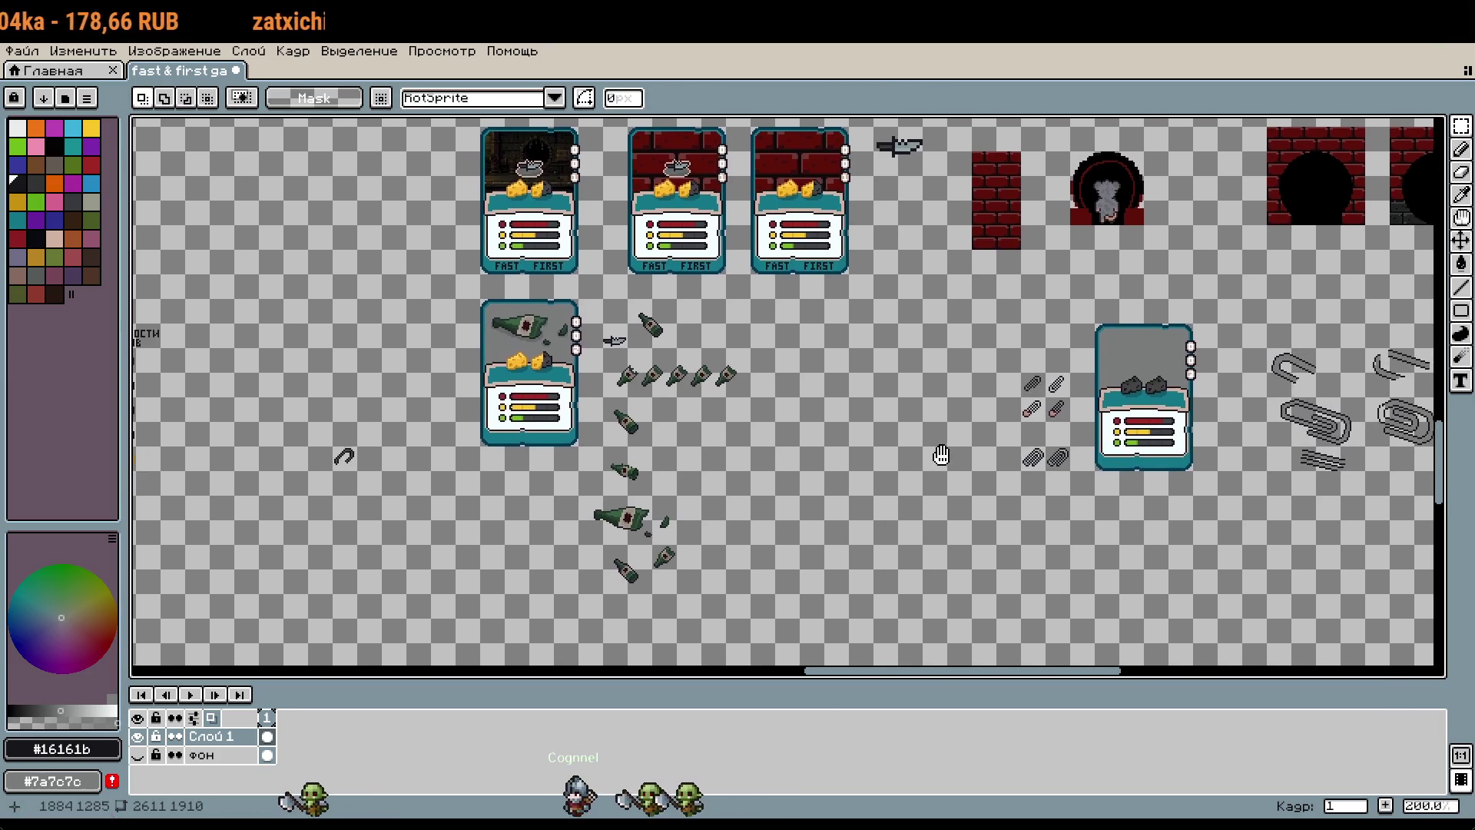
Step: Pick dark red and draw a straight red diagonal beside the pink-tipped small paperclips
{"action": "scroll", "coordinate": [814, 438], "scroll_direction": "up", "scroll_amount": 1}
{"action": "scroll", "coordinate": [815, 437], "scroll_direction": "up", "scroll_amount": 4}
{"action": "scroll", "coordinate": [814, 438], "scroll_direction": "up", "scroll_amount": 4}
{"action": "key", "text": "v"}
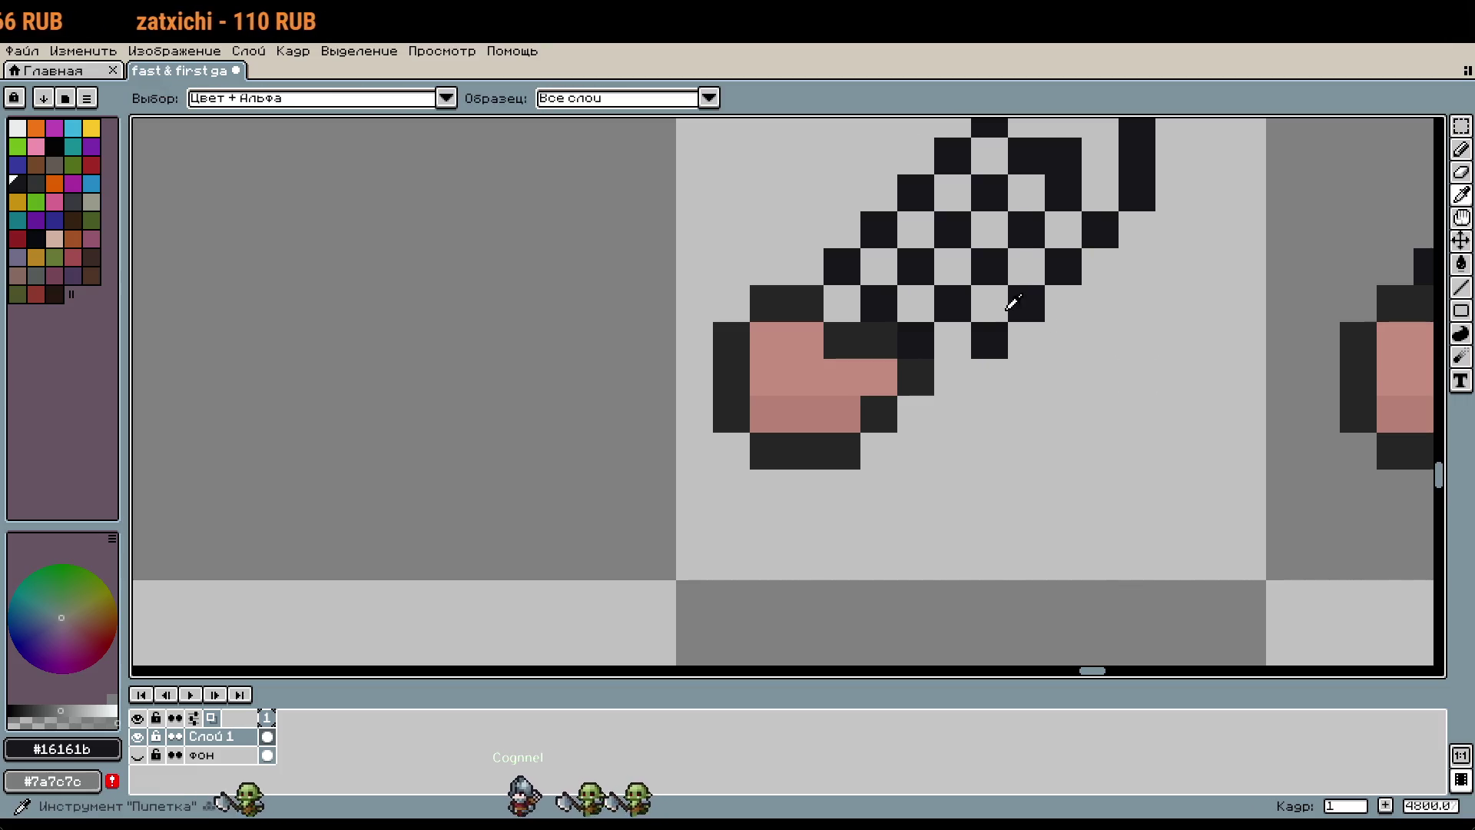
{"action": "key", "text": "b"}
{"action": "scroll", "coordinate": [1093, 438], "scroll_direction": "down", "scroll_amount": 6}
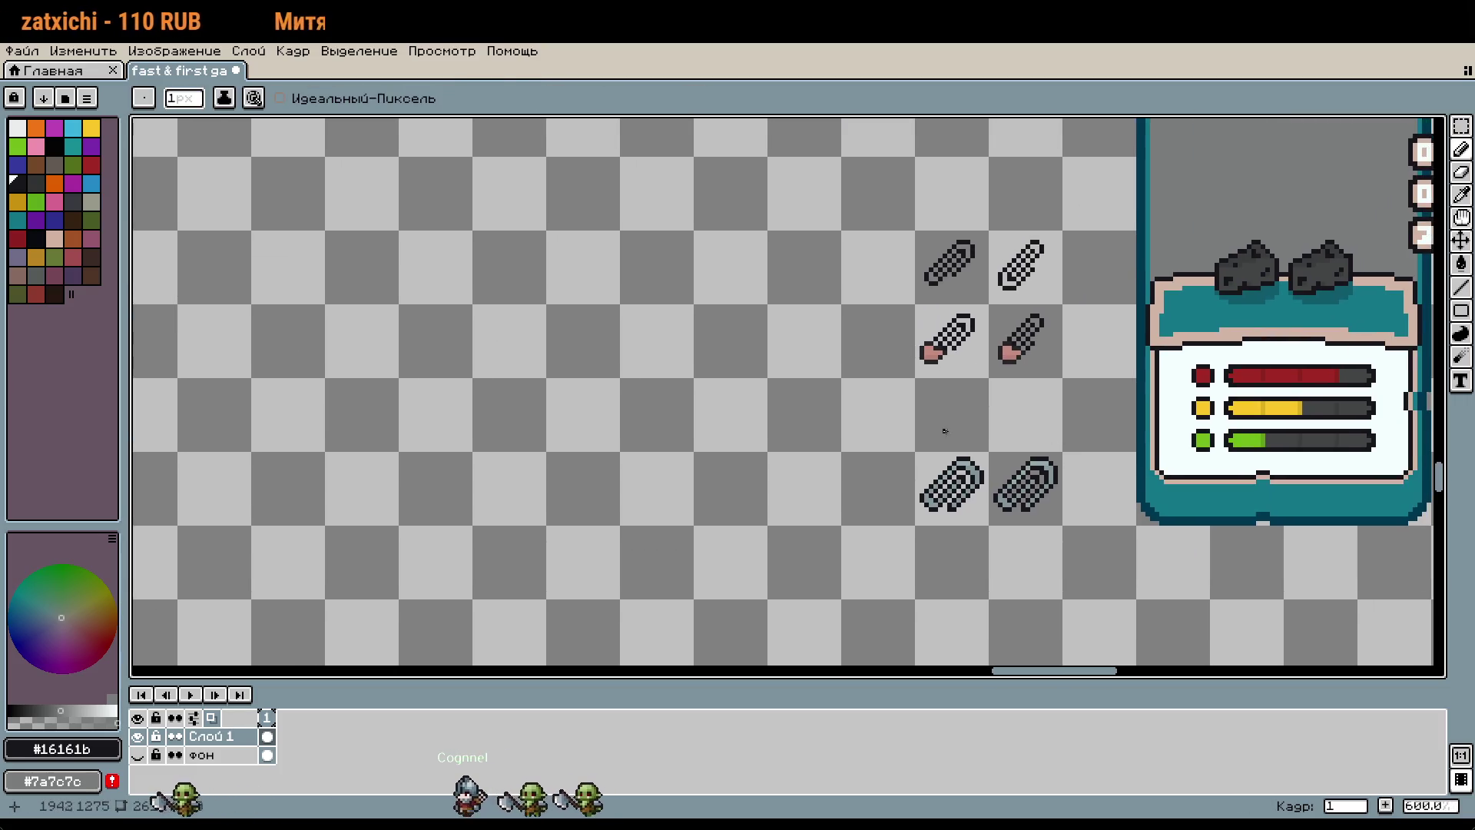
{"action": "scroll", "coordinate": [945, 428], "scroll_direction": "up", "scroll_amount": 4}
{"action": "scroll", "coordinate": [1057, 342], "scroll_direction": "up", "scroll_amount": 2}
{"action": "left_click", "coordinate": [1057, 343], "text": "alt"}
{"action": "scroll", "coordinate": [1038, 358], "scroll_direction": "down", "scroll_amount": 6}
{"action": "left_click_drag", "start_coordinate": [845, 315], "coordinate": [900, 358]}
{"action": "key", "text": "ctrl+z"}
{"action": "key", "text": "ctrl+z"}
{"action": "left_click_drag", "start_coordinate": [837, 191], "coordinate": [886, 240]}
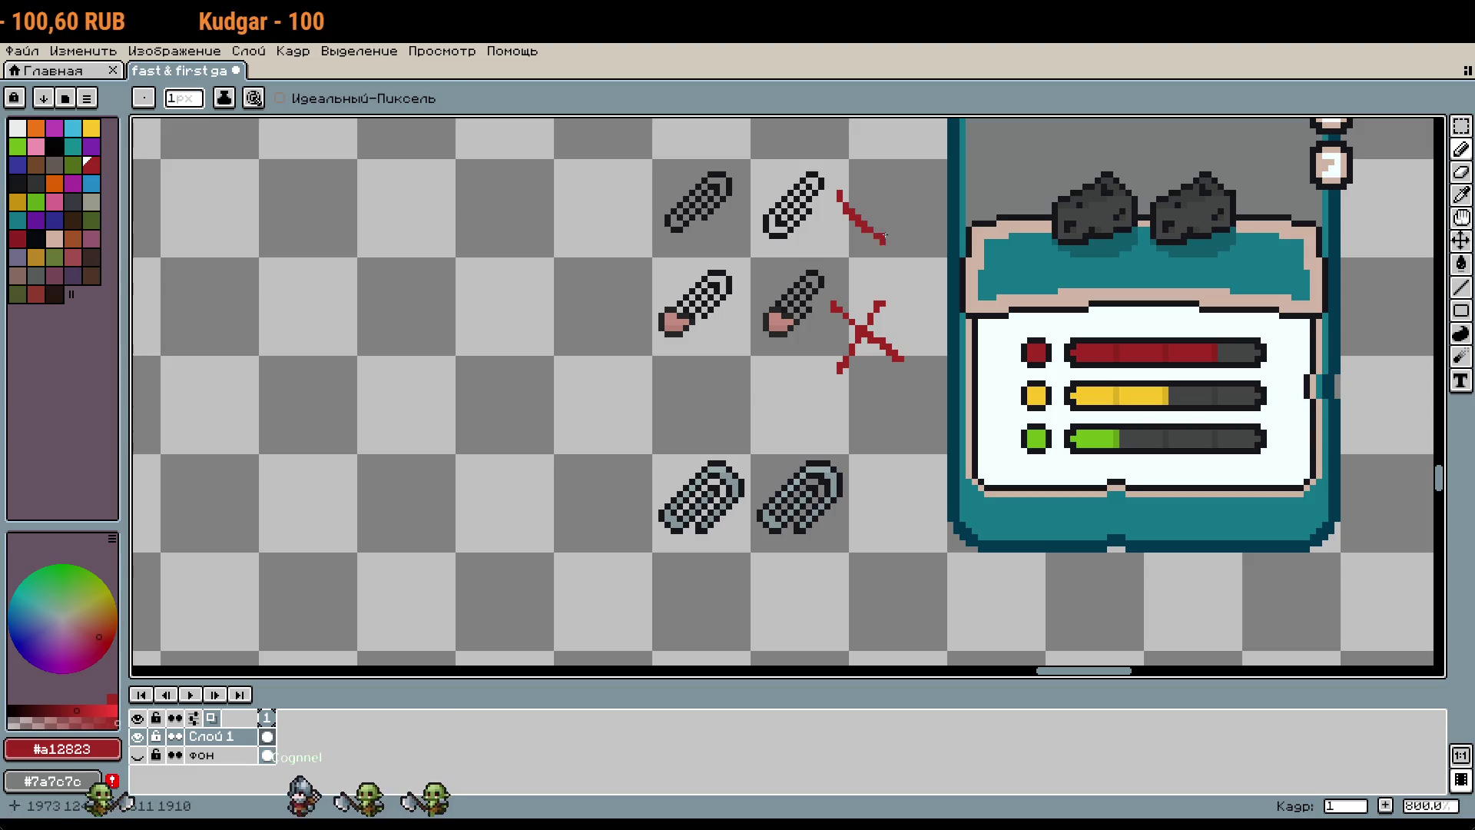
Step: Draw the red X stroke between the large paperclip drafts
{"action": "scroll", "coordinate": [747, 364], "scroll_direction": "down", "scroll_amount": 3}
{"action": "scroll", "coordinate": [747, 364], "scroll_direction": "down", "scroll_amount": 1}
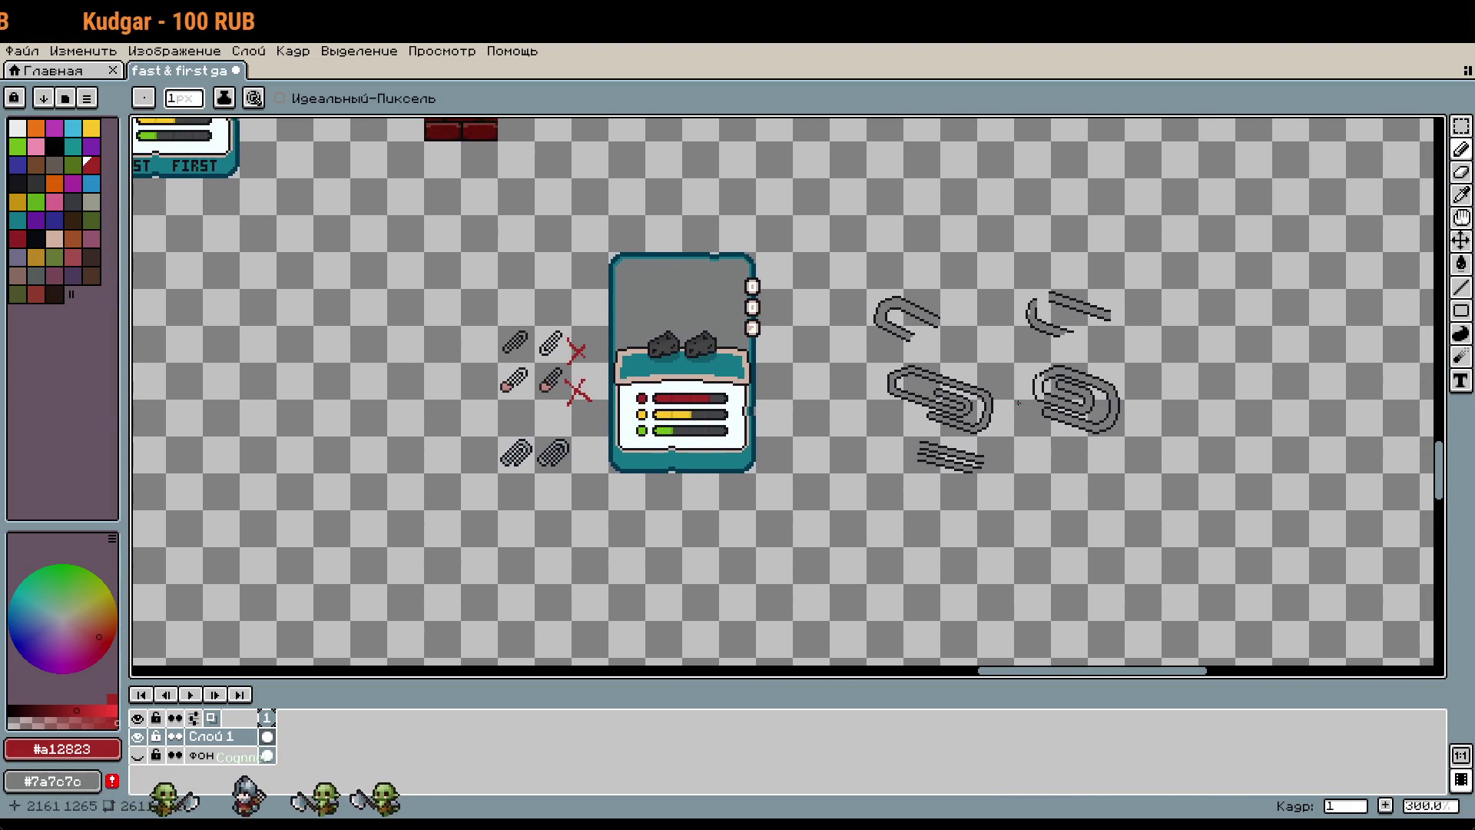
{"action": "left_click_drag", "start_coordinate": [1006, 335], "coordinate": [981, 377]}
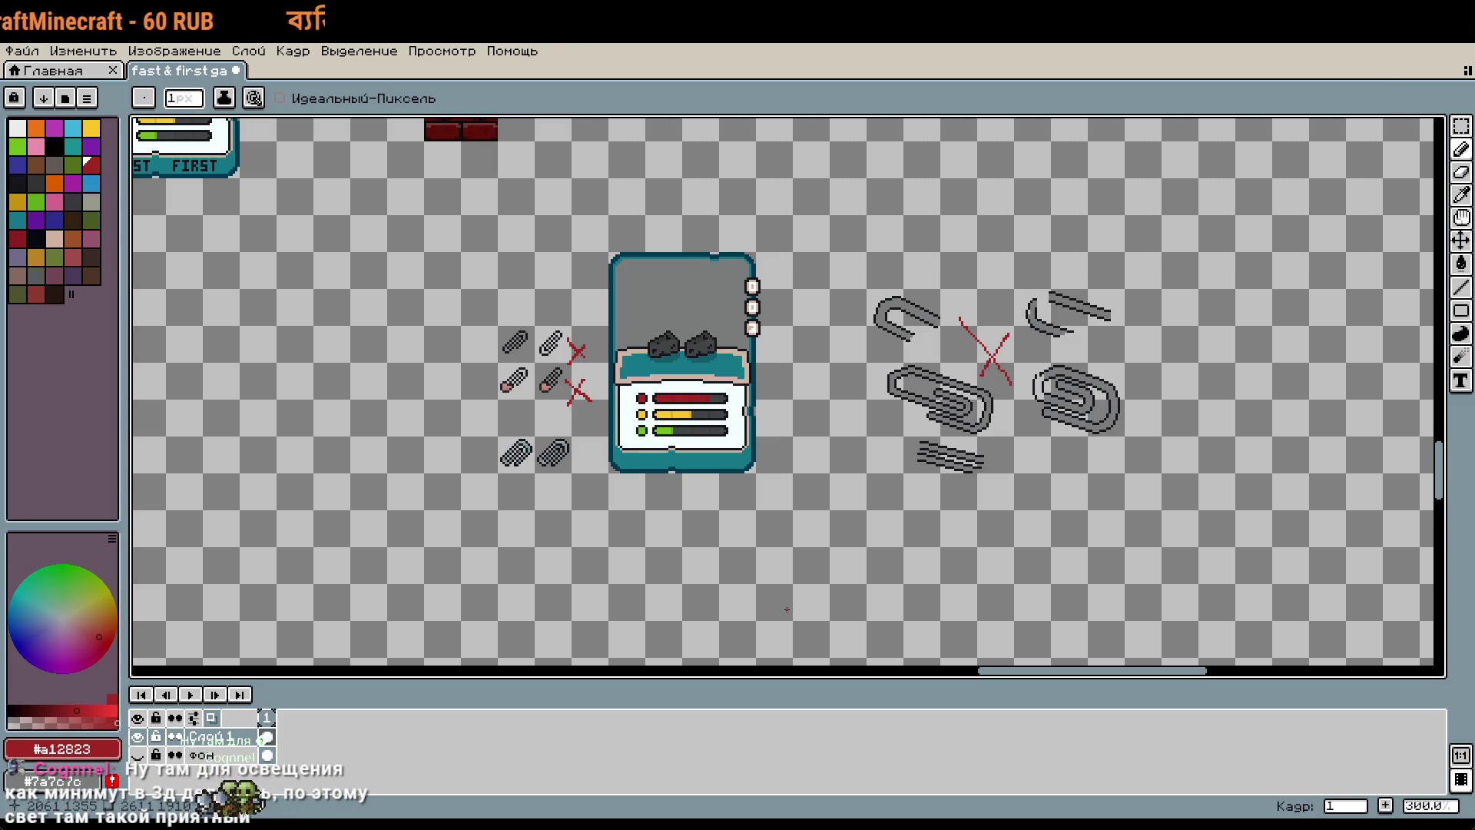
{"action": "scroll", "coordinate": [799, 578], "scroll_direction": "down", "scroll_amount": 1}
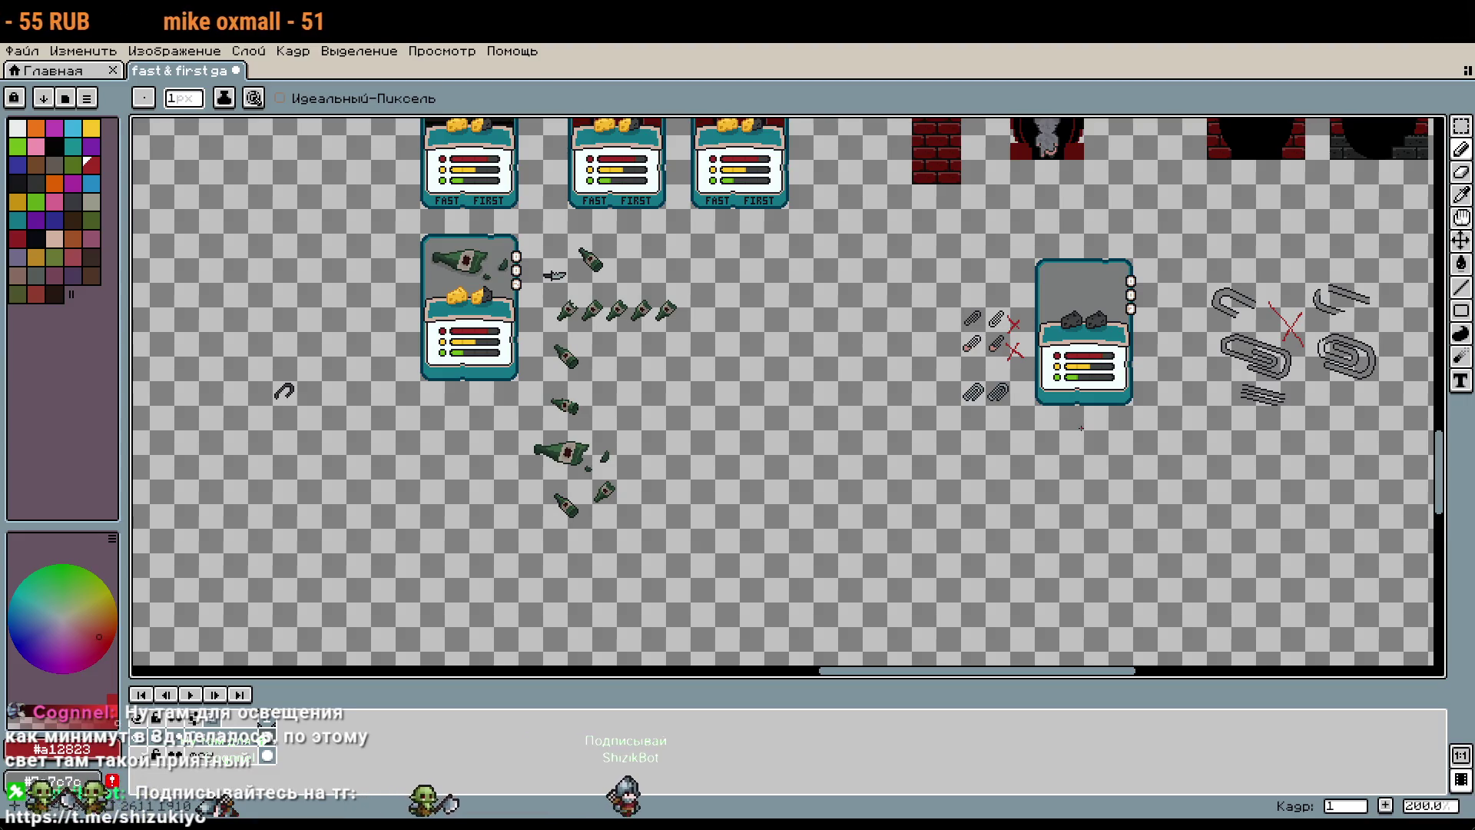
{"action": "scroll", "coordinate": [1081, 428], "scroll_direction": "down", "scroll_amount": 2}
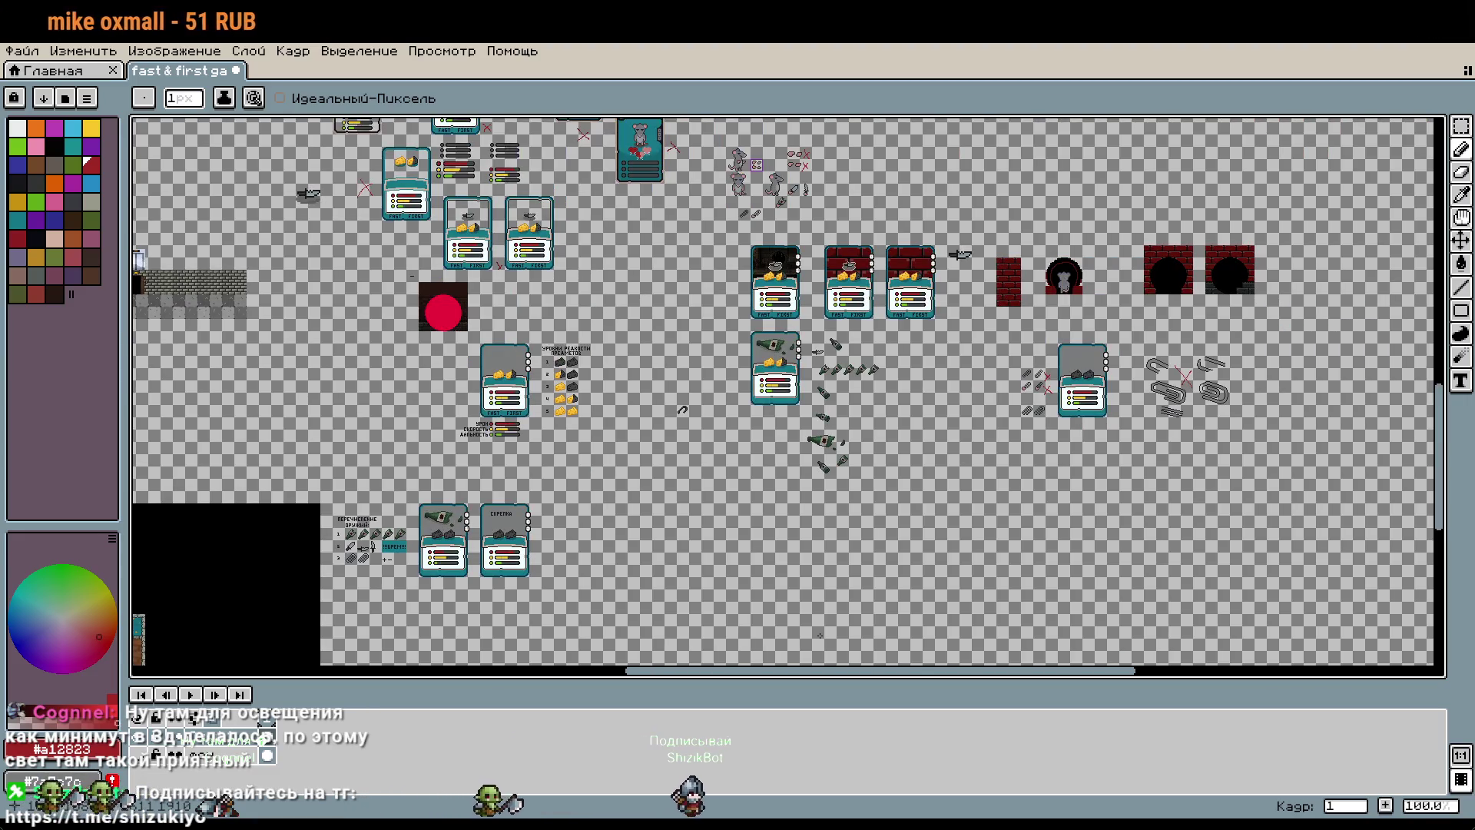
{"action": "scroll", "coordinate": [883, 637], "scroll_direction": "up", "scroll_amount": 3}
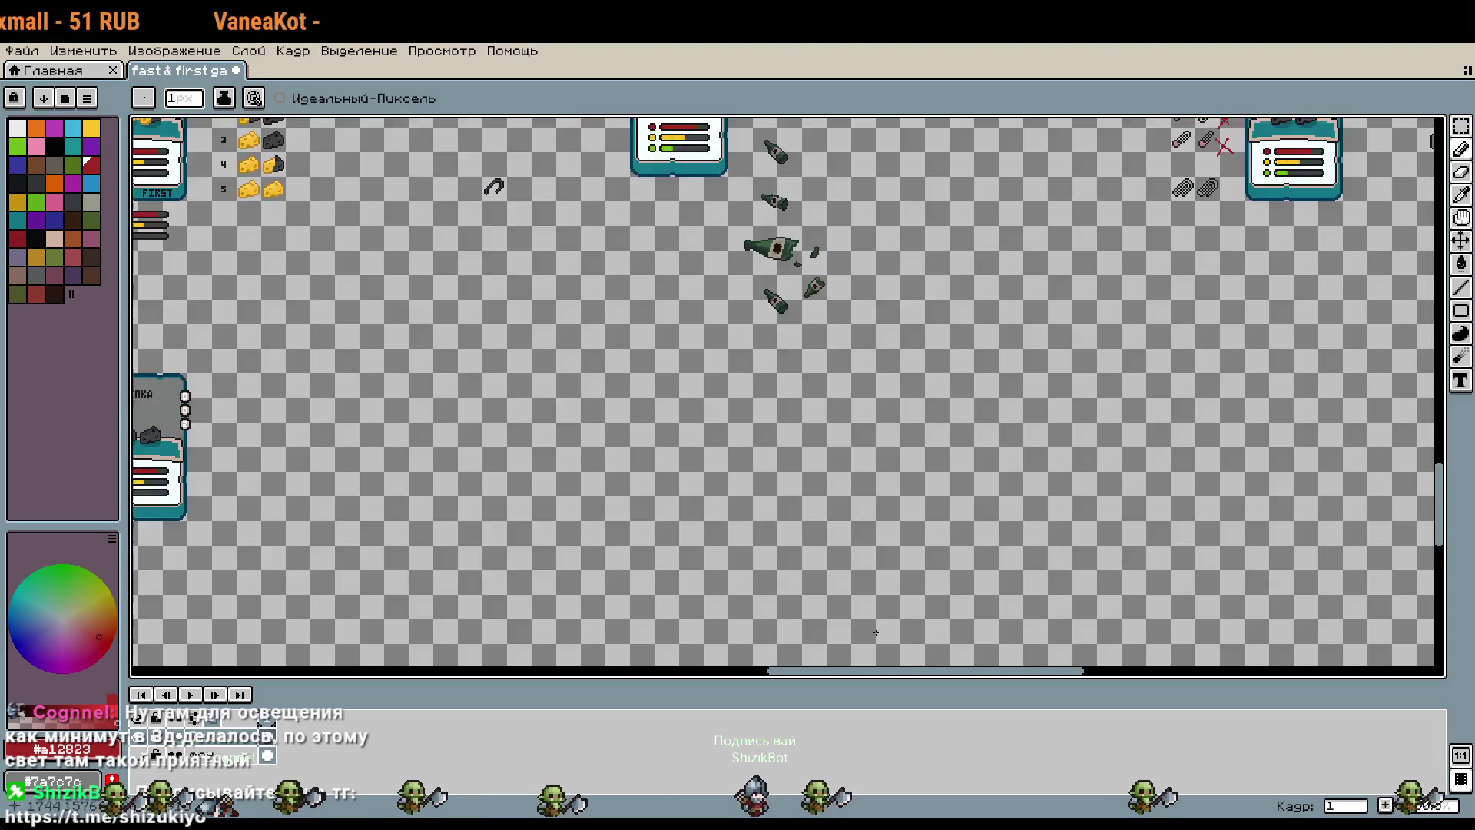
{"action": "scroll", "coordinate": [884, 638], "scroll_direction": "up", "scroll_amount": 2}
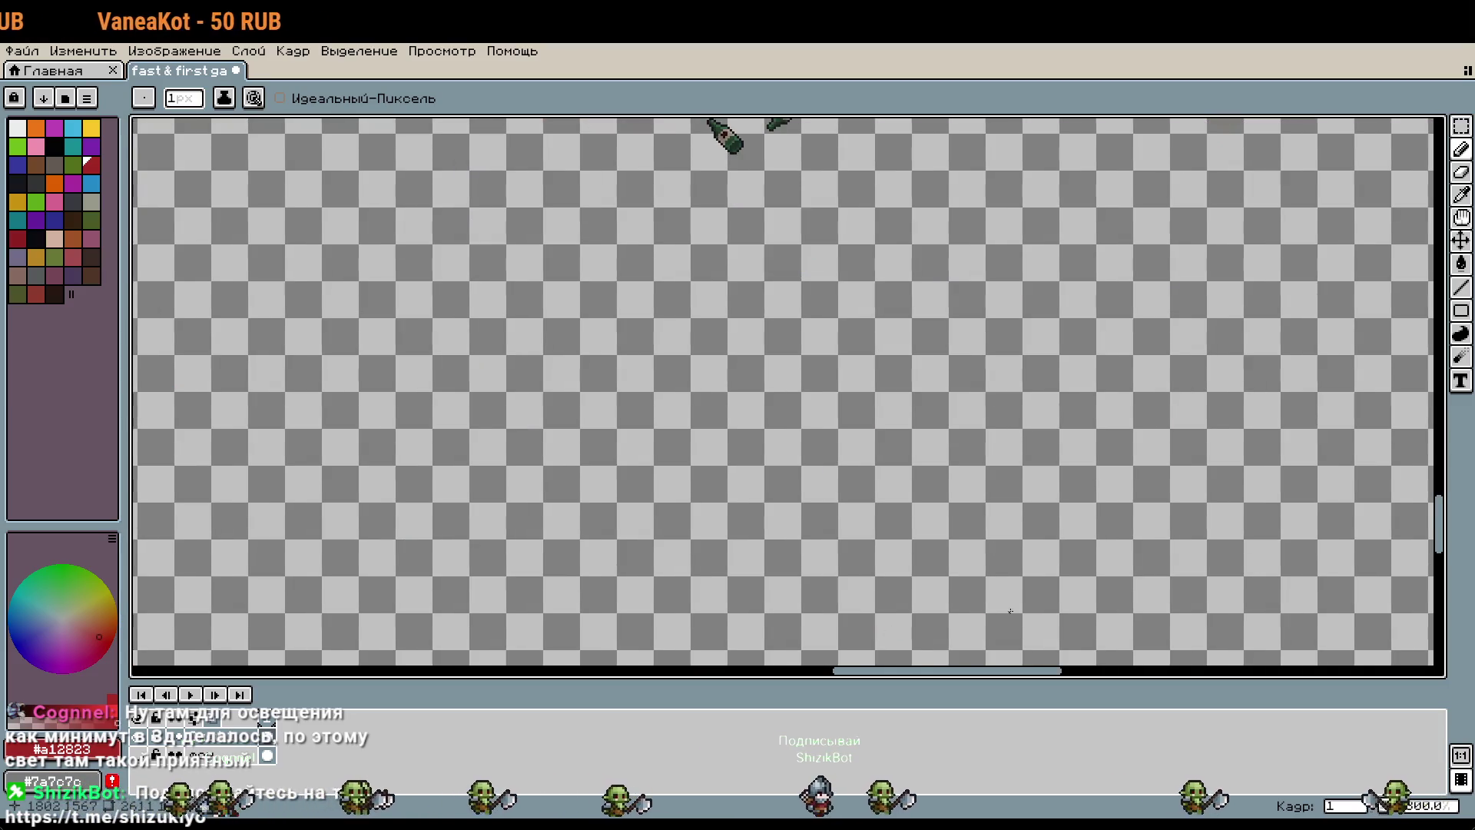
{"action": "scroll", "coordinate": [1022, 607], "scroll_direction": "up", "scroll_amount": 5}
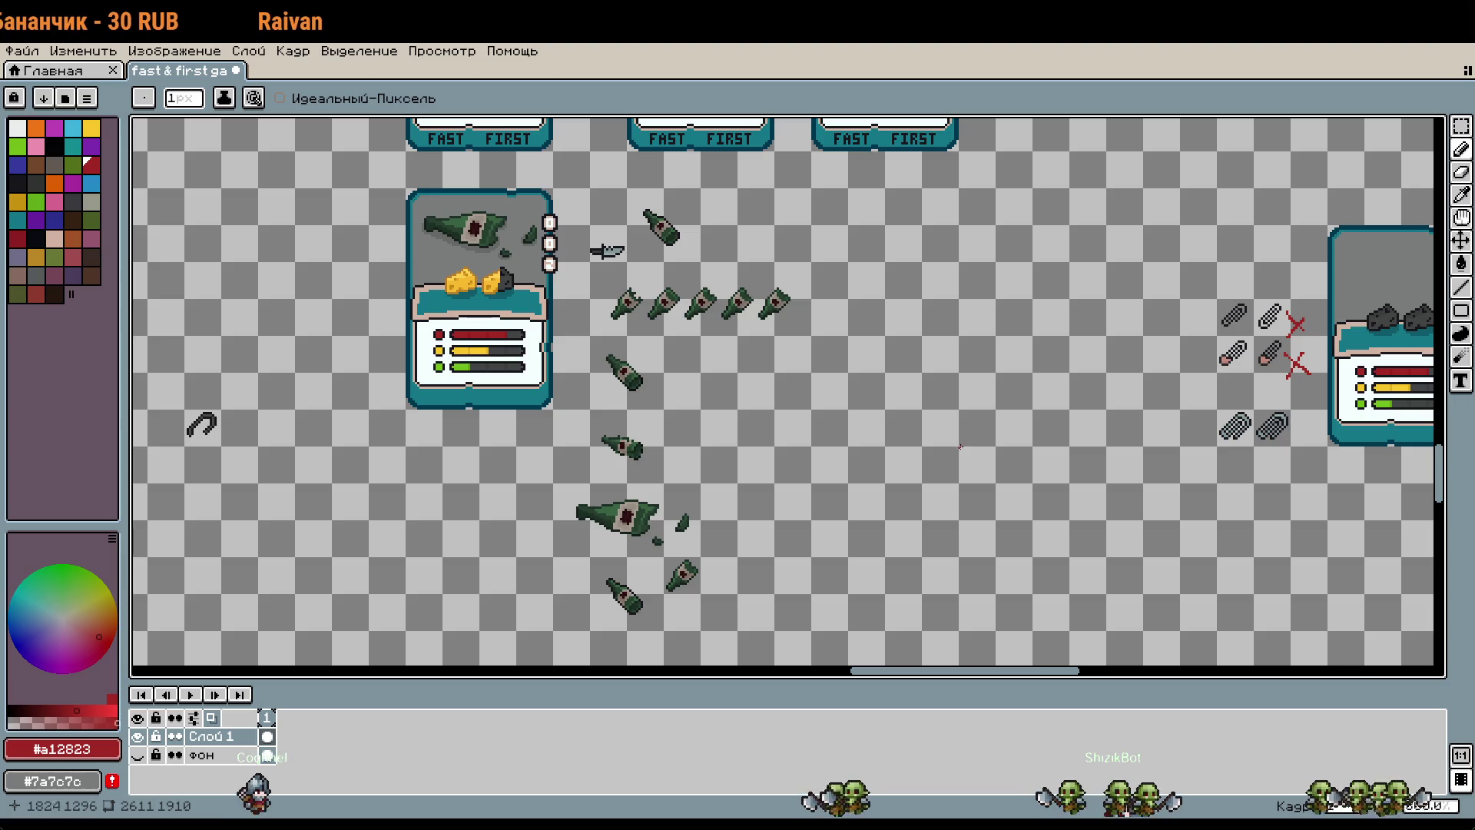
{"action": "scroll", "coordinate": [942, 436], "scroll_direction": "right", "scroll_amount": 5}
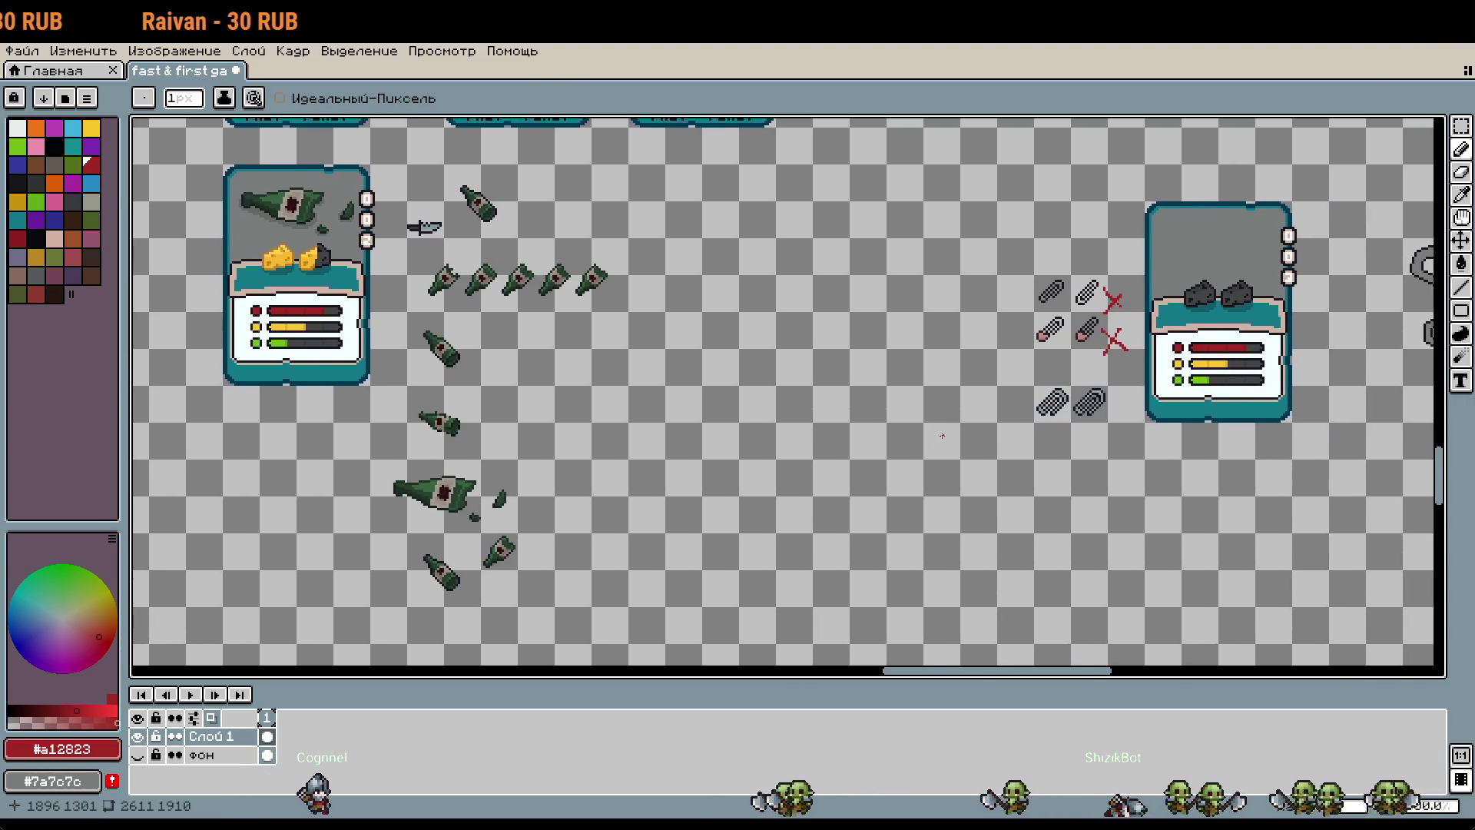
{"action": "scroll", "coordinate": [1054, 403], "scroll_direction": "up", "scroll_amount": 2}
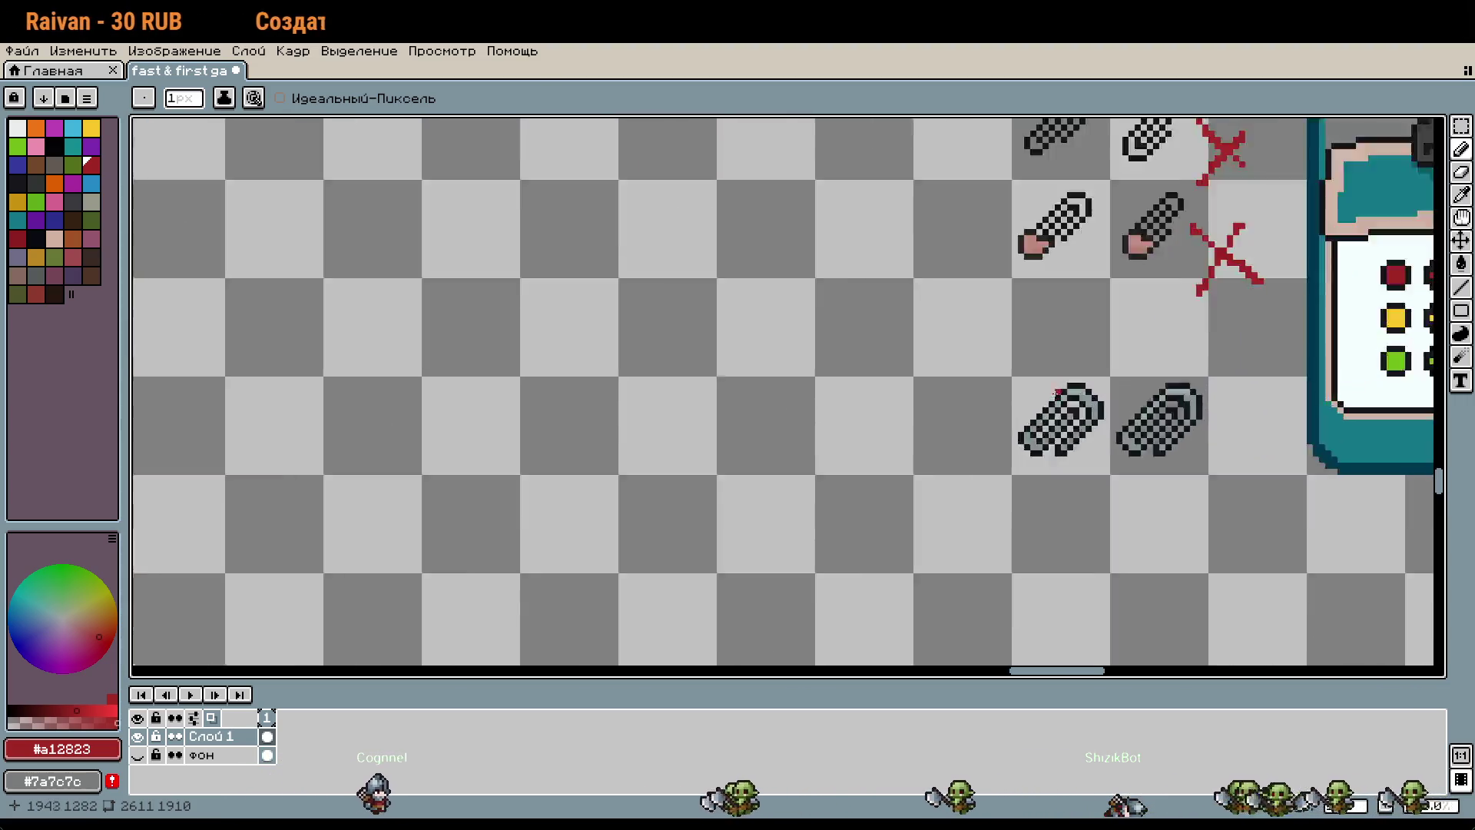
{"action": "scroll", "coordinate": [1055, 404], "scroll_direction": "up", "scroll_amount": 3}
{"action": "left_click_drag", "start_coordinate": [1205, 513], "coordinate": [854, 441]}
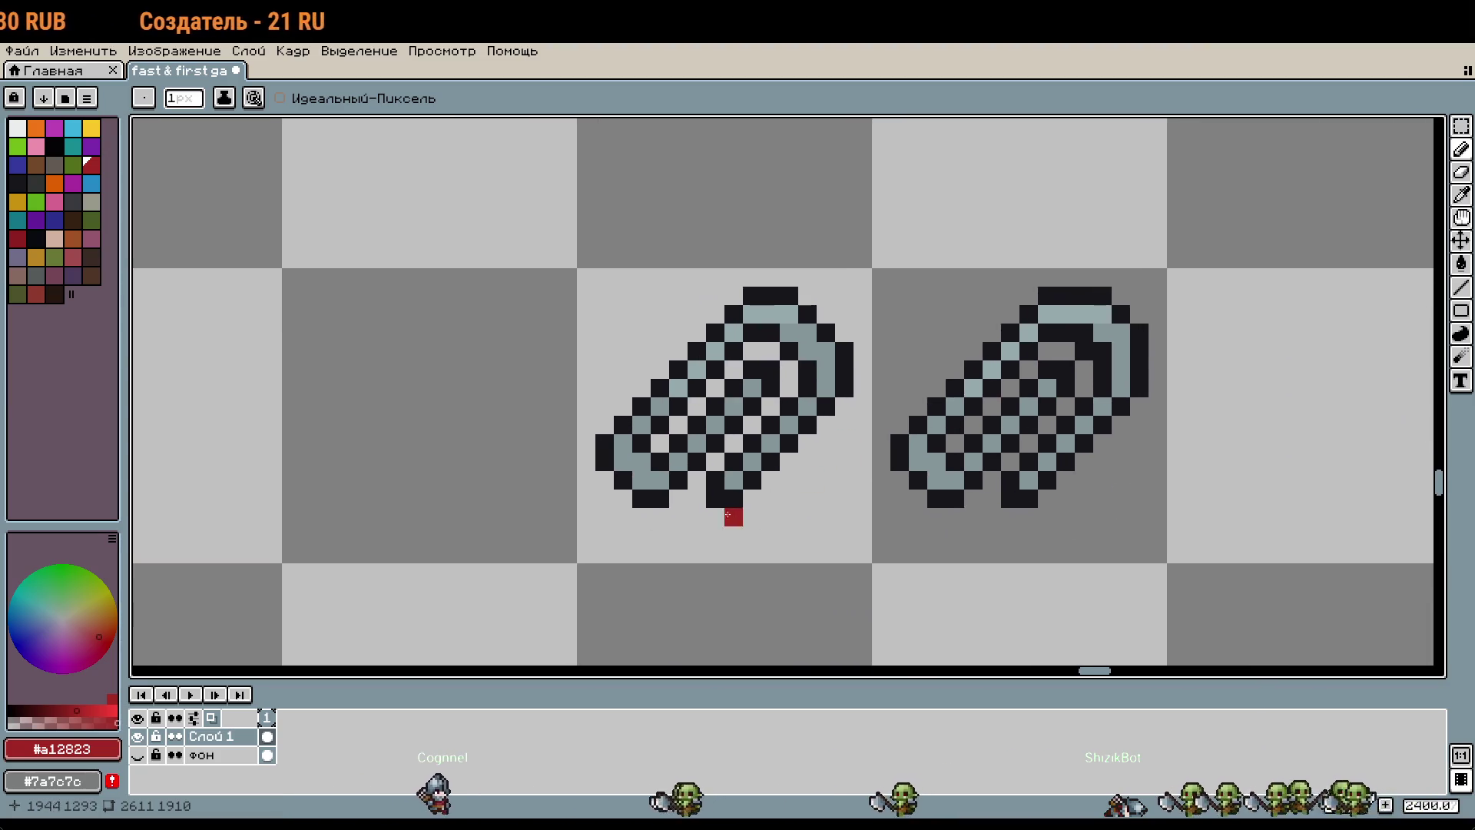
{"action": "left_click_drag", "start_coordinate": [603, 292], "coordinate": [585, 257]}
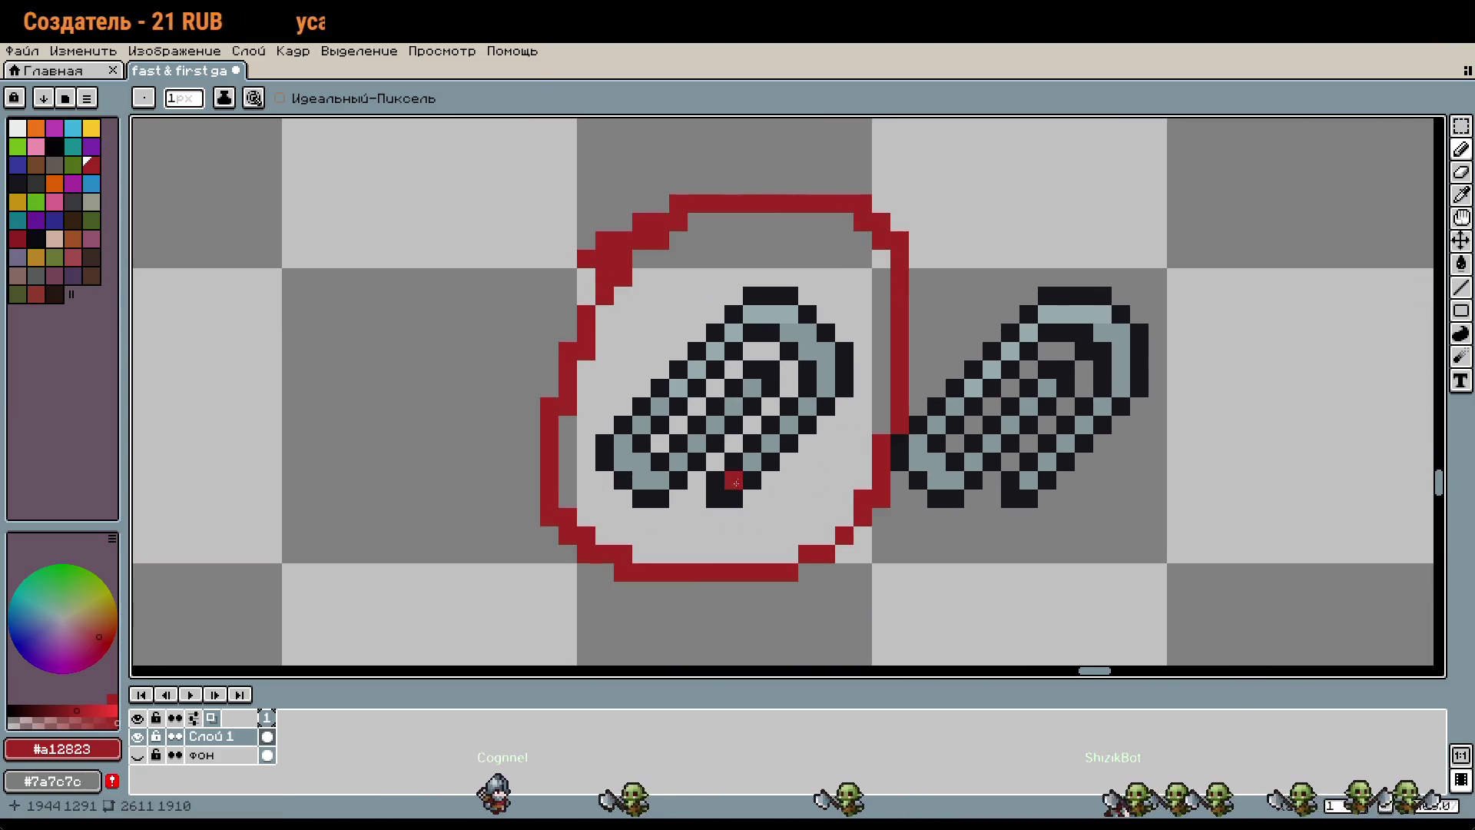
{"action": "key", "text": "ctrl+z"}
{"action": "key", "text": "ctrl+z"}
{"action": "left_click_drag", "start_coordinate": [771, 311], "coordinate": [891, 204]}
{"action": "left_click", "coordinate": [766, 518]}
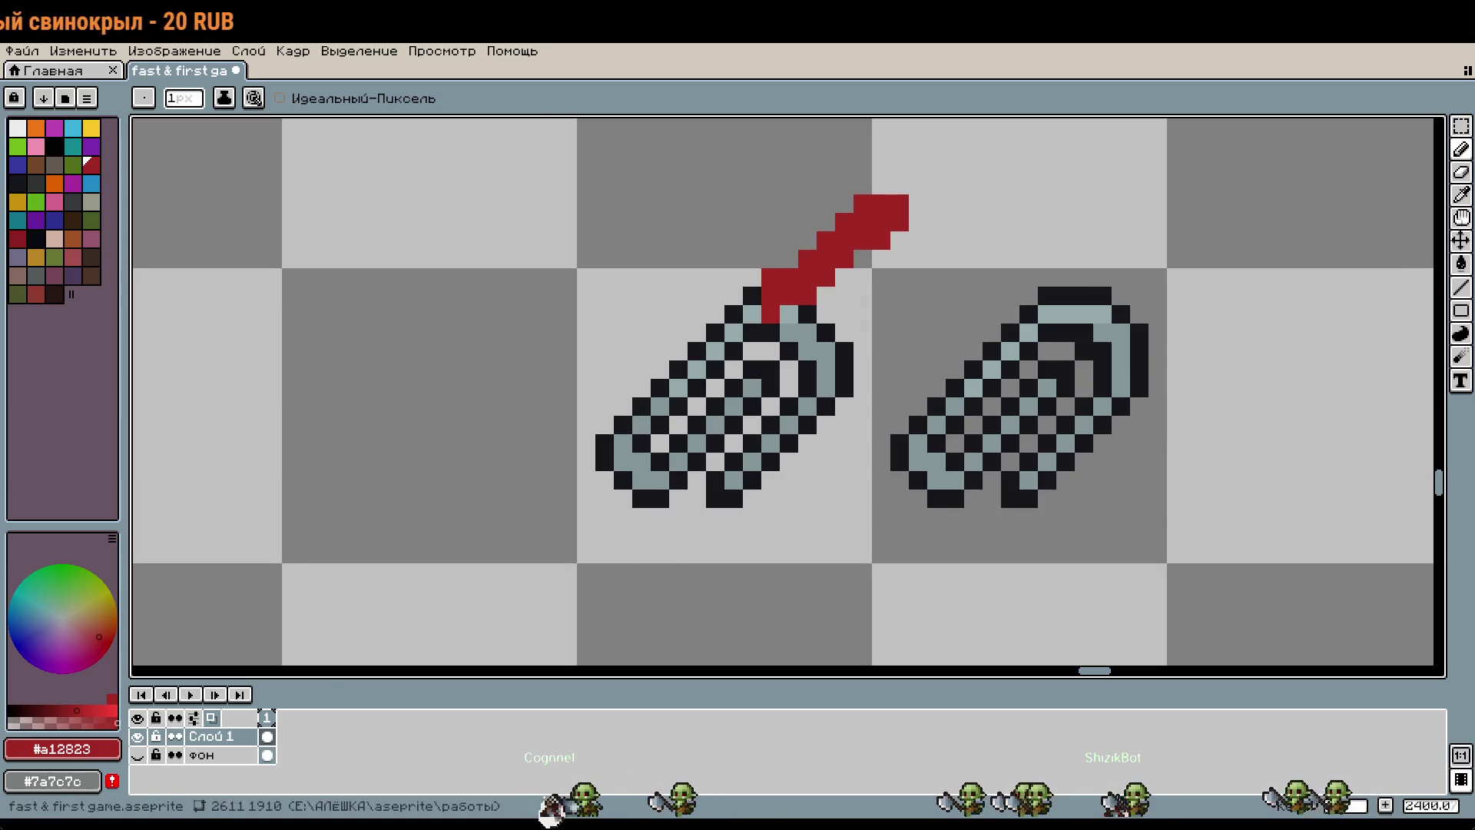
{"action": "key", "text": "ctrl+z"}
{"action": "key", "text": "m"}
{"action": "left_click_drag", "start_coordinate": [807, 533], "coordinate": [670, 566]}
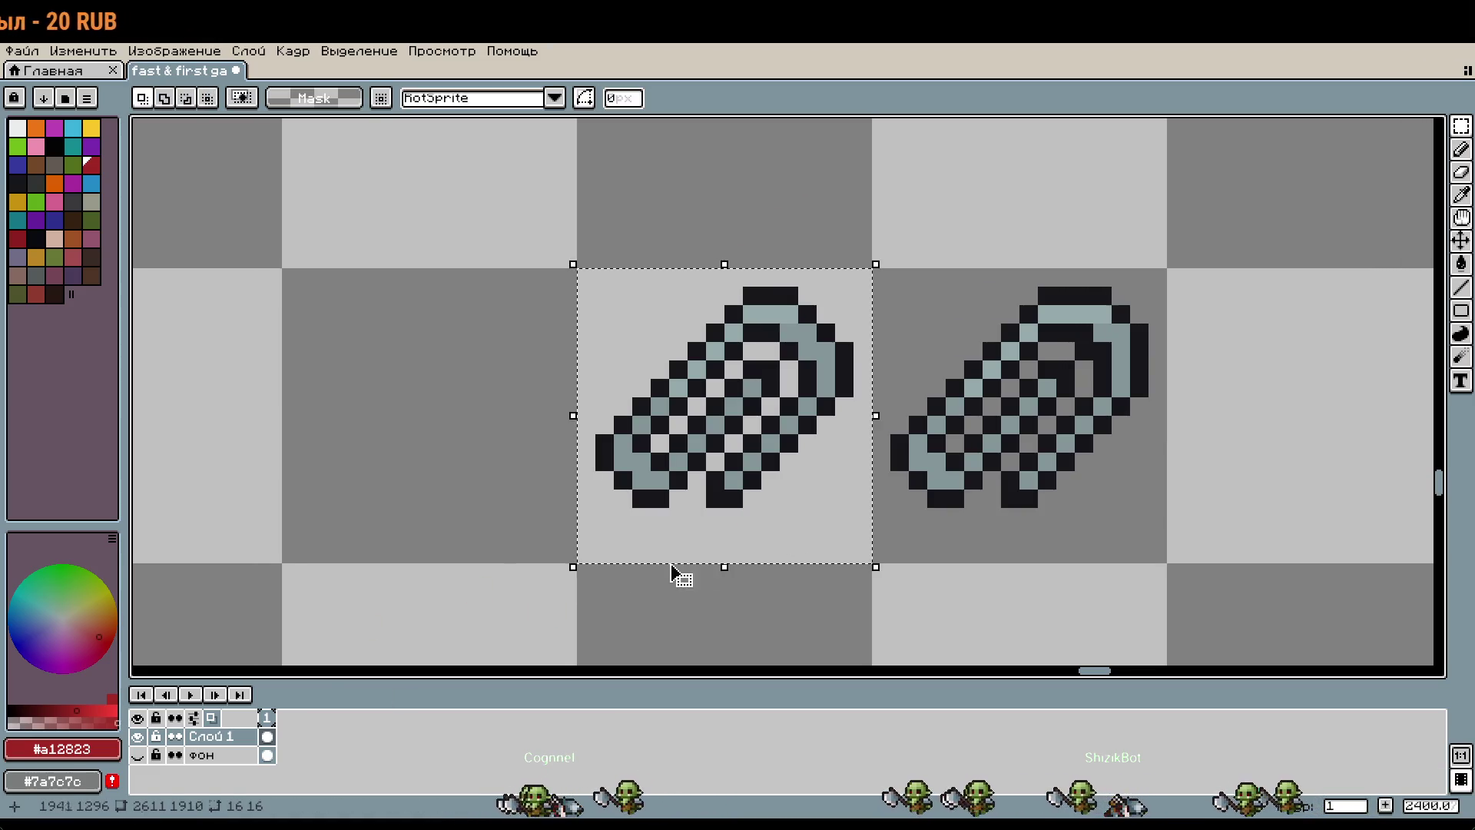
{"action": "scroll", "coordinate": [671, 572], "scroll_direction": "down", "scroll_amount": 3}
{"action": "mouse_move", "coordinate": [999, 345]}
{"action": "left_mouse_down"}
{"action": "mouse_move", "coordinate": [818, 450]}
{"action": "mouse_move", "coordinate": [857, 519]}
{"action": "mouse_move", "coordinate": [839, 565]}
{"action": "left_mouse_up"}
{"action": "scroll", "coordinate": [1118, 549], "scroll_direction": "down", "scroll_amount": 2}
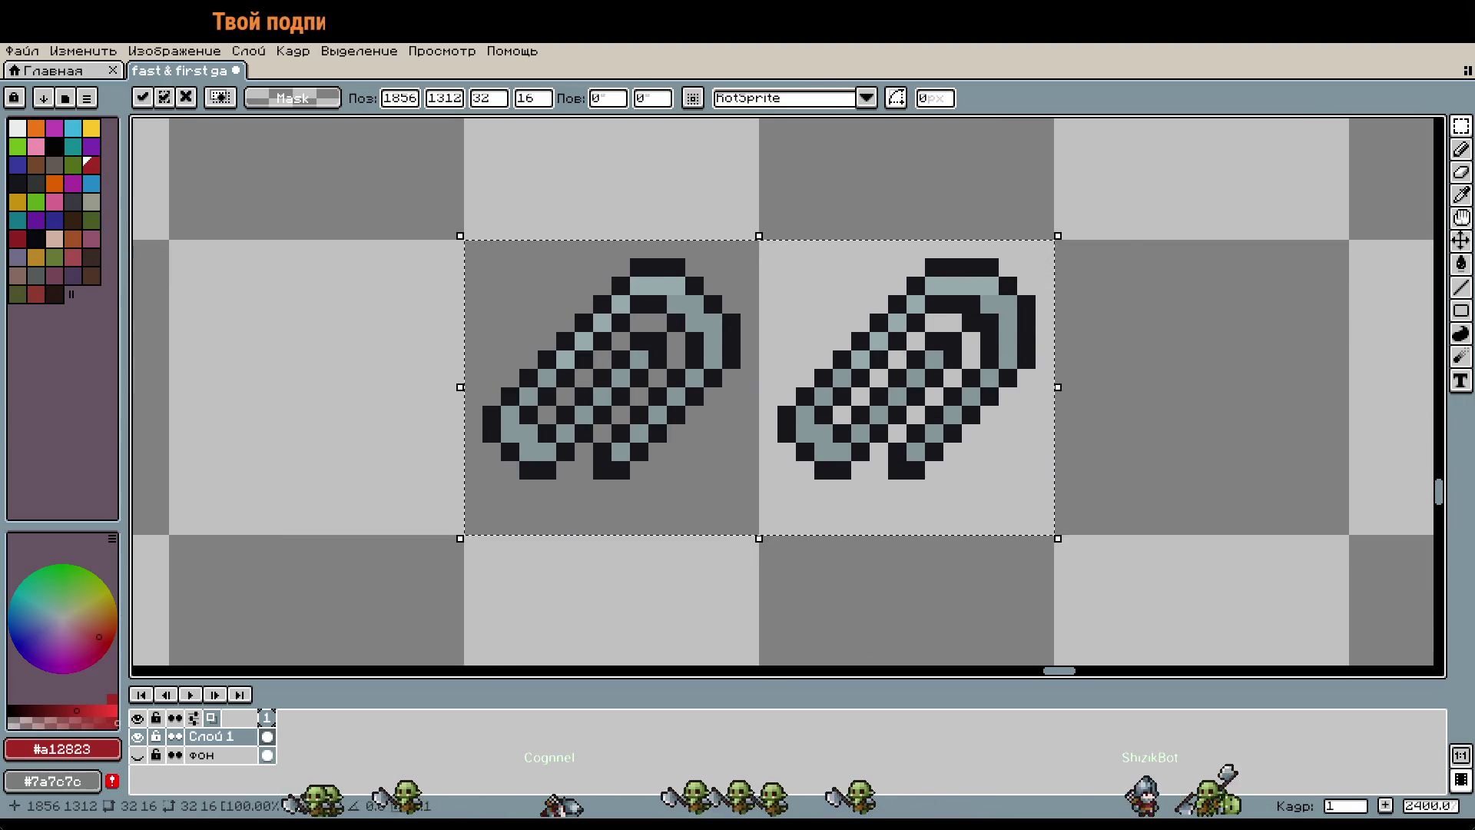
{"action": "scroll", "coordinate": [828, 291], "scroll_direction": "up", "scroll_amount": 1}
{"action": "key", "text": "b"}
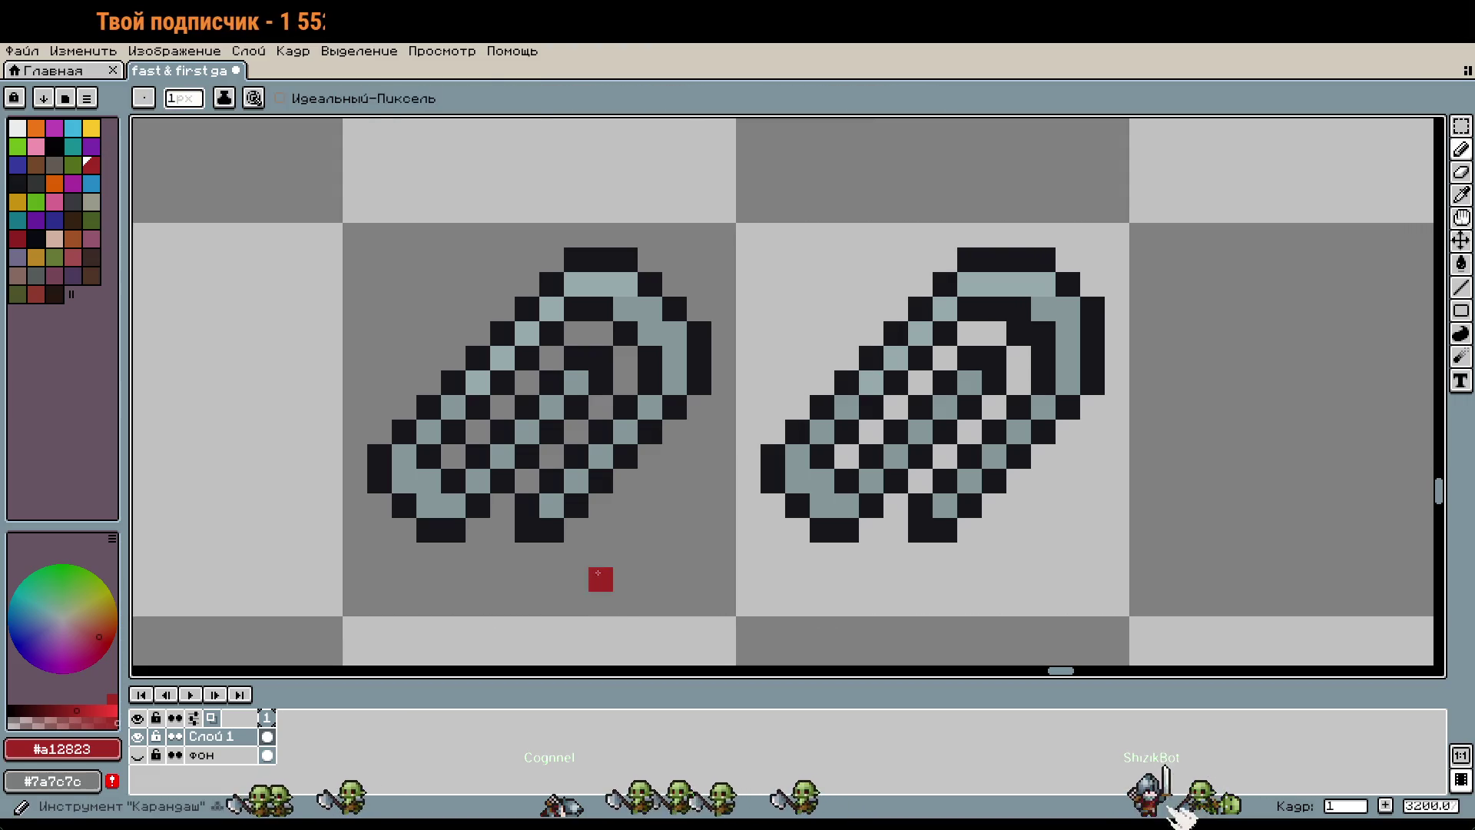
Step: Erase the checkered mesh from inside the left sprite
{"action": "left_click_drag", "start_coordinate": [552, 530], "coordinate": [607, 457]}
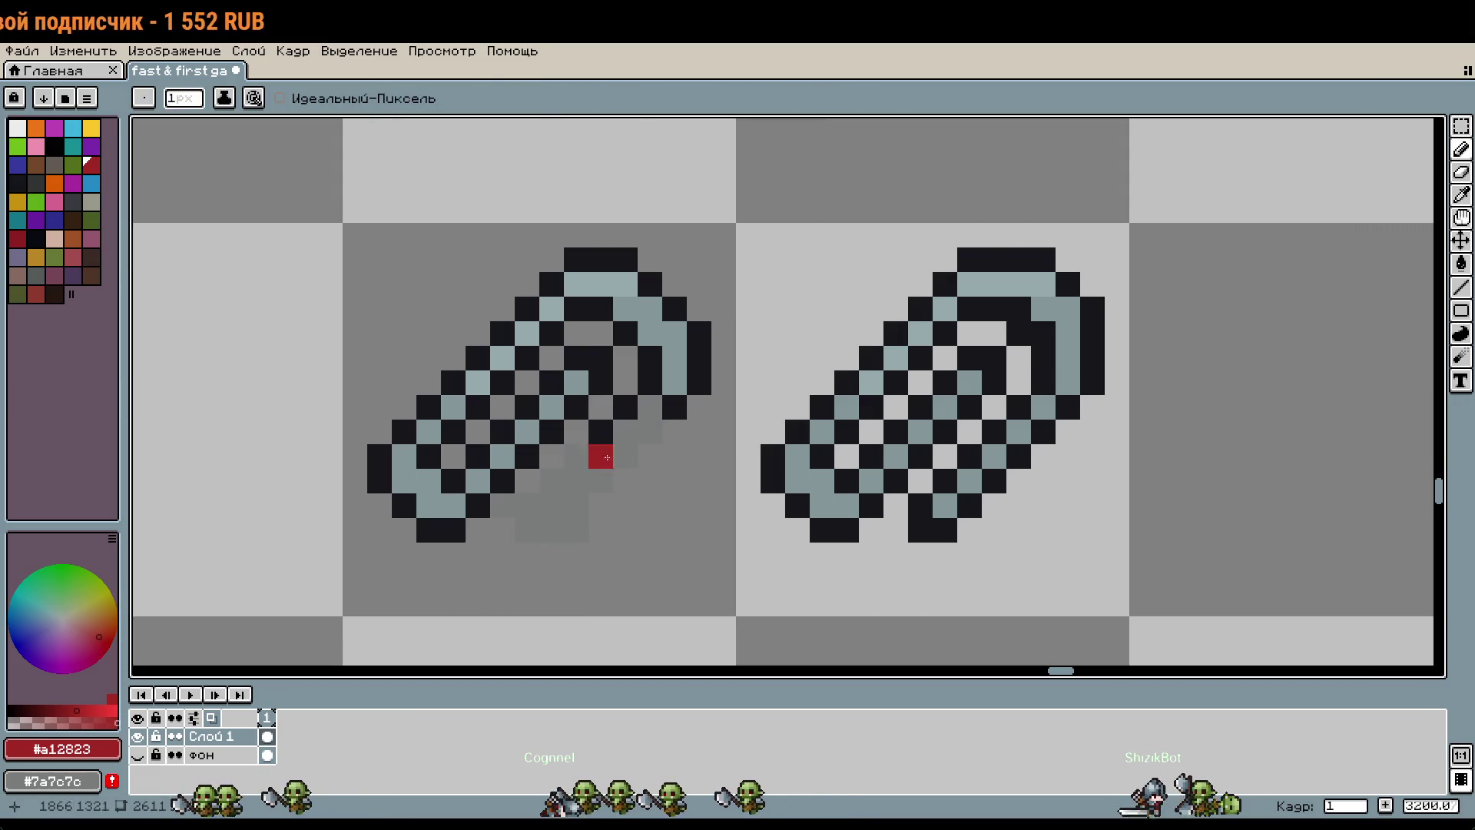
{"action": "right_click", "coordinate": [645, 494], "text": "alt"}
{"action": "left_click_drag", "start_coordinate": [576, 480], "coordinate": [509, 515]}
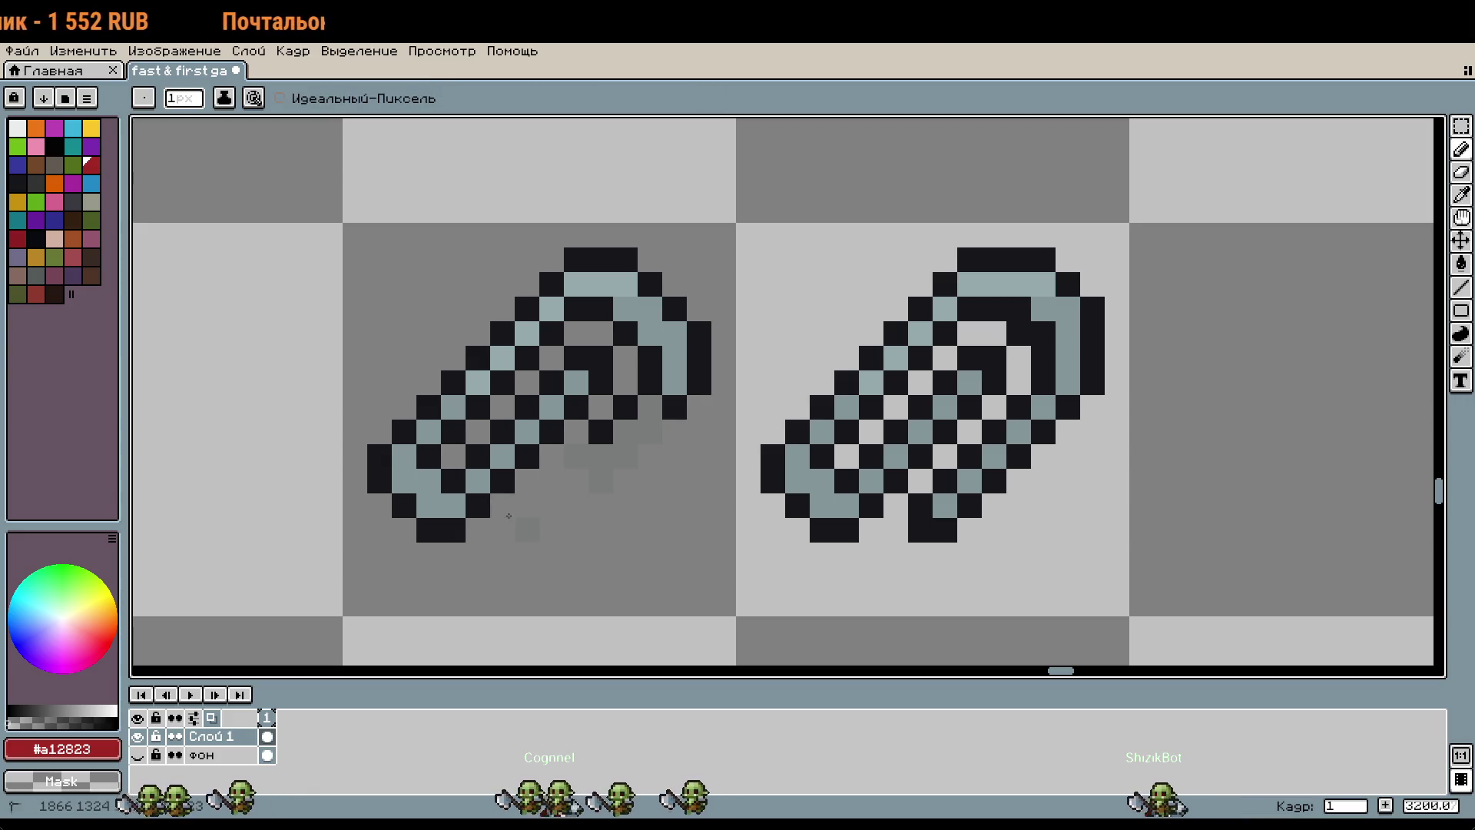
{"action": "mouse_move", "coordinate": [655, 430]}
{"action": "left_mouse_down"}
{"action": "mouse_move", "coordinate": [600, 361]}
{"action": "mouse_move", "coordinate": [573, 400]}
{"action": "left_mouse_up"}
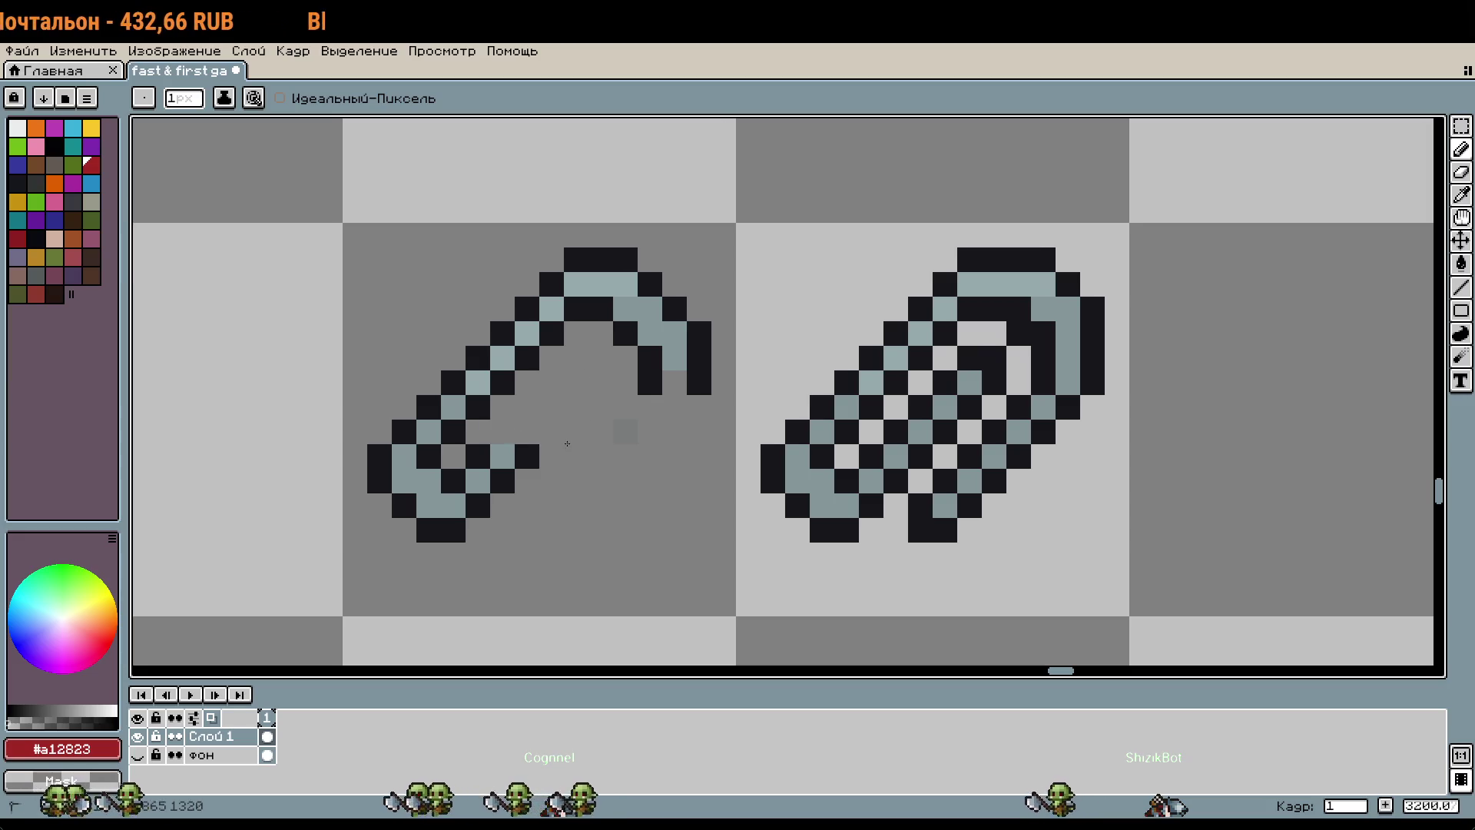
Step: Redraw the hook head's black outline, trimming the top-right tip pixels
{"action": "left_click", "coordinate": [489, 461], "text": "alt"}
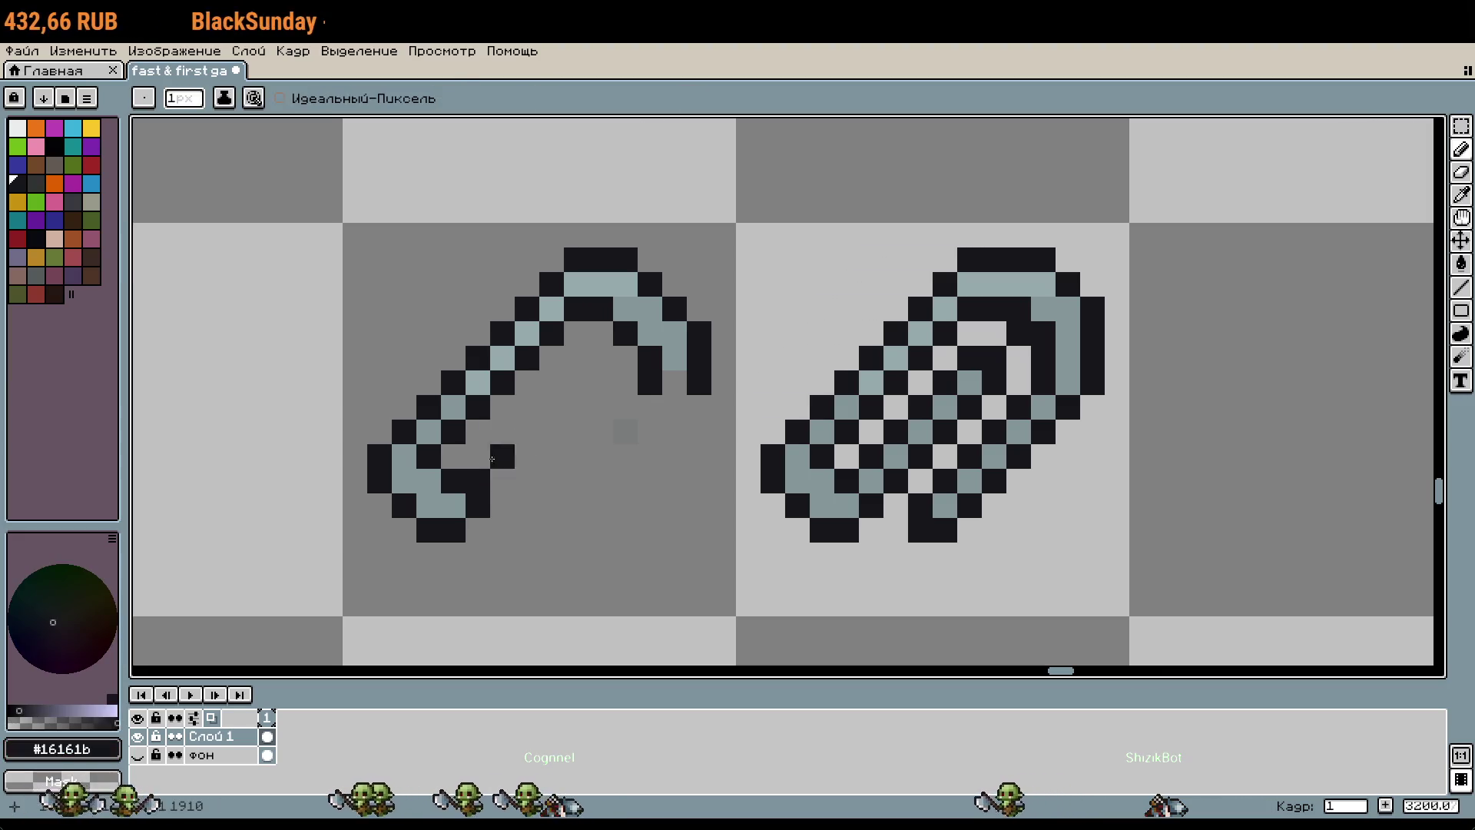
{"action": "key", "text": "w"}
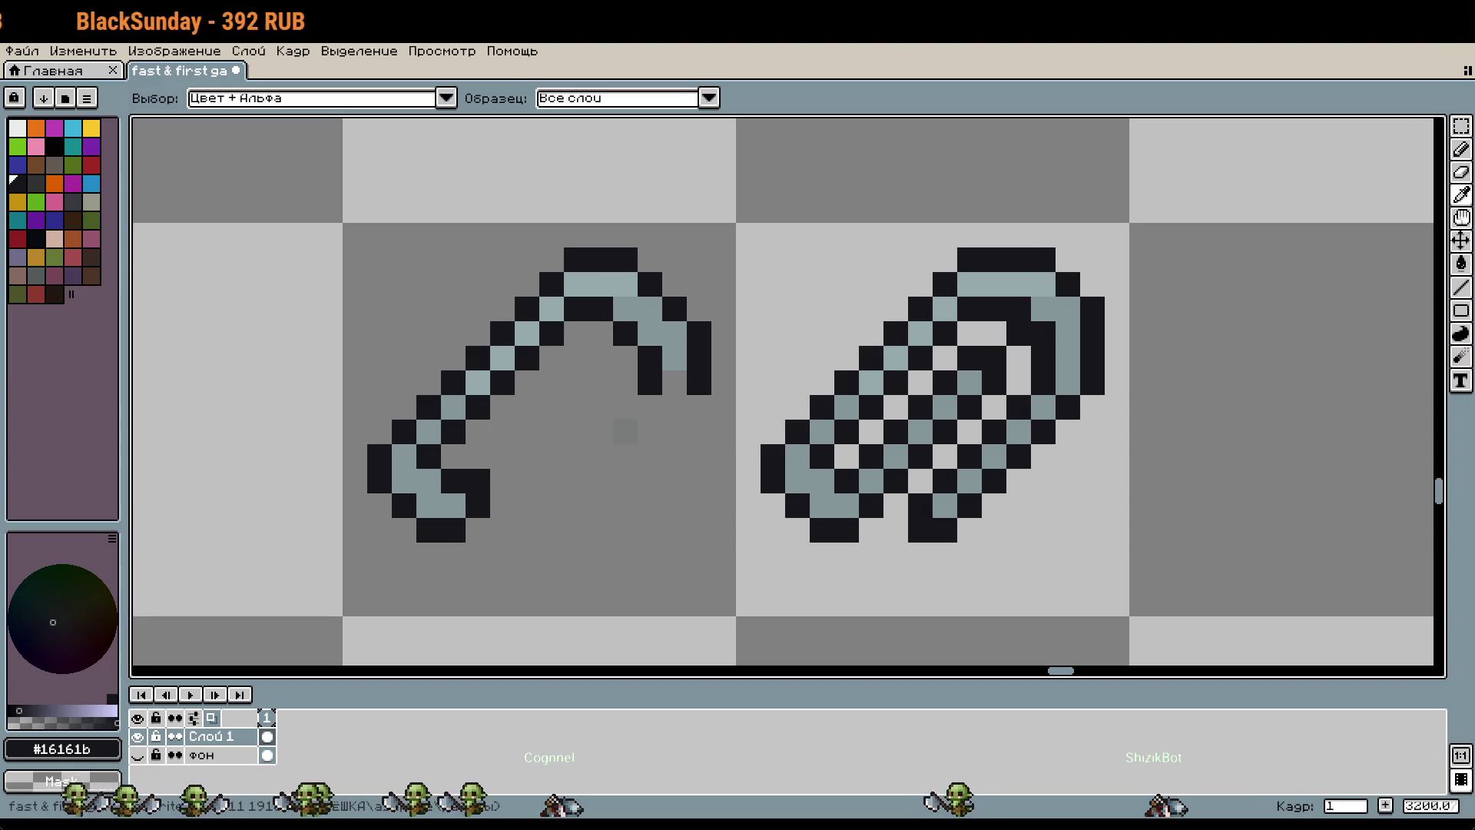
{"action": "key", "text": "b"}
{"action": "left_click", "coordinate": [627, 364]}
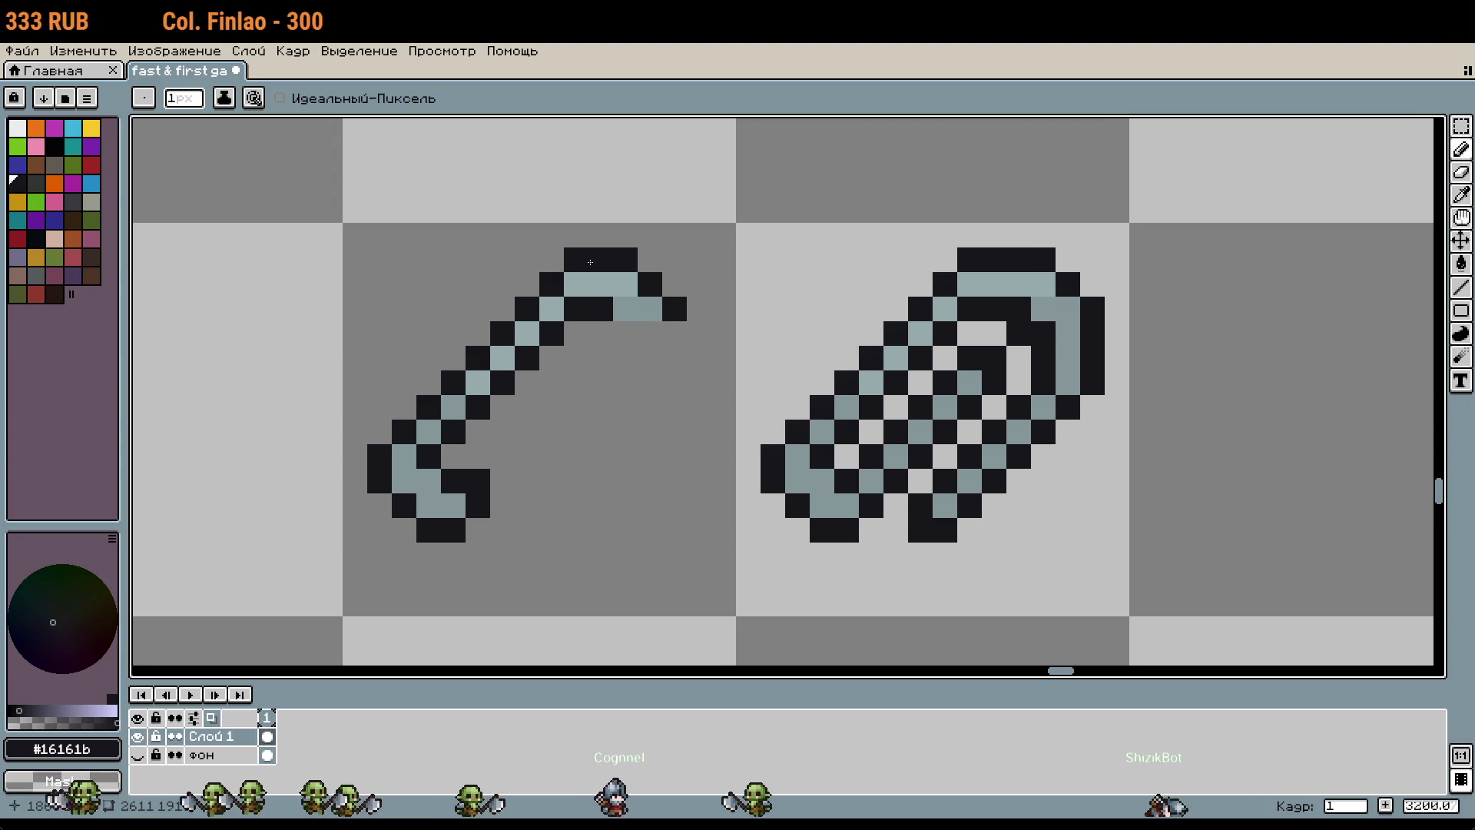
{"action": "right_click", "coordinate": [576, 260]}
{"action": "left_click", "coordinate": [551, 259]}
{"action": "left_click_drag", "start_coordinate": [576, 235], "coordinate": [595, 235]}
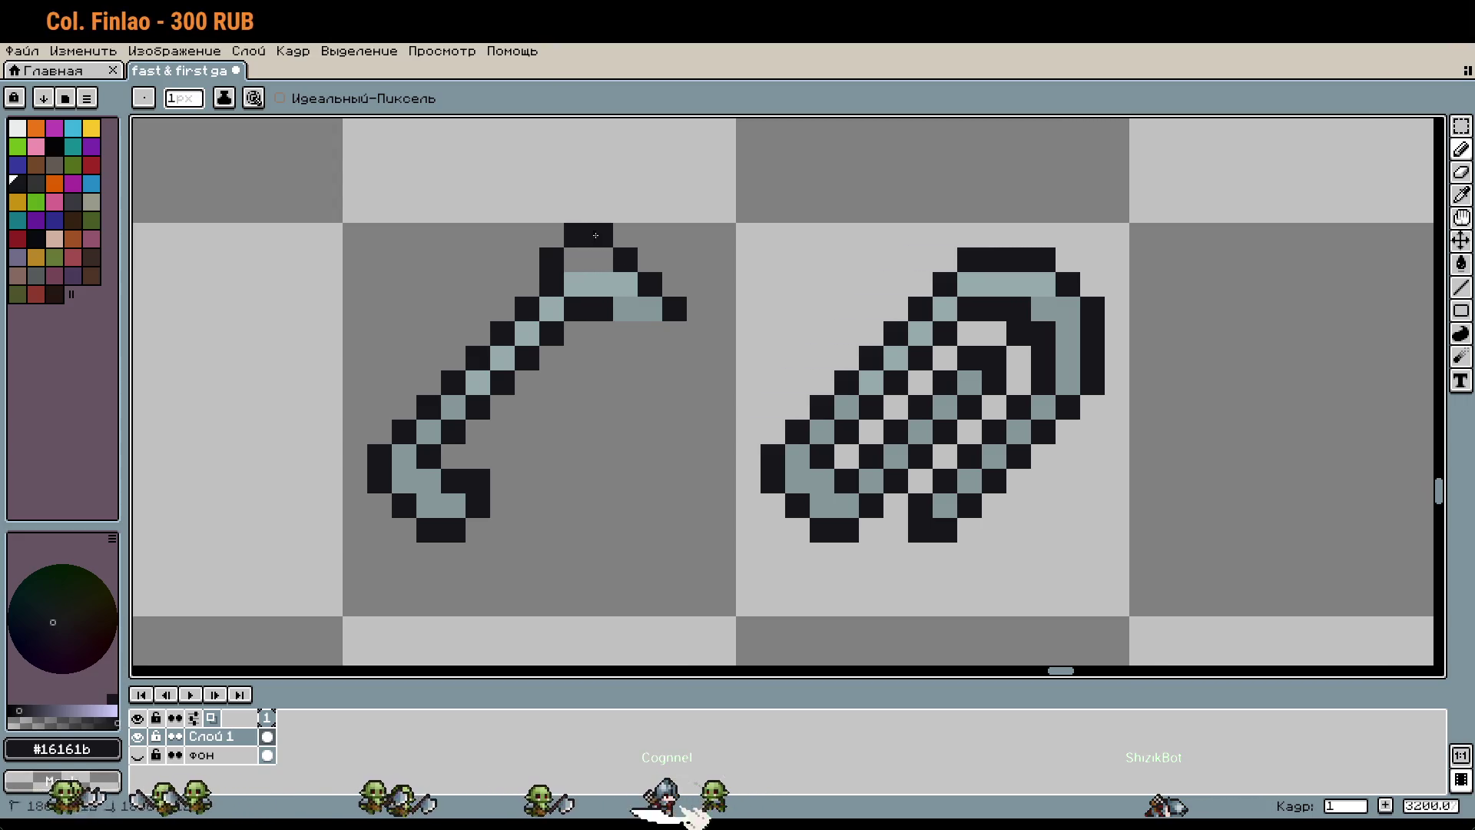
{"action": "right_click", "coordinate": [635, 313]}
{"action": "right_click", "coordinate": [650, 309]}
{"action": "right_click", "coordinate": [650, 284]}
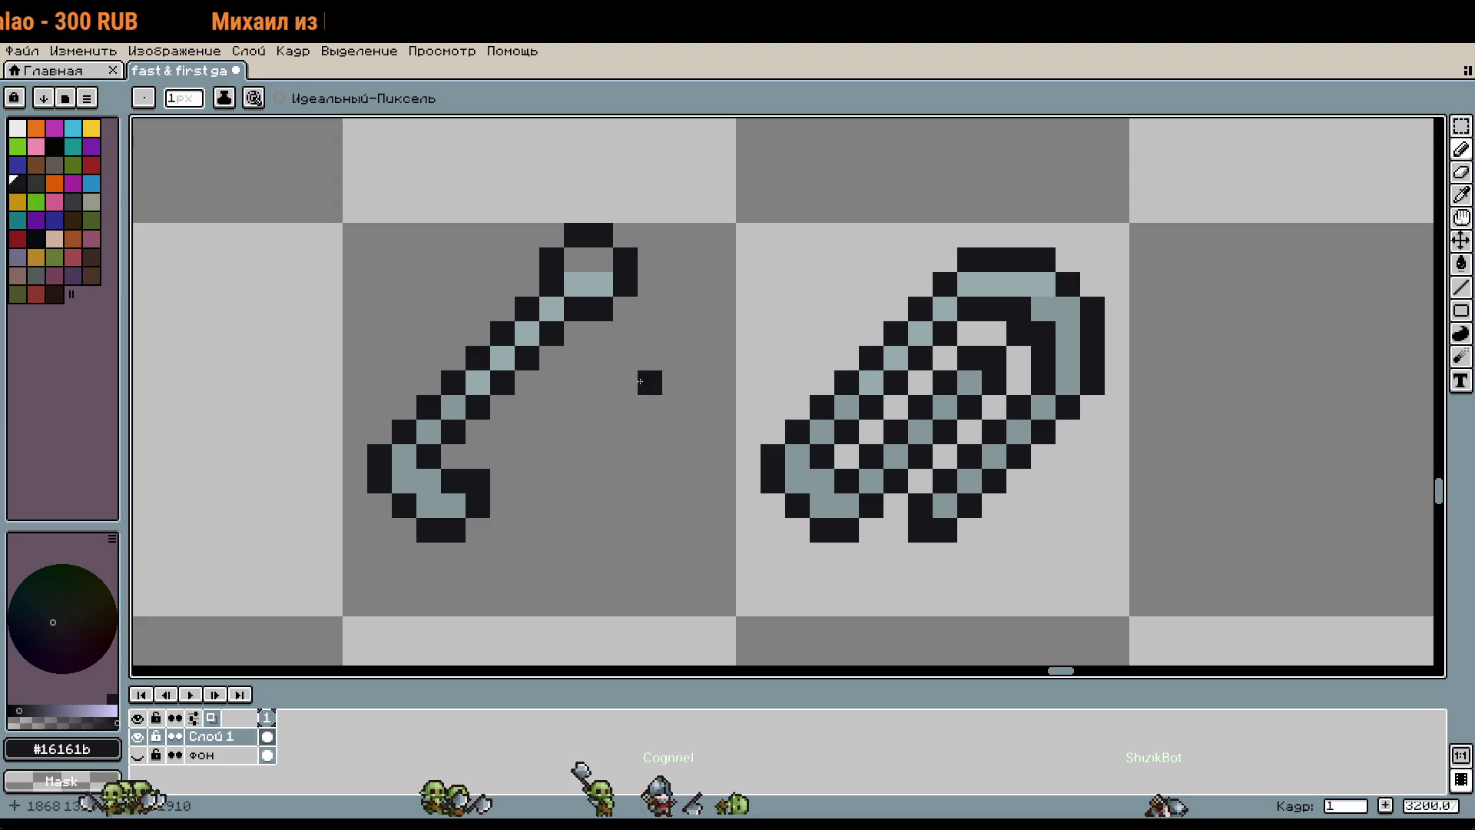
{"action": "key", "text": "w"}
{"action": "key", "text": "b"}
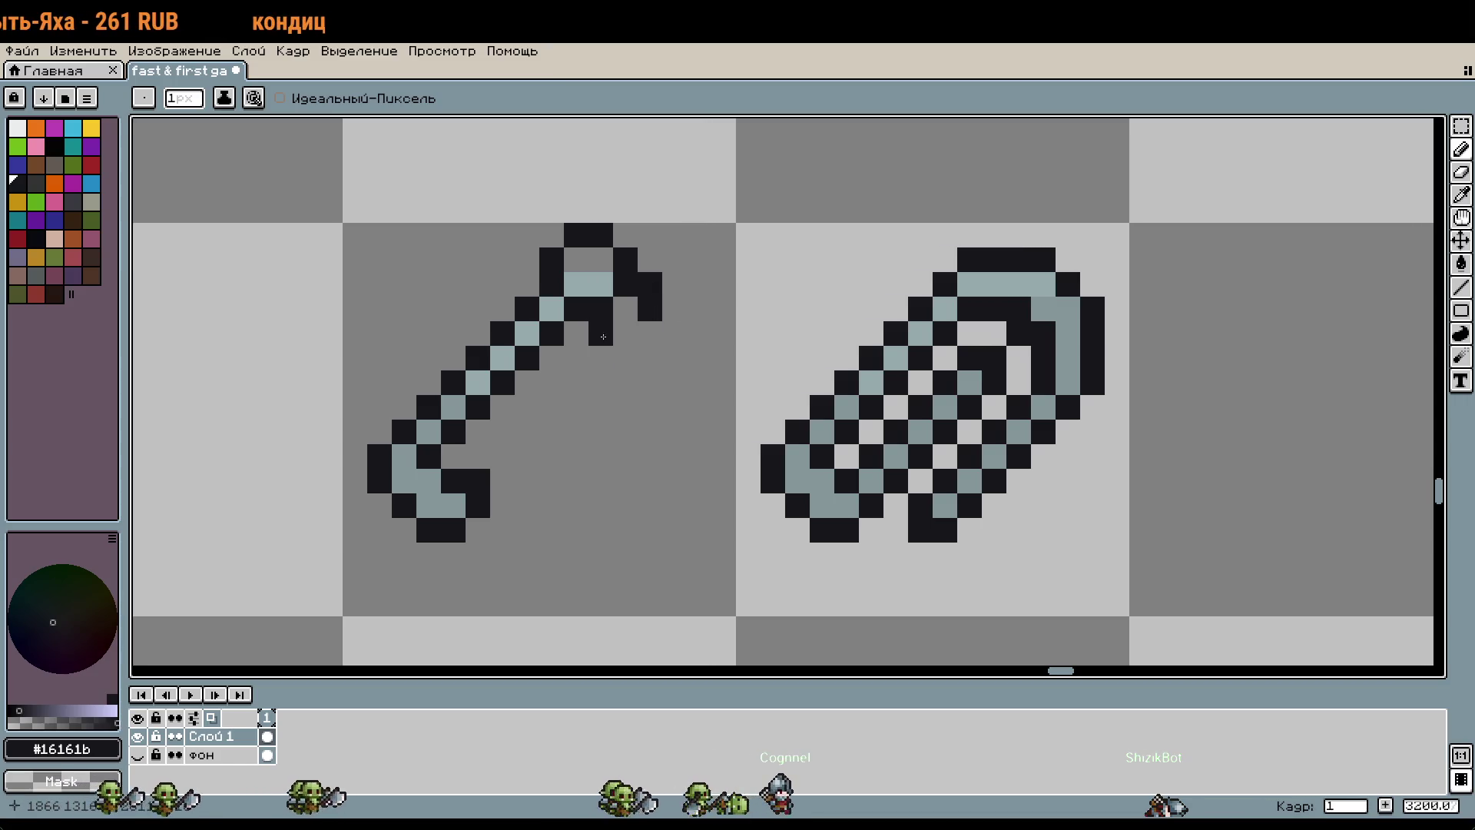
Step: Extend both blade edge columns downward one pixel and close the blade's top-right gap
{"action": "left_click", "coordinate": [601, 456]}
{"action": "left_click", "coordinate": [649, 456]}
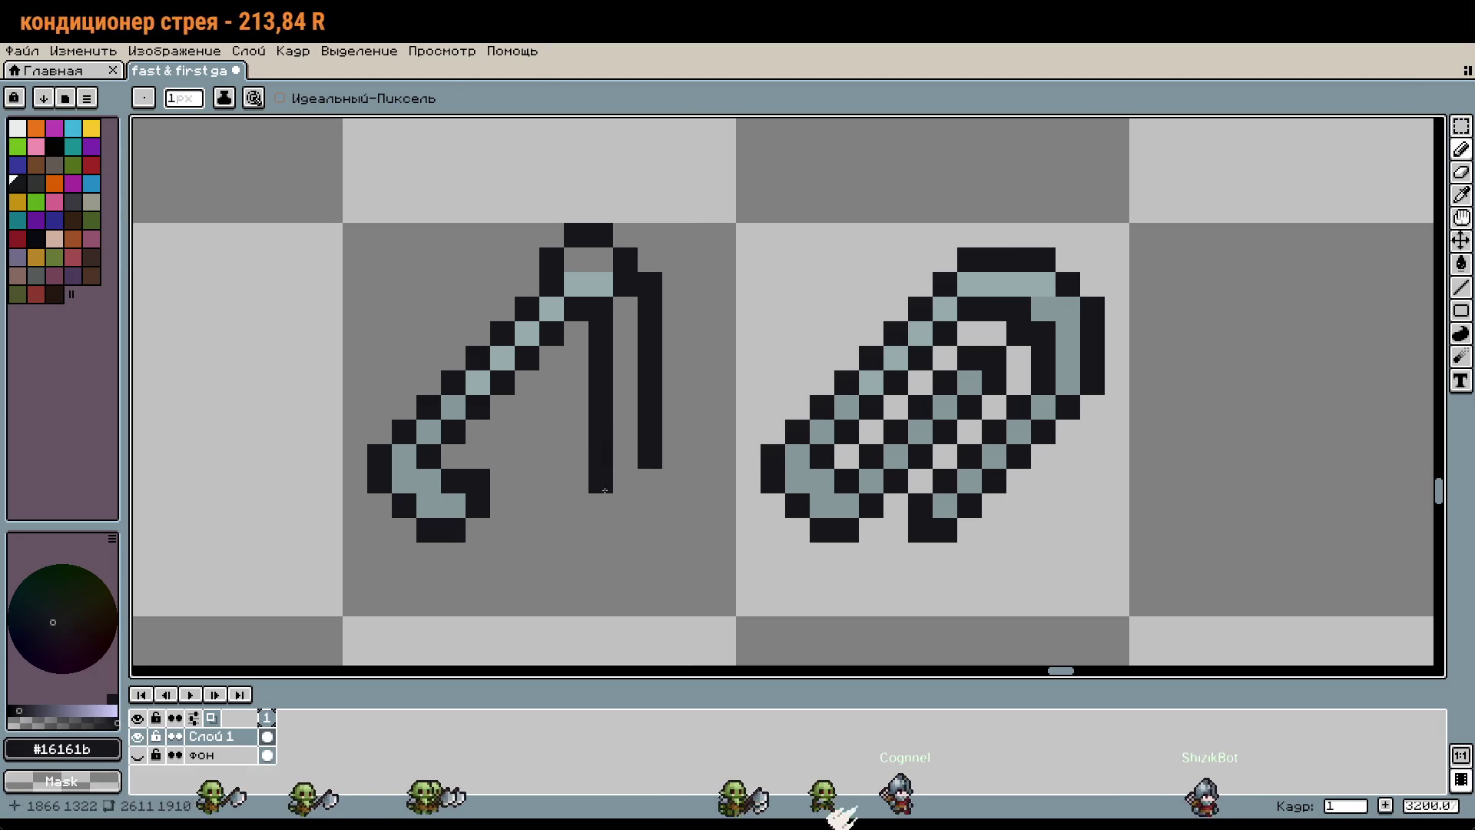
{"action": "left_click_drag", "start_coordinate": [604, 490], "coordinate": [684, 518]}
{"action": "left_click", "coordinate": [730, 508]}
{"action": "left_click_drag", "start_coordinate": [689, 298], "coordinate": [770, 546]}
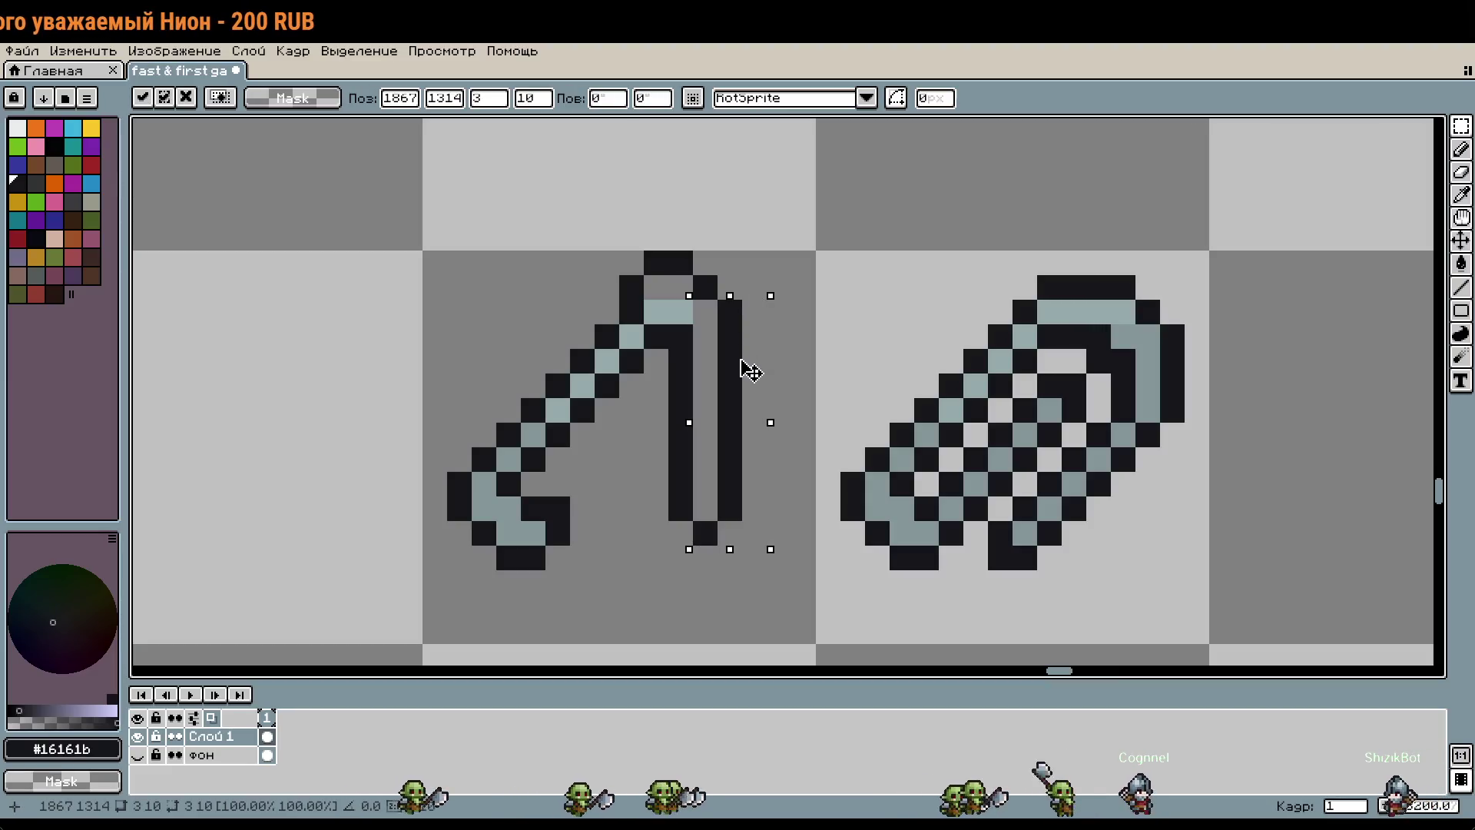
{"action": "left_click_drag", "start_coordinate": [742, 359], "coordinate": [737, 377]}
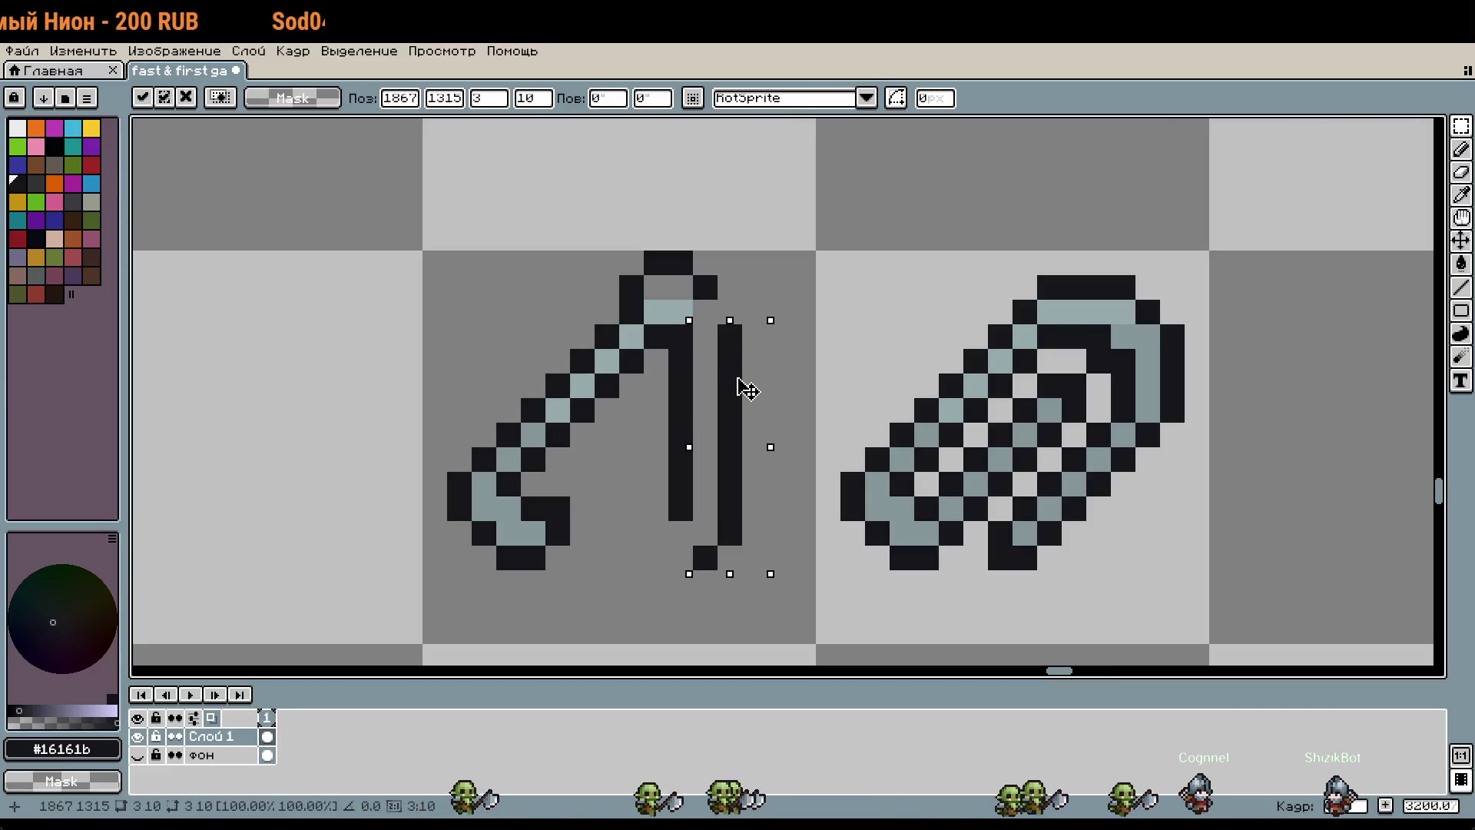
{"action": "key", "text": "Return"}
{"action": "left_click_drag", "start_coordinate": [681, 335], "coordinate": [681, 531]}
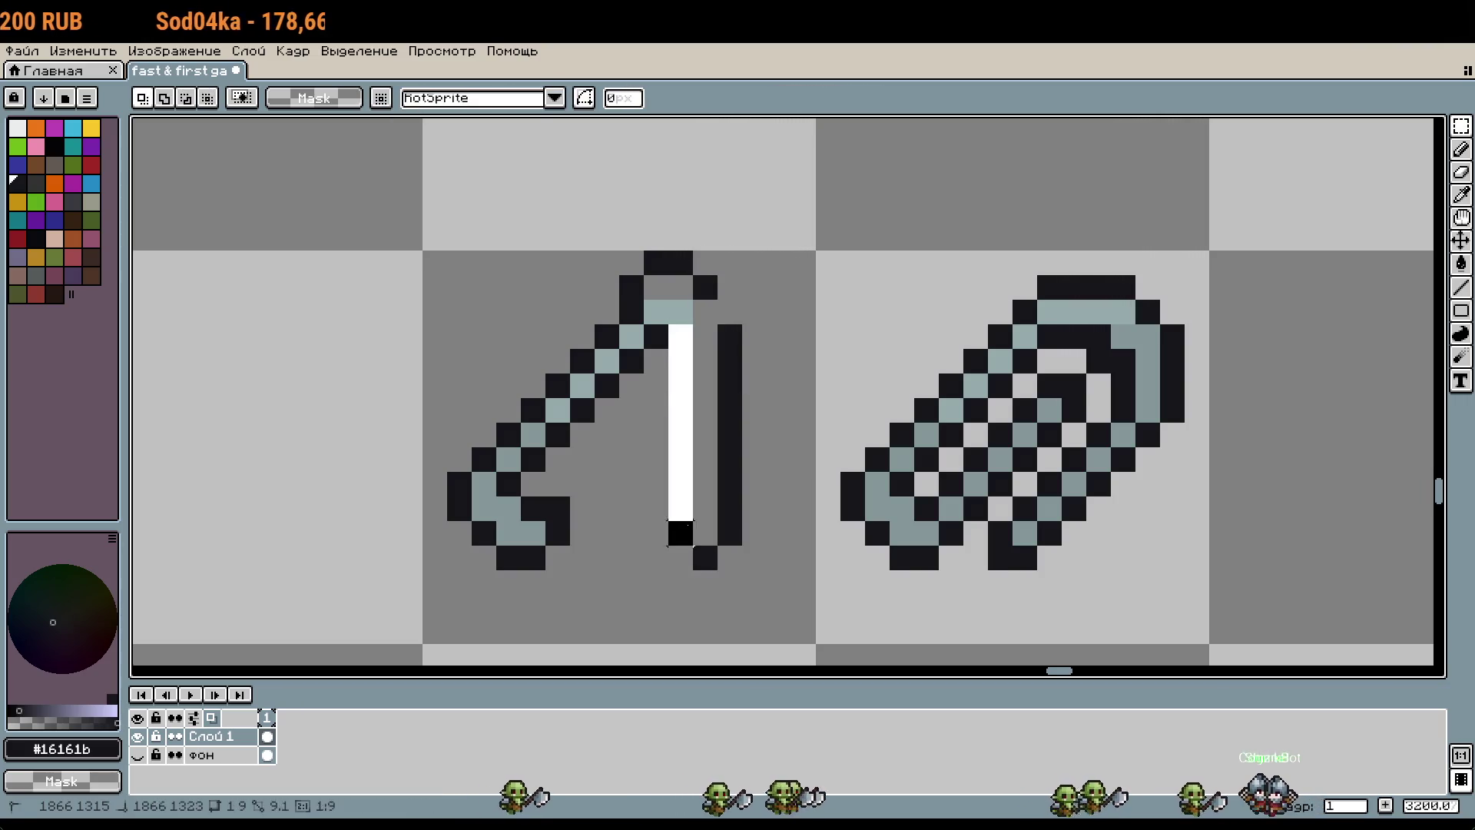
{"action": "left_click_drag", "start_coordinate": [688, 477], "coordinate": [688, 501]}
{"action": "key", "text": "Return"}
{"action": "key", "text": "u"}
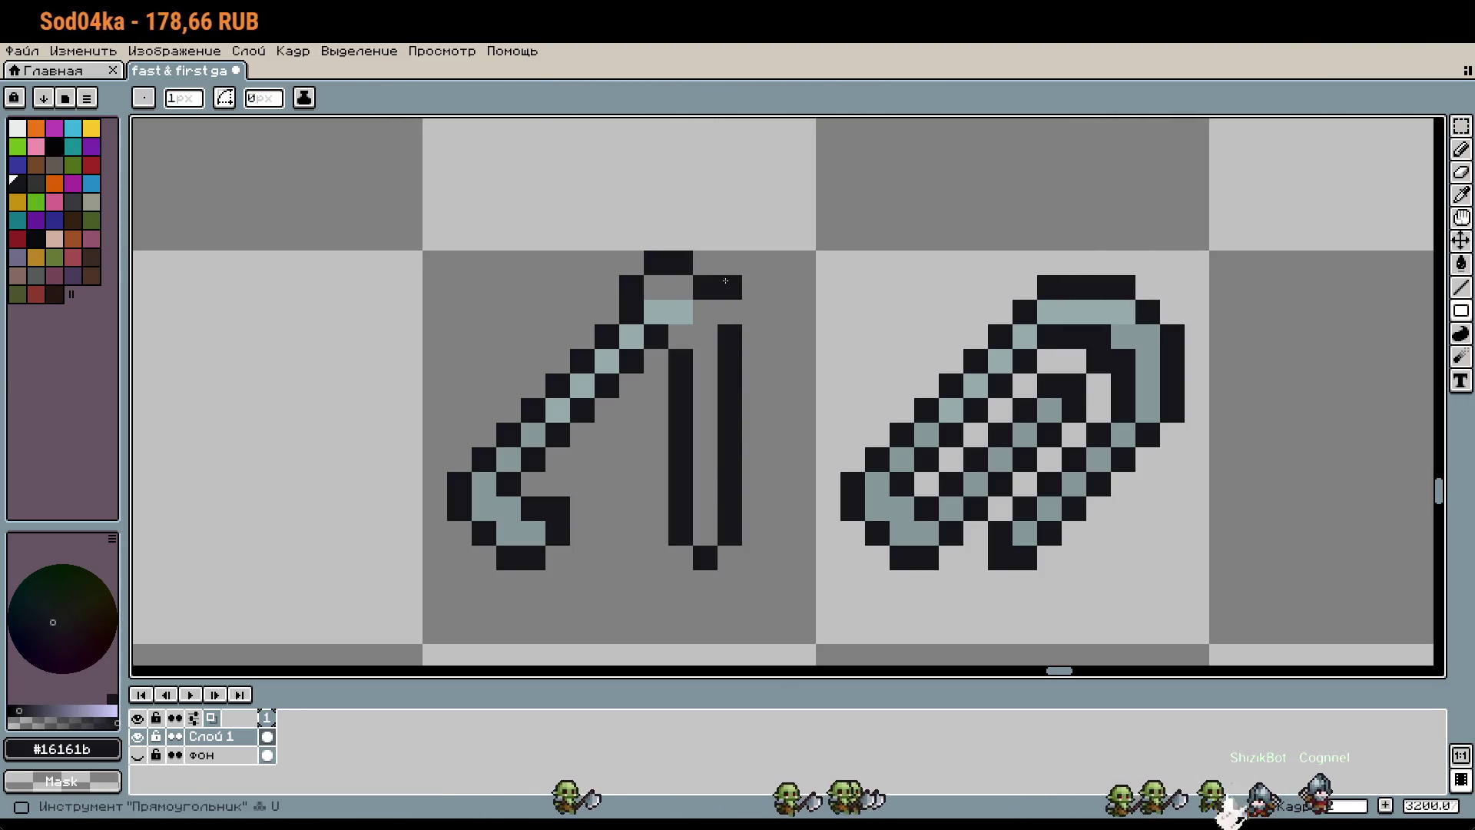
{"action": "left_click_drag", "start_coordinate": [725, 281], "coordinate": [725, 306]}
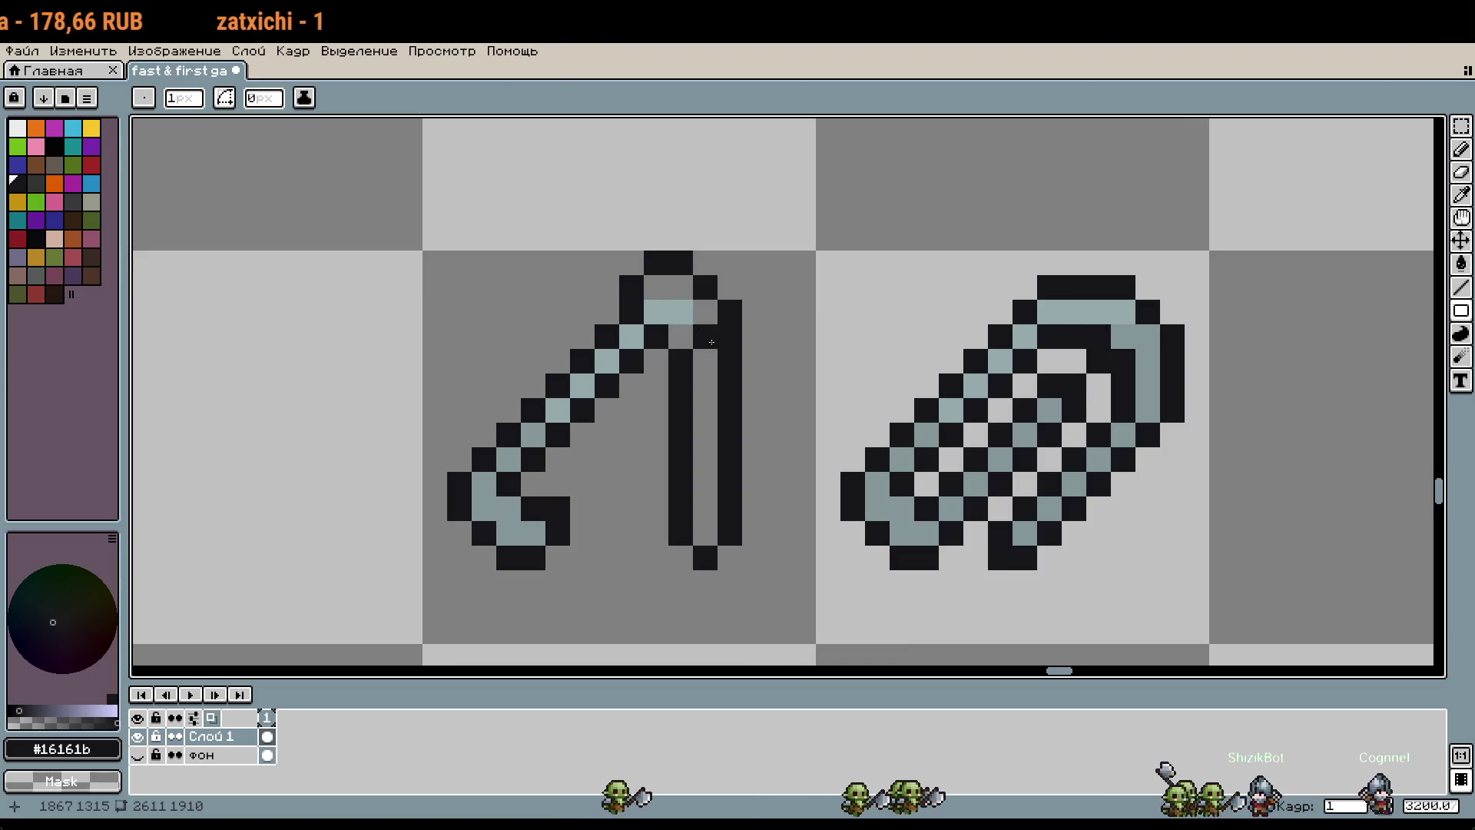
Step: Fill the blade interior with the light grey #95a9ab
{"action": "key", "text": "i"}
{"action": "left_click", "coordinate": [684, 315]}
{"action": "key", "text": "g"}
{"action": "left_click", "coordinate": [677, 291]}
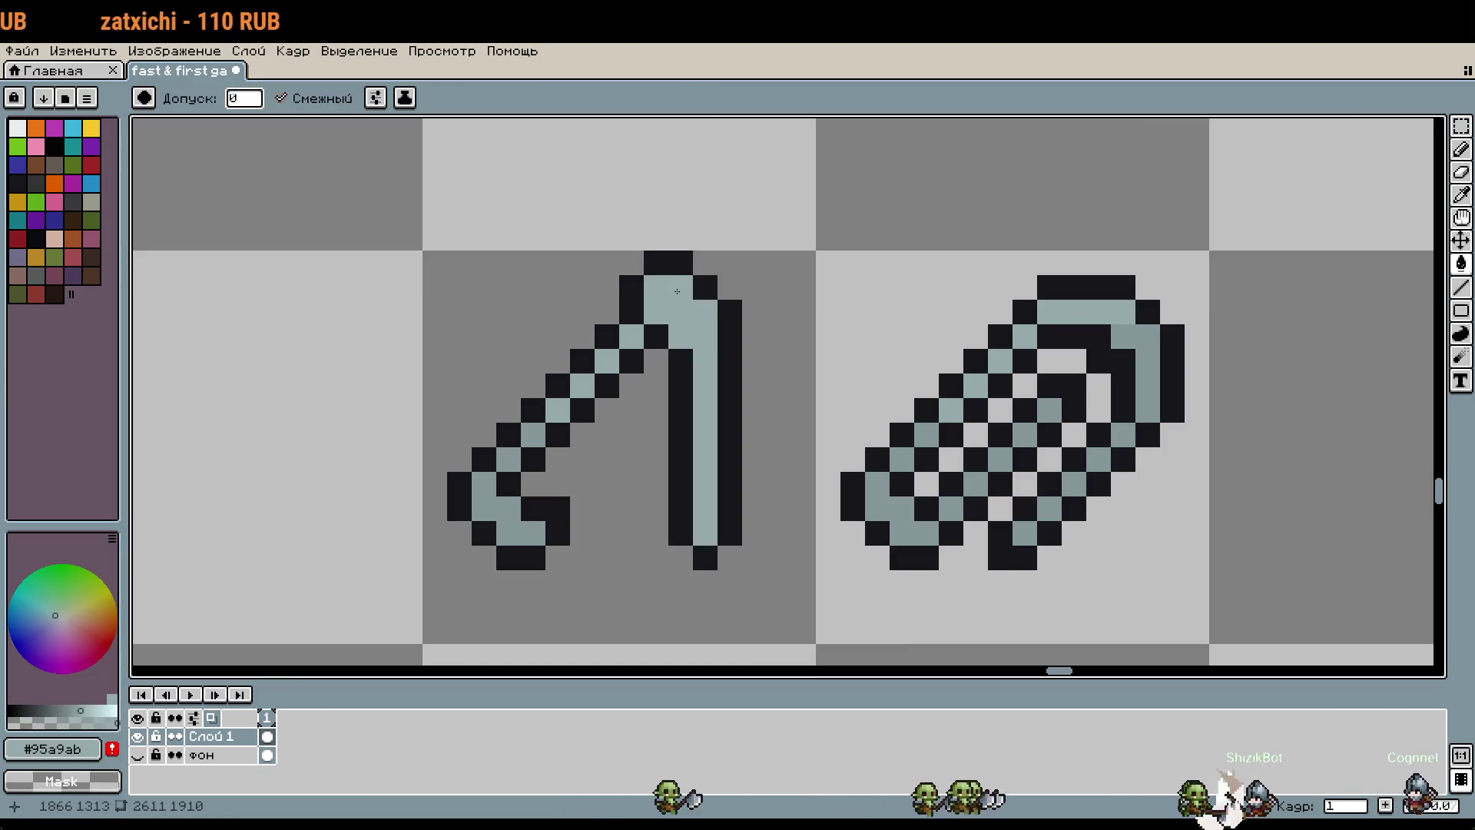
{"action": "scroll", "coordinate": [879, 349], "scroll_direction": "down", "scroll_amount": 1}
{"action": "scroll", "coordinate": [877, 376], "scroll_direction": "down", "scroll_amount": 1}
{"action": "scroll", "coordinate": [940, 362], "scroll_direction": "down", "scroll_amount": 1}
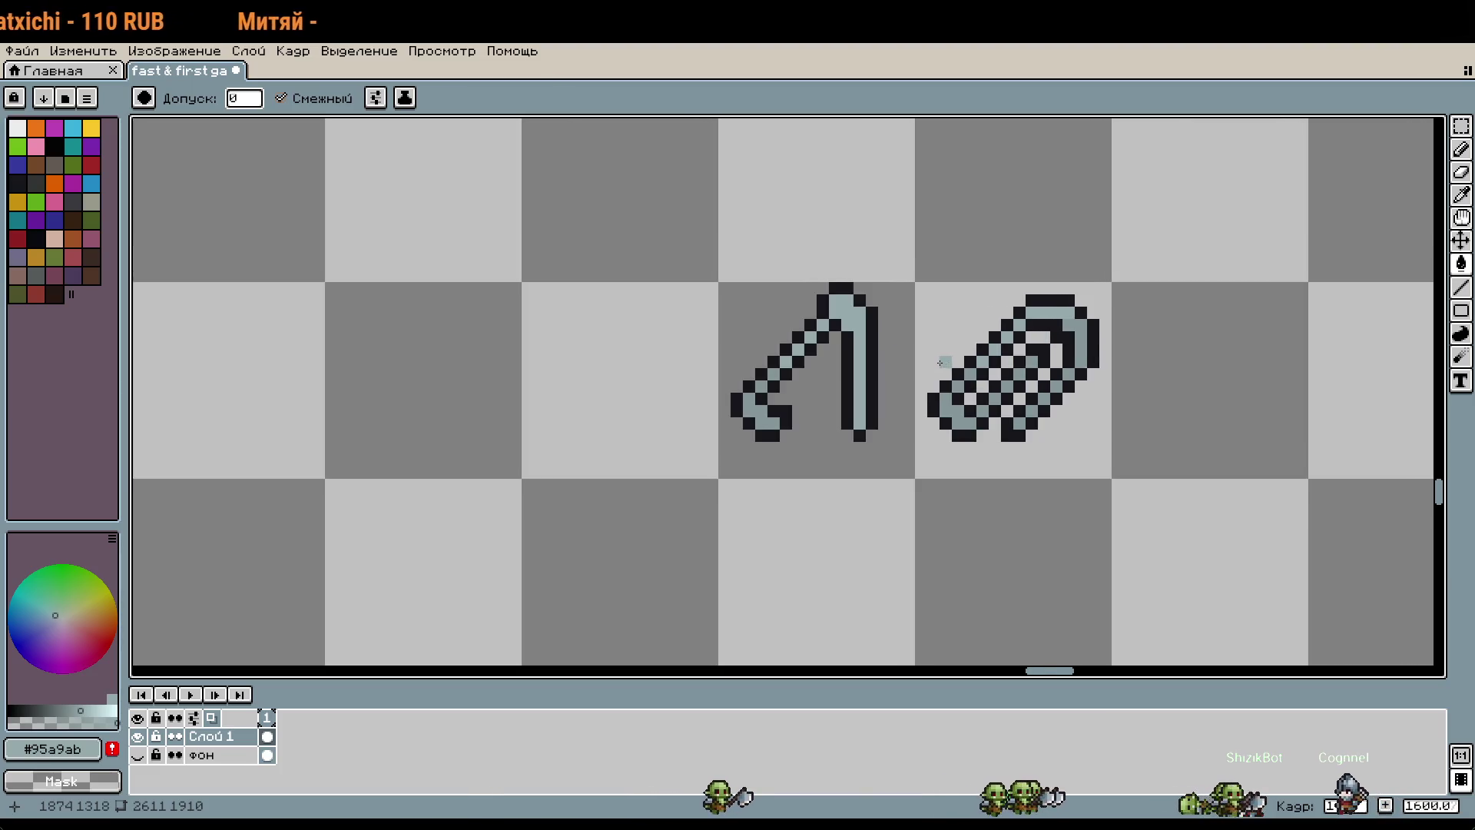
{"action": "left_click_drag", "start_coordinate": [940, 363], "coordinate": [971, 308]}
{"action": "key", "text": "w"}
{"action": "key", "text": "g"}
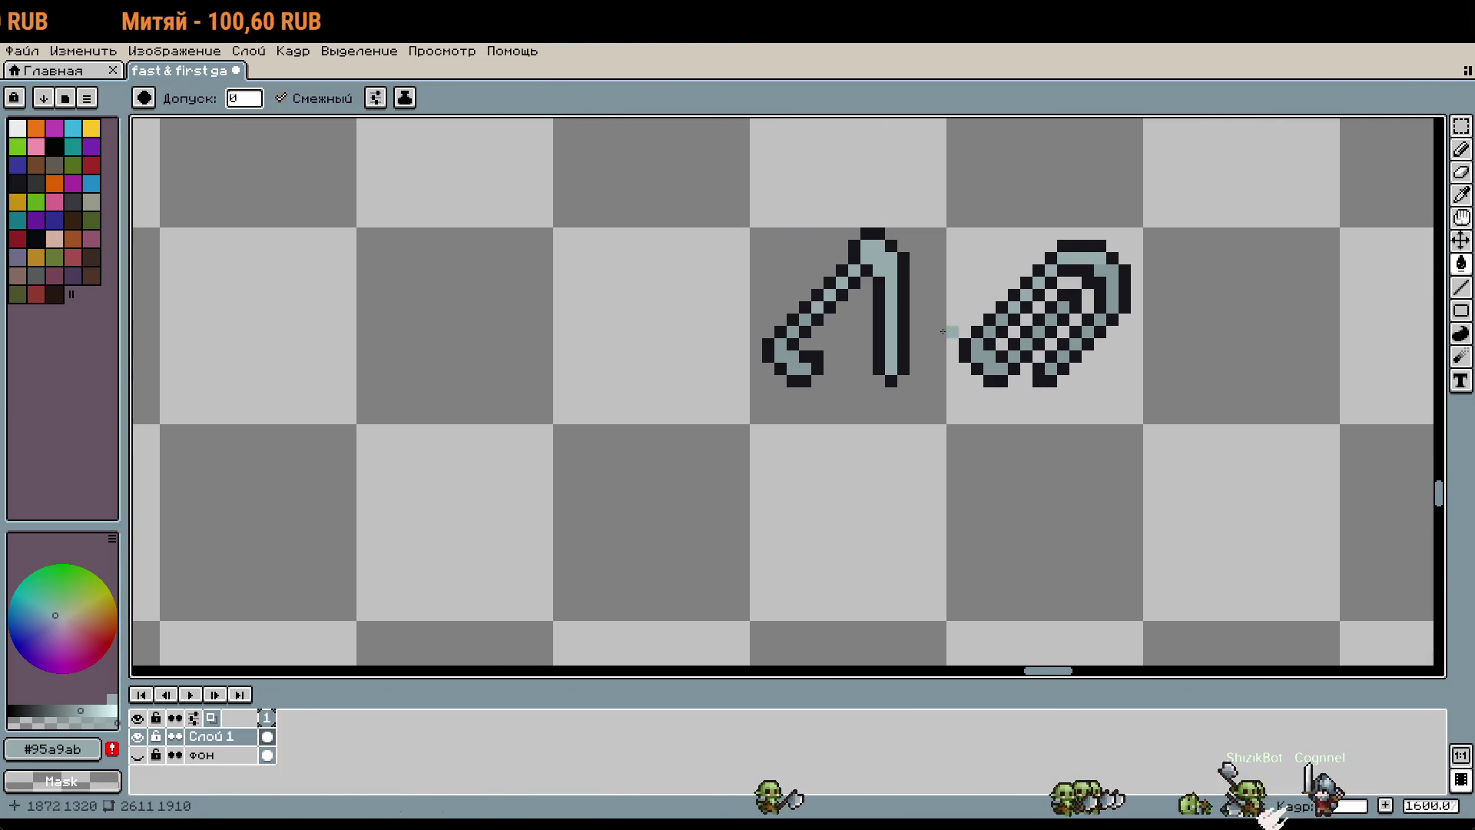
Step: Paint the hook's curled lower end solid with the dark outline colour
{"action": "scroll", "coordinate": [827, 370], "scroll_direction": "up", "scroll_amount": 1}
{"action": "key", "text": "i"}
{"action": "left_click", "coordinate": [800, 355]}
{"action": "key", "text": "b"}
{"action": "left_click_drag", "start_coordinate": [798, 384], "coordinate": [782, 391]}
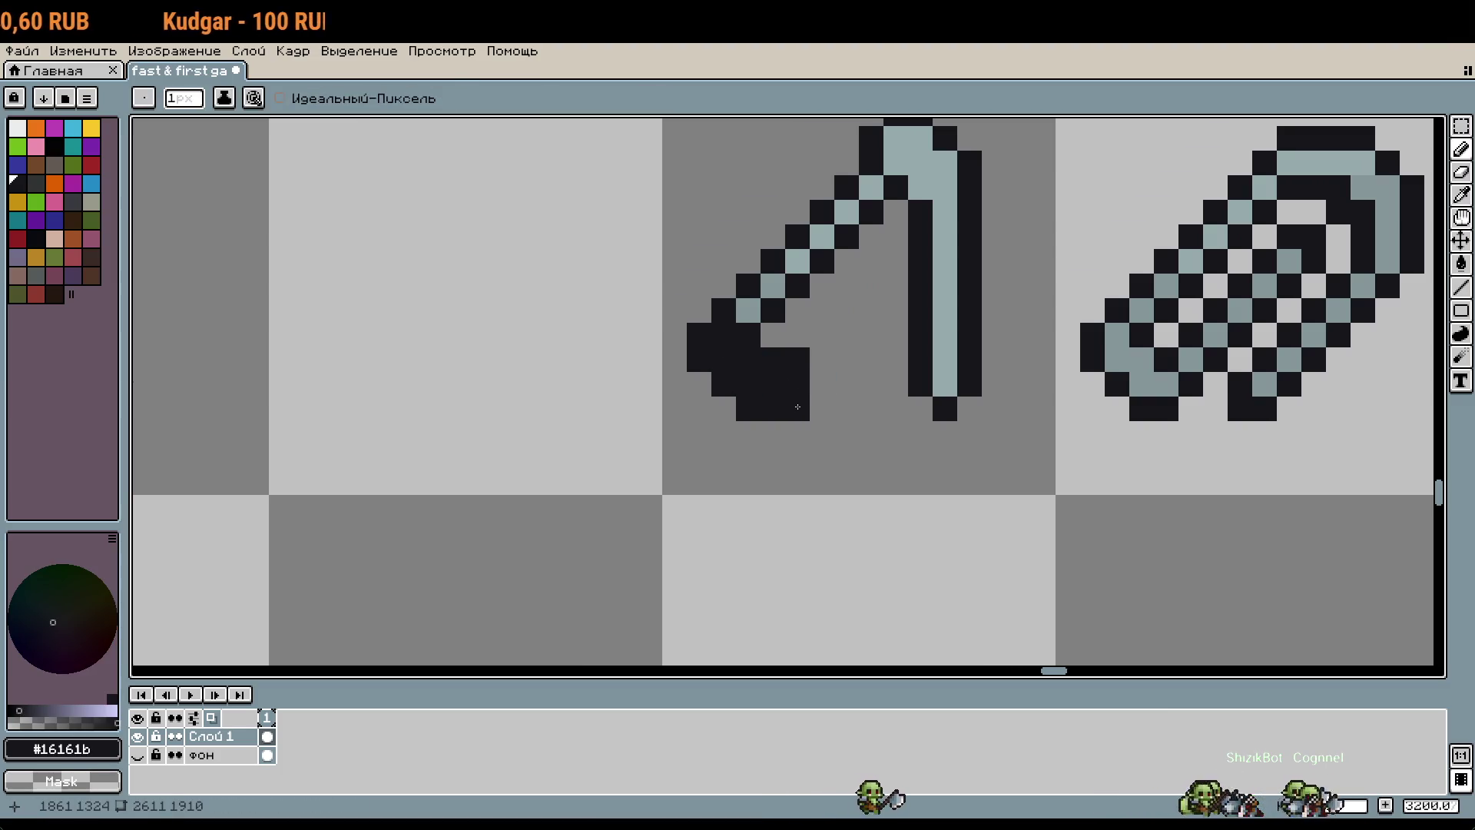
{"action": "scroll", "coordinate": [856, 390], "scroll_direction": "down", "scroll_amount": 1}
{"action": "scroll", "coordinate": [959, 436], "scroll_direction": "down", "scroll_amount": 1}
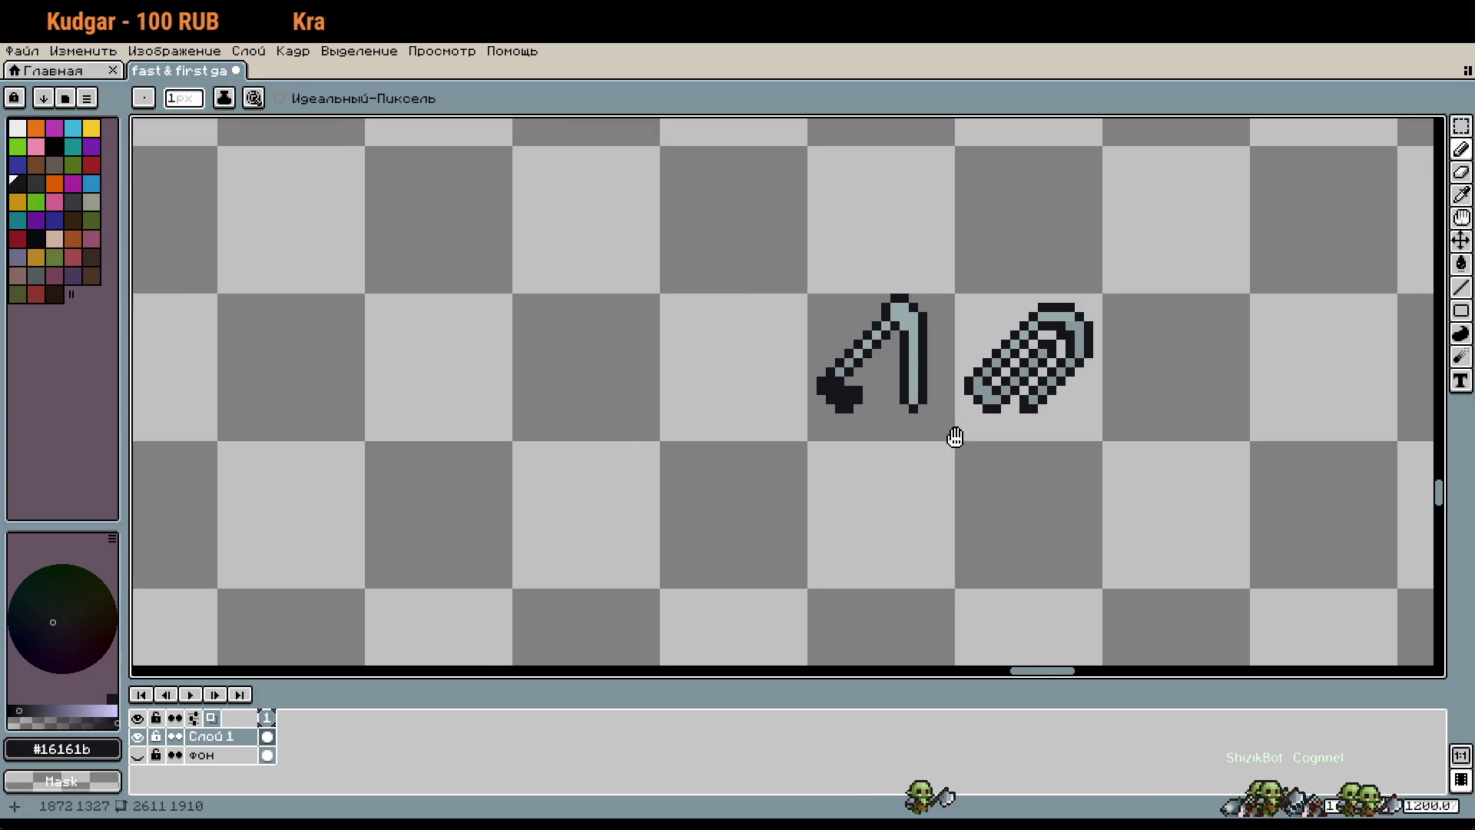
{"action": "left_click_drag", "start_coordinate": [951, 431], "coordinate": [856, 414]}
{"action": "key", "text": "i"}
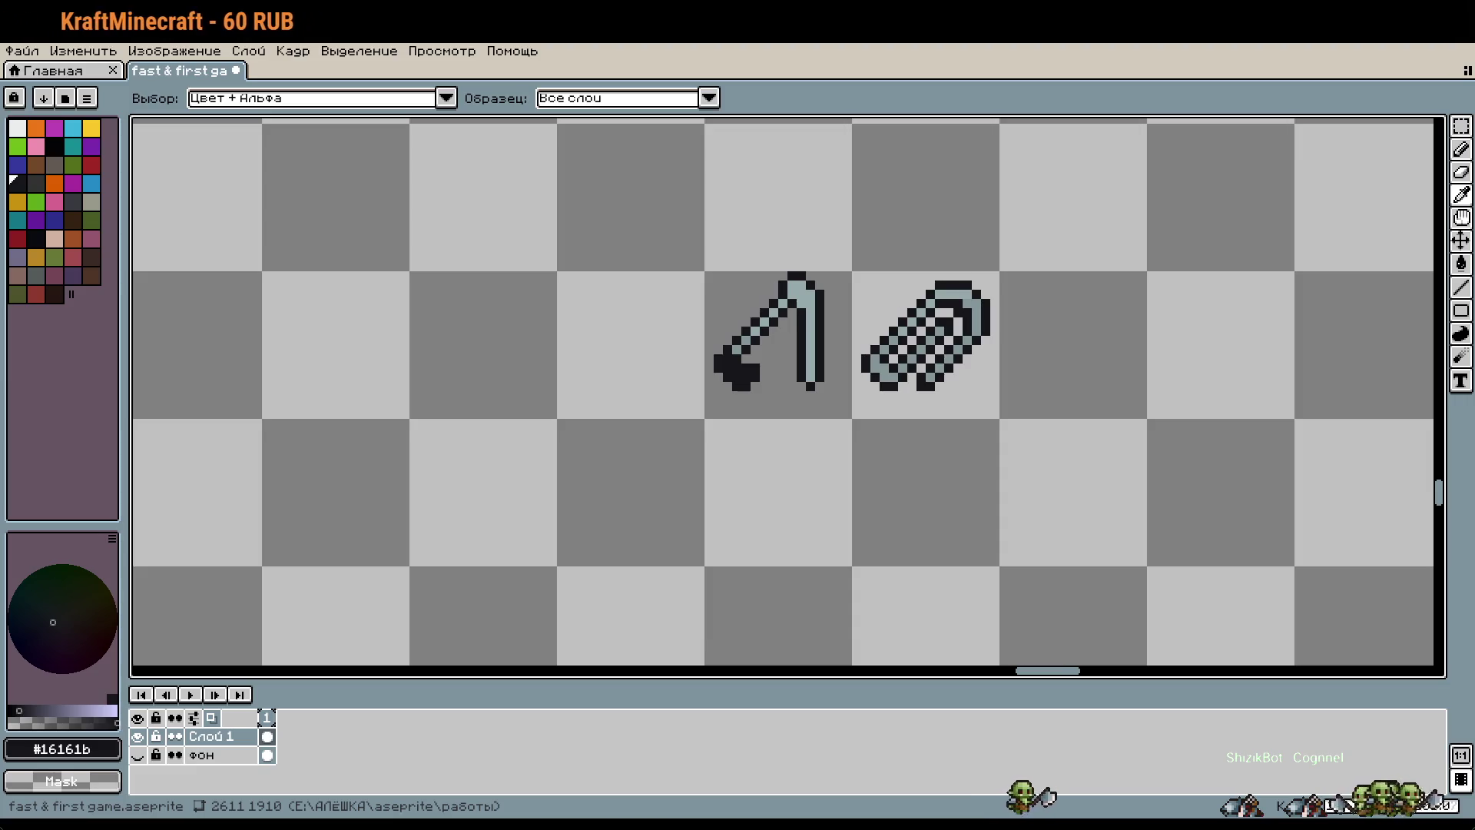
{"action": "key", "text": "b"}
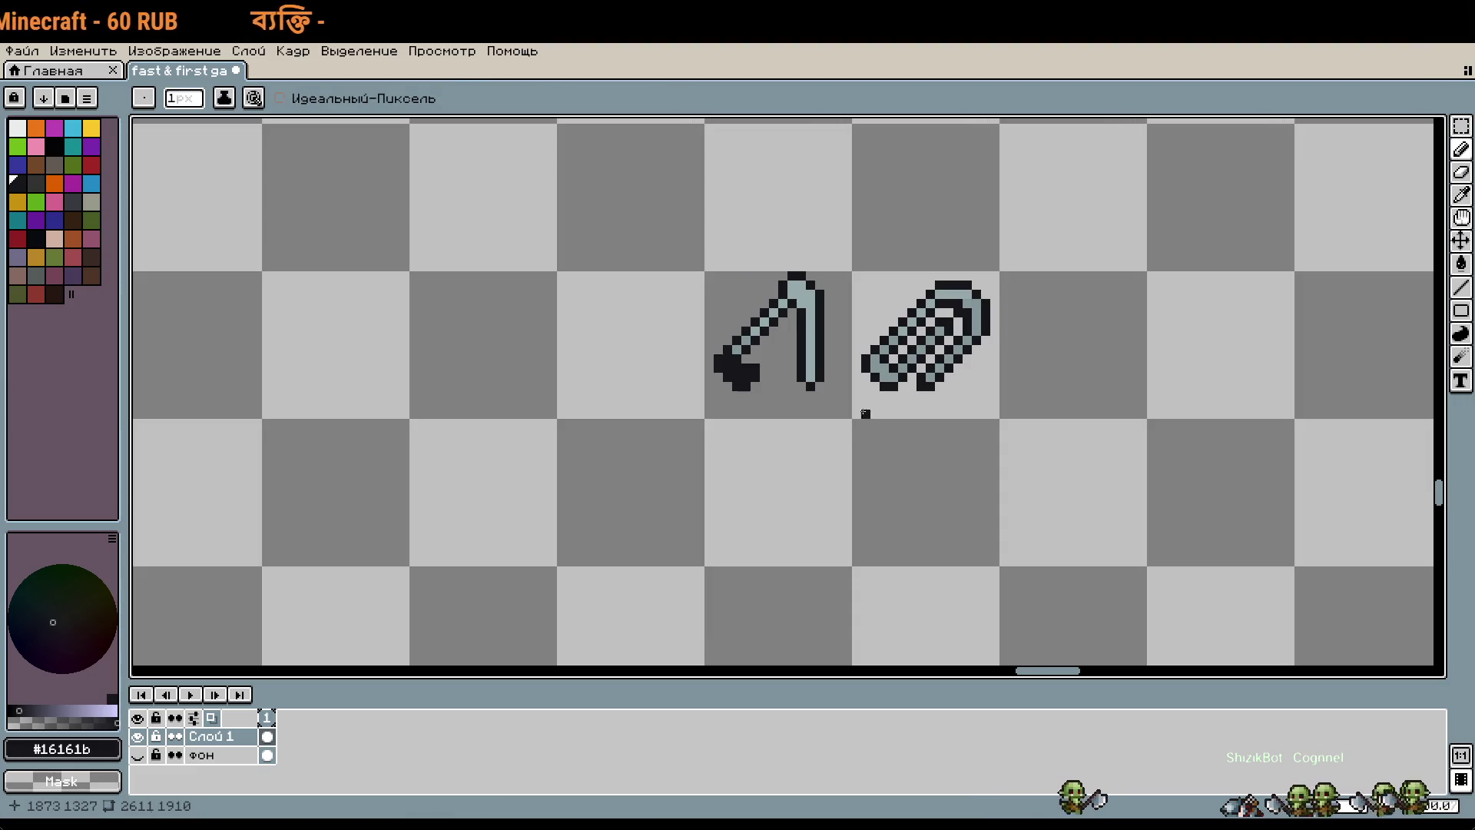
{"action": "scroll", "coordinate": [768, 295], "scroll_direction": "up", "scroll_amount": 4}
{"action": "scroll", "coordinate": [794, 298], "scroll_direction": "down", "scroll_amount": 4}
{"action": "scroll", "coordinate": [778, 397], "scroll_direction": "down", "scroll_amount": 2}
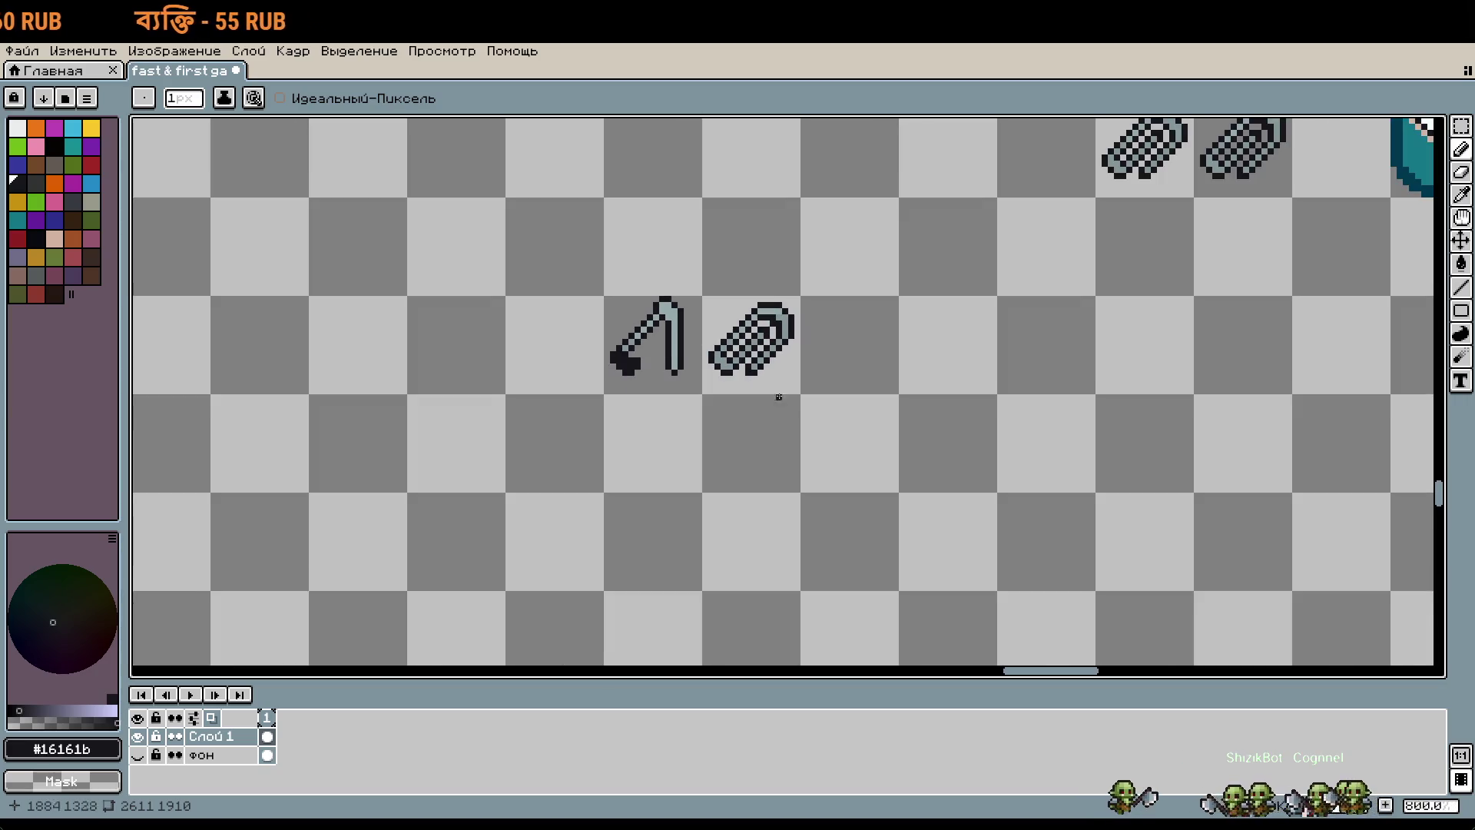
{"action": "scroll", "coordinate": [809, 421], "scroll_direction": "up", "scroll_amount": 2}
Step: Delete the right checkered sprite
{"action": "key", "text": "m"}
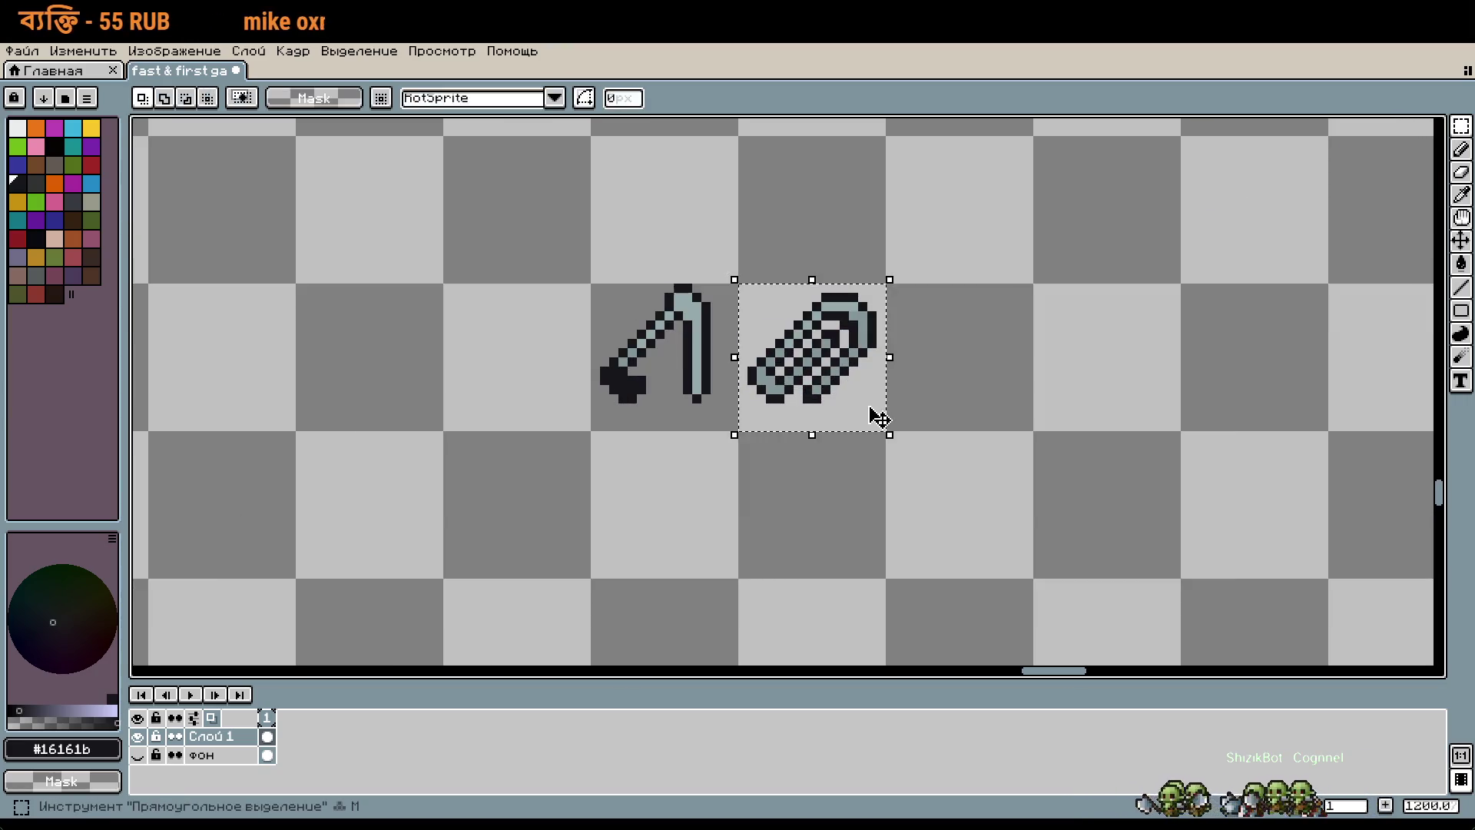
{"action": "key", "text": "Delete"}
{"action": "scroll", "coordinate": [768, 376], "scroll_direction": "up", "scroll_amount": 3}
{"action": "key", "text": "i"}
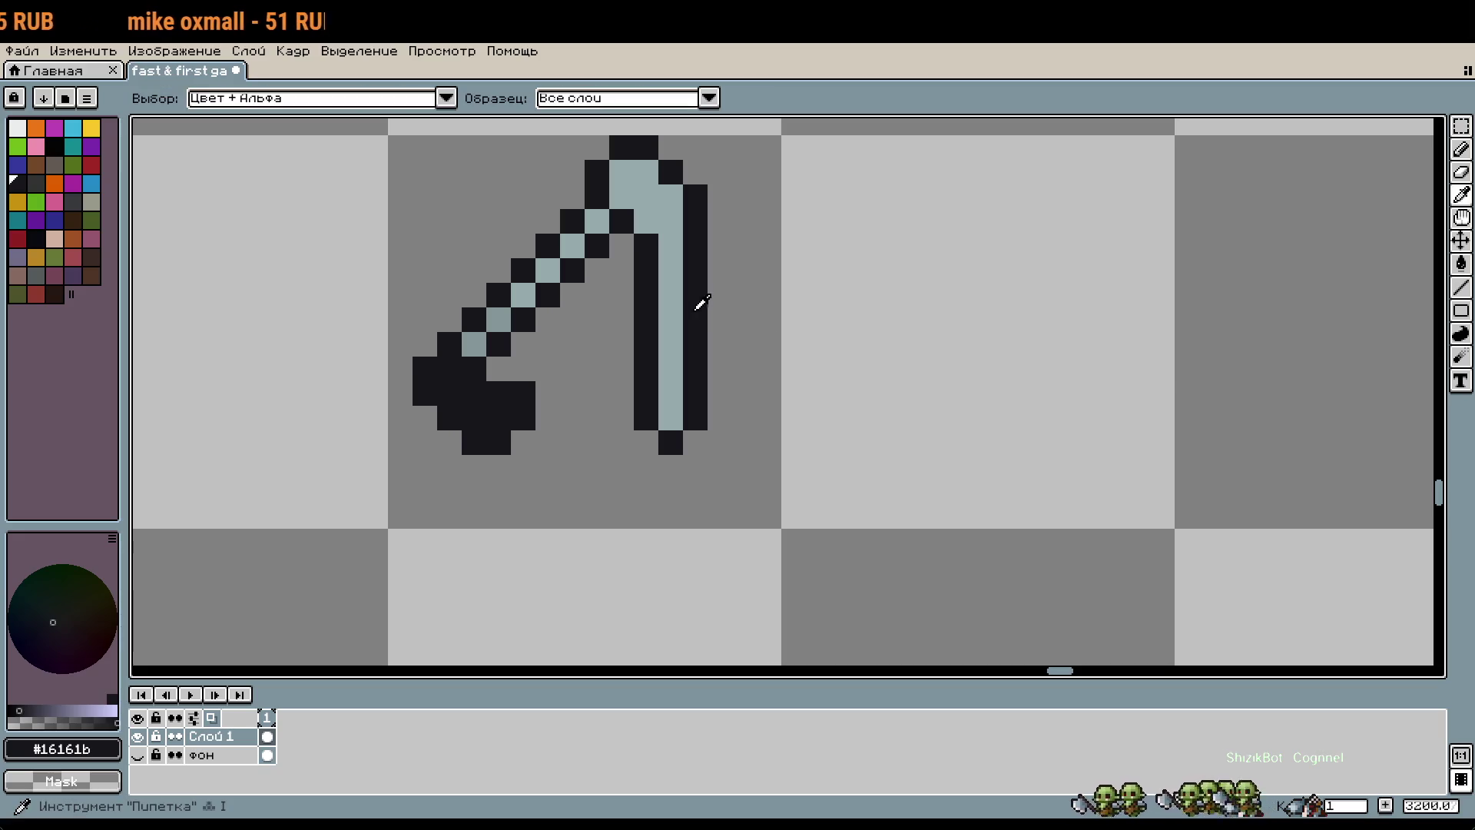
{"action": "key", "text": "b"}
Step: Paint the neck notch pixel between shaft and blade light blue-grey
{"action": "scroll", "coordinate": [876, 369], "scroll_direction": "down", "scroll_amount": 1}
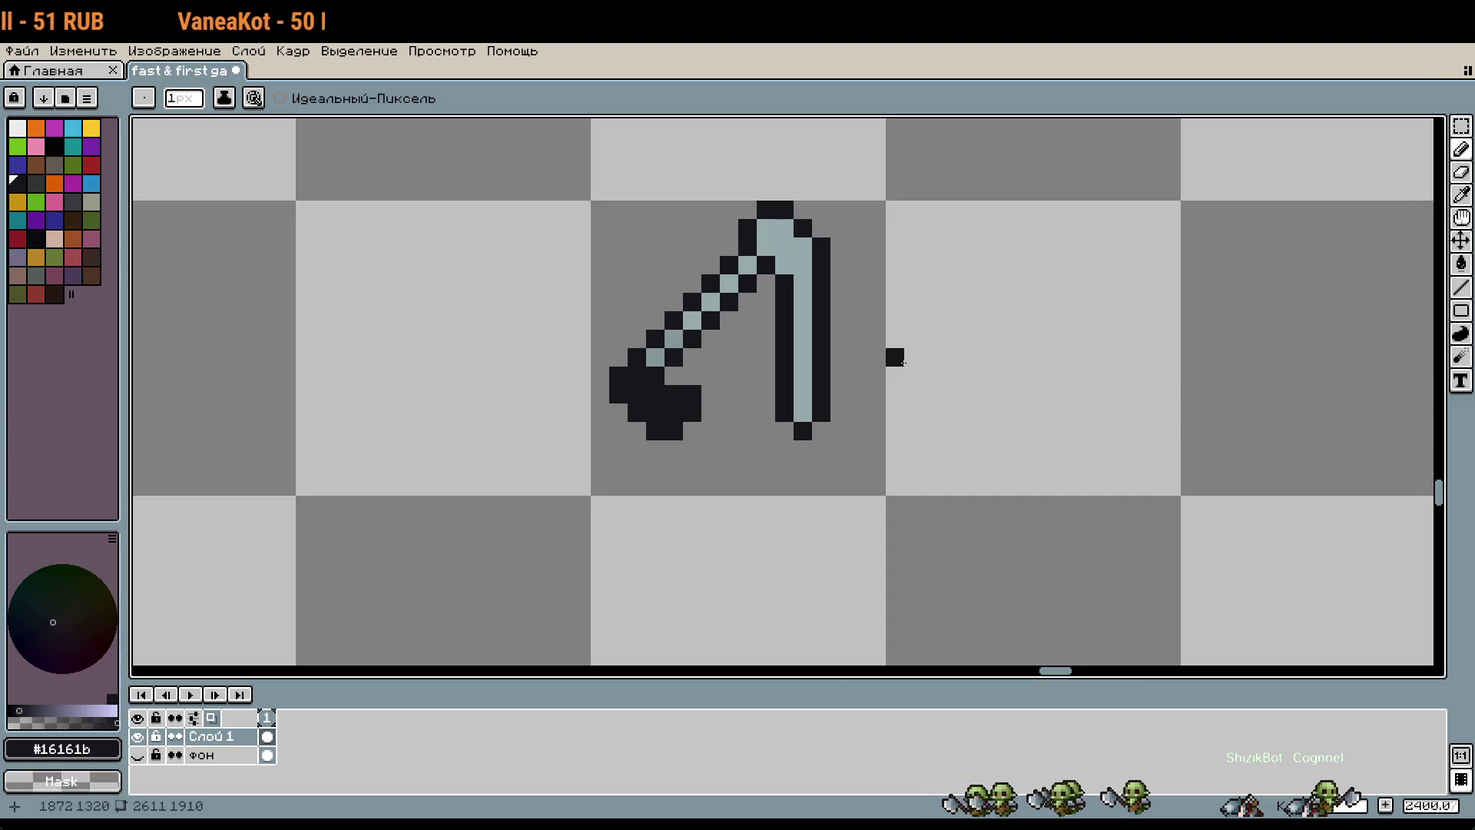
{"action": "scroll", "coordinate": [746, 266], "scroll_direction": "up", "scroll_amount": 1}
{"action": "scroll", "coordinate": [745, 266], "scroll_direction": "up", "scroll_amount": 1}
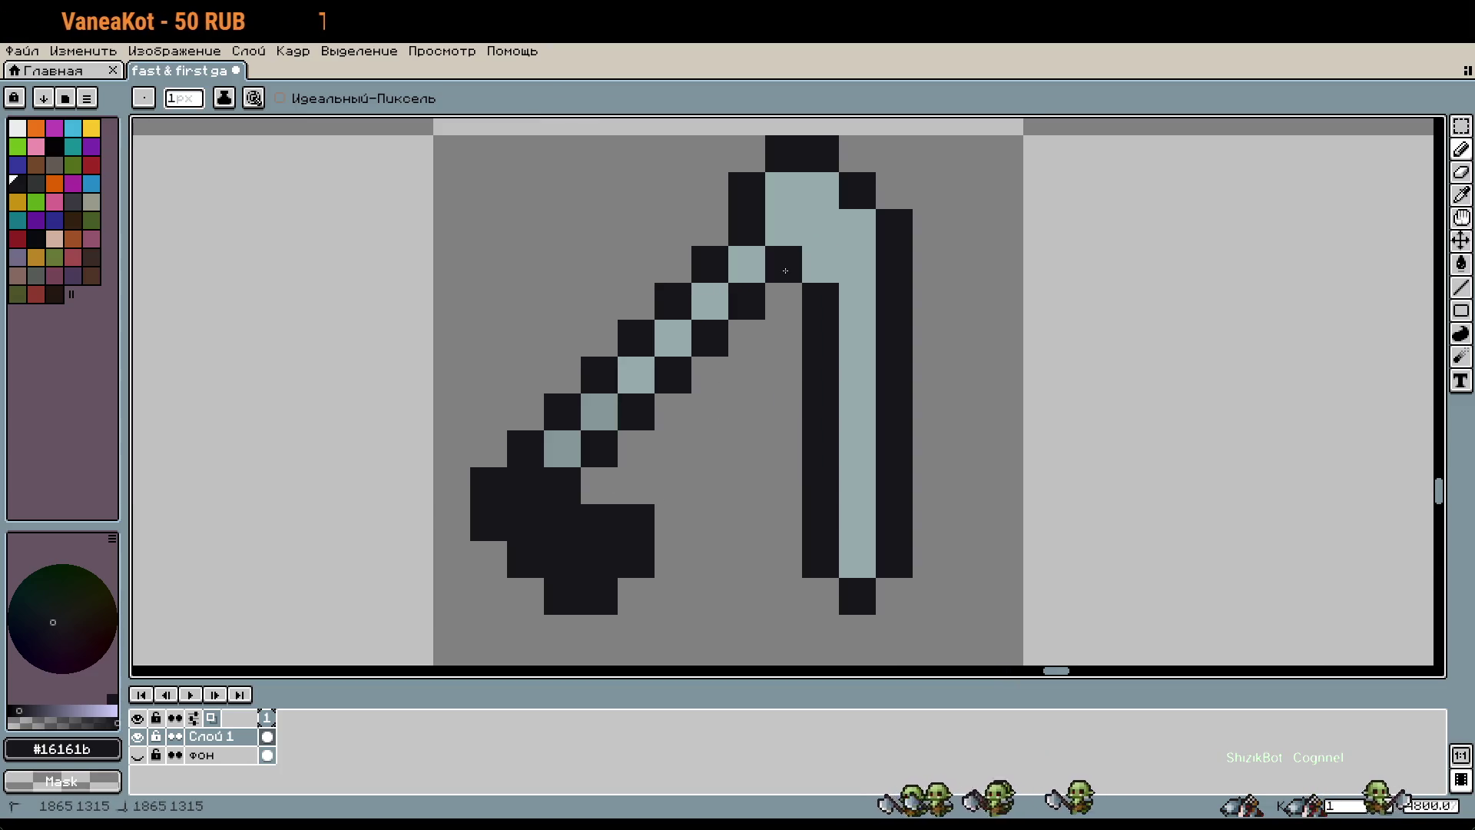
{"action": "left_click", "coordinate": [784, 301]}
{"action": "key", "text": "ctrl+z"}
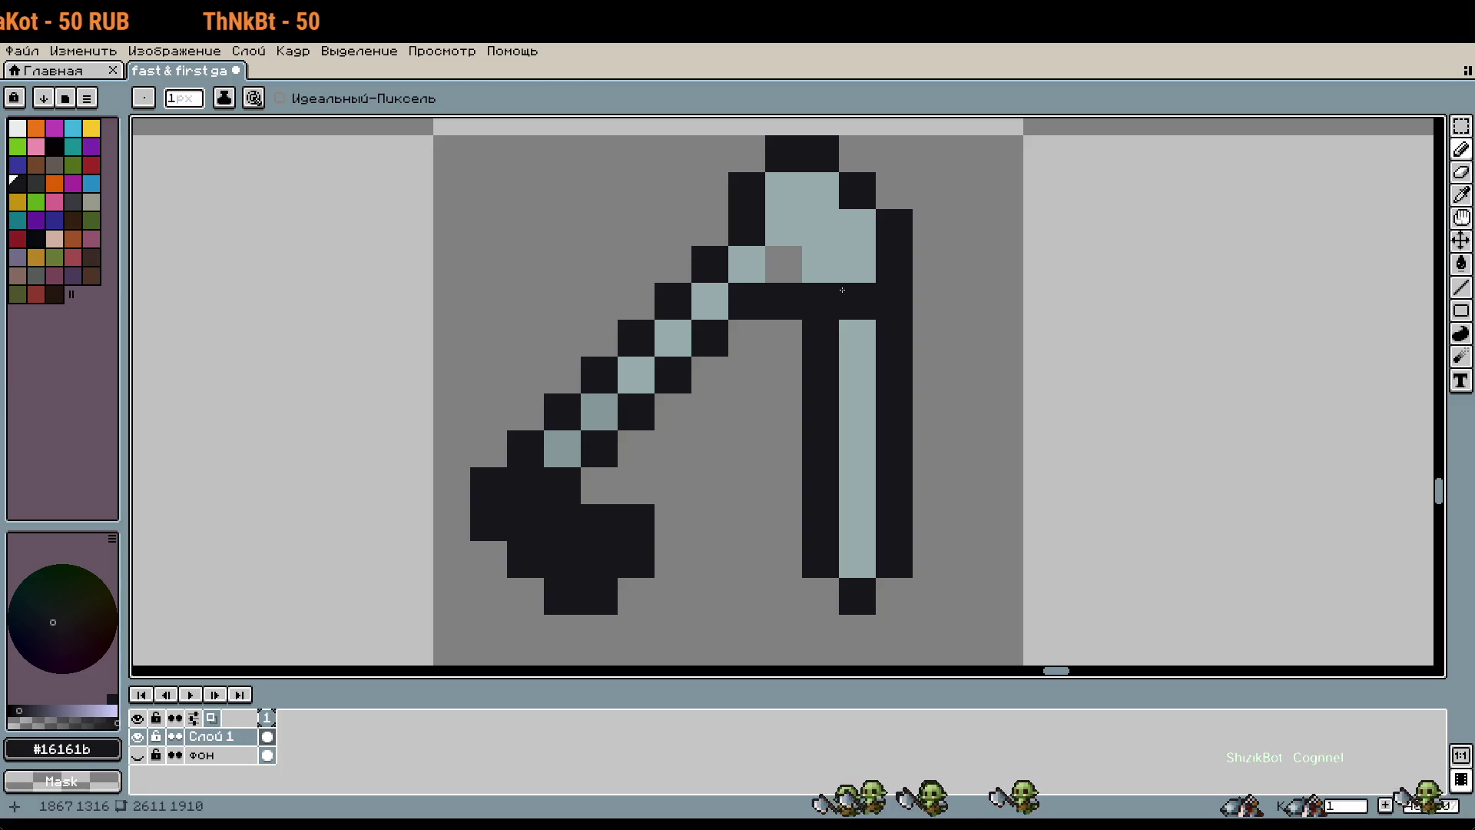
{"action": "left_click", "coordinate": [830, 250], "text": "alt"}
{"action": "left_click", "coordinate": [784, 265]}
{"action": "scroll", "coordinate": [895, 305], "scroll_direction": "down", "scroll_amount": 1}
{"action": "scroll", "coordinate": [895, 305], "scroll_direction": "down", "scroll_amount": 1}
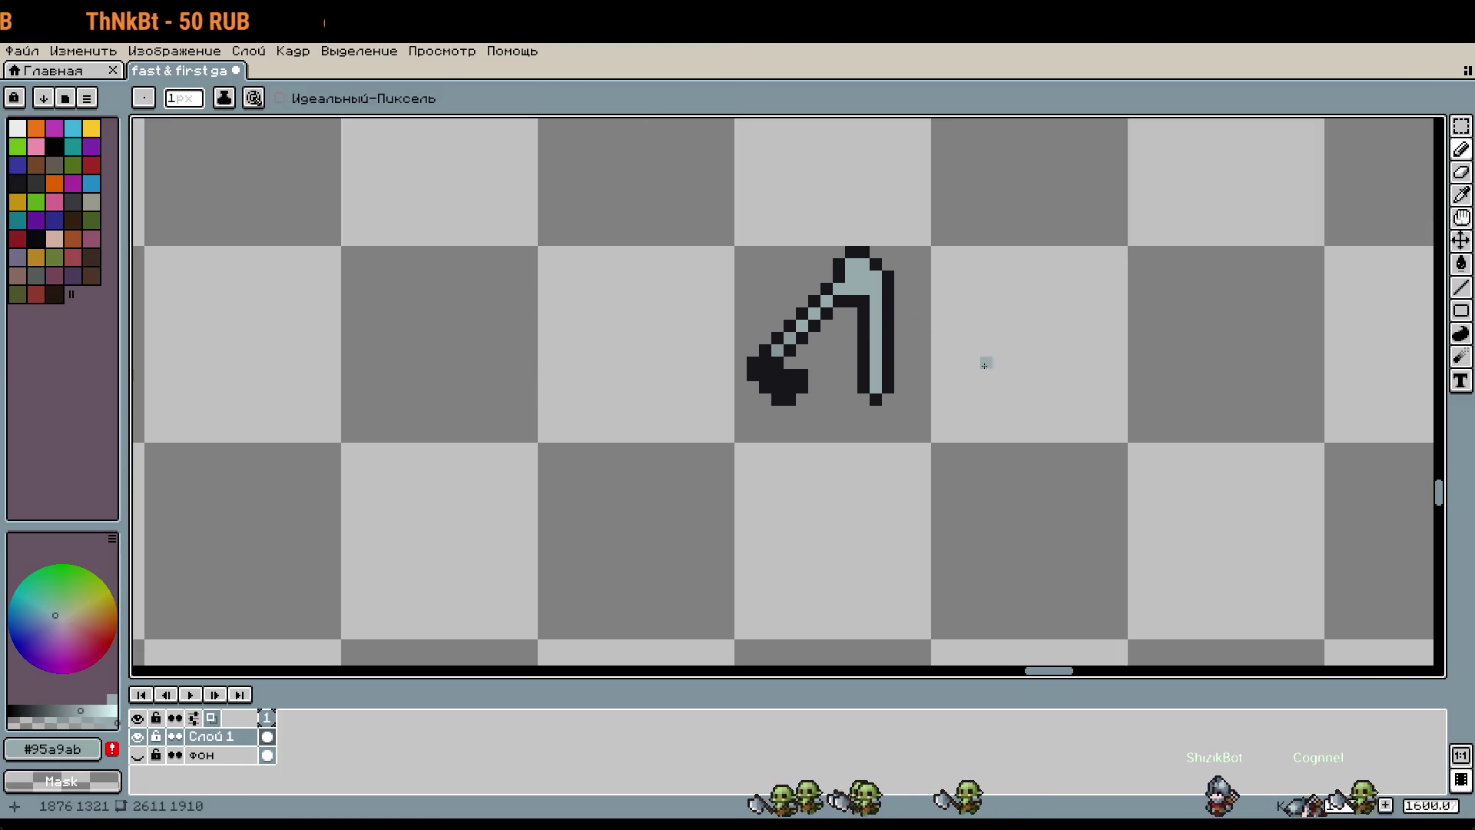
{"action": "scroll", "coordinate": [981, 362], "scroll_direction": "up", "scroll_amount": 3}
Step: Clean up stray dark pixels on the hook head and around the knob
{"action": "key", "text": "i"}
{"action": "left_click", "coordinate": [826, 284]}
{"action": "key", "text": "v"}
{"action": "scroll", "coordinate": [918, 329], "scroll_direction": "down", "scroll_amount": 1}
{"action": "key", "text": "e"}
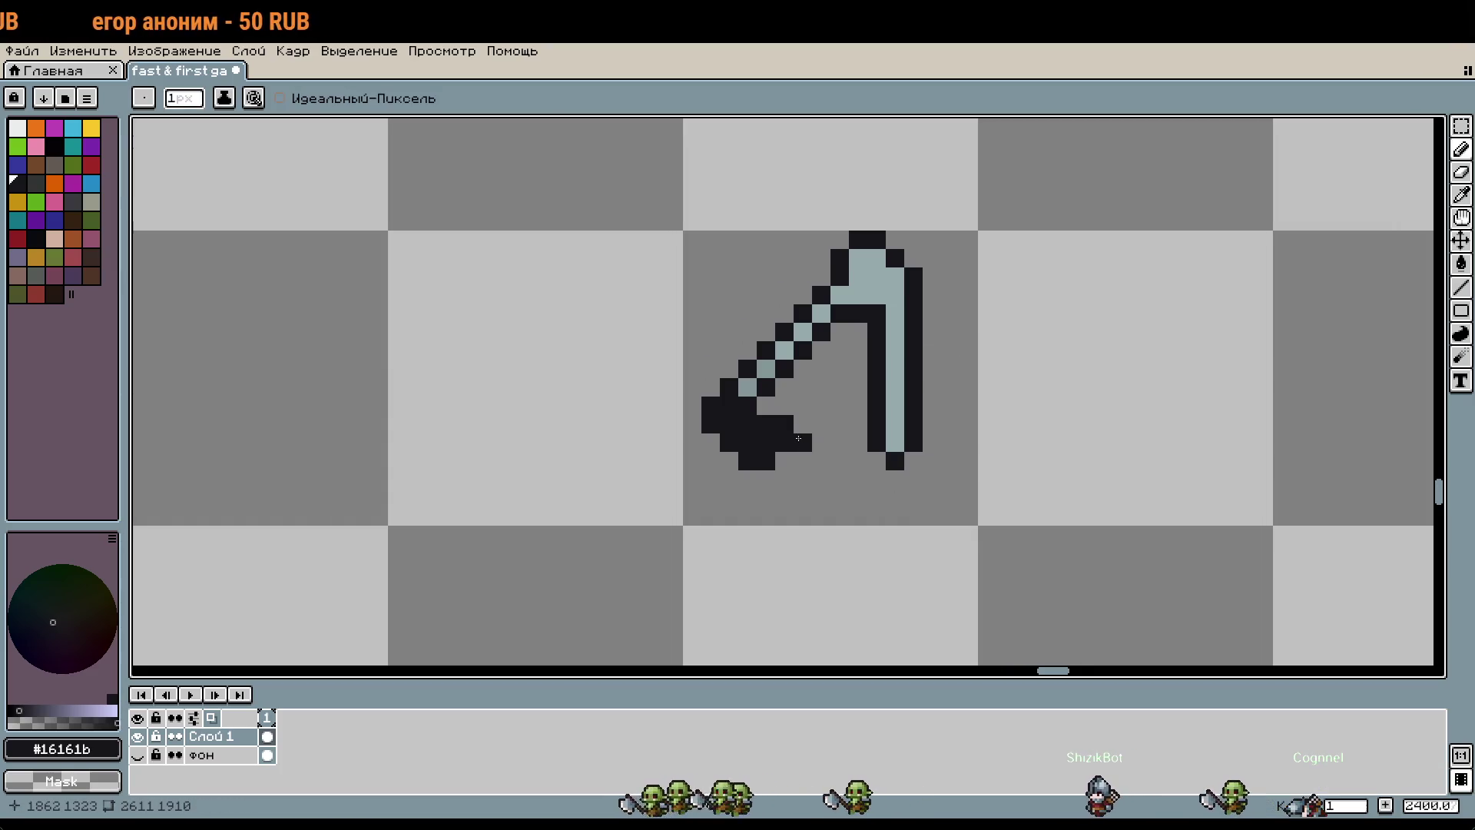
{"action": "left_click", "coordinate": [766, 443]}
{"action": "right_click", "coordinate": [729, 407]}
{"action": "left_click", "coordinate": [802, 444]}
{"action": "scroll", "coordinate": [799, 438], "scroll_direction": "up", "scroll_amount": 1}
{"action": "right_click", "coordinate": [812, 435]}
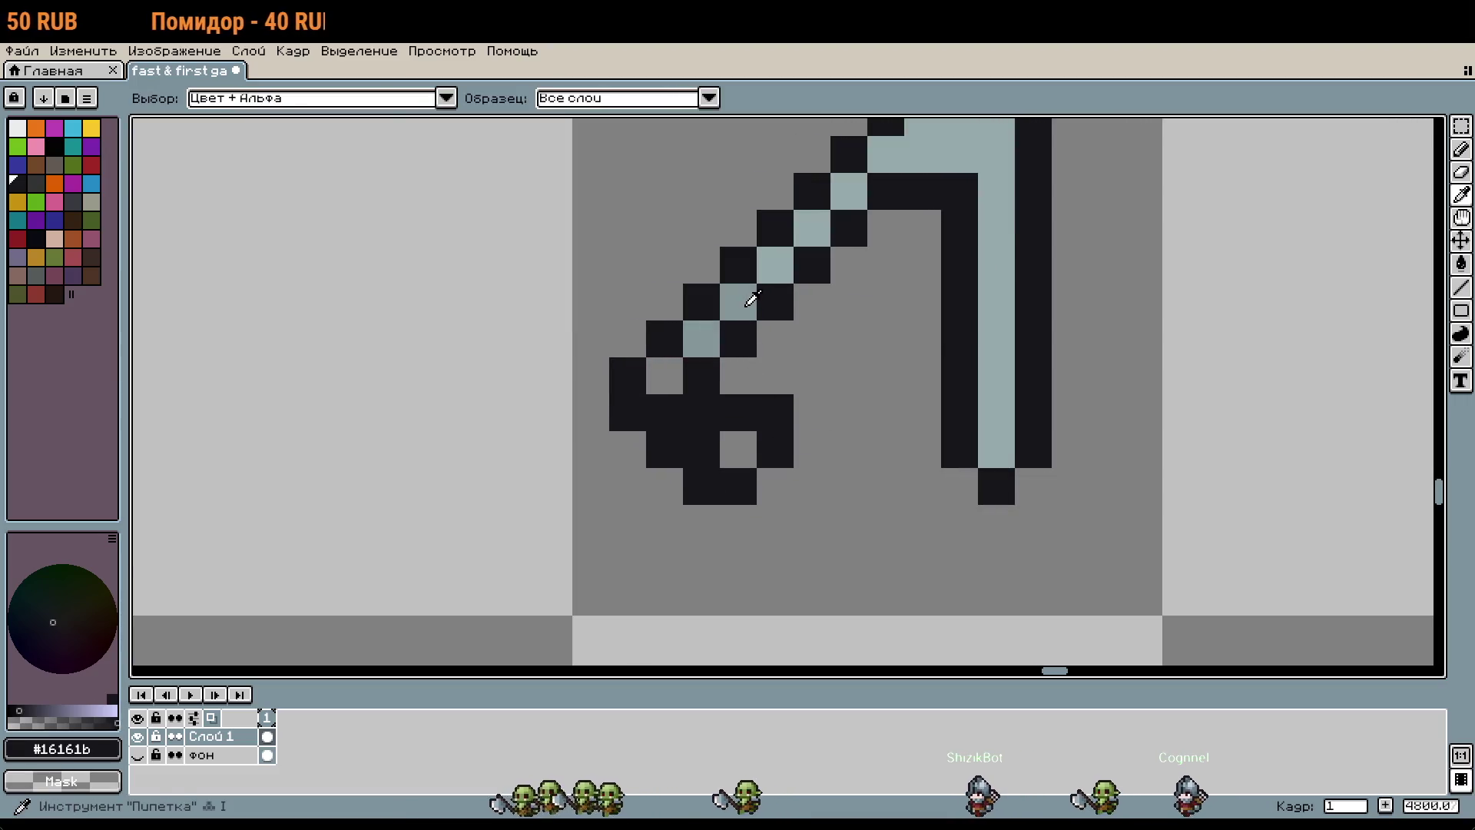
Step: Sample the shaft's light blue-grey and paint trial light pixels inside the knob
{"action": "left_click", "coordinate": [753, 300], "text": "alt"}
{"action": "left_click", "coordinate": [740, 455]}
{"action": "left_click", "coordinate": [664, 376]}
{"action": "scroll", "coordinate": [844, 411], "scroll_direction": "down", "scroll_amount": 1}
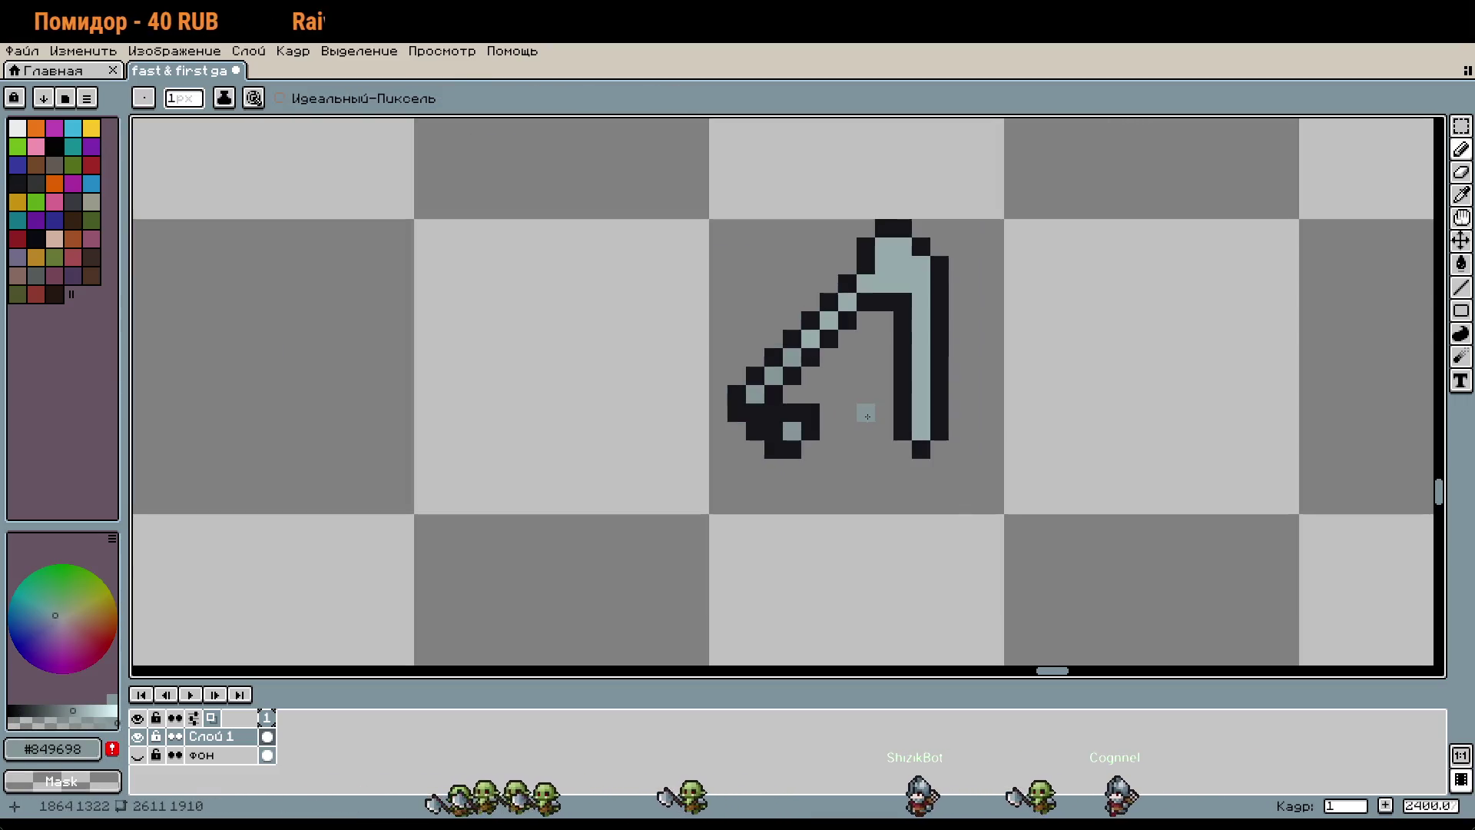
{"action": "key", "text": "w"}
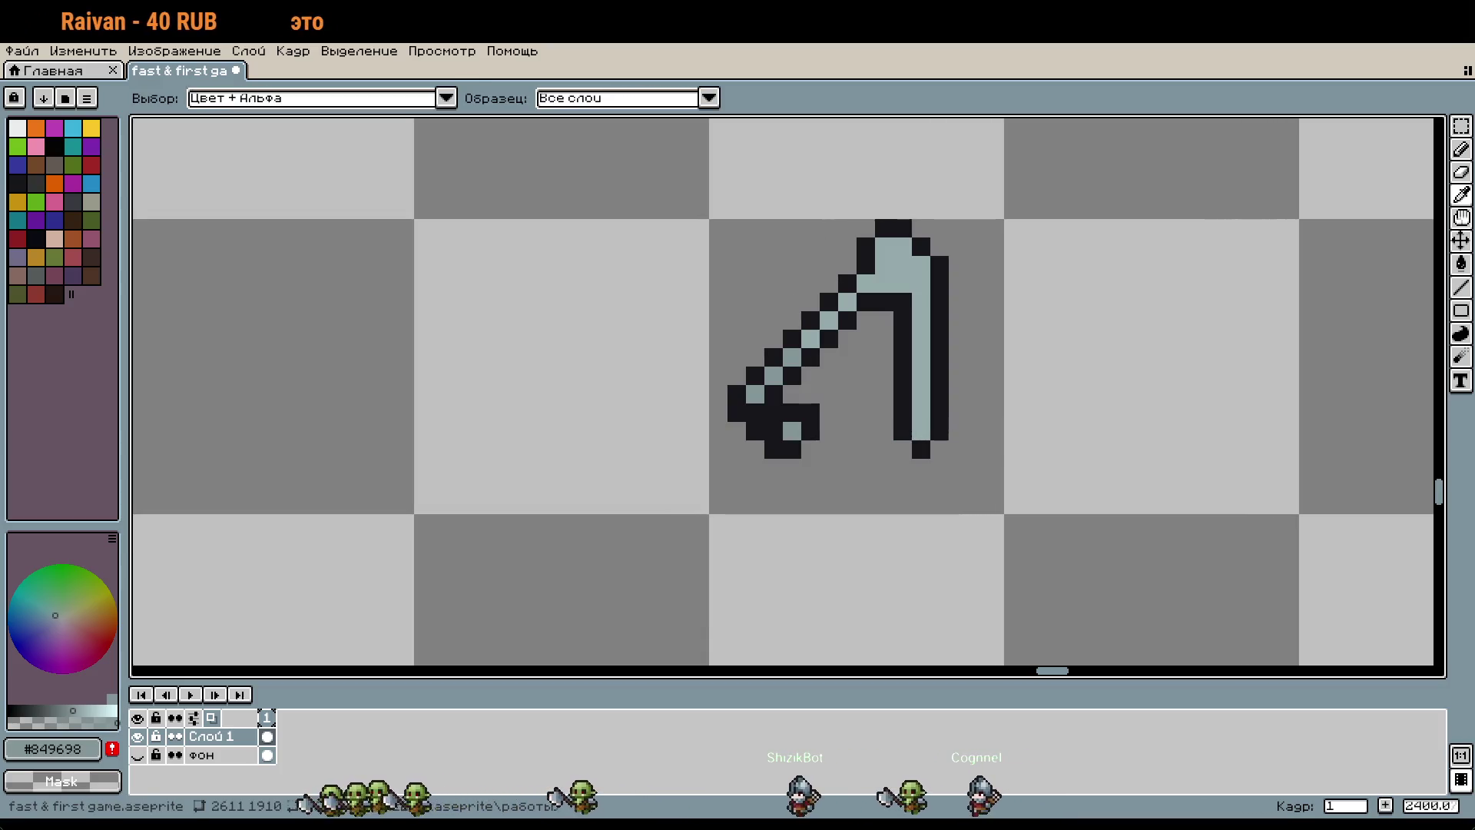
{"action": "key", "text": "b"}
{"action": "scroll", "coordinate": [776, 421], "scroll_direction": "up", "scroll_amount": 1}
Step: Undo the extra light pixels, leaving a single #849698 highlight in the knob
{"action": "left_click", "coordinate": [755, 382]}
{"action": "key", "text": "ctrl+z"}
{"action": "left_click", "coordinate": [755, 419]}
{"action": "left_click", "coordinate": [718, 382]}
{"action": "scroll", "coordinate": [921, 437], "scroll_direction": "down", "scroll_amount": 1}
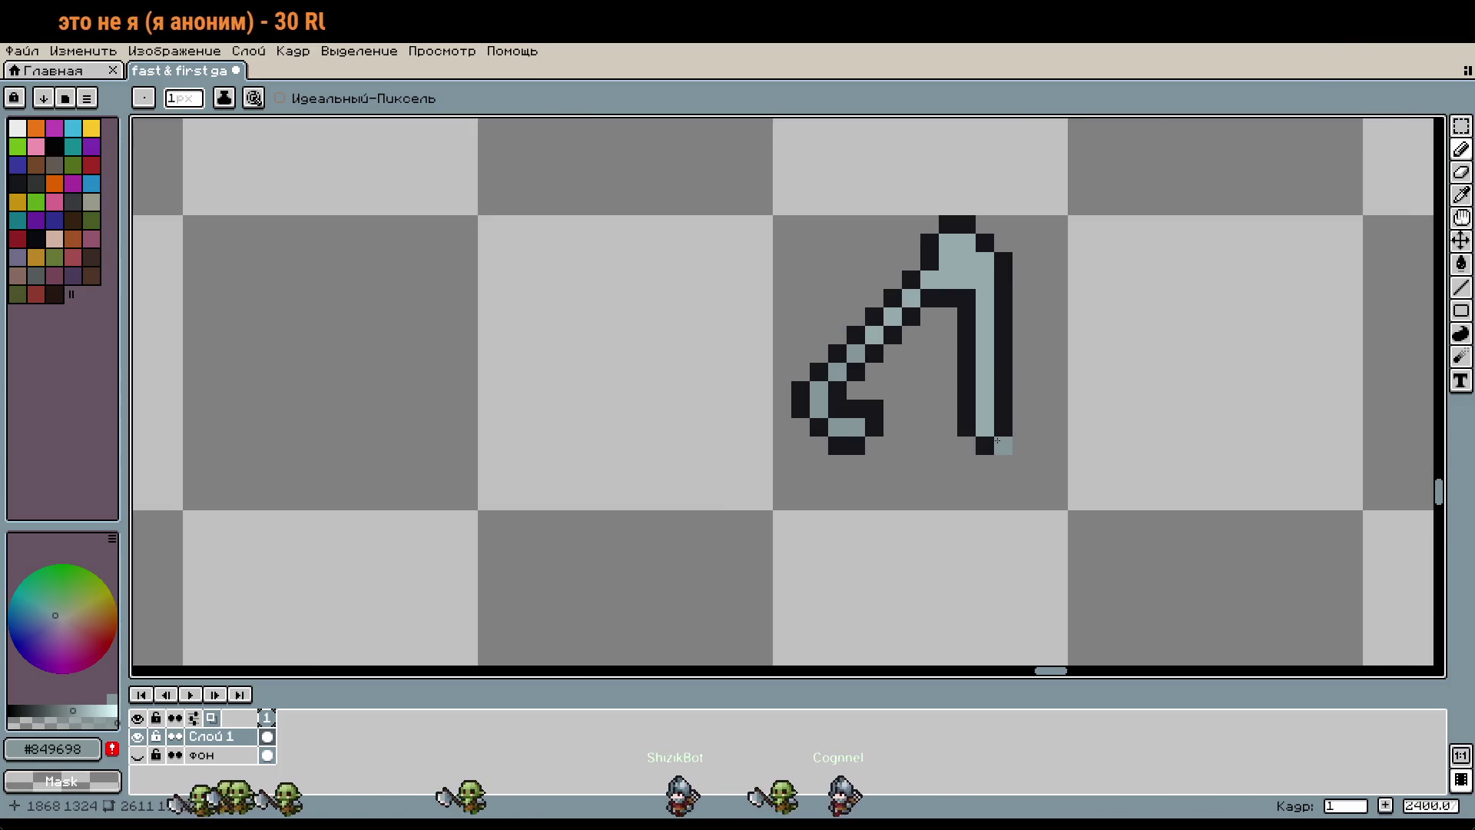
{"action": "key", "text": "ctrl+z"}
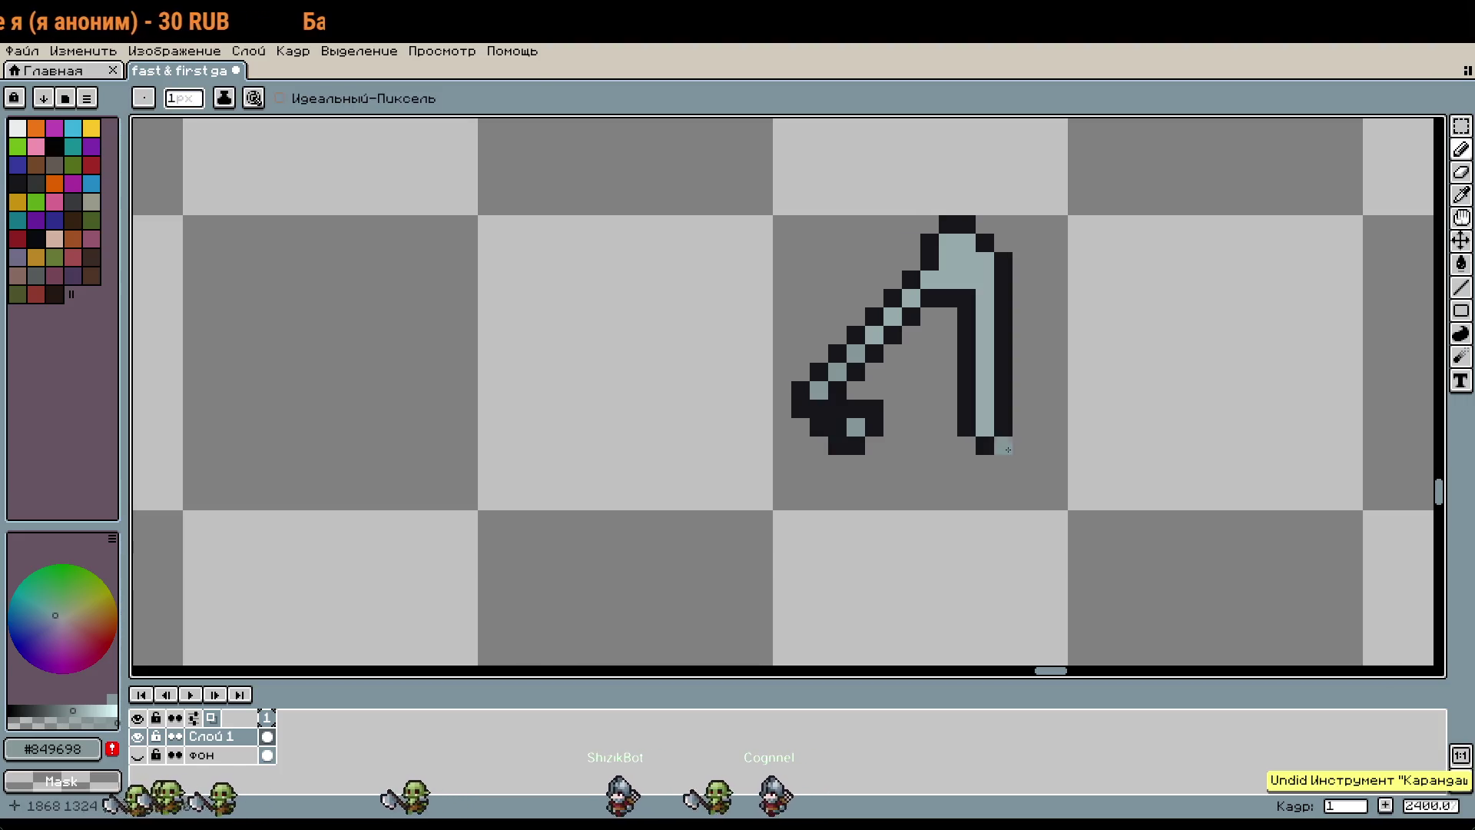
{"action": "key", "text": "ctrl+z"}
{"action": "scroll", "coordinate": [1022, 322], "scroll_direction": "up", "scroll_amount": 1}
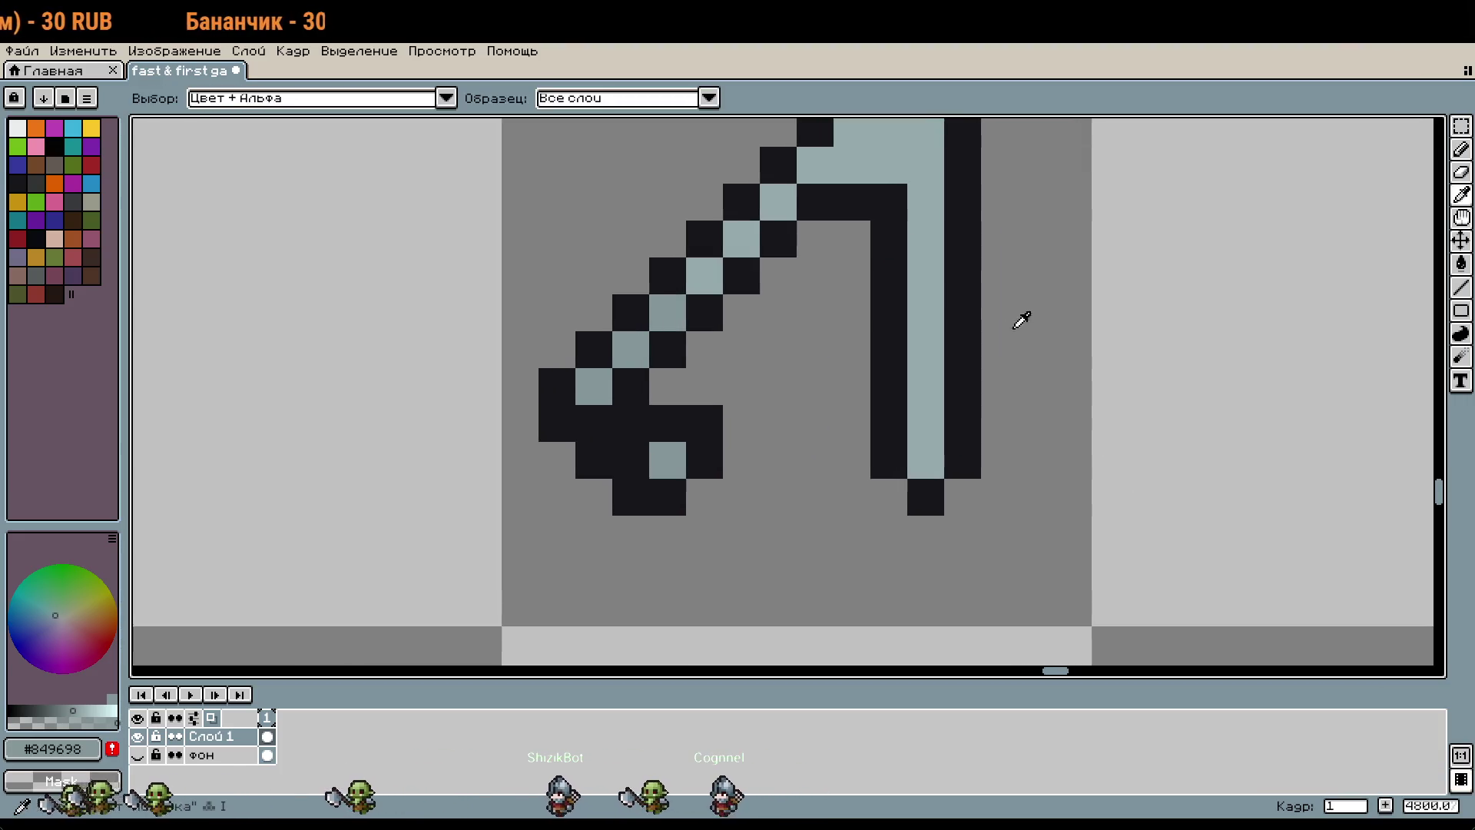
{"action": "left_click", "coordinate": [872, 198], "text": "alt"}
{"action": "scroll", "coordinate": [848, 174], "scroll_direction": "down", "scroll_amount": 2}
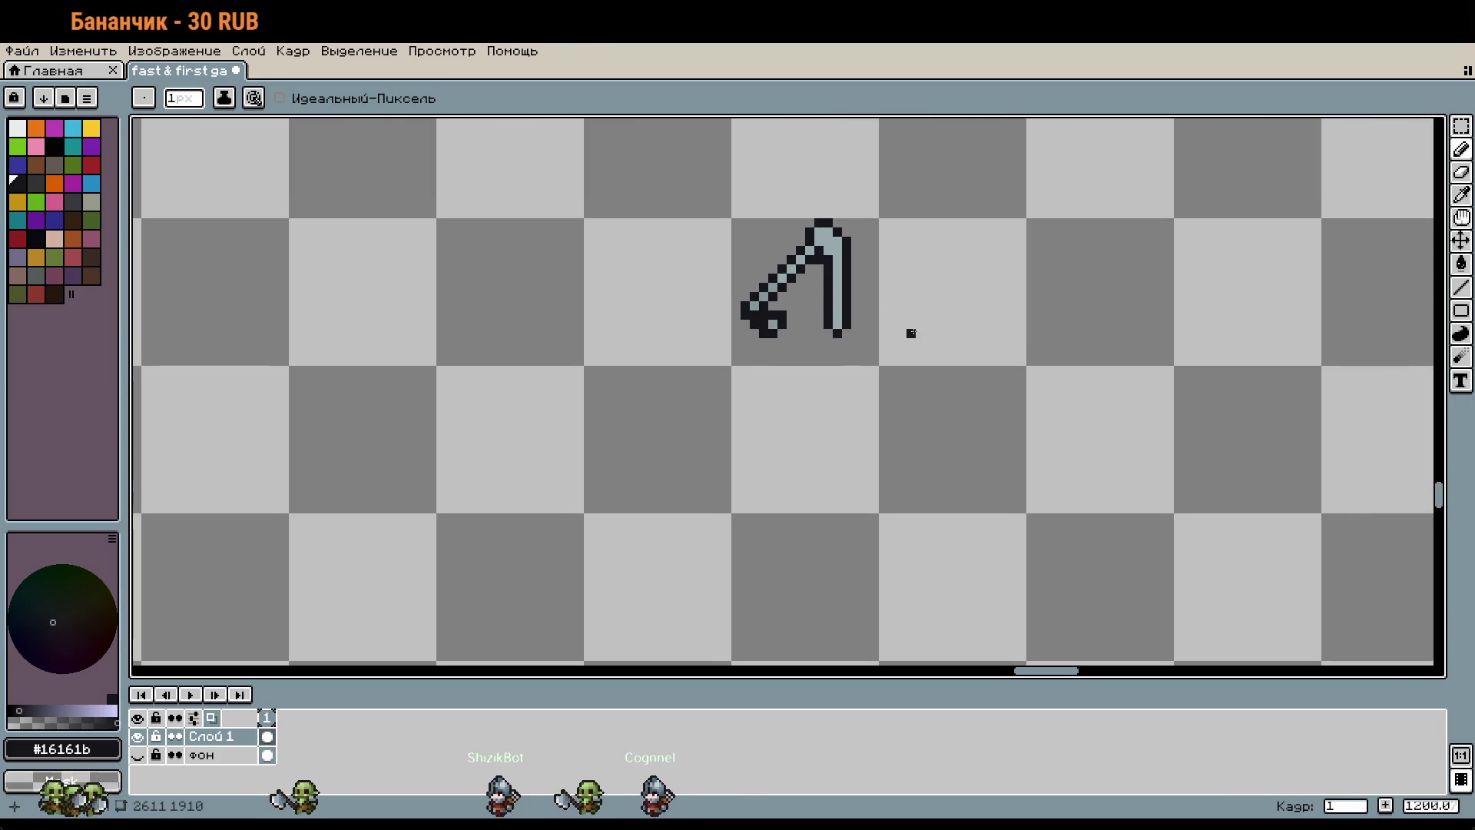
{"action": "left_click_drag", "start_coordinate": [912, 329], "coordinate": [948, 421]}
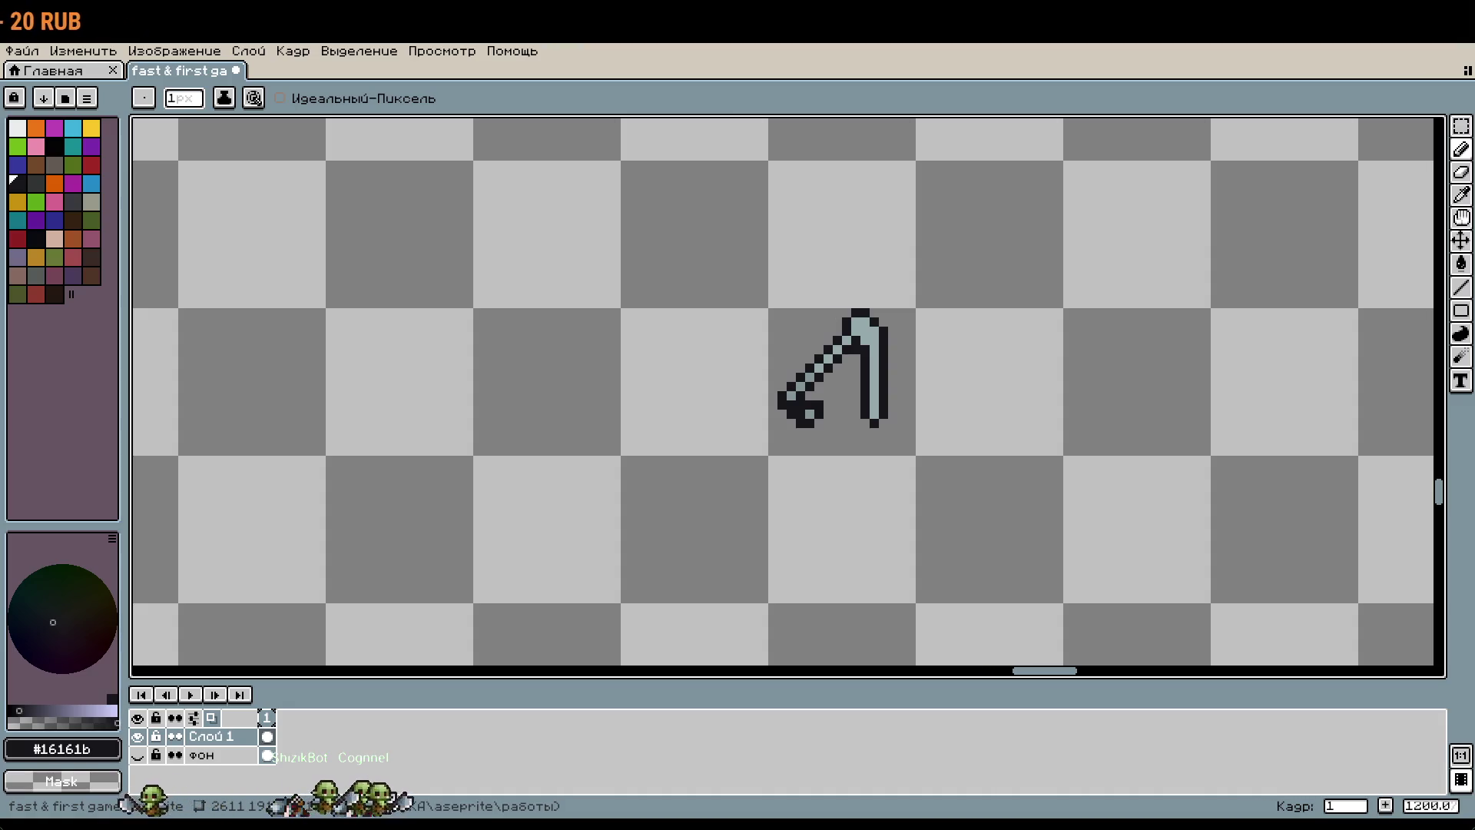
{"action": "left_click_drag", "start_coordinate": [1064, 307], "coordinate": [1064, 291]}
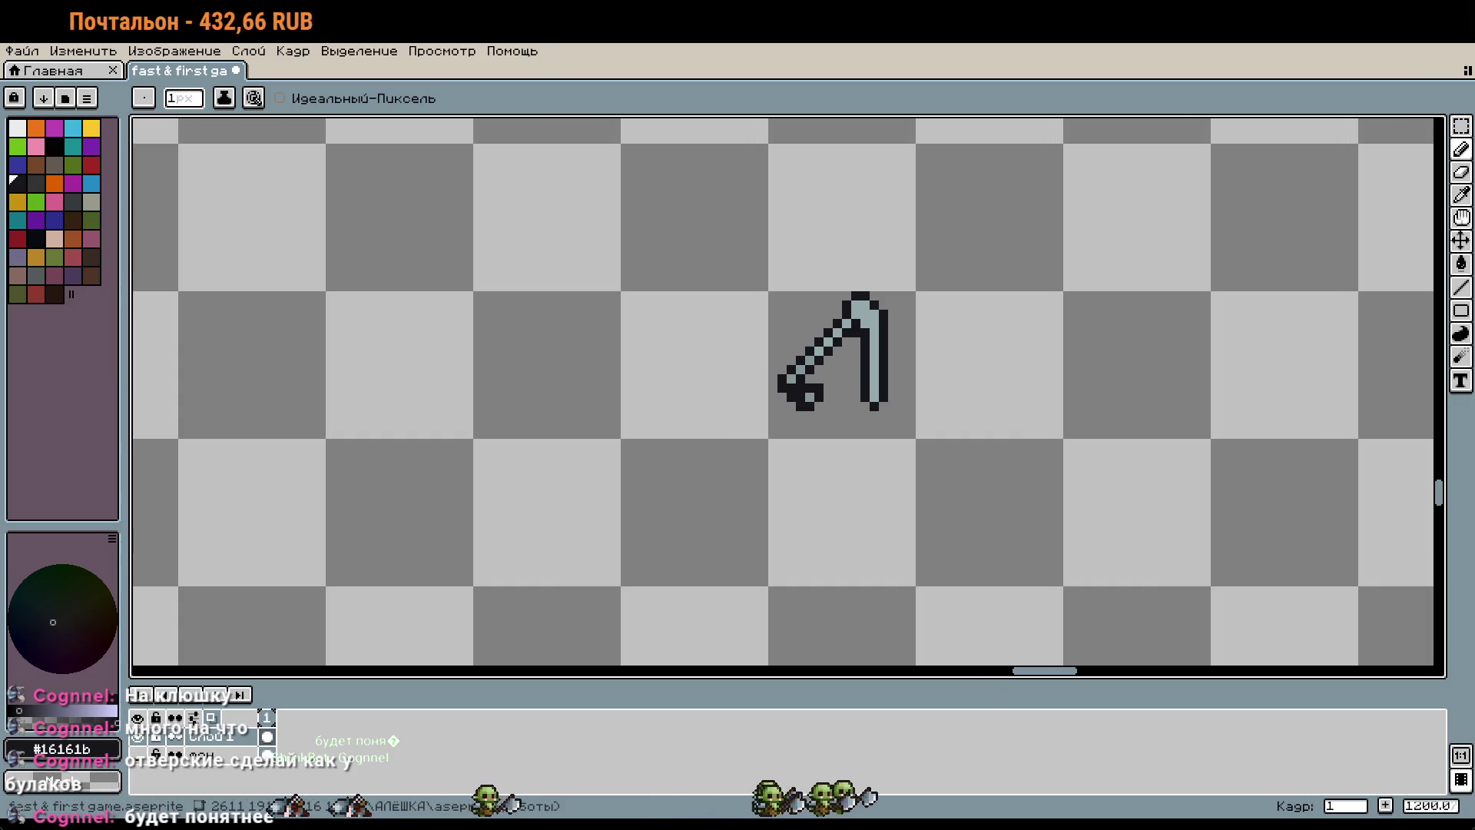
{"action": "left_click_drag", "start_coordinate": [1011, 409], "coordinate": [952, 395]}
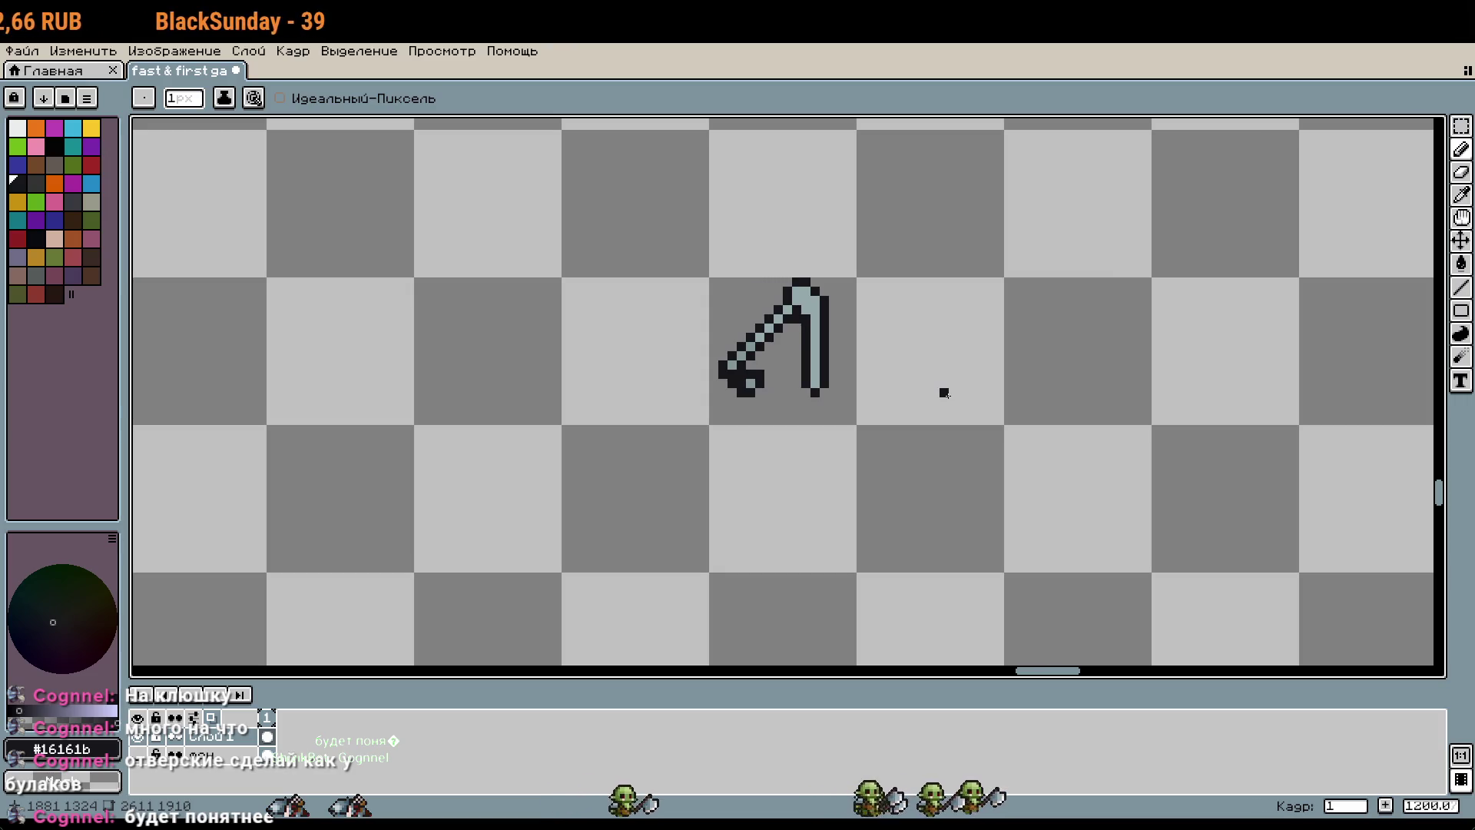
{"action": "scroll", "coordinate": [906, 385], "scroll_direction": "up", "scroll_amount": 1}
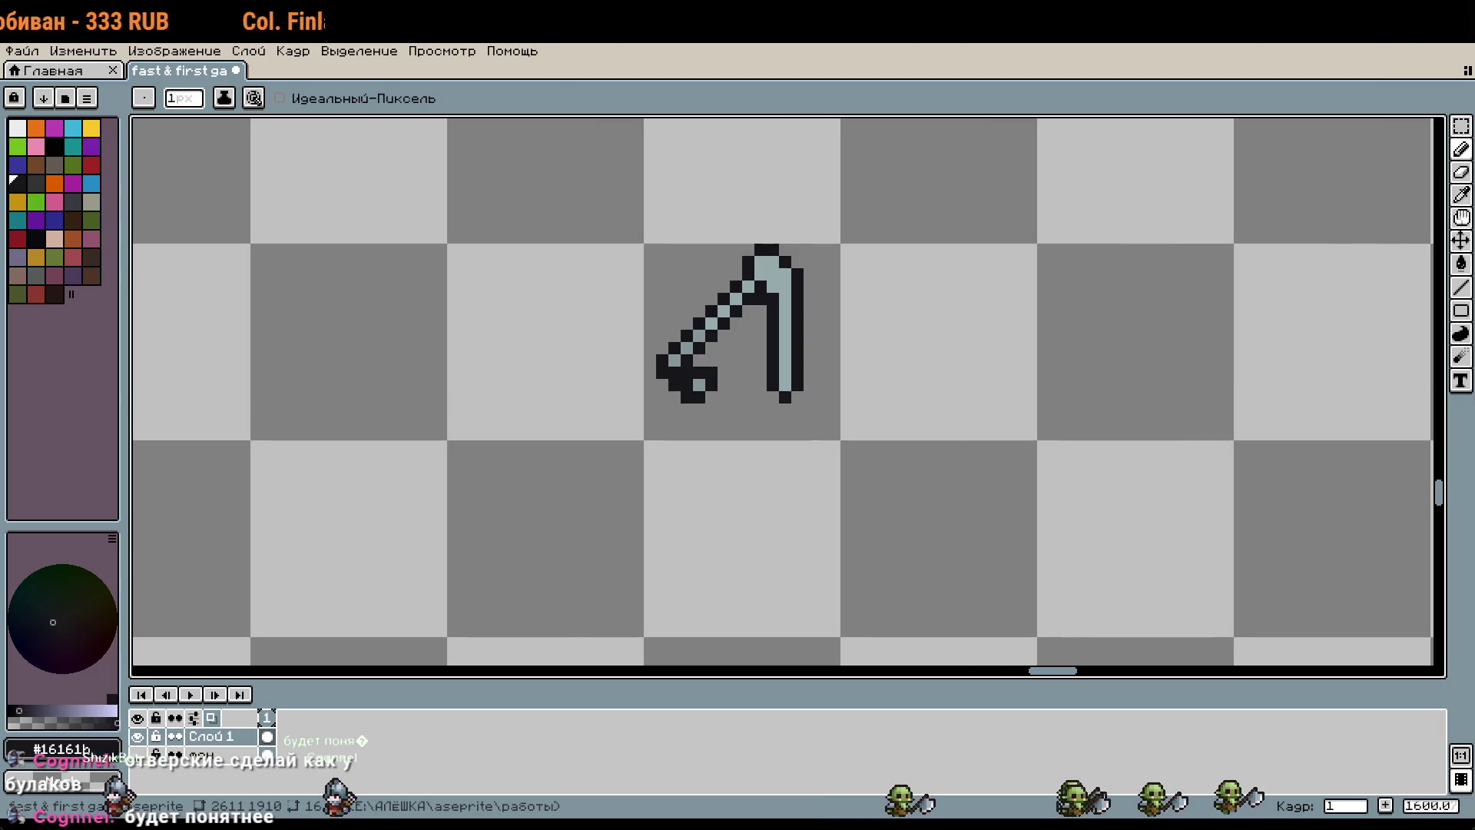
{"action": "scroll", "coordinate": [778, 333], "scroll_direction": "up", "scroll_amount": 3}
{"action": "scroll", "coordinate": [478, 557], "scroll_direction": "up", "scroll_amount": 3}
Step: Clear the light fill inside the hook head, leaving only its dark outline arch
{"action": "key", "text": "ctrl+z"}
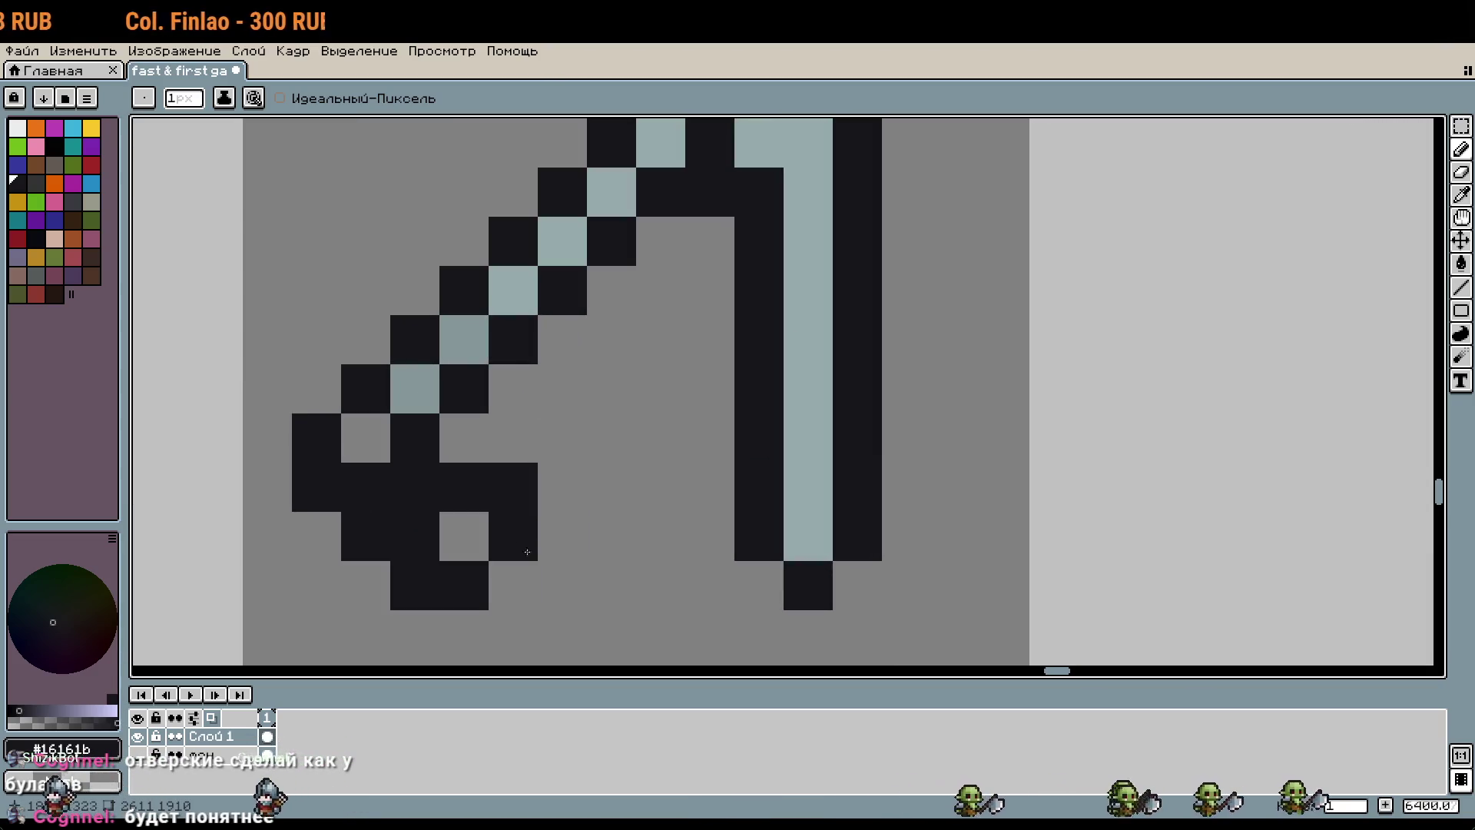
{"action": "scroll", "coordinate": [922, 580], "scroll_direction": "down", "scroll_amount": 4}
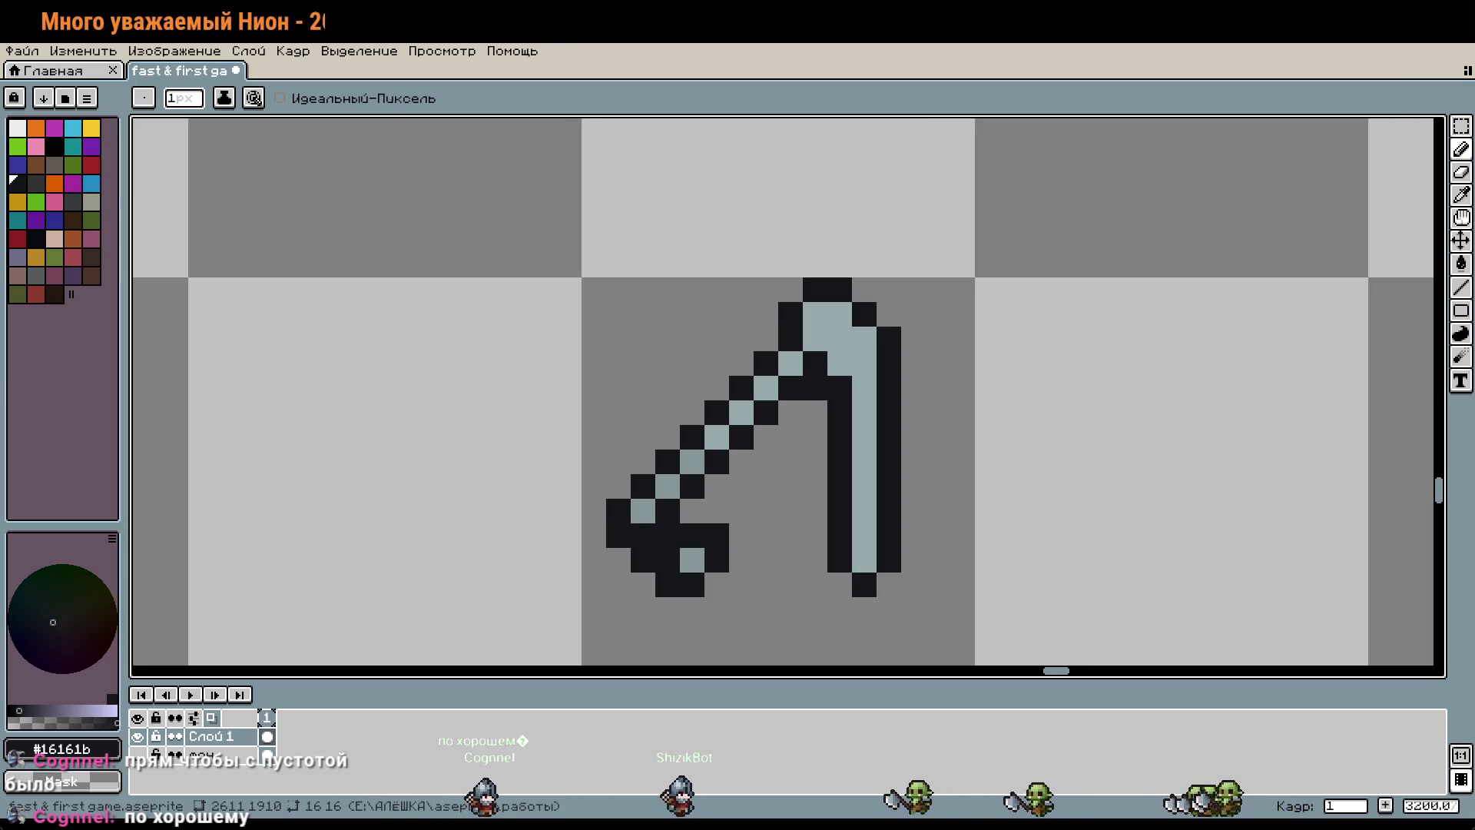
{"action": "scroll", "coordinate": [650, 563], "scroll_direction": "up", "scroll_amount": 1}
{"action": "key", "text": "w"}
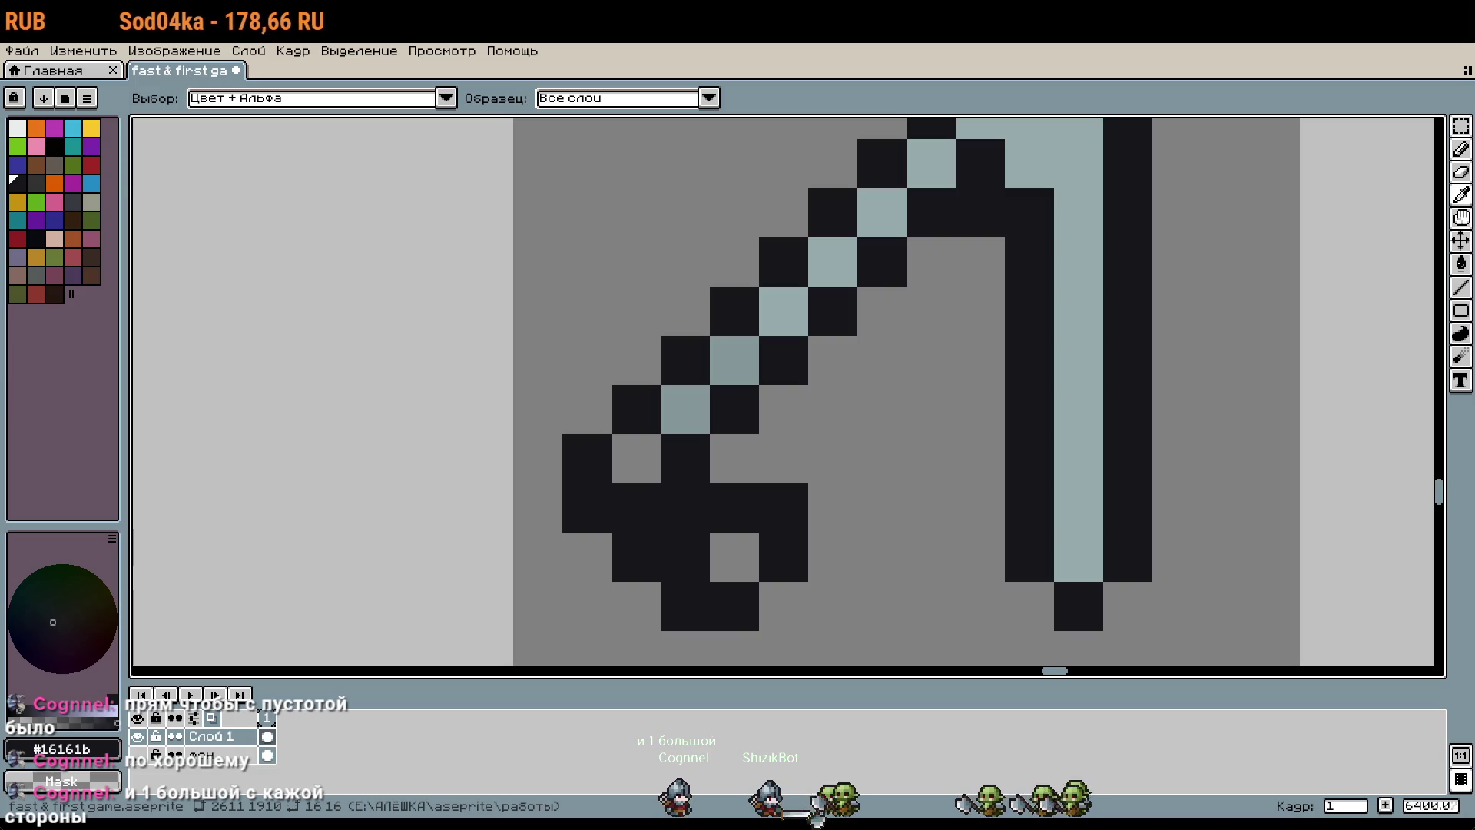
{"action": "key", "text": "b"}
{"action": "left_click", "coordinate": [1018, 164]}
{"action": "mouse_move", "coordinate": [1018, 165]}
{"action": "left_mouse_down"}
{"action": "mouse_move", "coordinate": [922, 280]}
{"action": "mouse_move", "coordinate": [933, 230]}
{"action": "left_mouse_up"}
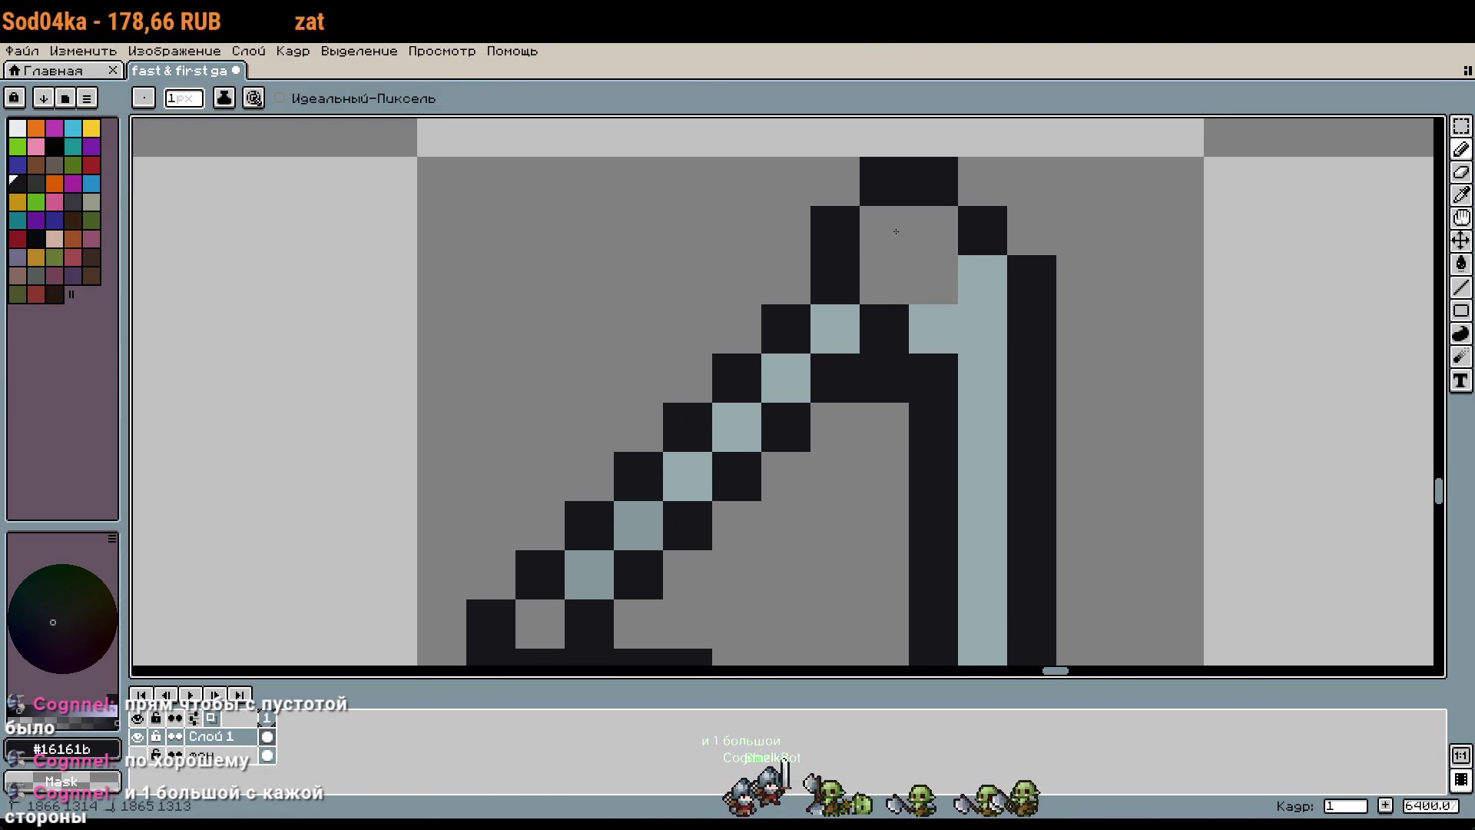
{"action": "left_click_drag", "start_coordinate": [942, 297], "coordinate": [983, 284]}
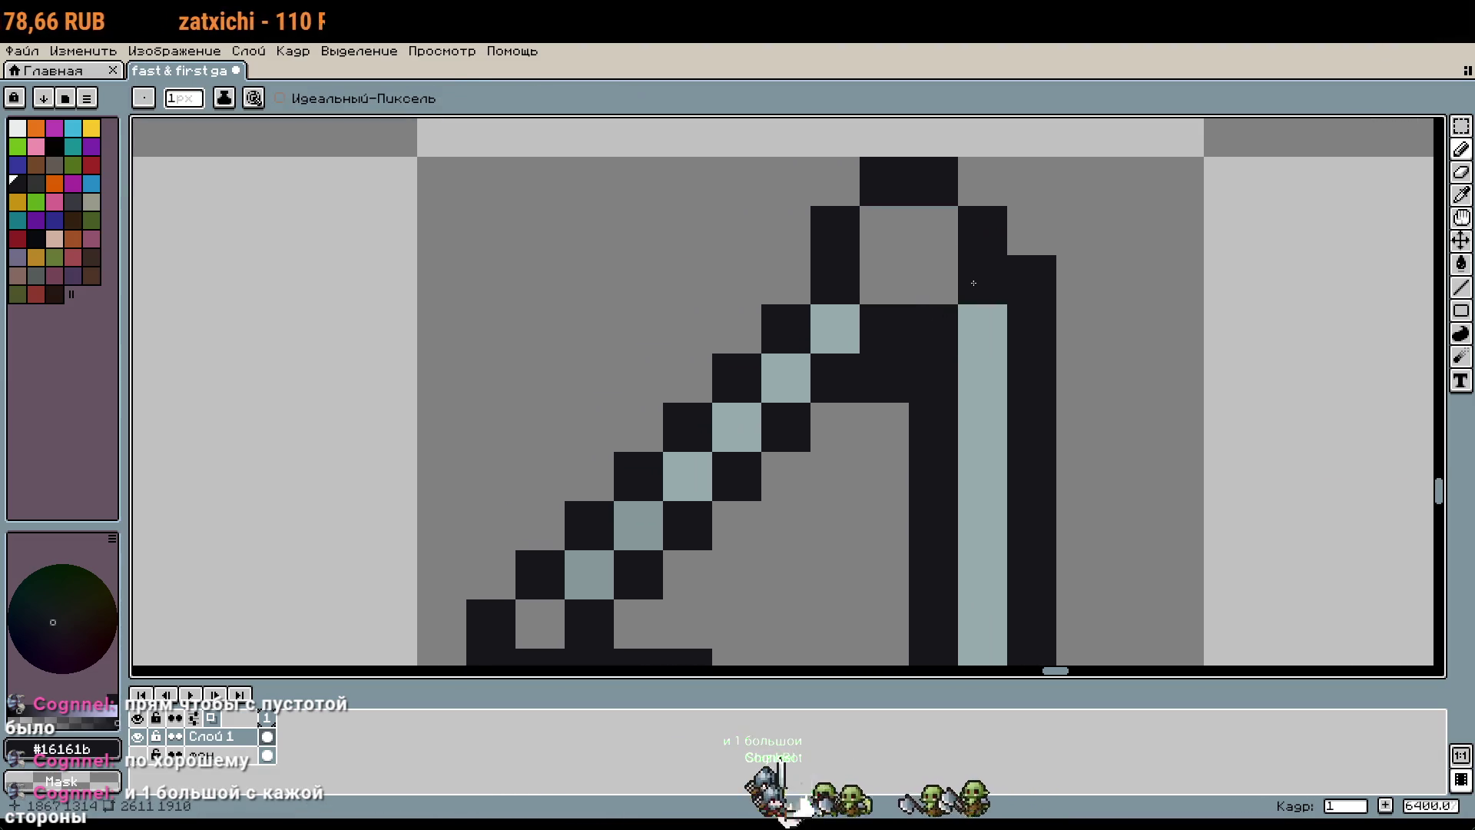
Step: Try light blue-grey pixels at the blade top, undoing the trial strokes
{"action": "scroll", "coordinate": [933, 302], "scroll_direction": "down", "scroll_amount": 1}
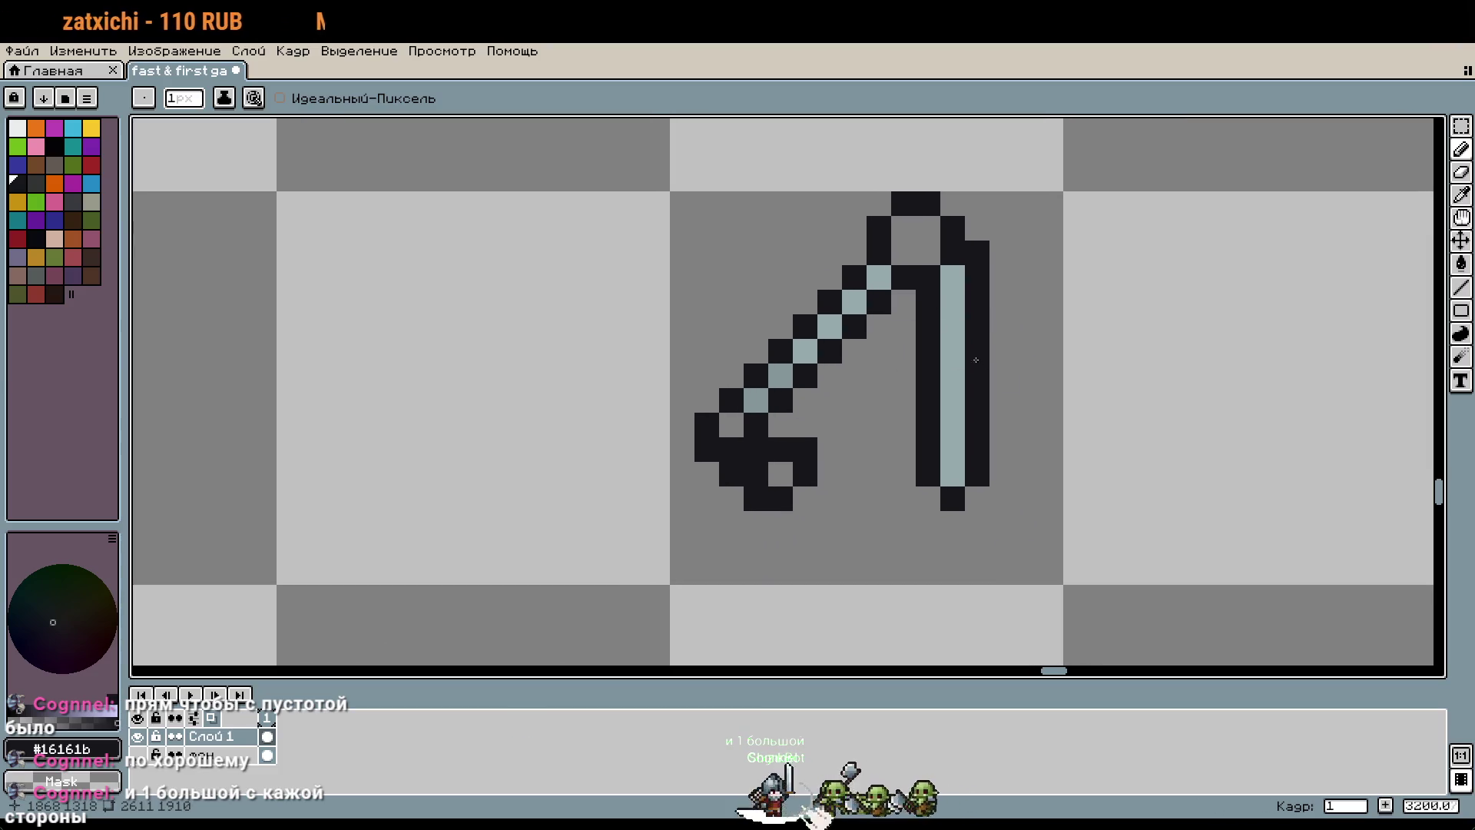
{"action": "left_click_drag", "start_coordinate": [1095, 405], "coordinate": [1032, 427]}
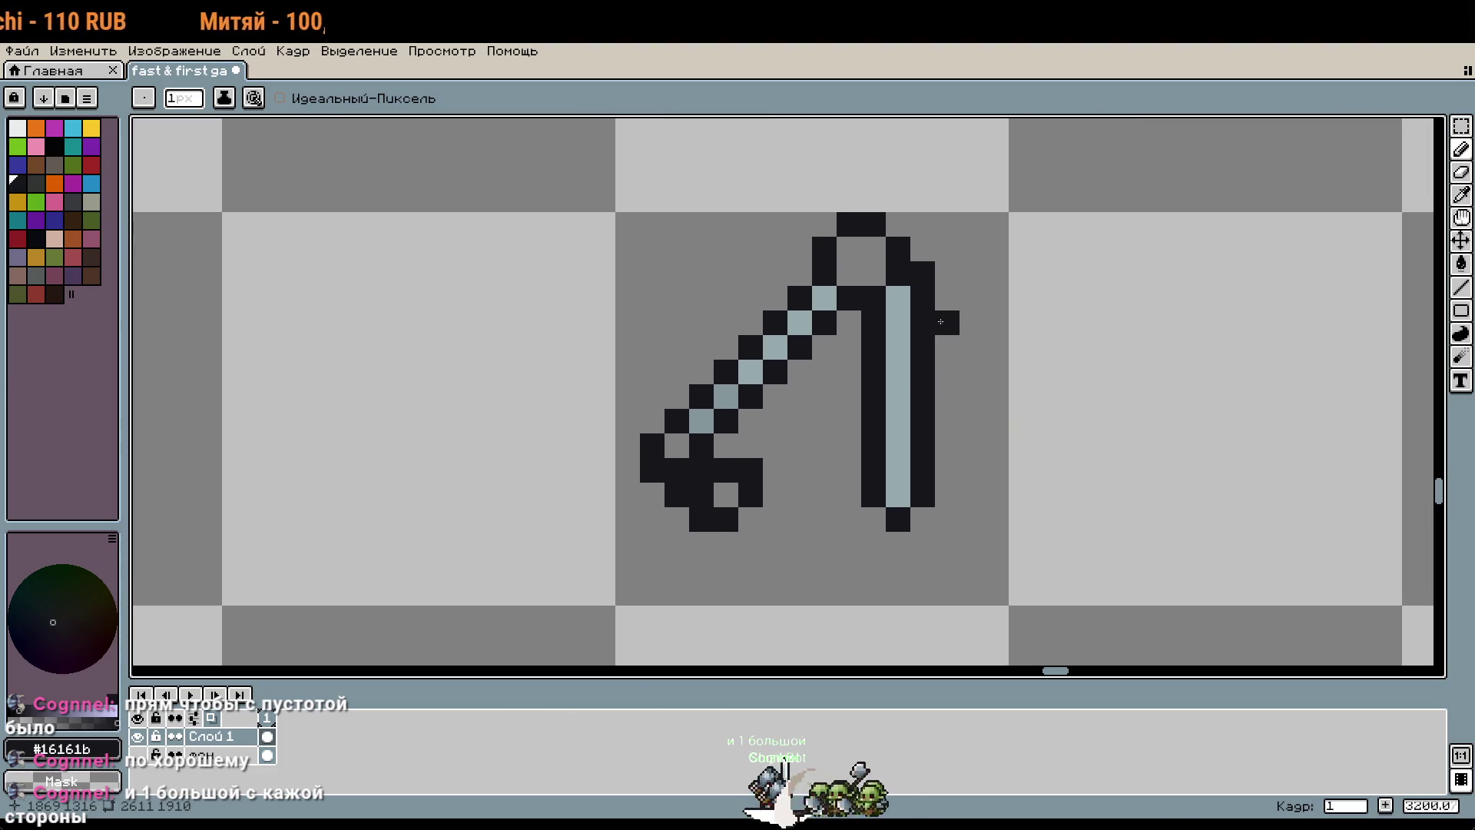
{"action": "scroll", "coordinate": [1022, 396], "scroll_direction": "down", "scroll_amount": 1}
{"action": "key", "text": "i"}
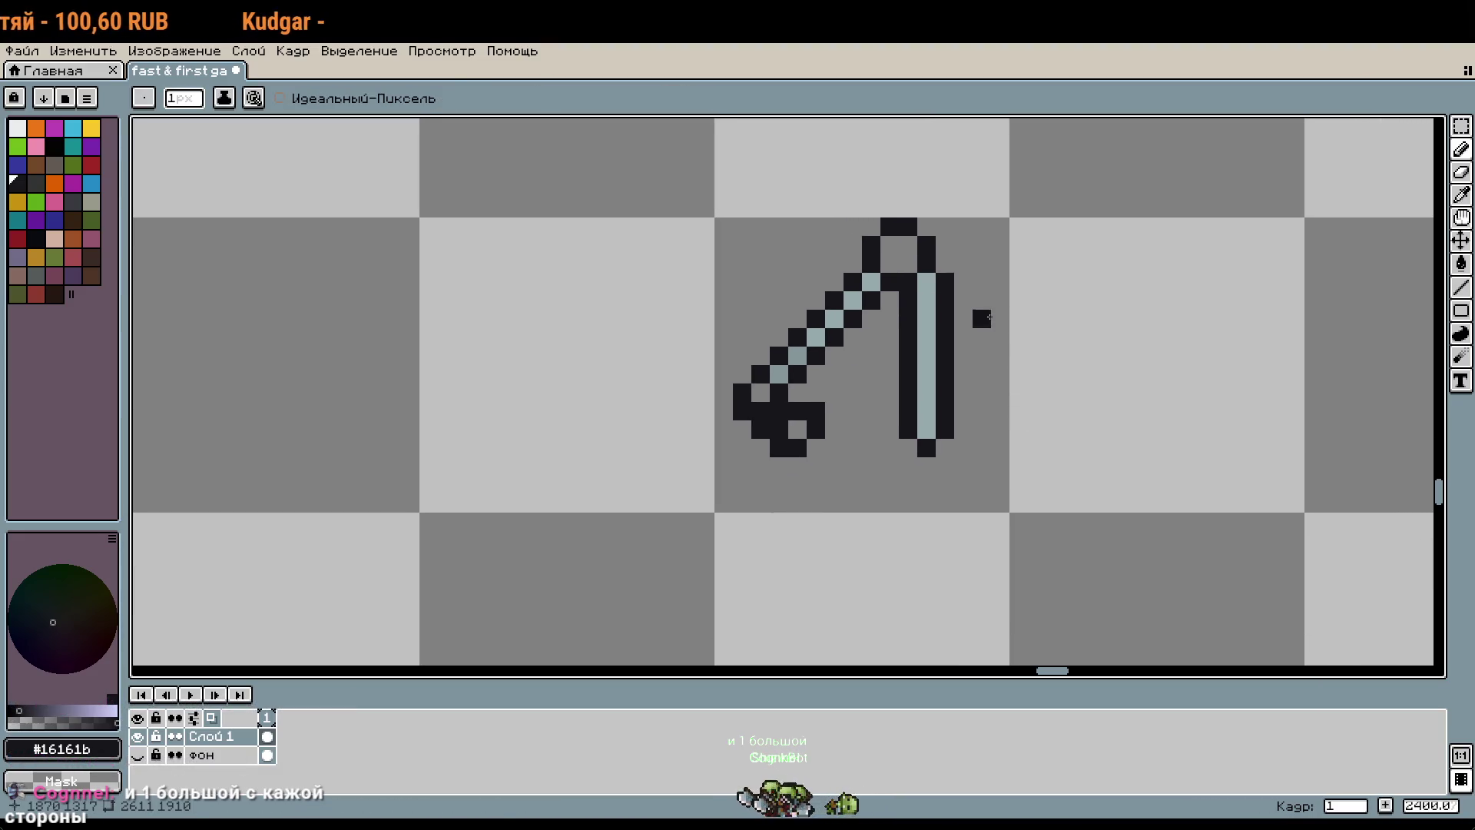
{"action": "key", "text": "b"}
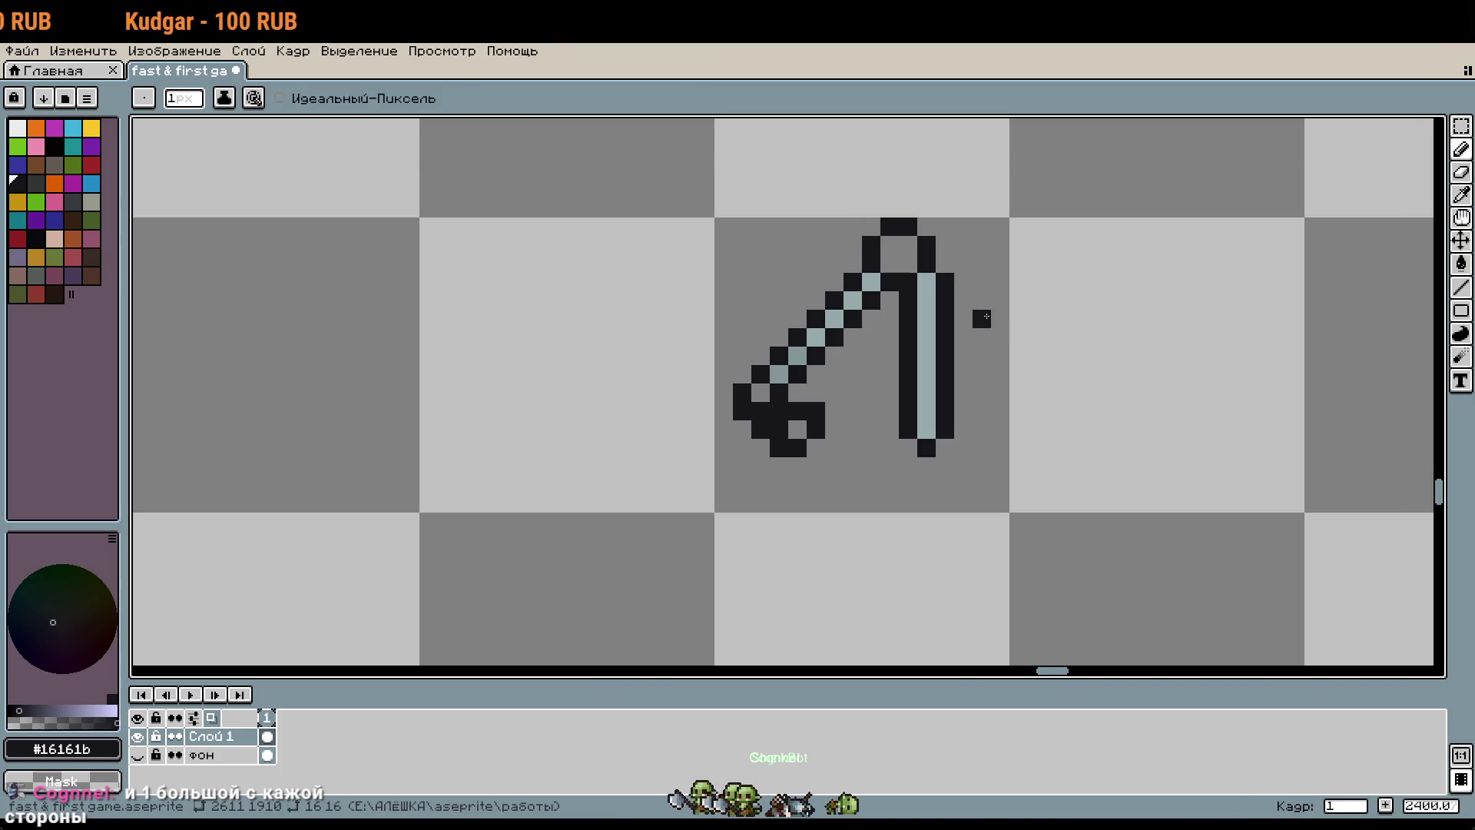
{"action": "key", "text": "i"}
{"action": "left_click", "coordinate": [927, 303]}
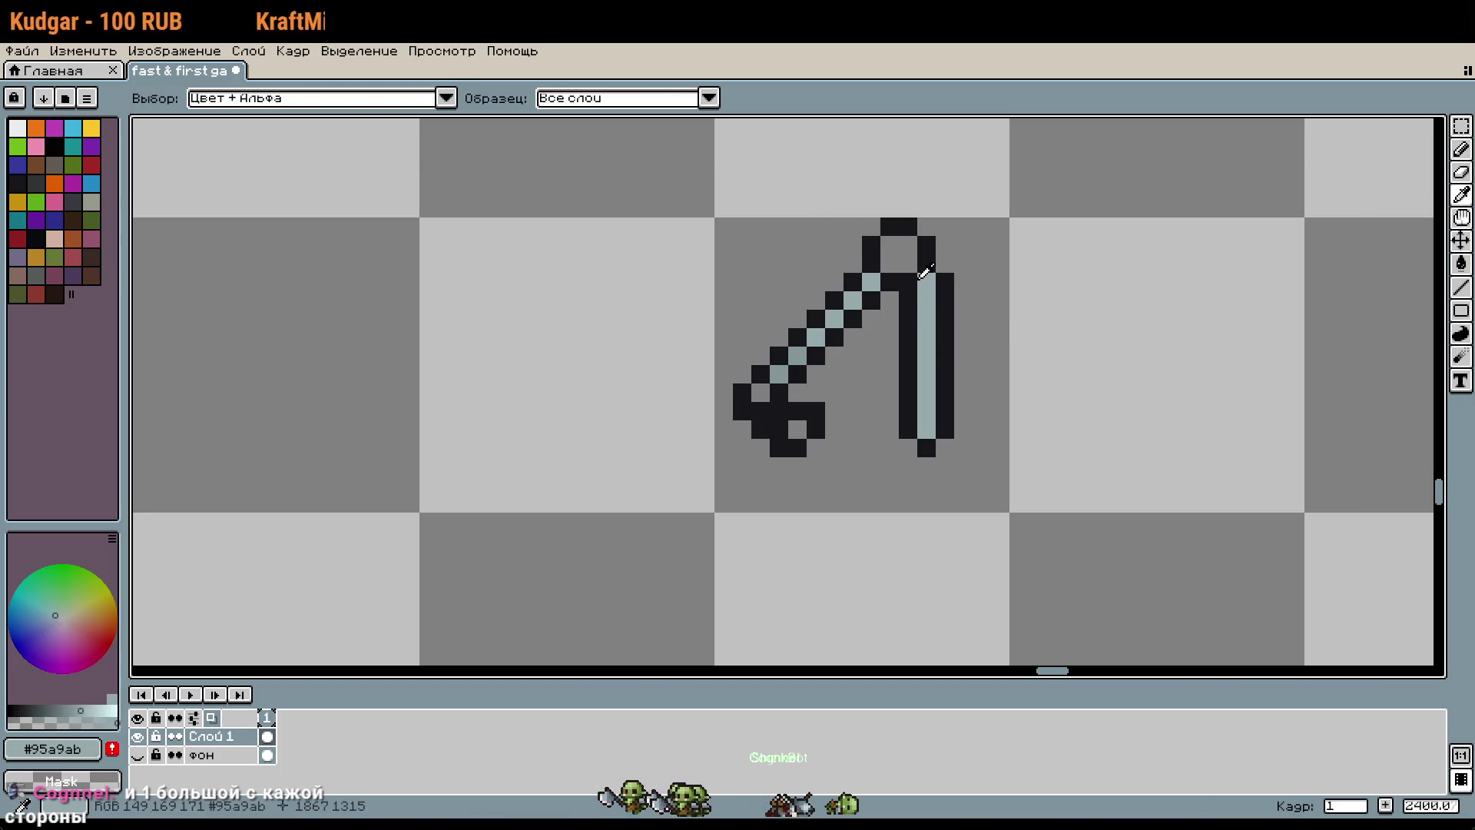
{"action": "key", "text": "b"}
{"action": "left_click", "coordinate": [885, 281]}
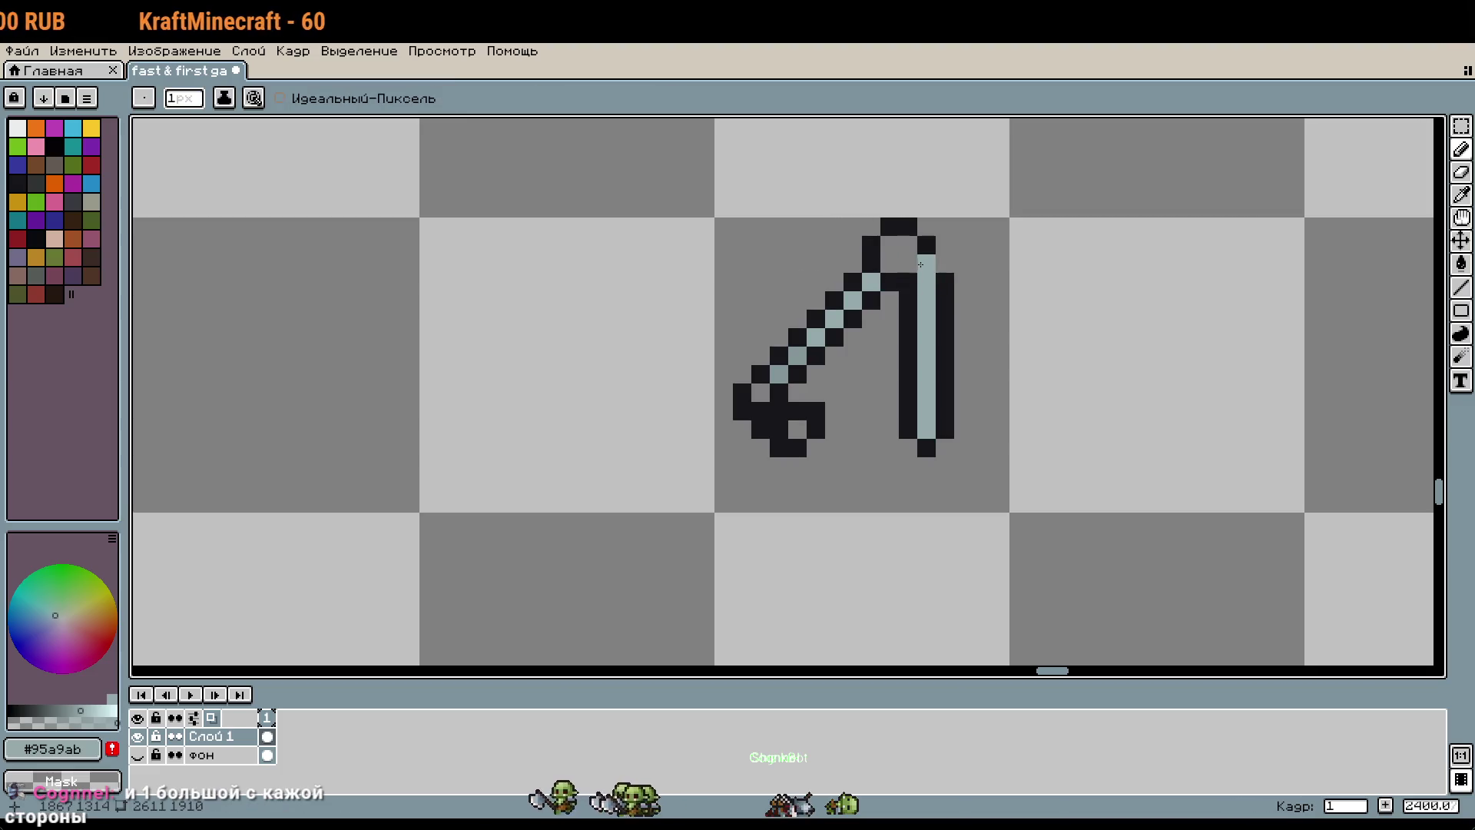
{"action": "key", "text": "ctrl+z"}
{"action": "left_click", "coordinate": [890, 263]}
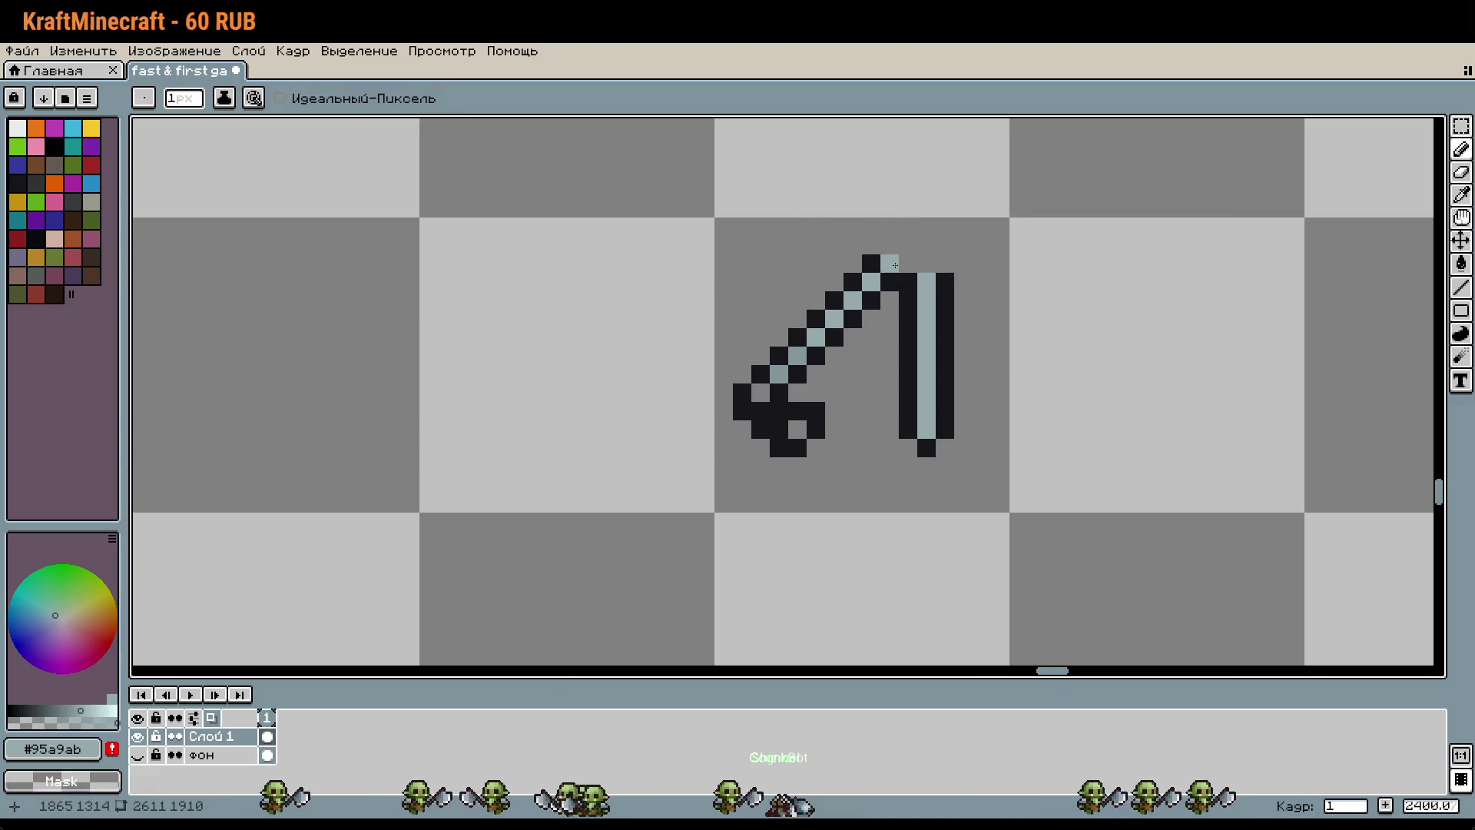
{"action": "scroll", "coordinate": [895, 265], "scroll_direction": "up", "scroll_amount": 3}
{"action": "key", "text": "ctrl+z"}
{"action": "key", "text": "ctrl+z"}
{"action": "key", "text": "ctrl+z"}
{"action": "key", "text": "ctrl+z"}
{"action": "key", "text": "ctrl+z"}
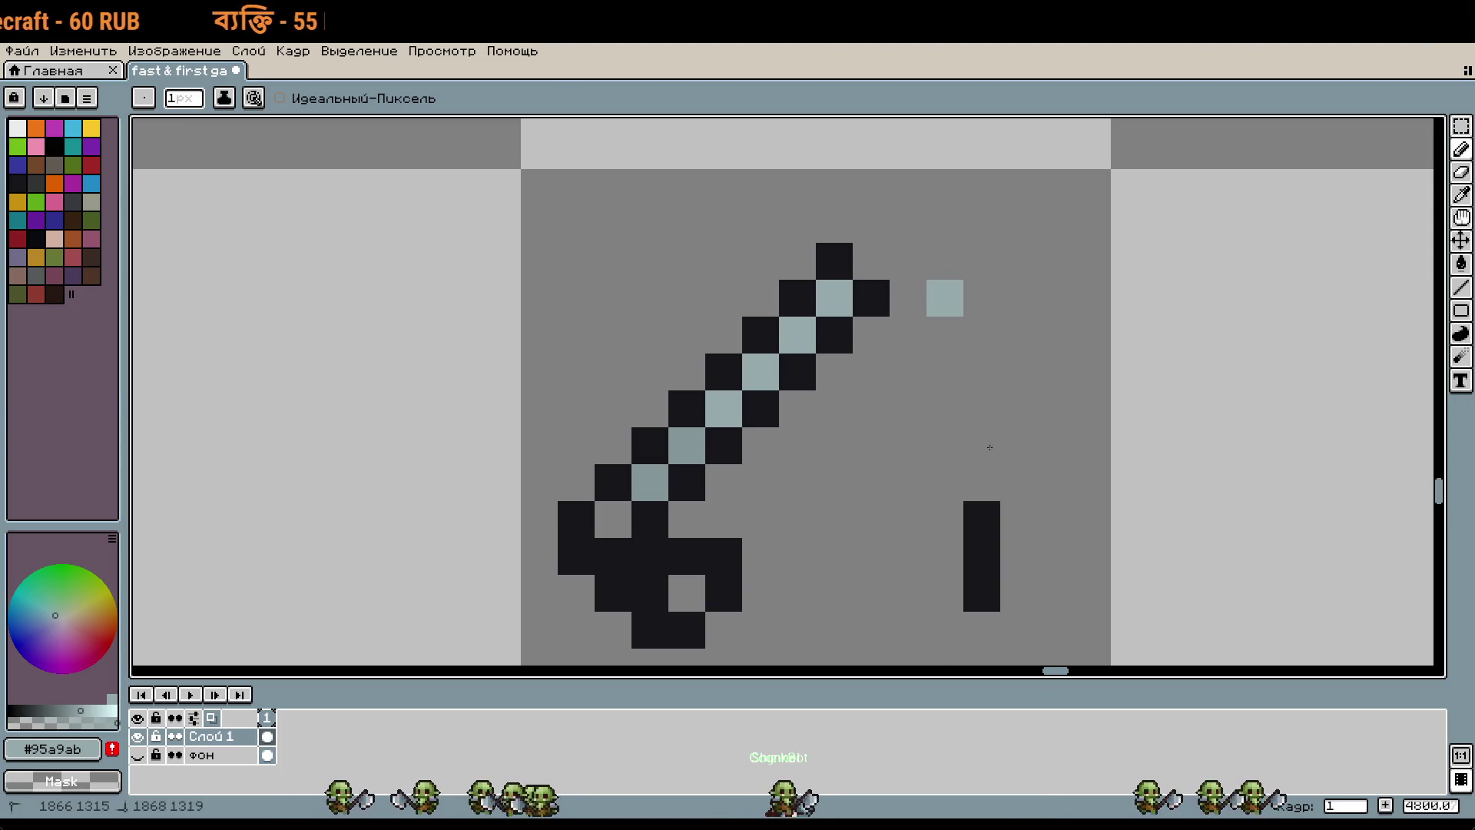
{"action": "key", "text": "ctrl+z"}
{"action": "key", "text": "ctrl+z"}
{"action": "key", "text": "ctrl+z"}
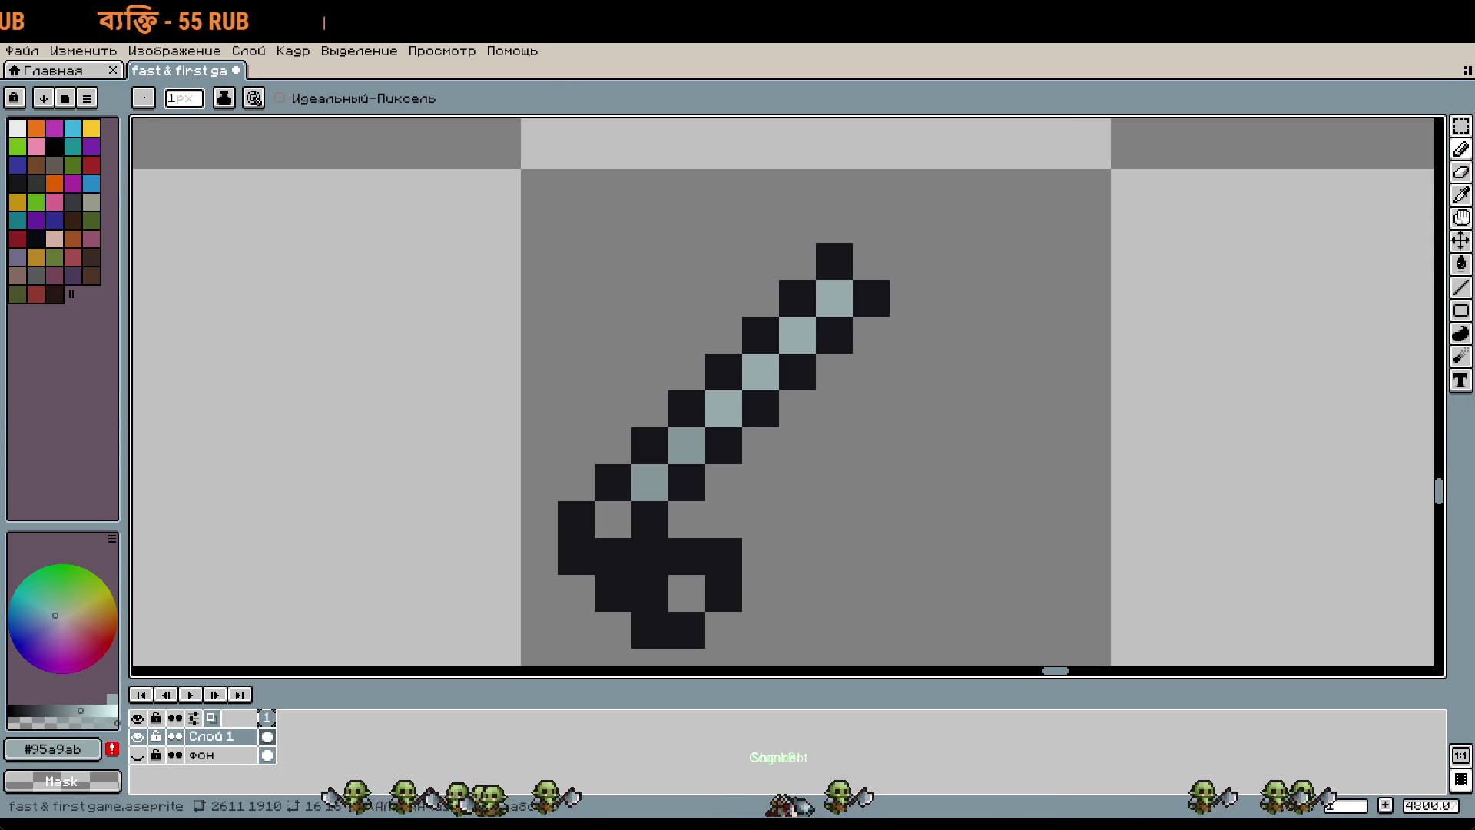
Step: Fix the blade-tip pixels and duplicate the sprite into the next tile with Ctrl+Shift+D
{"action": "left_click_drag", "start_coordinate": [945, 369], "coordinate": [807, 339]}
{"action": "left_click", "coordinate": [770, 273]}
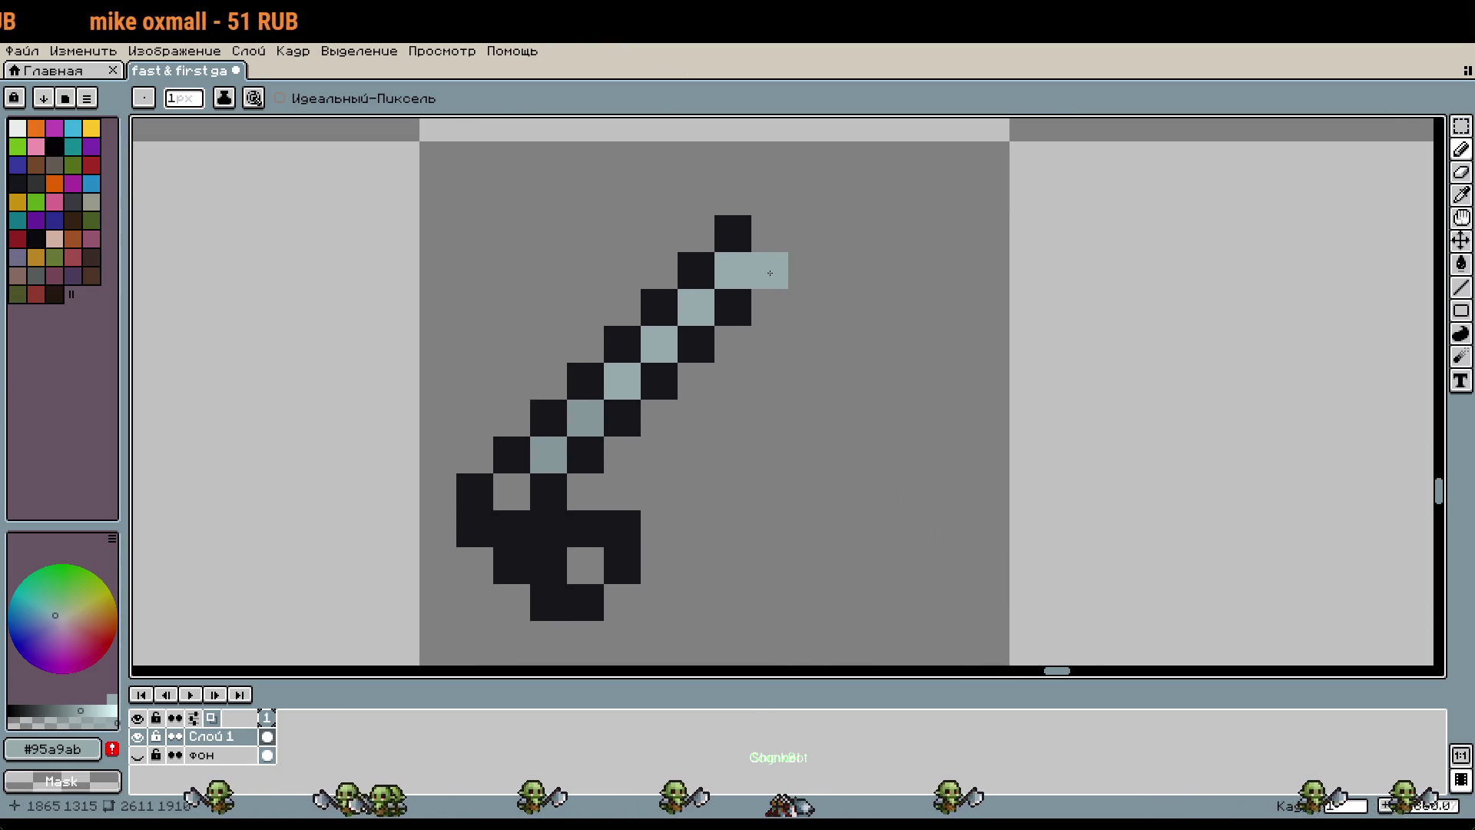
{"action": "right_click", "coordinate": [734, 307]}
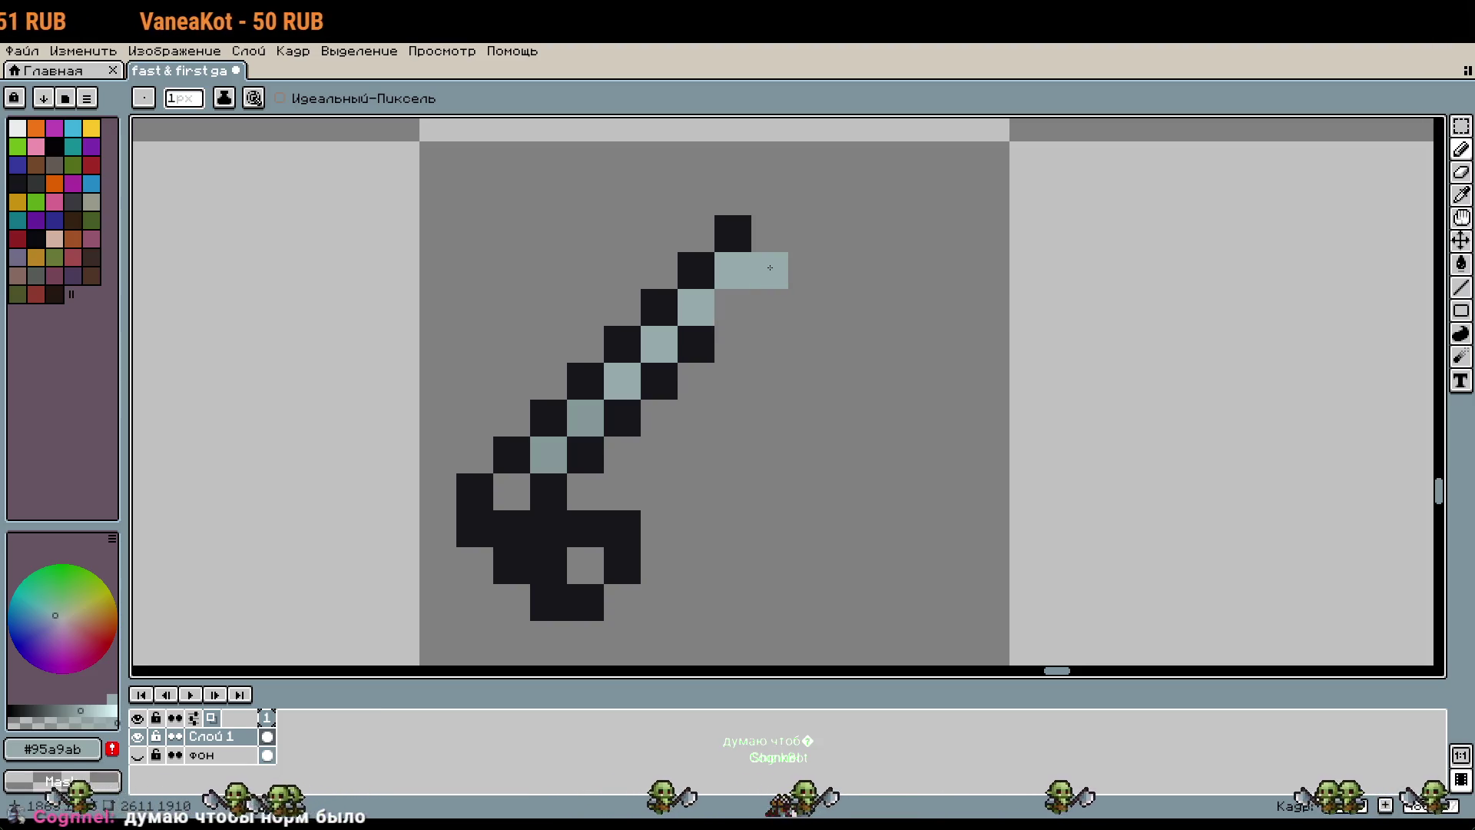
{"action": "key", "text": "ctrl+z"}
{"action": "key", "text": "ctrl+z"}
{"action": "scroll", "coordinate": [1019, 429], "scroll_direction": "down", "scroll_amount": 1}
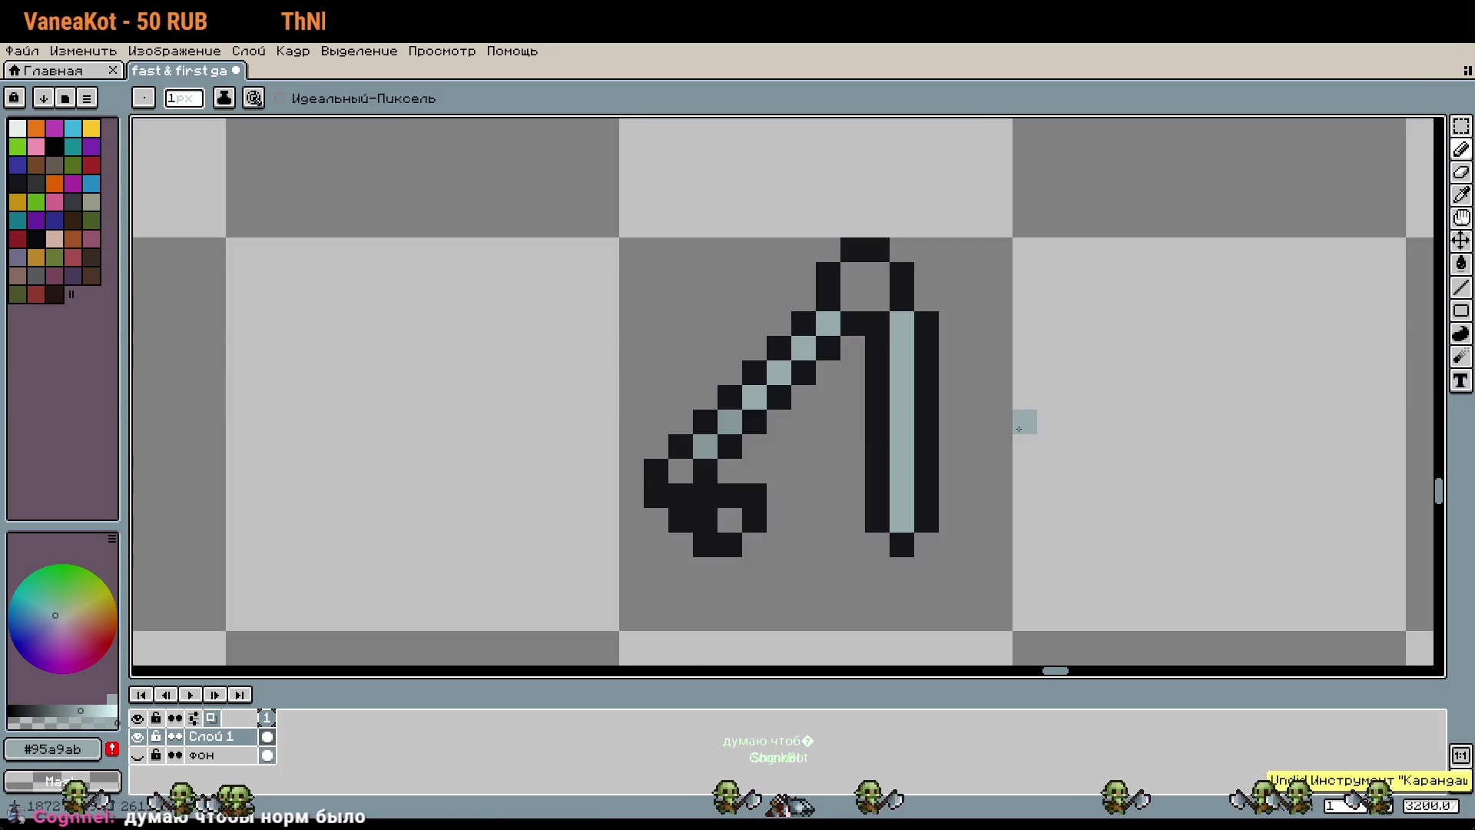
{"action": "key", "text": "ctrl+shift+d"}
Step: Duplicate the sword into the next tile to the right
{"action": "key", "text": "ctrl+c"}
{"action": "key", "text": "ctrl+v"}
{"action": "key", "text": "shift+Right"}
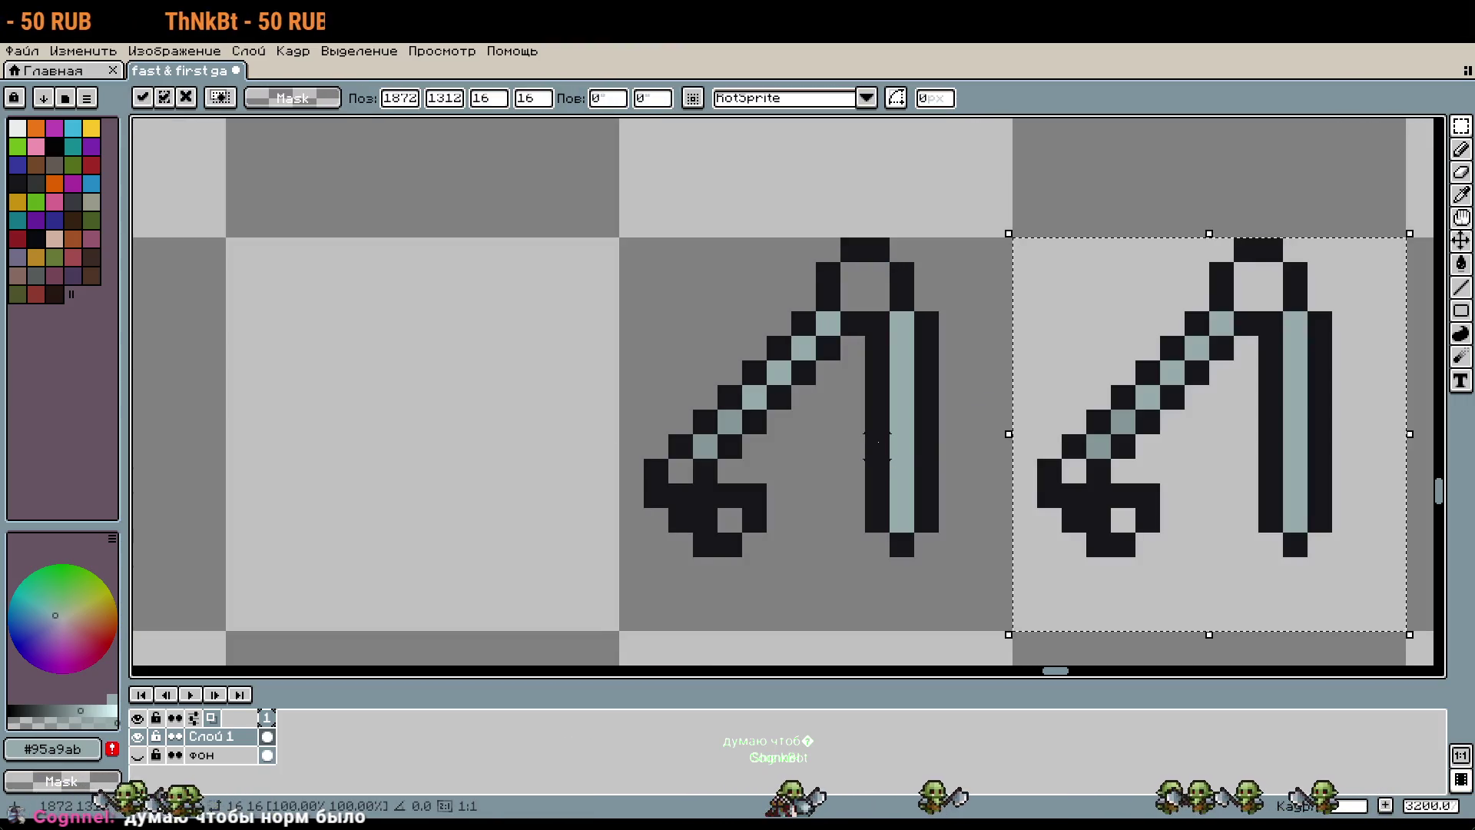
{"action": "key", "text": "Return"}
{"action": "scroll", "coordinate": [878, 446], "scroll_direction": "up", "scroll_amount": 1}
{"action": "scroll", "coordinate": [1115, 550], "scroll_direction": "down", "scroll_amount": 1}
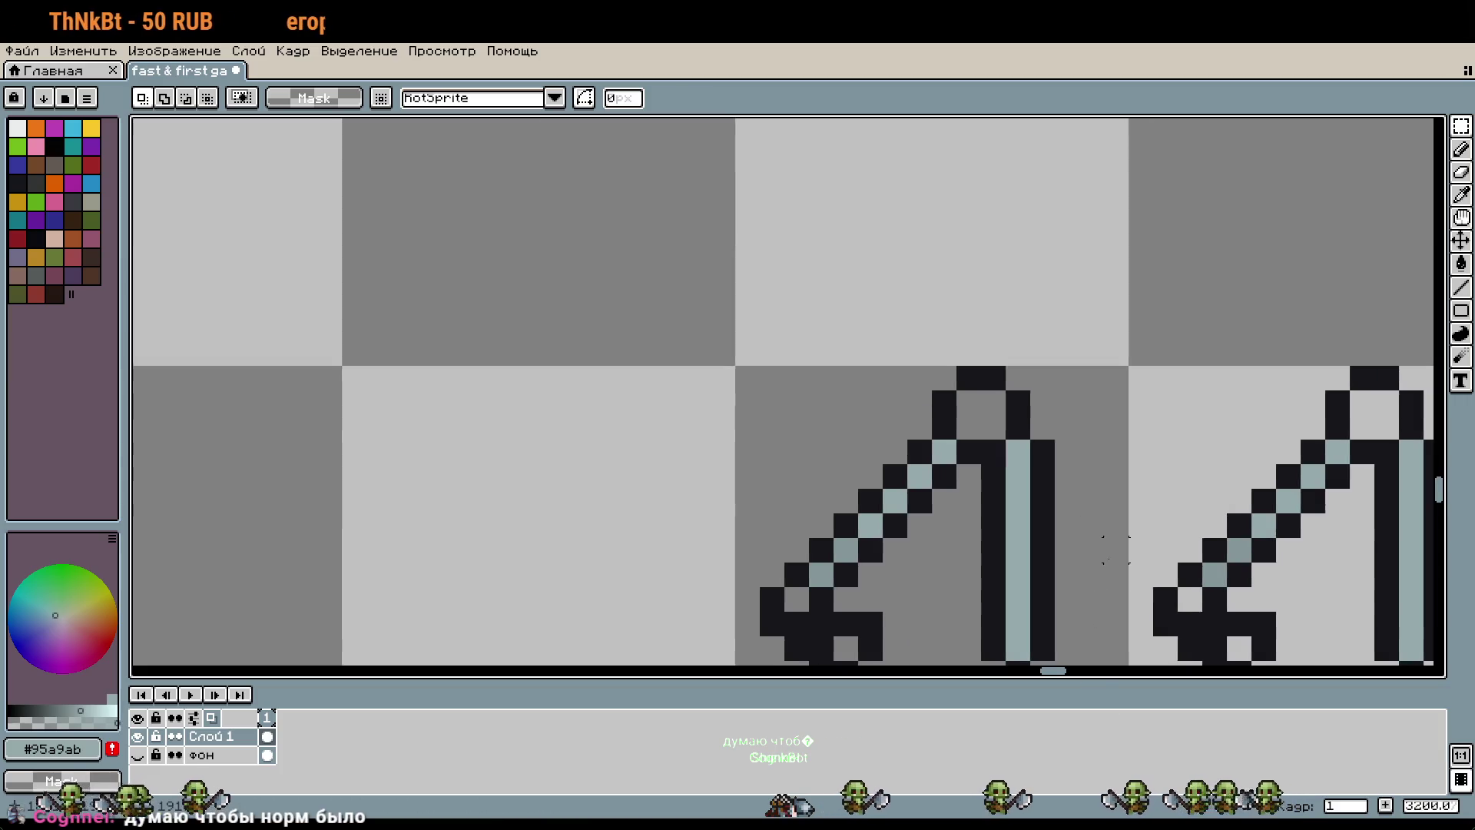
{"action": "scroll", "coordinate": [1116, 549], "scroll_direction": "up", "scroll_amount": 1}
{"action": "scroll", "coordinate": [1025, 322], "scroll_direction": "down", "scroll_amount": 1}
Step: Delete the copy's vertical blade and the black column above the diagonal
{"action": "left_click_drag", "start_coordinate": [909, 226], "coordinate": [1036, 623]}
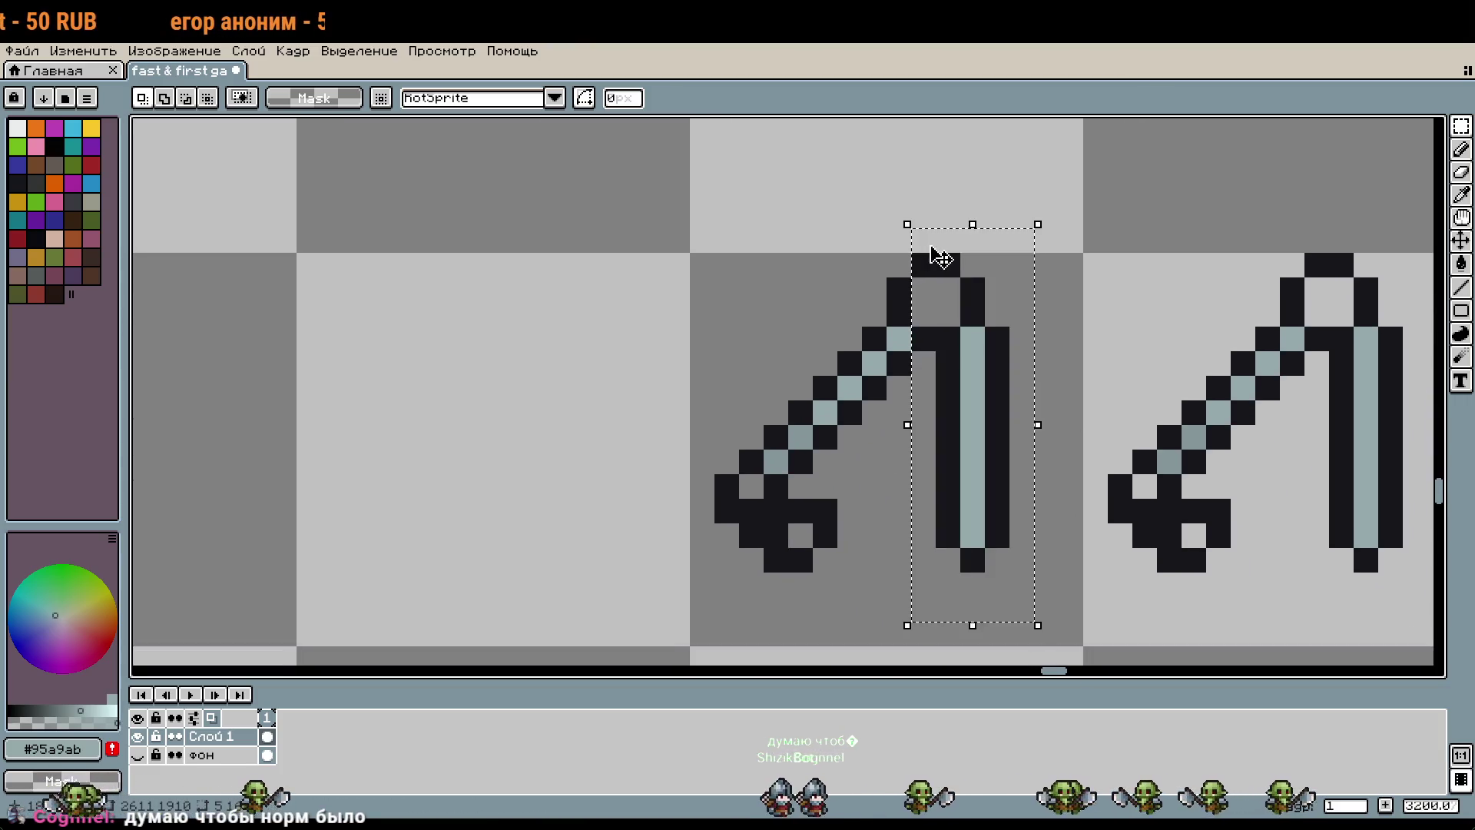
{"action": "key", "text": "Delete"}
{"action": "scroll", "coordinate": [939, 256], "scroll_direction": "up", "scroll_amount": 1}
{"action": "left_click_drag", "start_coordinate": [844, 283], "coordinate": [895, 382]}
{"action": "key", "text": "Delete"}
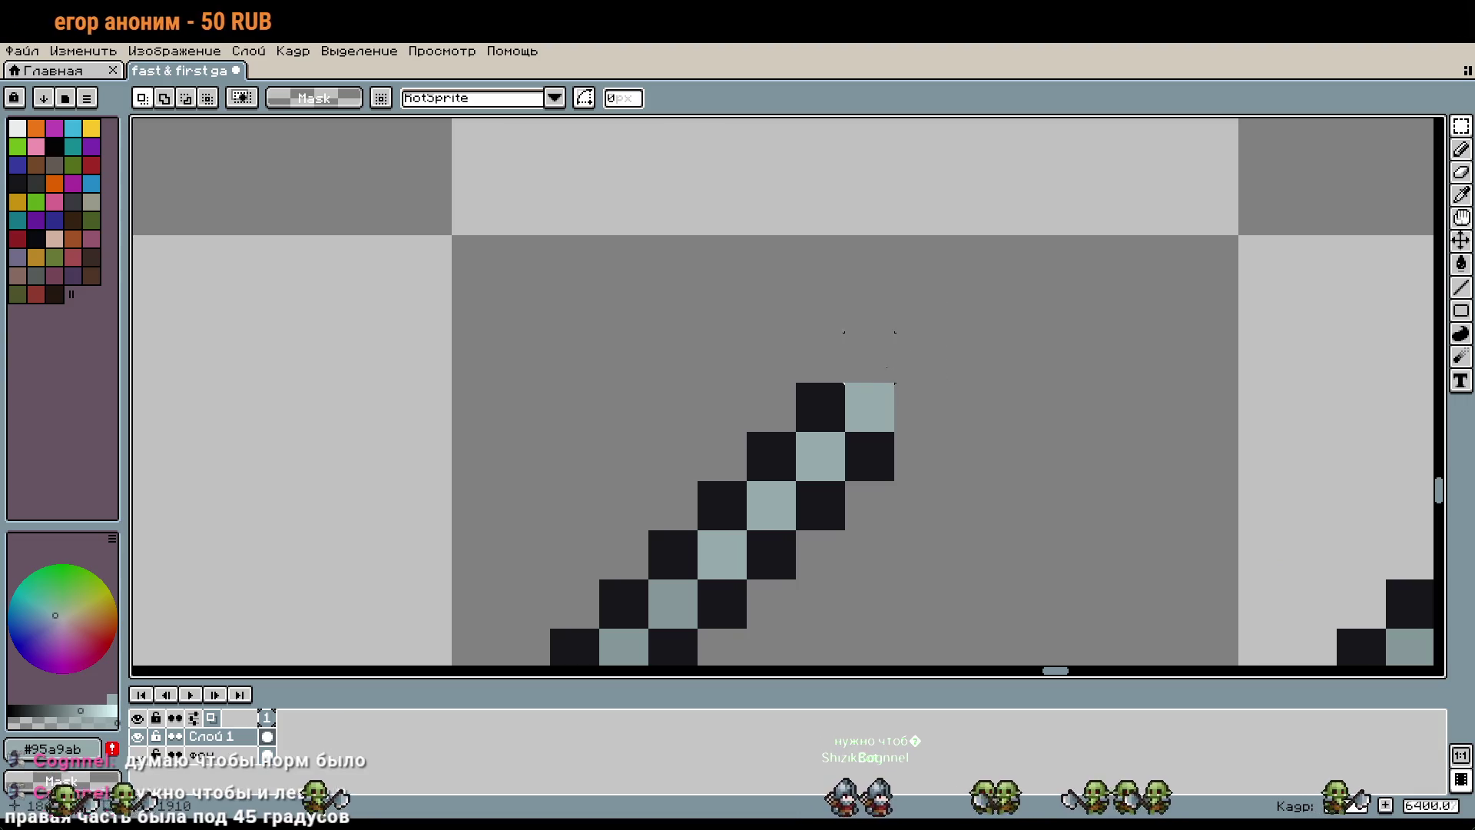
{"action": "key", "text": "ctrl+d"}
Step: Pencil light pixels at the top of the copy's shaft, undoing a stray stroke
{"action": "key", "text": "b"}
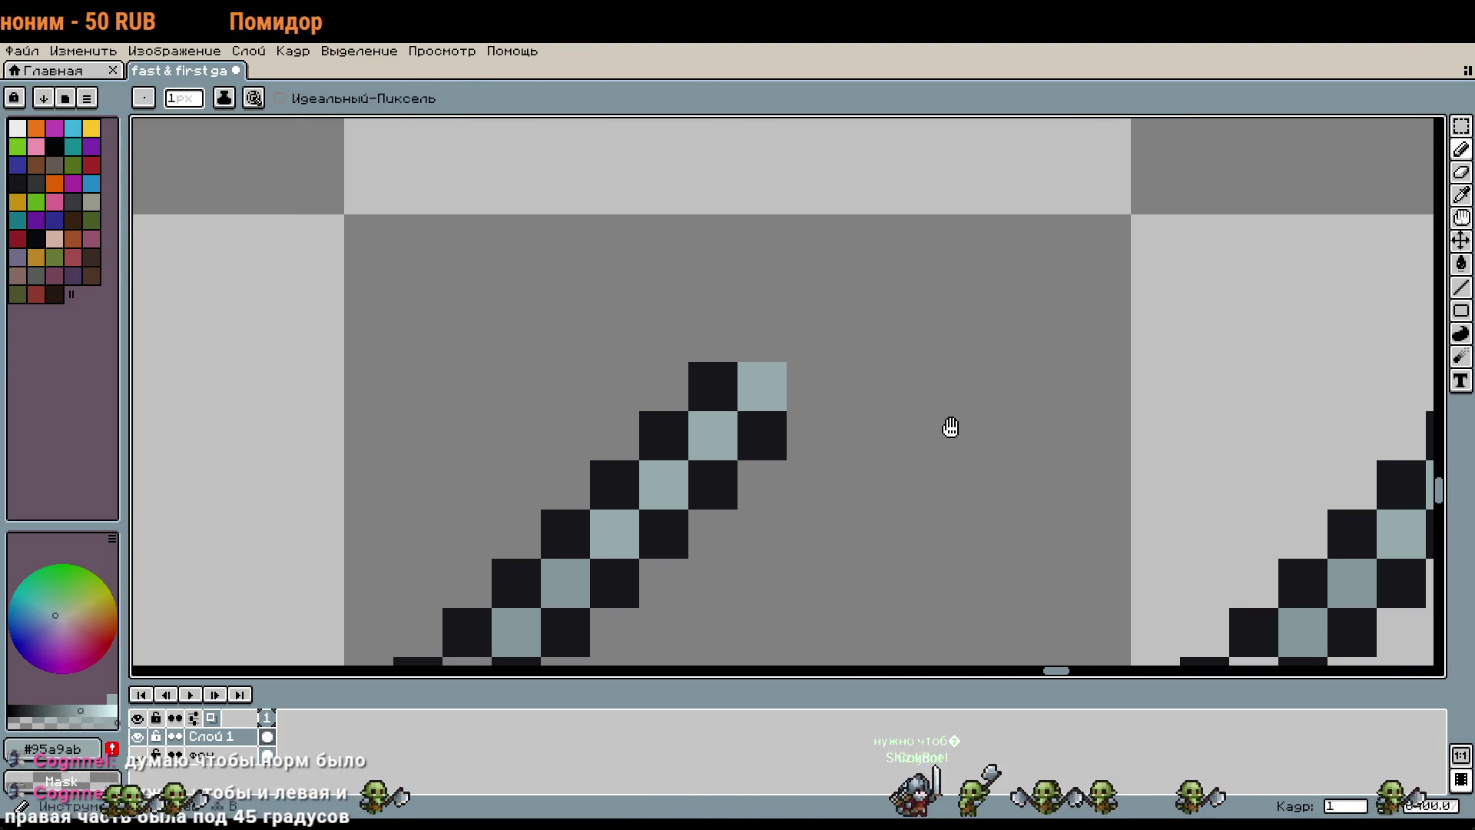
{"action": "scroll", "coordinate": [948, 425], "scroll_direction": "up", "scroll_amount": 1}
{"action": "scroll", "coordinate": [948, 425], "scroll_direction": "down", "scroll_amount": 1}
{"action": "left_click", "coordinate": [797, 377]}
{"action": "mouse_move", "coordinate": [796, 376]}
{"action": "left_mouse_down"}
{"action": "mouse_move", "coordinate": [732, 347]}
{"action": "mouse_move", "coordinate": [871, 438]}
{"action": "left_mouse_up"}
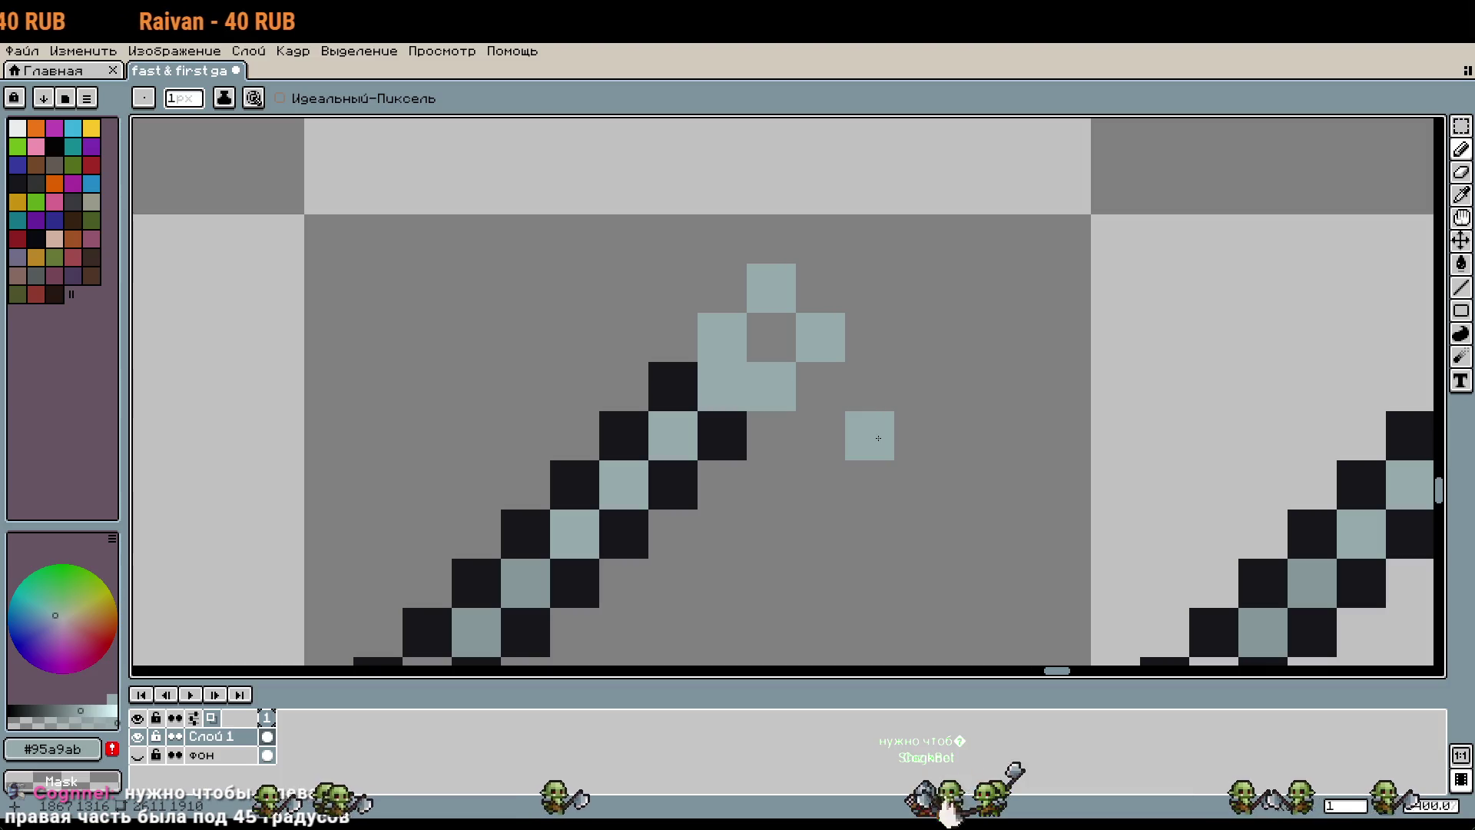
{"action": "scroll", "coordinate": [1018, 239], "scroll_direction": "down", "scroll_amount": 1}
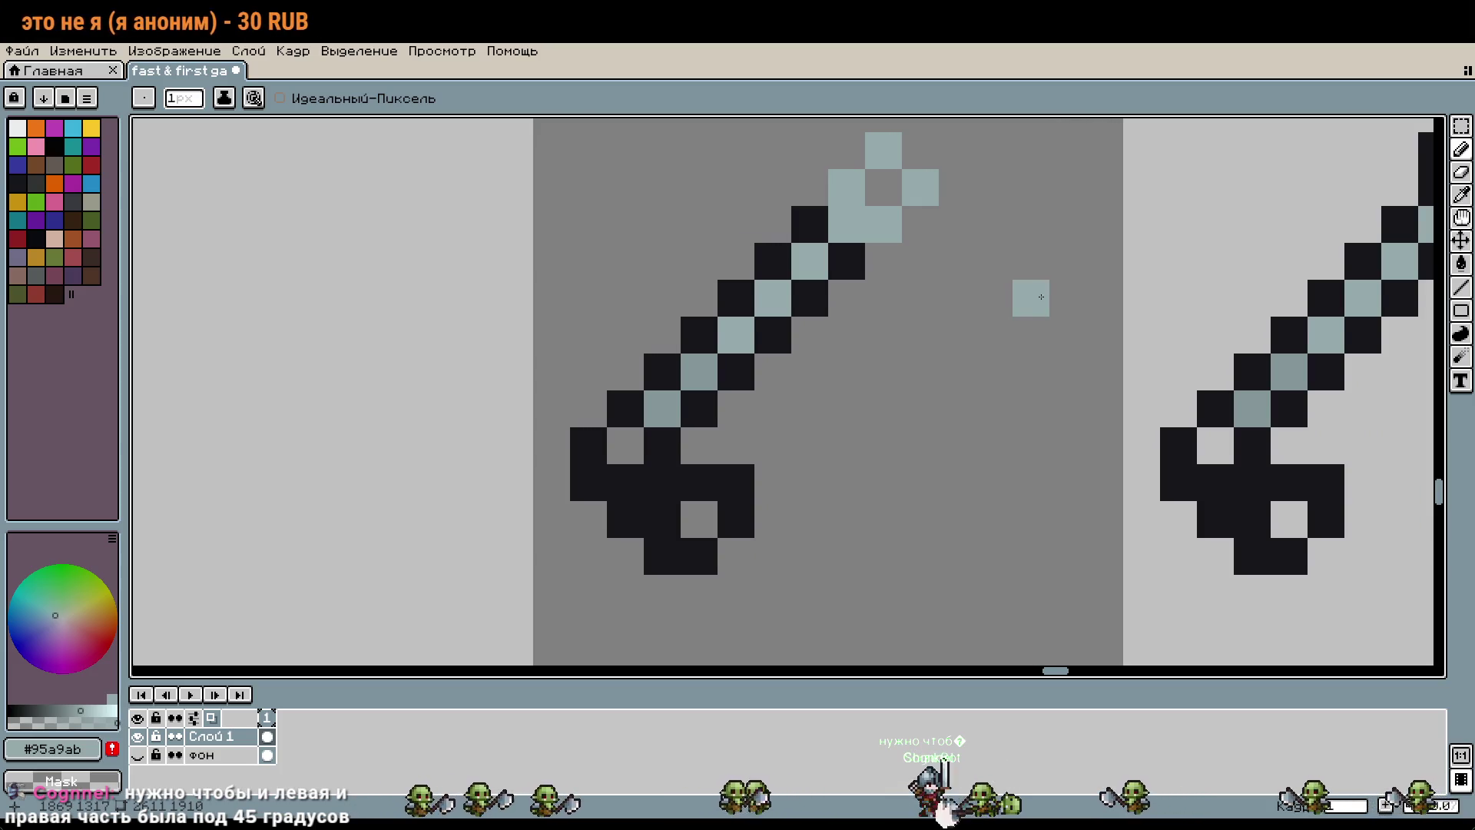
{"action": "scroll", "coordinate": [1029, 303], "scroll_direction": "up", "scroll_amount": 1}
{"action": "scroll", "coordinate": [830, 444], "scroll_direction": "down", "scroll_amount": 1}
{"action": "key", "text": "ctrl+z"}
{"action": "scroll", "coordinate": [835, 488], "scroll_direction": "up", "scroll_amount": 2}
{"action": "left_click", "coordinate": [800, 388], "text": "alt"}
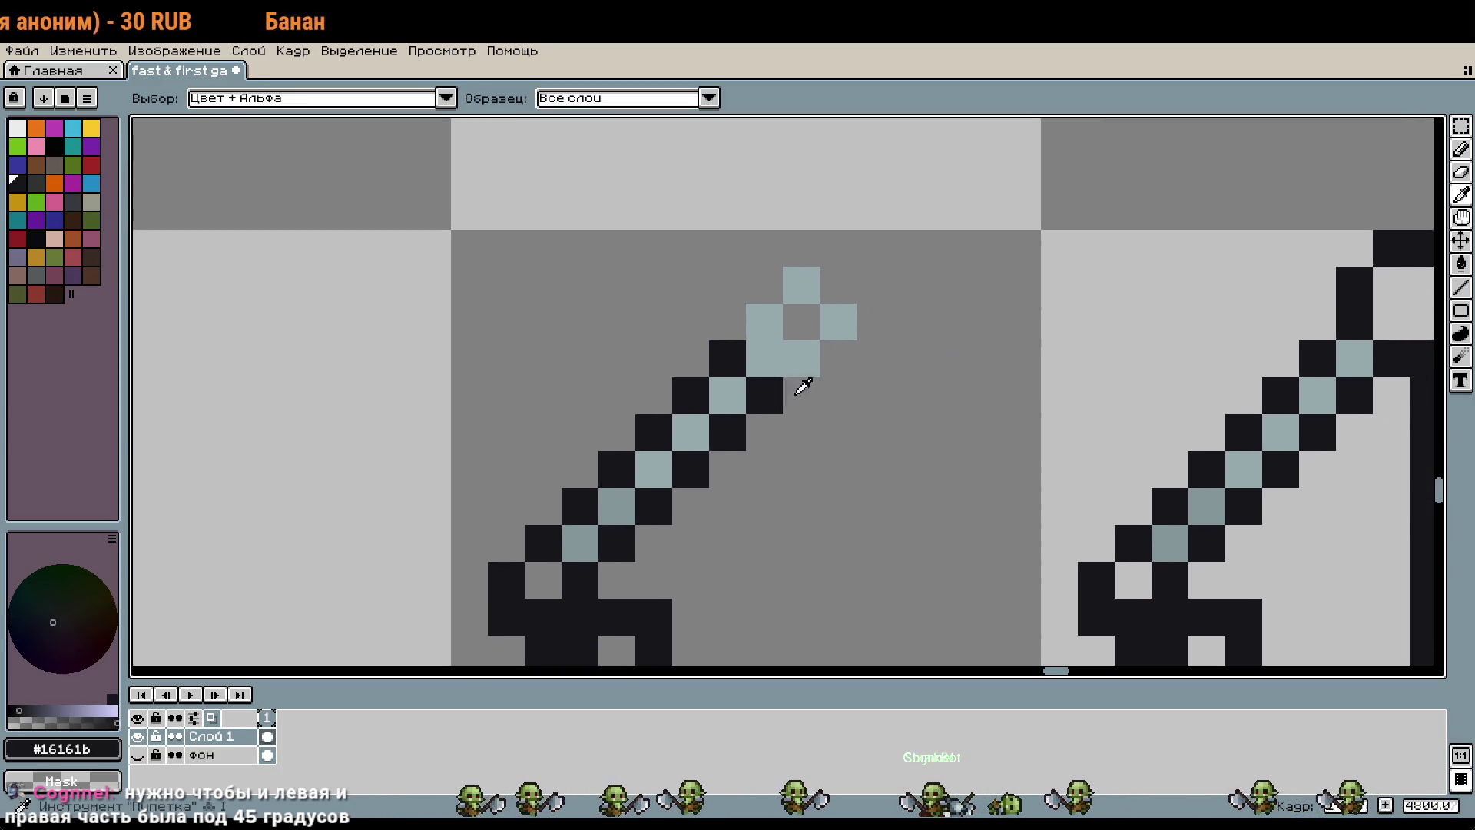
Step: Shift the head's pixel block one pixel left and down
{"action": "left_click", "coordinate": [754, 293]}
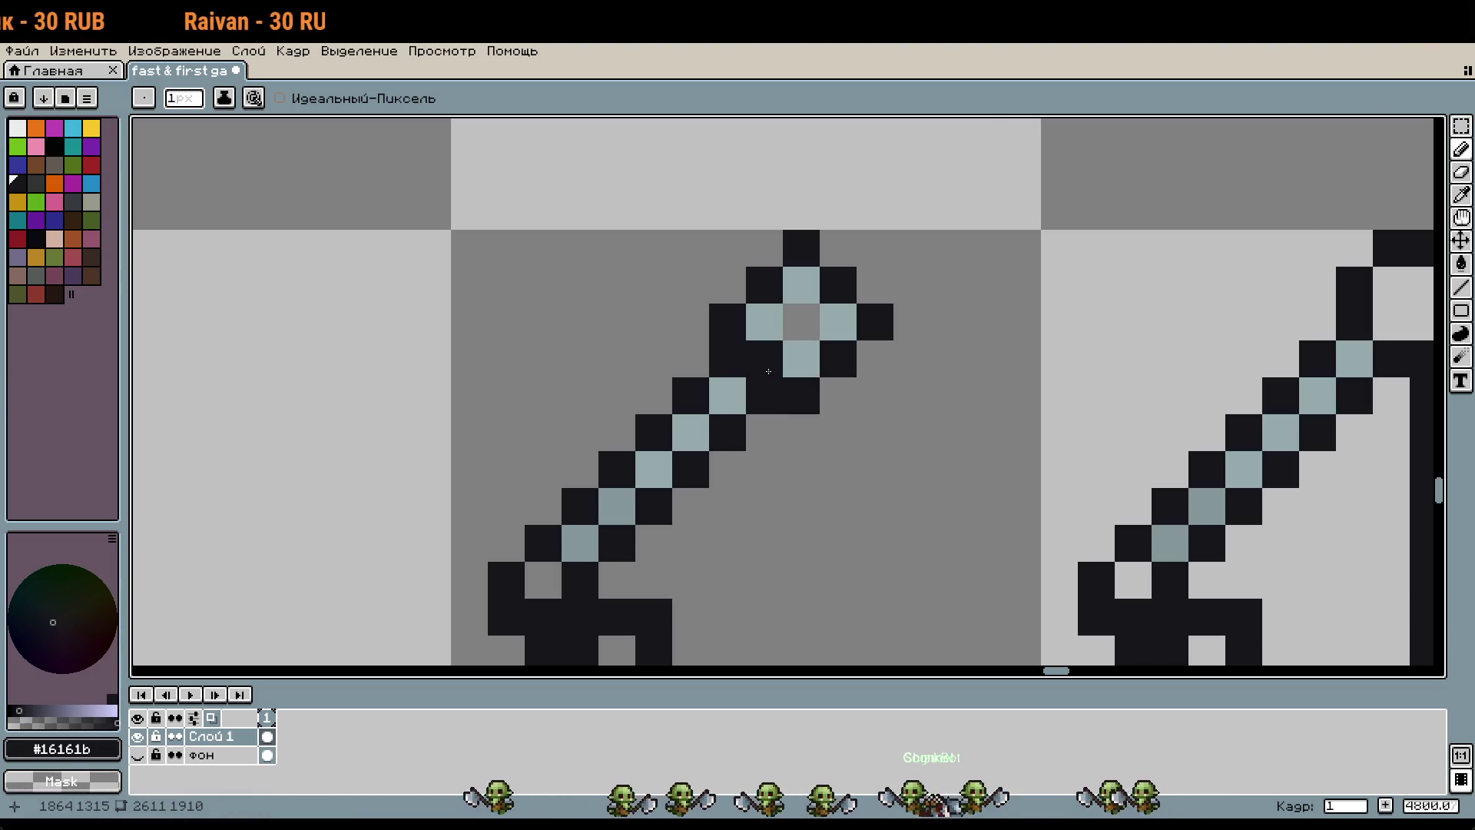
{"action": "key", "text": "m"}
{"action": "left_click_drag", "start_coordinate": [898, 381], "coordinate": [669, 263]}
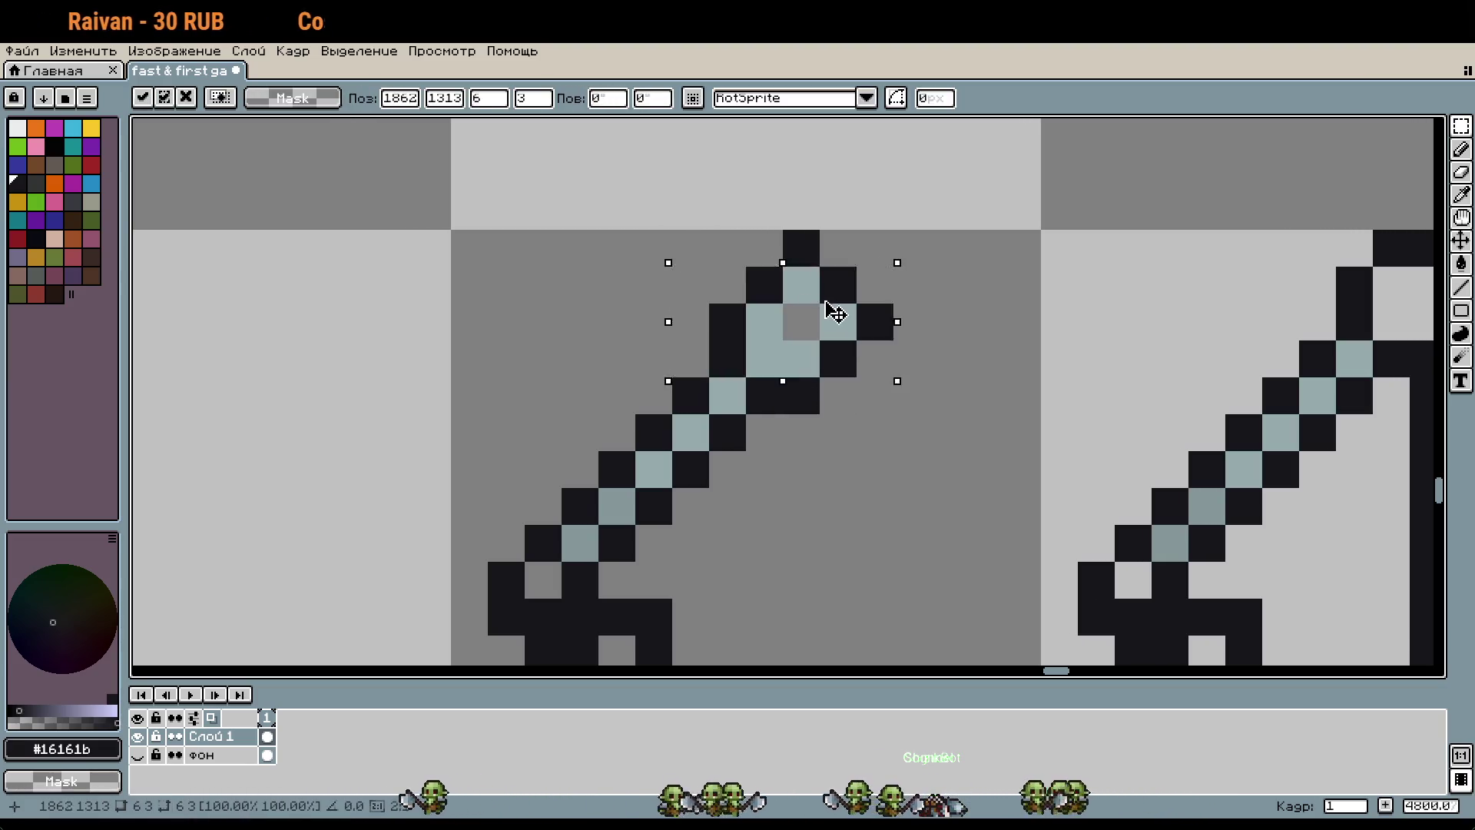
{"action": "left_click_drag", "start_coordinate": [853, 288], "coordinate": [819, 323]}
{"action": "left_click", "coordinate": [911, 321]}
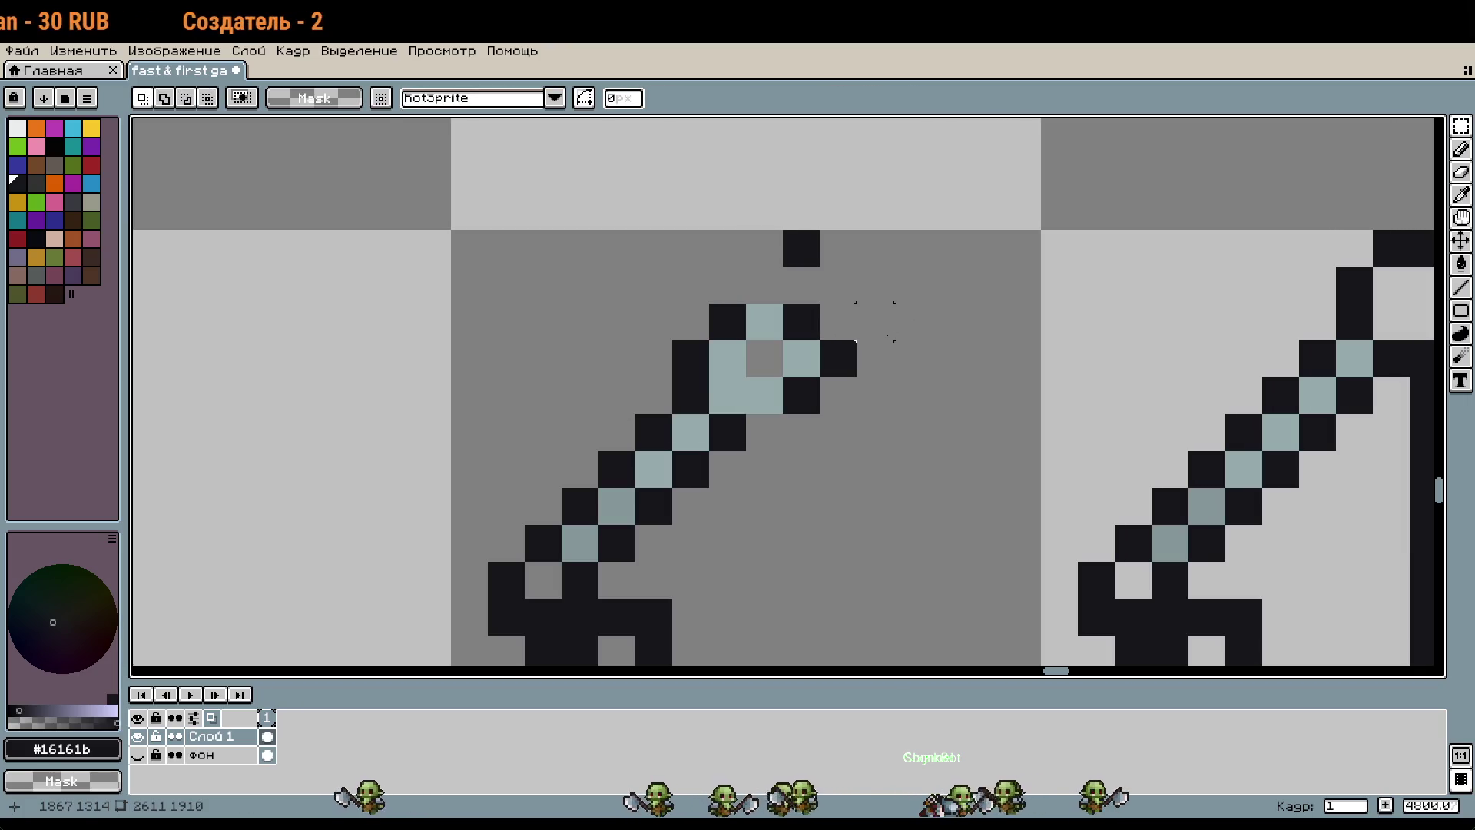
Step: Outline a diamond-shaped ring head with dark #16161b pixels
{"action": "key", "text": "b"}
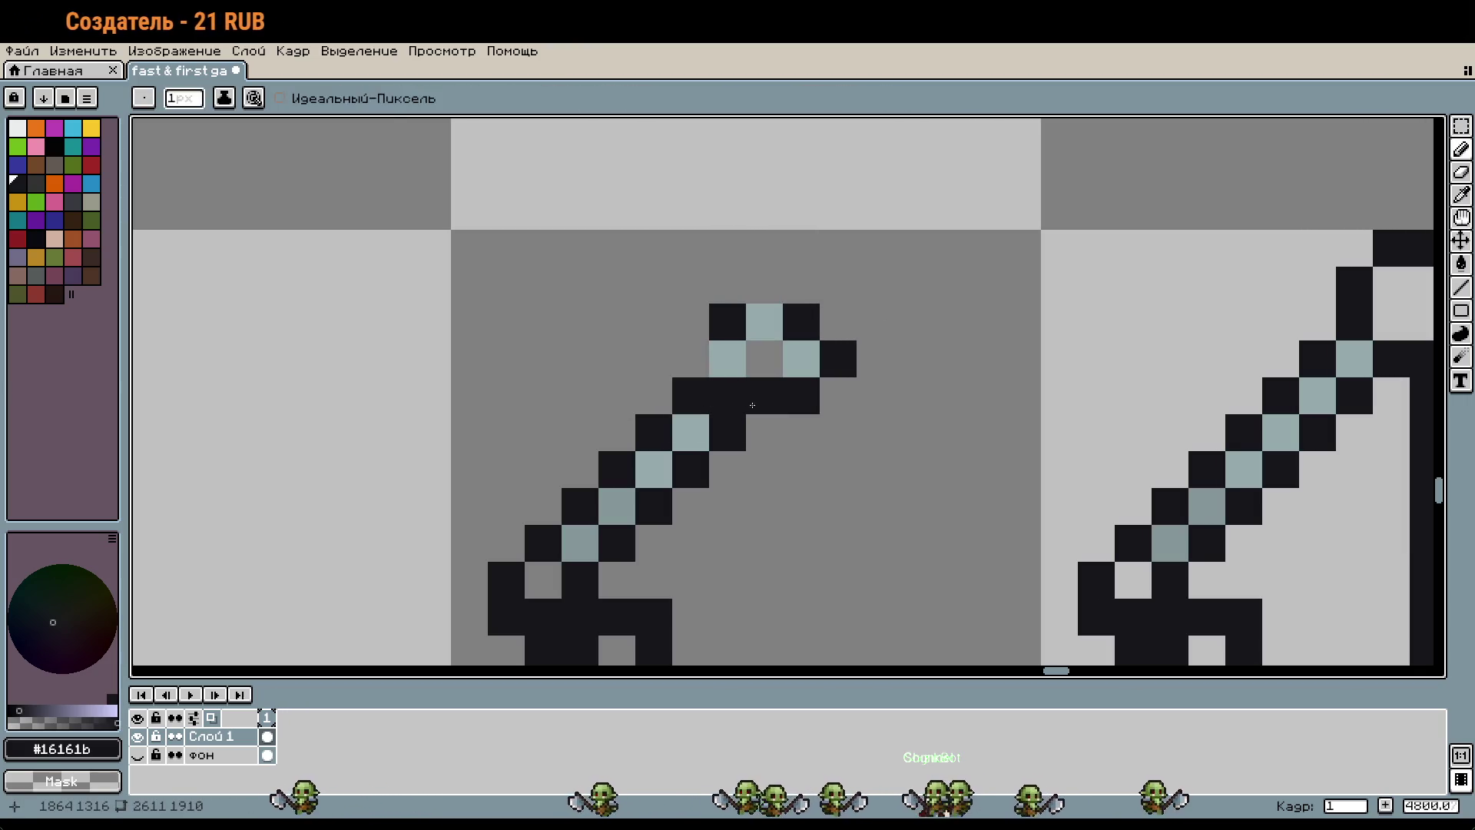
{"action": "right_click", "coordinate": [764, 396]}
{"action": "left_click", "coordinate": [765, 433]}
{"action": "left_click", "coordinate": [691, 359]}
{"action": "left_click", "coordinate": [765, 286]}
{"action": "left_click_drag", "start_coordinate": [898, 437], "coordinate": [898, 279]}
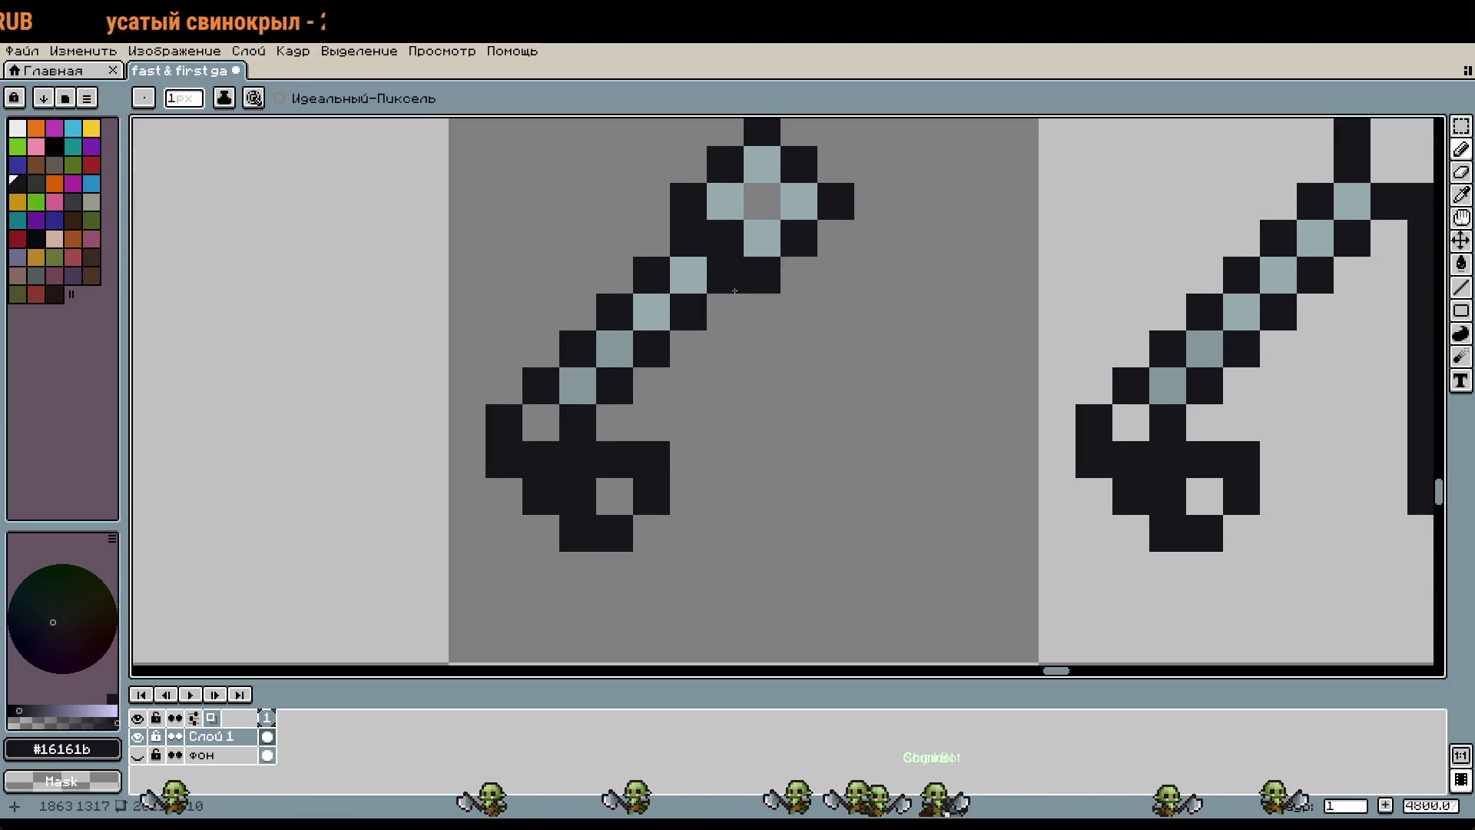
{"action": "left_click", "coordinate": [748, 242]}
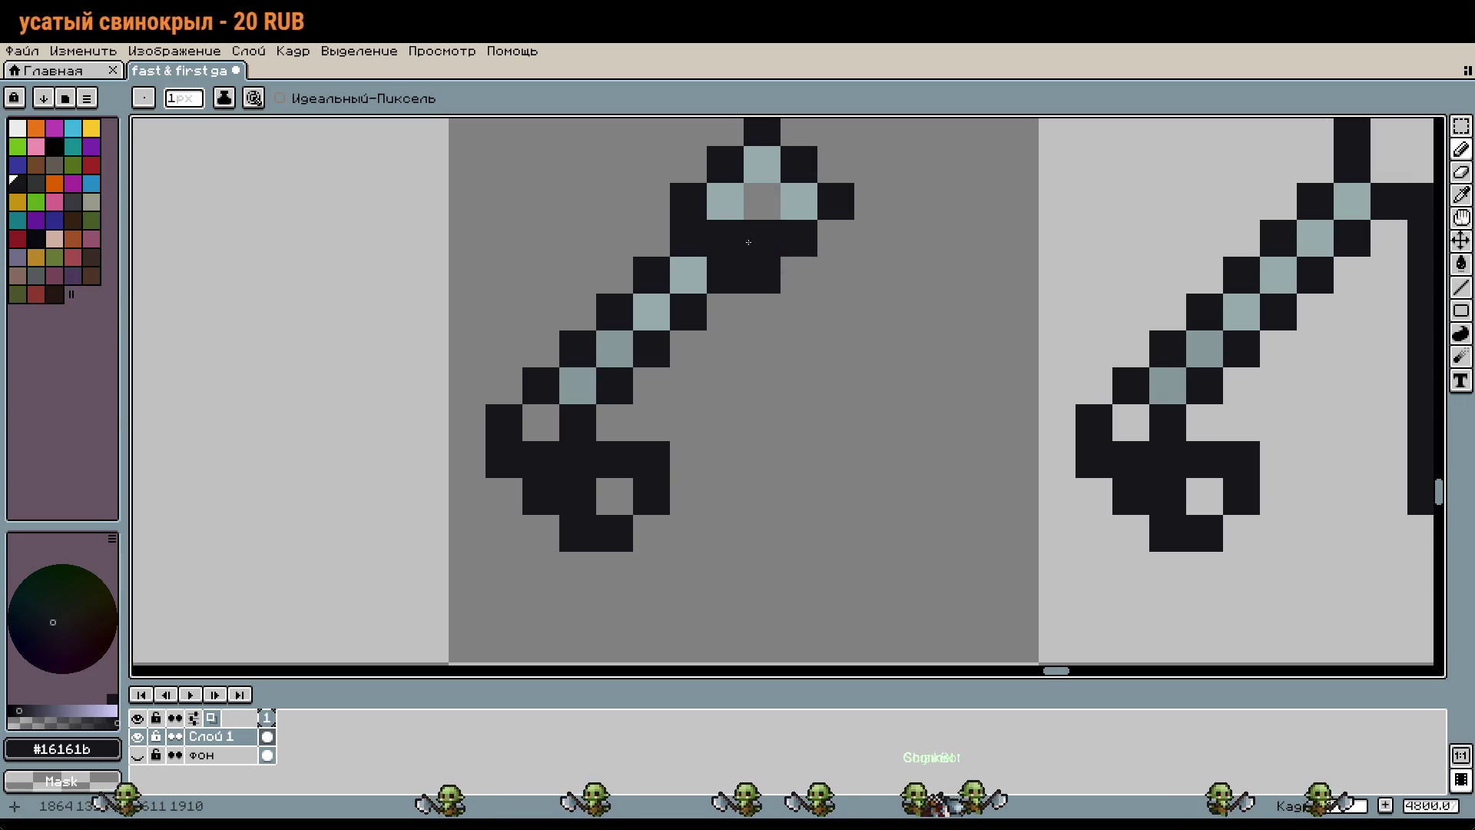
{"action": "right_click", "coordinate": [687, 208]}
{"action": "right_click", "coordinate": [762, 274]}
{"action": "left_click_drag", "start_coordinate": [946, 390], "coordinate": [1020, 546]}
{"action": "key", "text": "ctrl+z"}
{"action": "key", "text": "ctrl+z"}
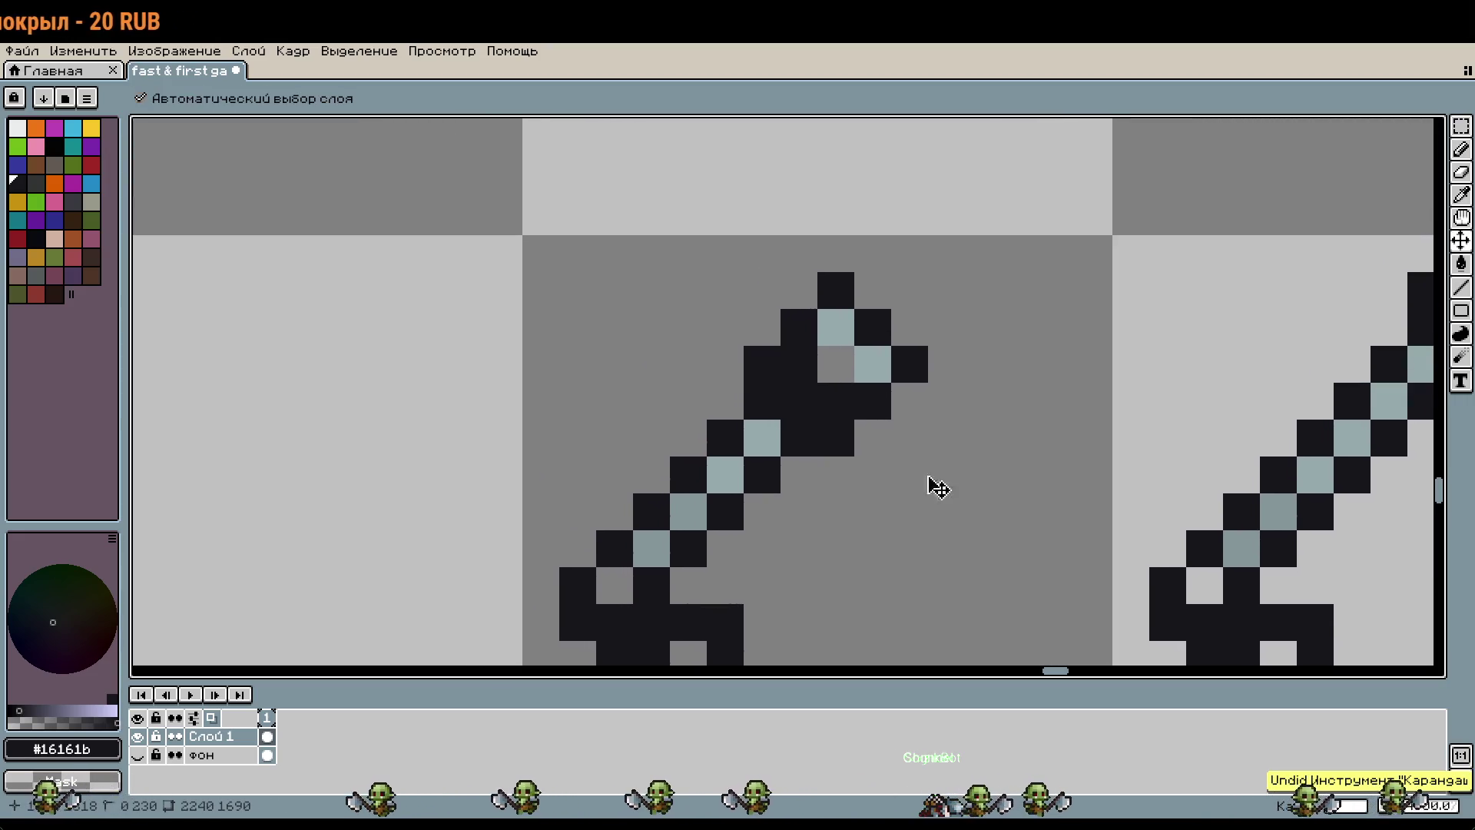
{"action": "key", "text": "ctrl+z"}
{"action": "key", "text": "ctrl+z"}
{"action": "left_click", "coordinate": [946, 438]}
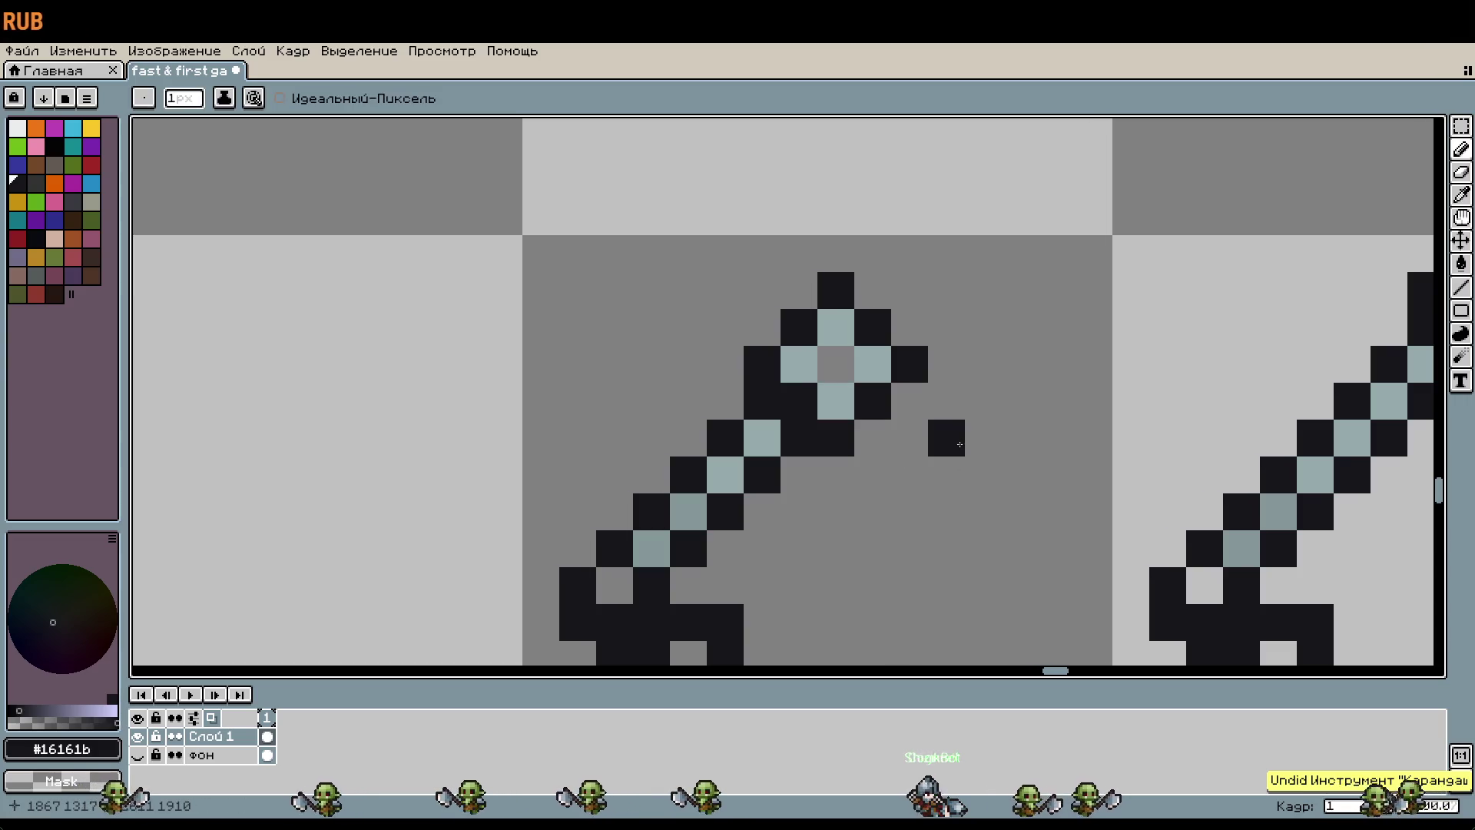
{"action": "key", "text": "ctrl+z"}
{"action": "key", "text": "i"}
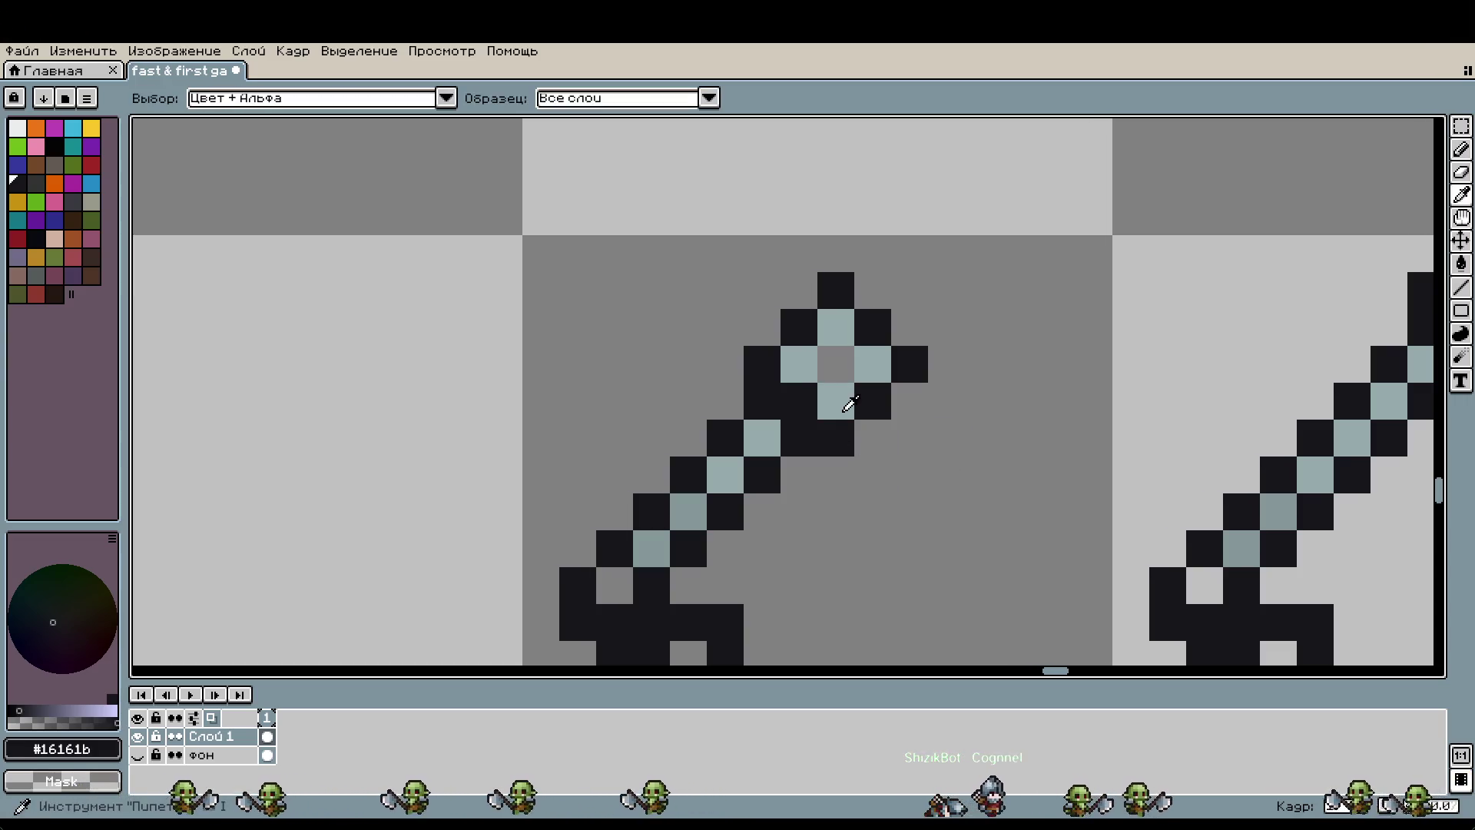
Step: Recolour individual head pixels in light #95a9ab and dark #16161b
{"action": "left_click", "coordinate": [835, 401]}
{"action": "key", "text": "b"}
{"action": "left_click", "coordinate": [799, 401]}
{"action": "key", "text": "ctrl+z"}
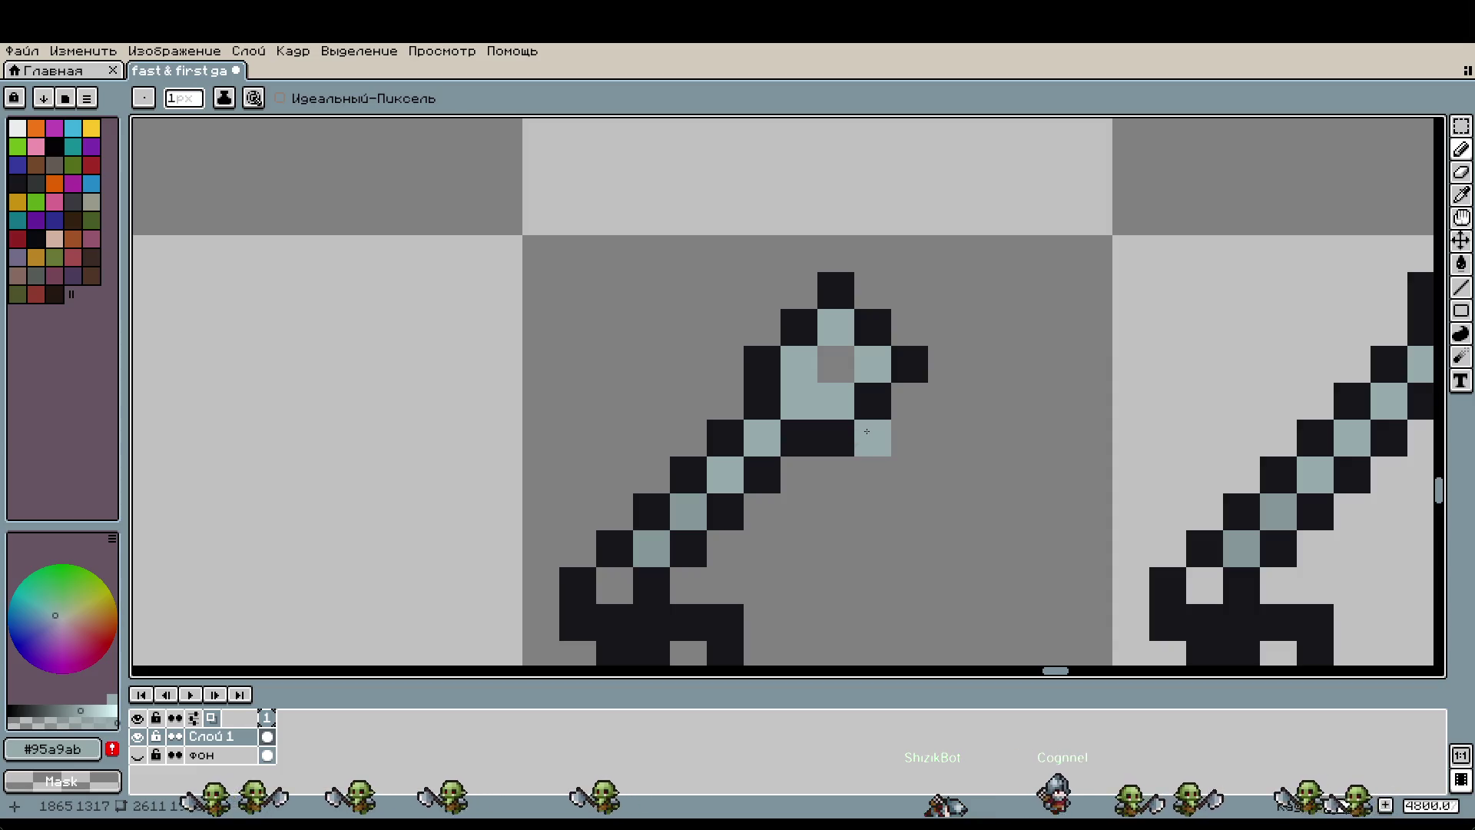
{"action": "key", "text": "i"}
{"action": "left_click", "coordinate": [845, 432]}
{"action": "key", "text": "b"}
{"action": "left_click", "coordinate": [843, 407]}
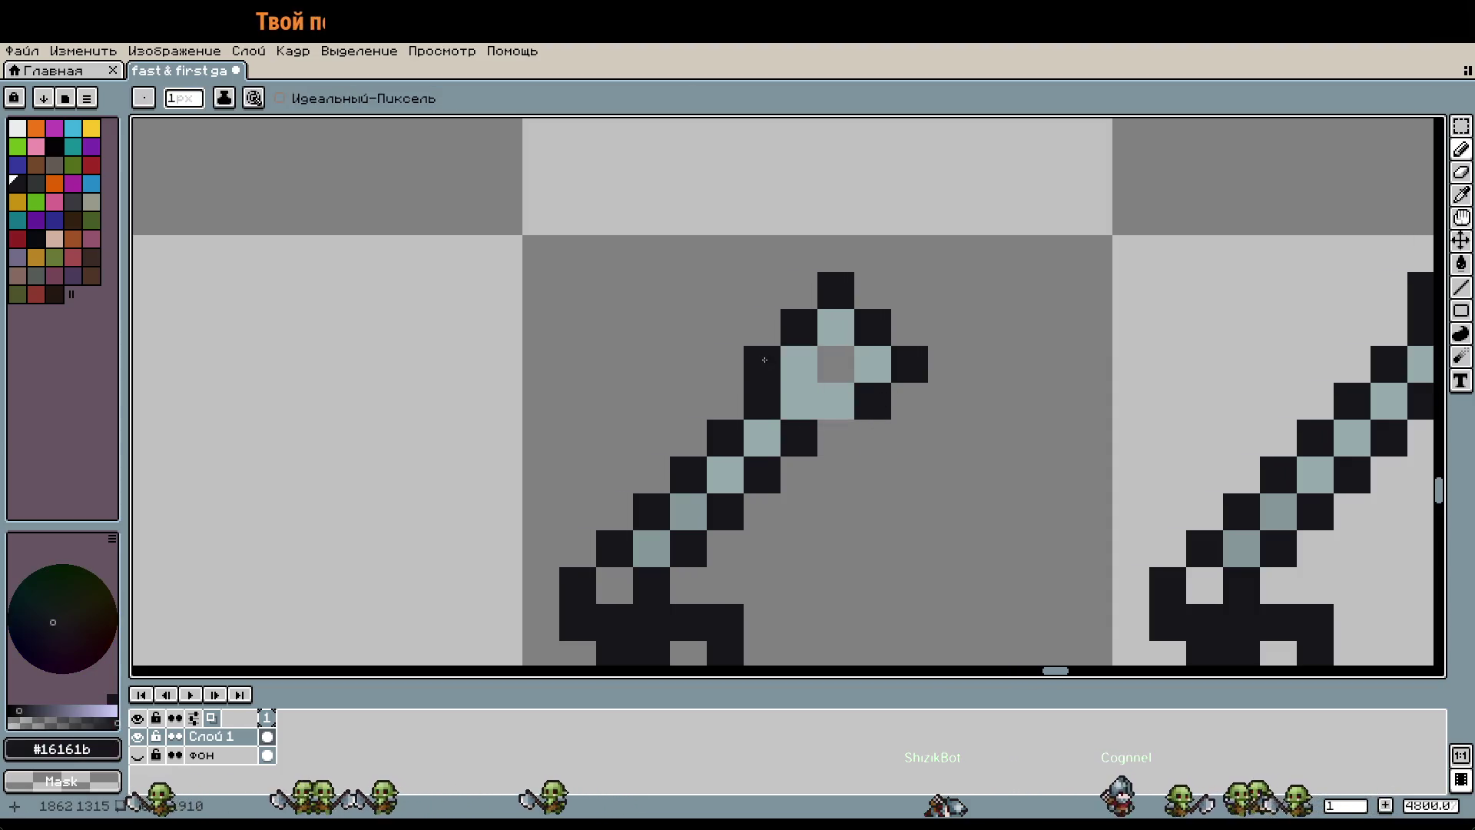
{"action": "scroll", "coordinate": [941, 432], "scroll_direction": "down", "scroll_amount": 1}
{"action": "scroll", "coordinate": [994, 412], "scroll_direction": "down", "scroll_amount": 1}
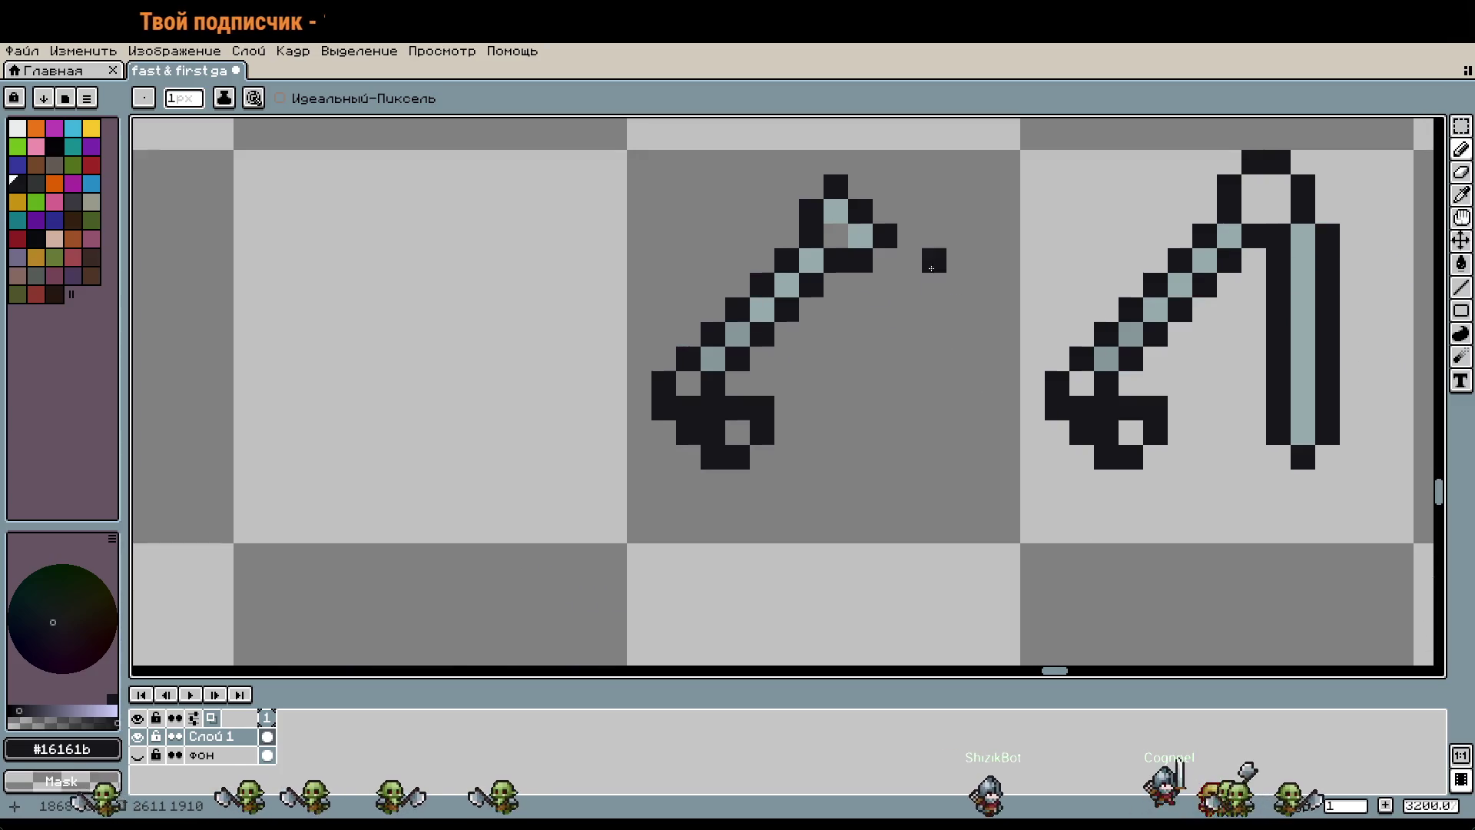
{"action": "scroll", "coordinate": [906, 316], "scroll_direction": "up", "scroll_amount": 1}
{"action": "key", "text": "i"}
{"action": "left_click", "coordinate": [855, 308]}
{"action": "key", "text": "b"}
{"action": "left_click", "coordinate": [880, 308]}
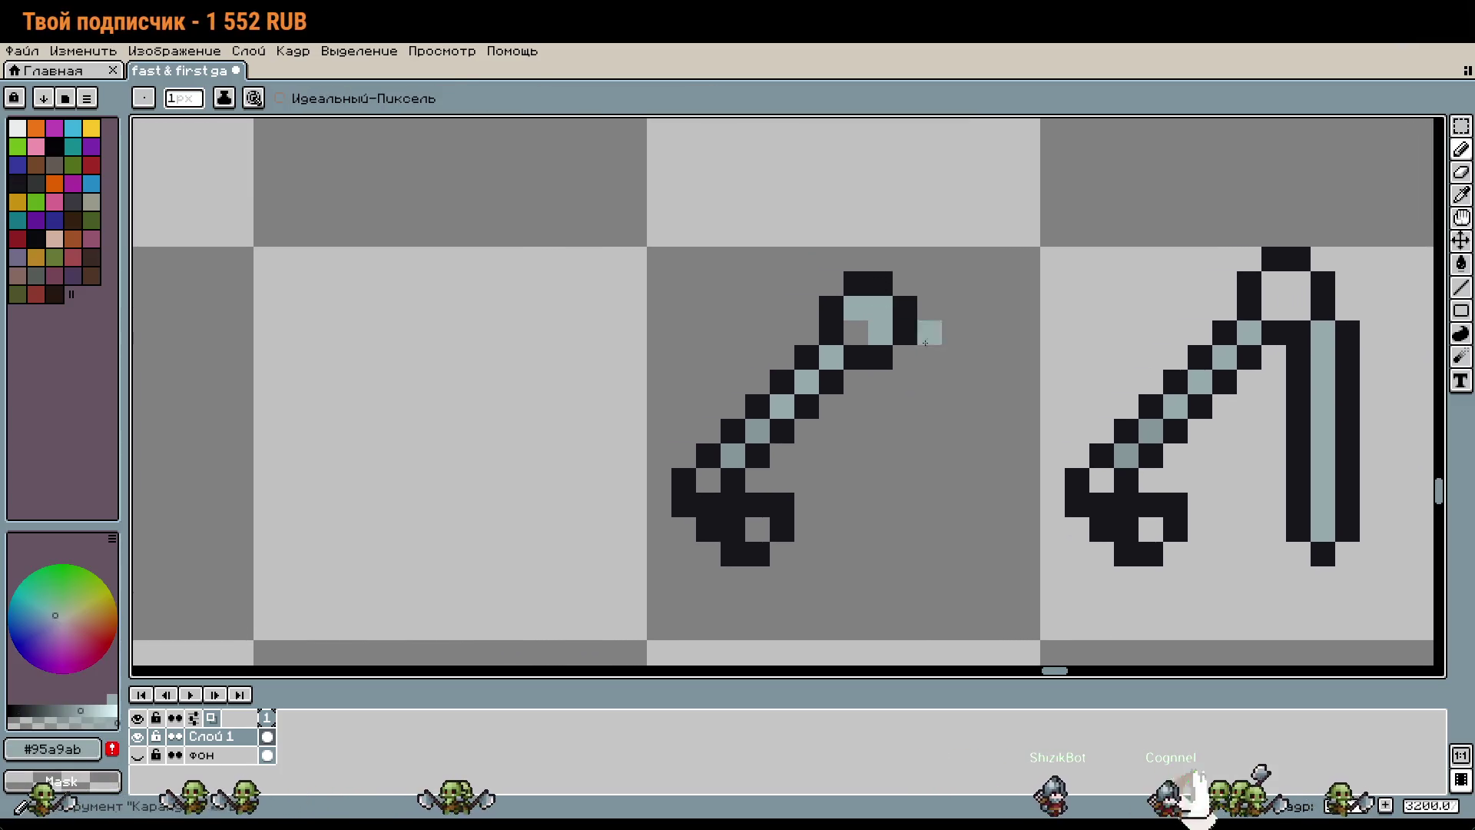
{"action": "scroll", "coordinate": [951, 388], "scroll_direction": "down", "scroll_amount": 1}
{"action": "scroll", "coordinate": [939, 383], "scroll_direction": "up", "scroll_amount": 1}
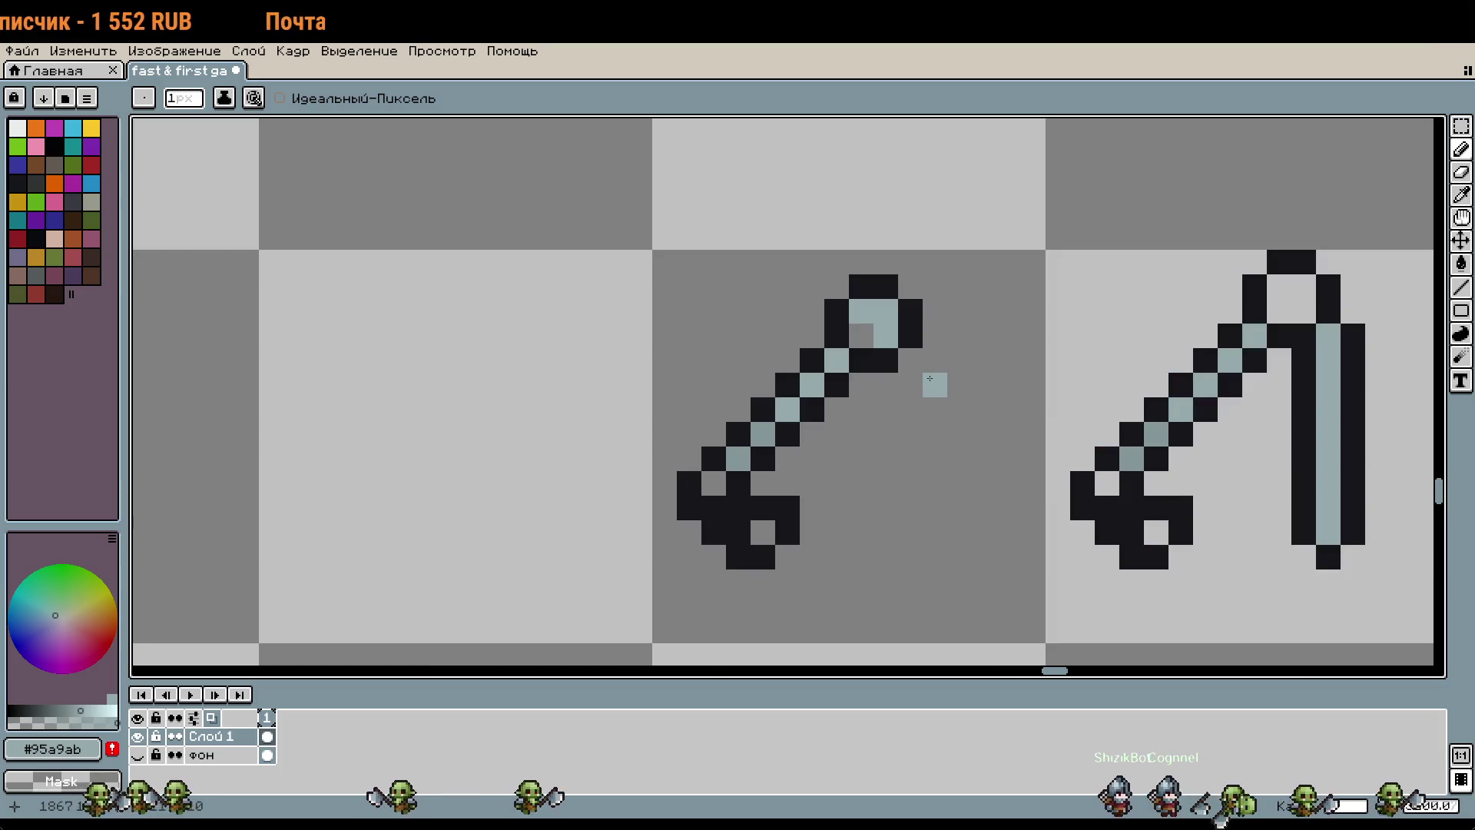
Step: Draw a dark arm sloping down-right from the ring head
{"action": "key", "text": "i"}
{"action": "left_click", "coordinate": [914, 322]}
{"action": "key", "text": "b"}
{"action": "left_click", "coordinate": [936, 434]}
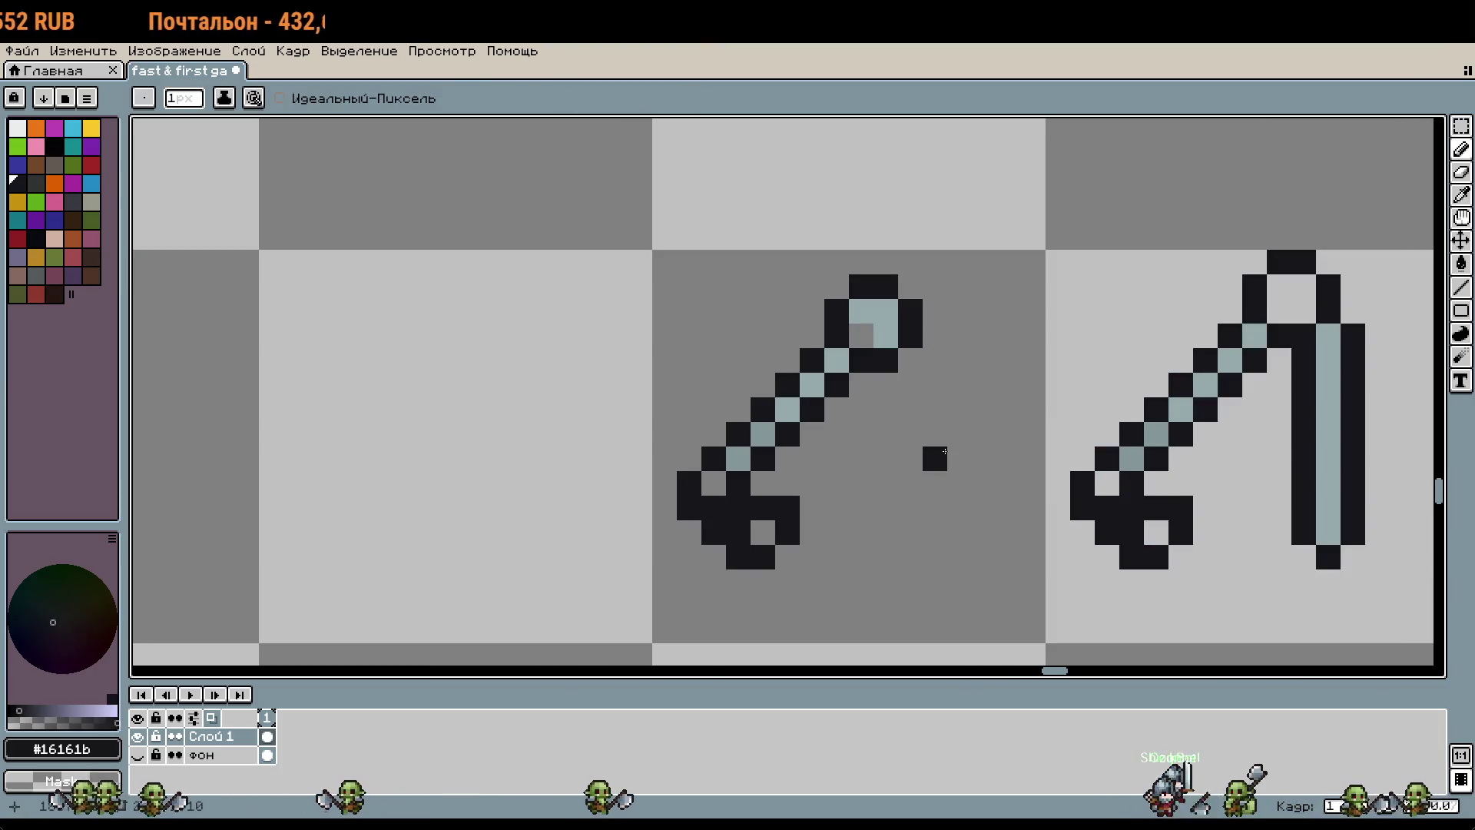
{"action": "scroll", "coordinate": [942, 440], "scroll_direction": "up", "scroll_amount": 1}
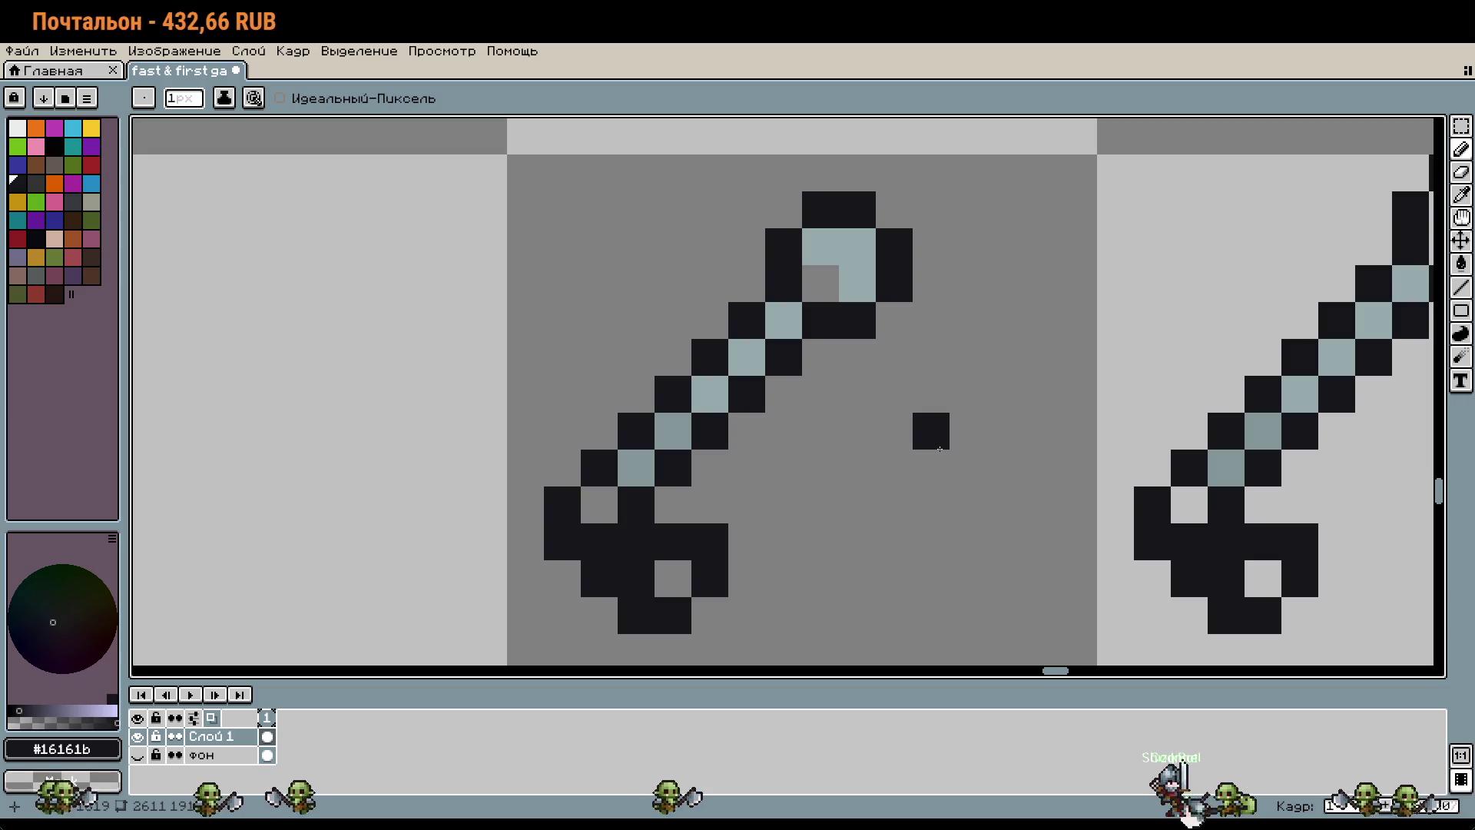
{"action": "scroll", "coordinate": [1002, 464], "scroll_direction": "down", "scroll_amount": 1}
{"action": "key", "text": "ctrl+z"}
{"action": "left_click", "coordinate": [1009, 469]}
{"action": "scroll", "coordinate": [1003, 446], "scroll_direction": "up", "scroll_amount": 1}
{"action": "scroll", "coordinate": [964, 389], "scroll_direction": "up", "scroll_amount": 1}
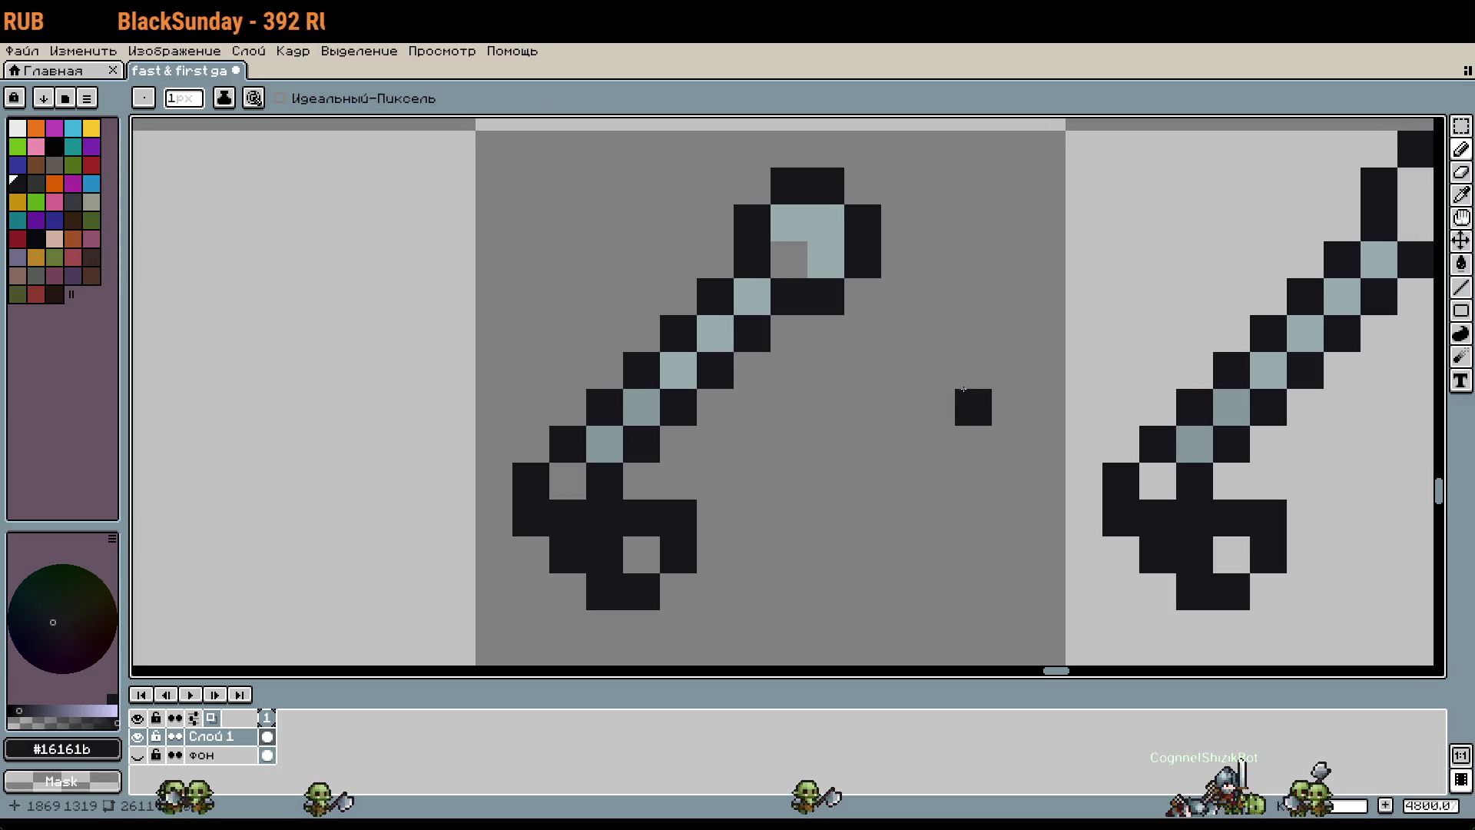
{"action": "key", "text": "ctrl+z"}
{"action": "left_click", "coordinate": [887, 261]}
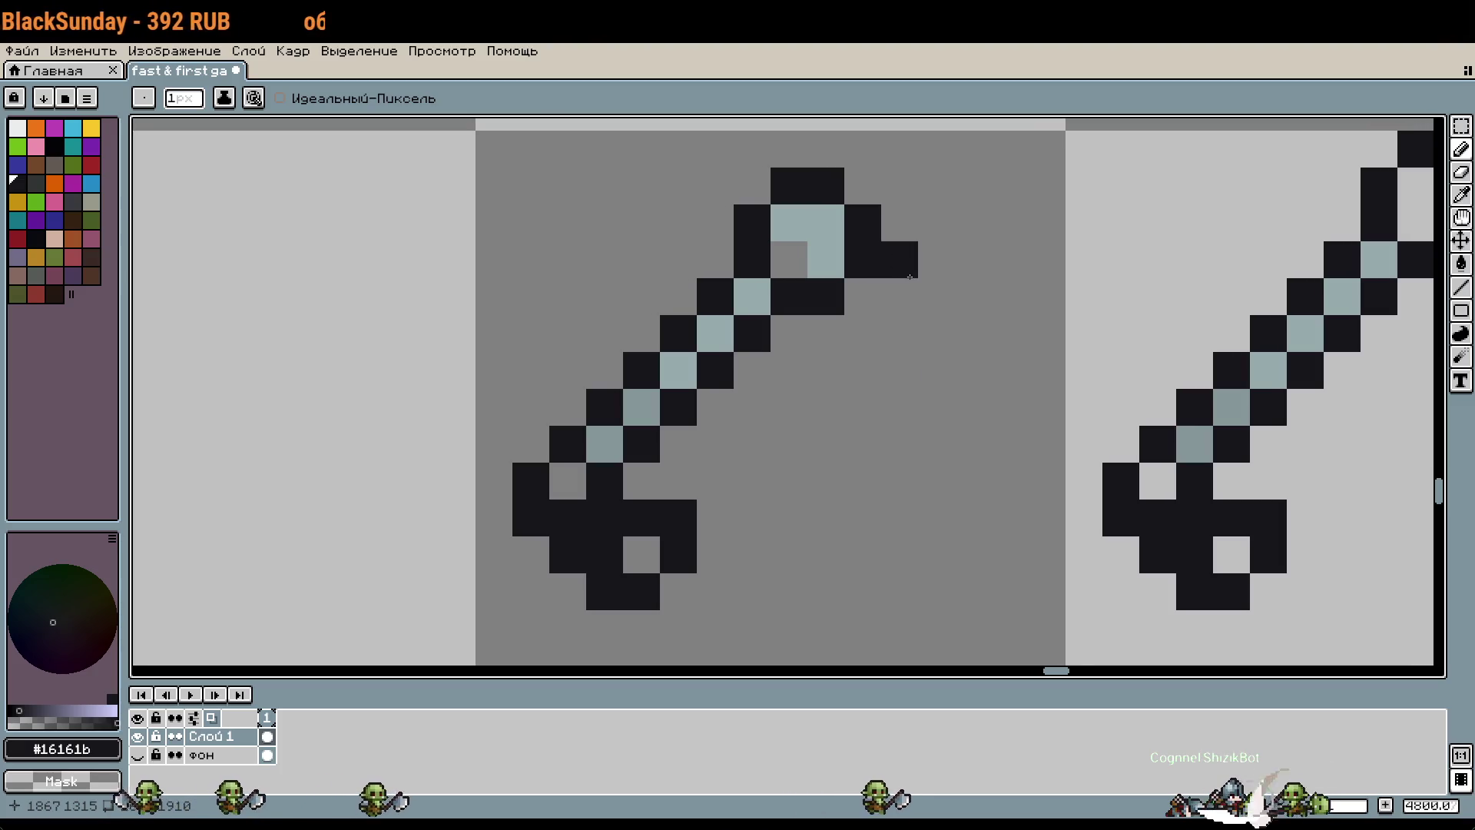
{"action": "key", "text": "ctrl+z"}
{"action": "mouse_move", "coordinate": [907, 295]}
{"action": "left_mouse_down"}
{"action": "mouse_move", "coordinate": [1041, 448]}
{"action": "mouse_move", "coordinate": [862, 333]}
{"action": "left_mouse_up"}
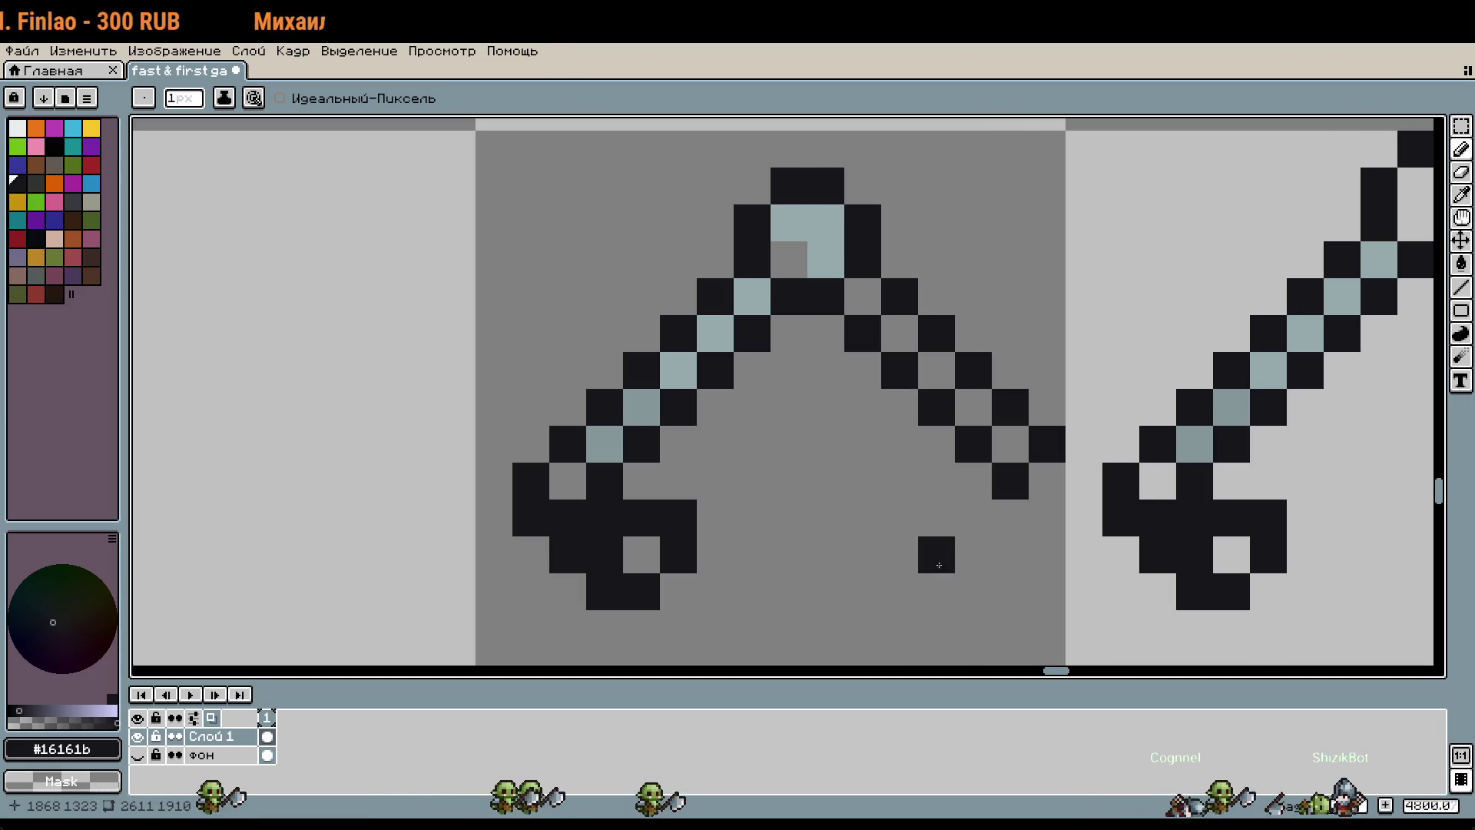
Step: Run a light #95a9ab centre stripe down the new arm, forming the inverted V
{"action": "left_click", "coordinate": [840, 256], "text": "alt"}
{"action": "left_click", "coordinate": [862, 296]}
{"action": "left_click", "coordinate": [899, 372]}
{"action": "left_click", "coordinate": [904, 334]}
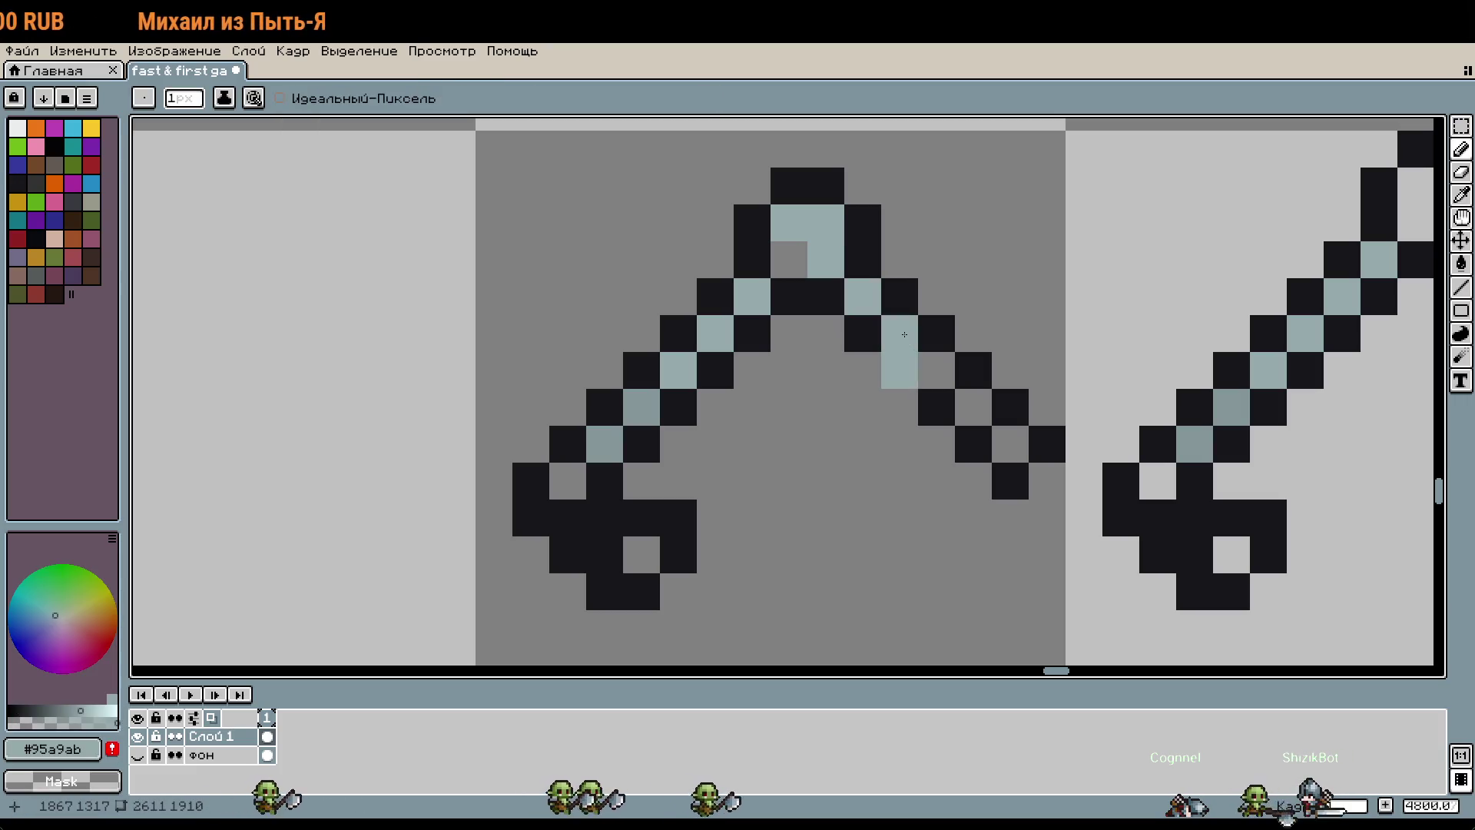
{"action": "key", "text": "ctrl+z"}
{"action": "left_click", "coordinate": [935, 371]}
{"action": "left_click", "coordinate": [973, 408]}
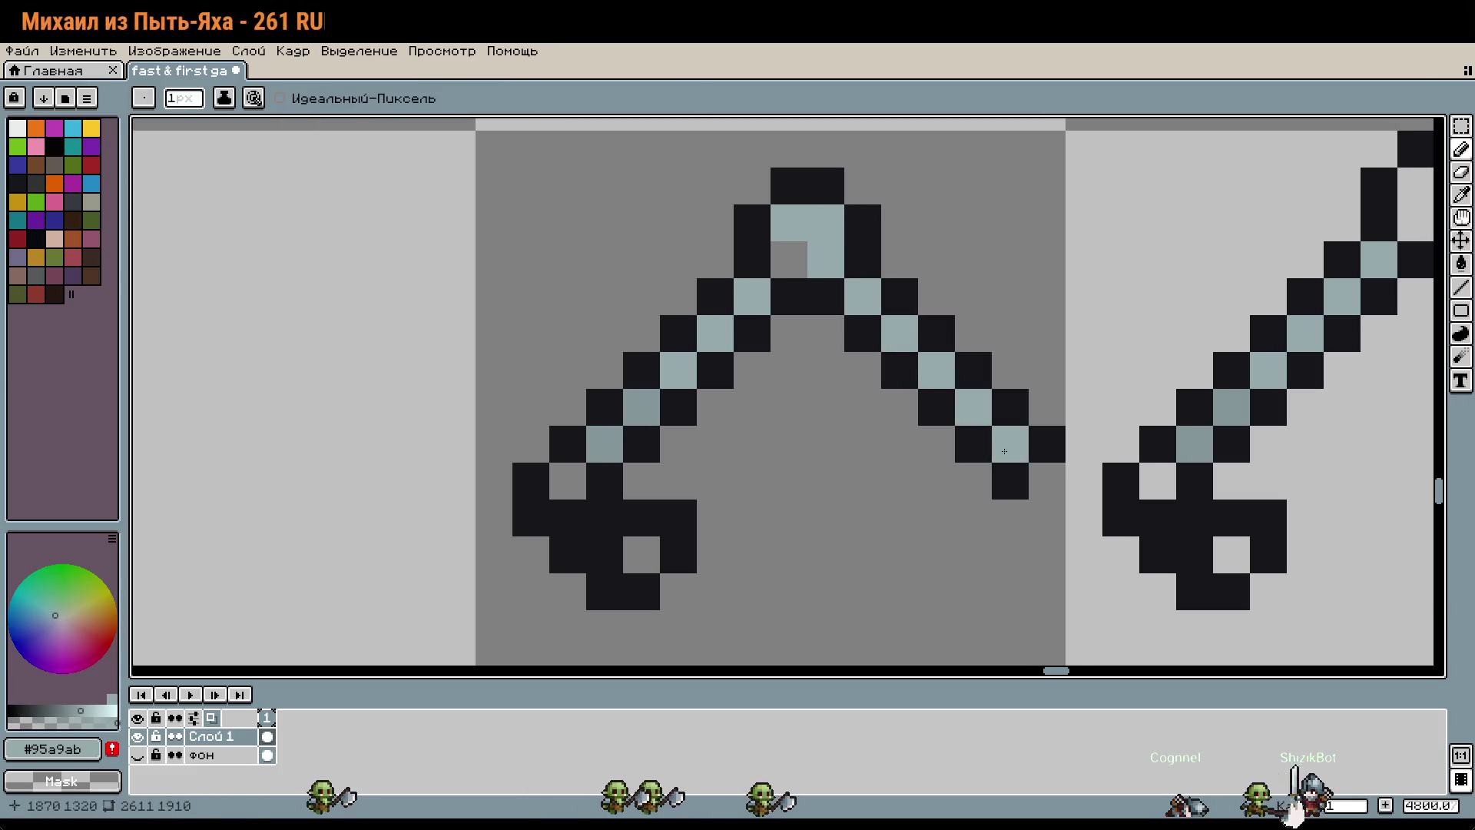
{"action": "scroll", "coordinate": [1004, 451], "scroll_direction": "down", "scroll_amount": 4}
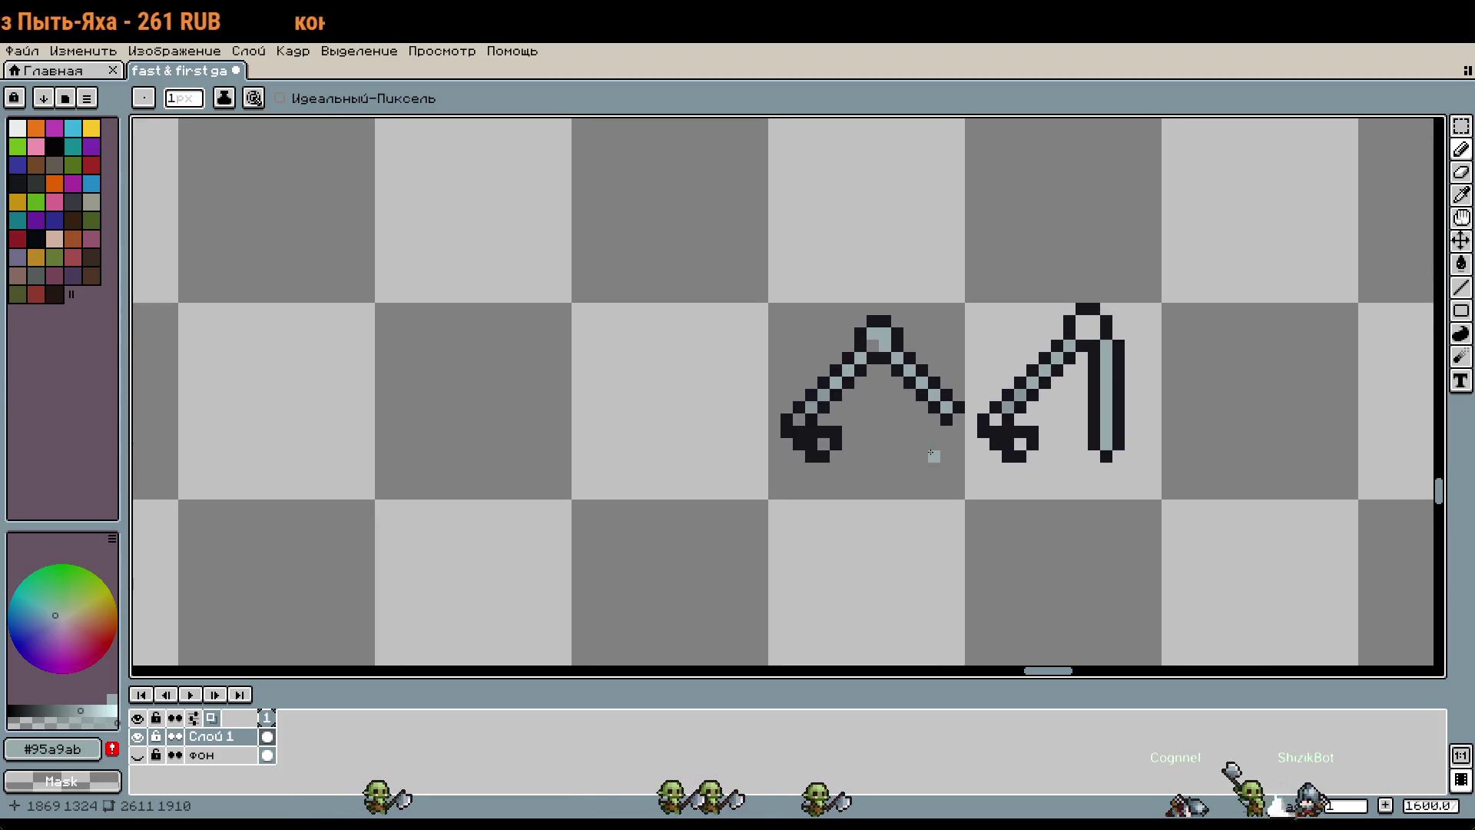
{"action": "scroll", "coordinate": [930, 453], "scroll_direction": "up", "scroll_amount": 2}
{"action": "key", "text": "m"}
{"action": "left_click_drag", "start_coordinate": [951, 463], "coordinate": [953, 465]}
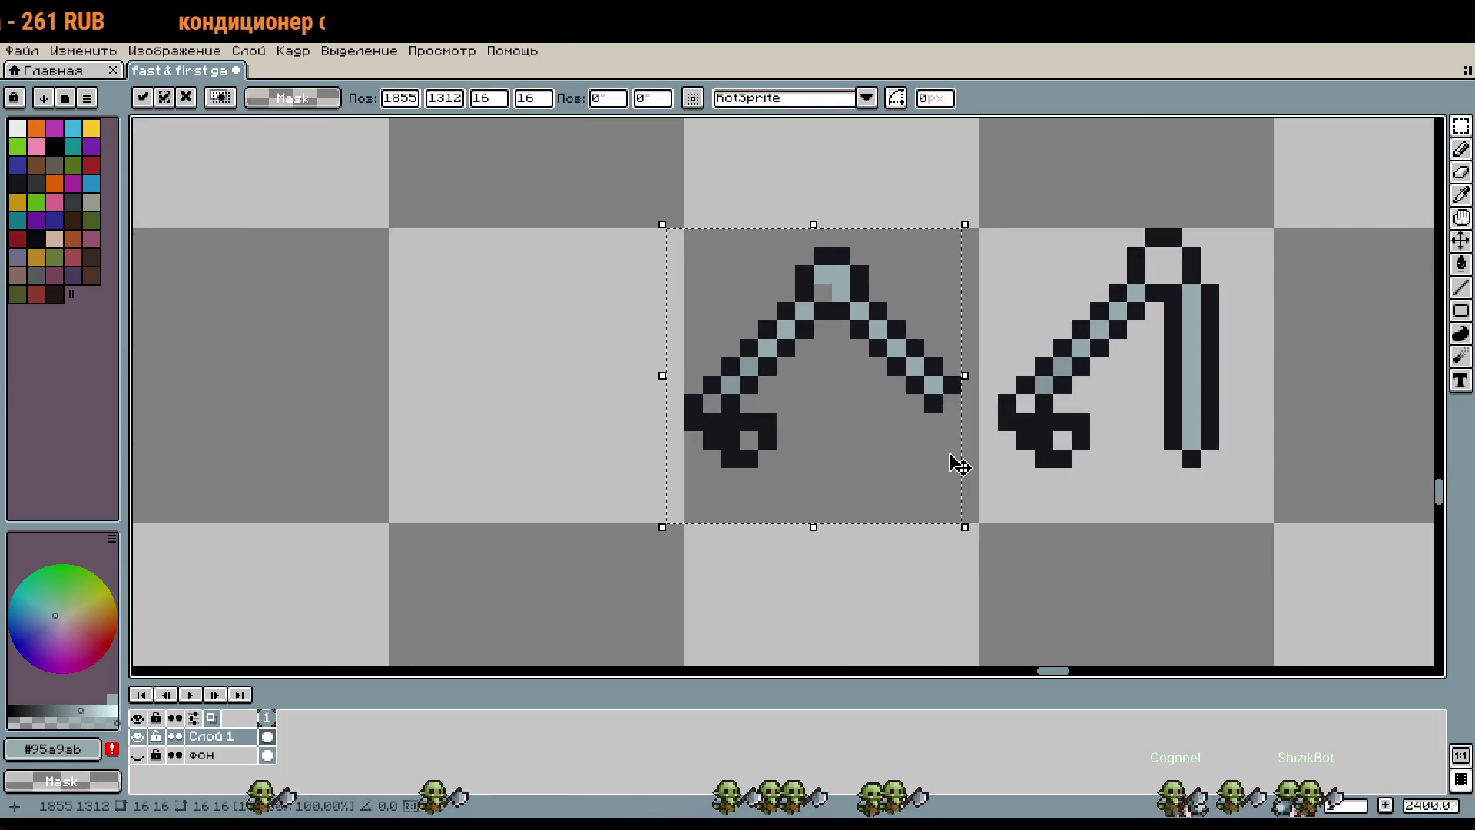
Step: With the dark outline colour, strip the down-right arm to leave a ring-headed shaft
{"action": "key", "text": "ctrl+d"}
{"action": "key", "text": "b"}
{"action": "left_click", "coordinate": [958, 407], "text": "alt"}
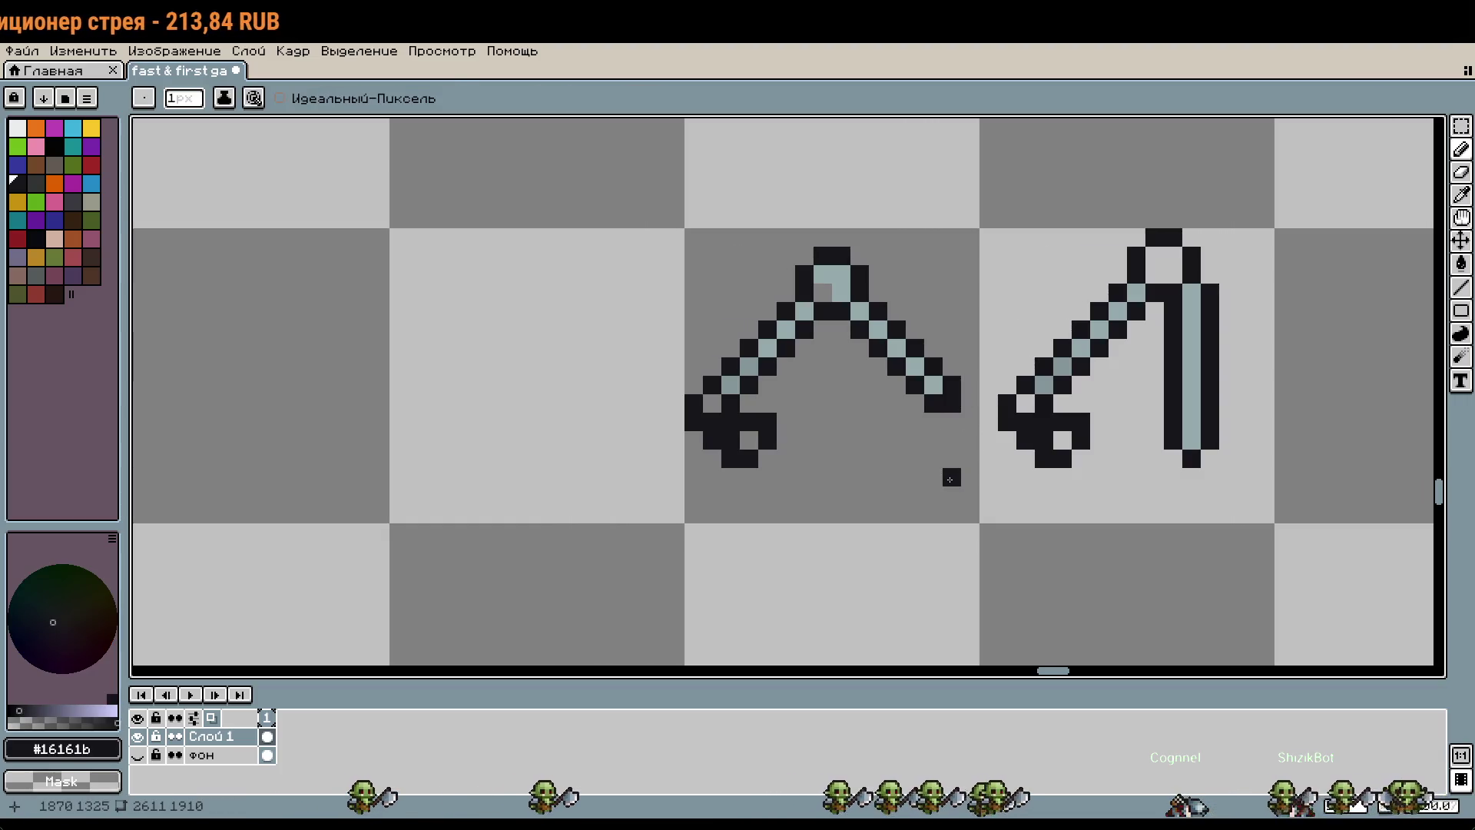
{"action": "key", "text": "w"}
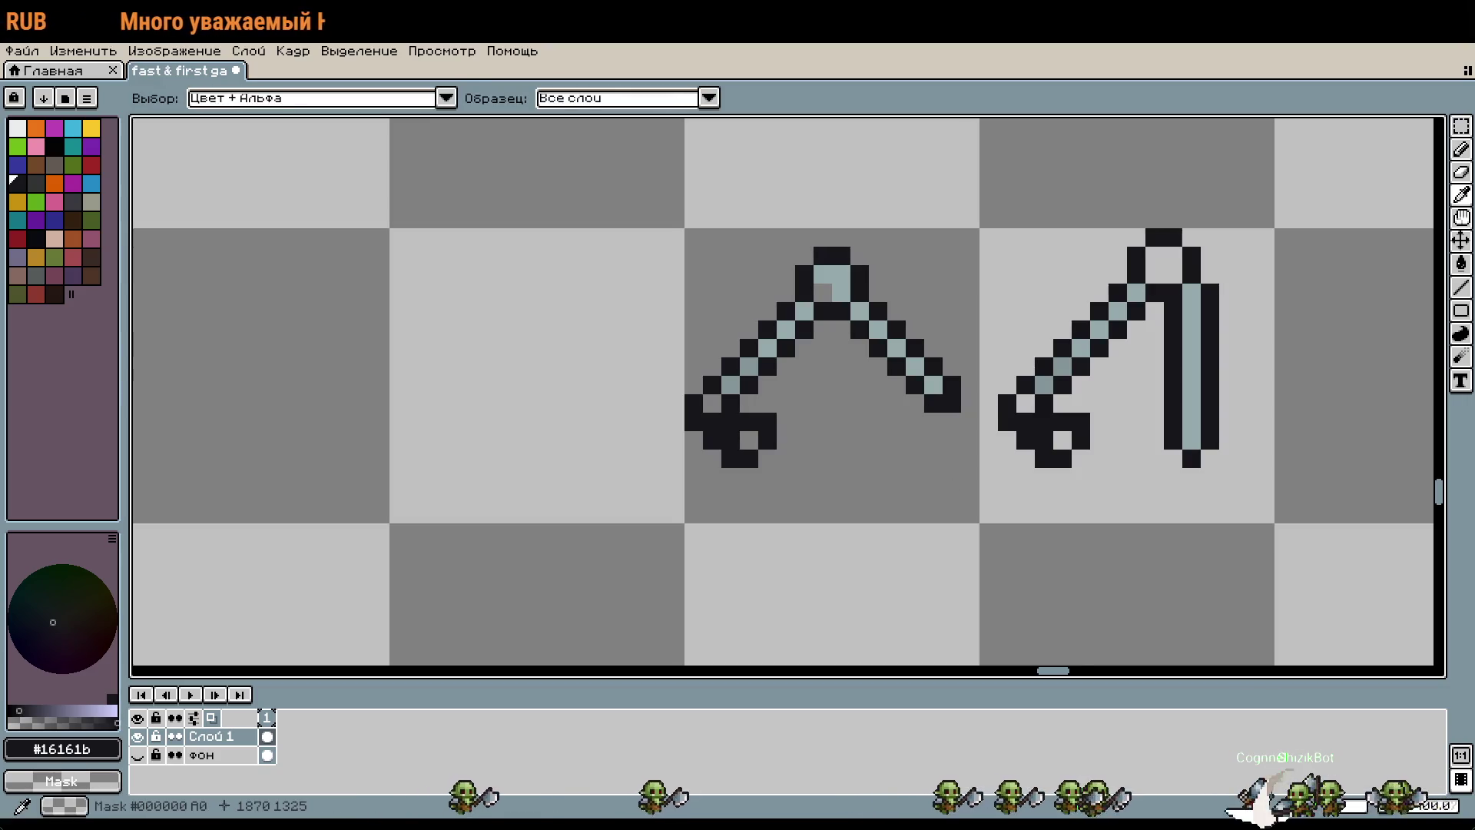
{"action": "key", "text": "b"}
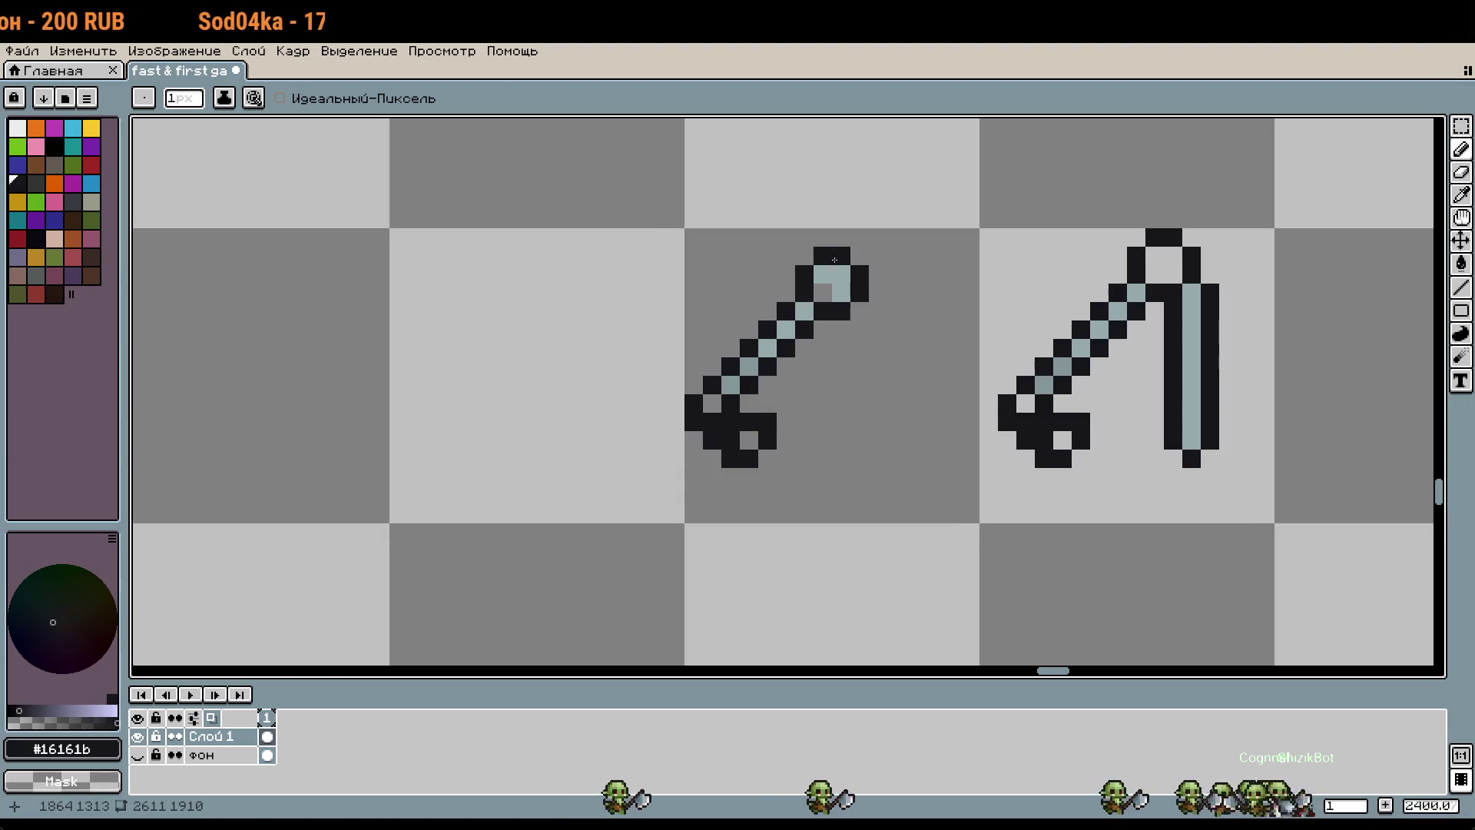
{"action": "scroll", "coordinate": [841, 300], "scroll_direction": "up", "scroll_amount": 1}
{"action": "key", "text": "w"}
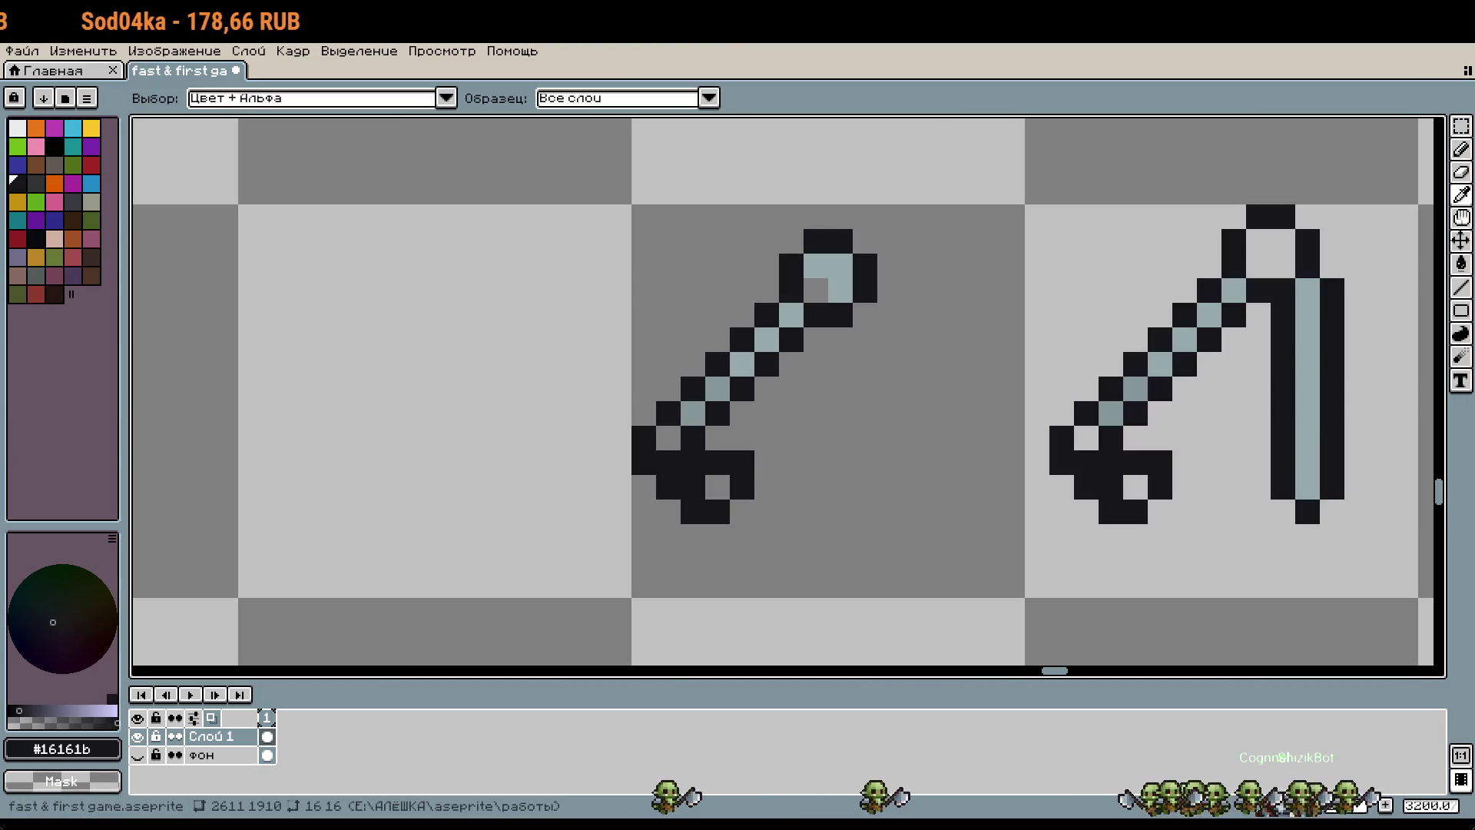
{"action": "key", "text": "b"}
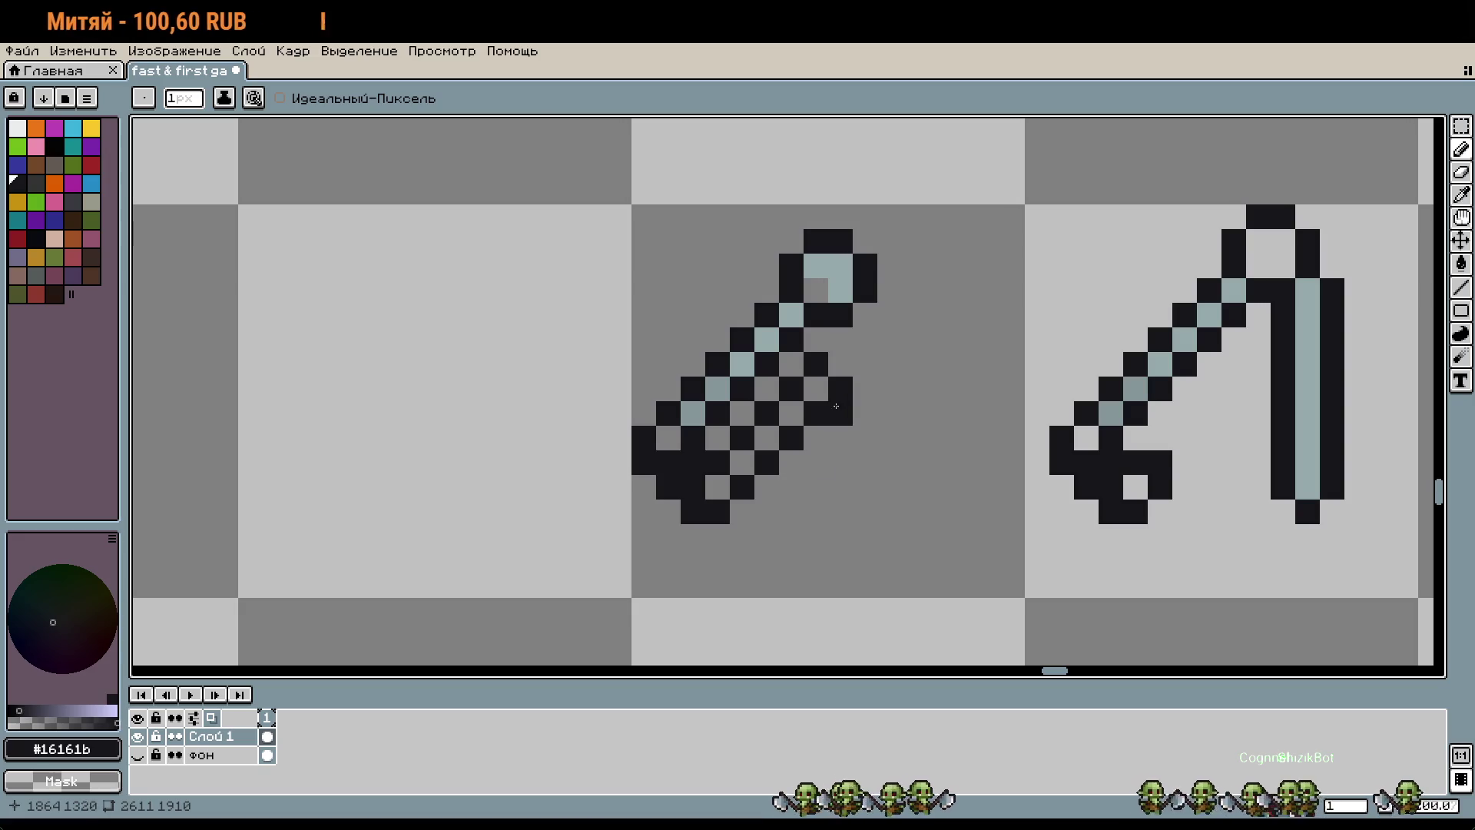
Step: Paint light blue-grey pixels along the second rail
{"action": "key", "text": "ctrl+z"}
{"action": "key", "text": "i"}
{"action": "left_click", "coordinate": [747, 359]}
{"action": "key", "text": "b"}
{"action": "left_click_drag", "start_coordinate": [816, 388], "coordinate": [768, 436]}
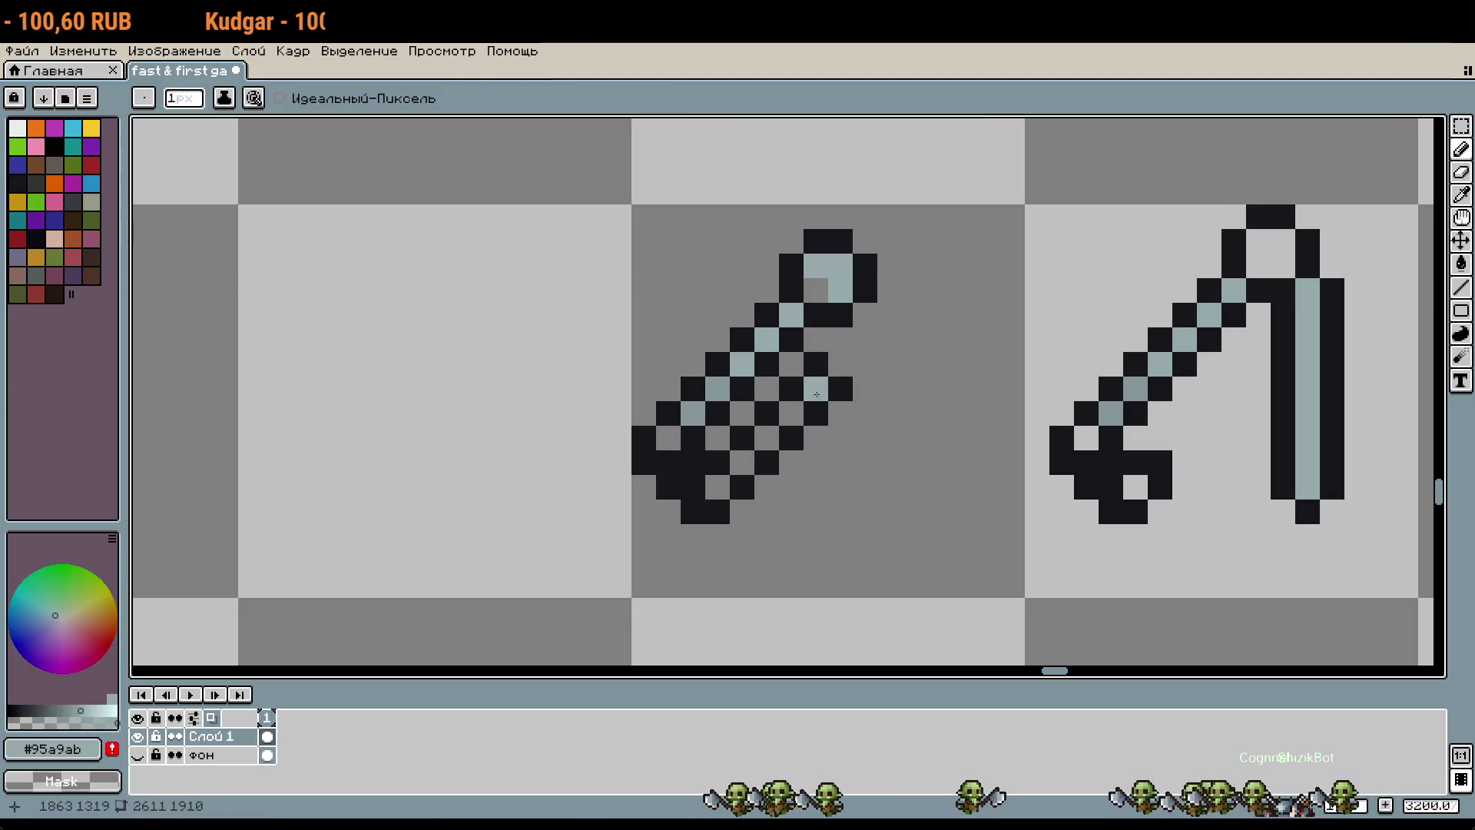
{"action": "key", "text": "i"}
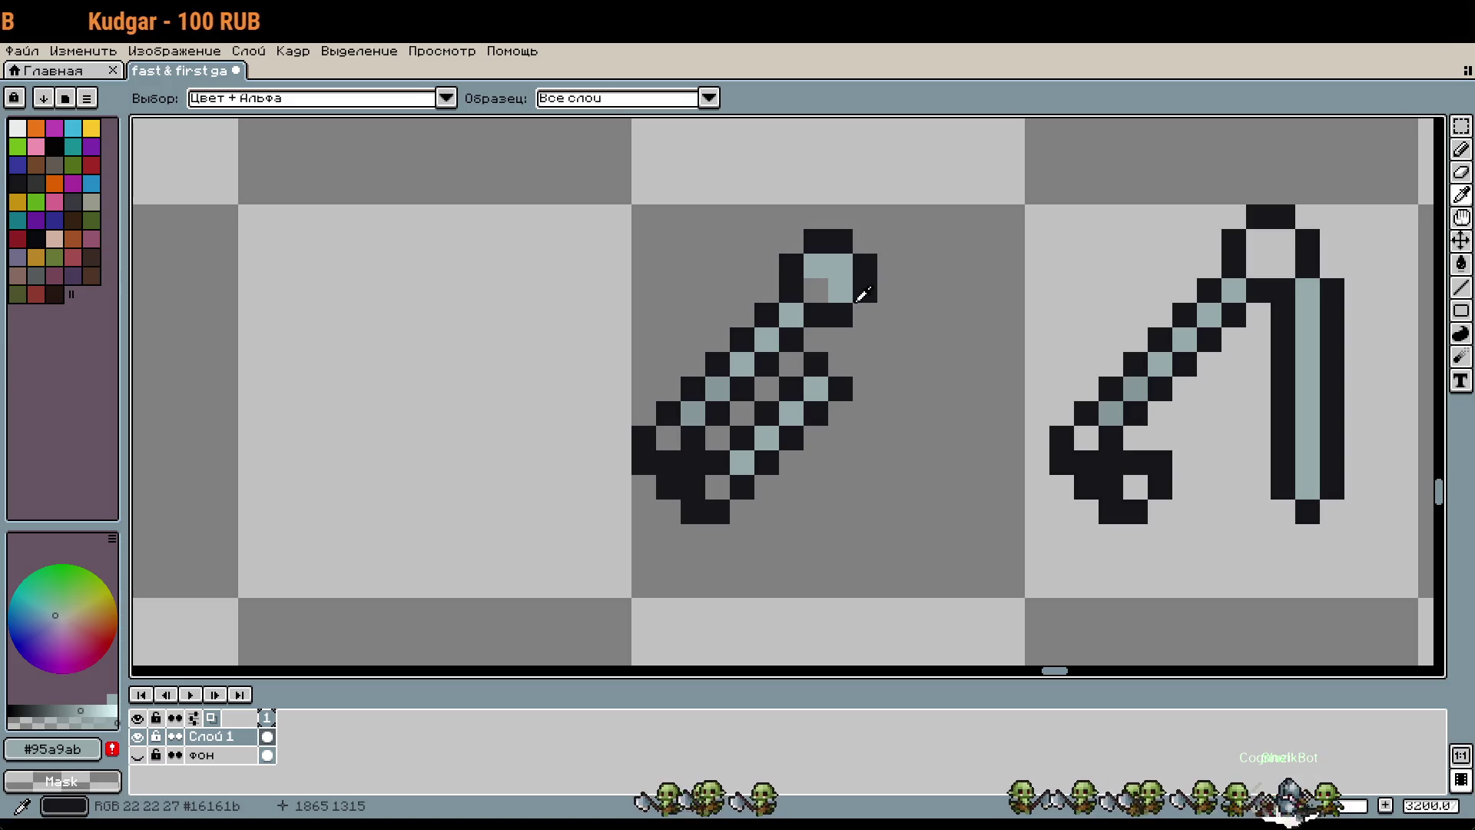
{"action": "left_click", "coordinate": [863, 290]}
{"action": "key", "text": "b"}
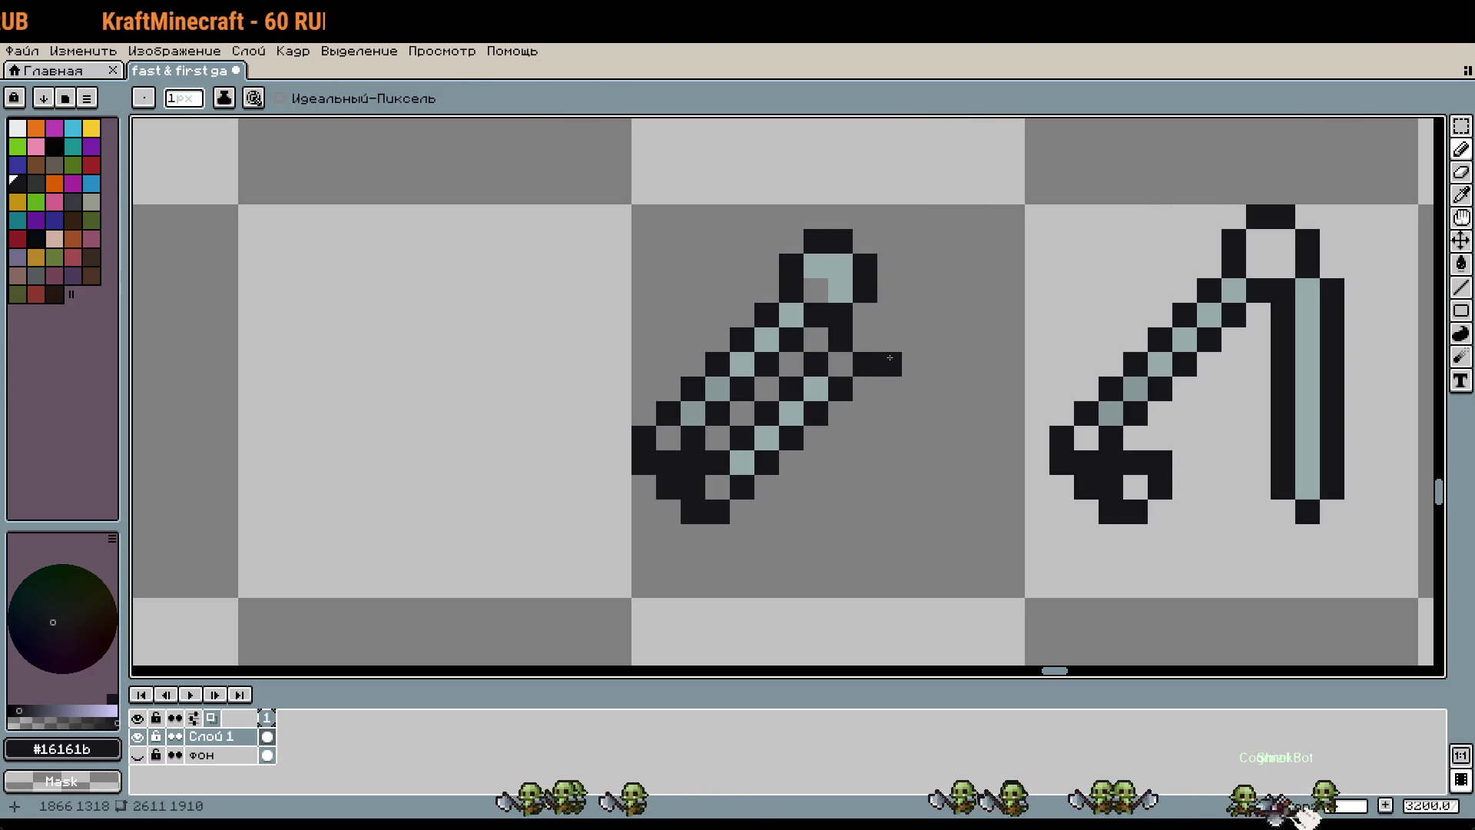
Step: Fill the hole in the head with light blue-grey pixels
{"action": "left_click", "coordinate": [839, 274], "text": "alt"}
{"action": "left_click_drag", "start_coordinate": [867, 316], "coordinate": [889, 339]}
{"action": "scroll", "coordinate": [981, 312], "scroll_direction": "down", "scroll_amount": 1}
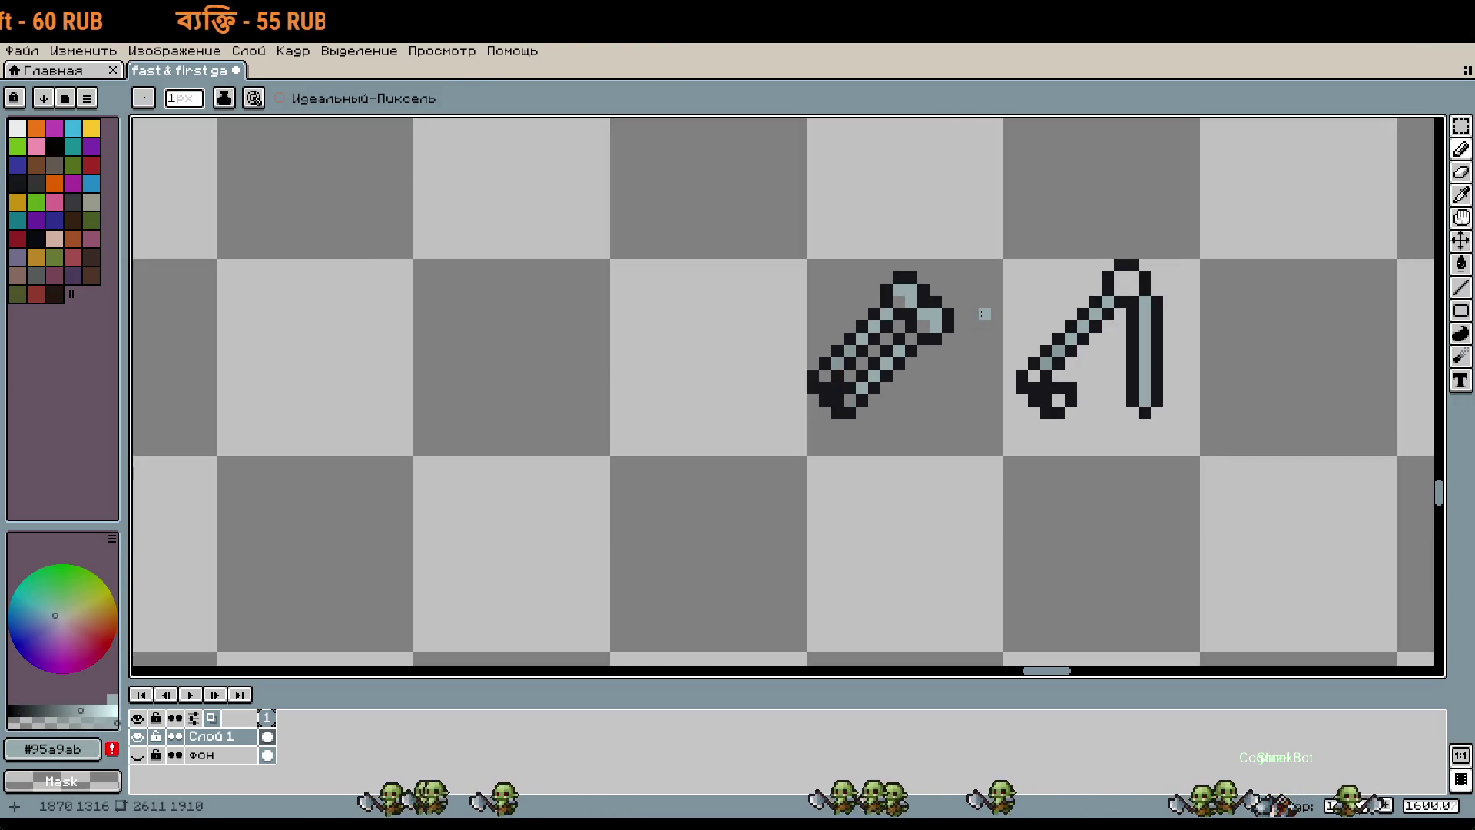
{"action": "scroll", "coordinate": [975, 311], "scroll_direction": "up", "scroll_amount": 2}
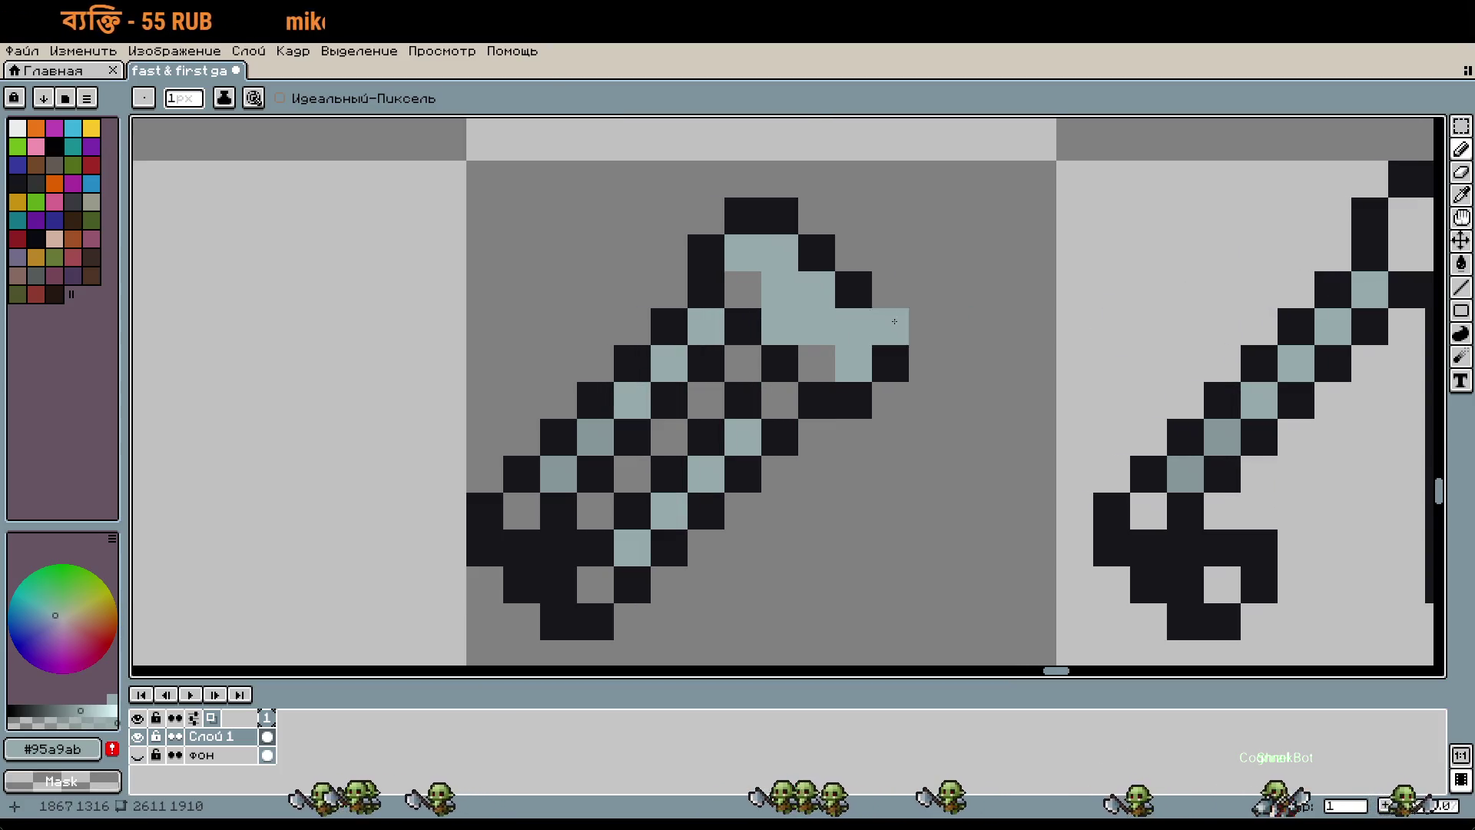
Step: Try extra dark pixels around the head and weapon, undoing them
{"action": "key", "text": "i"}
{"action": "left_click", "coordinate": [899, 310]}
{"action": "key", "text": "b"}
{"action": "scroll", "coordinate": [960, 361], "scroll_direction": "down", "scroll_amount": 2}
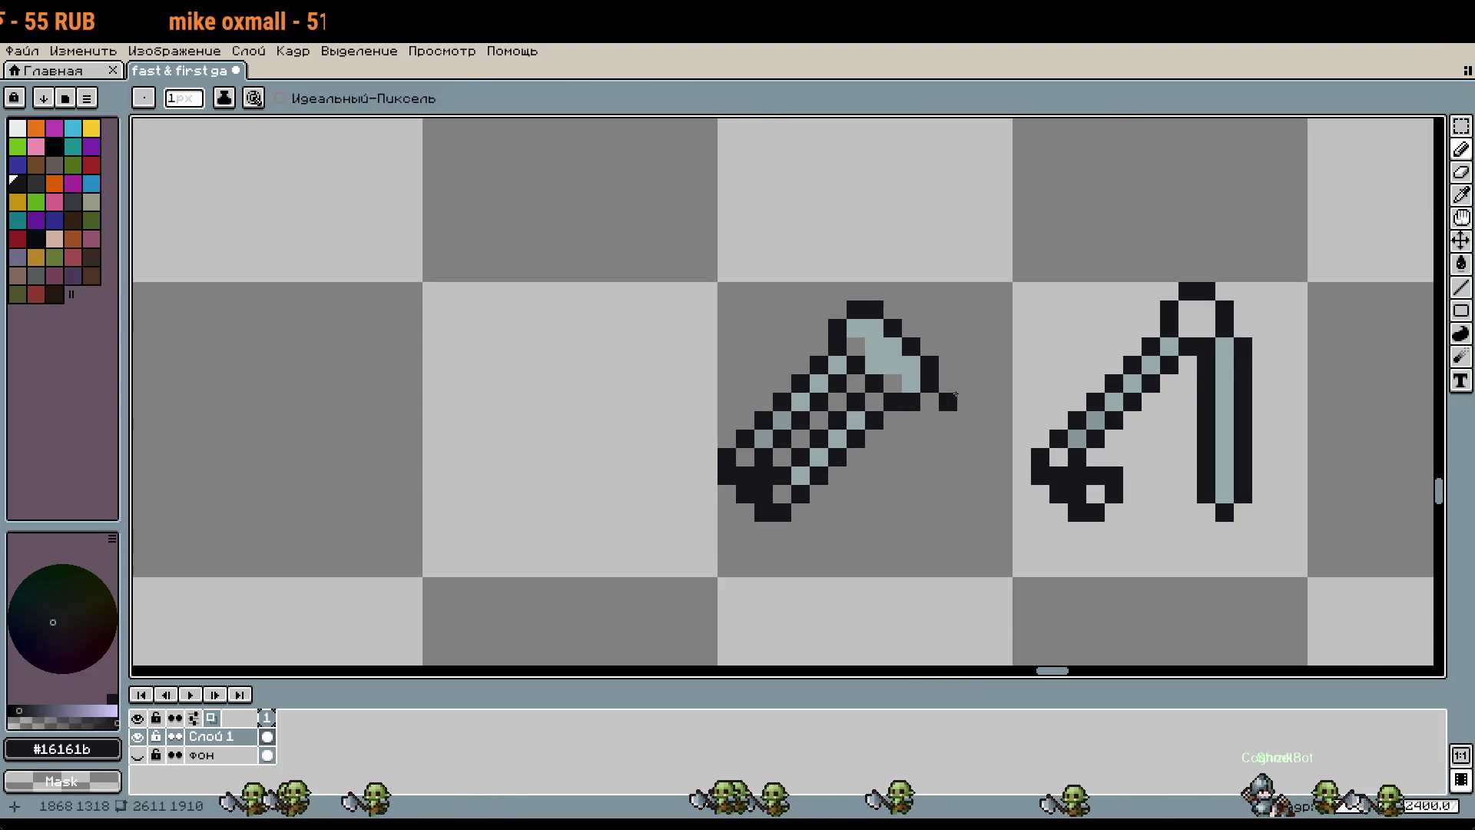
{"action": "scroll", "coordinate": [907, 416], "scroll_direction": "up", "scroll_amount": 2}
{"action": "left_click", "coordinate": [907, 415]}
{"action": "key", "text": "ctrl+z"}
{"action": "key", "text": "ctrl+z"}
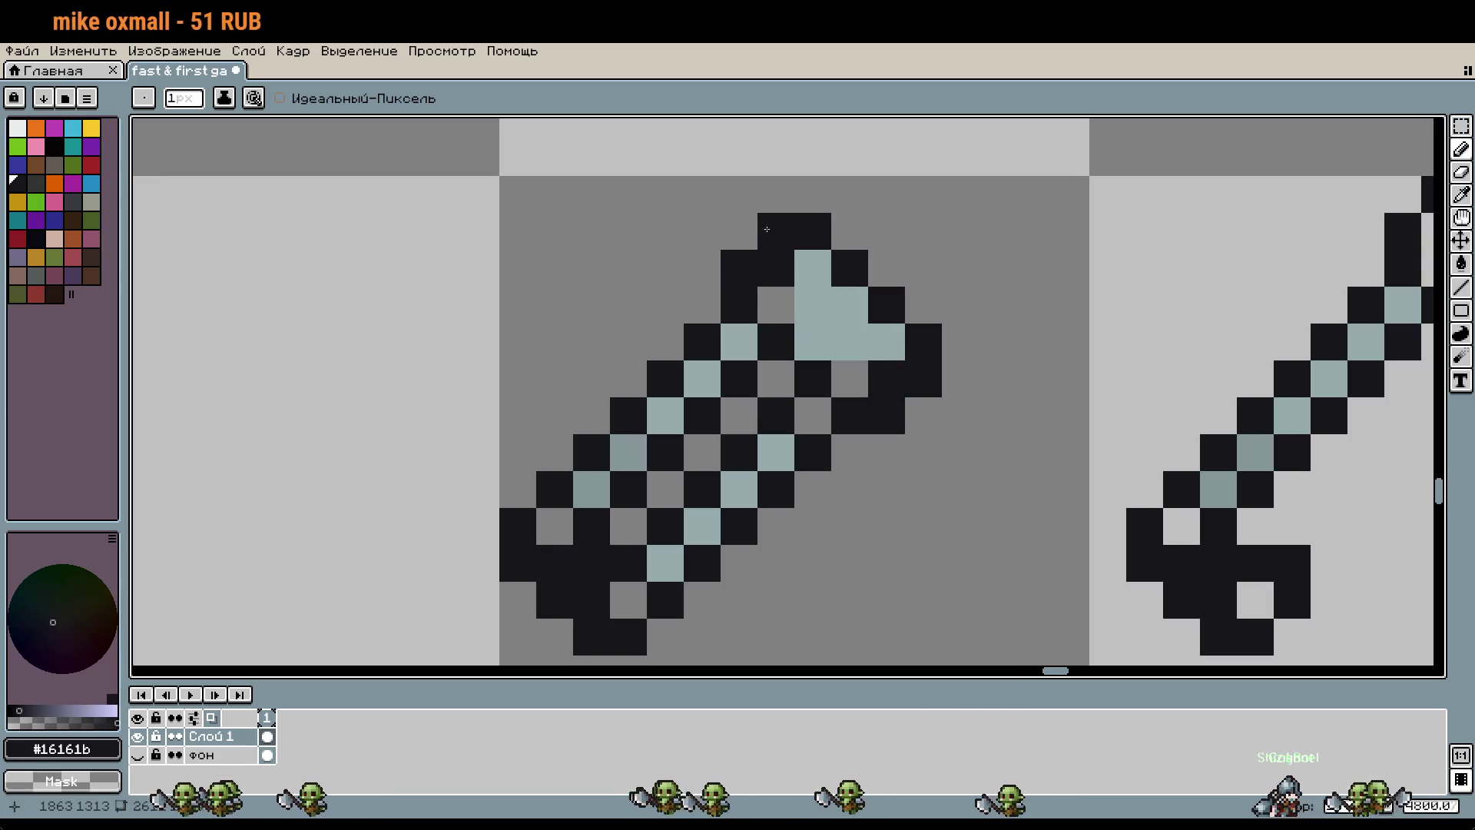
{"action": "key", "text": "ctrl+z"}
{"action": "key", "text": "ctrl+z"}
{"action": "key", "text": "ctrl+z"}
{"action": "key", "text": "ctrl+z"}
{"action": "key", "text": "ctrl+z"}
{"action": "key", "text": "ctrl+z"}
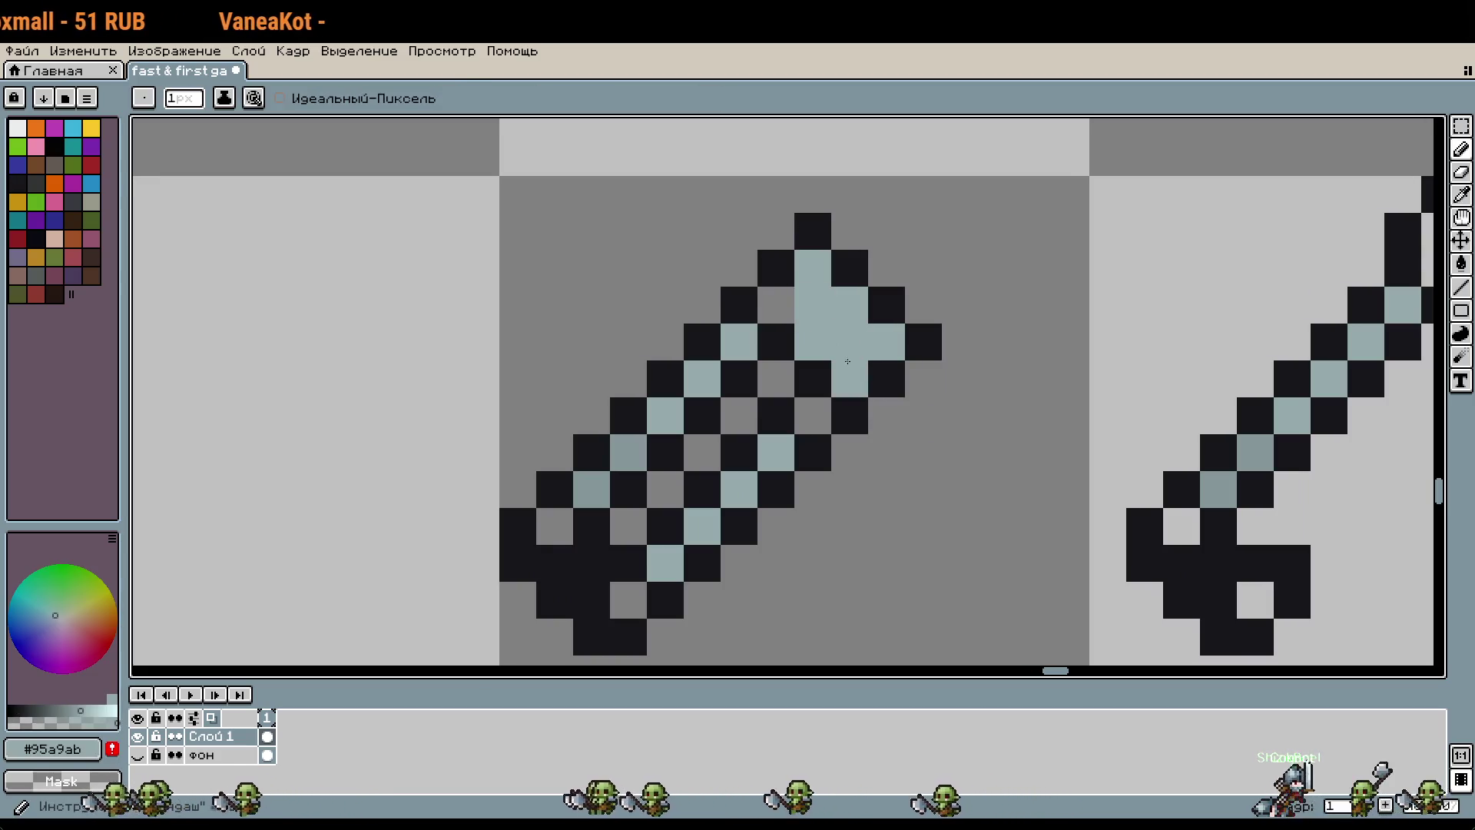
{"action": "key", "text": "ctrl+z"}
{"action": "scroll", "coordinate": [908, 348], "scroll_direction": "down", "scroll_amount": 1}
{"action": "left_click", "coordinate": [972, 384]}
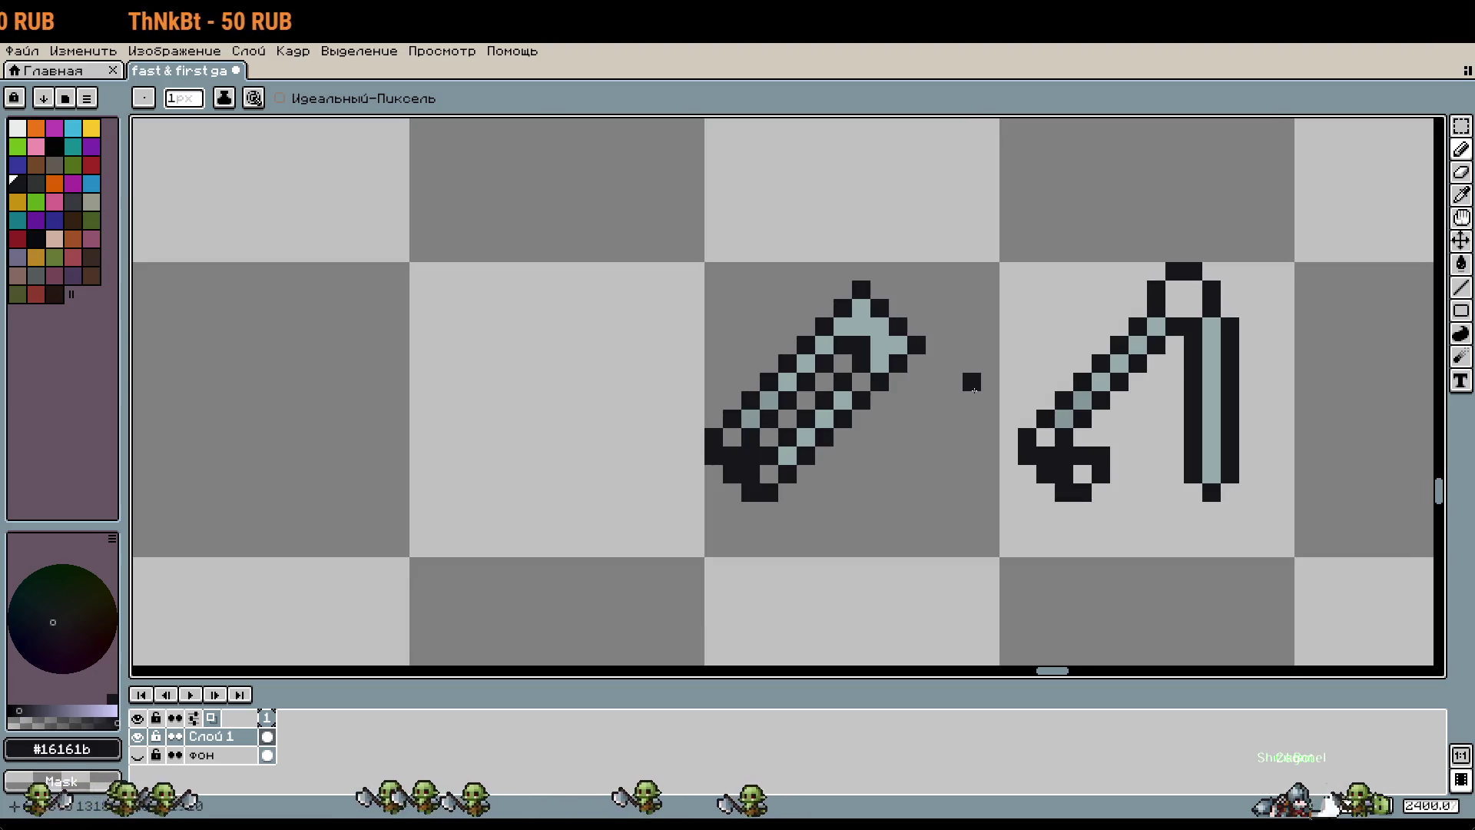
{"action": "key", "text": "ctrl+z"}
{"action": "left_click", "coordinate": [889, 338], "text": "alt"}
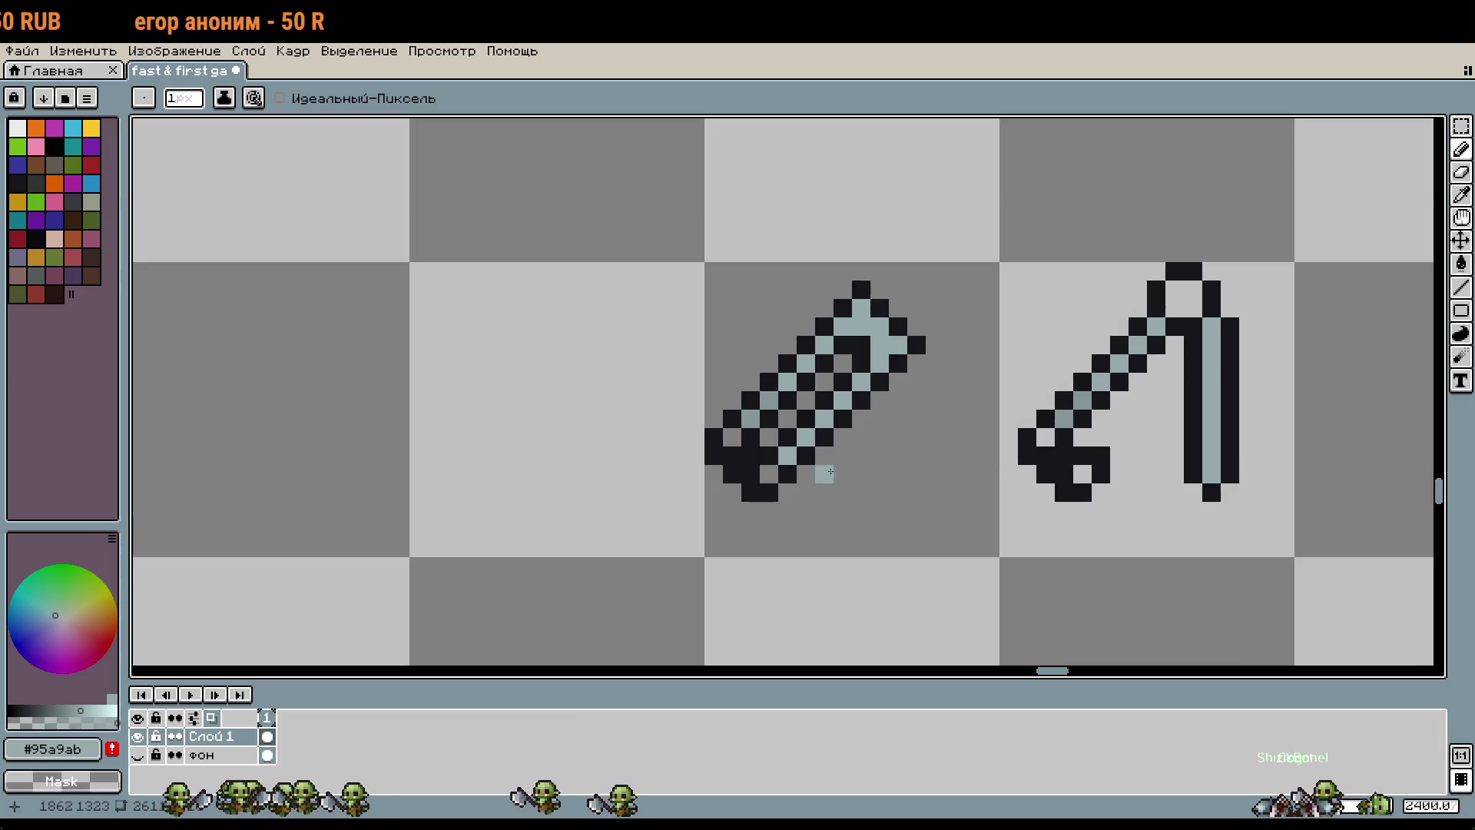
Step: Nudge the ladder weapon right and one pixel down within its tile
{"action": "key", "text": "m"}
{"action": "left_click_drag", "start_coordinate": [897, 462], "coordinate": [906, 468]}
{"action": "key", "text": "Right"}
{"action": "key", "text": "Right"}
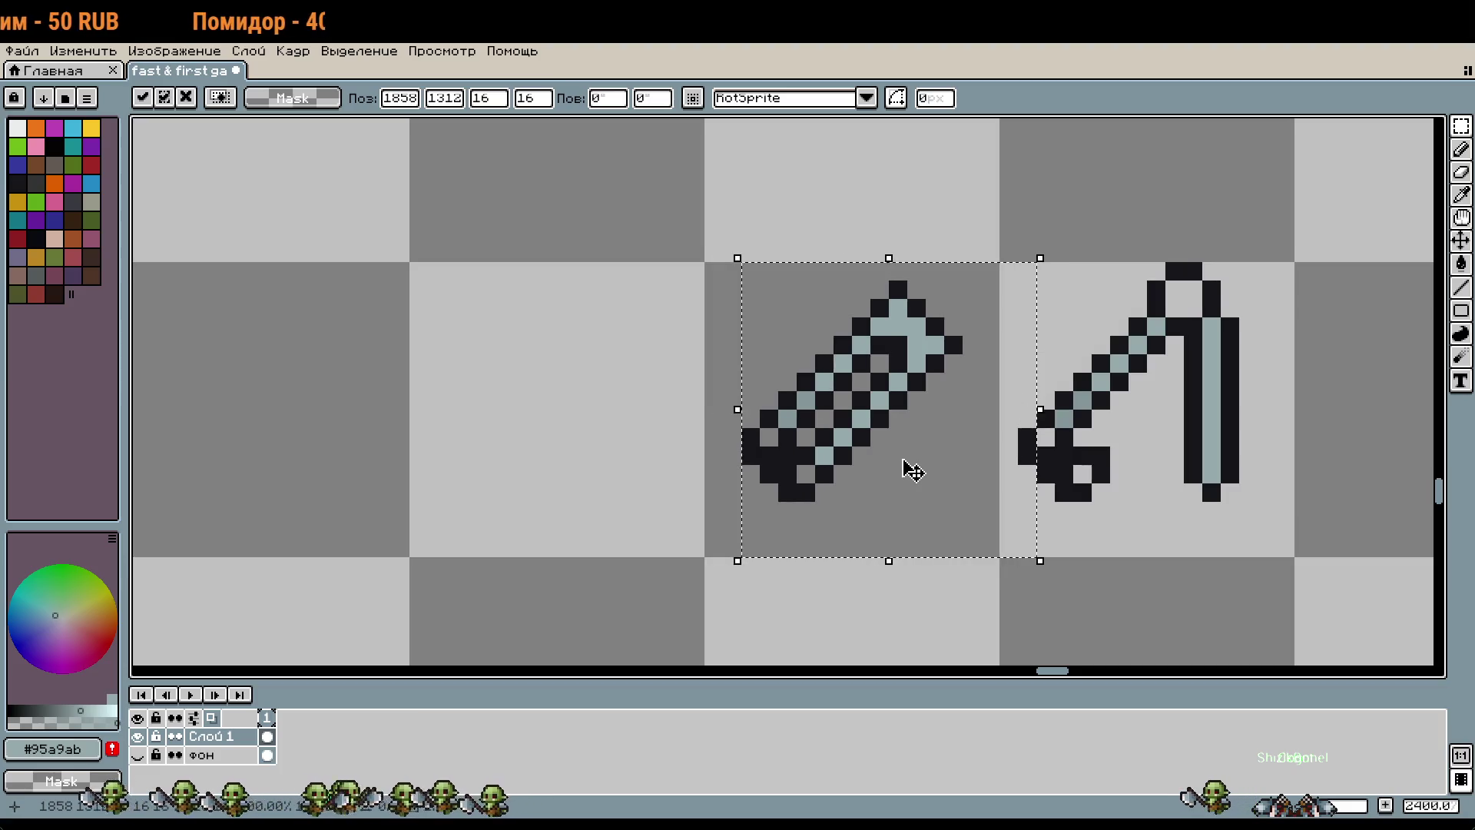
{"action": "key", "text": "Down"}
{"action": "key", "text": "Return"}
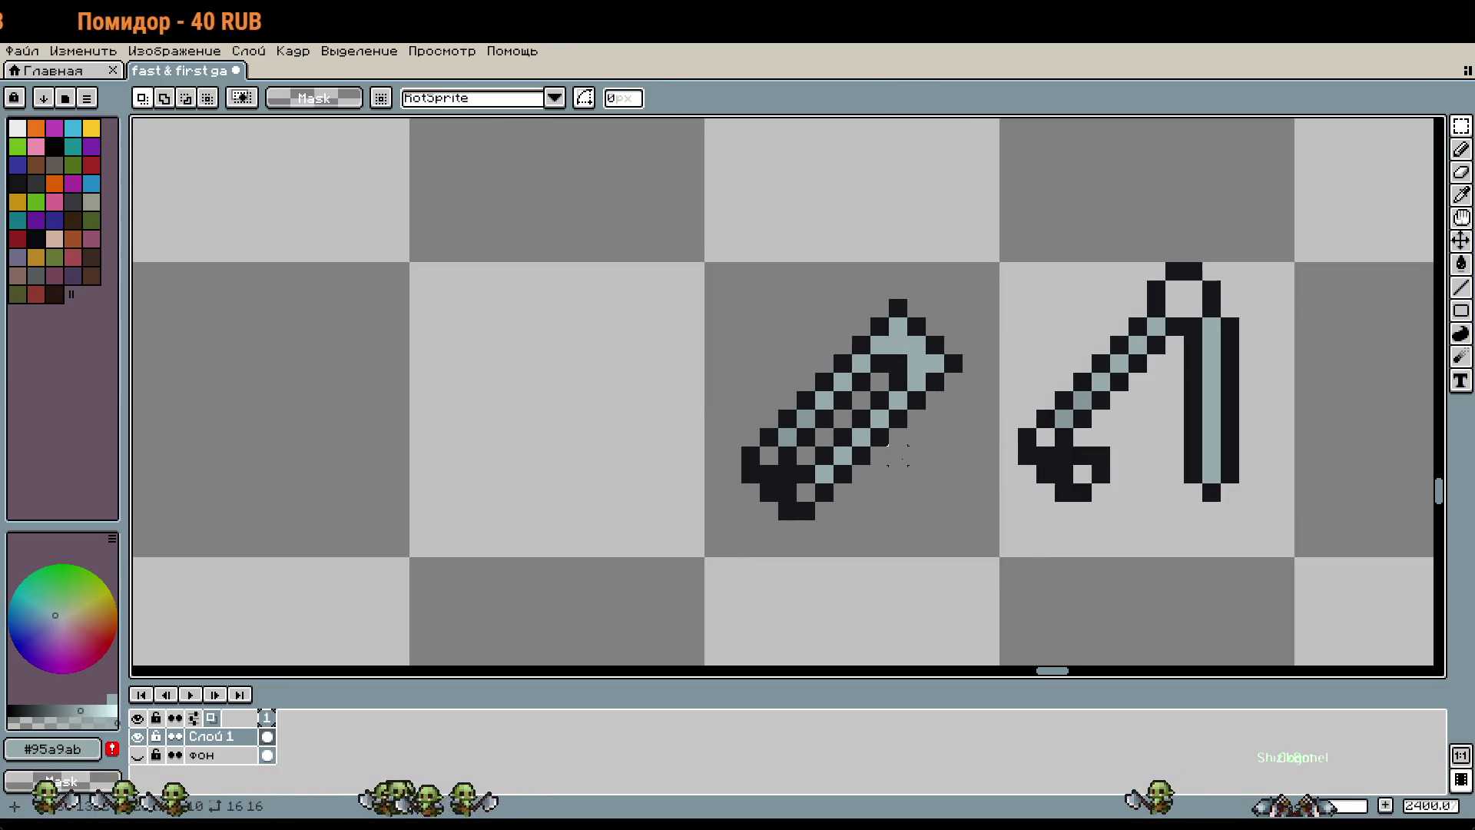
Step: Paste a copy of the ladder weapon one cell below
{"action": "key", "text": "ctrl+c"}
{"action": "key", "text": "ctrl+v"}
{"action": "key", "text": "shift+Down"}
{"action": "key", "text": "ctrl+d"}
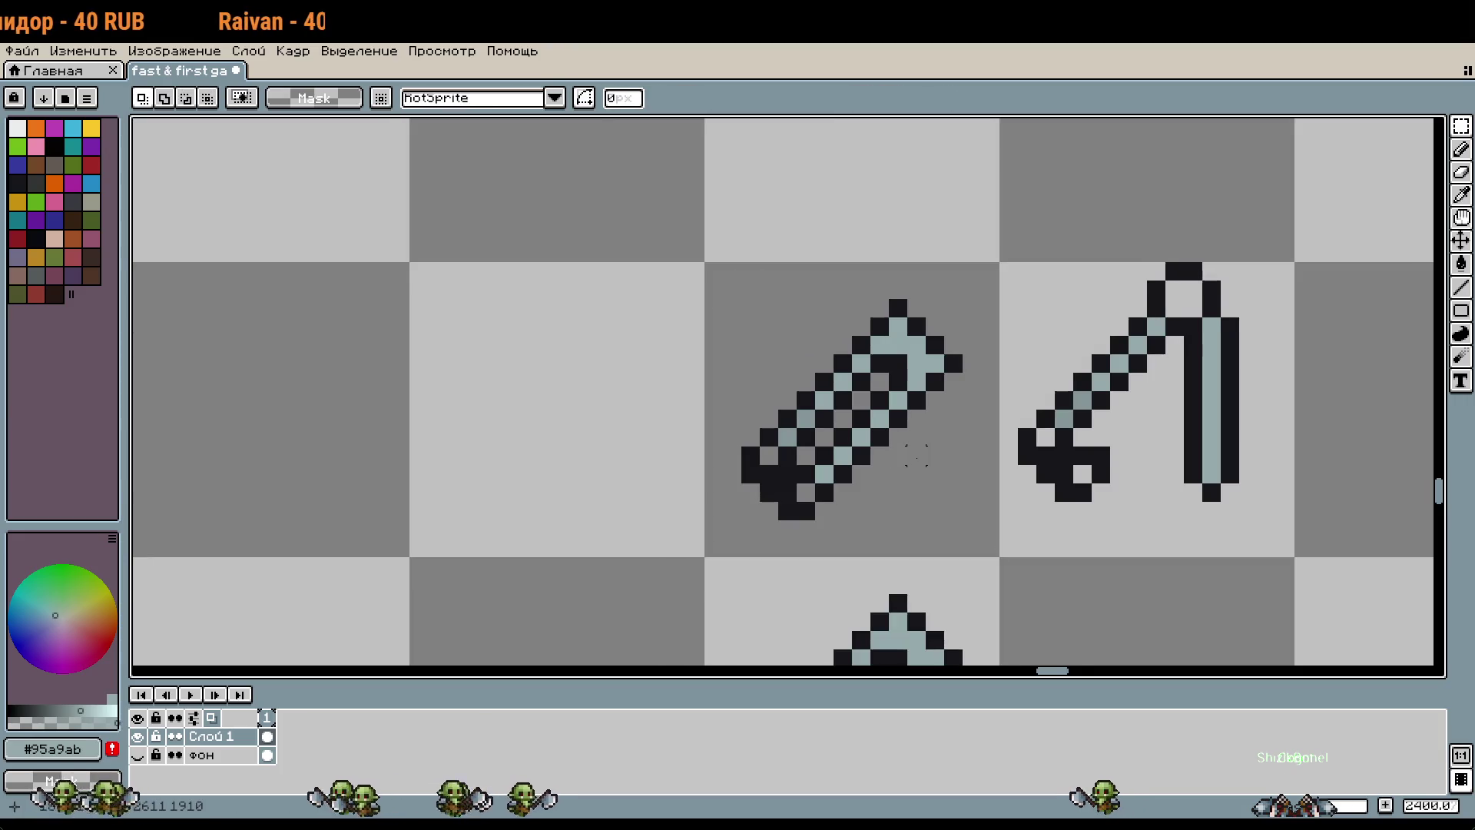
{"action": "scroll", "coordinate": [914, 461], "scroll_direction": "up", "scroll_amount": 1}
Step: Add a dark outline pixel inside the head
{"action": "key", "text": "b"}
{"action": "key", "text": "alt"}
{"action": "left_click", "coordinate": [955, 362], "text": "alt"}
{"action": "left_click", "coordinate": [941, 380]}
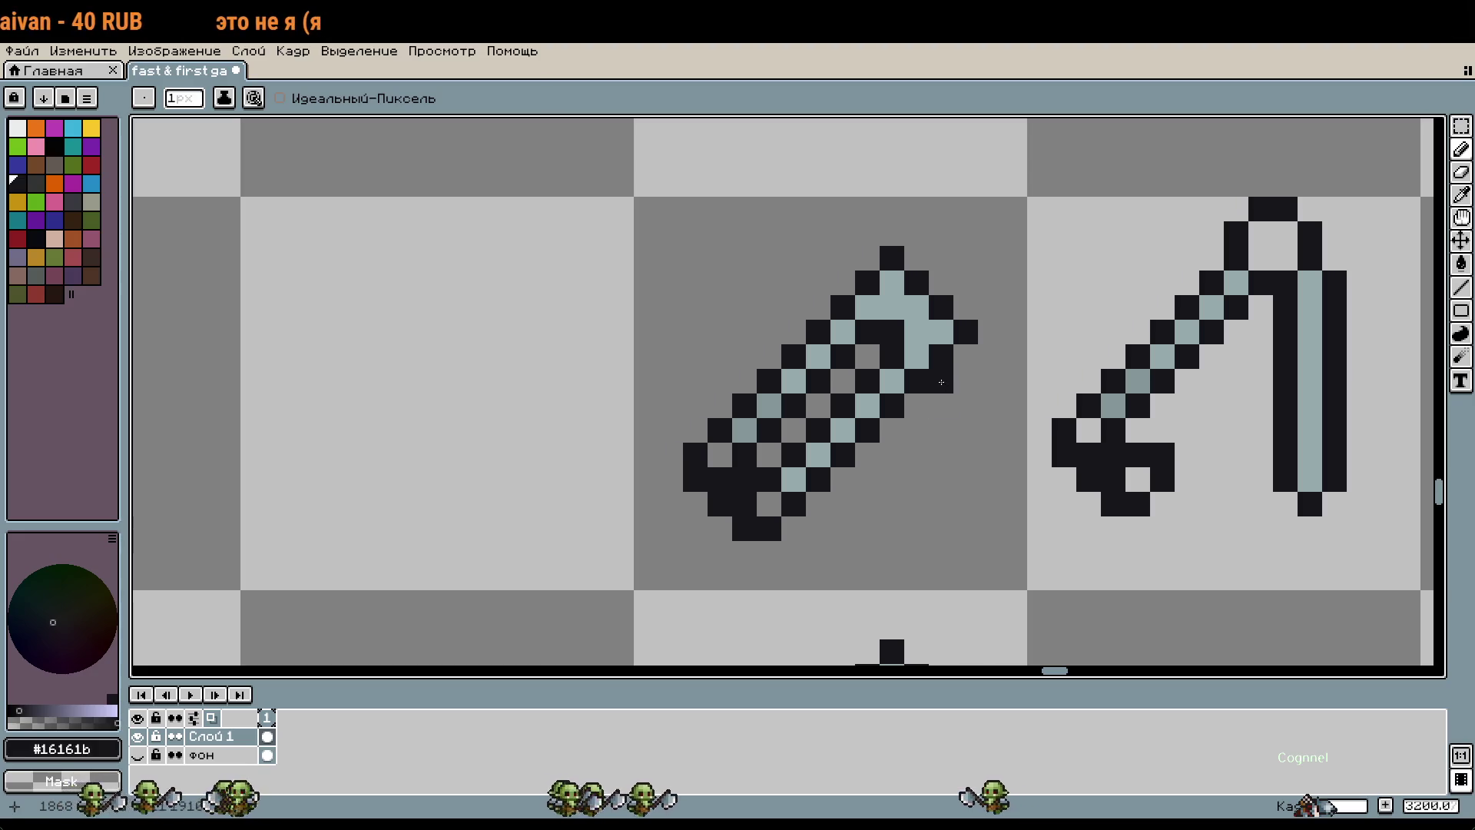
Step: Draw a dark vertical outline under the hook head and paint a light blue-grey stripe beside it
{"action": "mouse_move", "coordinate": [965, 353]}
{"action": "left_mouse_down"}
{"action": "mouse_move", "coordinate": [958, 519]}
{"action": "mouse_move", "coordinate": [941, 529]}
{"action": "mouse_move", "coordinate": [916, 382]}
{"action": "mouse_move", "coordinate": [798, 493]}
{"action": "mouse_move", "coordinate": [805, 527]}
{"action": "left_mouse_up"}
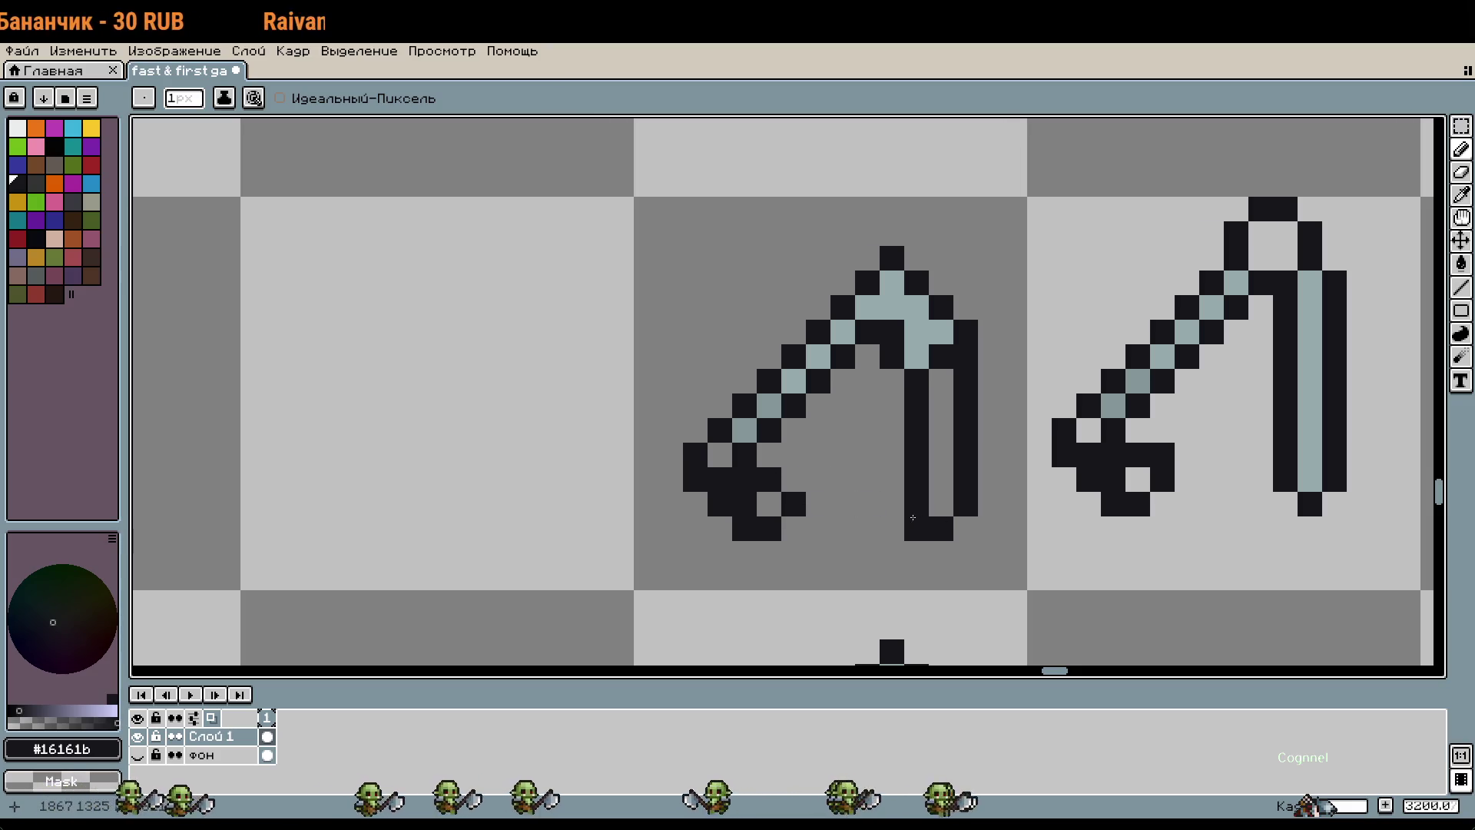
{"action": "left_click", "coordinate": [941, 338], "text": "alt"}
{"action": "left_click_drag", "start_coordinate": [941, 504], "coordinate": [941, 356]}
{"action": "left_click", "coordinate": [966, 374], "text": "alt"}
{"action": "left_click", "coordinate": [941, 403], "text": "alt"}
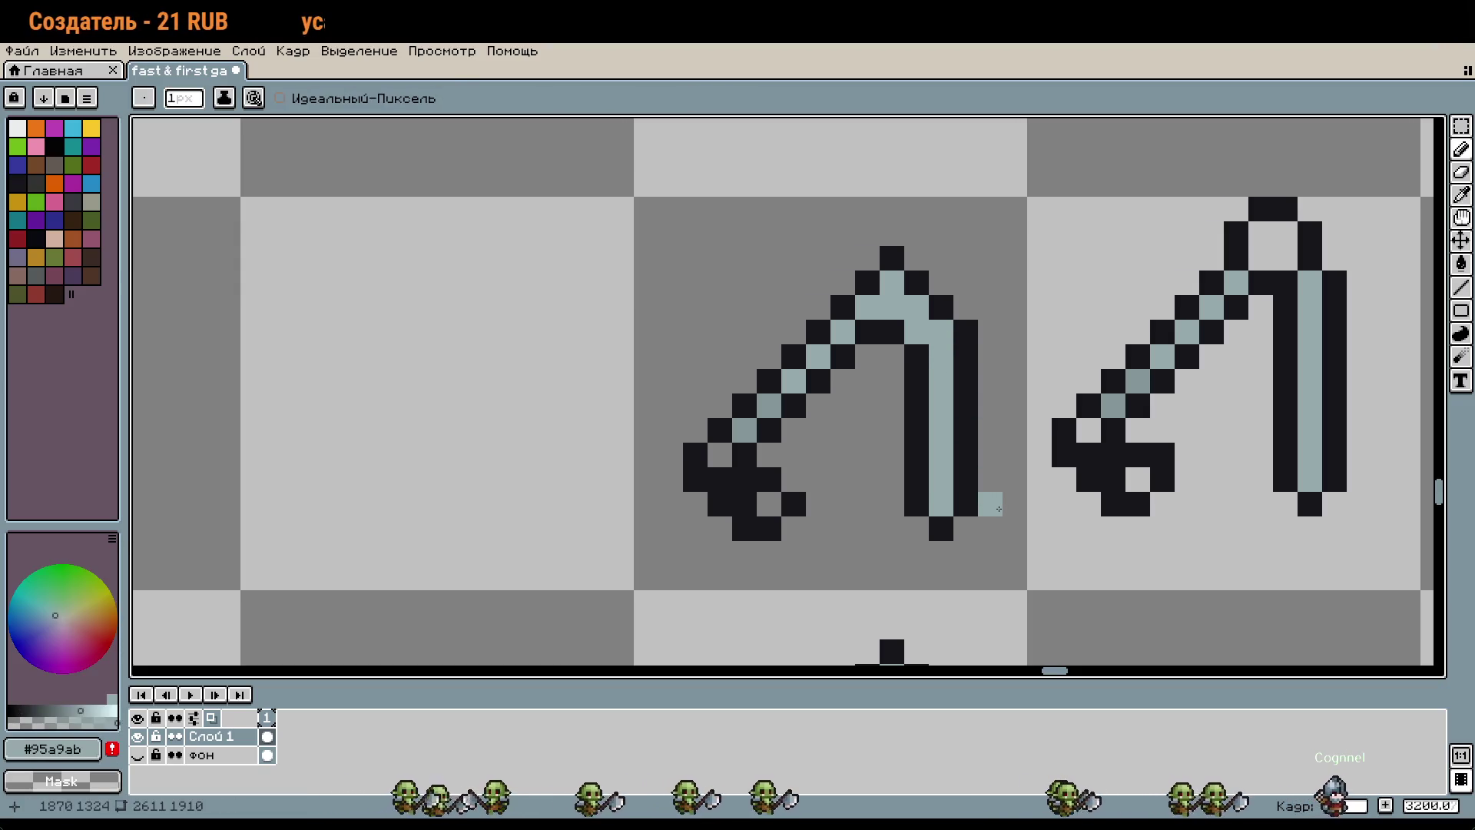
Step: Shift the light blade stripe one pixel left to sit against the outline
{"action": "key", "text": "m"}
{"action": "left_click_drag", "start_coordinate": [977, 540], "coordinate": [905, 320]}
{"action": "key", "text": "Left"}
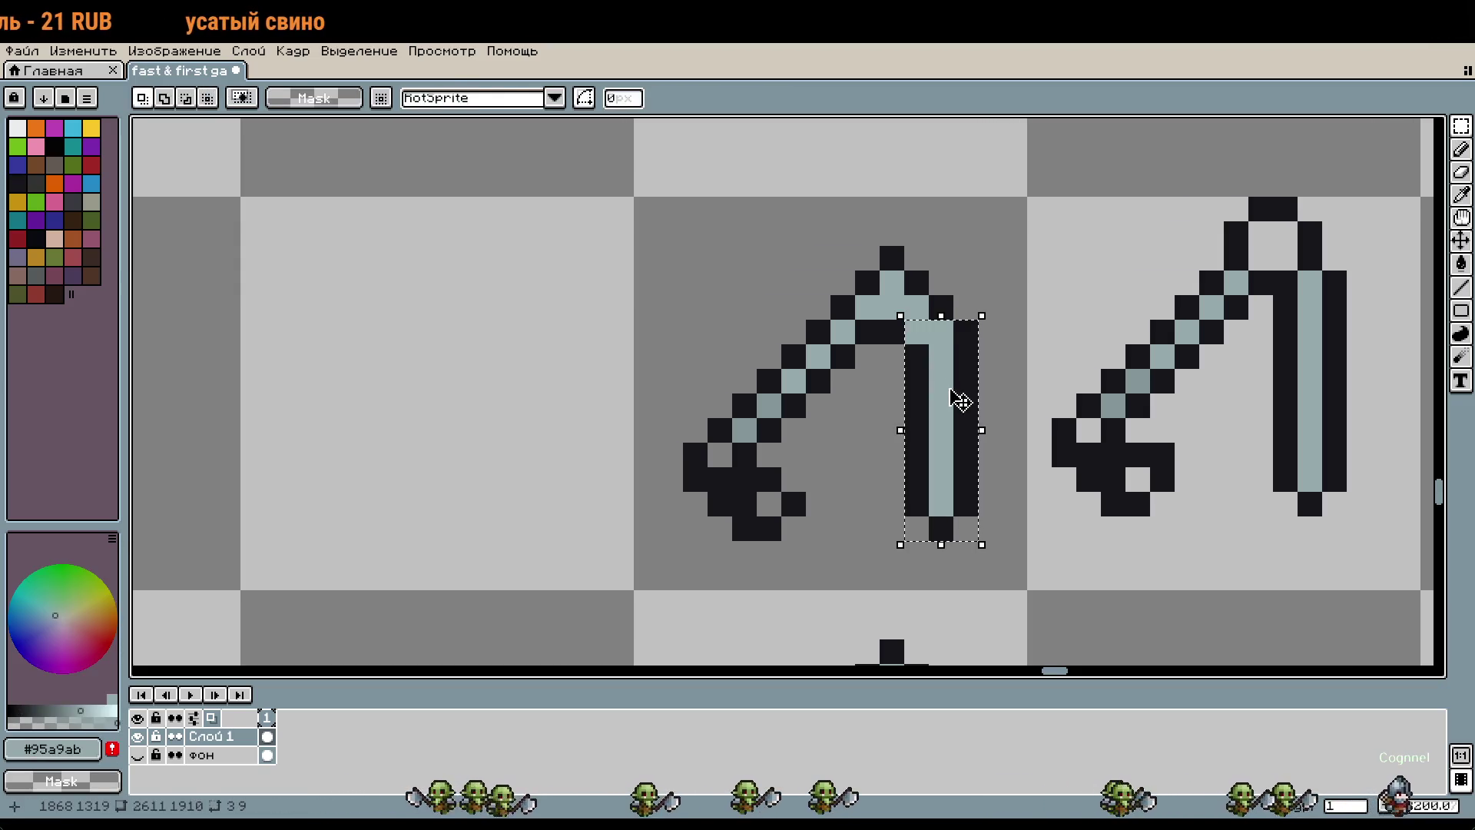
{"action": "key", "text": "Return"}
{"action": "key", "text": "b"}
{"action": "left_click", "coordinate": [1014, 381], "text": "alt"}
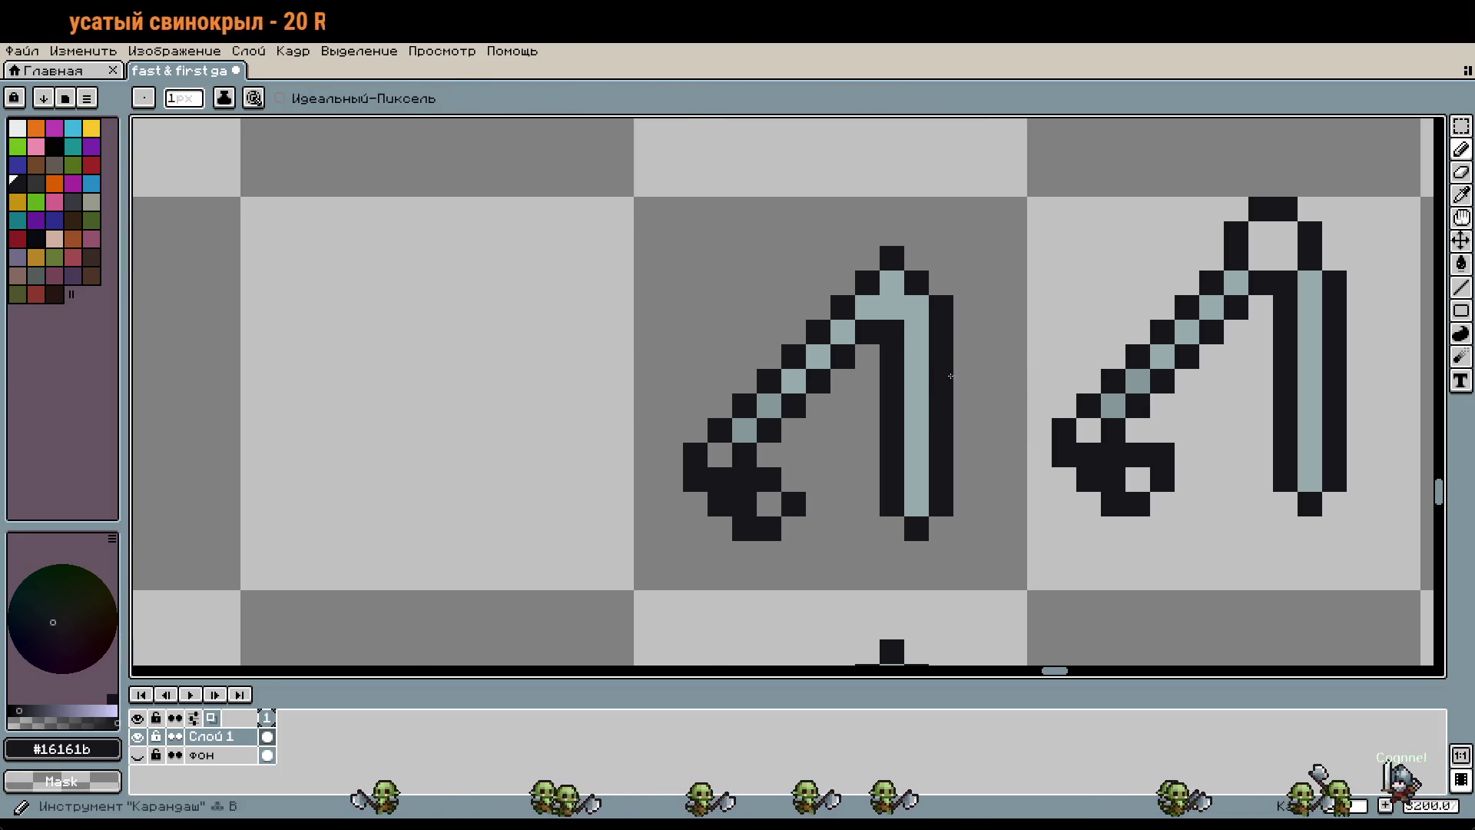
{"action": "scroll", "coordinate": [998, 417], "scroll_direction": "down", "scroll_amount": 1}
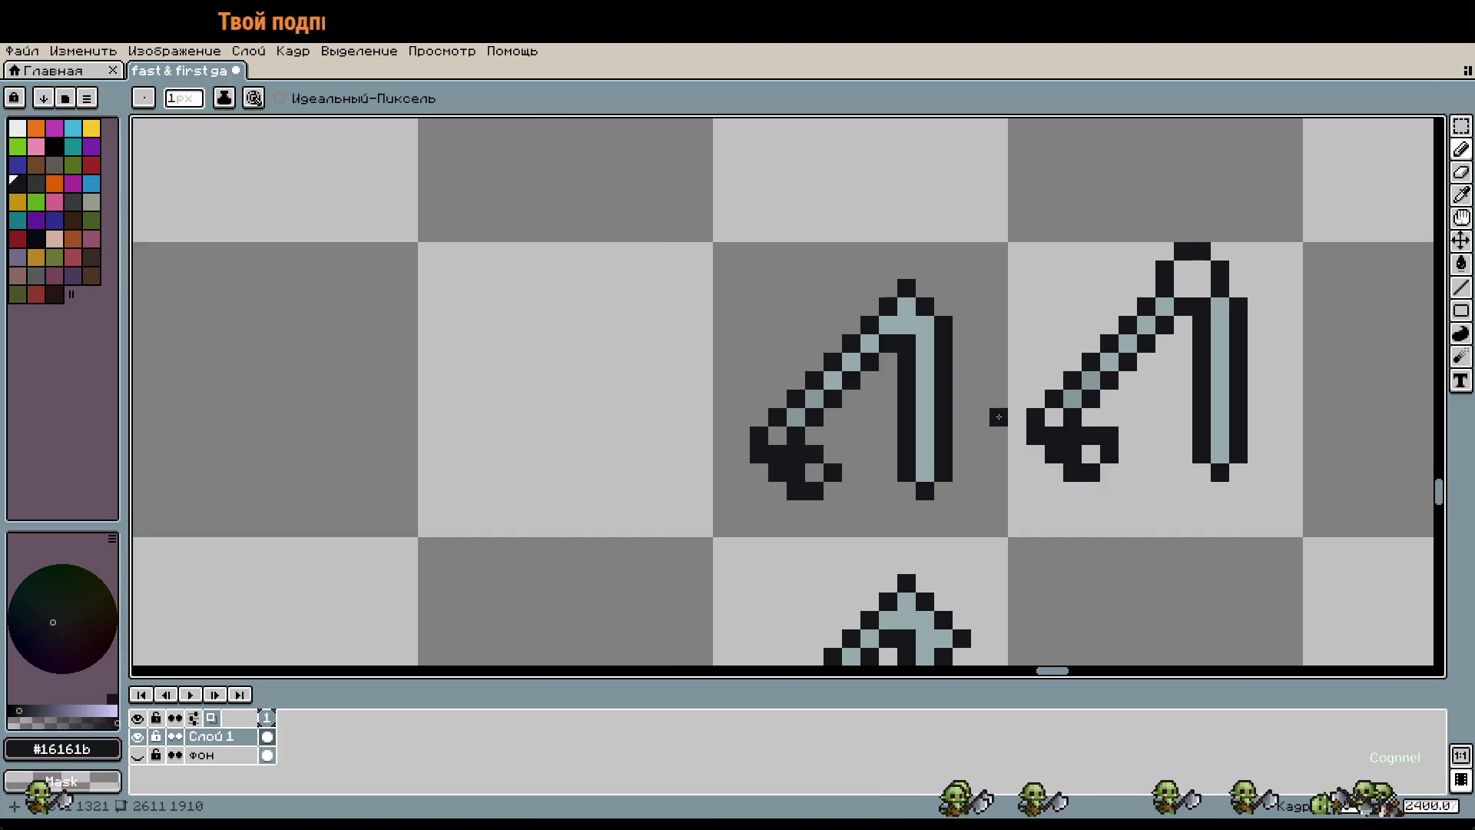
Step: Fill the curled ends of the hook and ladder weapon with pale grey pixels
{"action": "left_click", "coordinate": [796, 417], "text": "alt"}
{"action": "scroll", "coordinate": [804, 474], "scroll_direction": "up", "scroll_amount": 5}
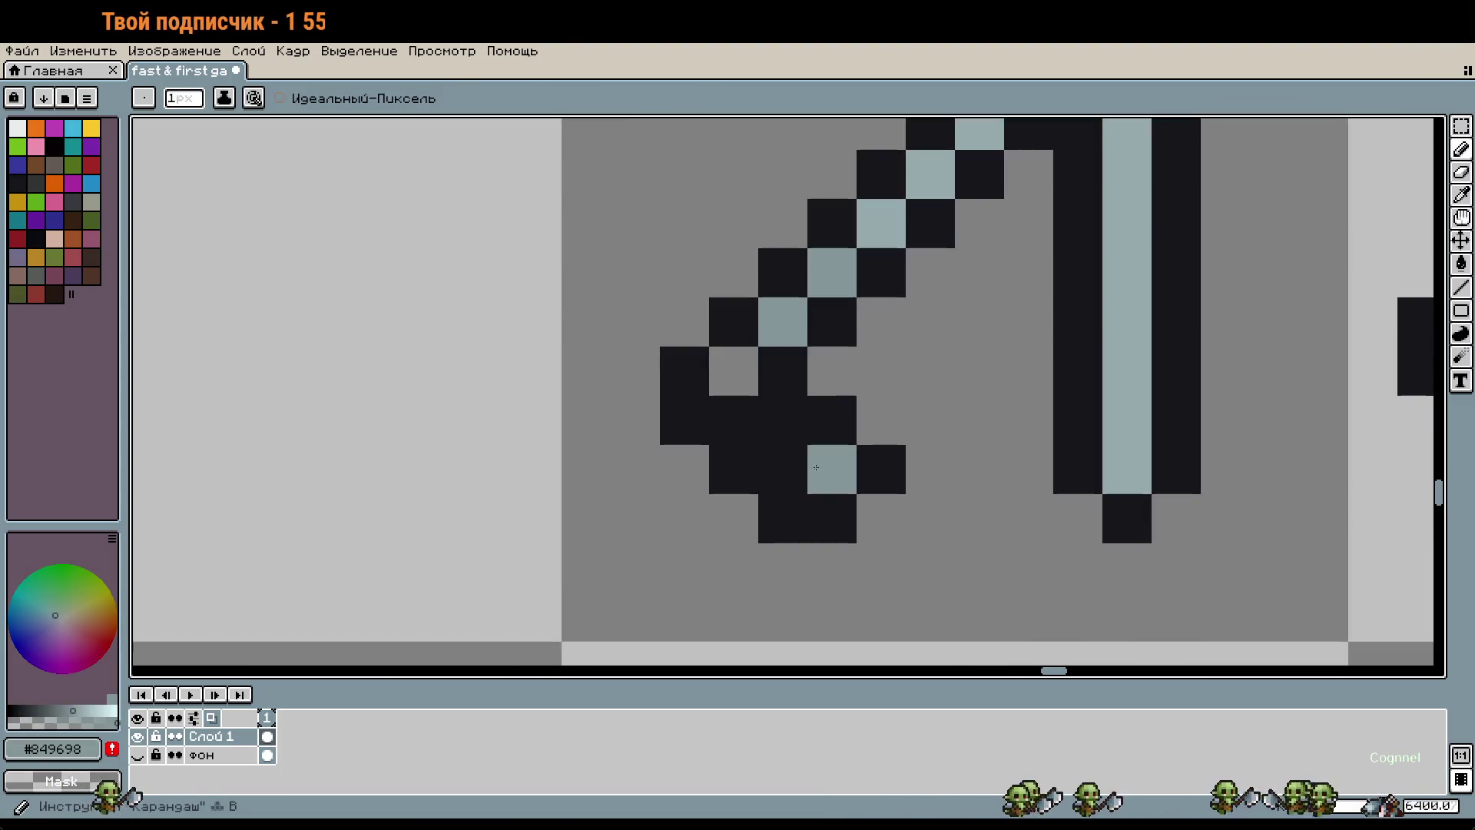
{"action": "left_click", "coordinate": [797, 470]}
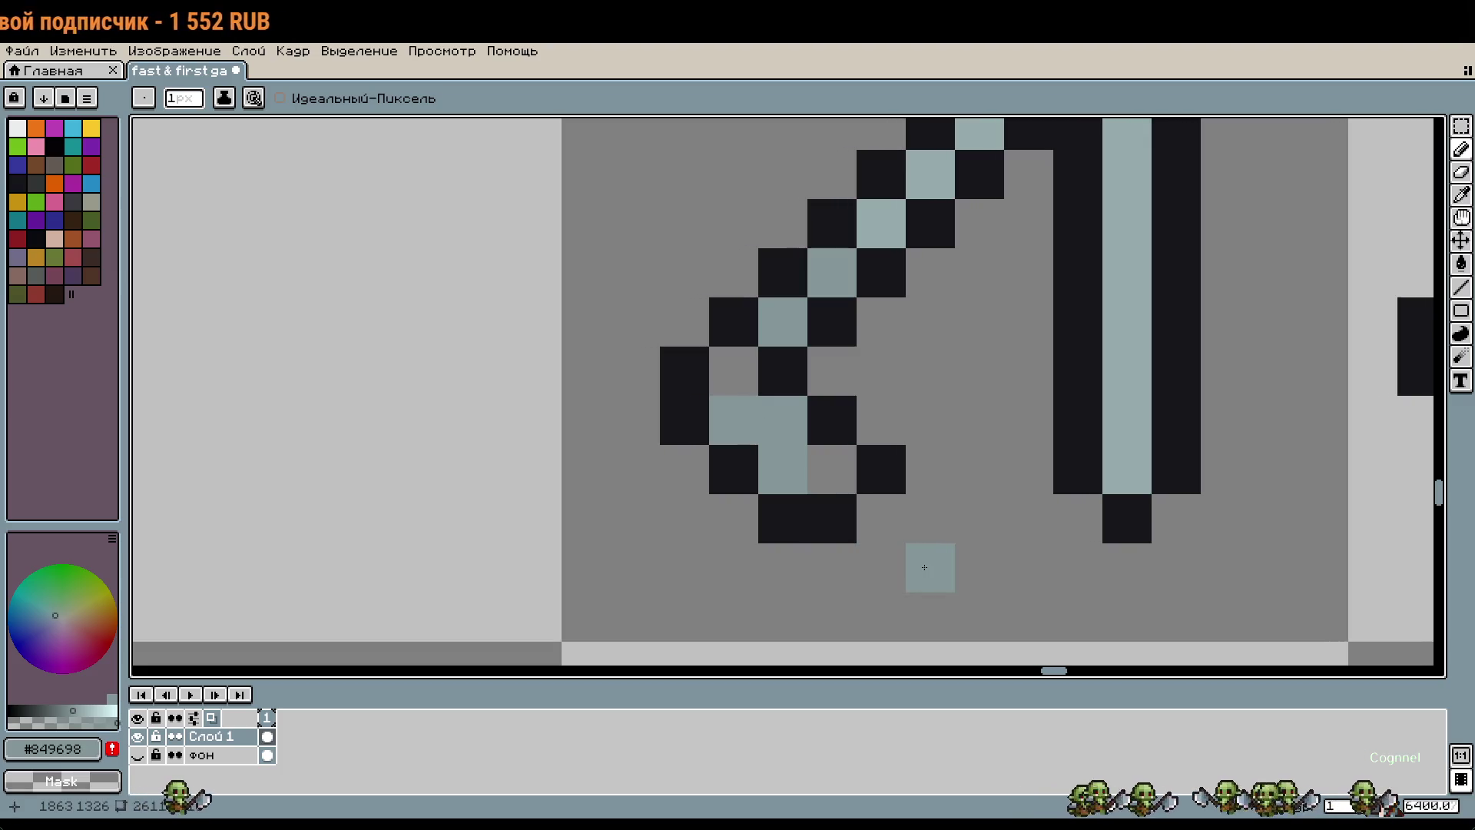
{"action": "left_click", "coordinate": [832, 468]}
{"action": "left_click", "coordinate": [734, 371]}
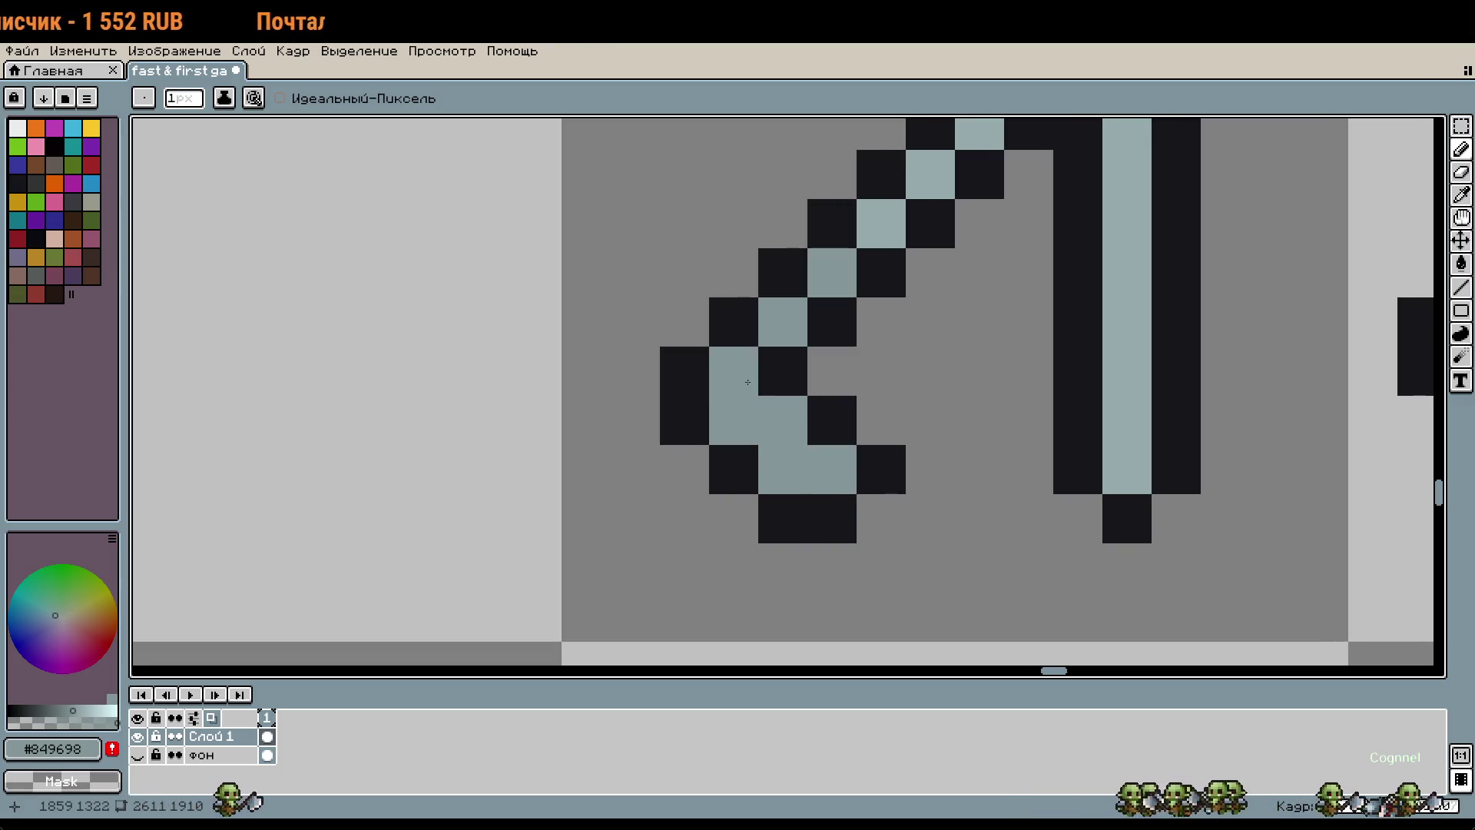
{"action": "right_click", "coordinate": [788, 418]}
{"action": "scroll", "coordinate": [925, 471], "scroll_direction": "down", "scroll_amount": 1}
{"action": "scroll", "coordinate": [985, 505], "scroll_direction": "down", "scroll_amount": 1}
{"action": "scroll", "coordinate": [957, 496], "scroll_direction": "down", "scroll_amount": 1}
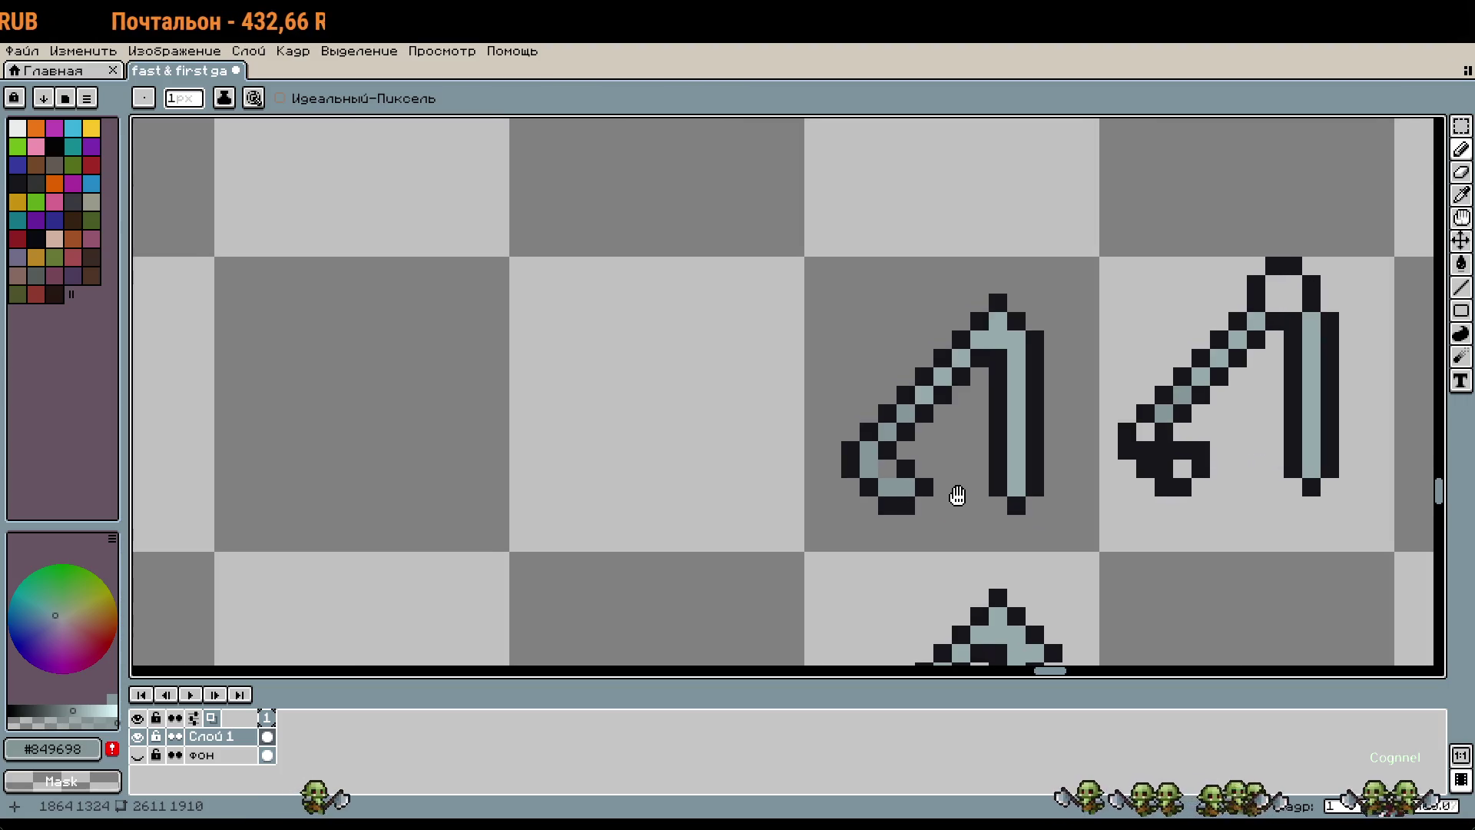
{"action": "scroll", "coordinate": [963, 500], "scroll_direction": "down", "scroll_amount": 1}
{"action": "scroll", "coordinate": [883, 476], "scroll_direction": "up", "scroll_amount": 2}
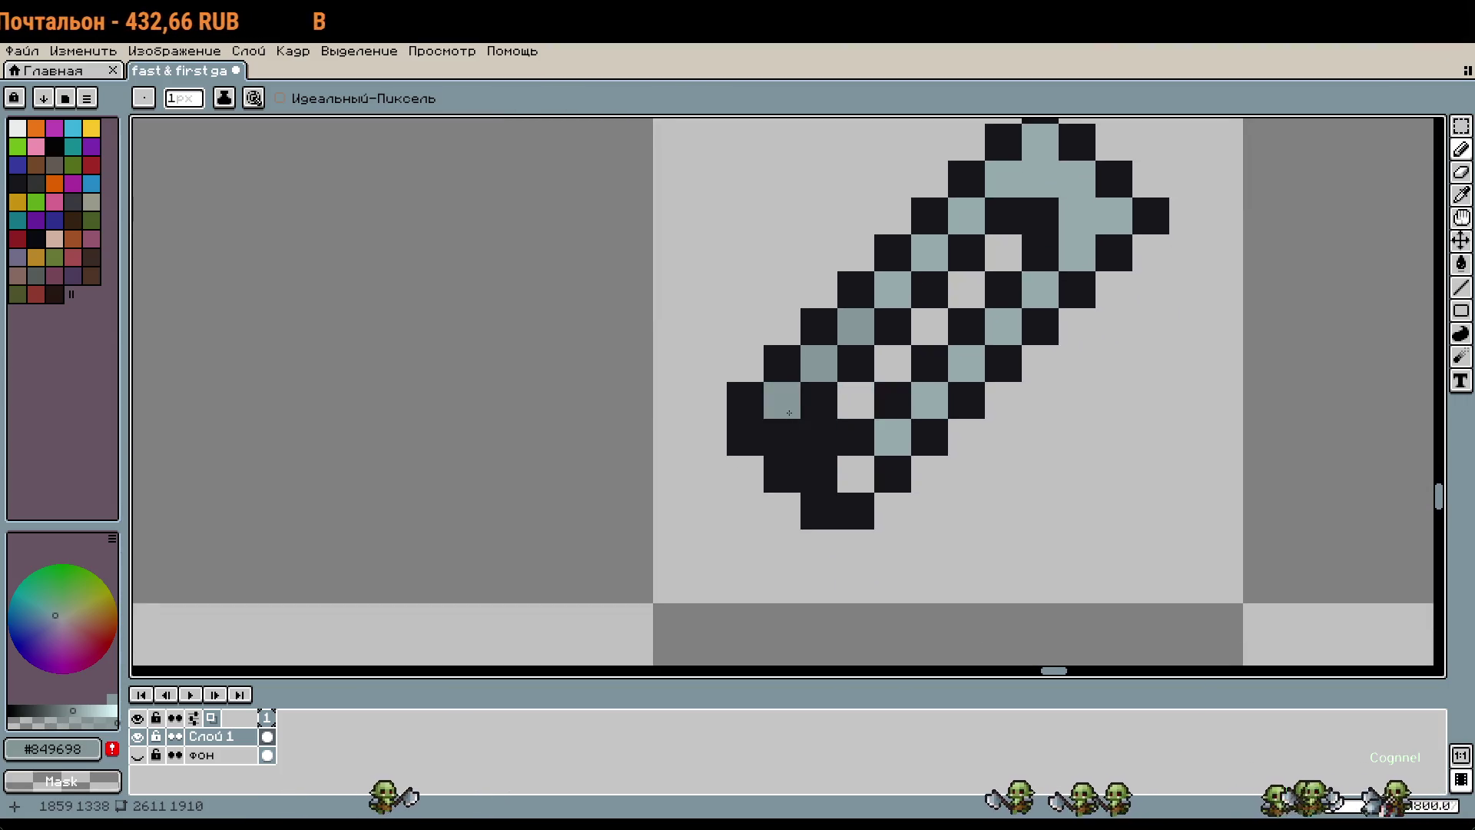
{"action": "scroll", "coordinate": [1033, 454], "scroll_direction": "down", "scroll_amount": 2}
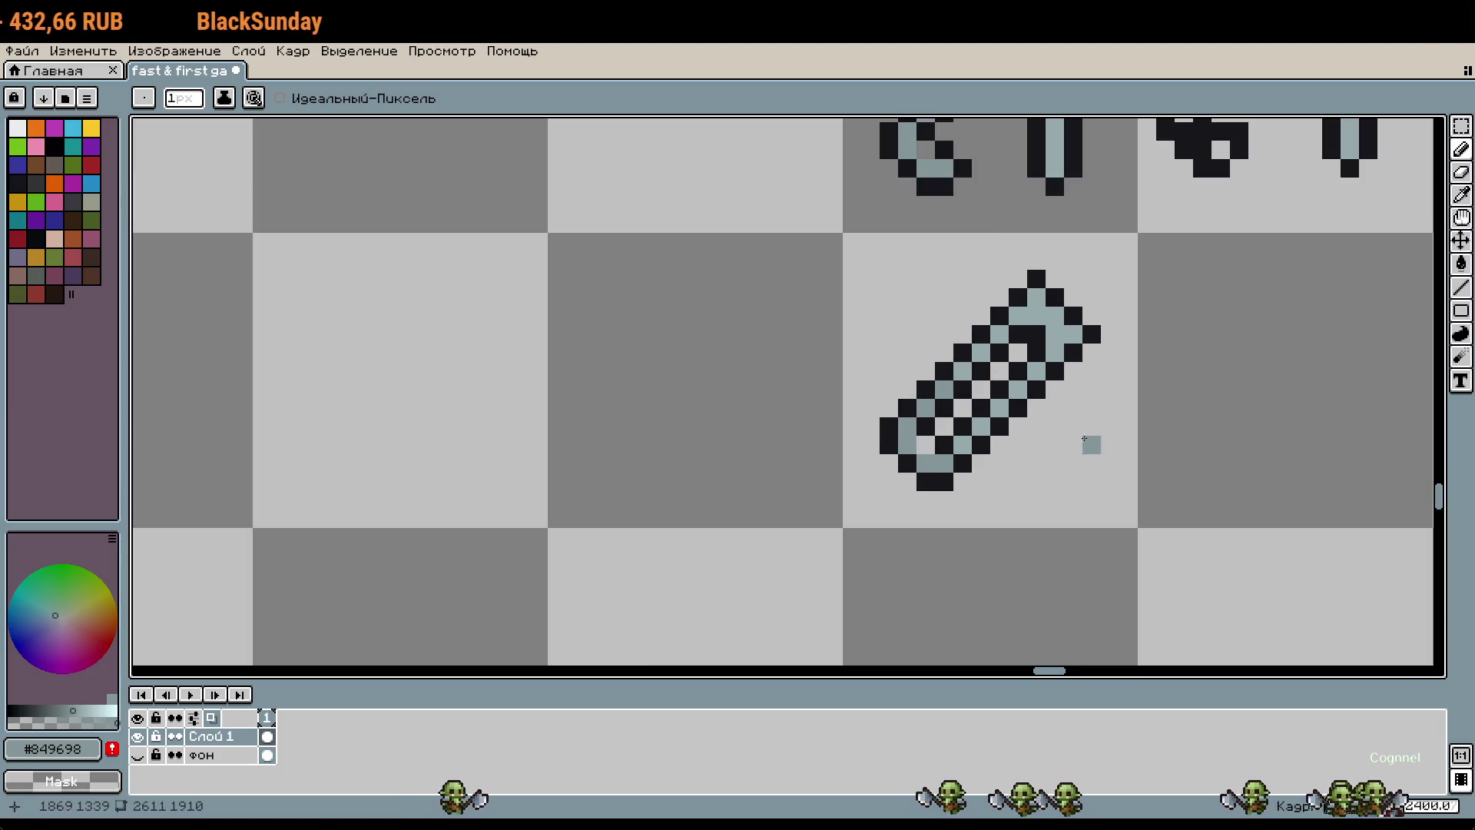
{"action": "scroll", "coordinate": [1076, 407], "scroll_direction": "up", "scroll_amount": 2}
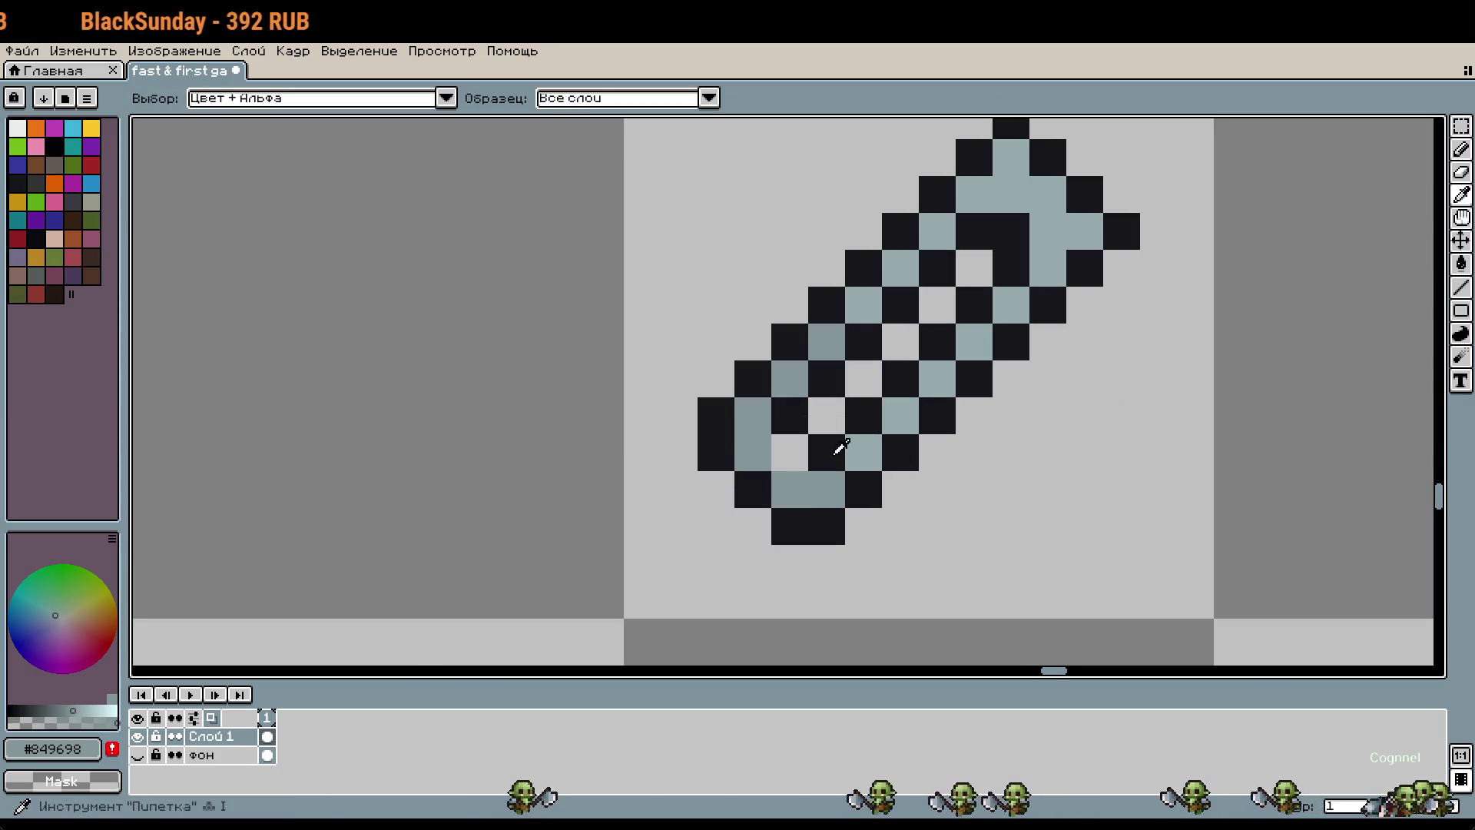
{"action": "left_click", "coordinate": [841, 451], "text": "alt"}
{"action": "scroll", "coordinate": [1054, 471], "scroll_direction": "down", "scroll_amount": 3}
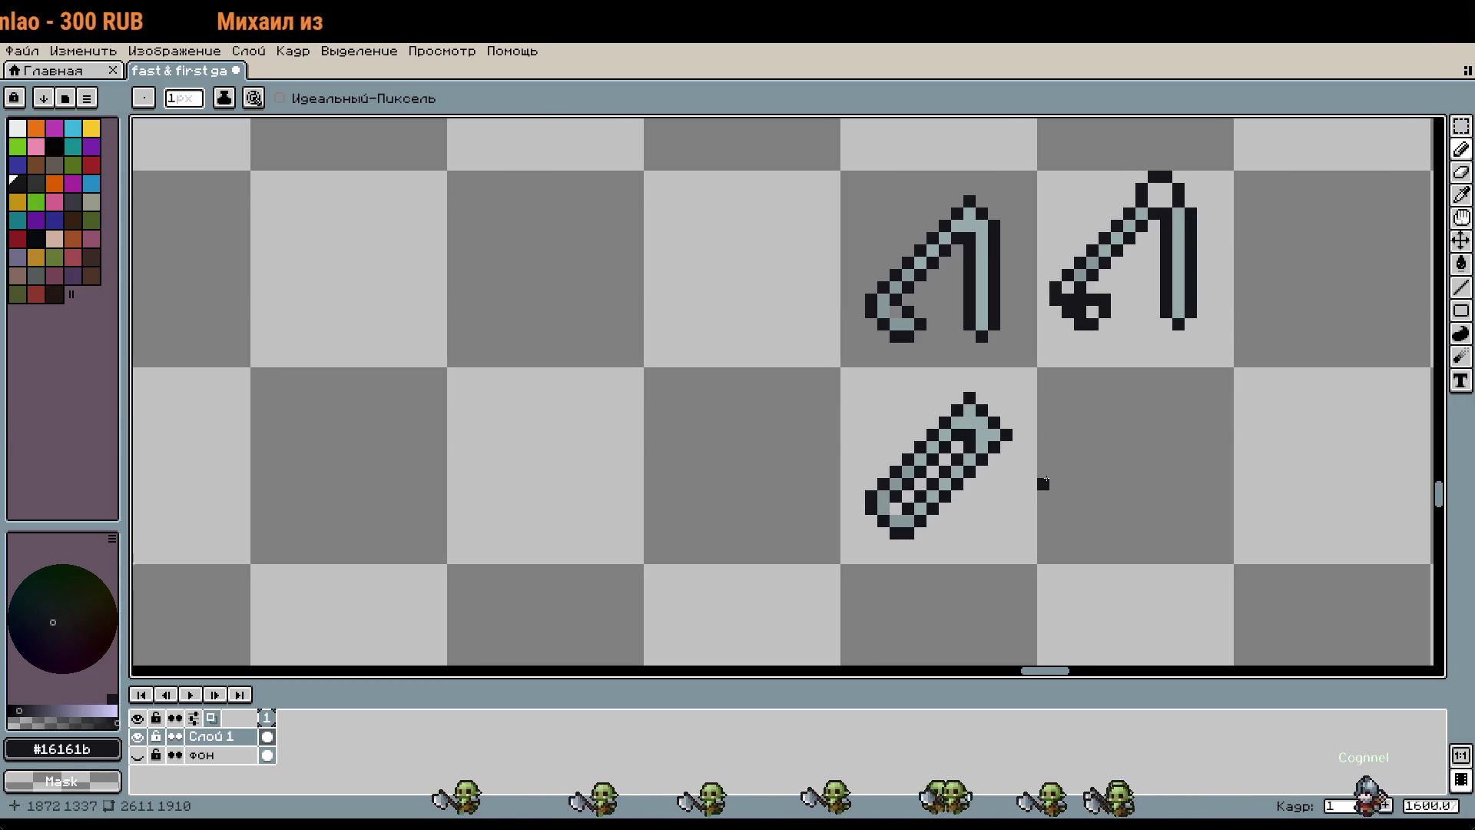
Step: Lower the right-hand hook sprite by one pixel, then deselect
{"action": "key", "text": "m"}
{"action": "left_click", "coordinate": [1185, 326]}
{"action": "key", "text": "Down"}
{"action": "left_click", "coordinate": [1153, 509]}
{"action": "scroll", "coordinate": [1116, 495], "scroll_direction": "down", "scroll_amount": 4}
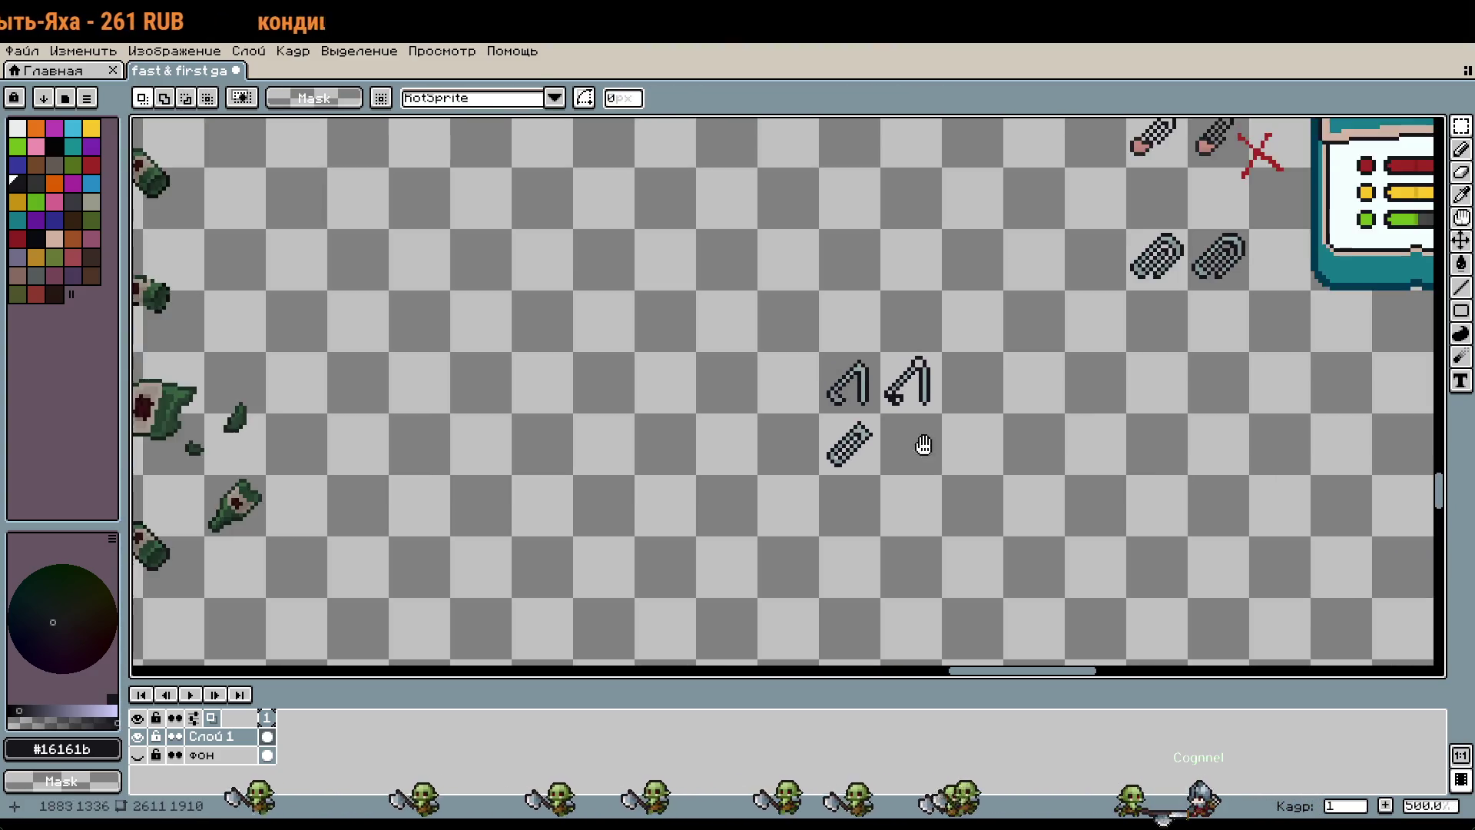
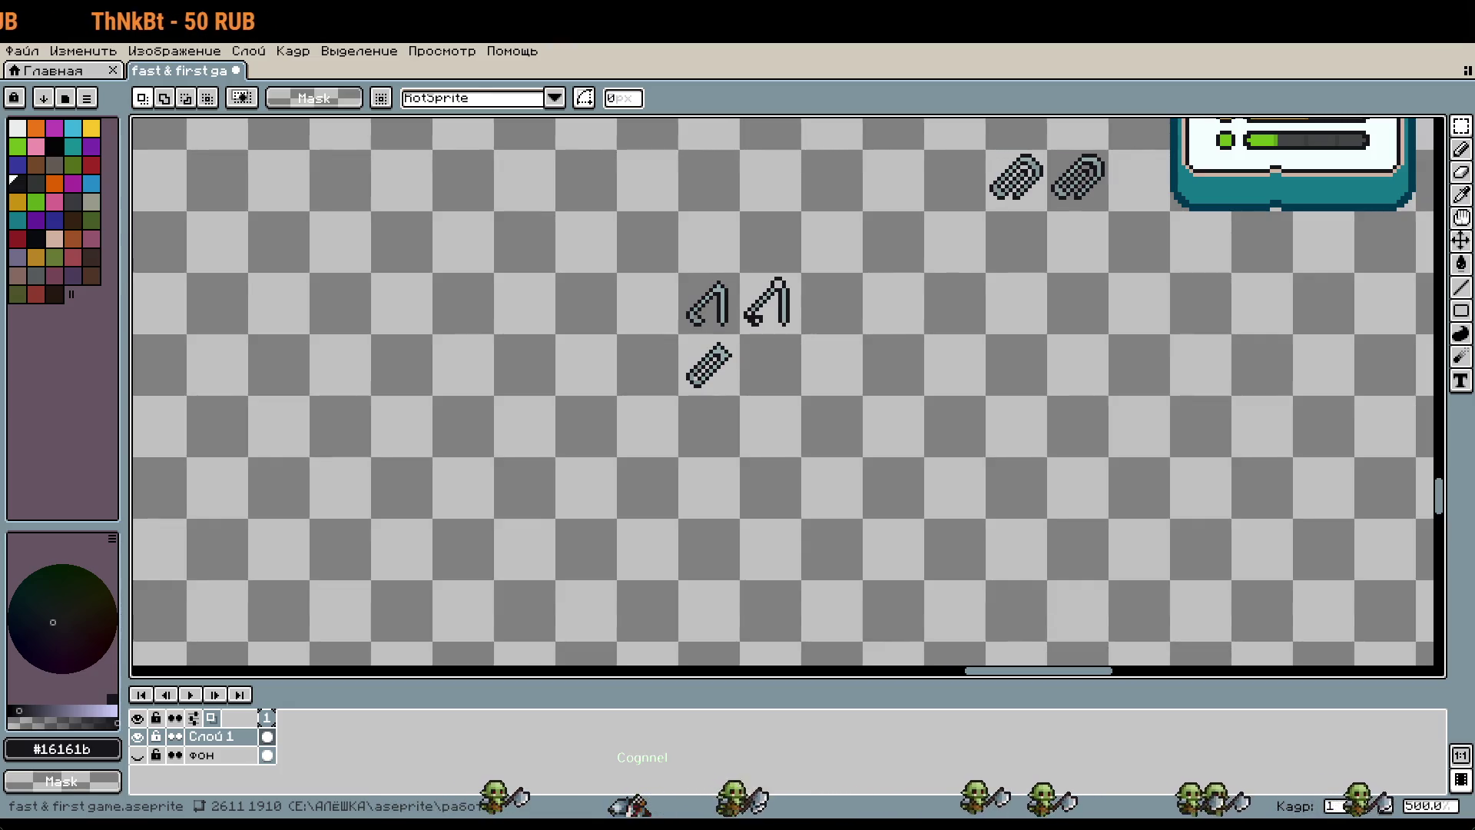
Step: Bring the tilted blade into view and sample its black outline colour for the Pencil
{"action": "left_click_drag", "start_coordinate": [996, 422], "coordinate": [932, 415]}
{"action": "scroll", "coordinate": [648, 355], "scroll_direction": "up", "scroll_amount": 3}
{"action": "scroll", "coordinate": [560, 306], "scroll_direction": "up", "scroll_amount": 1}
{"action": "scroll", "coordinate": [544, 270], "scroll_direction": "up", "scroll_amount": 2}
{"action": "key", "text": "i"}
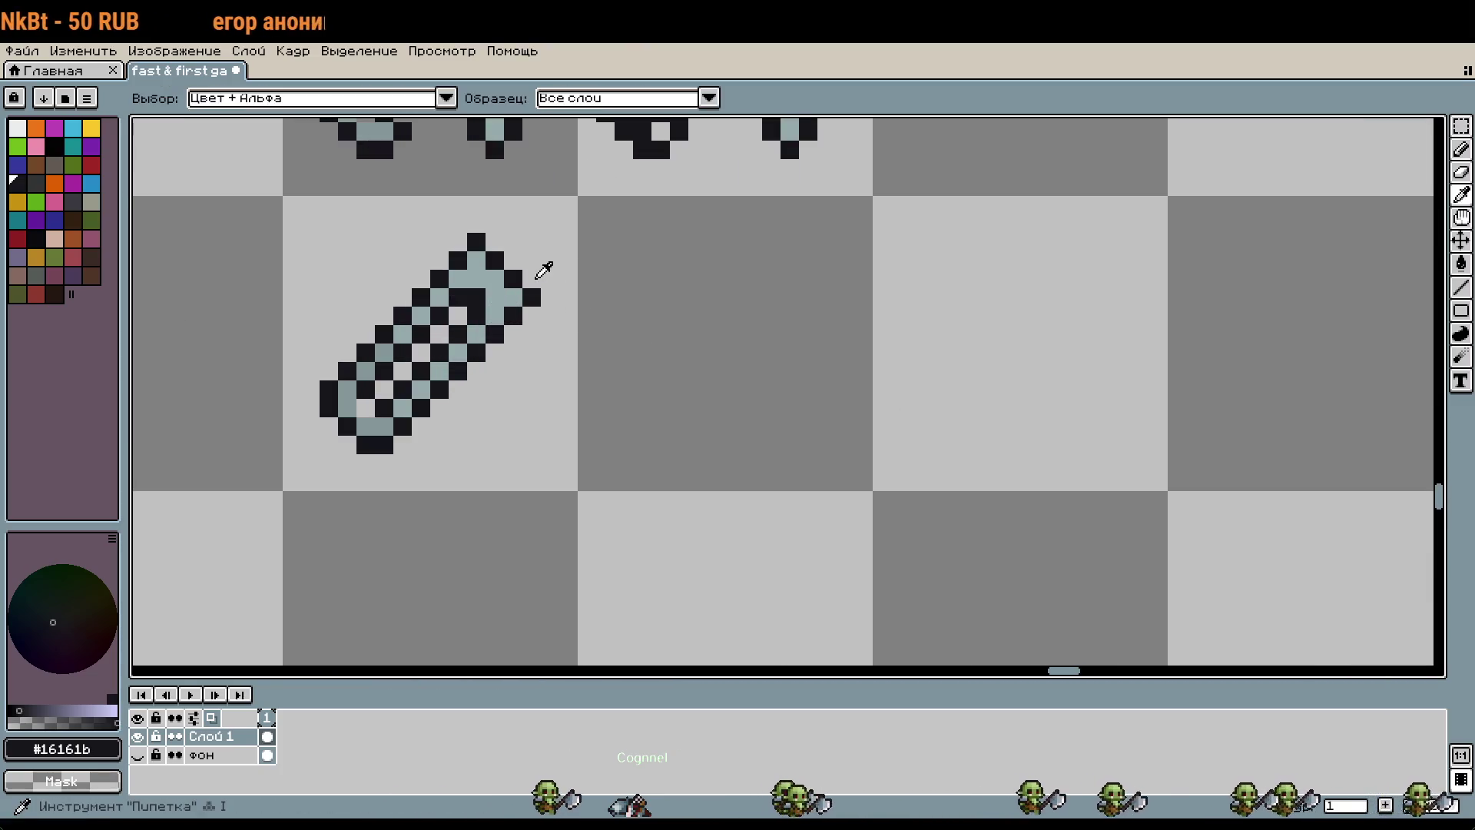
{"action": "key", "text": "b"}
{"action": "left_click", "coordinate": [896, 349]}
{"action": "scroll", "coordinate": [838, 401], "scroll_direction": "up", "scroll_amount": 2}
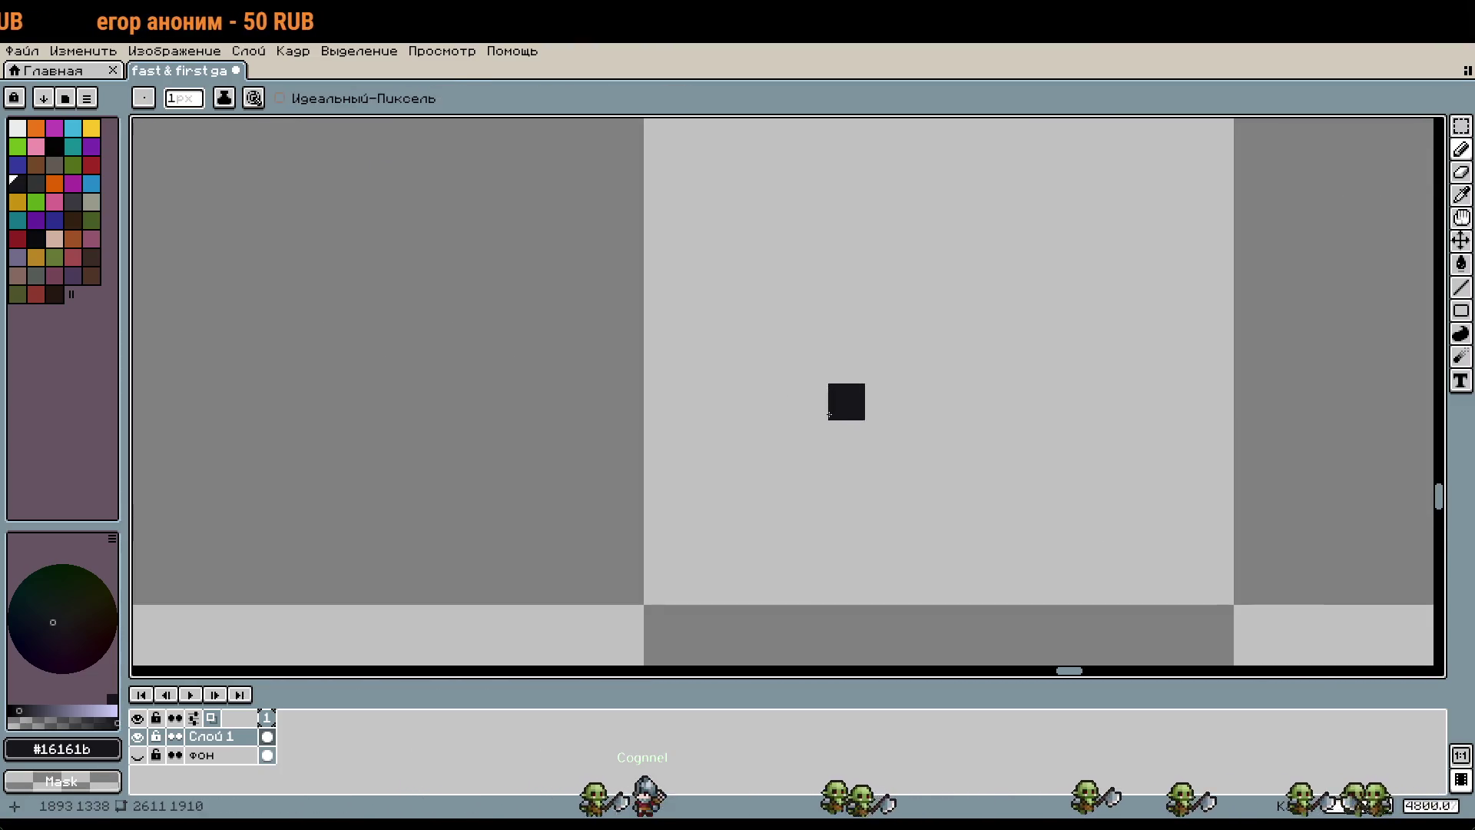
{"action": "scroll", "coordinate": [791, 515], "scroll_direction": "down", "scroll_amount": 2}
{"action": "key", "text": "ctrl+z"}
{"action": "key", "text": "i"}
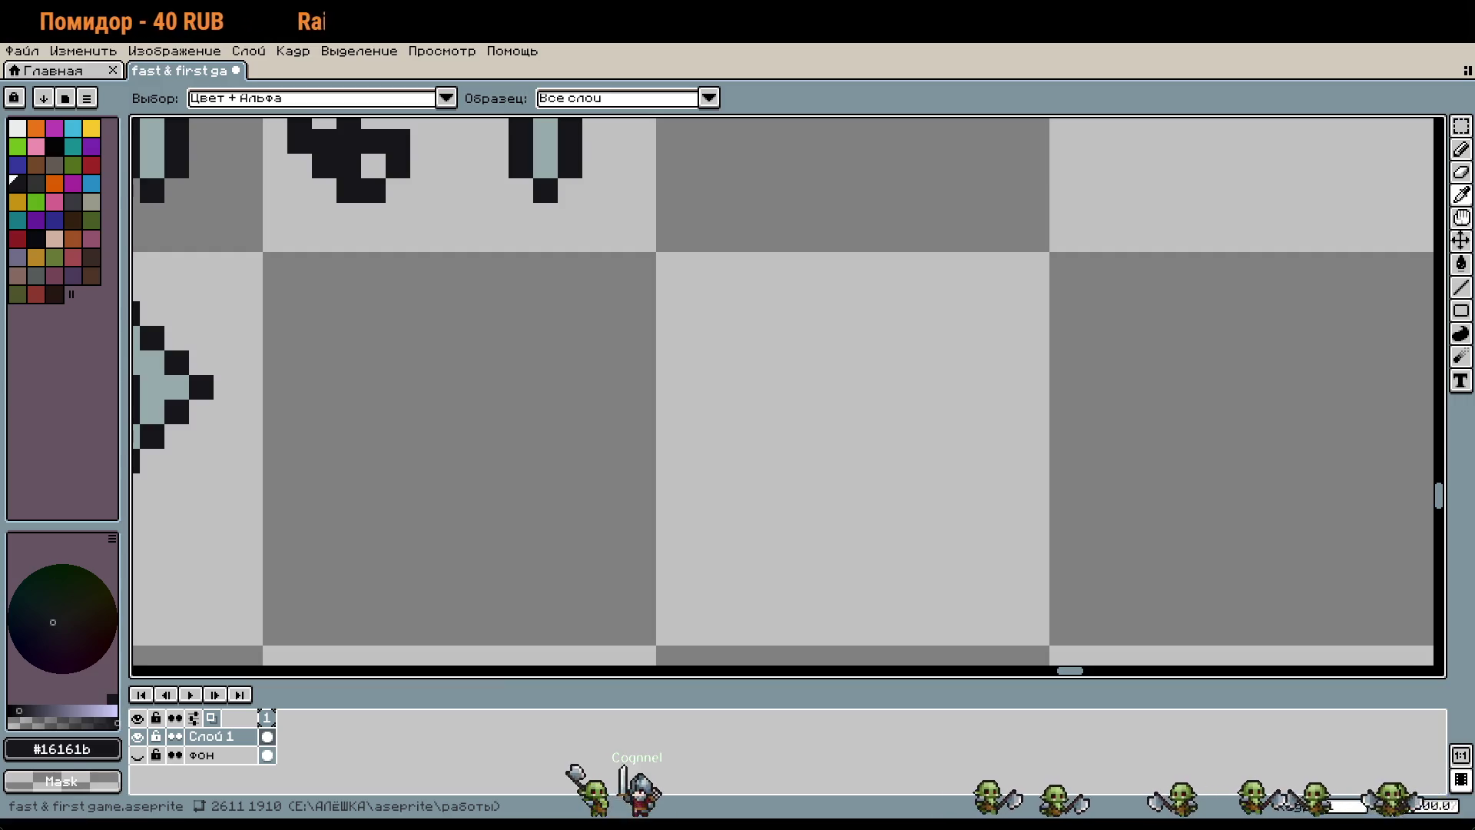
{"action": "key", "text": "b"}
Step: Draw the top, bottom, left and right edges of a black rectangular outline in the empty tile
{"action": "left_click", "coordinate": [798, 331]}
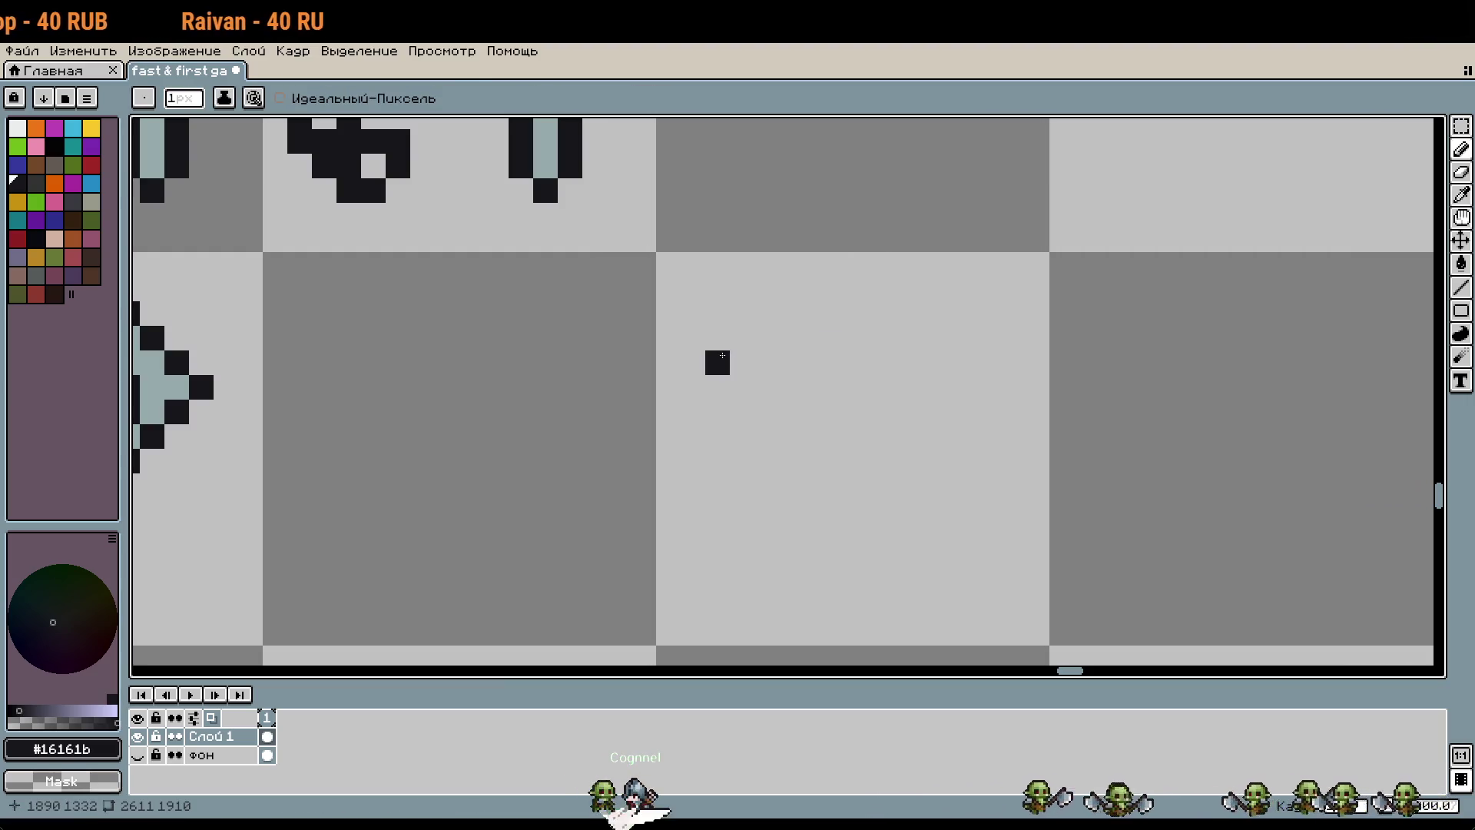
{"action": "left_click_drag", "start_coordinate": [722, 356], "coordinate": [915, 371]}
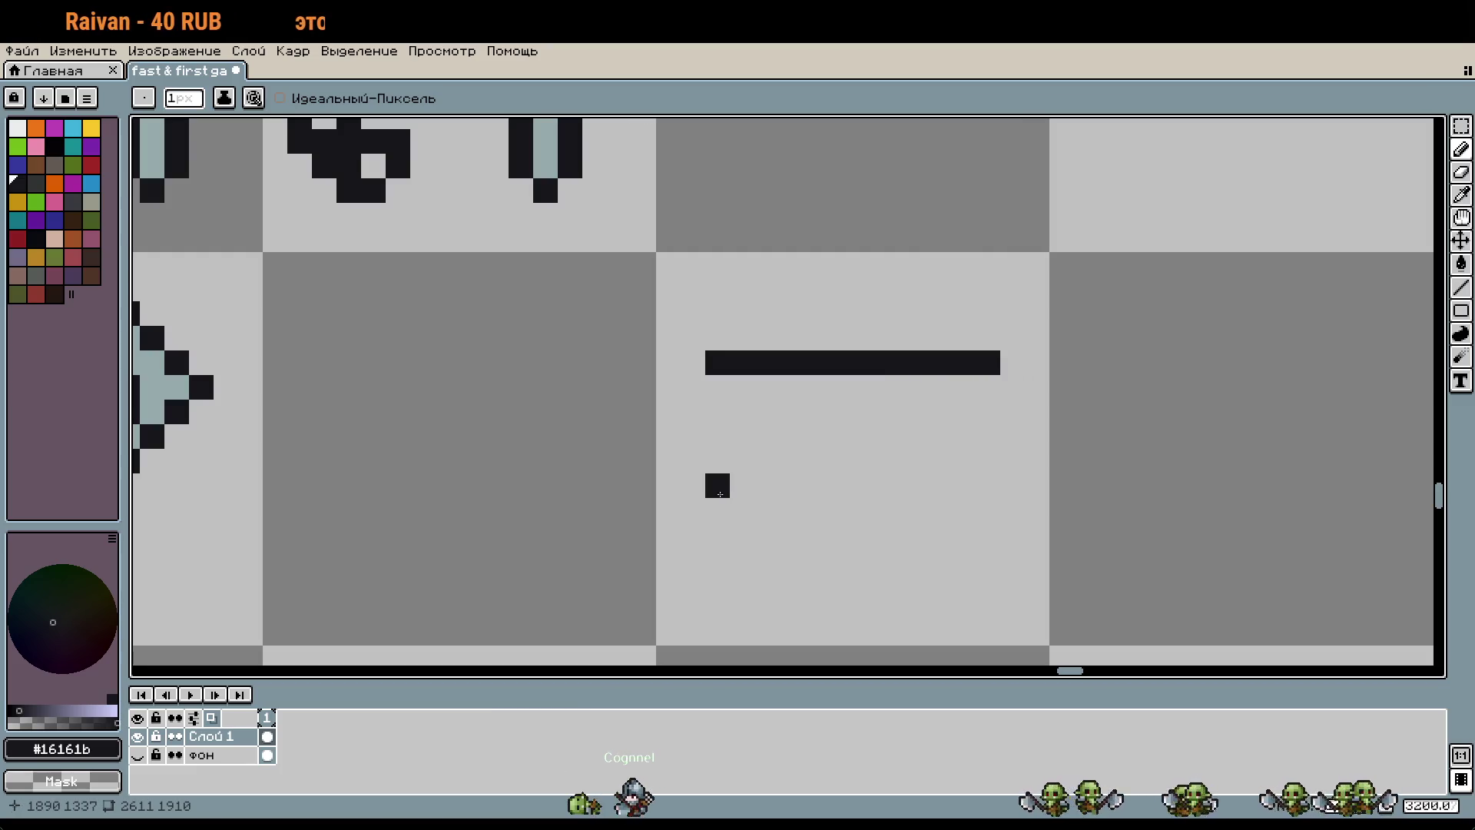
{"action": "left_click_drag", "start_coordinate": [721, 504], "coordinate": [964, 523]}
{"action": "key", "text": "ctrl+z"}
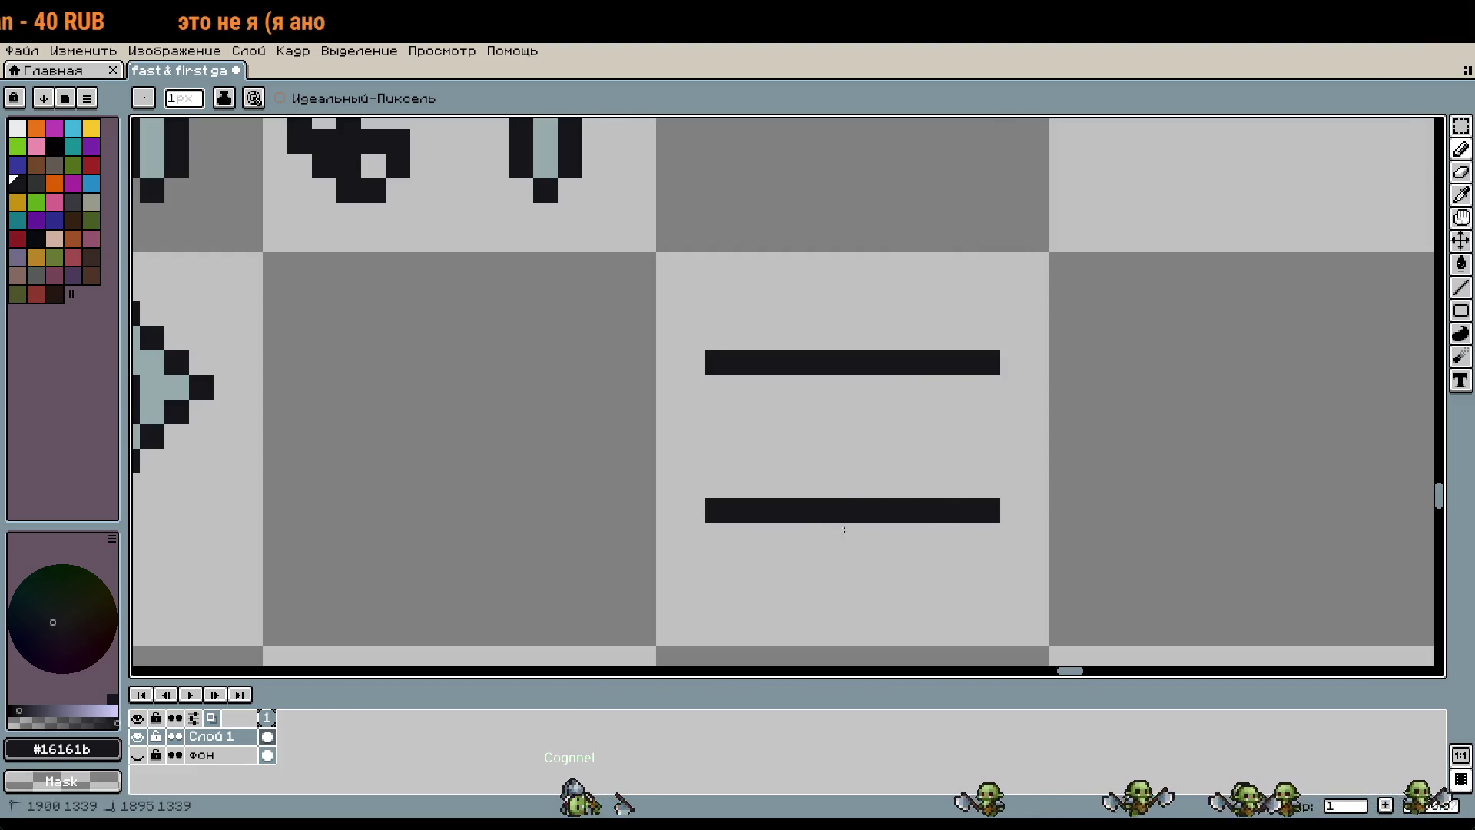
{"action": "left_click_drag", "start_coordinate": [703, 470], "coordinate": [709, 396]}
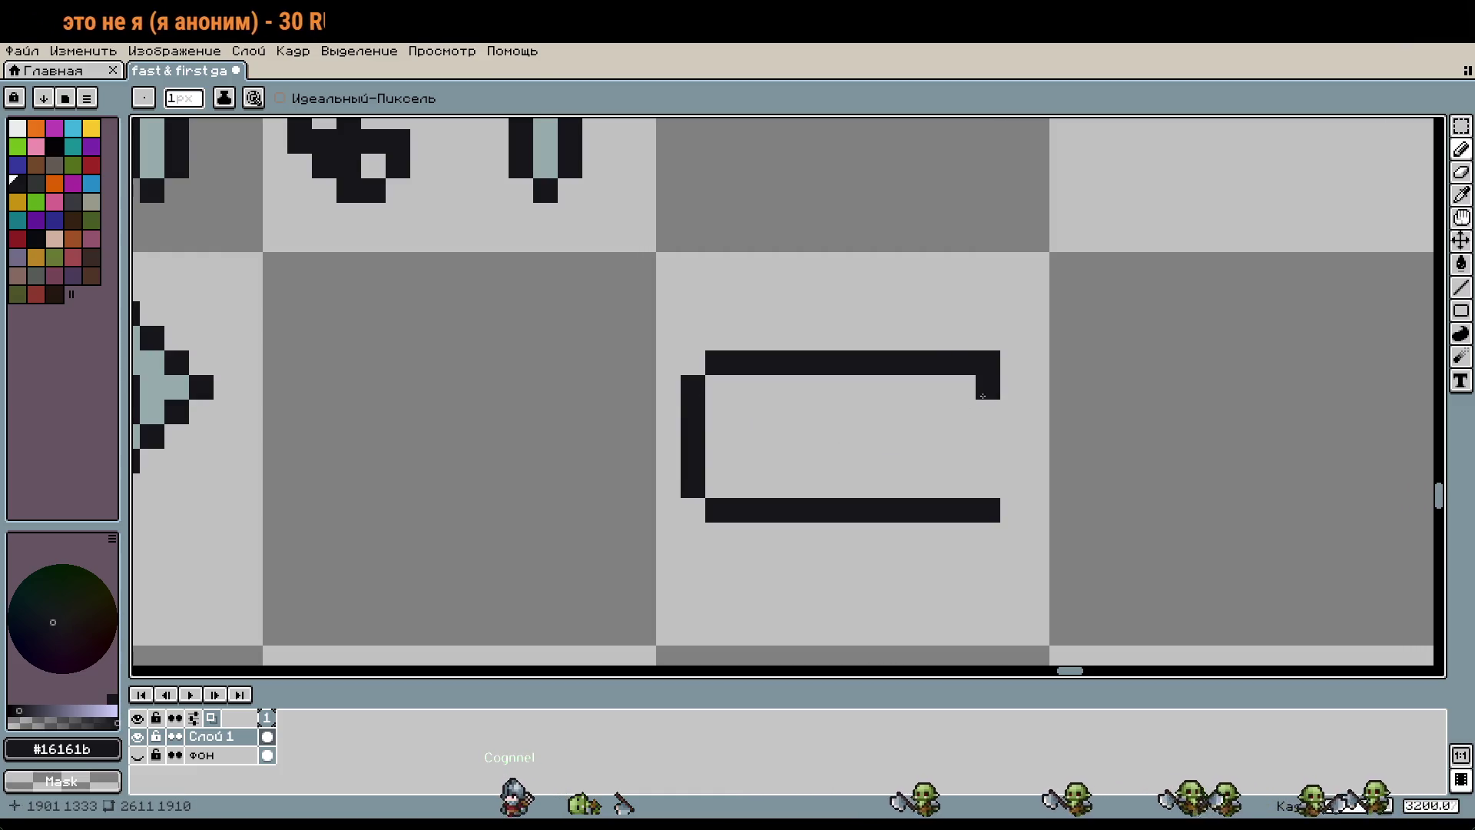
{"action": "left_click_drag", "start_coordinate": [1016, 472], "coordinate": [1014, 489]}
Step: Step the outline's top-left corner inward with two extra black pixels
{"action": "key", "text": "w"}
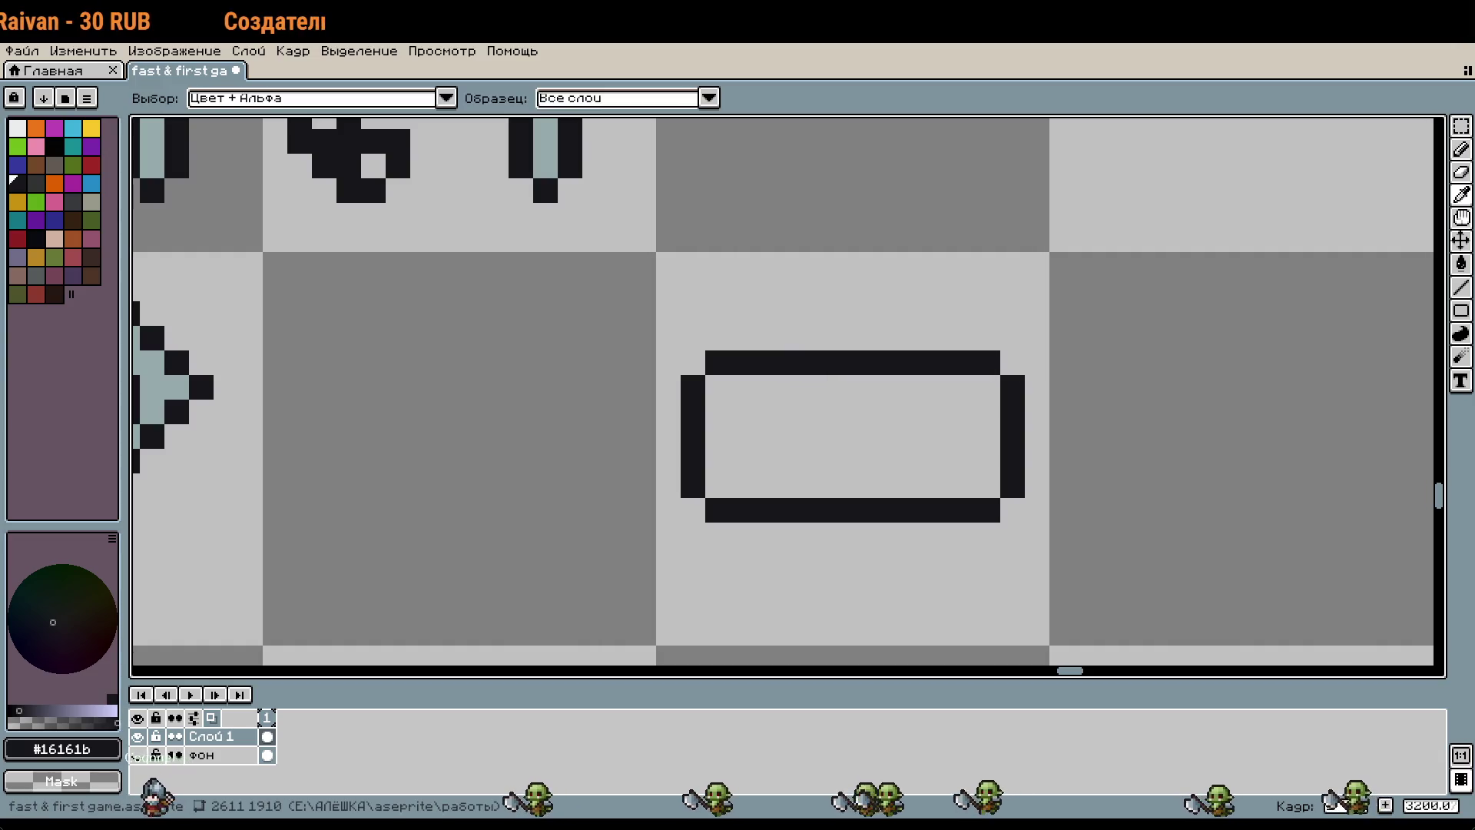
{"action": "key", "text": "b"}
{"action": "scroll", "coordinate": [730, 420], "scroll_direction": "up", "scroll_amount": 4}
{"action": "left_click", "coordinate": [755, 355]}
{"action": "left_click", "coordinate": [706, 404]}
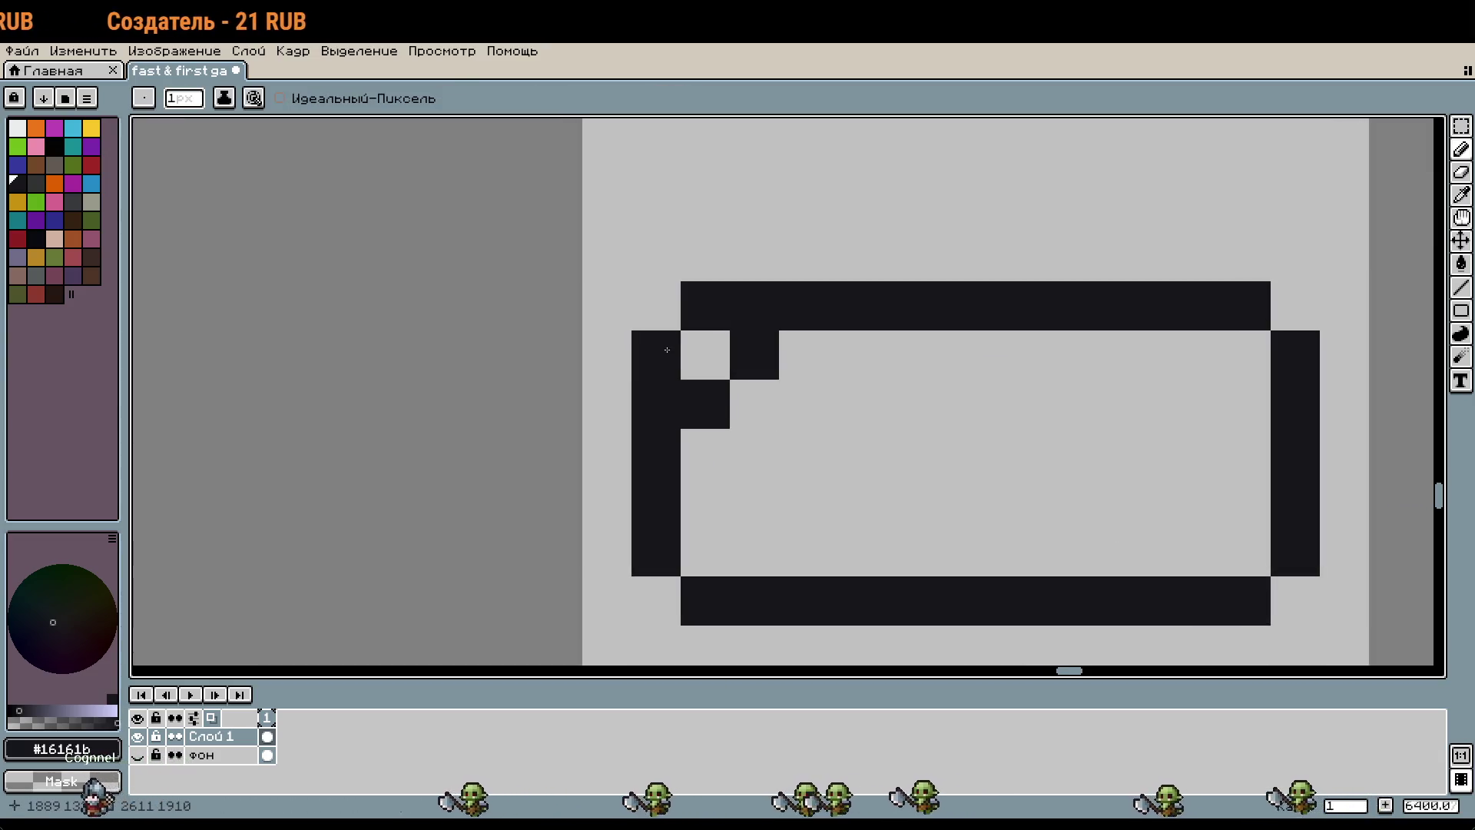
Step: Erase and redraw left-end pixels into a stepped, pointed notch joined to the bottom edge
{"action": "right_click", "coordinate": [667, 350]}
{"action": "scroll", "coordinate": [950, 453], "scroll_direction": "down", "scroll_amount": 2}
{"action": "right_click", "coordinate": [677, 358]}
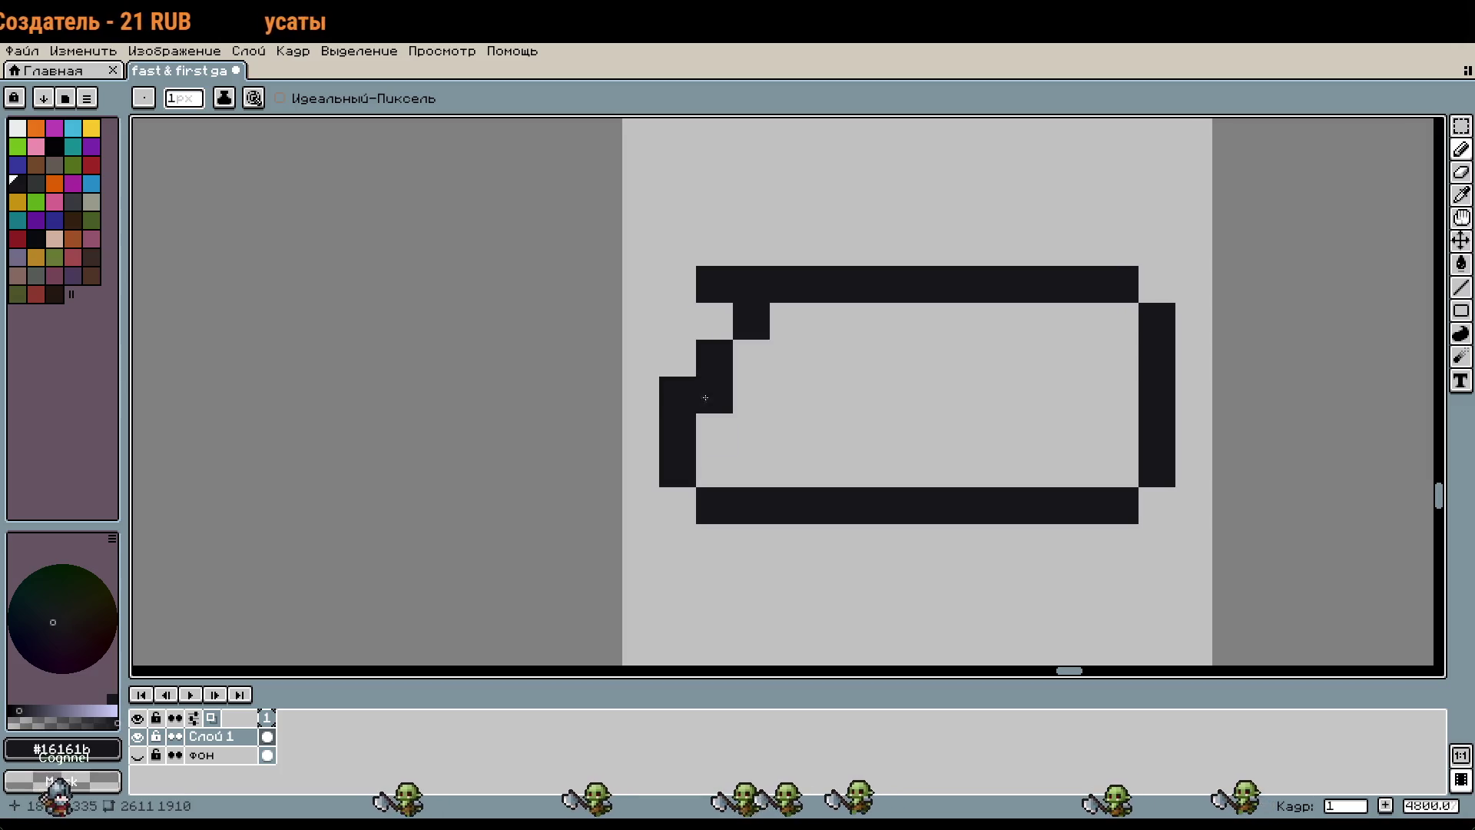
{"action": "right_click", "coordinate": [705, 397]}
{"action": "left_click", "coordinate": [714, 432]}
{"action": "right_click", "coordinate": [715, 505]}
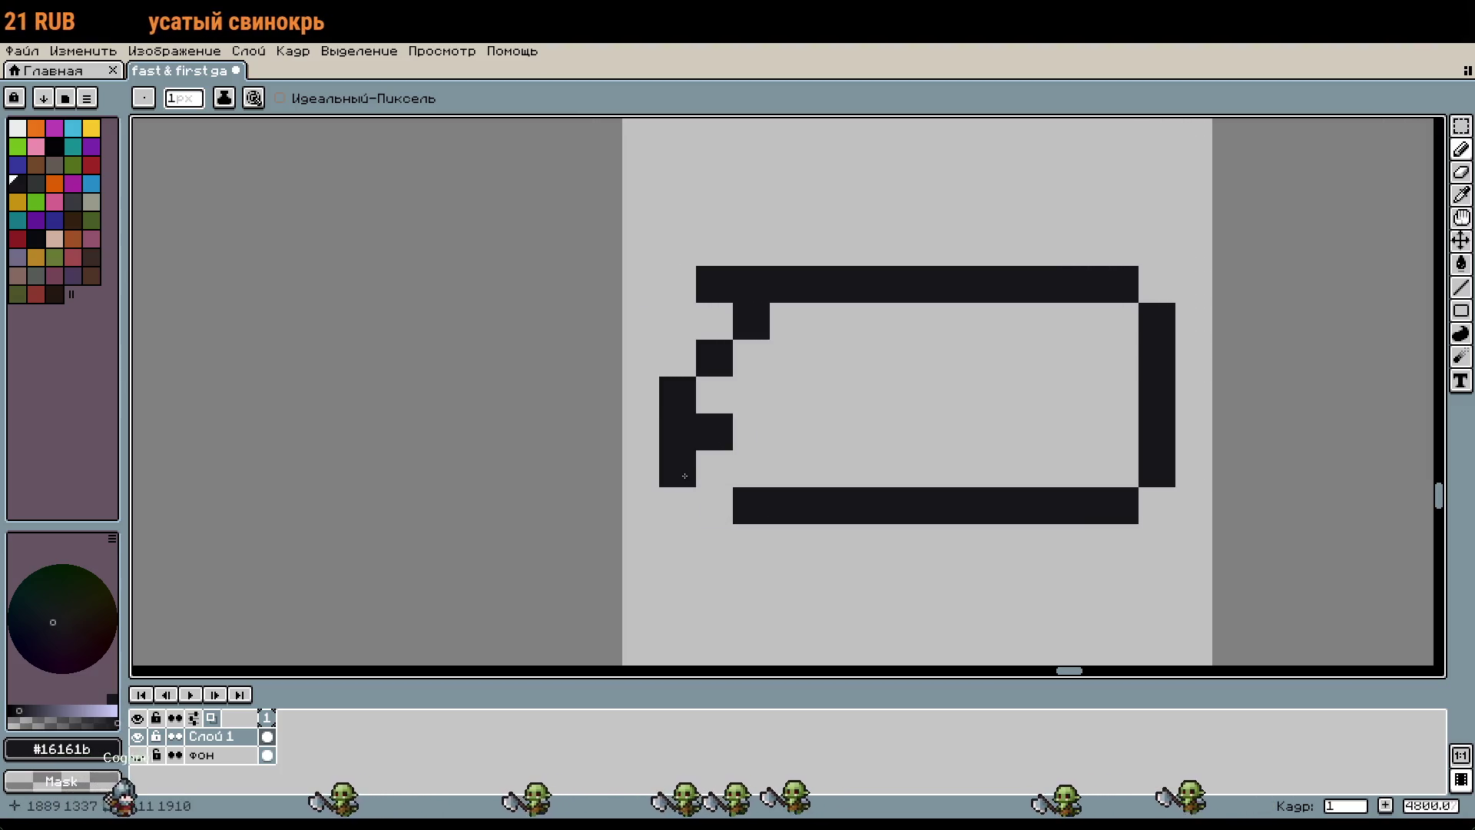
{"action": "right_click", "coordinate": [685, 475]}
{"action": "right_click", "coordinate": [677, 432]}
{"action": "left_click", "coordinate": [751, 469]}
{"action": "left_click", "coordinate": [715, 506]}
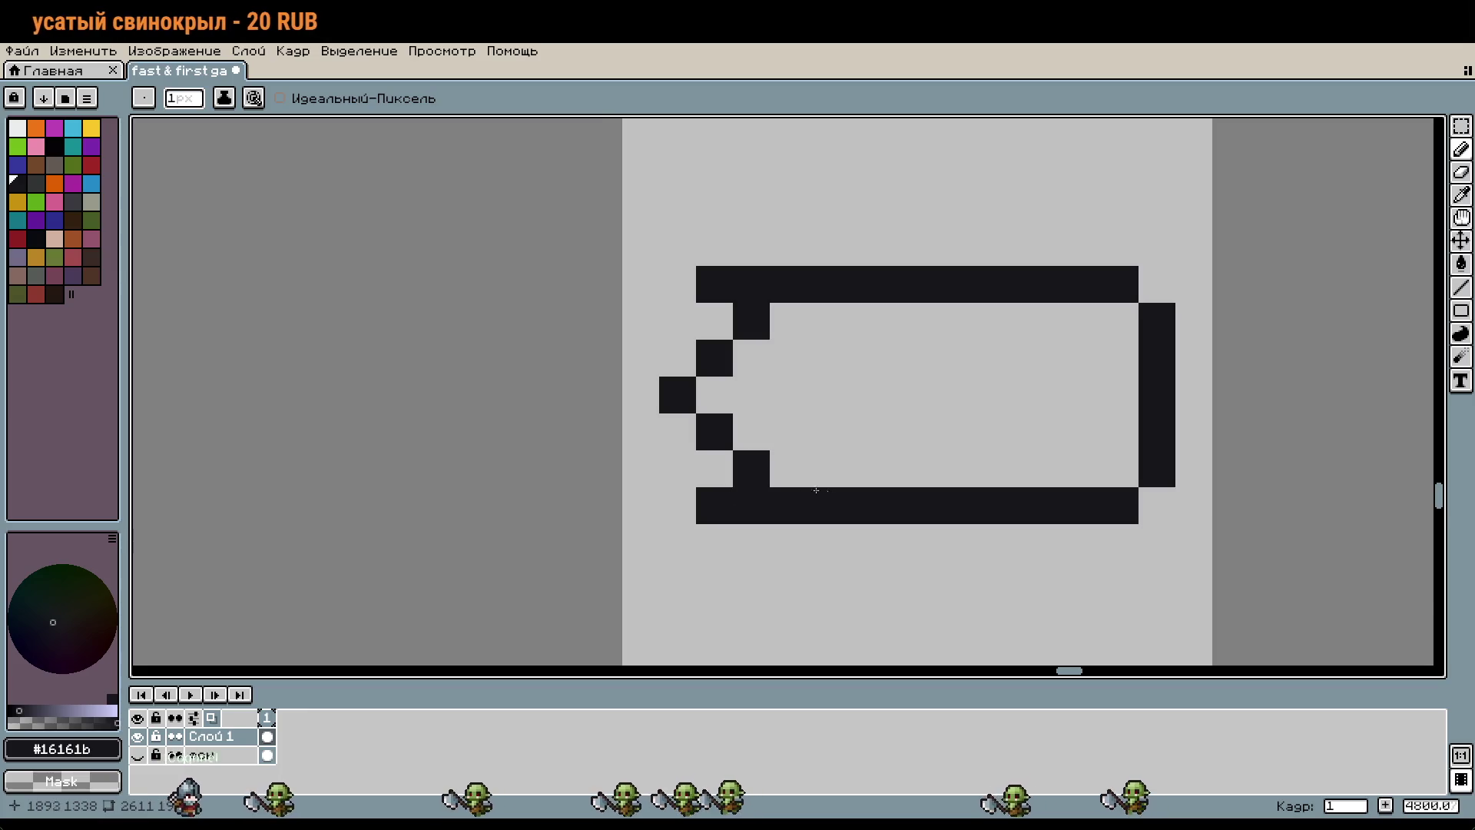
{"action": "scroll", "coordinate": [816, 490], "scroll_direction": "down", "scroll_amount": 3}
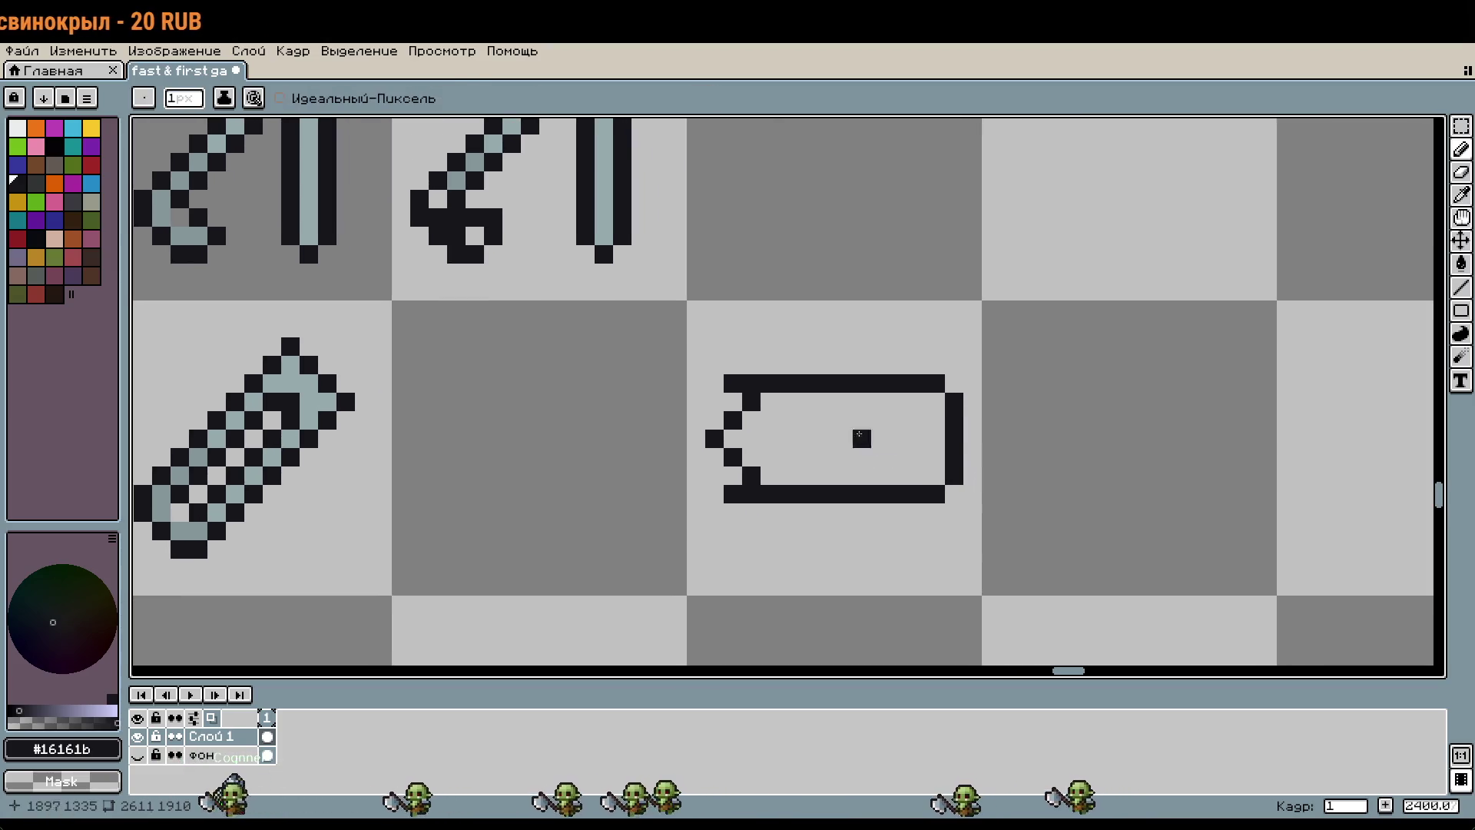
Step: Pencil the two linked black holes and their connecting bar in the blade's middle
{"action": "key", "text": "w"}
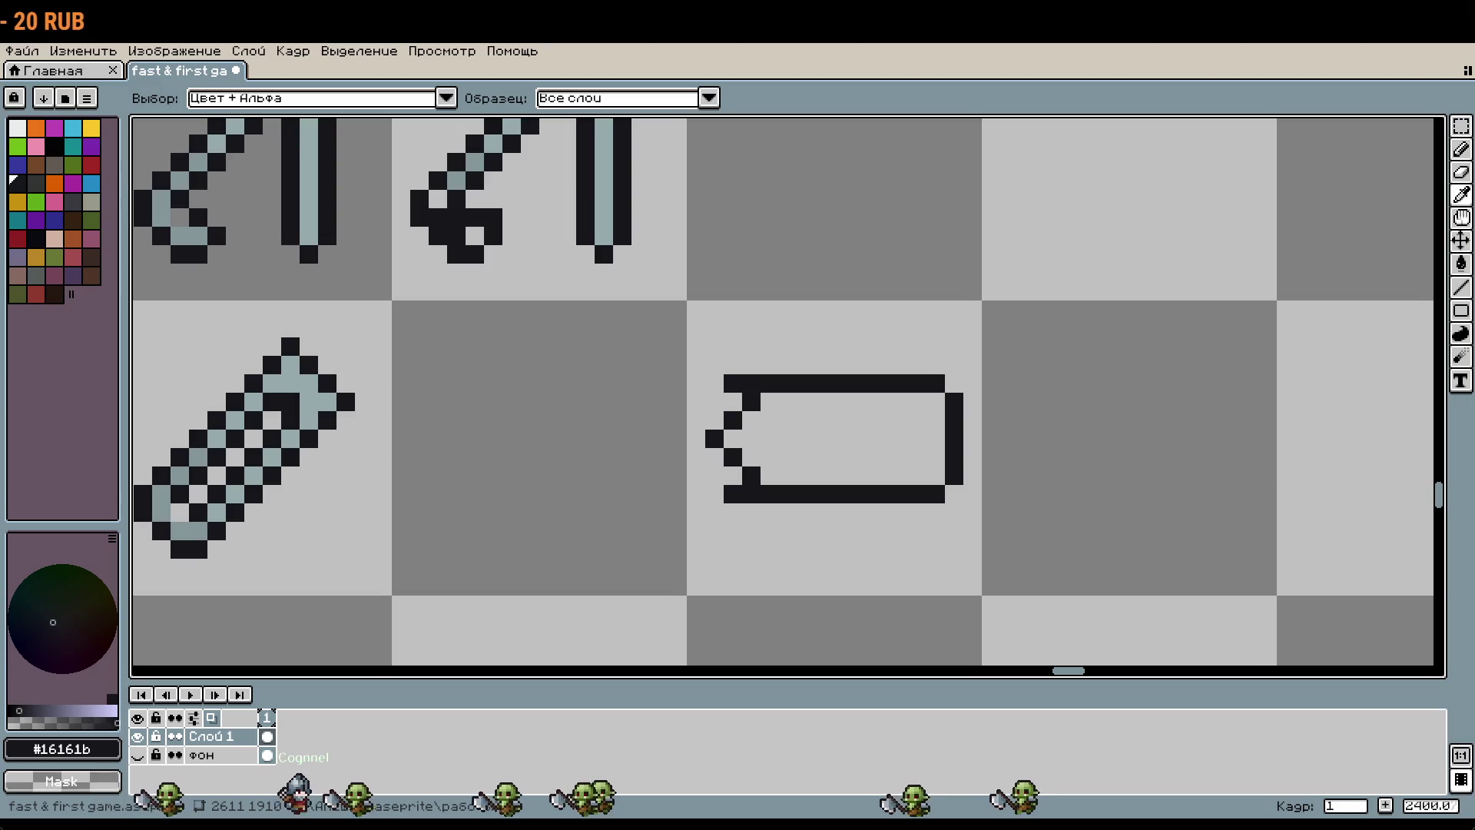
{"action": "key", "text": "b"}
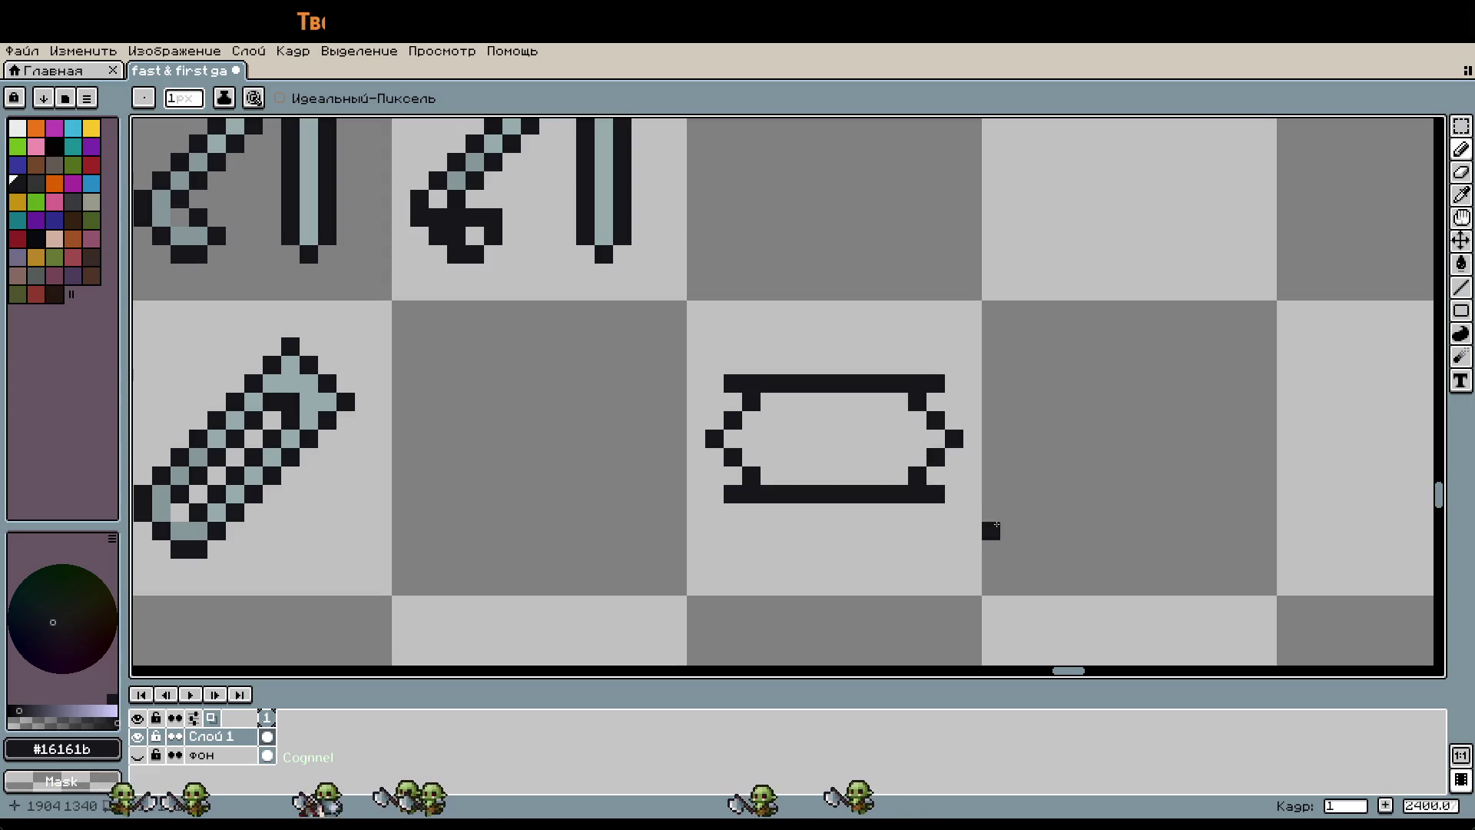
{"action": "scroll", "coordinate": [997, 525], "scroll_direction": "down", "scroll_amount": 2}
{"action": "scroll", "coordinate": [1034, 481], "scroll_direction": "up", "scroll_amount": 2}
{"action": "left_click", "coordinate": [831, 415]}
{"action": "key", "text": "w"}
{"action": "key", "text": "b"}
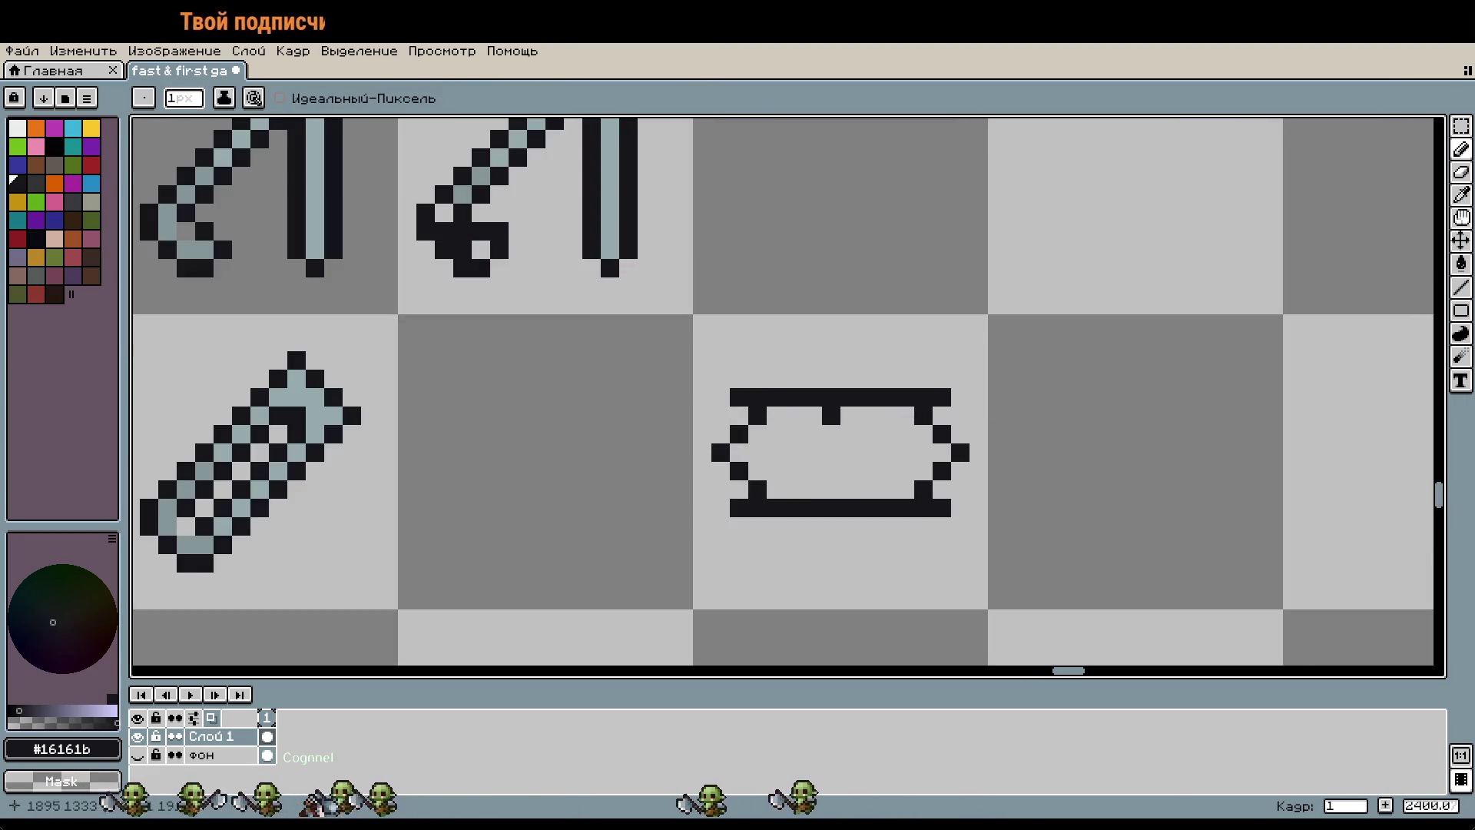
{"action": "scroll", "coordinate": [802, 443], "scroll_direction": "up", "scroll_amount": 1}
{"action": "left_click_drag", "start_coordinate": [808, 478], "coordinate": [861, 481]}
{"action": "left_click", "coordinate": [845, 461]}
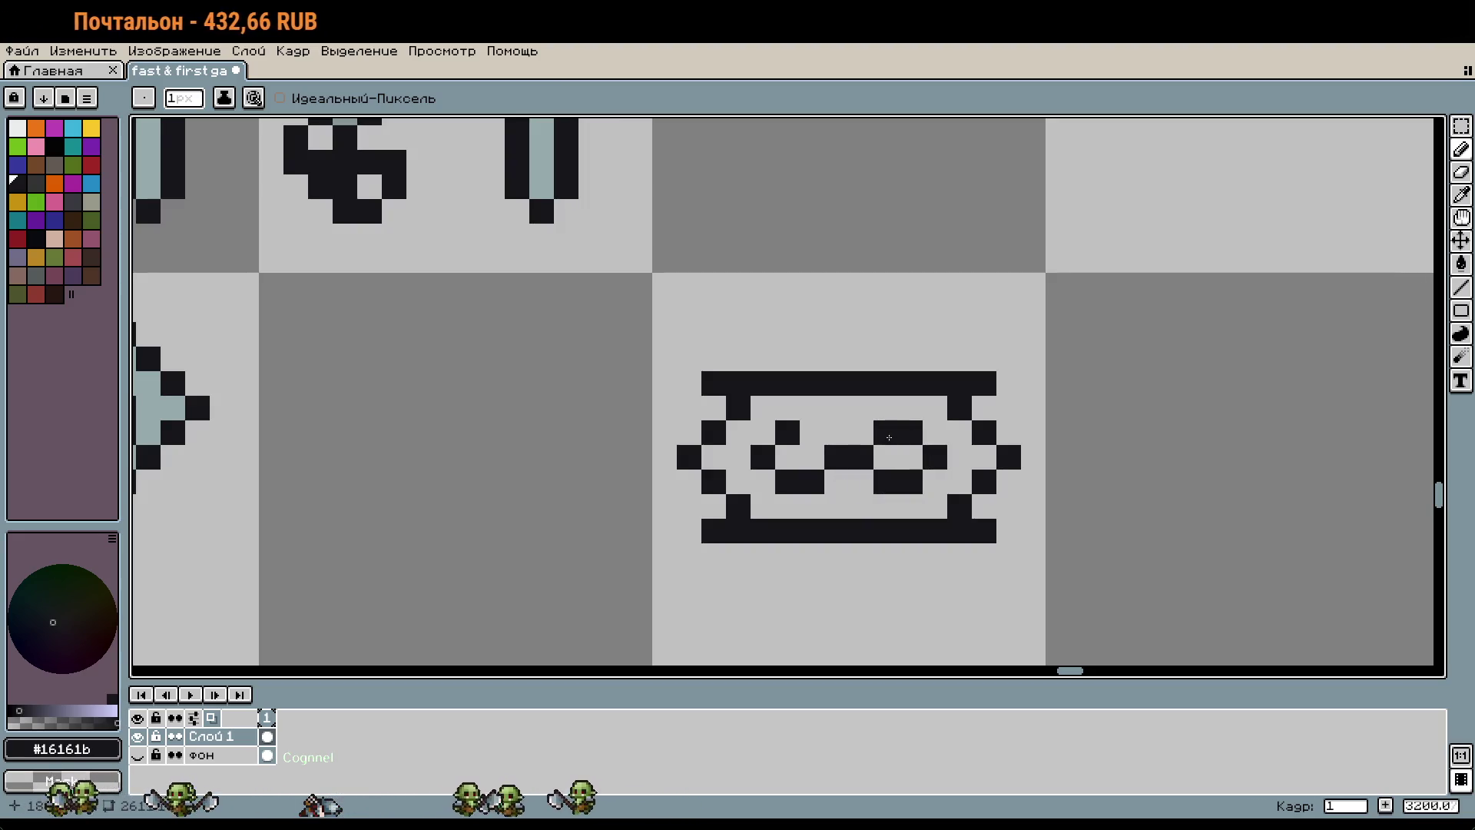
Step: Sample the #95a9ab grey-blue from the tilted blade and bucket-fill the new blade's interior
{"action": "scroll", "coordinate": [1047, 478], "scroll_direction": "down", "scroll_amount": 3}
{"action": "key", "text": "w"}
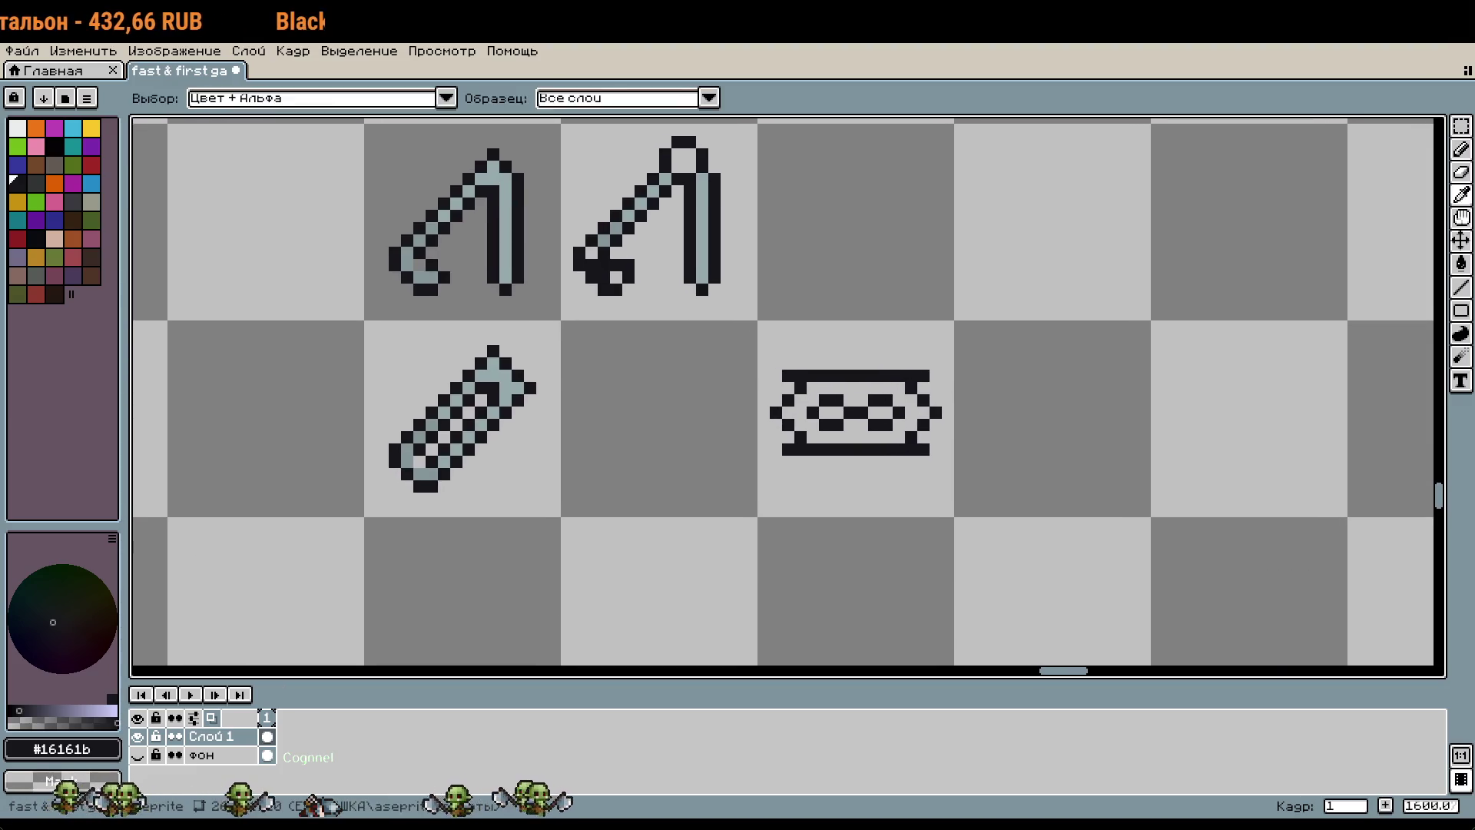
{"action": "scroll", "coordinate": [955, 412], "scroll_direction": "up", "scroll_amount": 3}
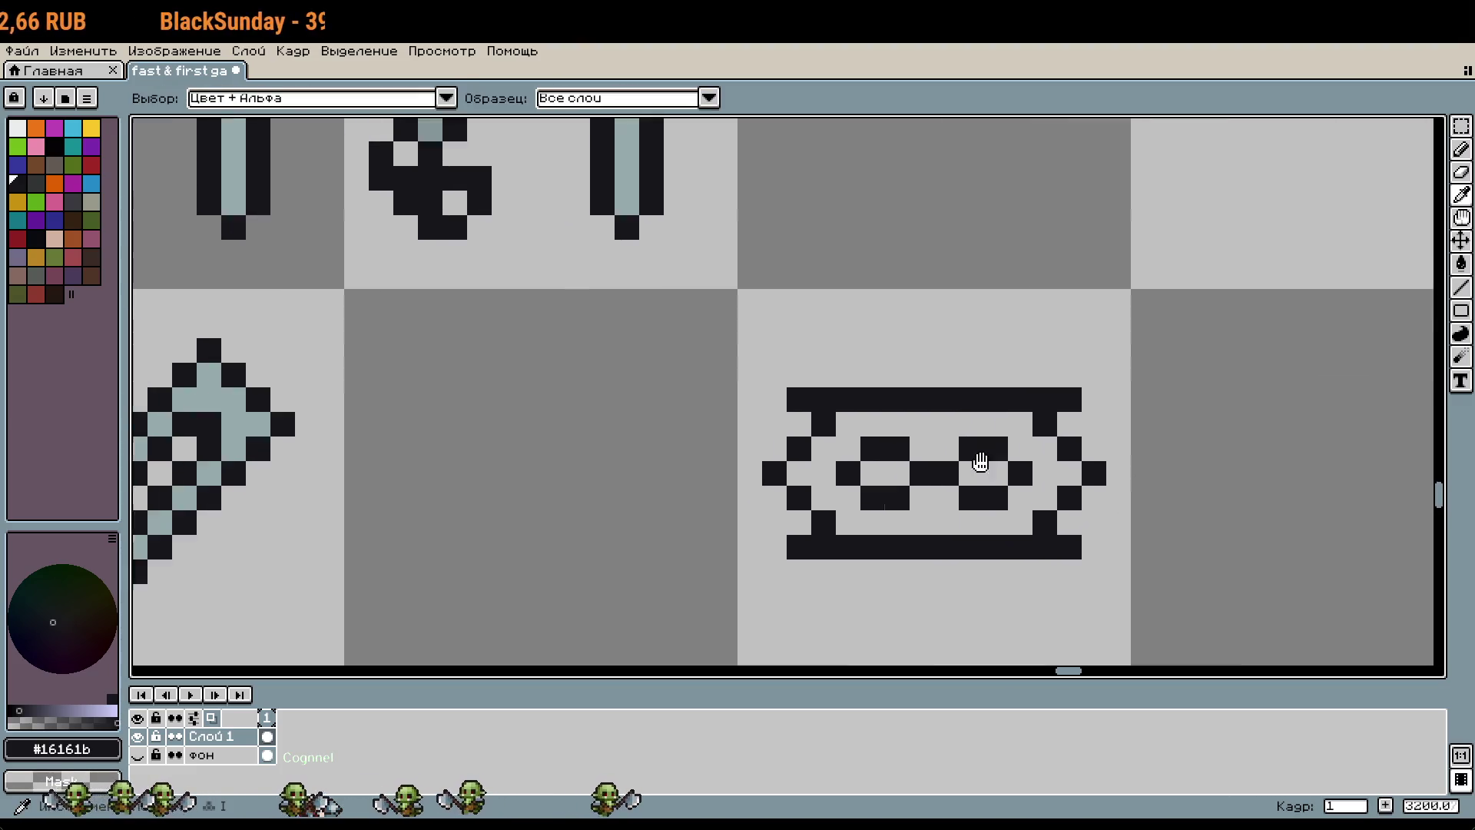
{"action": "scroll", "coordinate": [981, 461], "scroll_direction": "left", "scroll_amount": 5}
{"action": "scroll", "coordinate": [981, 461], "scroll_direction": "up", "scroll_amount": 2}
{"action": "left_click", "coordinate": [1064, 304], "text": "alt"}
{"action": "scroll", "coordinate": [662, 221], "scroll_direction": "down", "scroll_amount": 2}
{"action": "scroll", "coordinate": [663, 220], "scroll_direction": "right", "scroll_amount": 5}
{"action": "key", "text": "g"}
{"action": "left_click", "coordinate": [873, 468]}
{"action": "key", "text": "ctrl+z"}
{"action": "left_click", "coordinate": [845, 469]}
{"action": "scroll", "coordinate": [1011, 454], "scroll_direction": "down", "scroll_amount": 3}
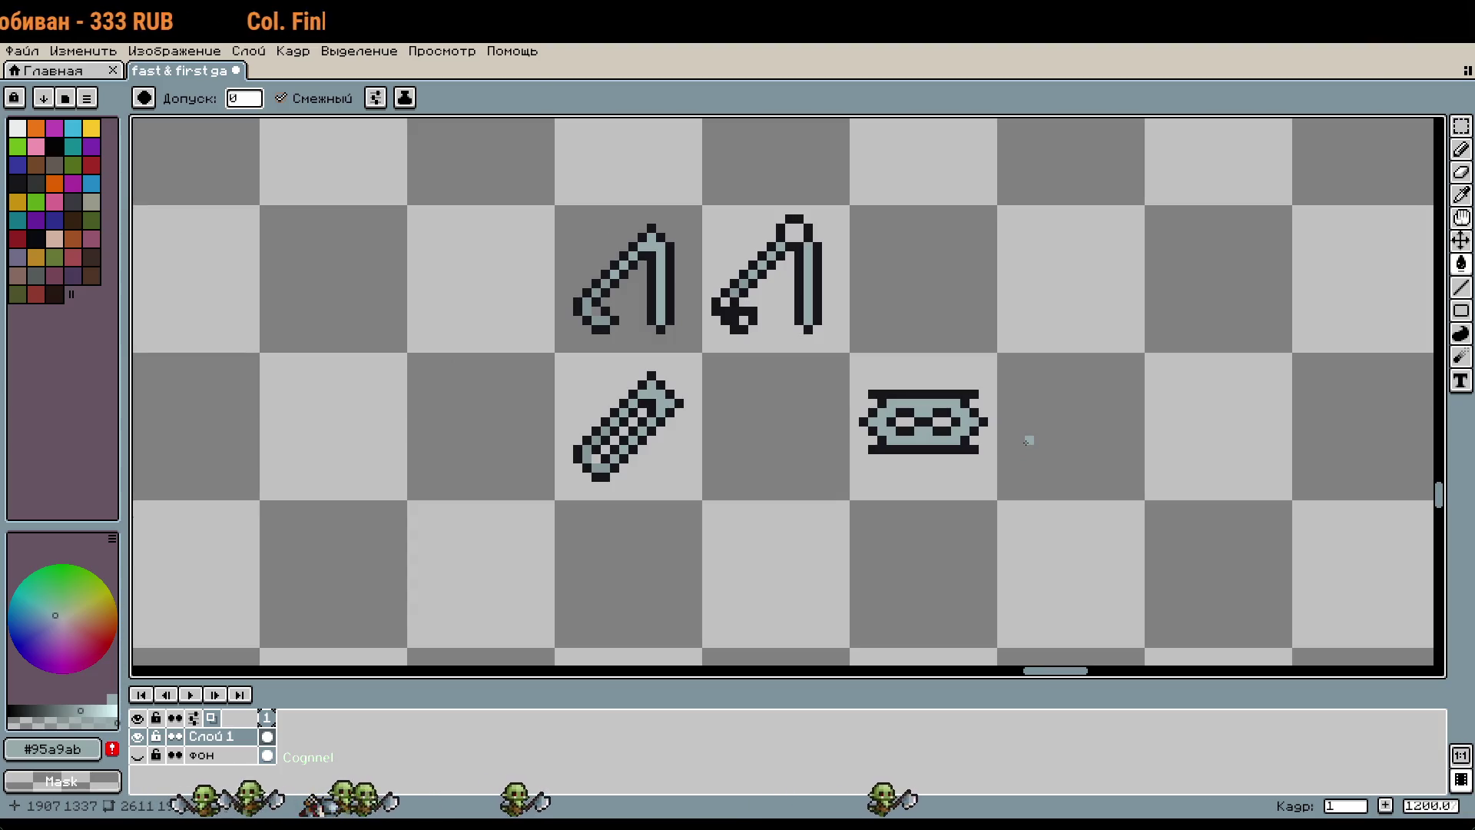
Step: Pan around the sheet to inspect the upper-right and diagonal sprites
{"action": "scroll", "coordinate": [741, 305], "scroll_direction": "down", "scroll_amount": 3}
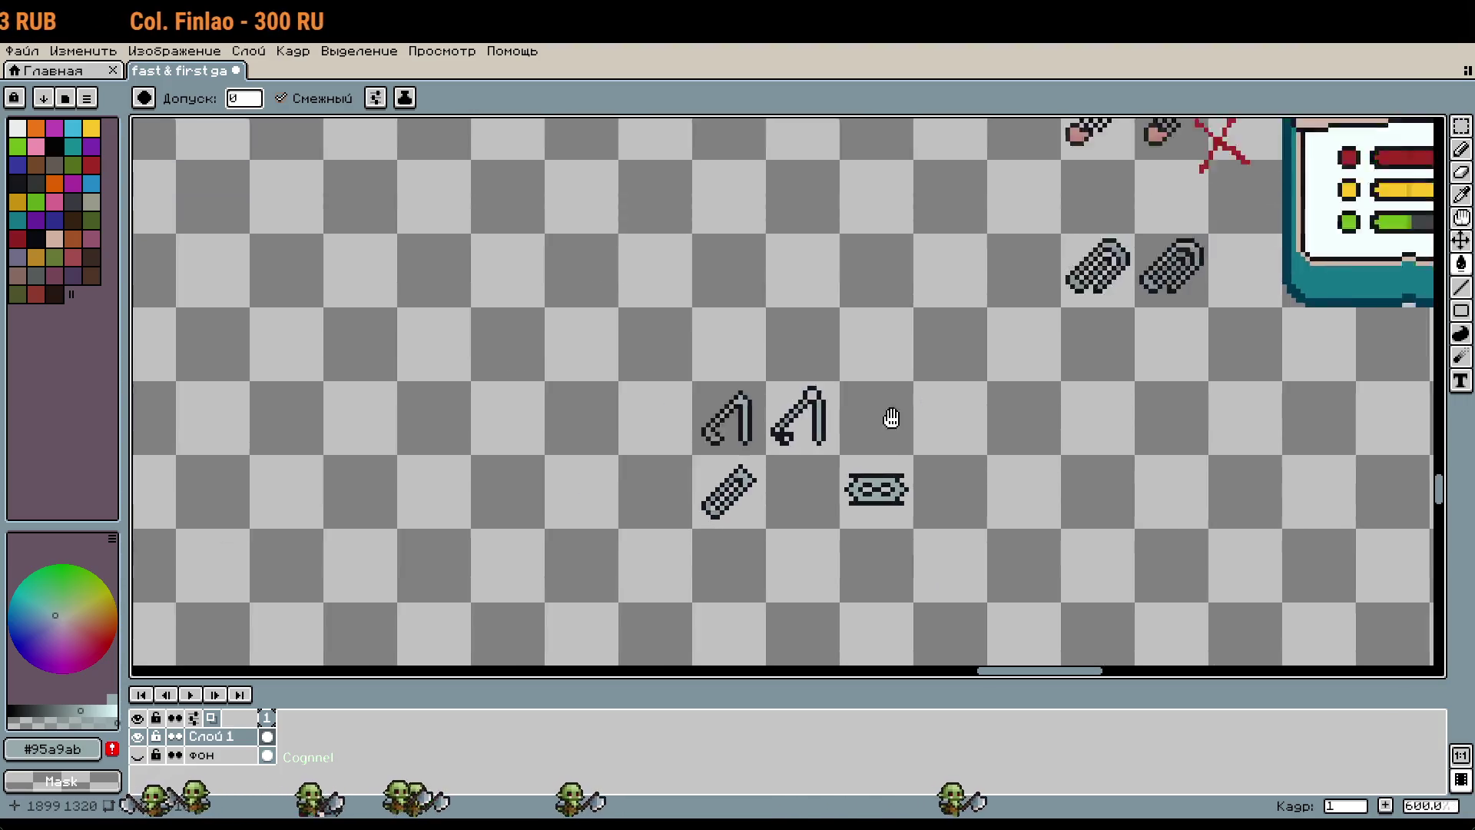
{"action": "scroll", "coordinate": [889, 418], "scroll_direction": "up", "scroll_amount": 3}
{"action": "scroll", "coordinate": [889, 418], "scroll_direction": "right", "scroll_amount": 2}
{"action": "scroll", "coordinate": [1037, 364], "scroll_direction": "up", "scroll_amount": 10}
{"action": "key", "text": "b"}
{"action": "scroll", "coordinate": [1004, 231], "scroll_direction": "down", "scroll_amount": 10}
{"action": "left_click_drag", "start_coordinate": [710, 591], "coordinate": [930, 371]}
{"action": "scroll", "coordinate": [834, 384], "scroll_direction": "up", "scroll_amount": 10}
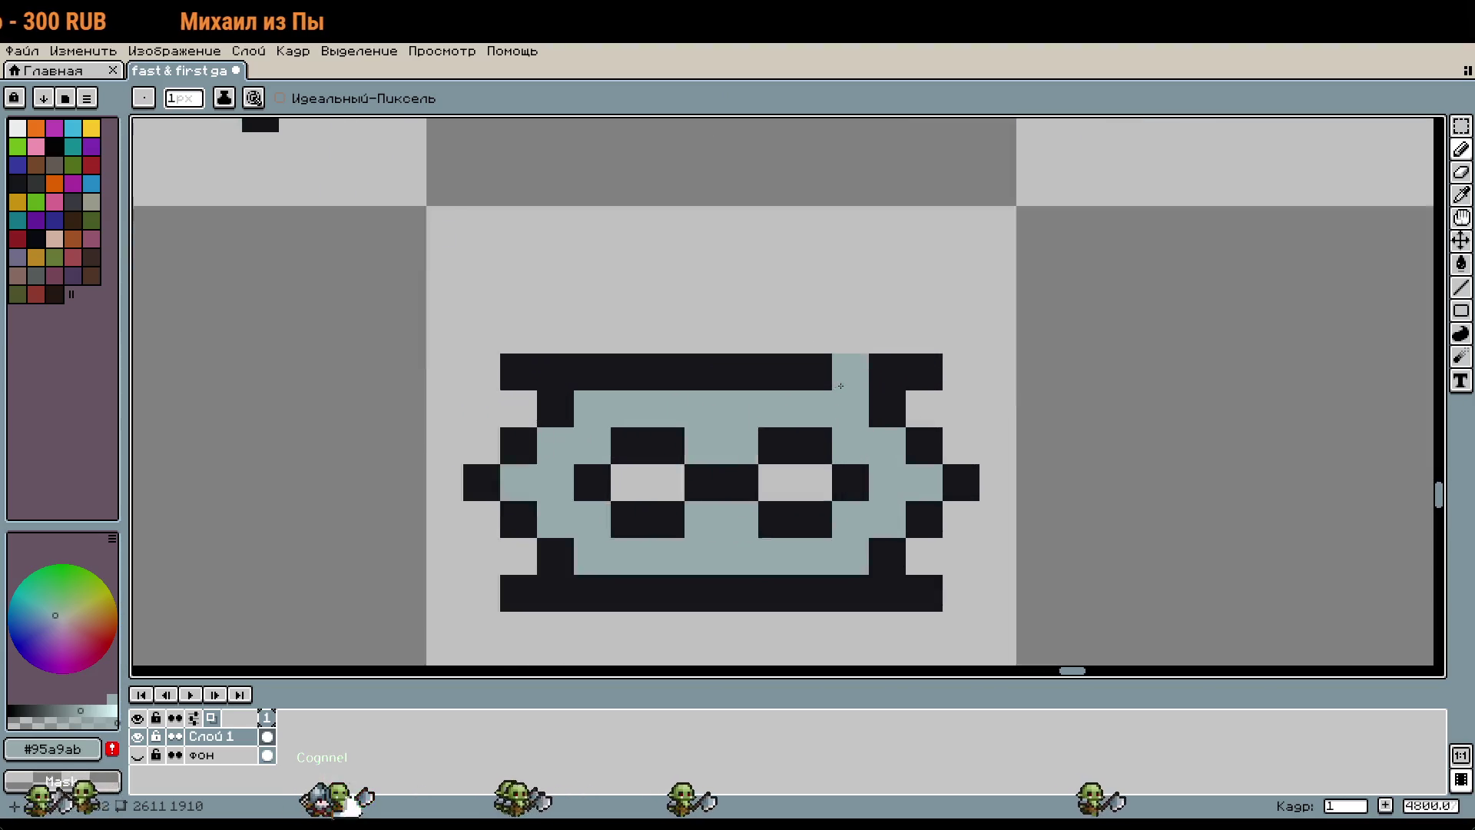
{"action": "left_click_drag", "start_coordinate": [840, 377], "coordinate": [1030, 319]}
{"action": "scroll", "coordinate": [968, 361], "scroll_direction": "down", "scroll_amount": 10}
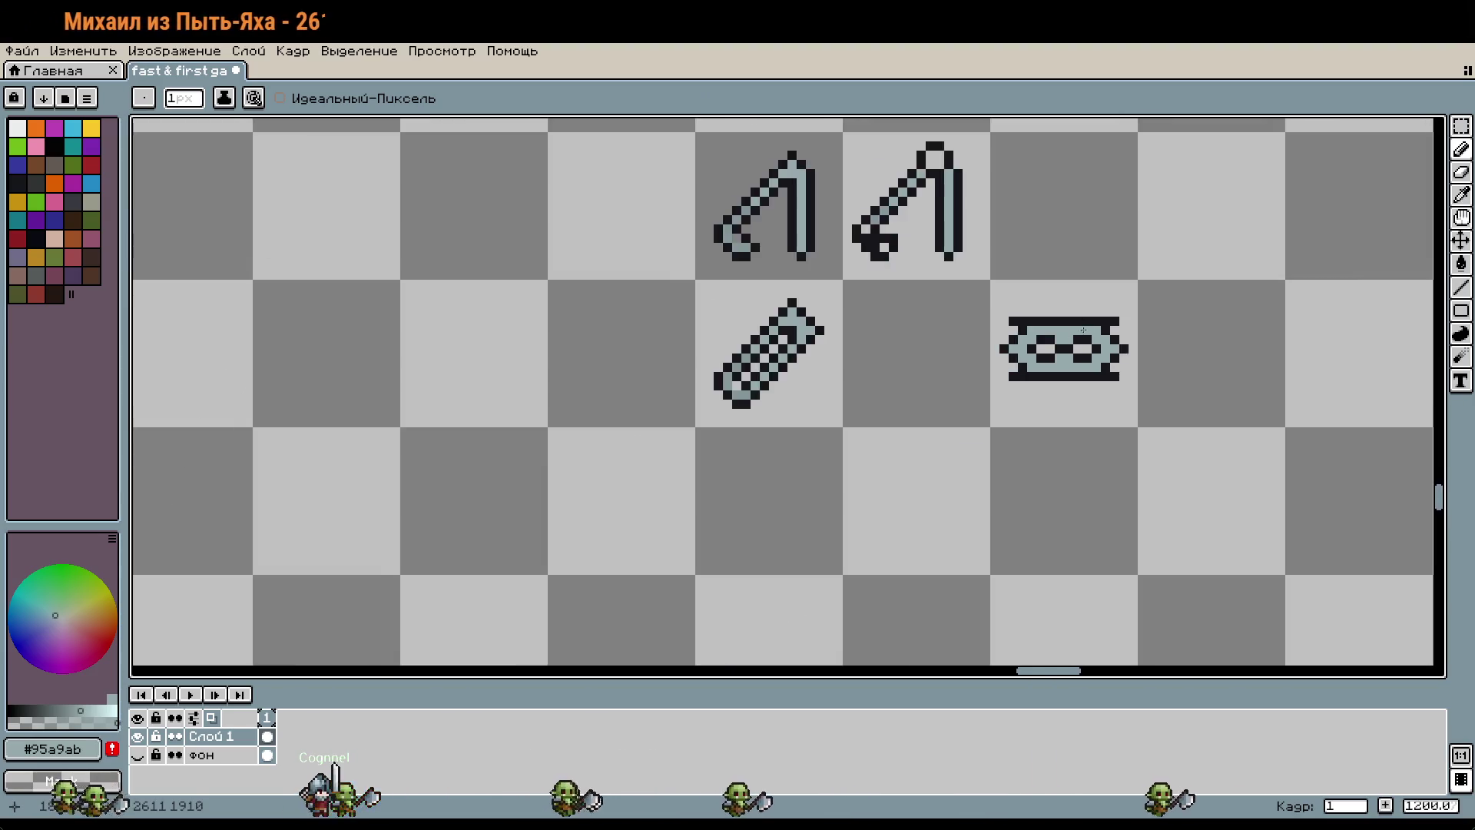
{"action": "left_click_drag", "start_coordinate": [1421, 138], "coordinate": [1093, 362]}
{"action": "scroll", "coordinate": [957, 307], "scroll_direction": "up", "scroll_amount": 10}
Step: Paint the lower band in the darker #849698 grey-blue with the Pencil
{"action": "key", "text": "w"}
{"action": "key", "text": "b"}
{"action": "scroll", "coordinate": [957, 309], "scroll_direction": "down", "scroll_amount": 10}
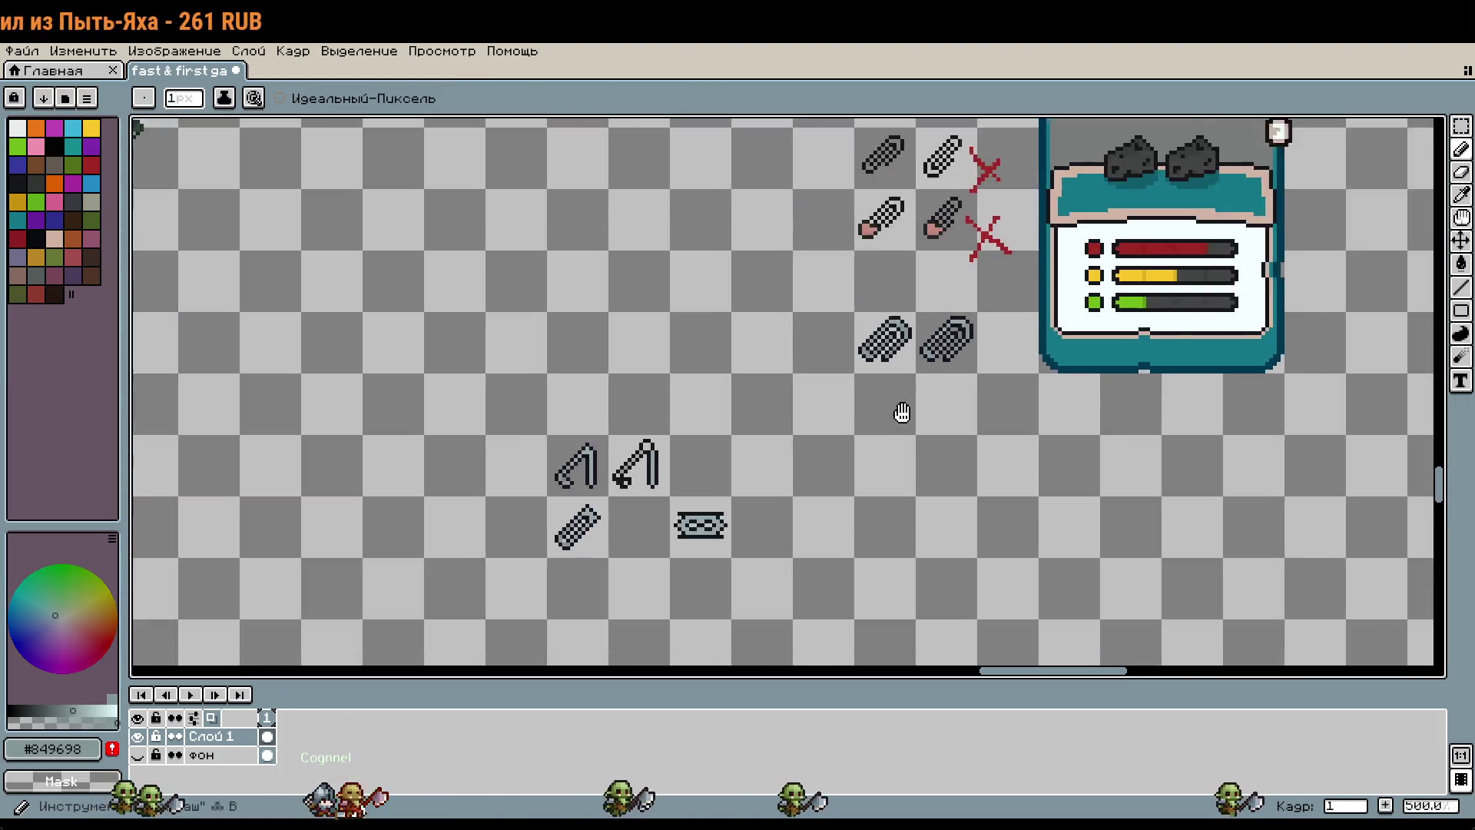
{"action": "left_click_drag", "start_coordinate": [899, 411], "coordinate": [1075, 307]}
{"action": "scroll", "coordinate": [987, 329], "scroll_direction": "up", "scroll_amount": 10}
{"action": "mouse_move", "coordinate": [987, 328]}
{"action": "left_mouse_down"}
{"action": "mouse_move", "coordinate": [605, 412]}
{"action": "mouse_move", "coordinate": [940, 215]}
{"action": "left_mouse_up"}
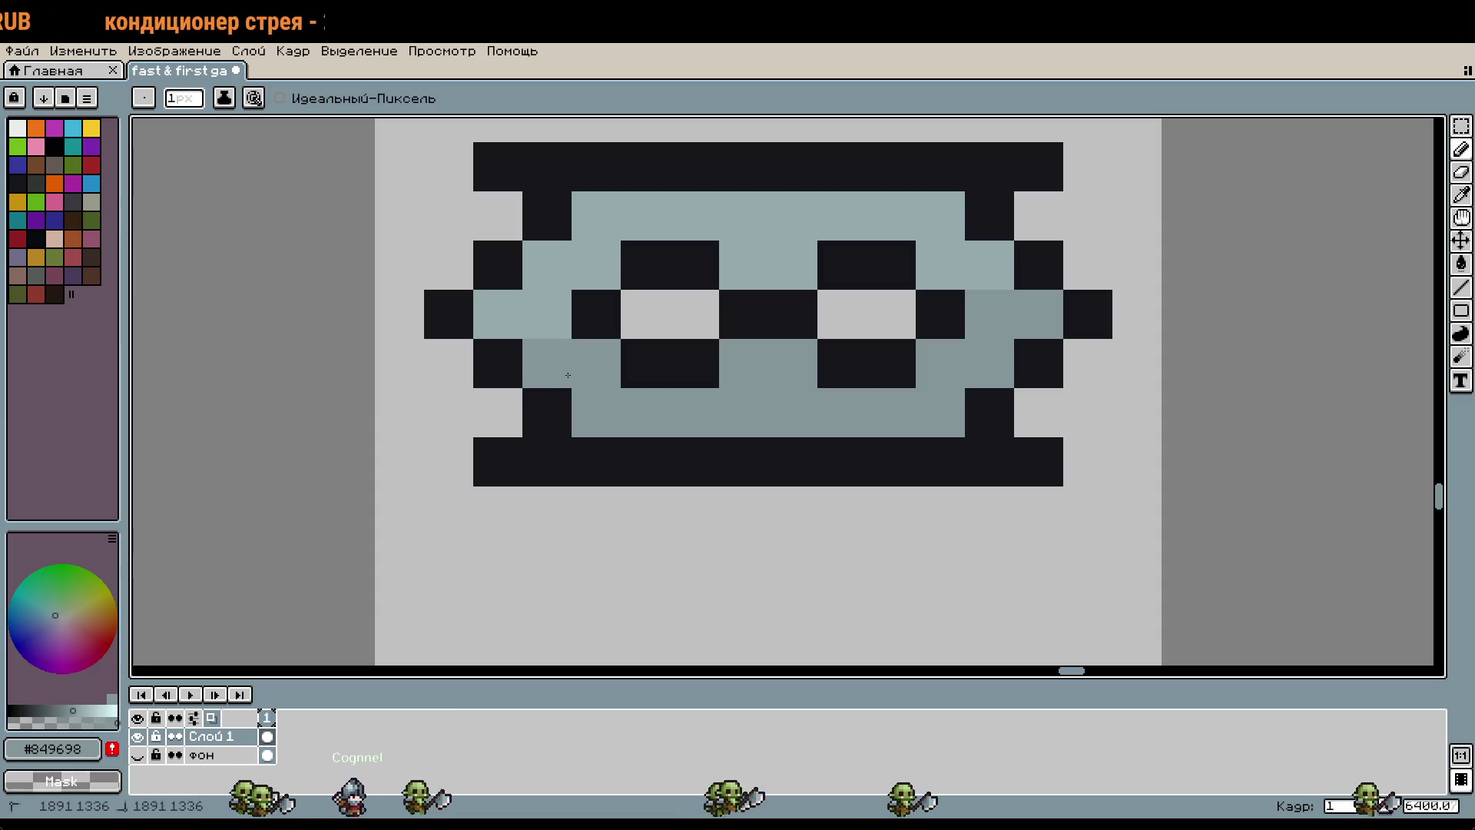
Step: Pan back to the blade sprites and the empty neighbouring cell
{"action": "scroll", "coordinate": [1074, 306], "scroll_direction": "down", "scroll_amount": 2}
{"action": "scroll", "coordinate": [1073, 306], "scroll_direction": "down", "scroll_amount": 1}
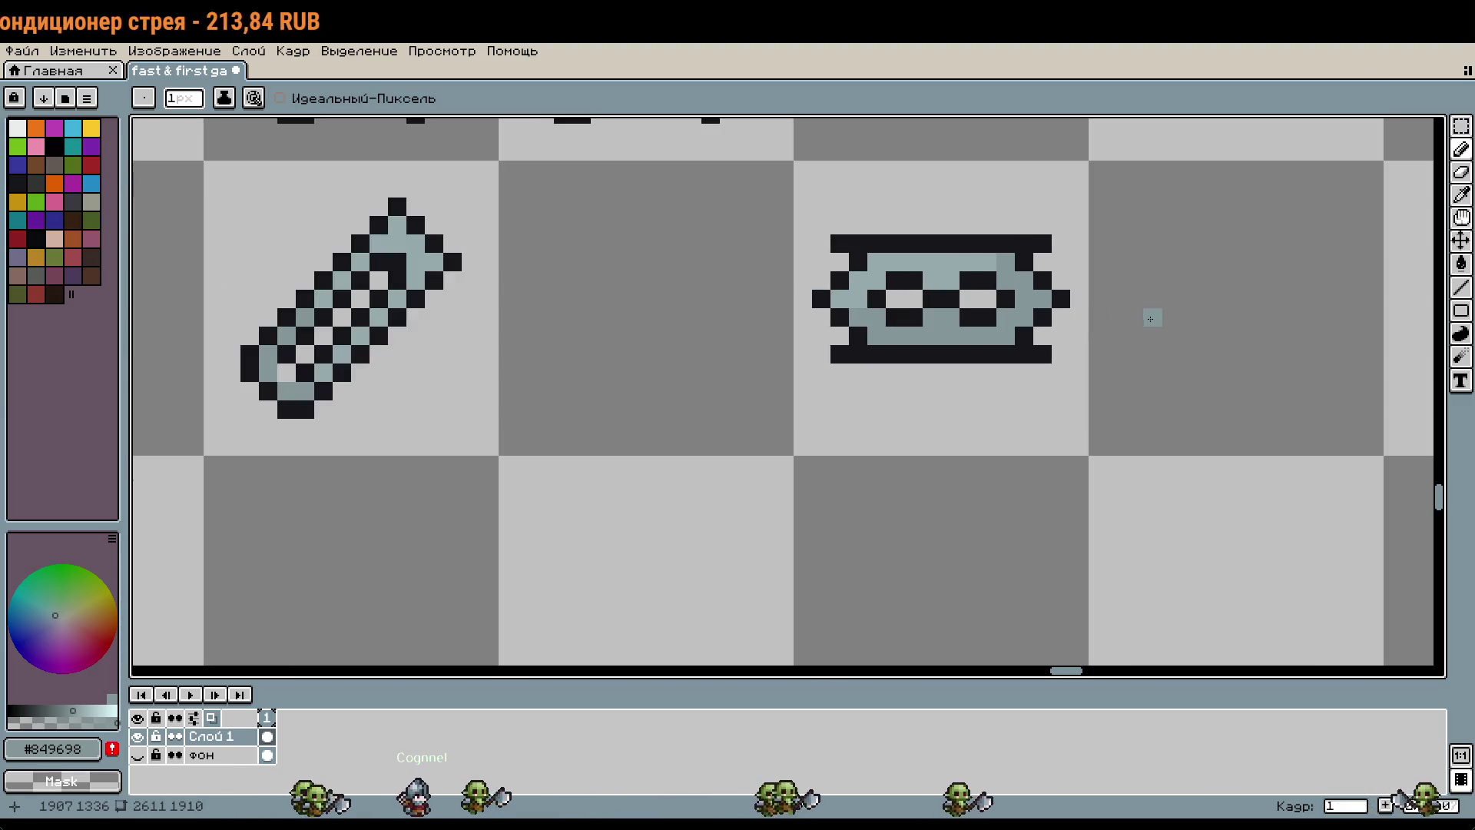
{"action": "left_click_drag", "start_coordinate": [1150, 316], "coordinate": [1168, 379]}
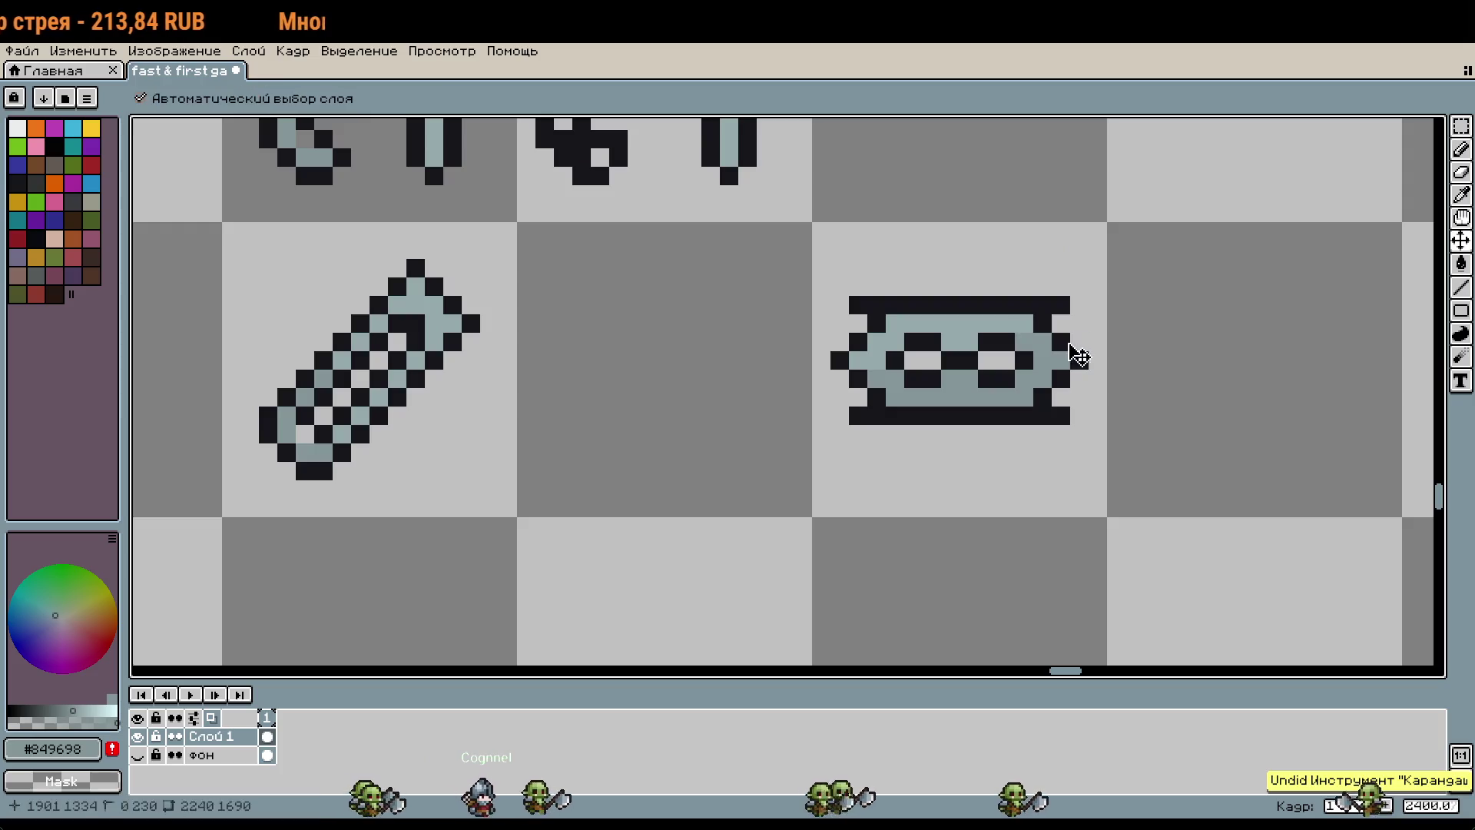
{"action": "left_click", "coordinate": [1284, 425], "text": "shift"}
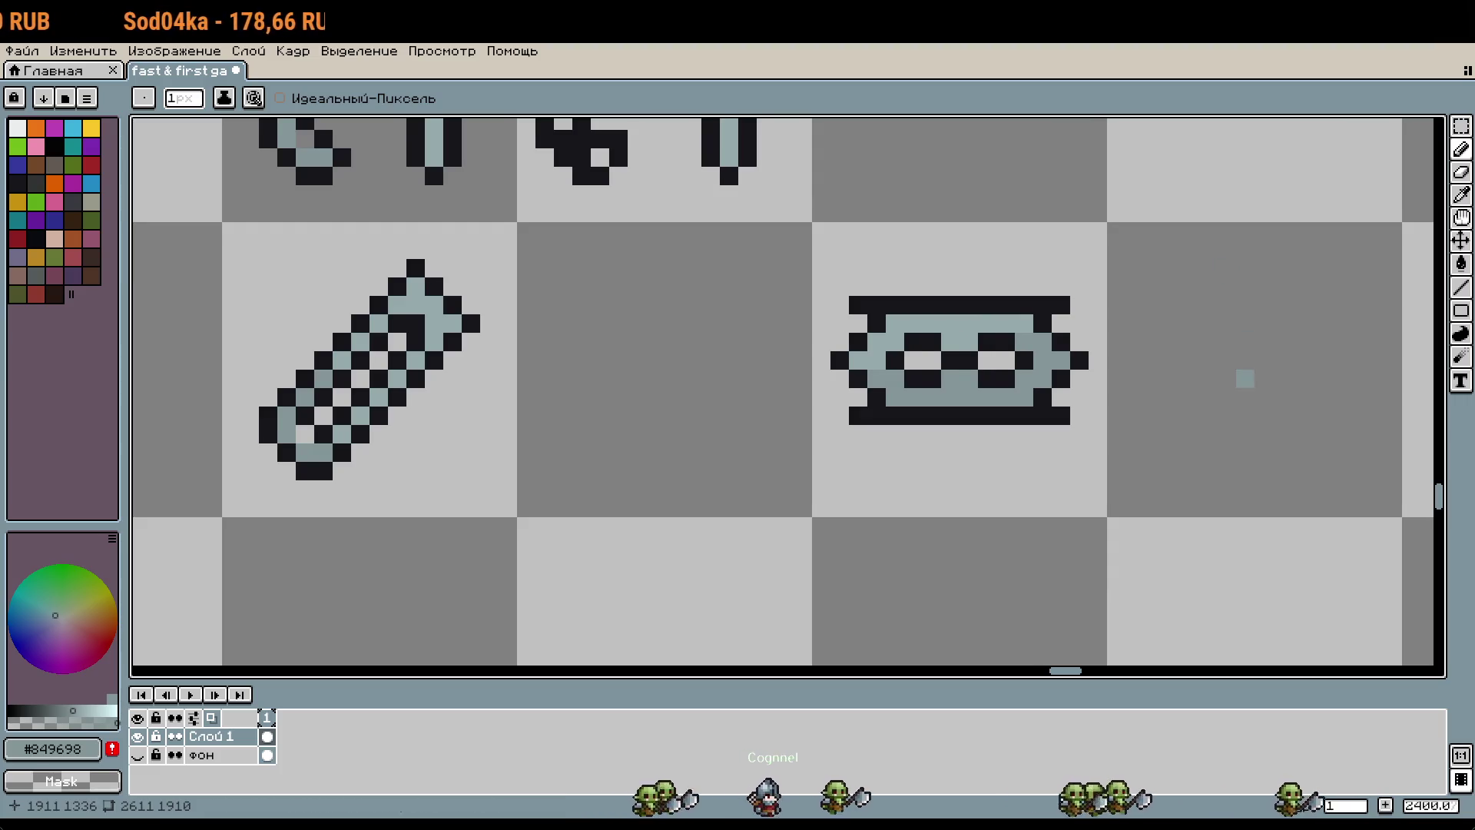
{"action": "left_click_drag", "start_coordinate": [1244, 376], "coordinate": [1131, 372]}
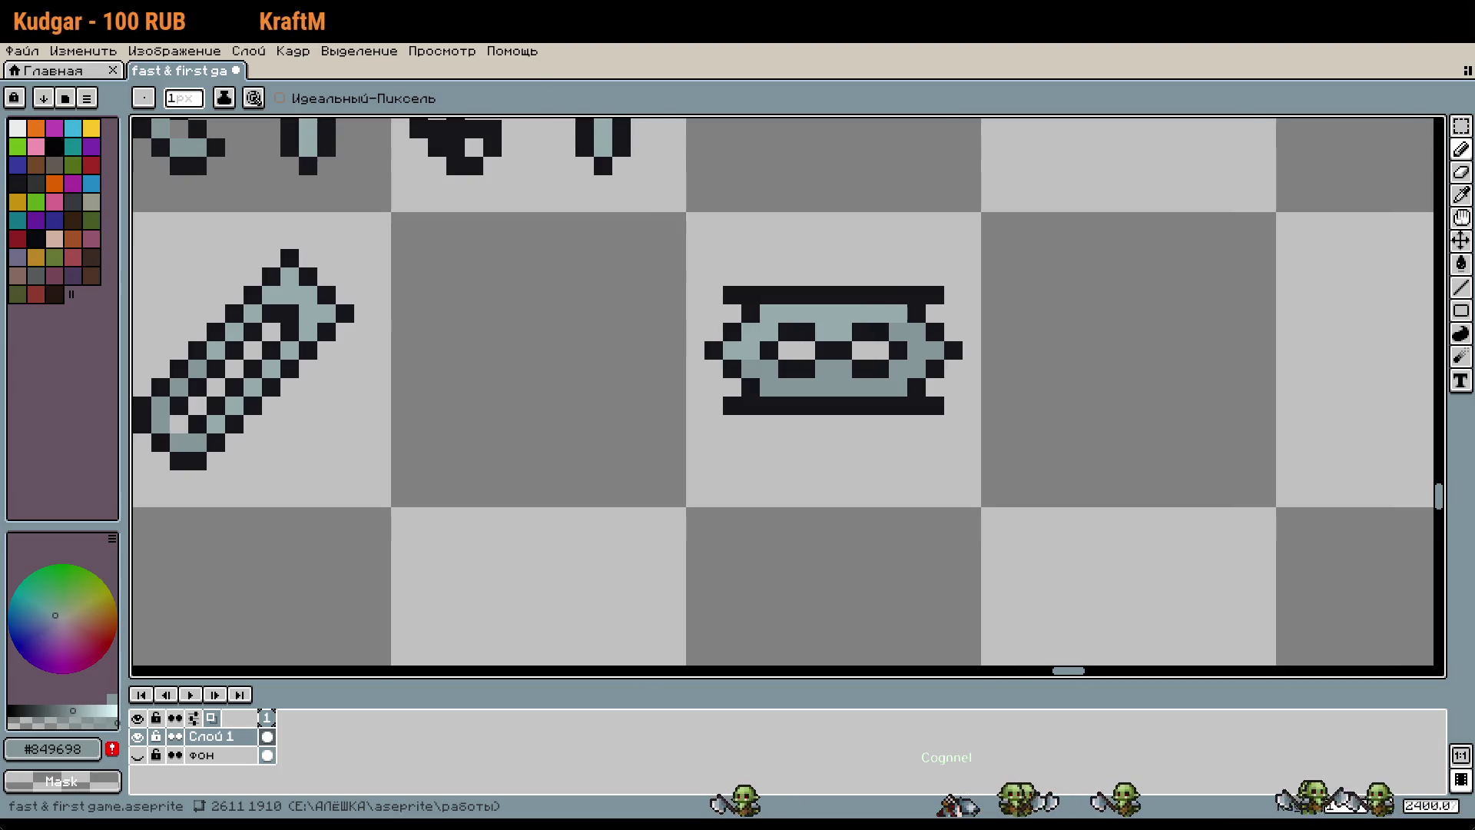
{"action": "left_click_drag", "start_coordinate": [1115, 429], "coordinate": [860, 476]}
Step: Try a 45°-rotated copy of the horizontal blade in the next cell, then delete it
{"action": "key", "text": "m"}
{"action": "mouse_move", "coordinate": [697, 450]}
{"action": "left_mouse_down"}
{"action": "mouse_move", "coordinate": [684, 487]}
{"action": "mouse_move", "coordinate": [909, 461]}
{"action": "left_mouse_up"}
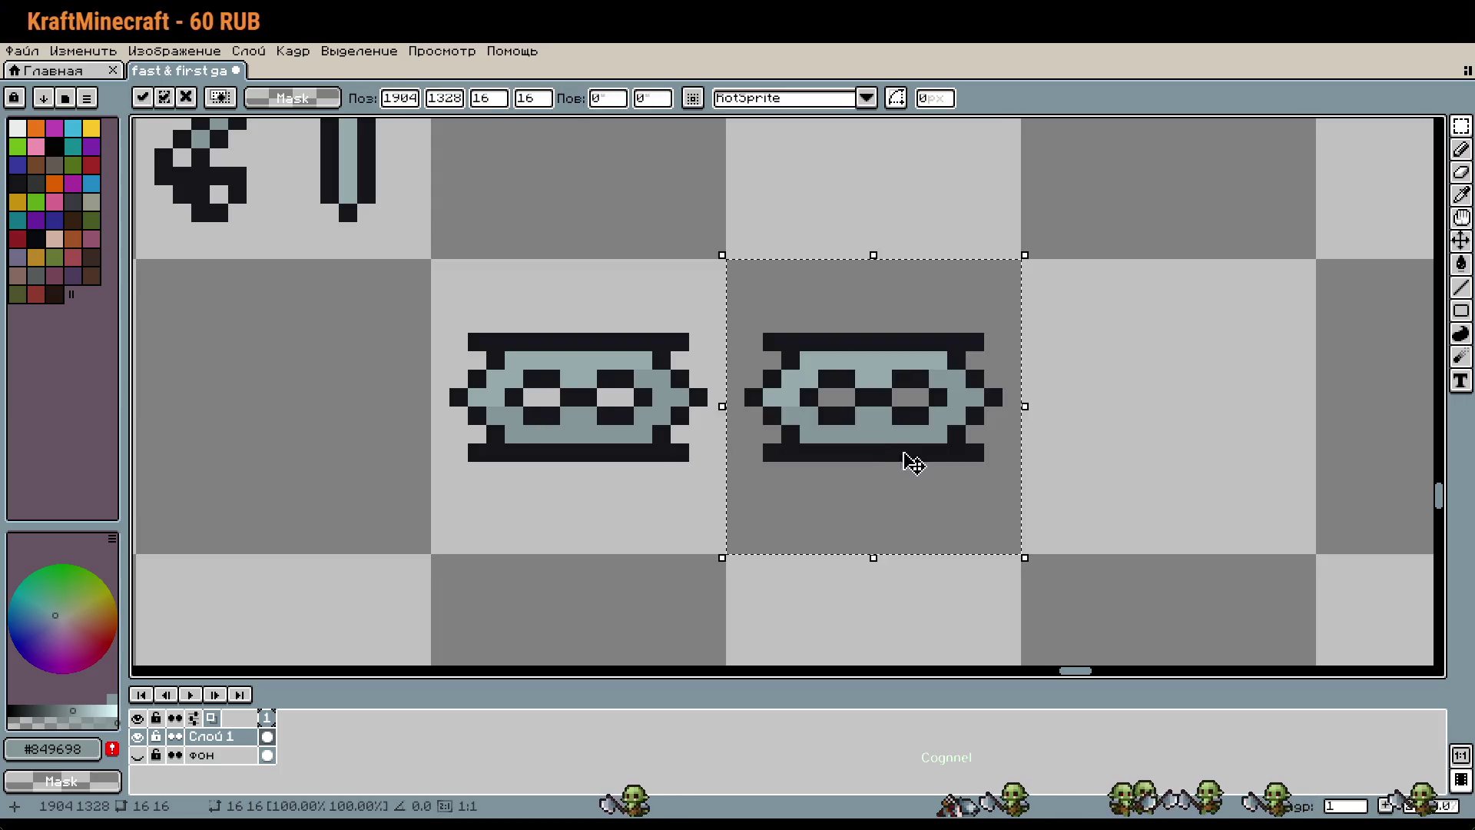
{"action": "left_click", "coordinate": [618, 98]}
{"action": "type", "text": "45"}
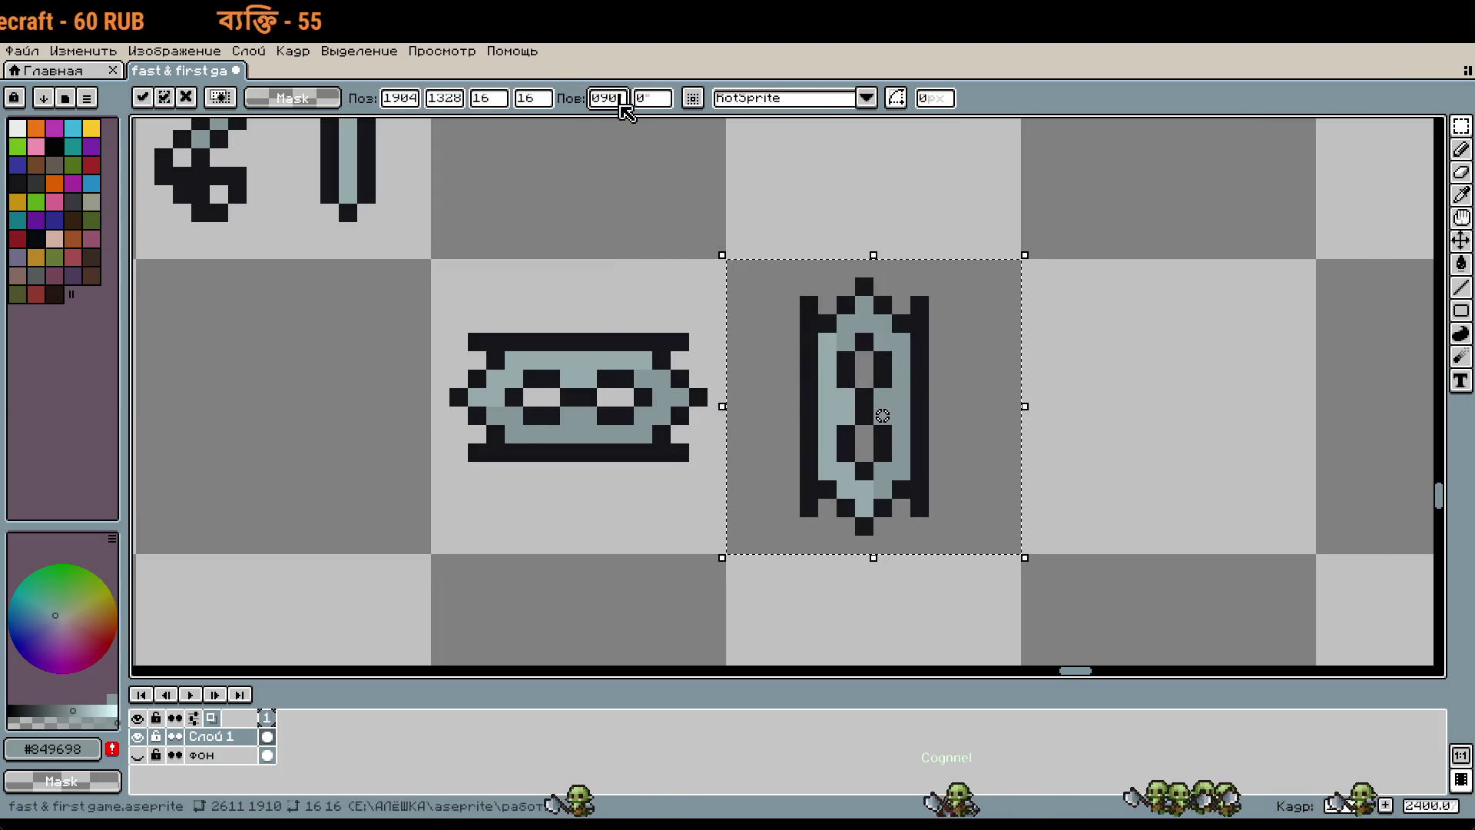
{"action": "key", "text": "Return"}
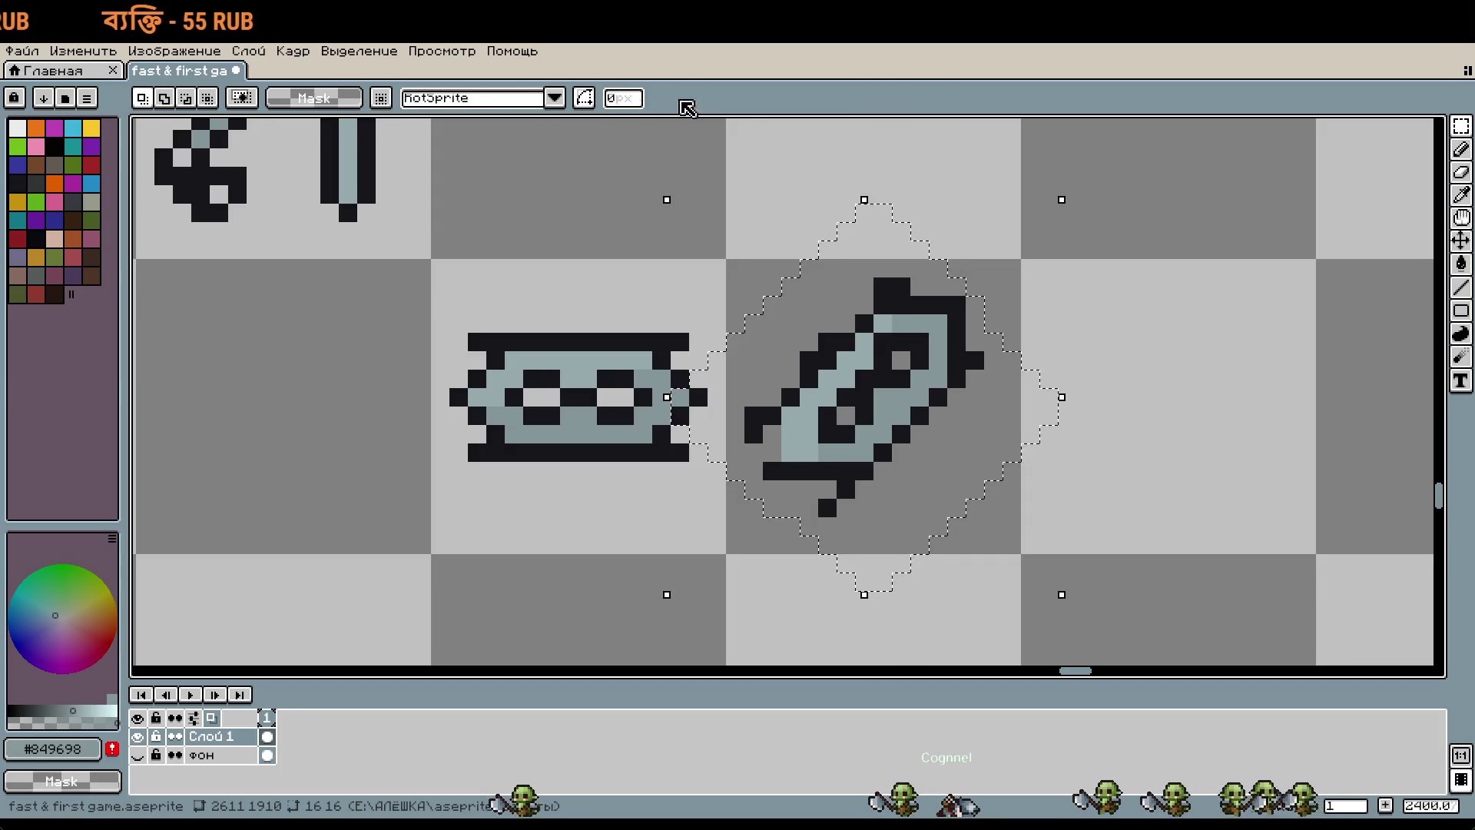
{"action": "key", "text": "ctrl+d"}
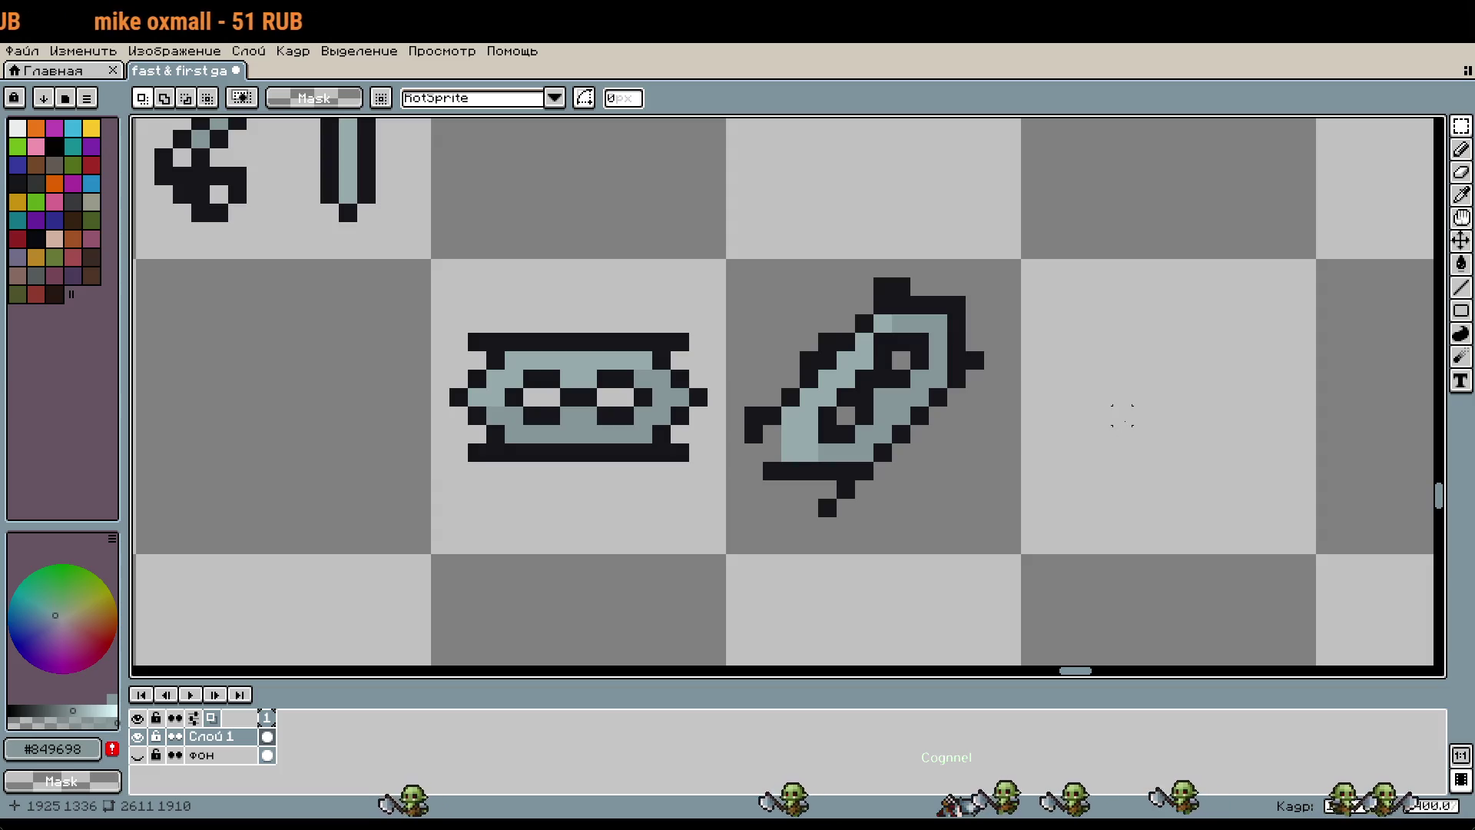
{"action": "left_click", "coordinate": [811, 376]}
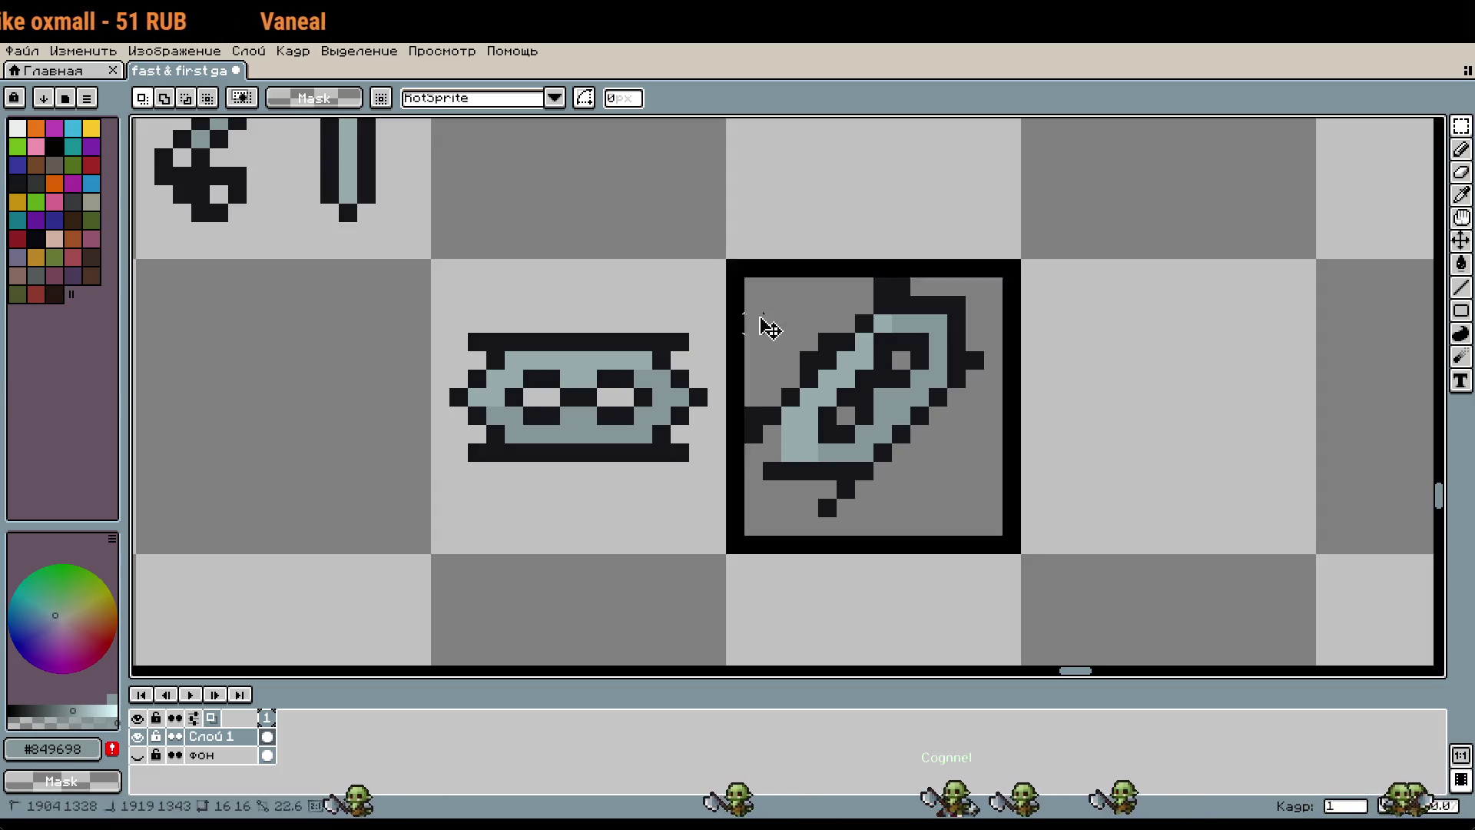
{"action": "key", "text": "Delete"}
Step: Sample black and sketch the tilted outline's lower-left corner, top edge and bottom stroke
{"action": "scroll", "coordinate": [790, 303], "scroll_direction": "up", "scroll_amount": 1}
{"action": "key", "text": "b"}
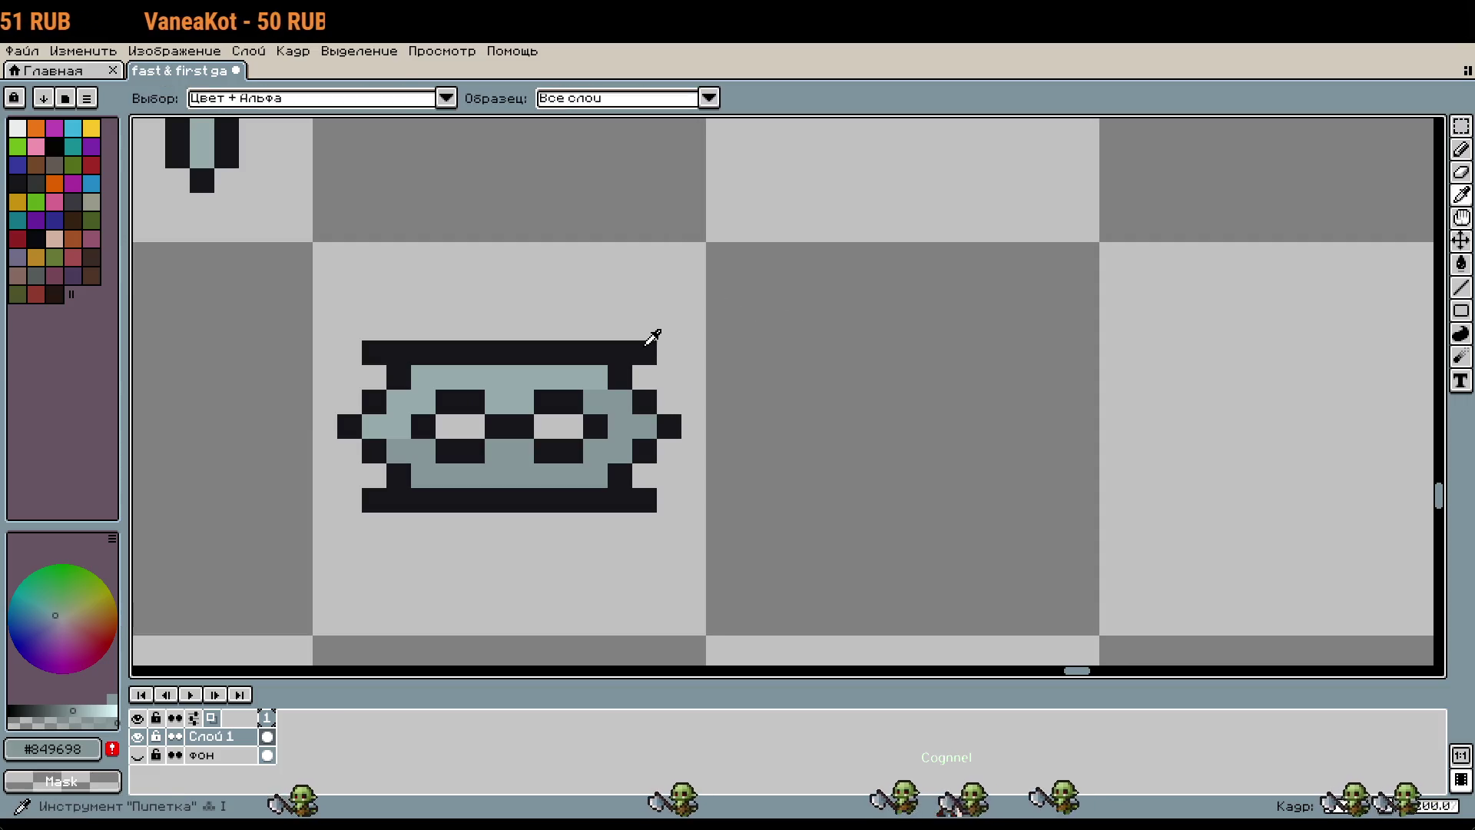
{"action": "left_click", "coordinate": [652, 347], "text": "alt"}
{"action": "left_click", "coordinate": [767, 402]}
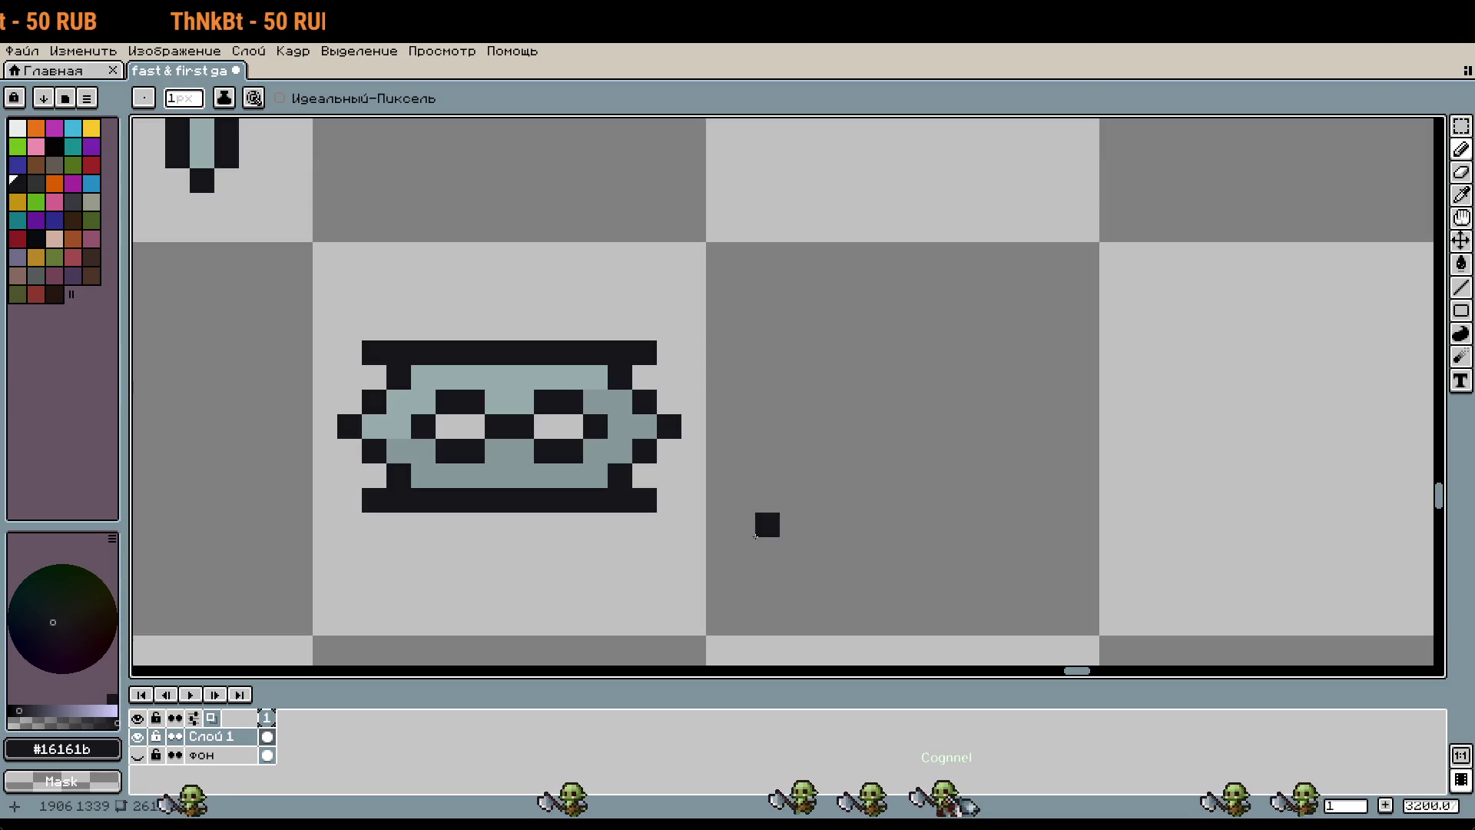
{"action": "mouse_move", "coordinate": [768, 524]}
{"action": "left_mouse_down"}
{"action": "mouse_move", "coordinate": [792, 574]}
{"action": "mouse_move", "coordinate": [828, 576]}
{"action": "left_mouse_up"}
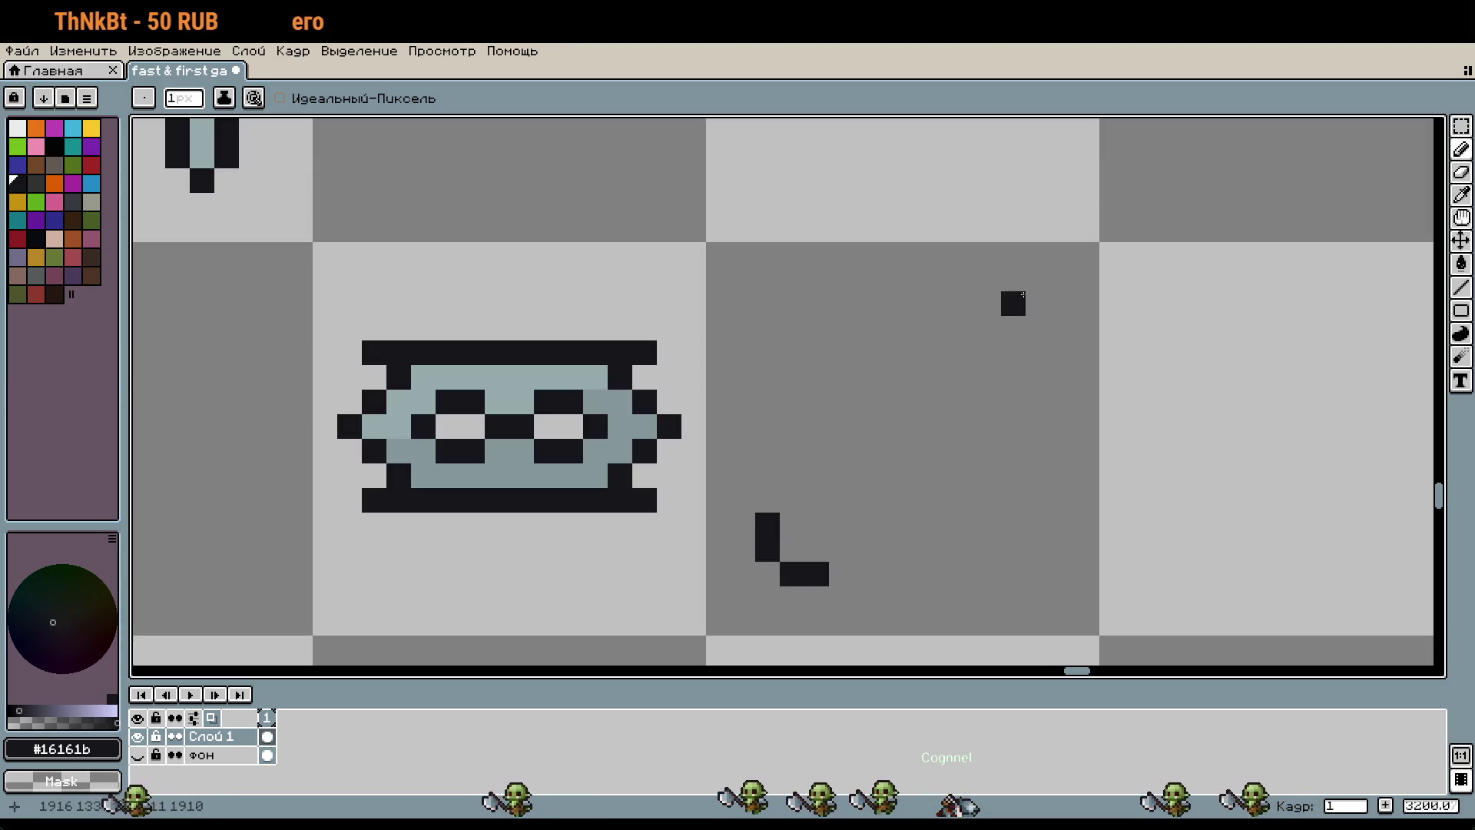
{"action": "left_click_drag", "start_coordinate": [1013, 278], "coordinate": [989, 278]}
{"action": "left_click", "coordinate": [965, 278]}
{"action": "left_click", "coordinate": [768, 500]}
{"action": "left_click", "coordinate": [841, 574]}
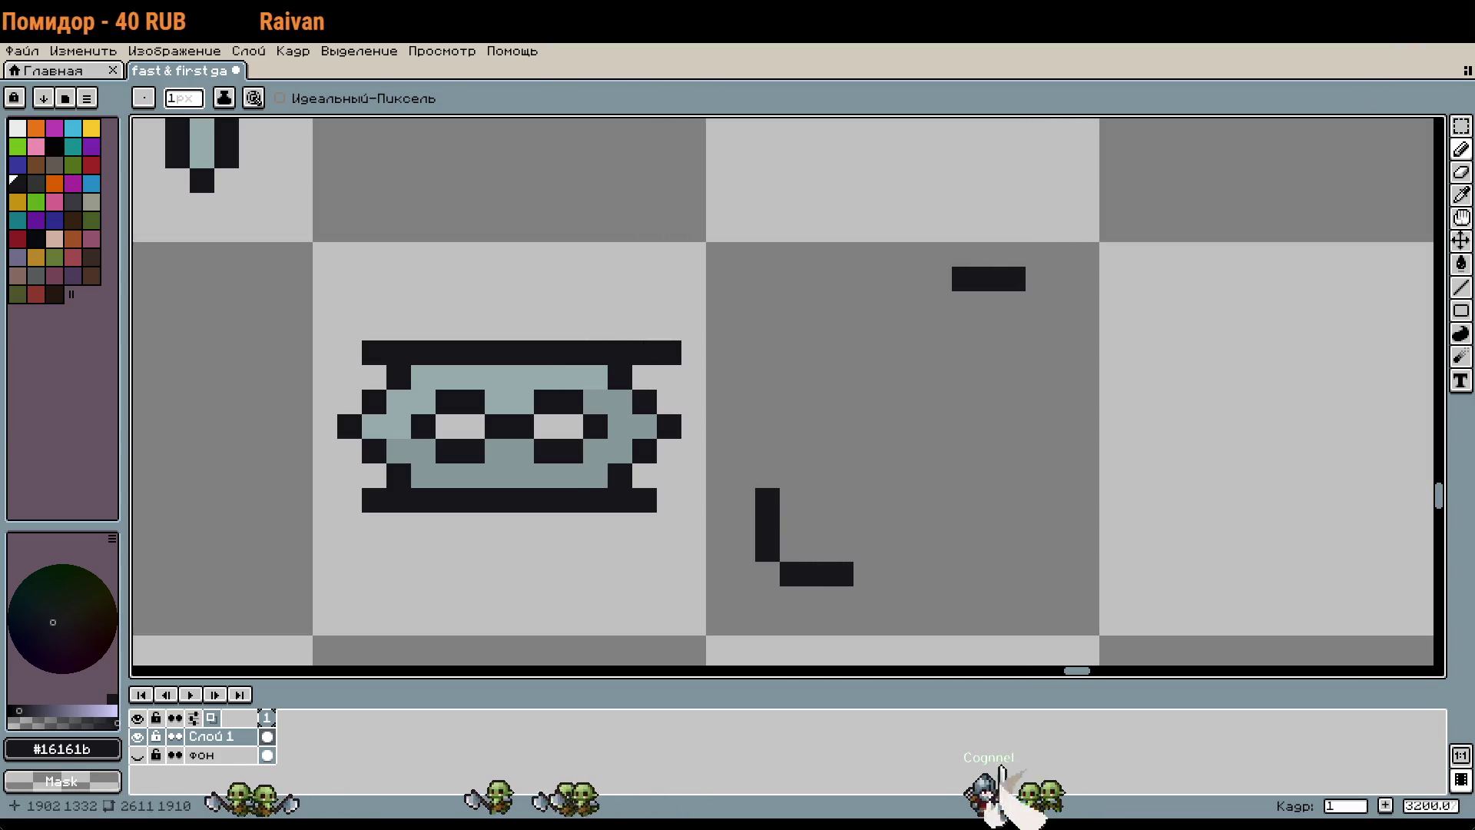
{"action": "left_click", "coordinate": [730, 448]}
{"action": "key", "text": "ctrl+z"}
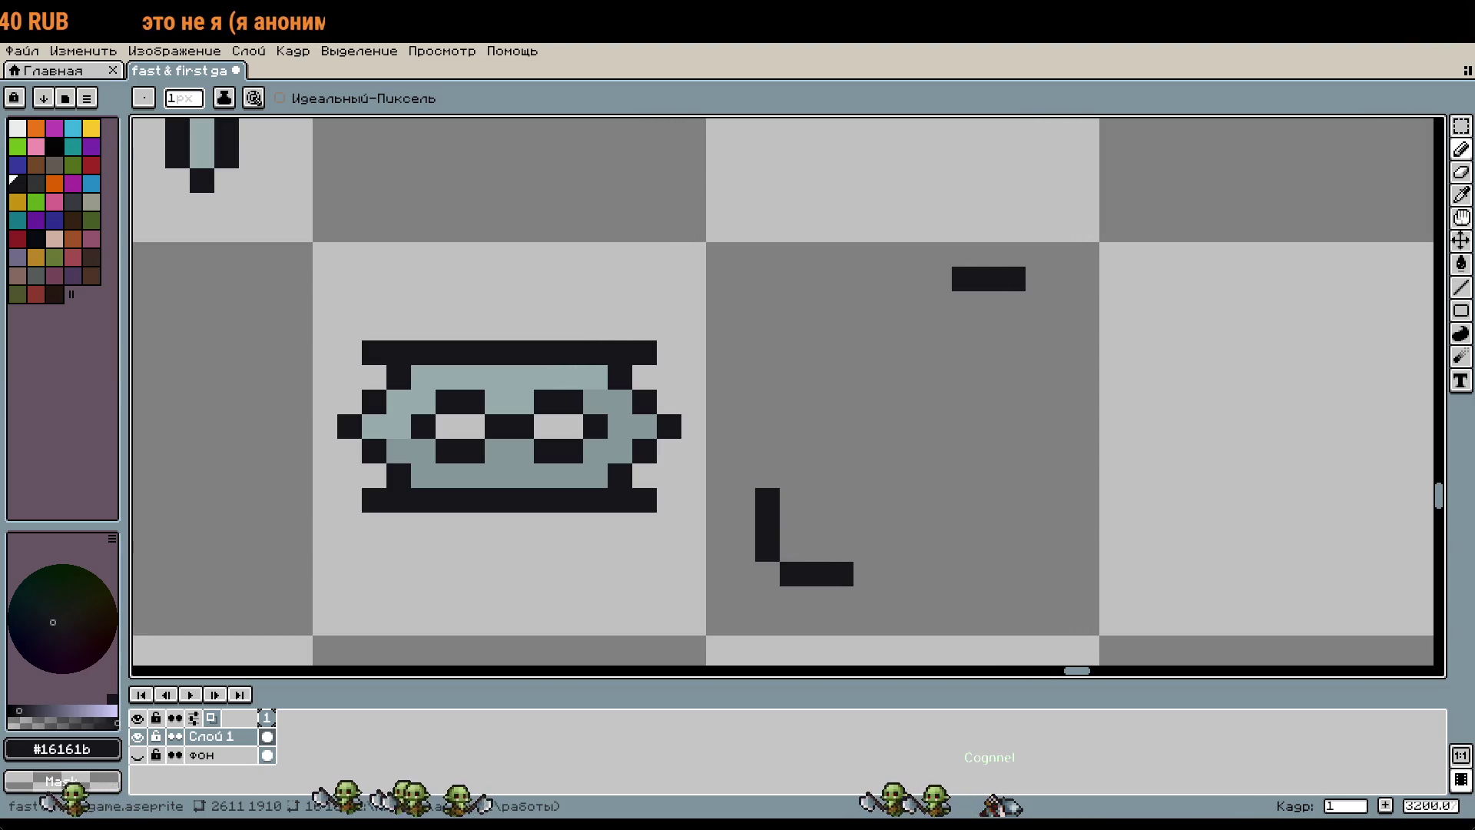
Step: Shift the upper-right stroke down one pixel and draw both diagonal edges to close the outline
{"action": "scroll", "coordinate": [993, 303], "scroll_direction": "right", "scroll_amount": 1}
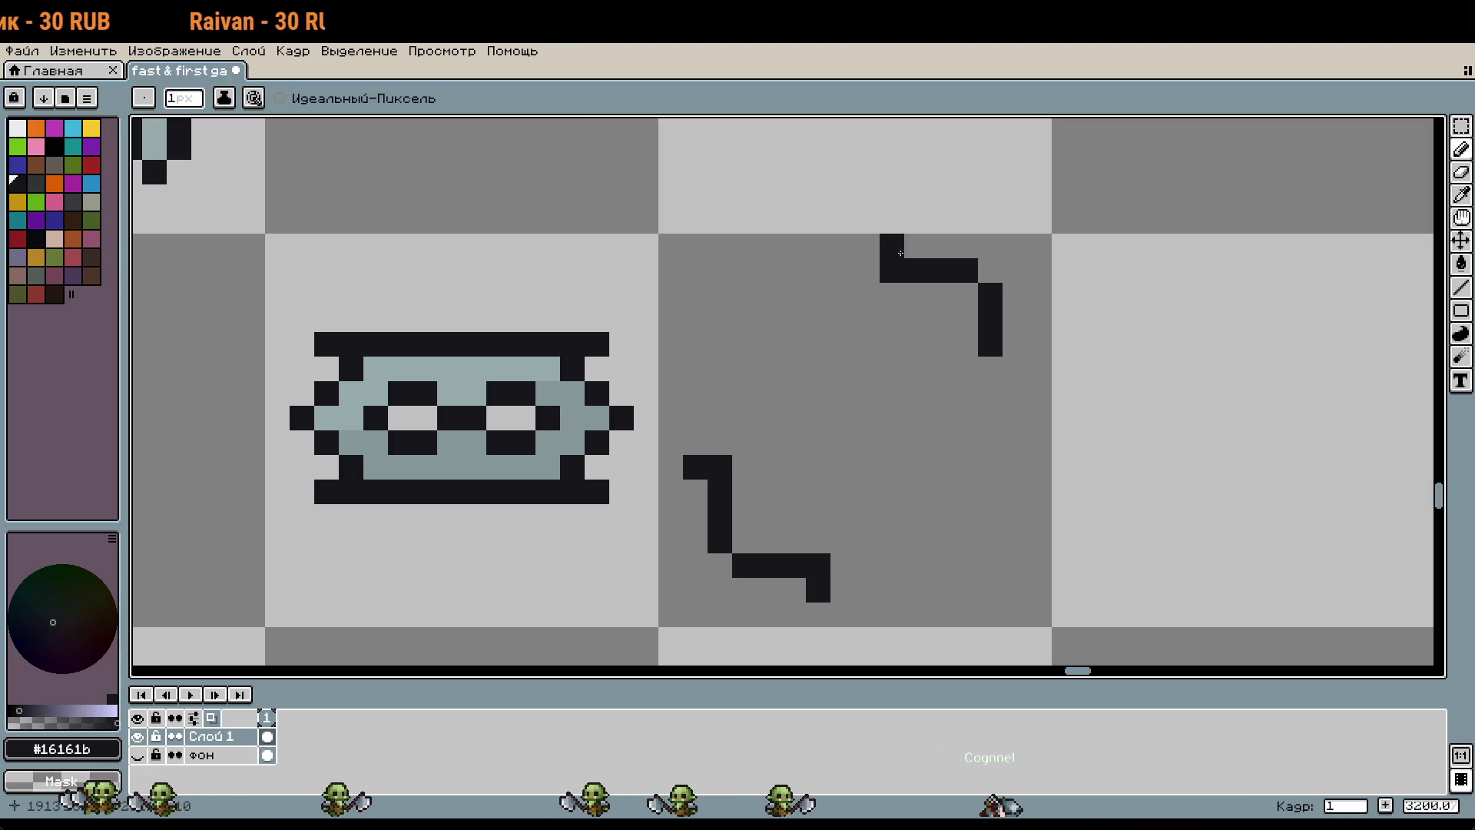
{"action": "key", "text": "m"}
{"action": "left_click_drag", "start_coordinate": [879, 235], "coordinate": [1025, 379]}
{"action": "left_click", "coordinate": [1088, 368]}
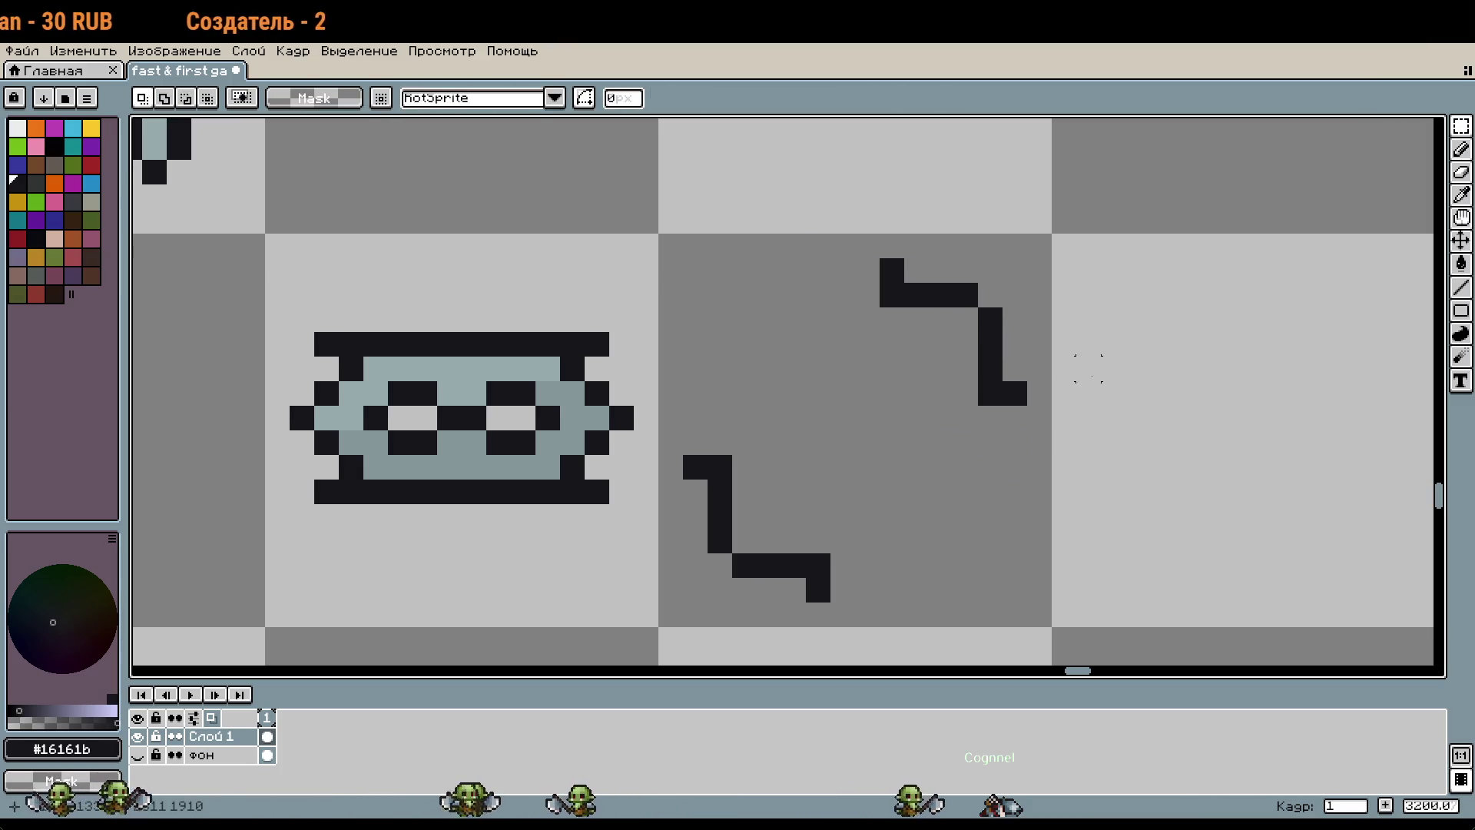
{"action": "key", "text": "i"}
{"action": "key", "text": "b"}
{"action": "left_click", "coordinate": [888, 315]}
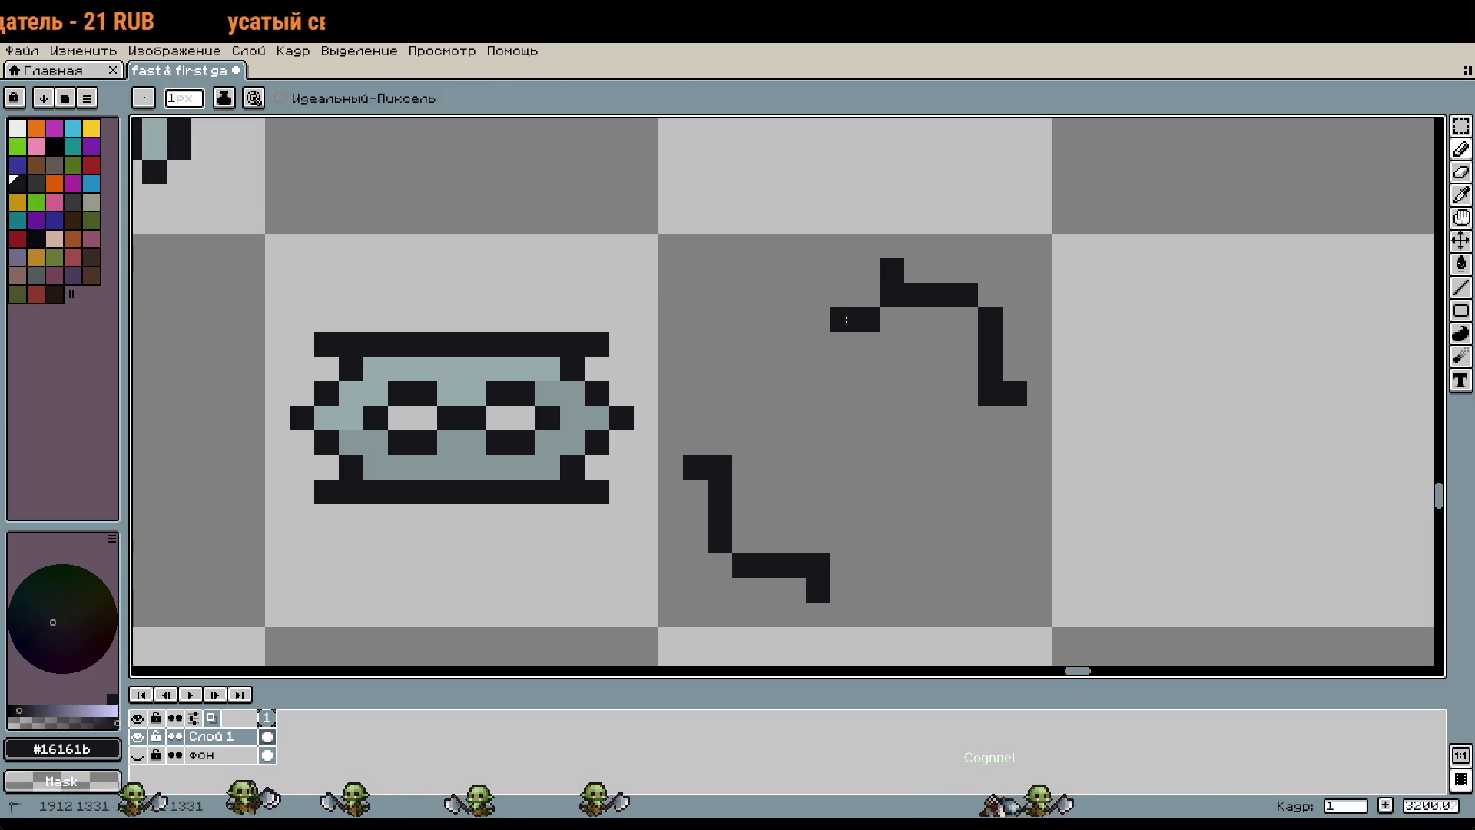
{"action": "left_click_drag", "start_coordinate": [739, 457], "coordinate": [767, 407]}
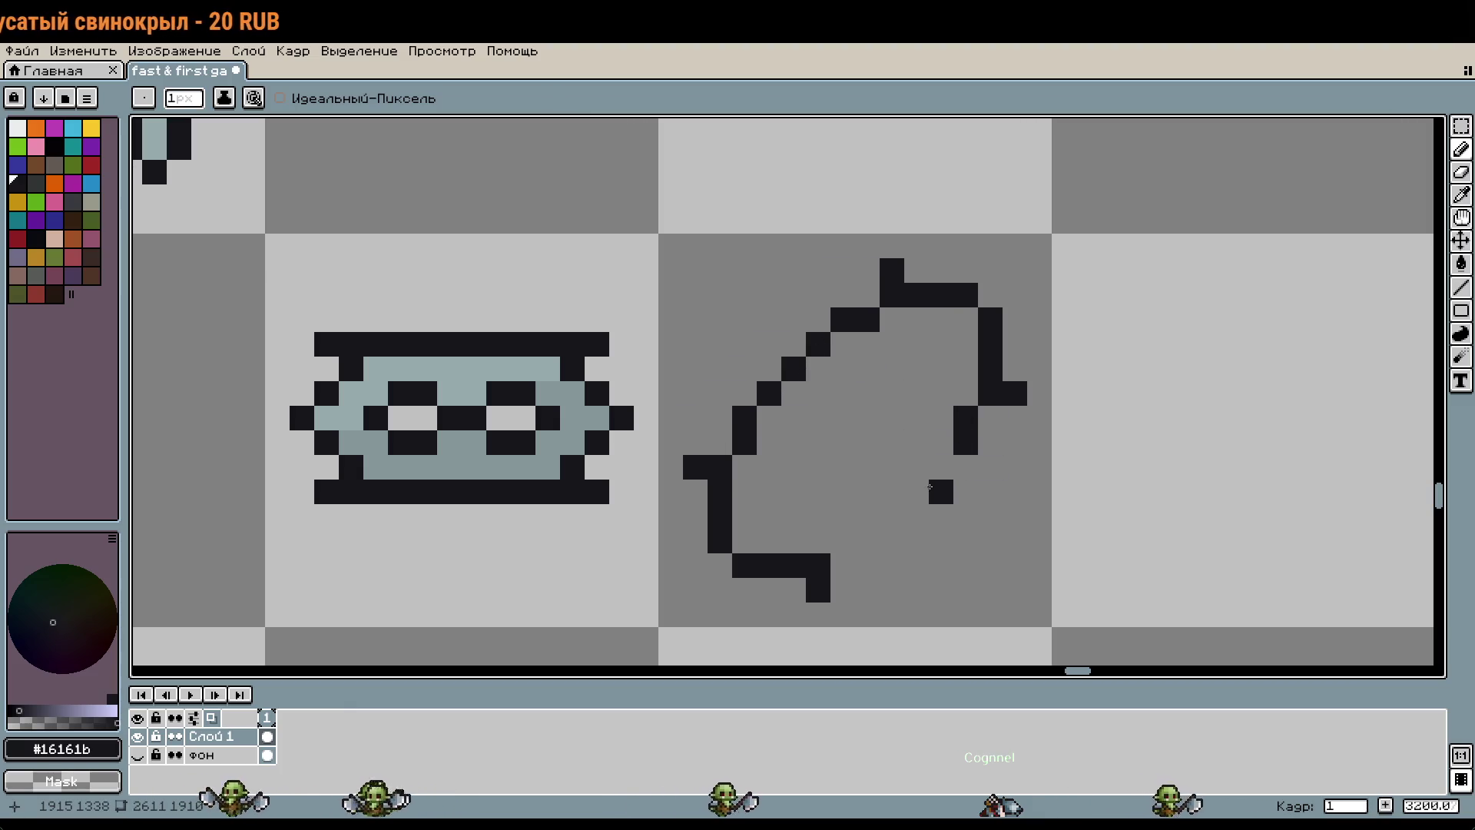
{"action": "left_click_drag", "start_coordinate": [868, 546], "coordinate": [947, 482]}
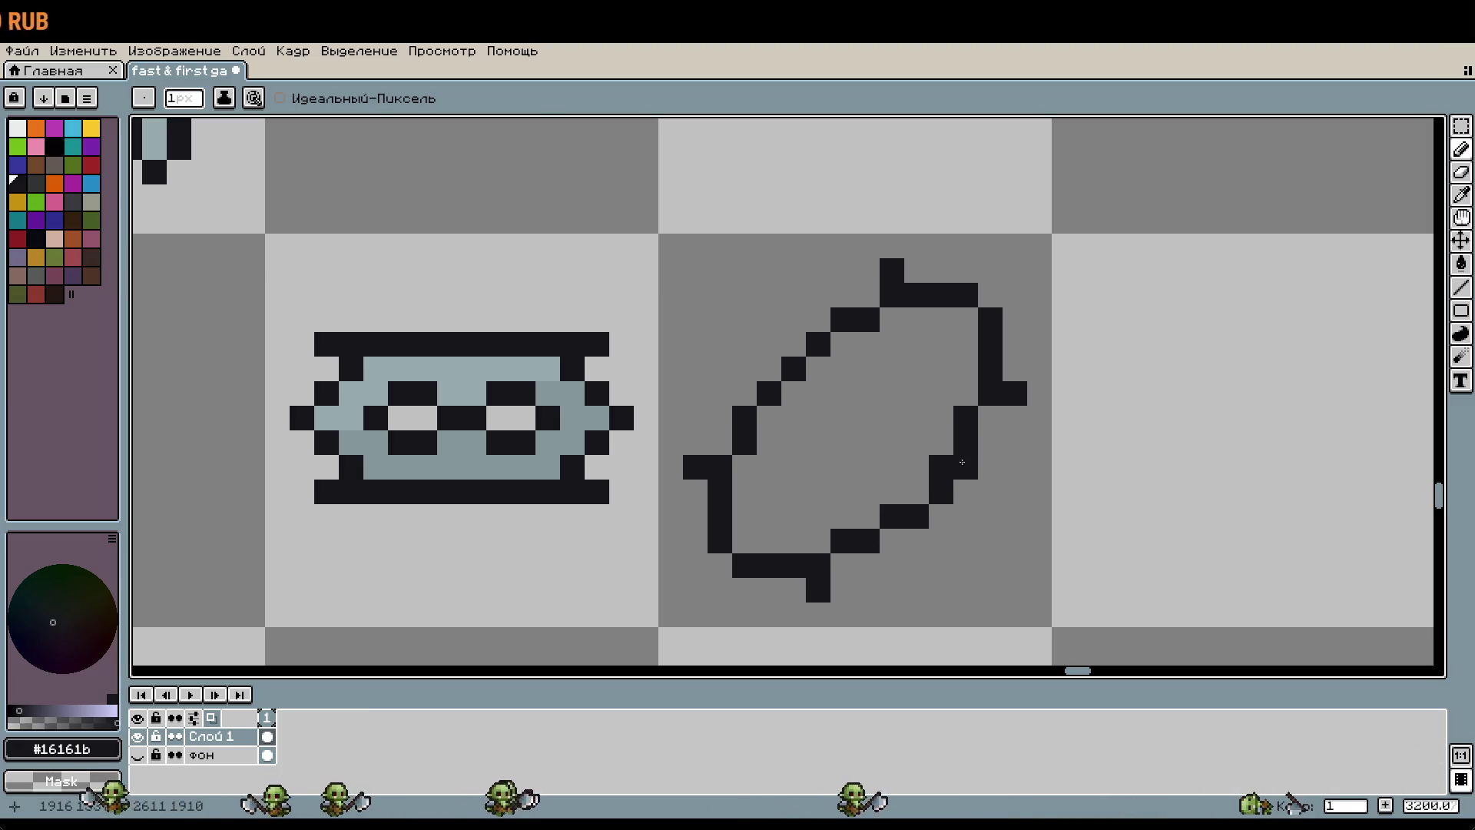
{"action": "scroll", "coordinate": [1007, 451], "scroll_direction": "down", "scroll_amount": 1}
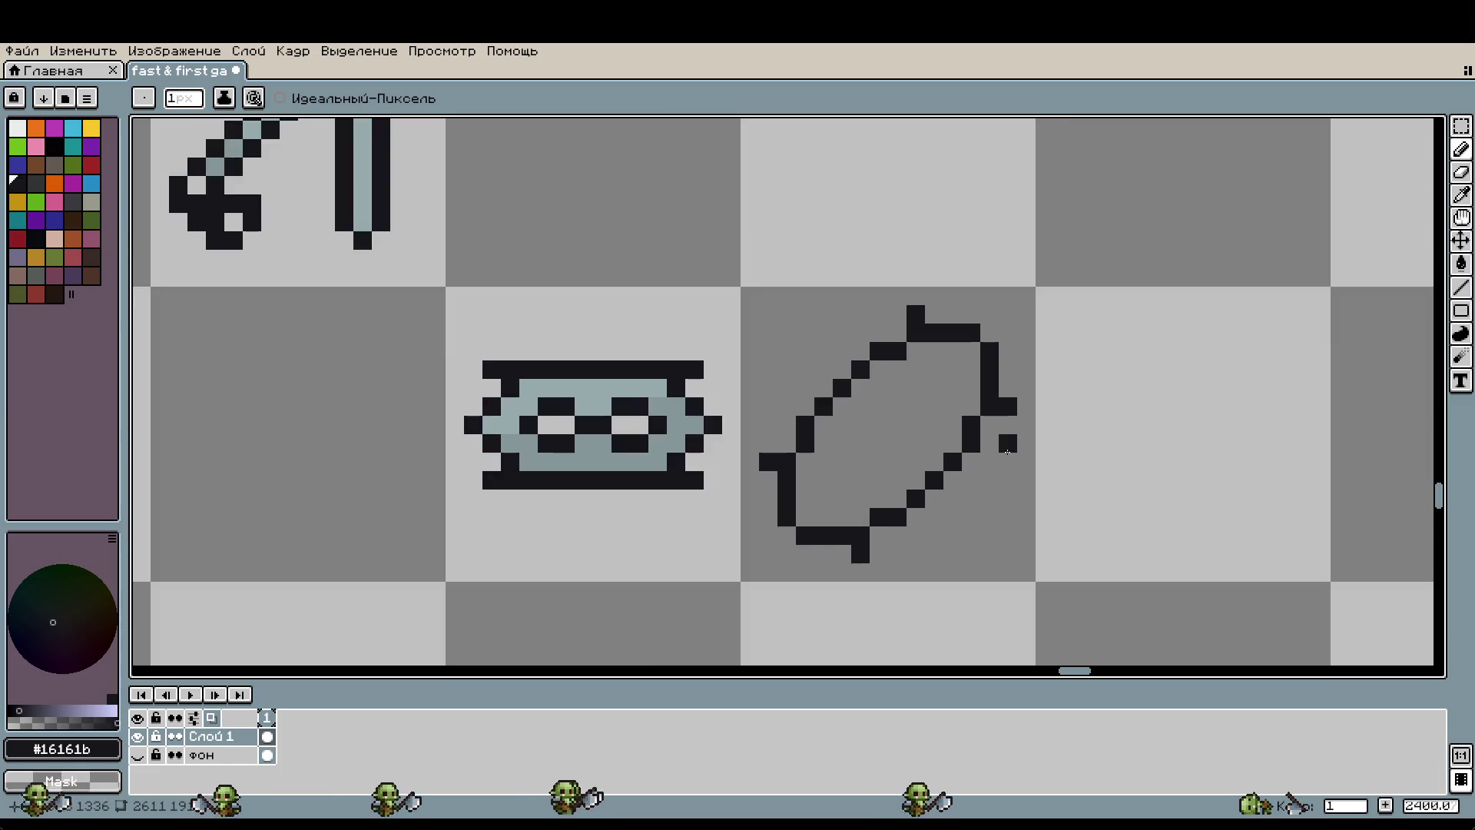
Step: Draw two diagonal linked black holes inside the tilted outline, correcting misplaced pixels
{"action": "scroll", "coordinate": [883, 485], "scroll_direction": "up", "scroll_amount": 1}
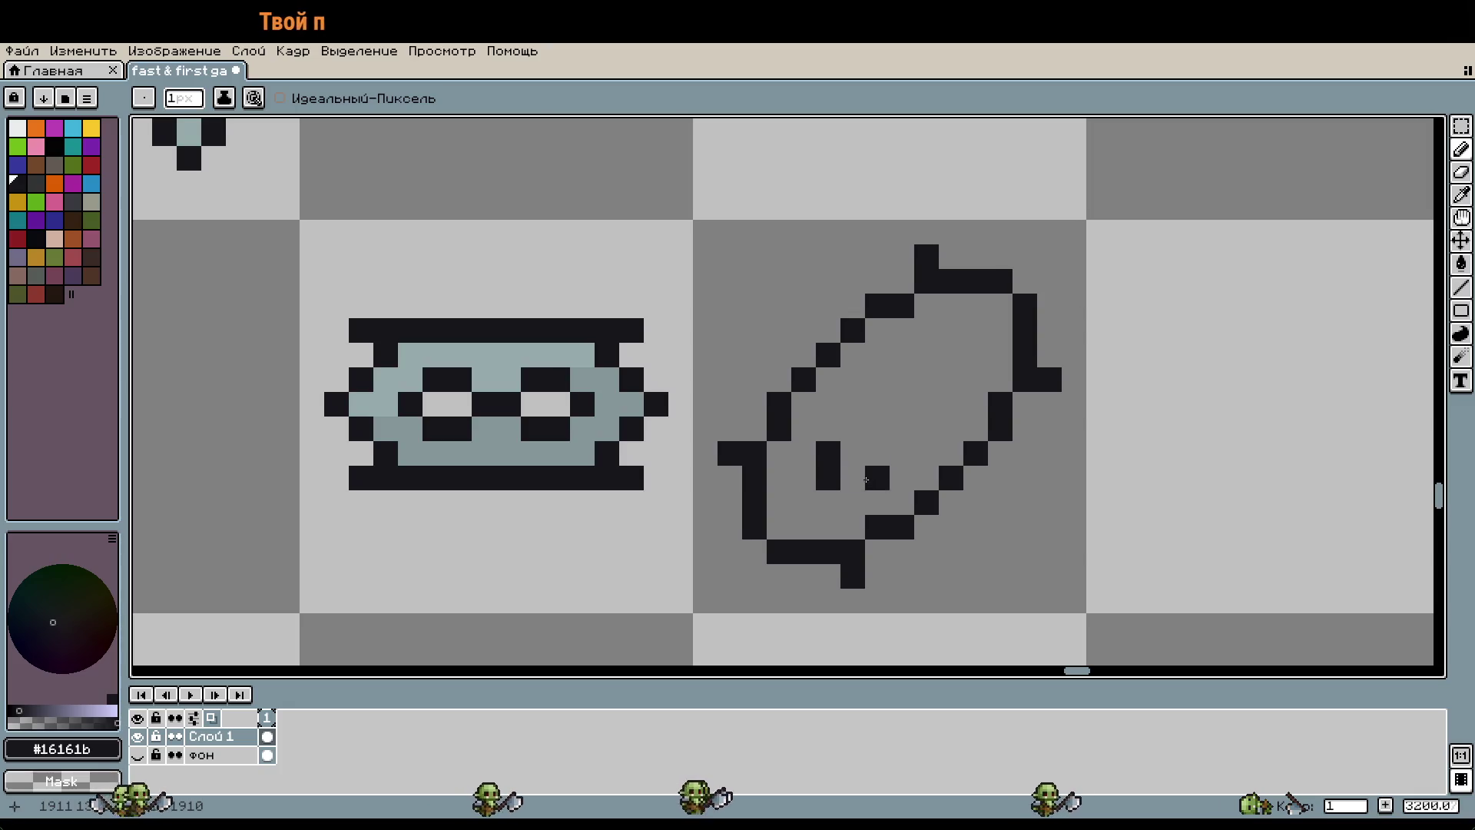
{"action": "key", "text": "ctrl+z"}
{"action": "left_click", "coordinate": [880, 427]}
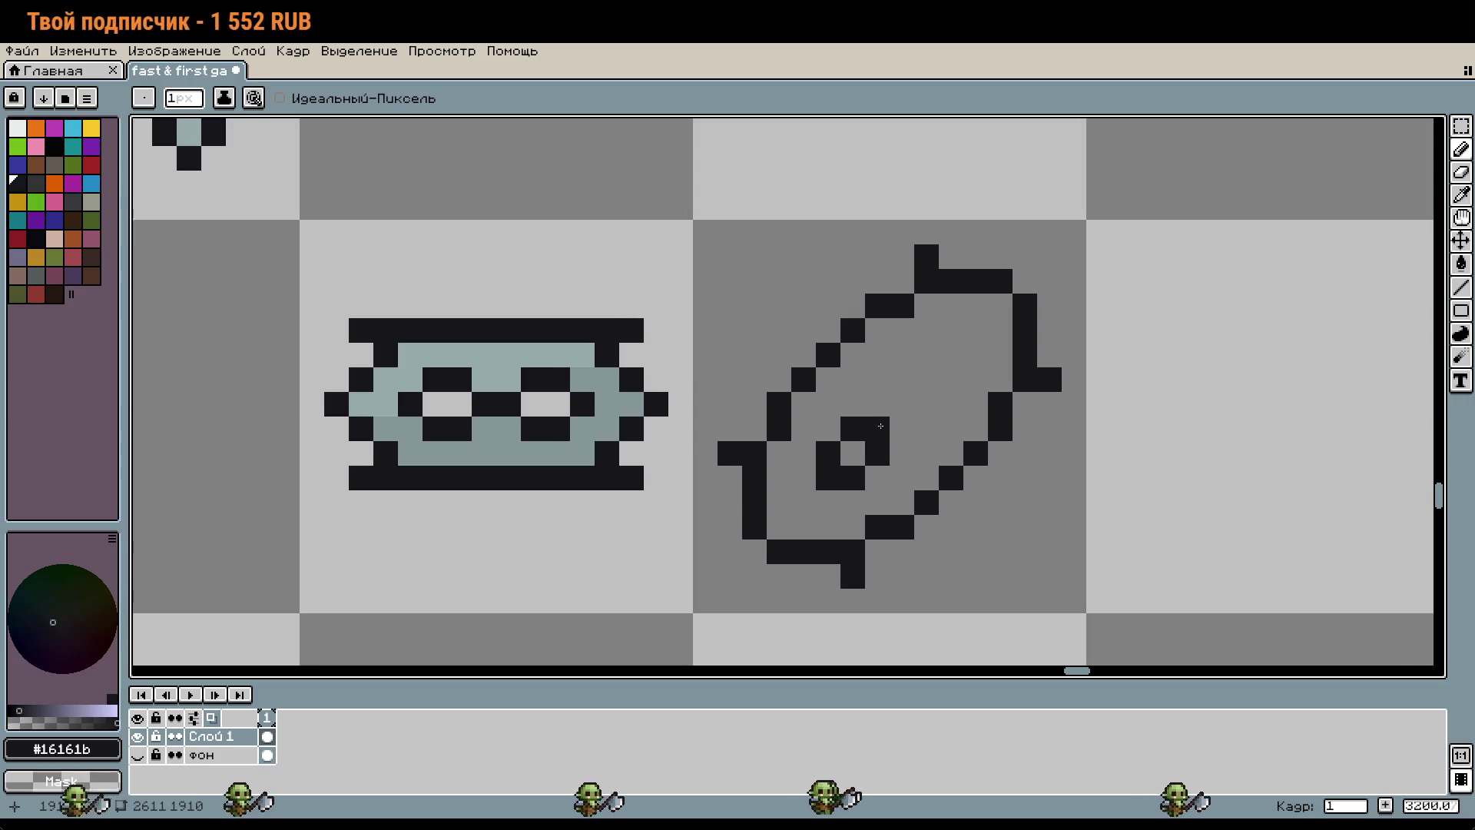
{"action": "left_click", "coordinate": [902, 403]}
{"action": "left_click", "coordinate": [972, 353]}
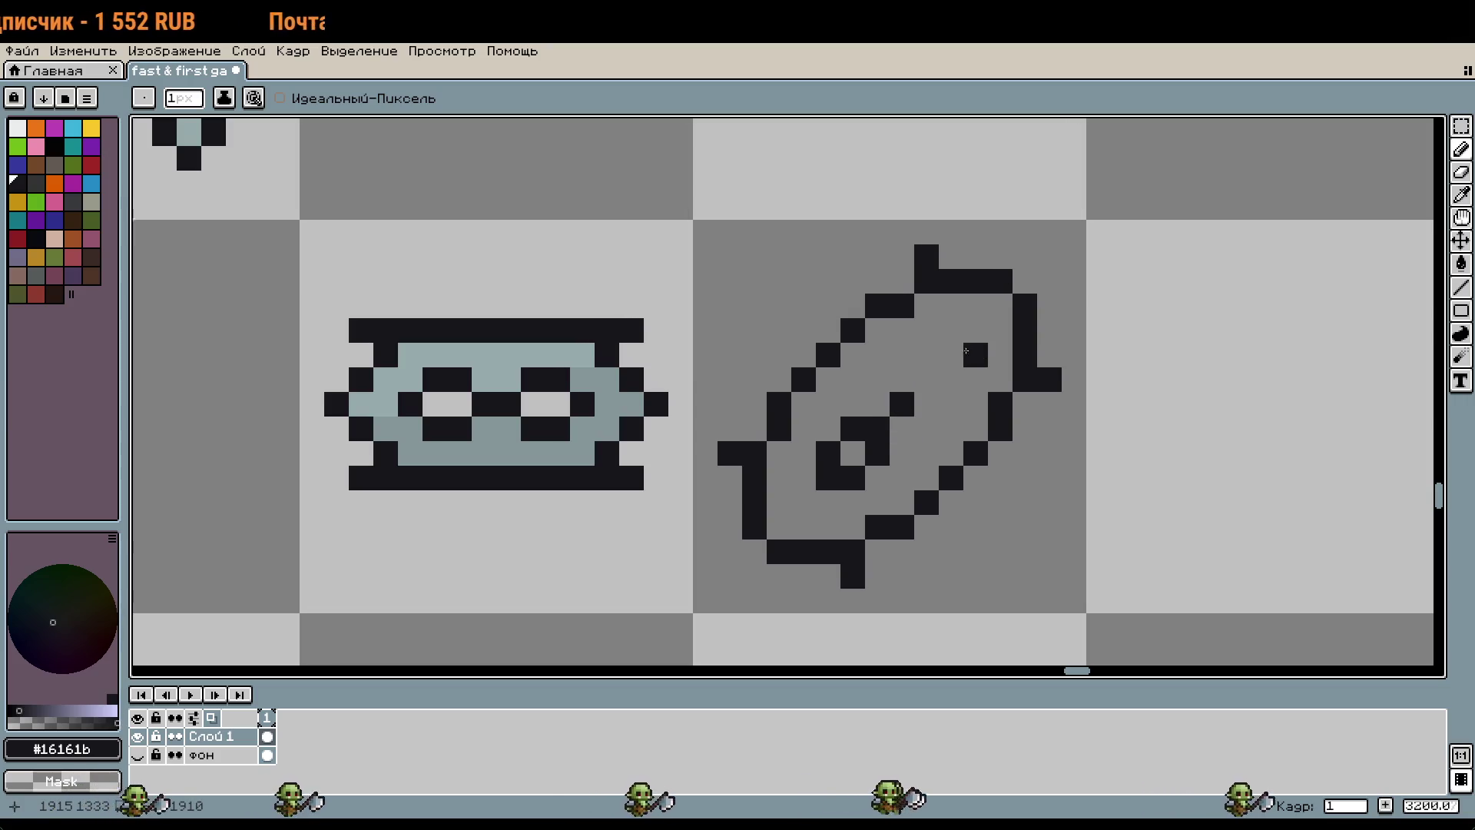
{"action": "key", "text": "ctrl+z"}
{"action": "mouse_move", "coordinate": [952, 355]}
{"action": "left_mouse_down"}
{"action": "mouse_move", "coordinate": [927, 357]}
{"action": "mouse_move", "coordinate": [917, 390]}
{"action": "left_mouse_up"}
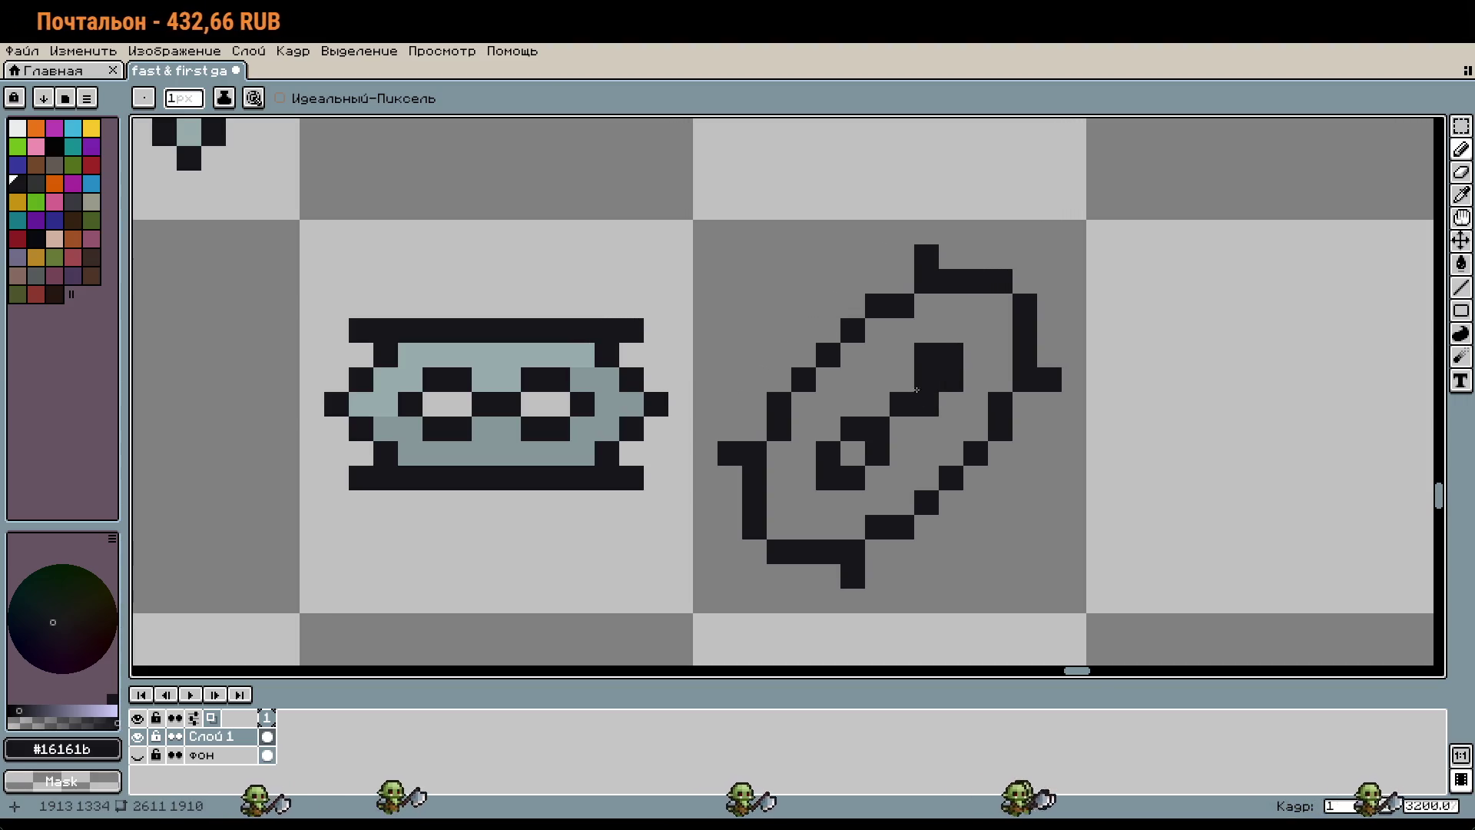
{"action": "scroll", "coordinate": [959, 455], "scroll_direction": "down", "scroll_amount": 3}
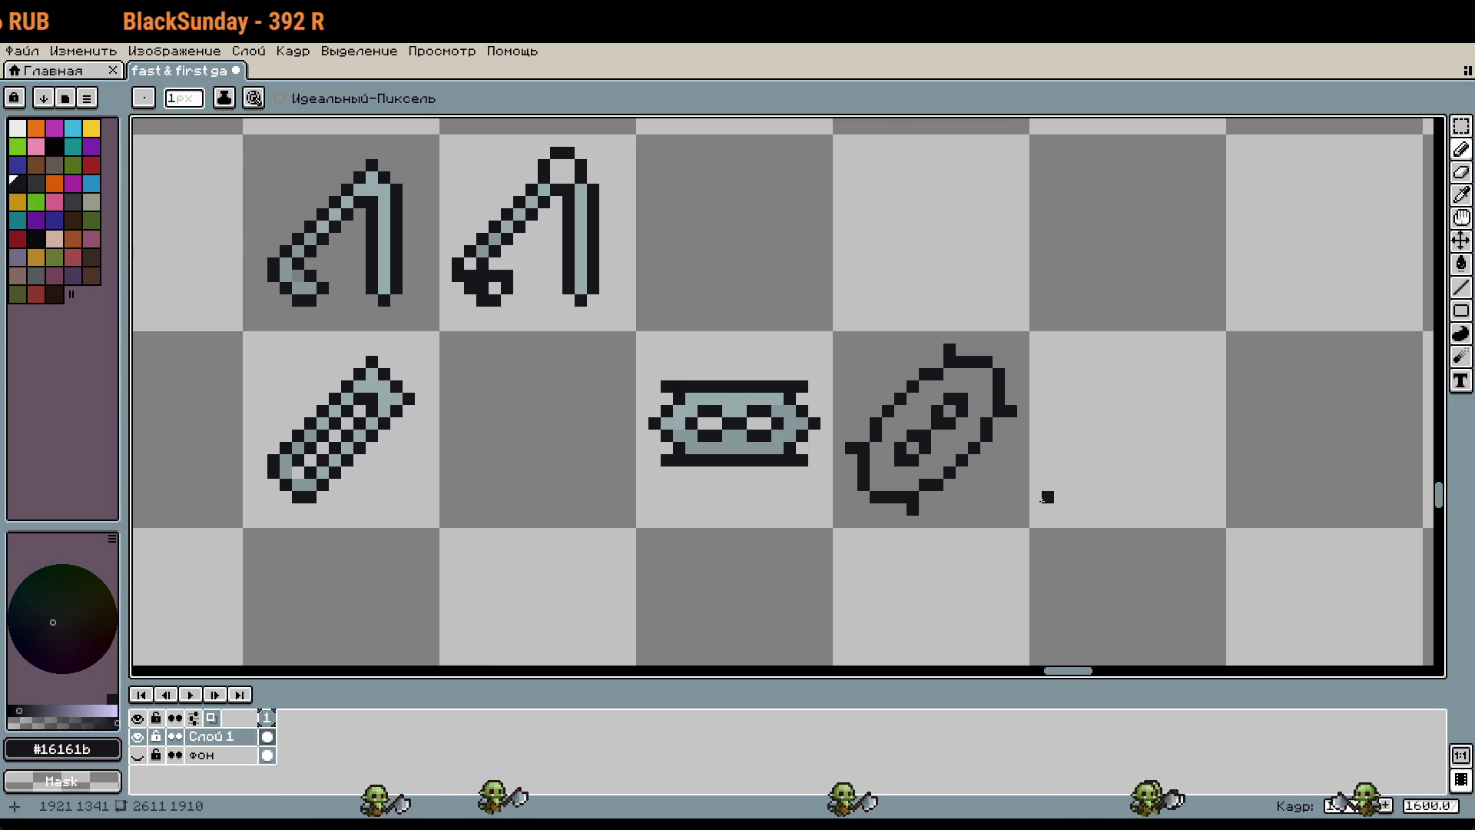
Step: Zoom to 3200% and centre the tilted blade outline beside the finished blade
{"action": "scroll", "coordinate": [1047, 497], "scroll_direction": "up", "scroll_amount": 1}
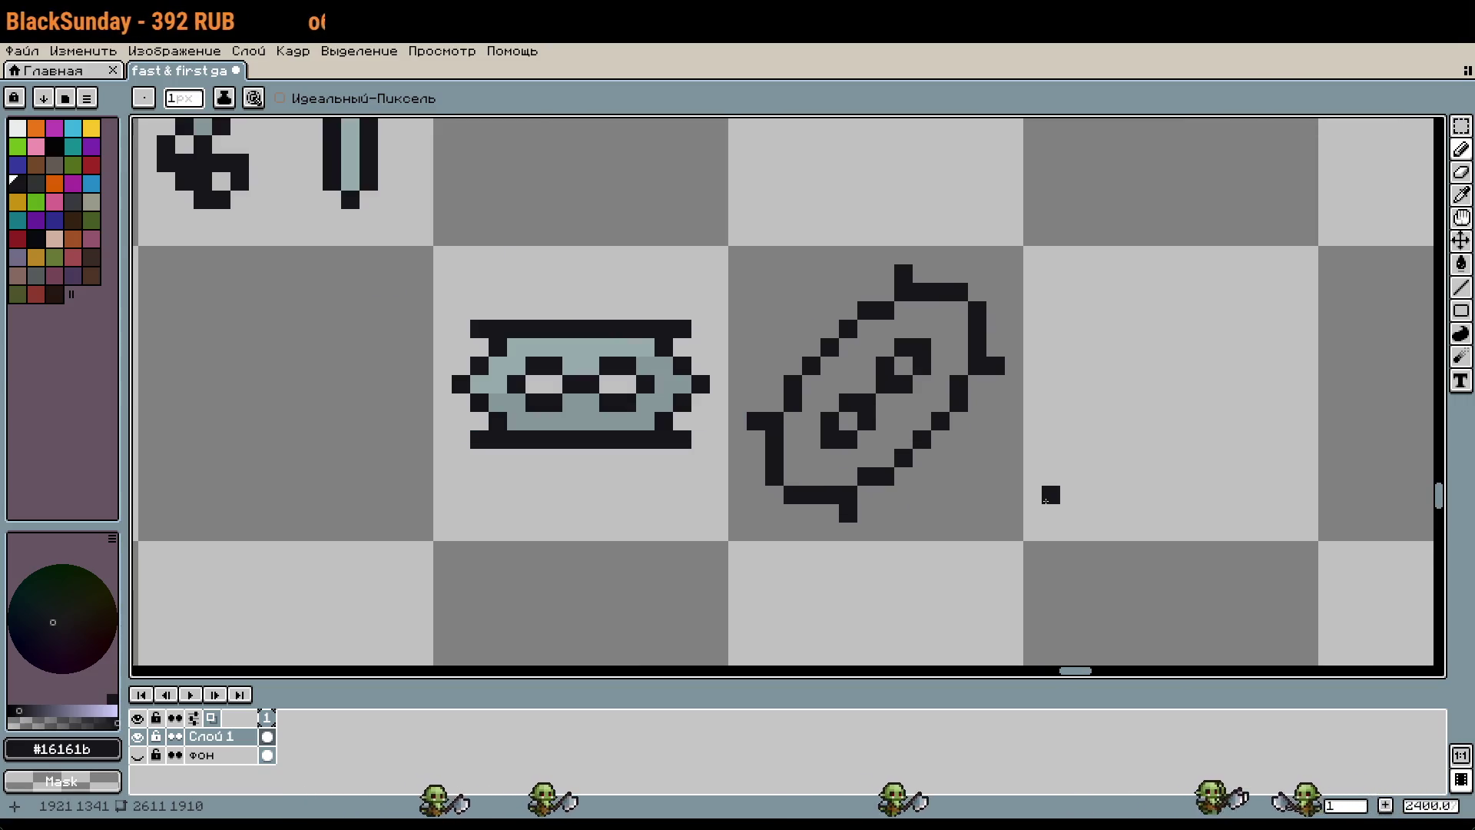
{"action": "scroll", "coordinate": [1046, 500], "scroll_direction": "up", "scroll_amount": 1}
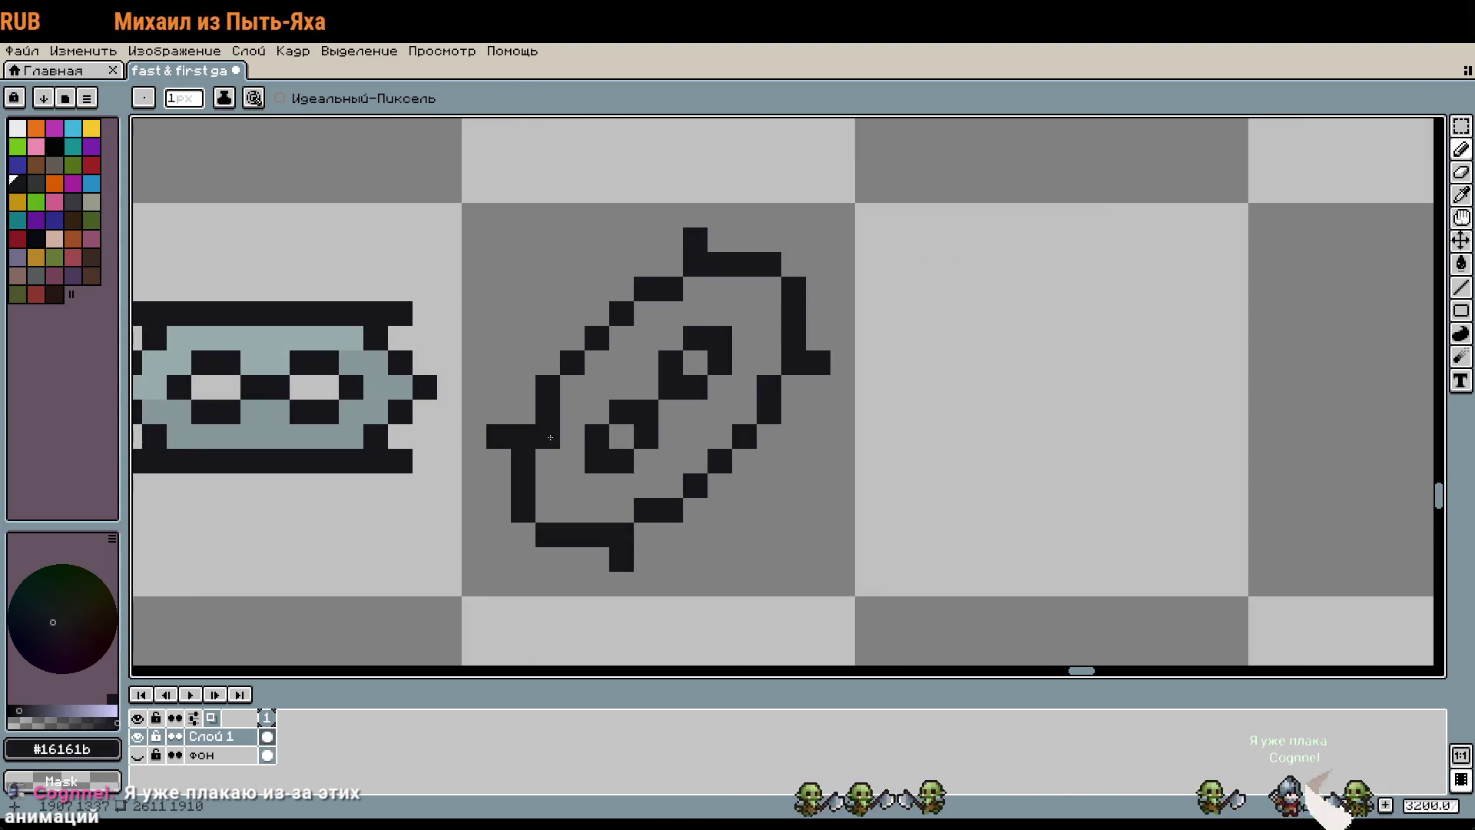
{"action": "left_click_drag", "start_coordinate": [550, 438], "coordinate": [746, 416]}
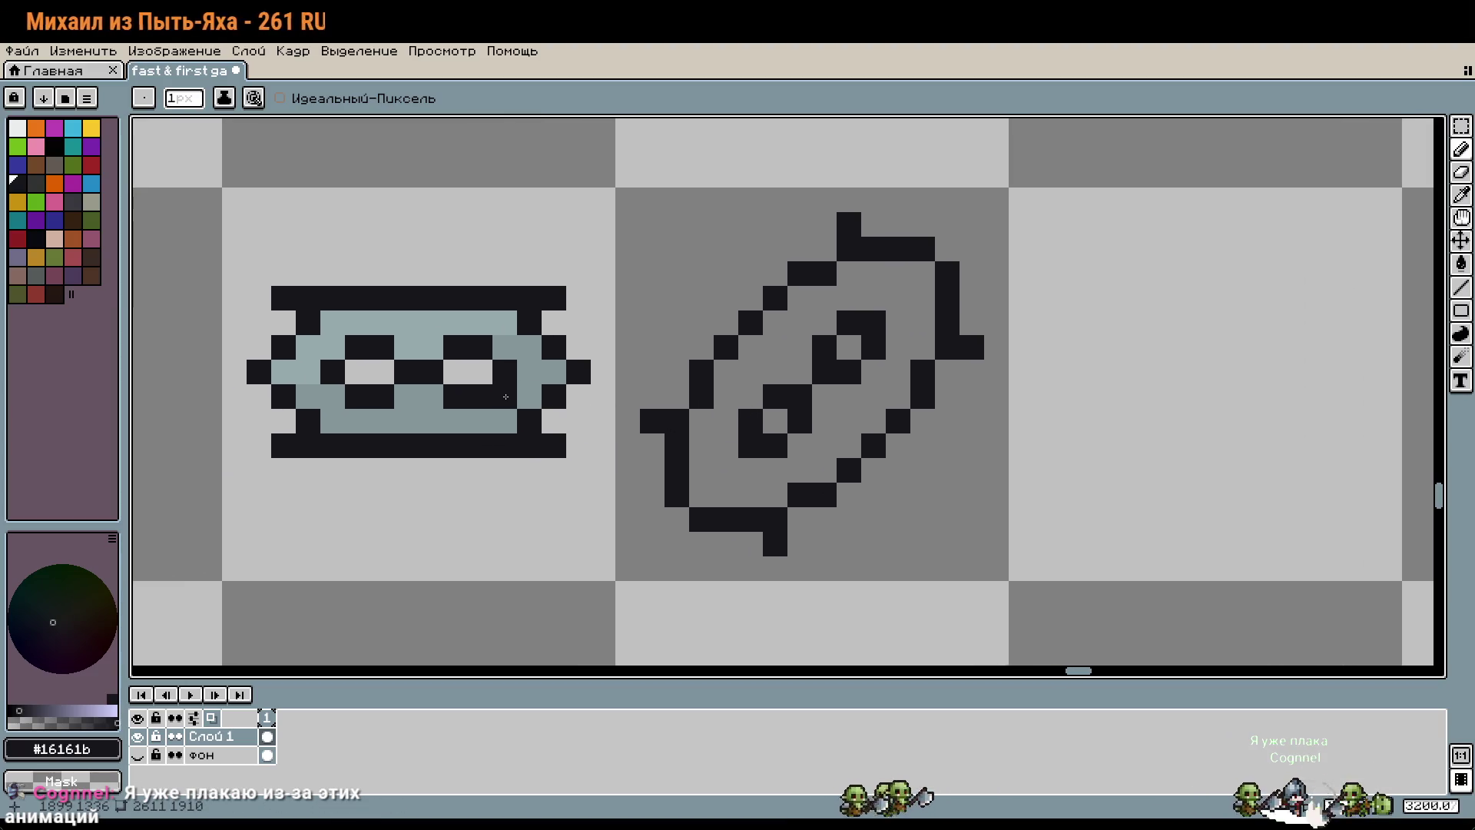
Step: Pick the grey-blue and bucket-fill the tilted blade's interior
{"action": "left_click", "coordinate": [530, 390], "text": "alt"}
{"action": "left_click", "coordinate": [831, 424]}
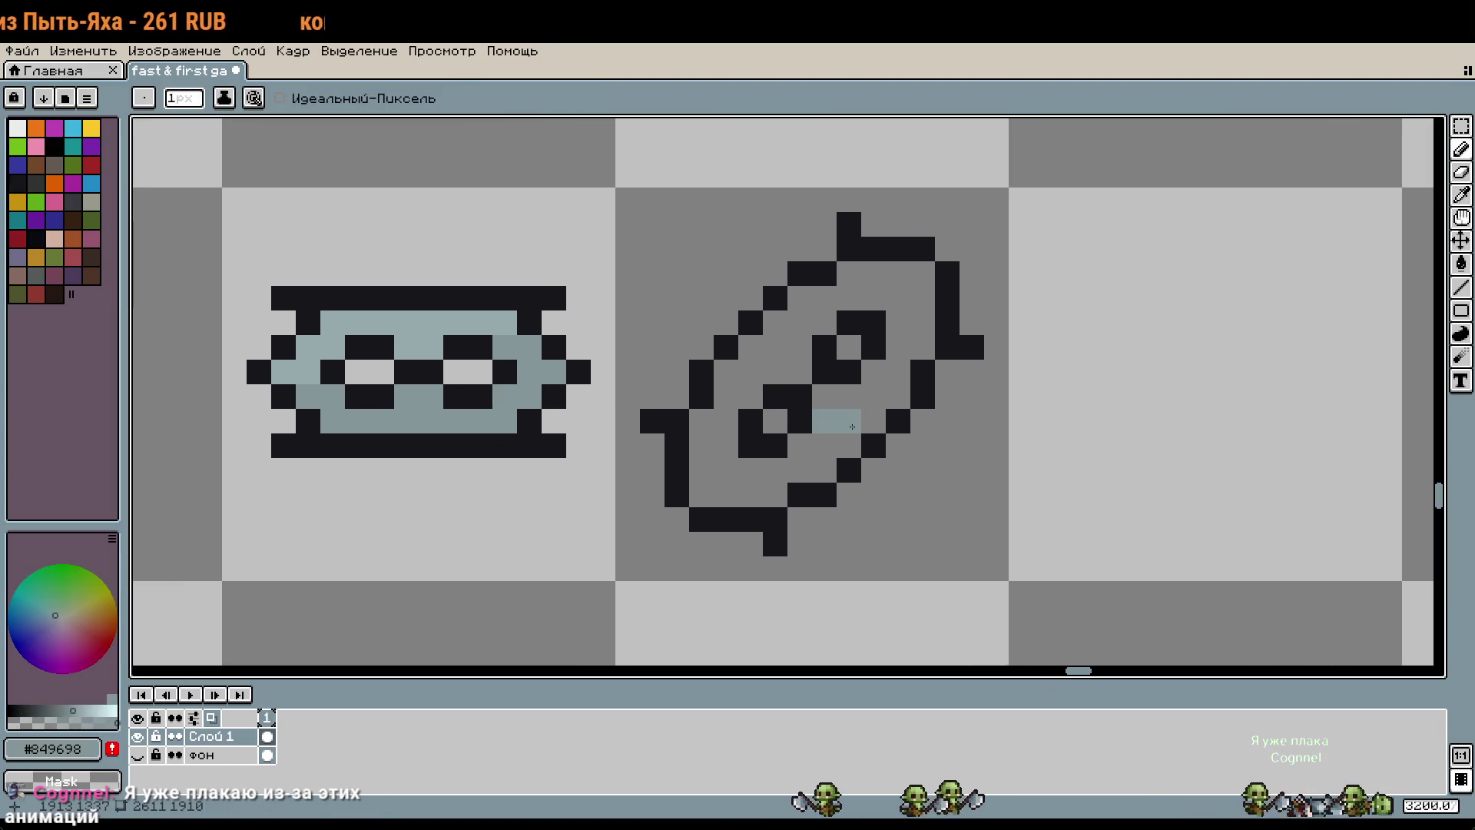
{"action": "key", "text": "g"}
{"action": "left_click", "coordinate": [830, 442]}
{"action": "left_click", "coordinate": [782, 321], "text": "alt"}
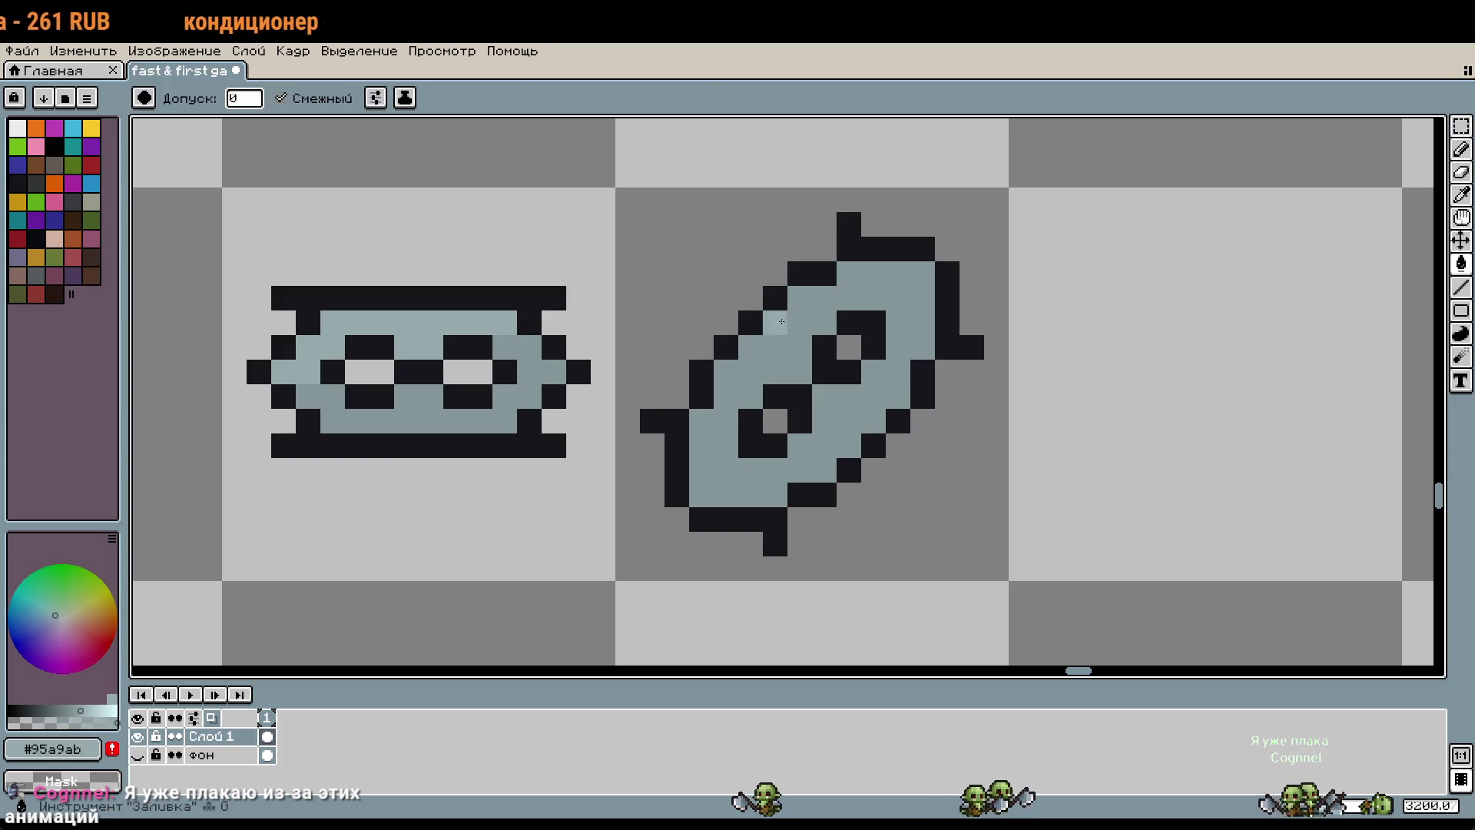
{"action": "left_click", "coordinate": [871, 284]}
{"action": "key", "text": "ctrl+z"}
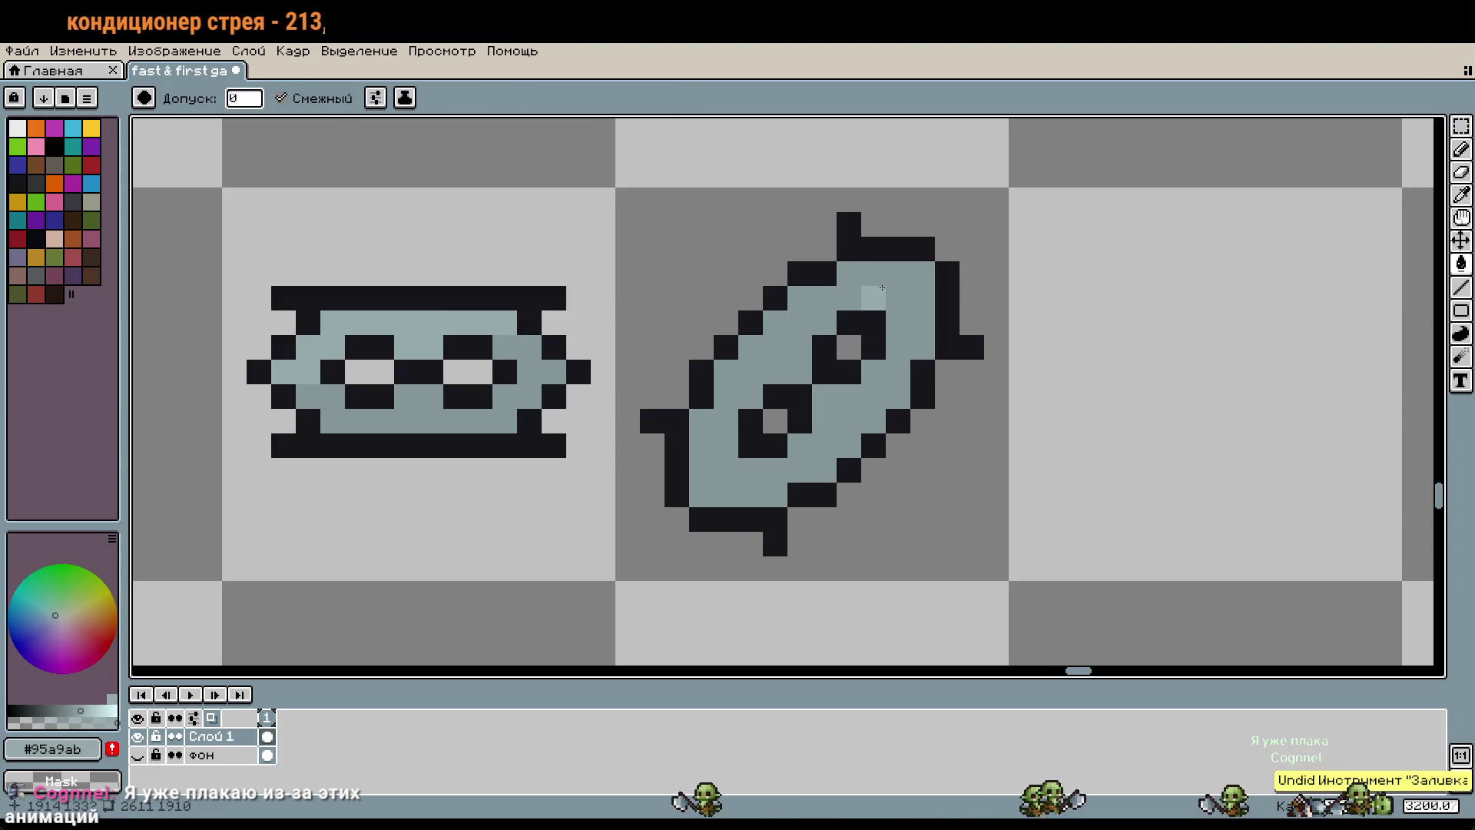
Step: Pencil a lighter highlight along the upper edge and restore the black bottom-left corner pixel
{"action": "key", "text": "b"}
{"action": "left_click_drag", "start_coordinate": [895, 273], "coordinate": [794, 310]}
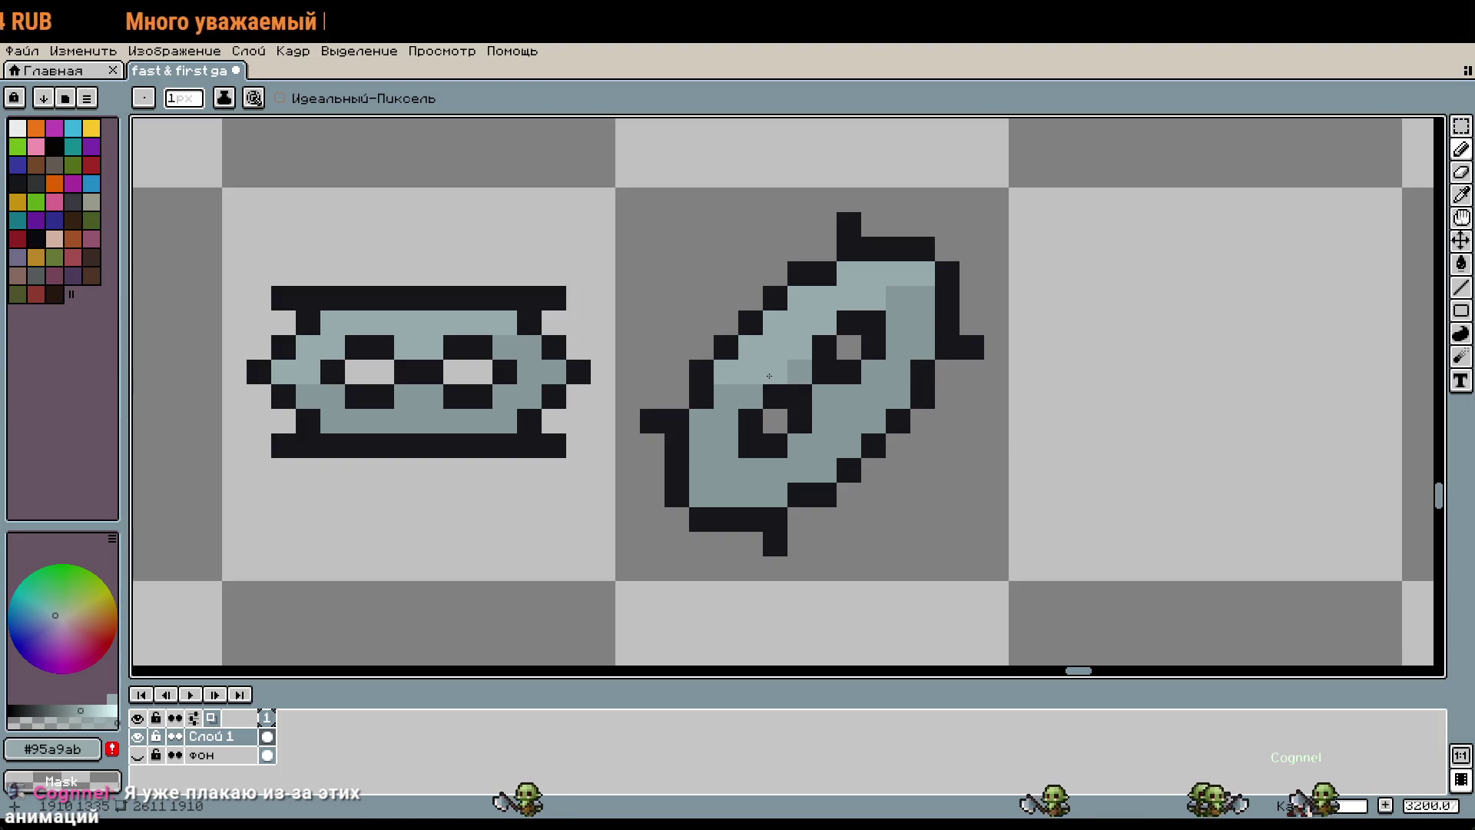
{"action": "scroll", "coordinate": [865, 418], "scroll_direction": "down", "scroll_amount": 1}
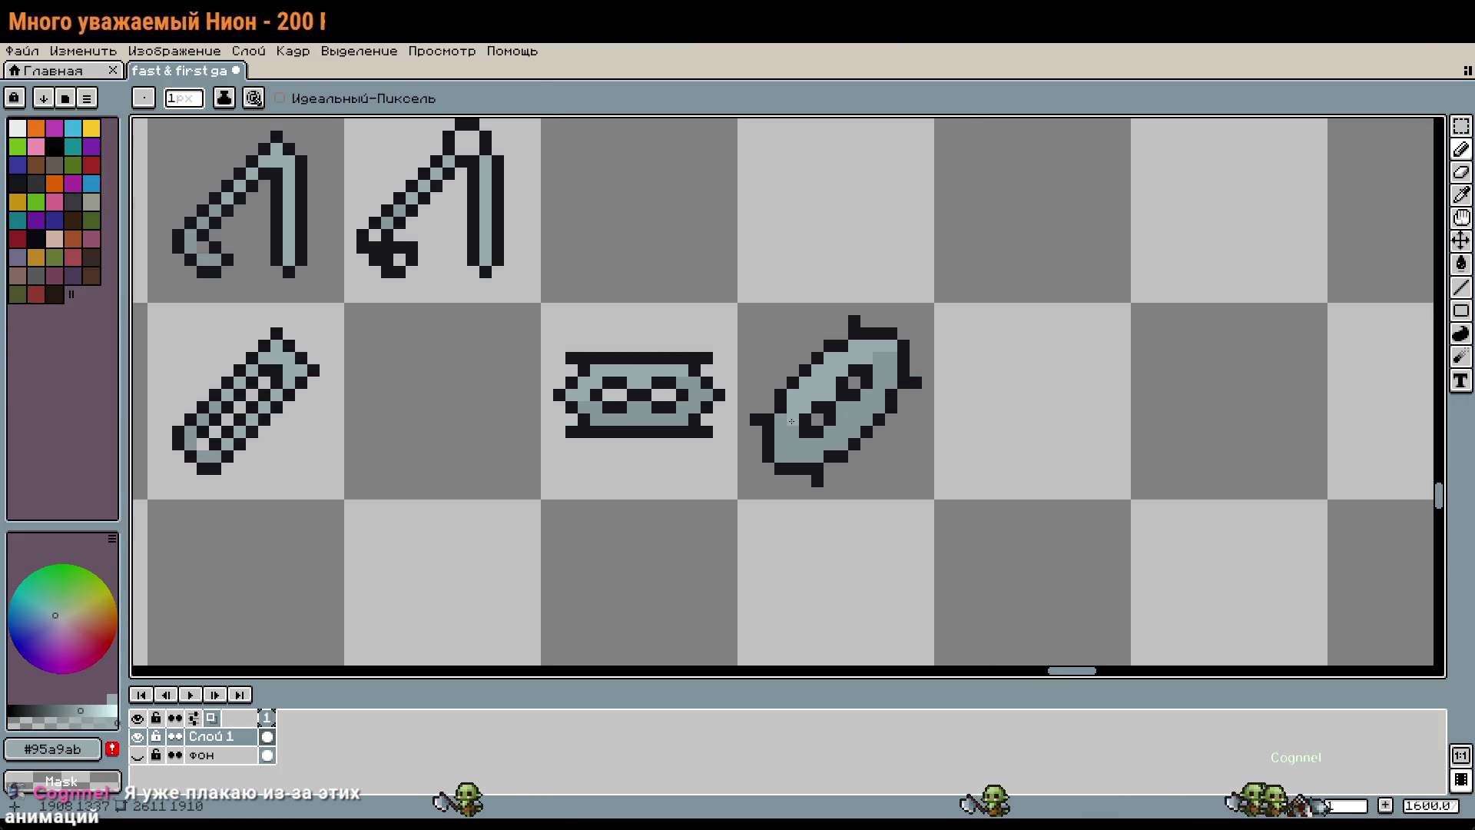
{"action": "scroll", "coordinate": [893, 421], "scroll_direction": "down", "scroll_amount": 1}
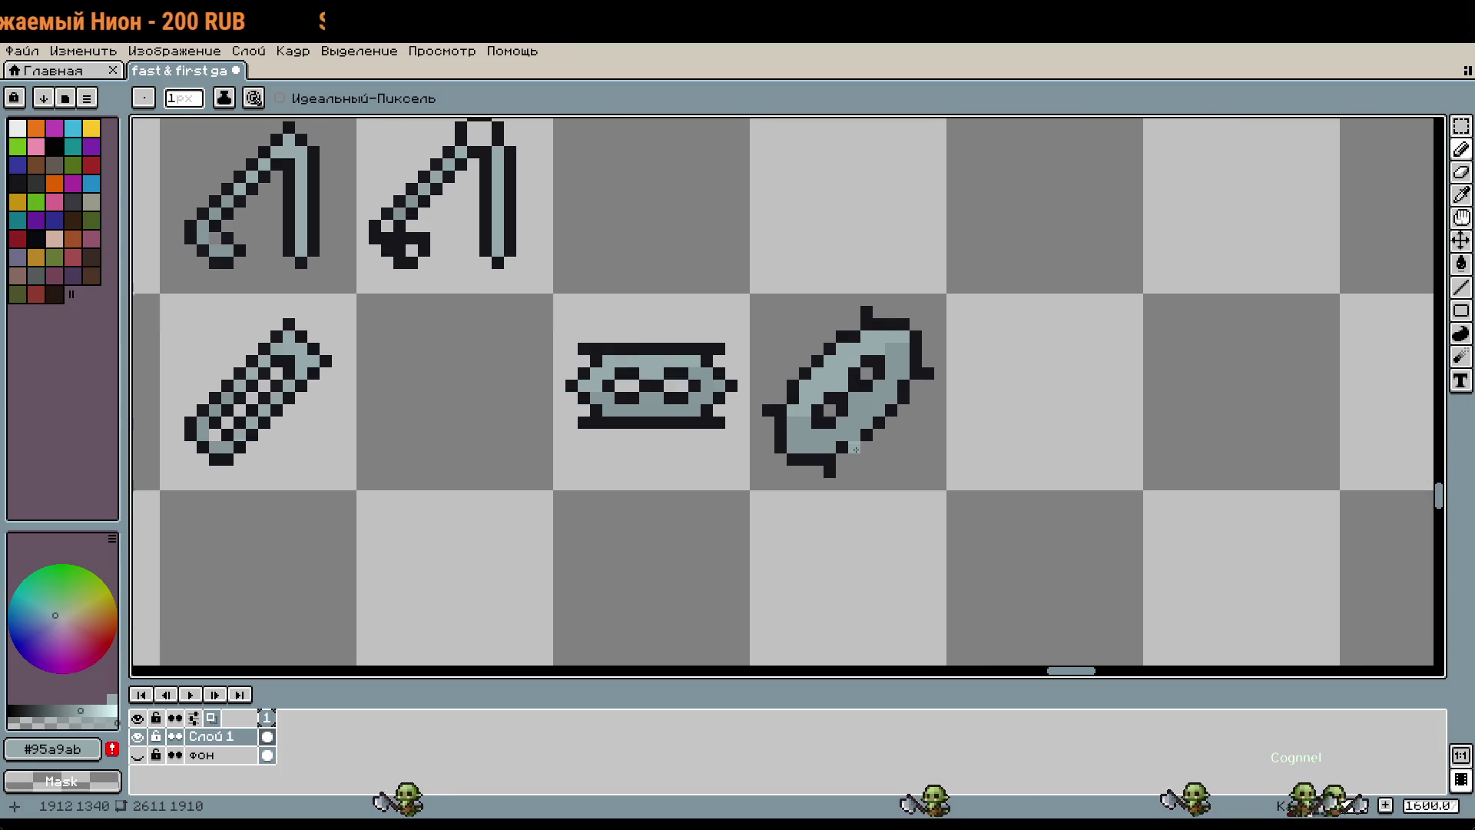
{"action": "scroll", "coordinate": [856, 453], "scroll_direction": "up", "scroll_amount": 2}
{"action": "left_click", "coordinate": [722, 450], "text": "alt"}
{"action": "key", "text": "b"}
{"action": "left_click", "coordinate": [730, 444]}
Step: Clean up the tilted blade's outline corners, erasing stray pixels and adding a black top-right pixel
{"action": "right_click", "coordinate": [706, 444]}
{"action": "right_click", "coordinate": [730, 468]}
{"action": "left_click", "coordinate": [951, 222]}
{"action": "right_click", "coordinate": [976, 222]}
Step: Shift the blade's upper-right black outline out one pixel and clear the old inner outline pixels
{"action": "scroll", "coordinate": [1096, 307], "scroll_direction": "down", "scroll_amount": 1}
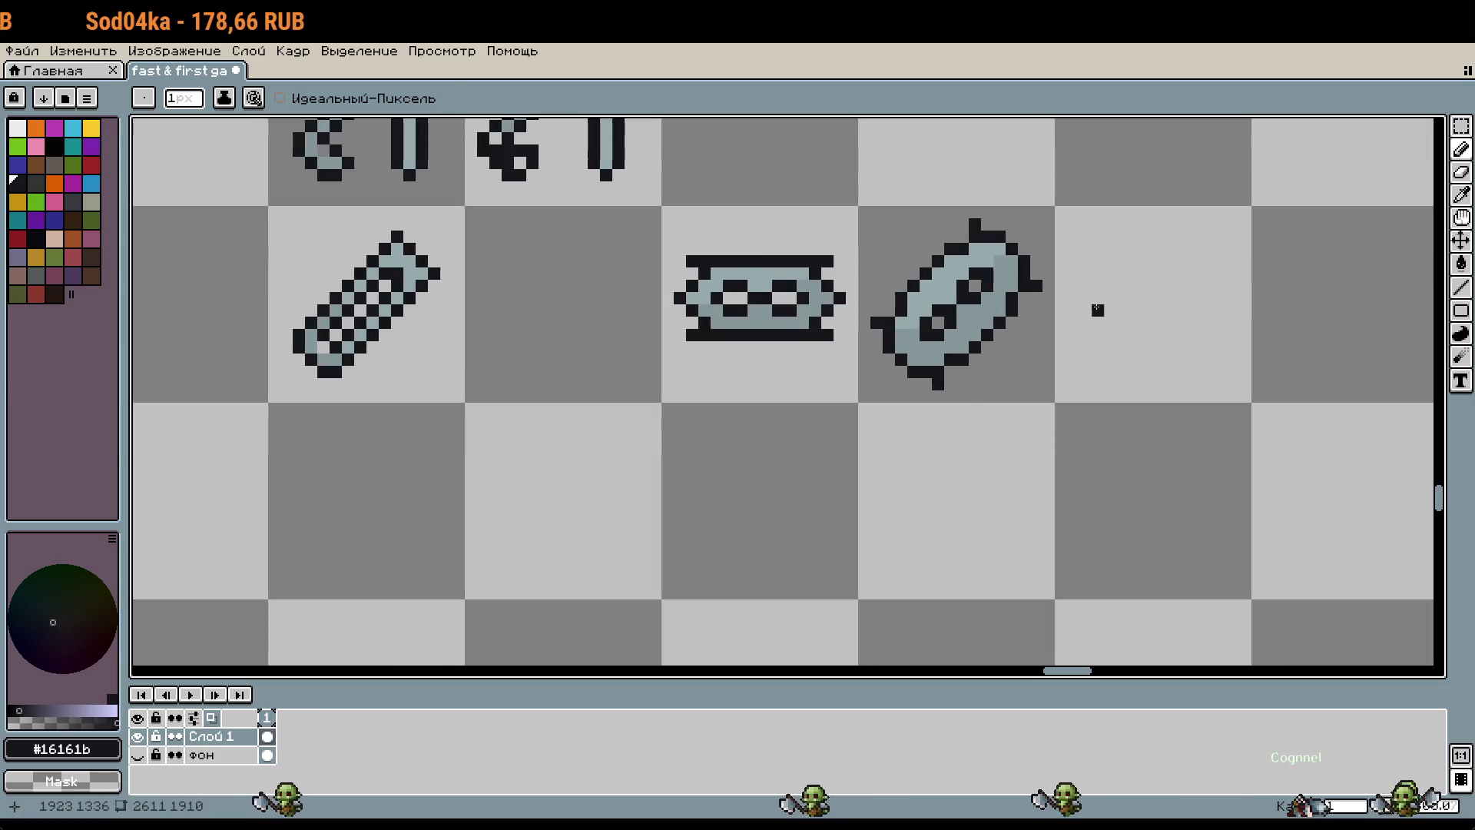
{"action": "scroll", "coordinate": [1106, 309], "scroll_direction": "down", "scroll_amount": 1}
{"action": "scroll", "coordinate": [960, 354], "scroll_direction": "up", "scroll_amount": 2}
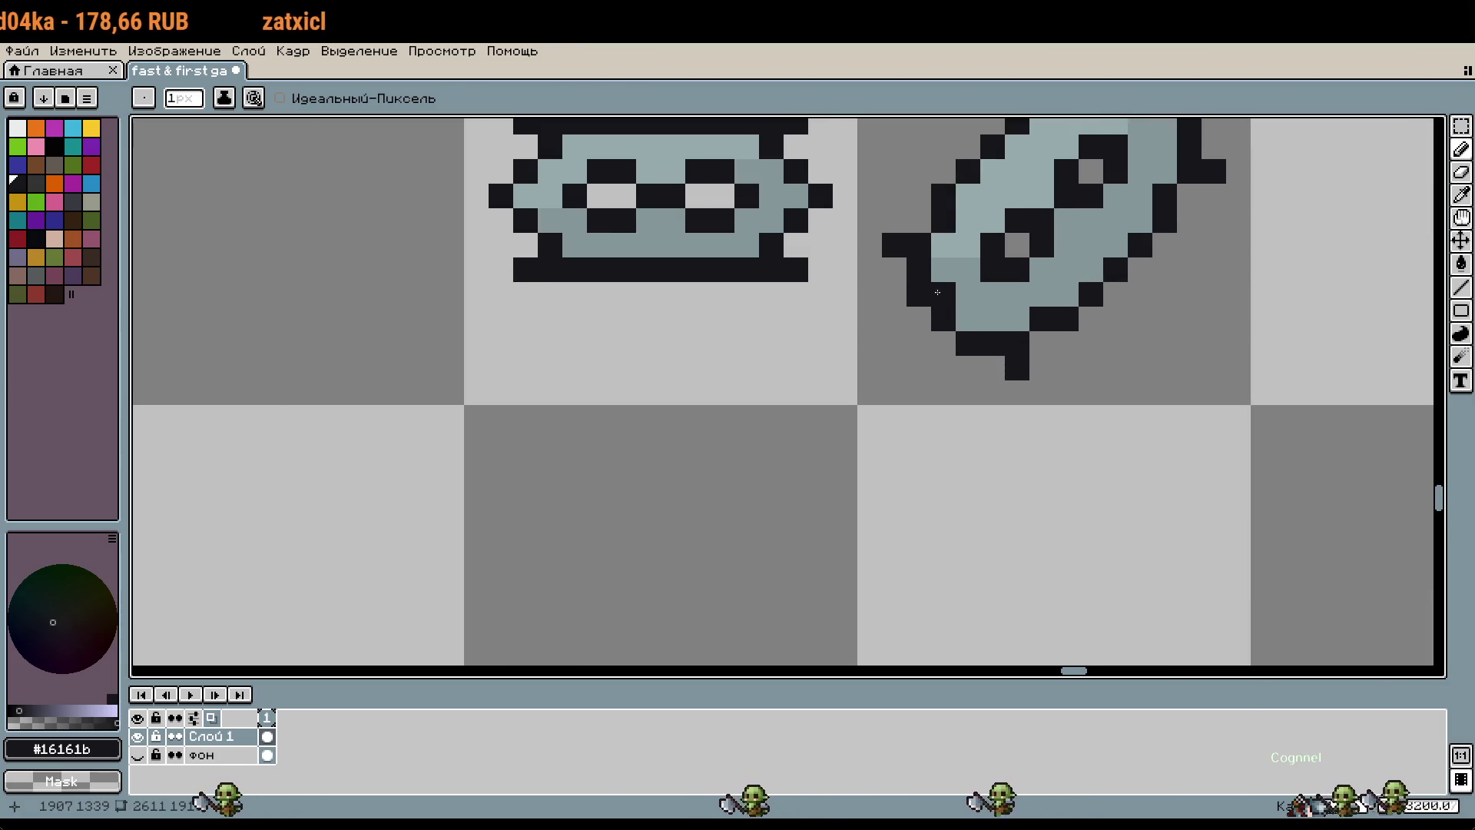
{"action": "scroll", "coordinate": [1176, 337], "scroll_direction": "down", "scroll_amount": 2}
{"action": "scroll", "coordinate": [1186, 304], "scroll_direction": "up", "scroll_amount": 2}
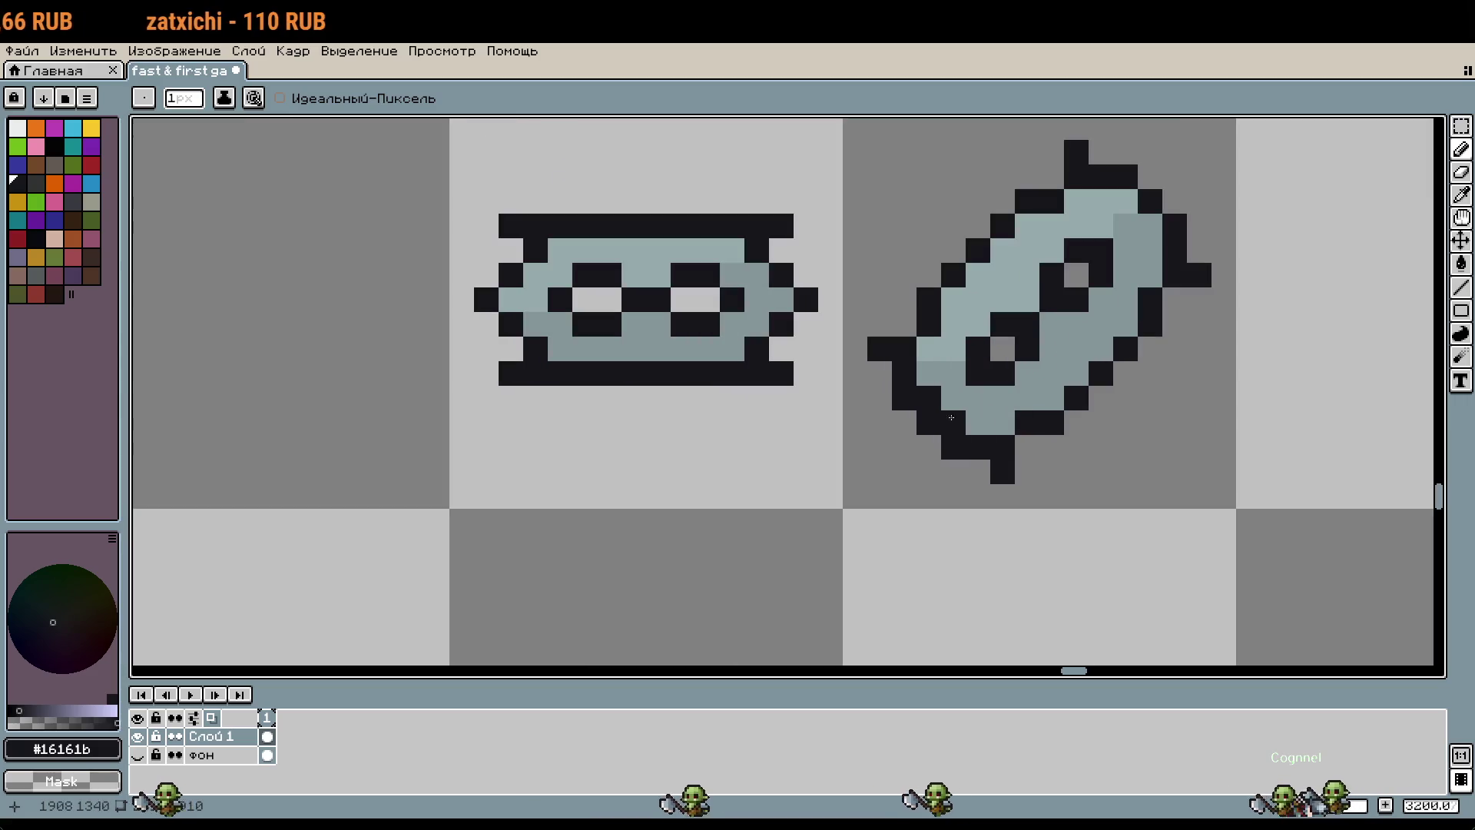
{"action": "left_click_drag", "start_coordinate": [1126, 201], "coordinate": [1174, 252]}
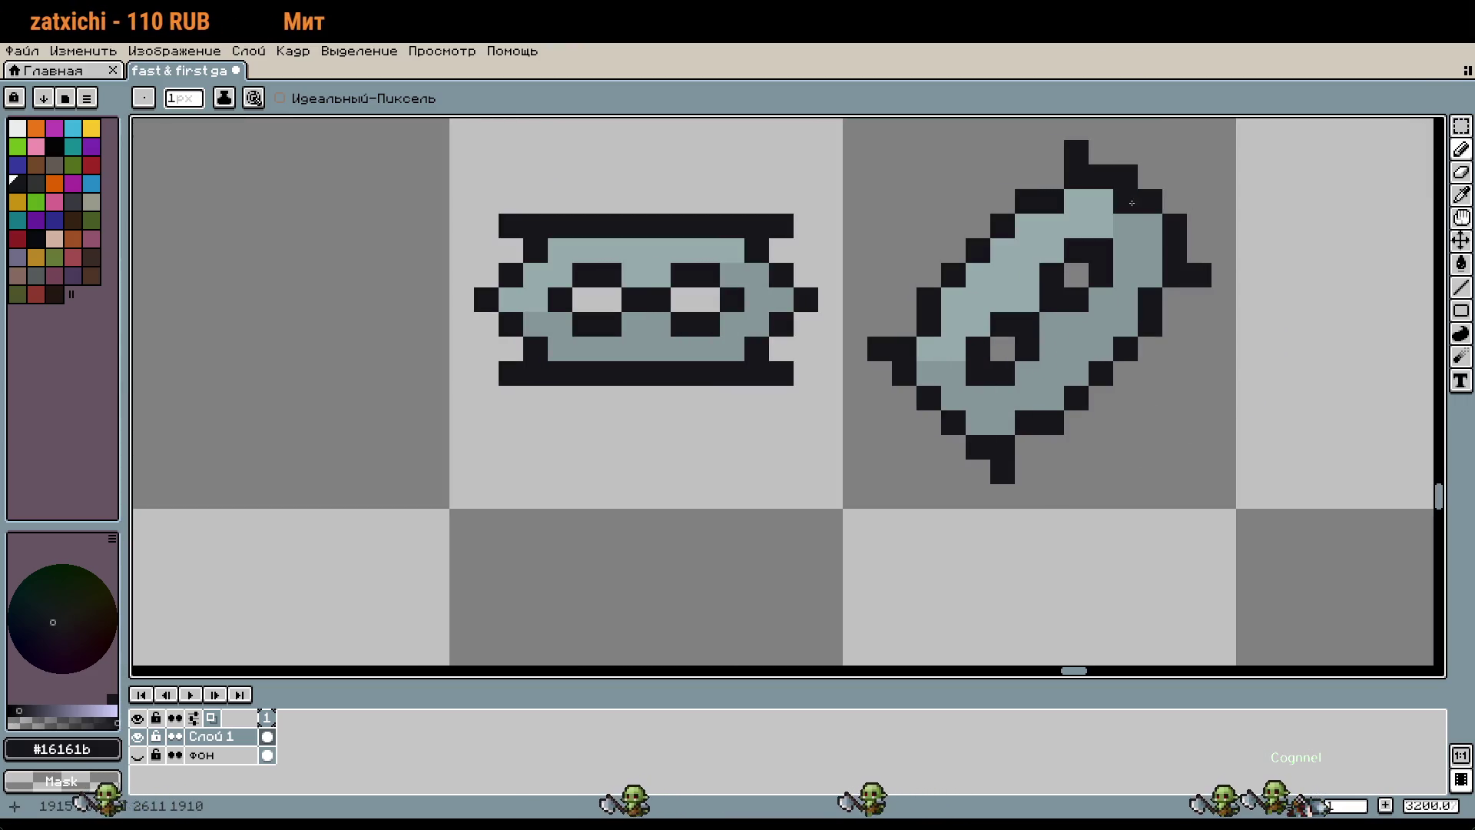
{"action": "right_click", "coordinate": [1129, 166]}
{"action": "left_click_drag", "start_coordinate": [1126, 177], "coordinate": [1175, 226]}
{"action": "right_click", "coordinate": [1132, 197]}
{"action": "scroll", "coordinate": [1132, 197], "scroll_direction": "down", "scroll_amount": 2}
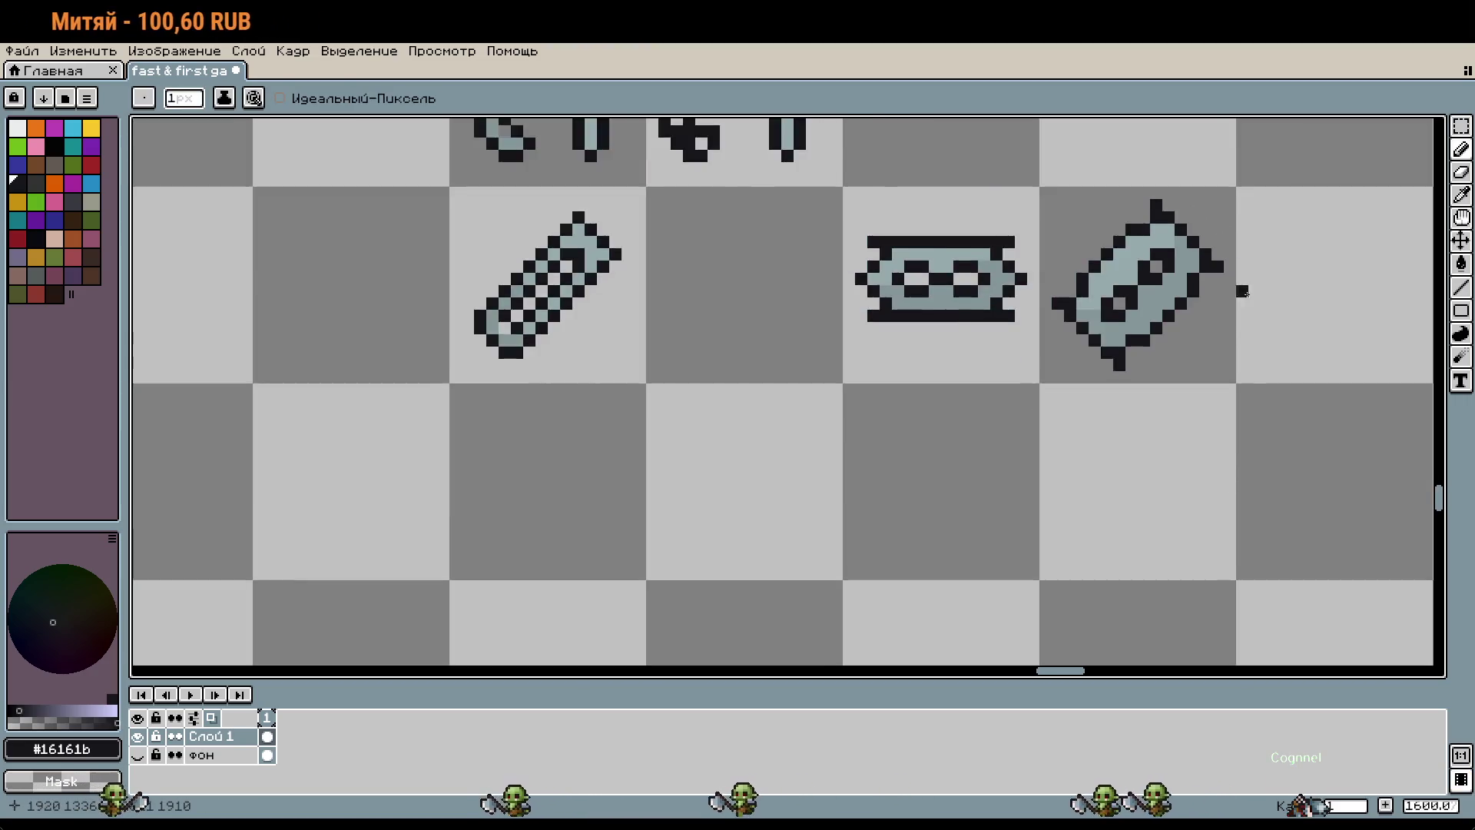
{"action": "scroll", "coordinate": [1245, 326], "scroll_direction": "down", "scroll_amount": 1}
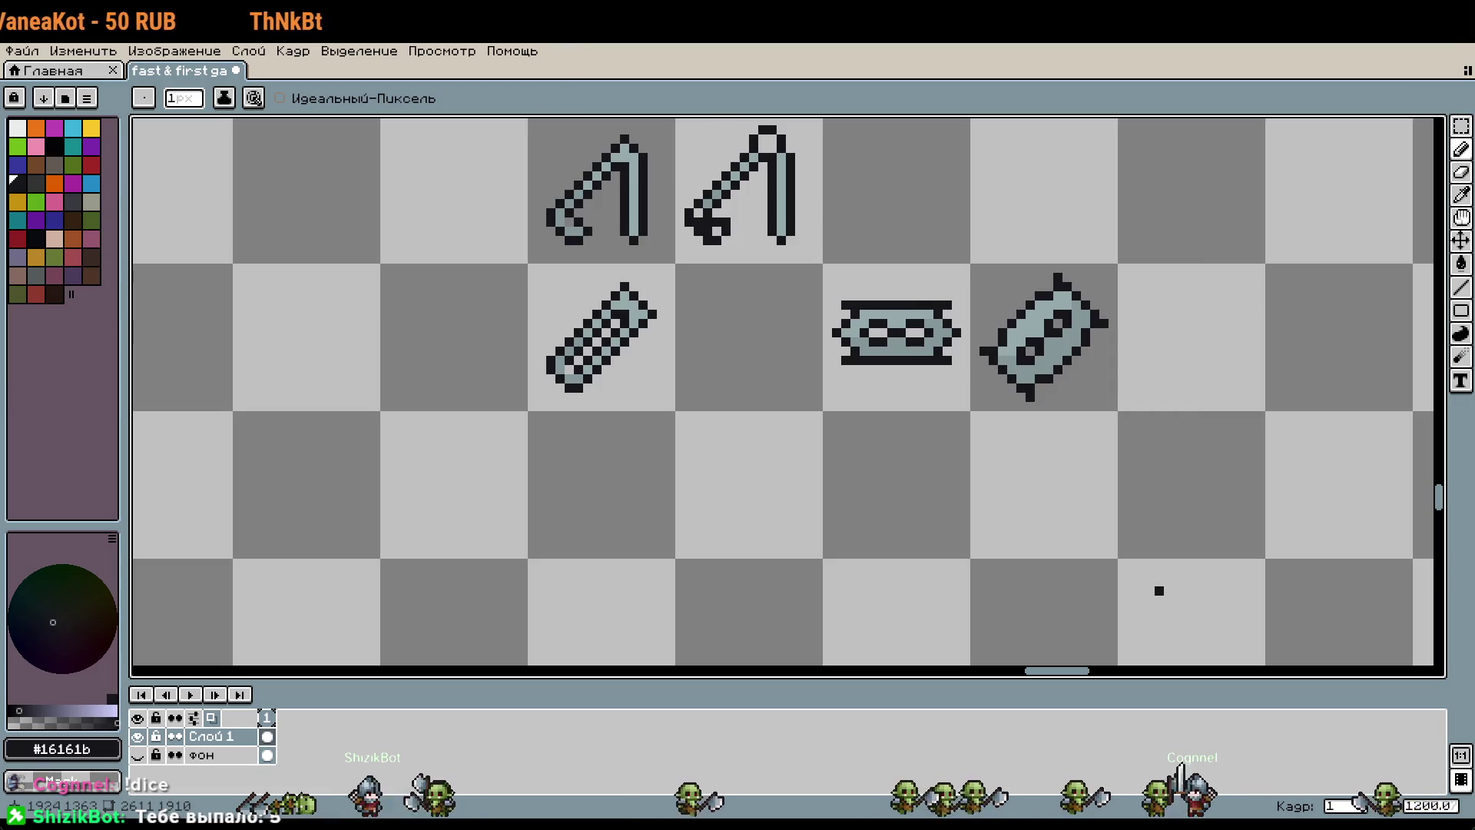
Step: Review both razor-blade sprites, then undo the last pencil edit beside the tilted blade's holes
{"action": "scroll", "coordinate": [1083, 520], "scroll_direction": "down", "scroll_amount": 2}
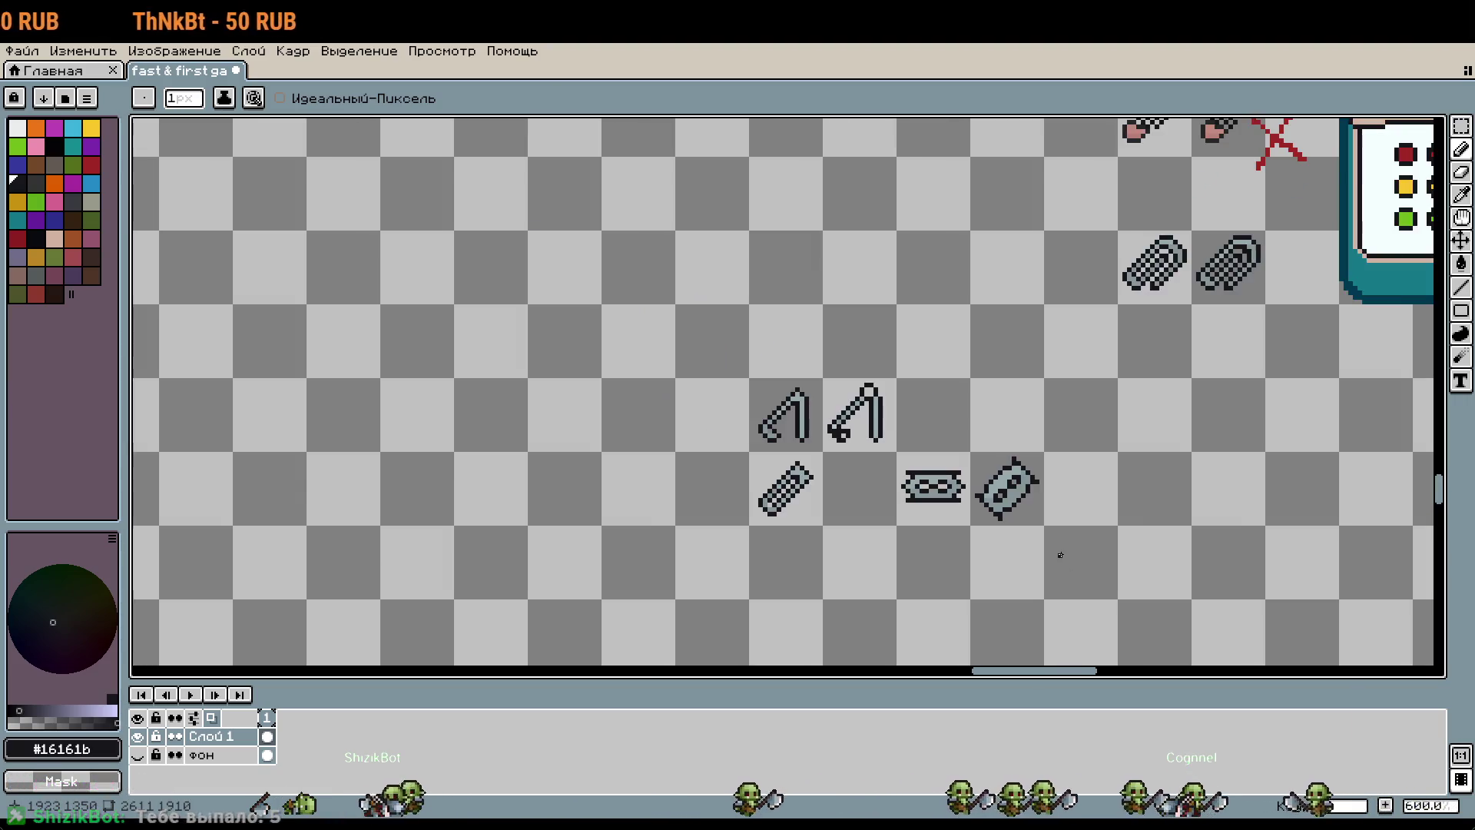
{"action": "scroll", "coordinate": [982, 406], "scroll_direction": "up", "scroll_amount": 4}
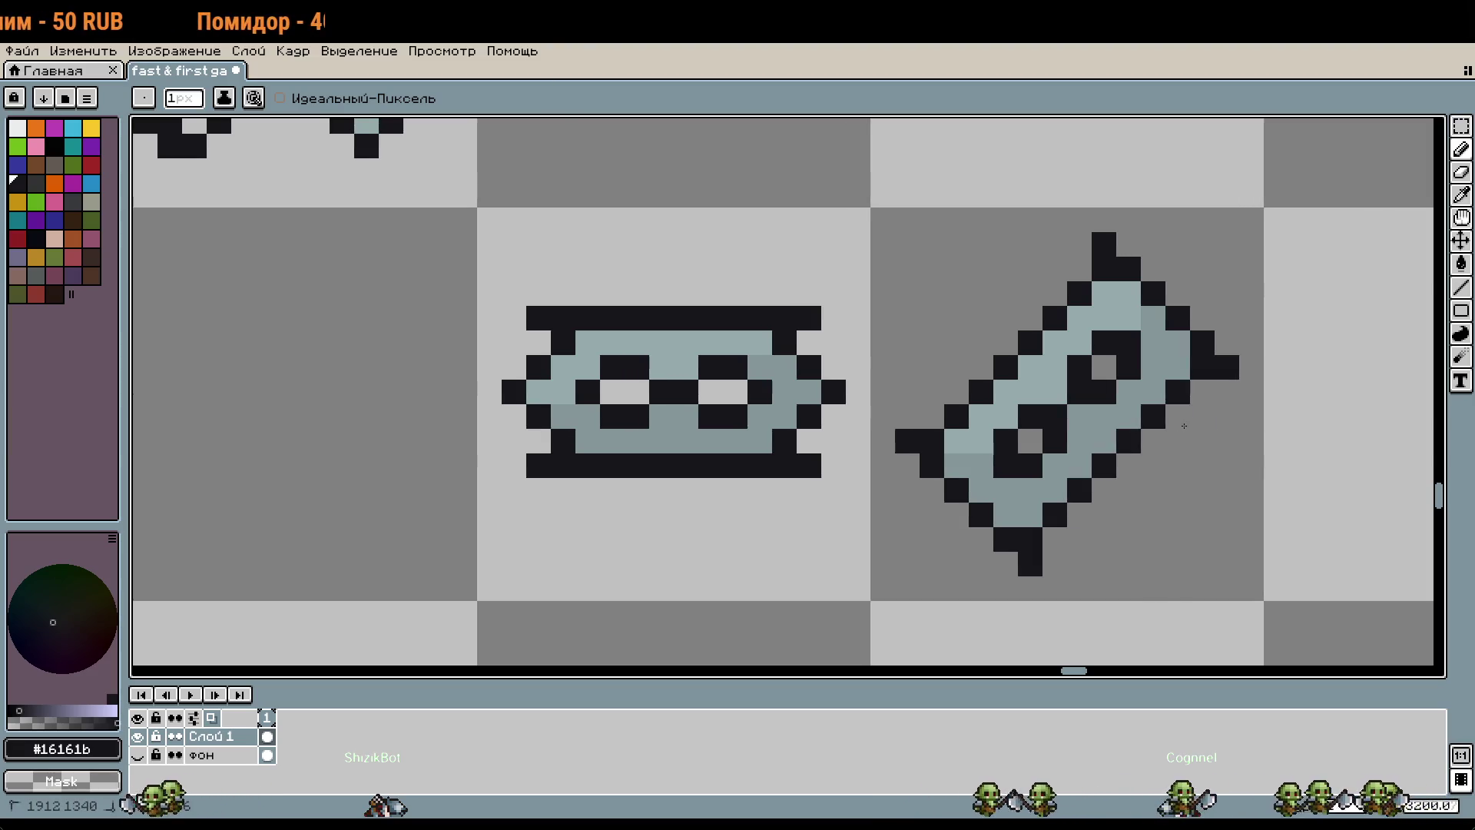
{"action": "scroll", "coordinate": [1184, 425], "scroll_direction": "down", "scroll_amount": 2}
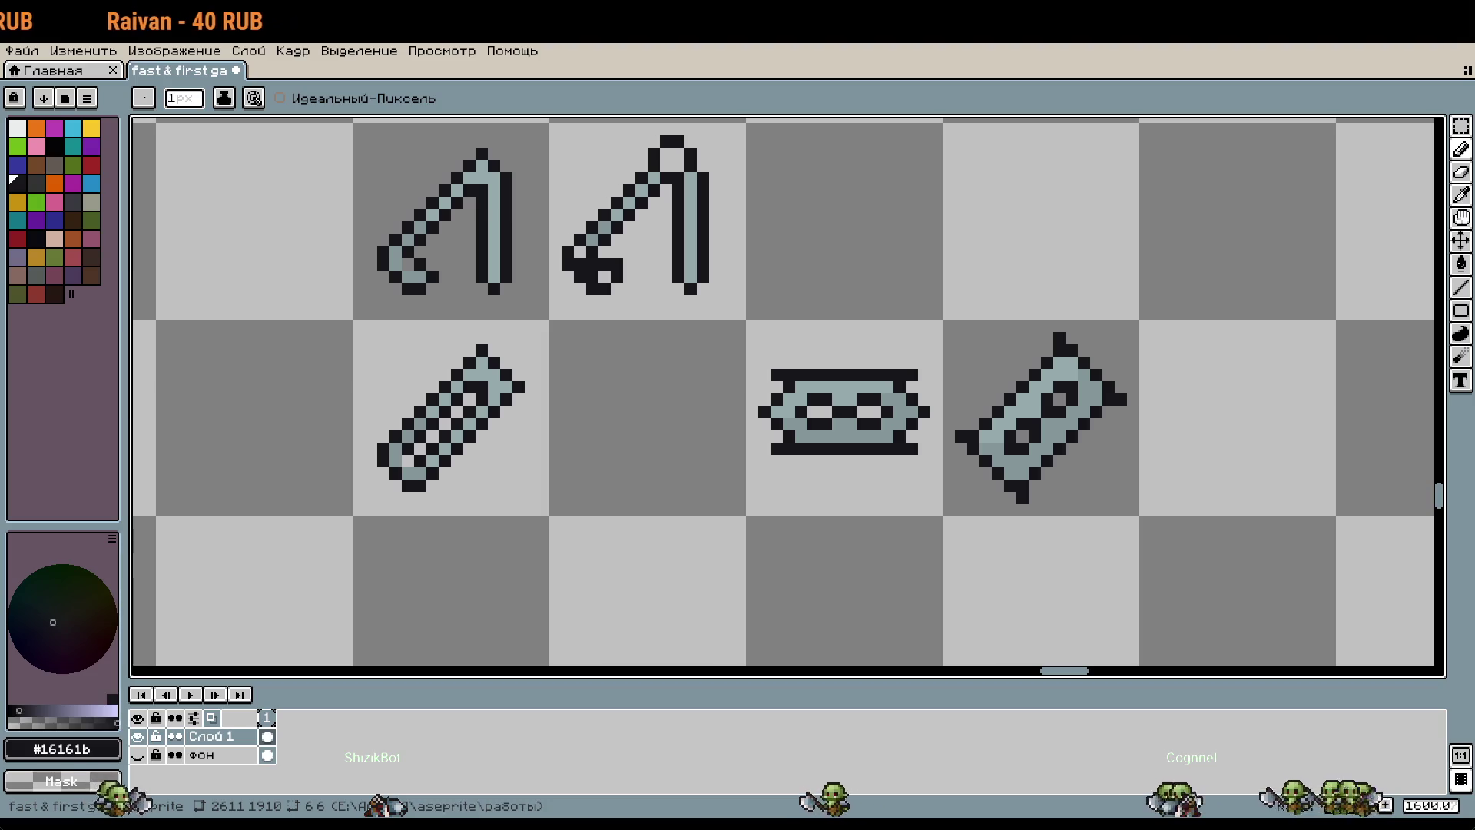
{"action": "scroll", "coordinate": [1169, 350], "scroll_direction": "down", "scroll_amount": 1}
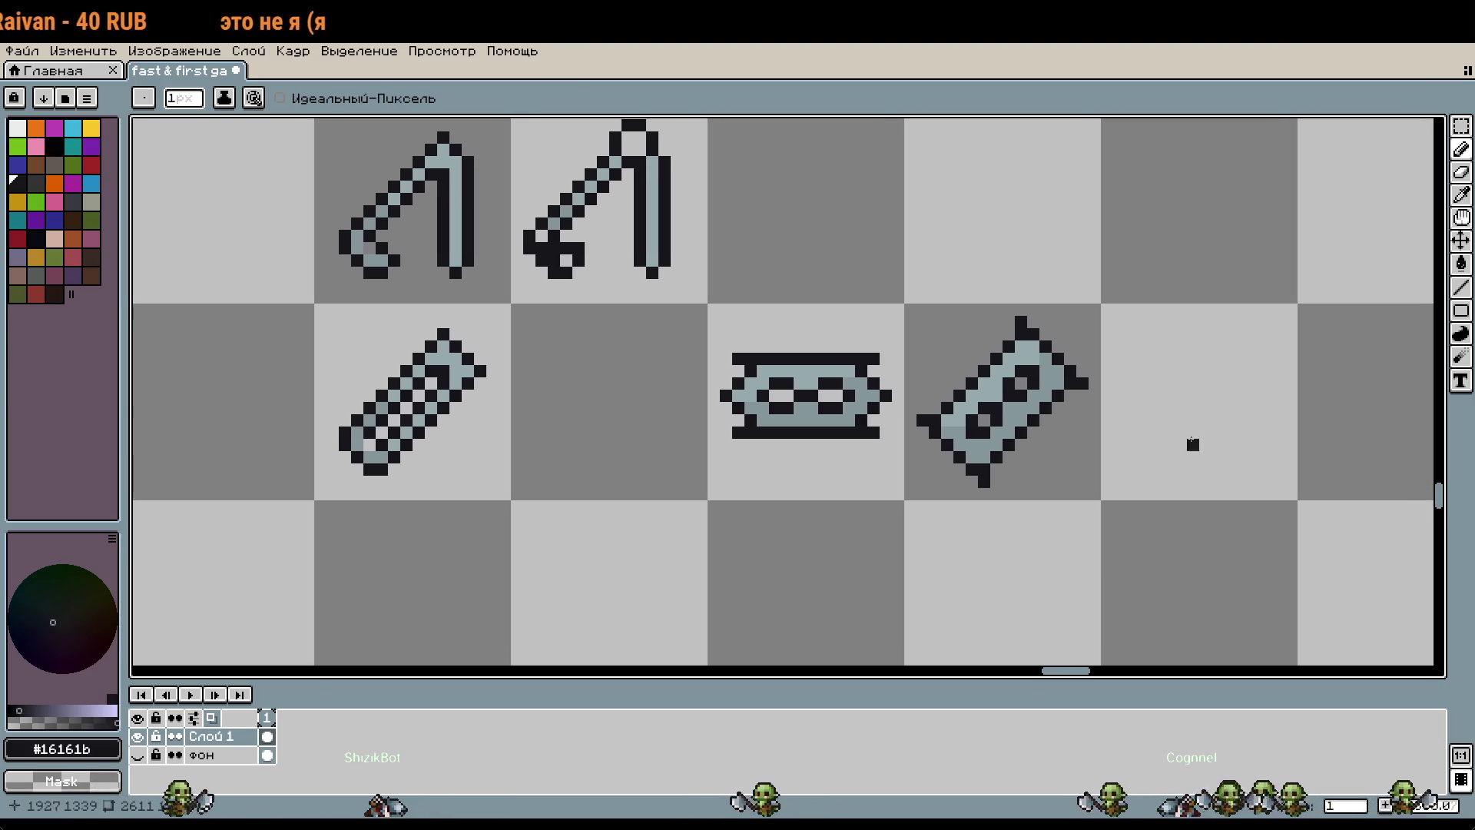
{"action": "scroll", "coordinate": [1003, 395], "scroll_direction": "up", "scroll_amount": 2}
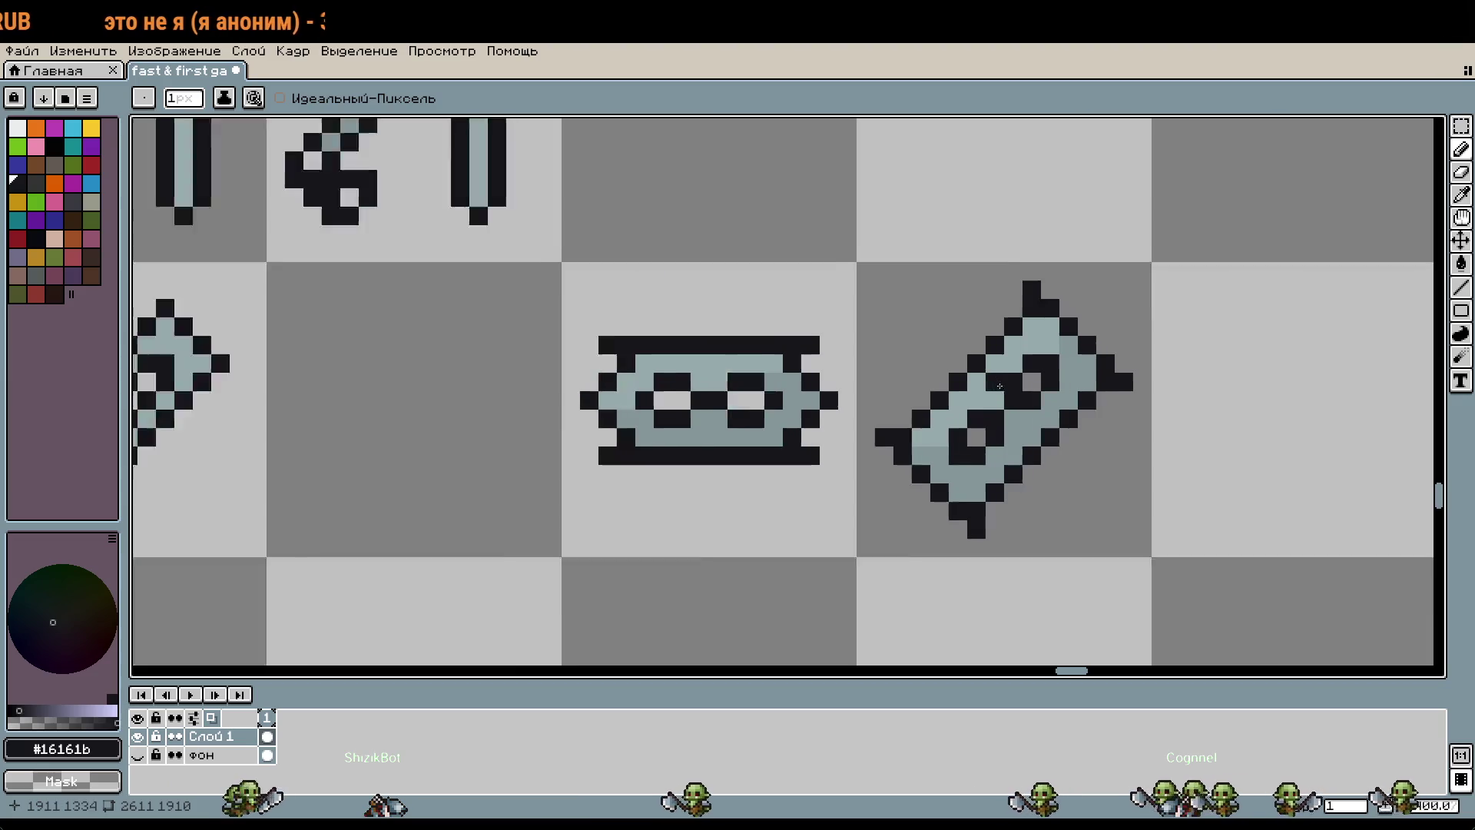
{"action": "scroll", "coordinate": [1199, 472], "scroll_direction": "down", "scroll_amount": 1}
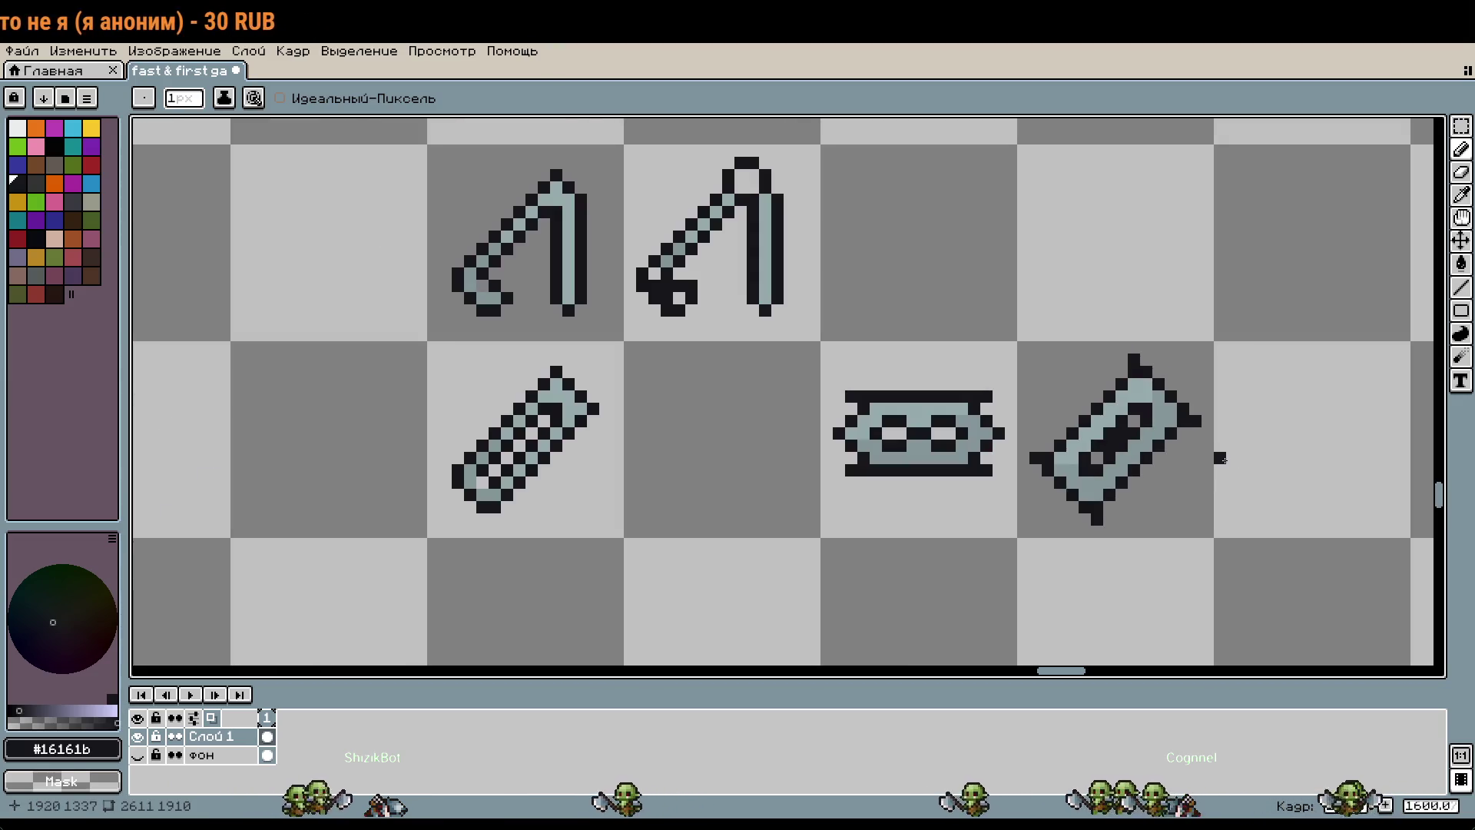
{"action": "key", "text": "ctrl+z"}
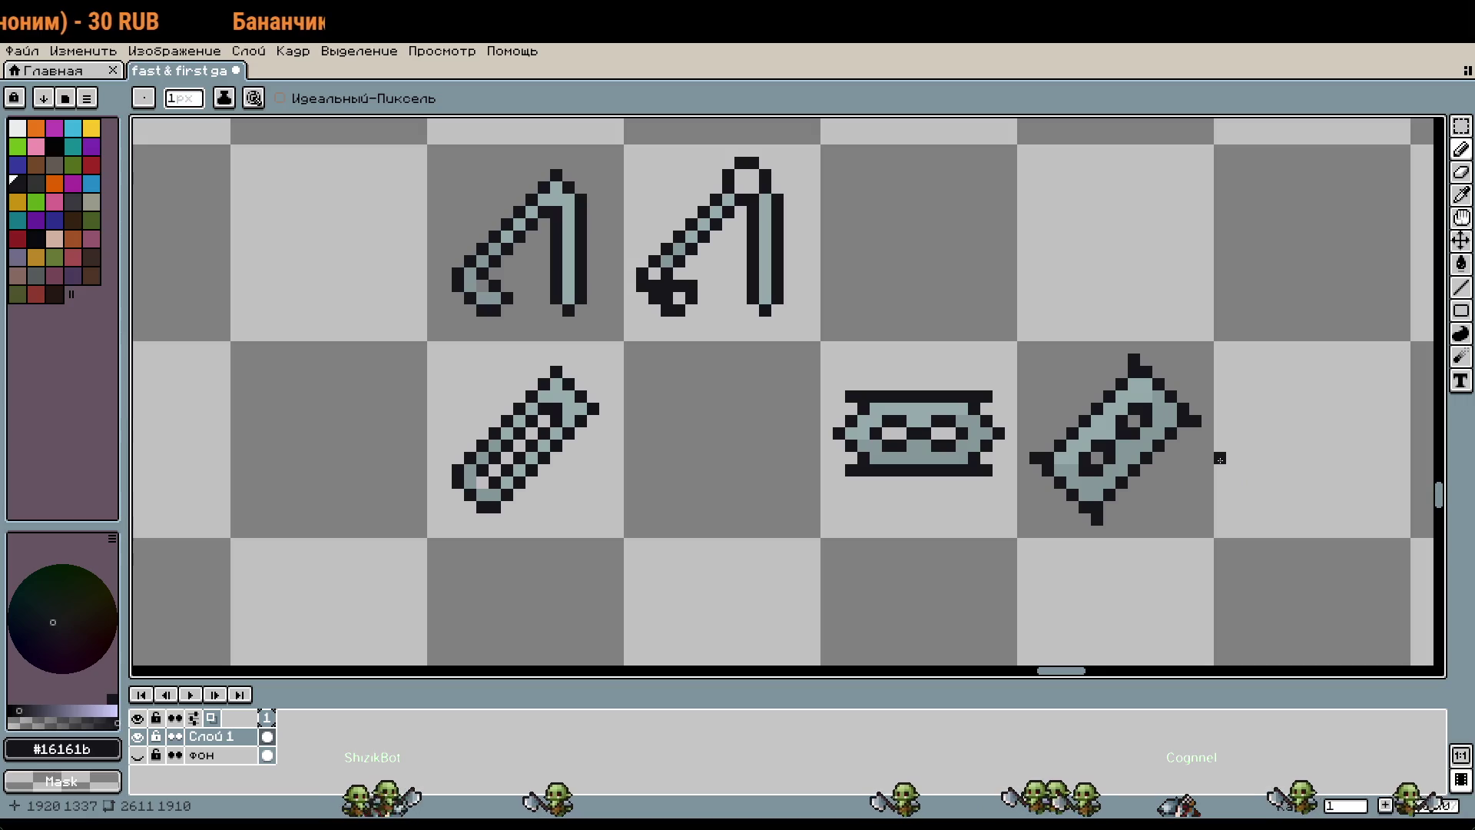